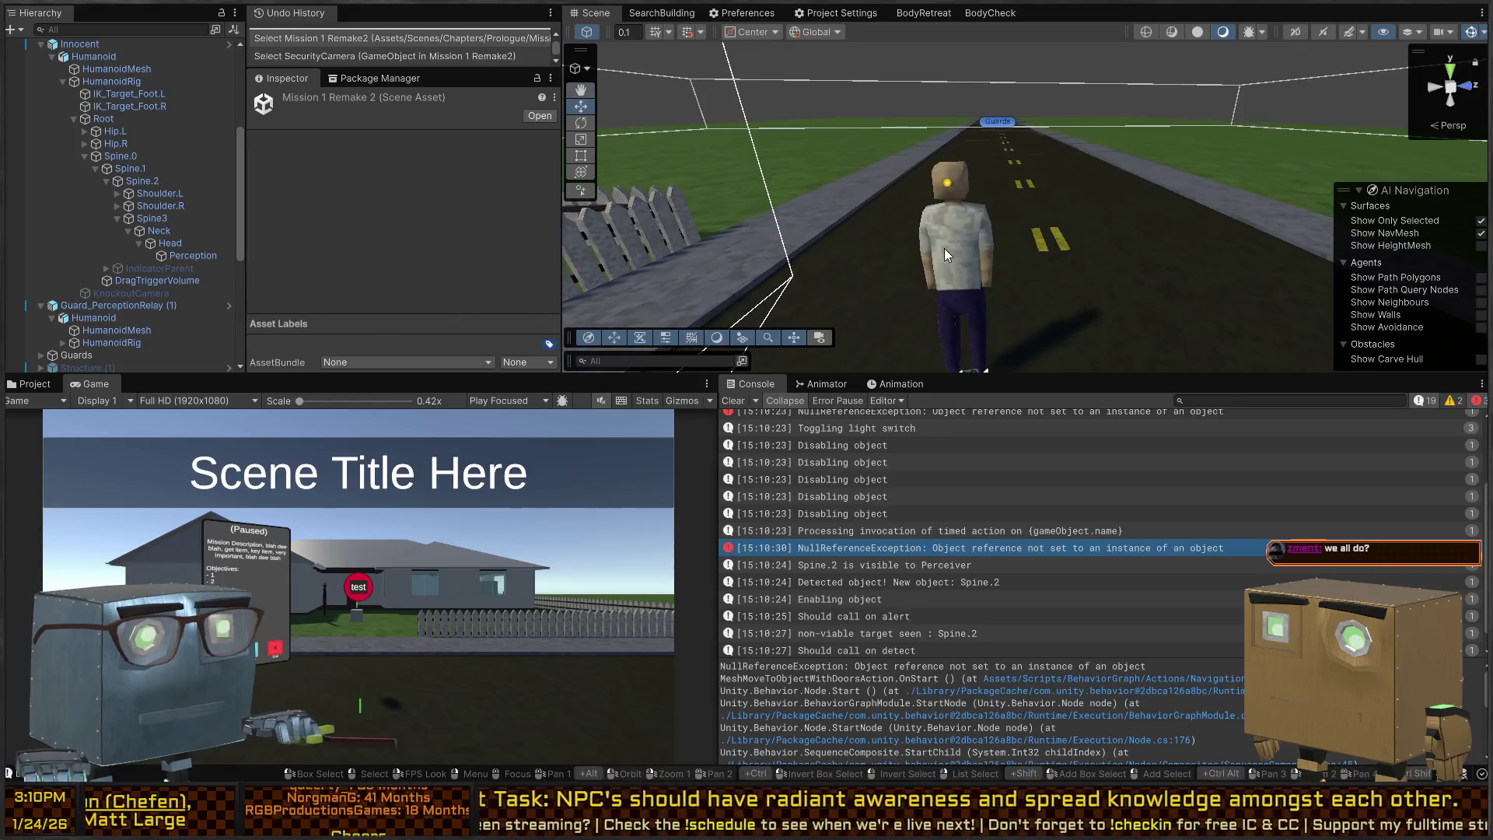
Step: Disable the Innocent character's Behavior Agent component and skip the intro cutscene with Space
click(944, 249)
scroll(402, 299, down, 5)
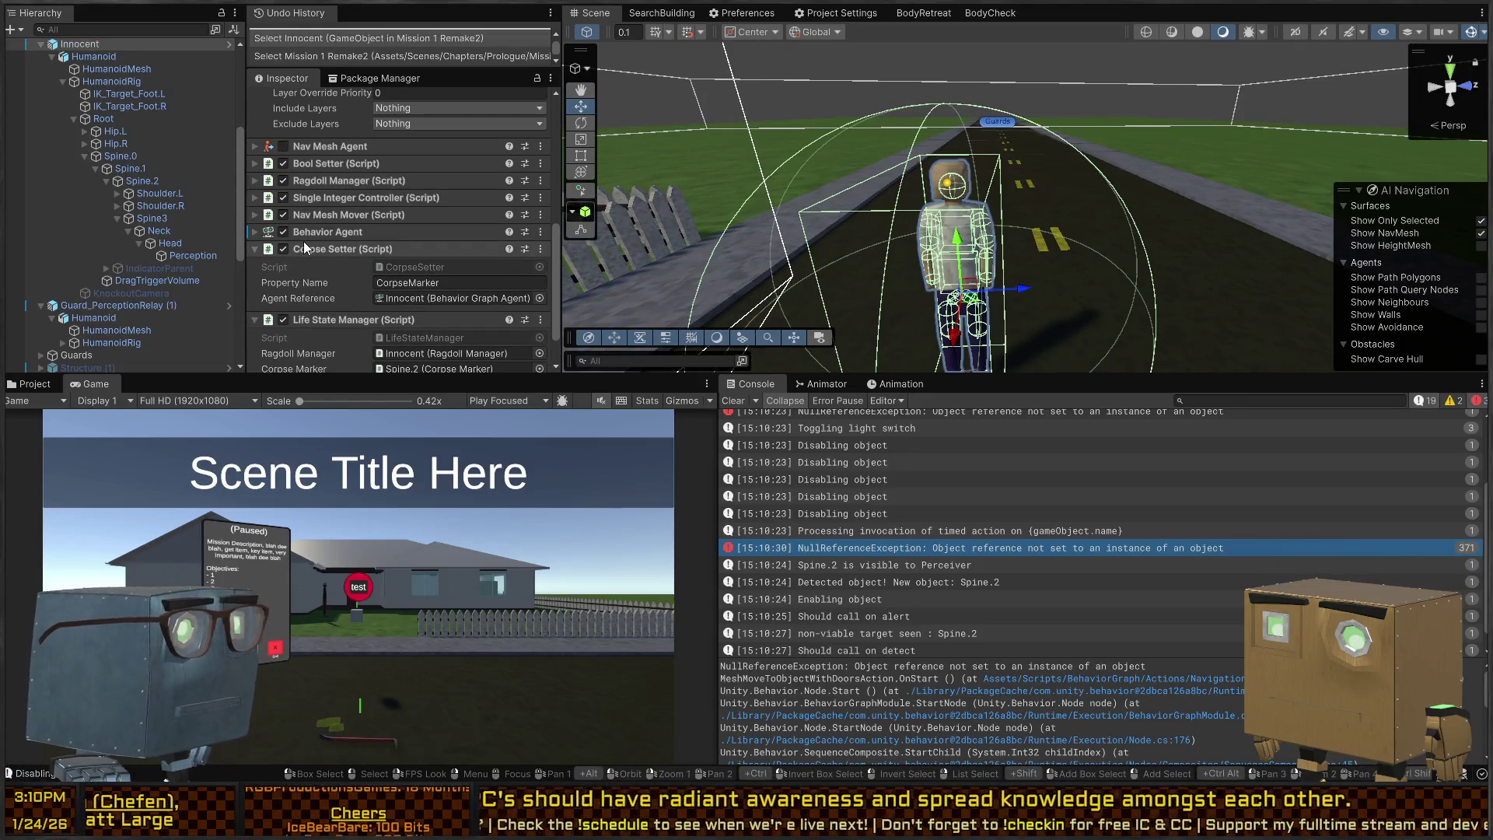
click(283, 232)
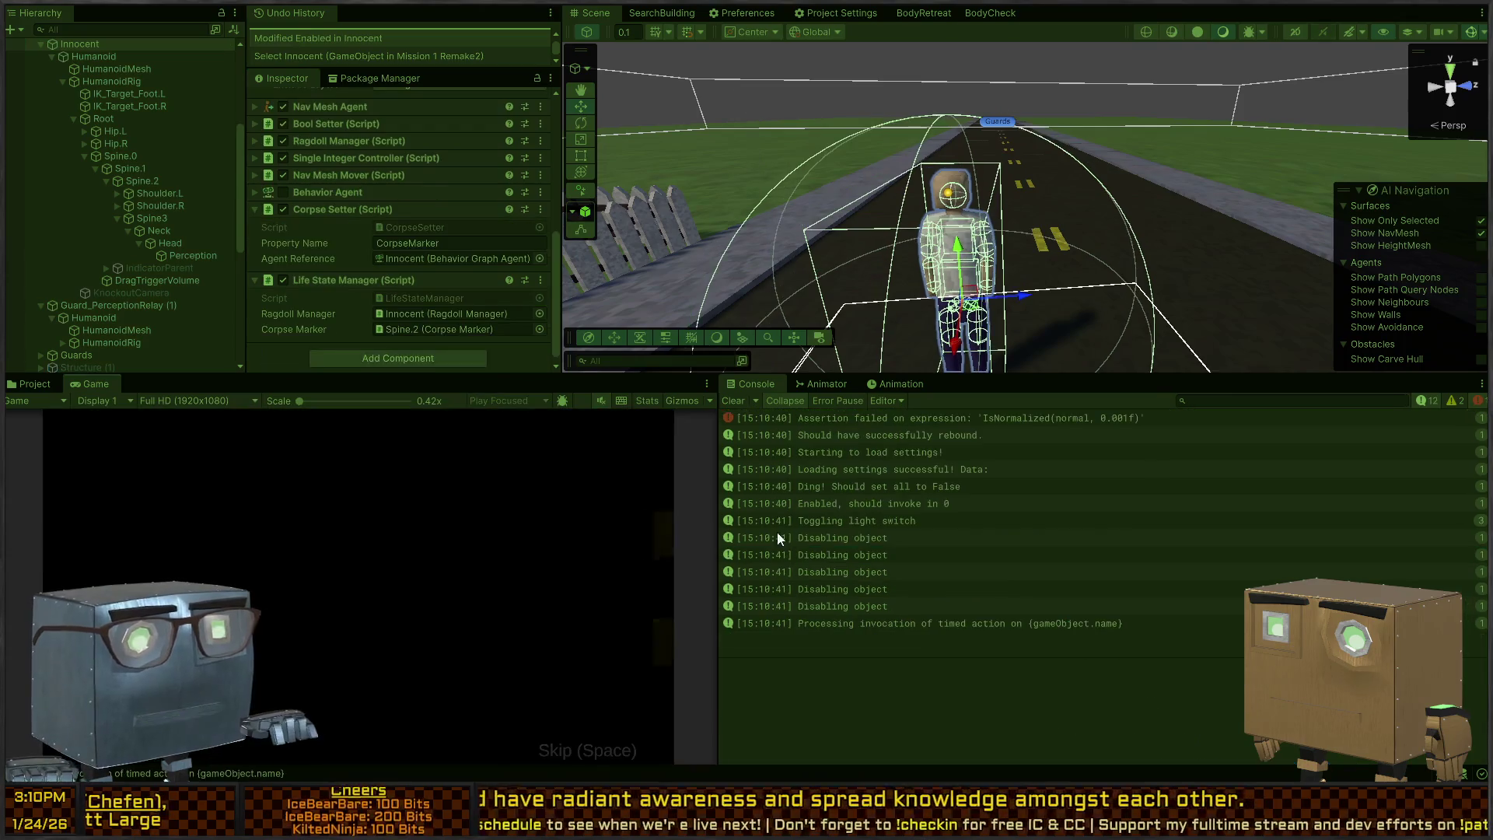
key(space)
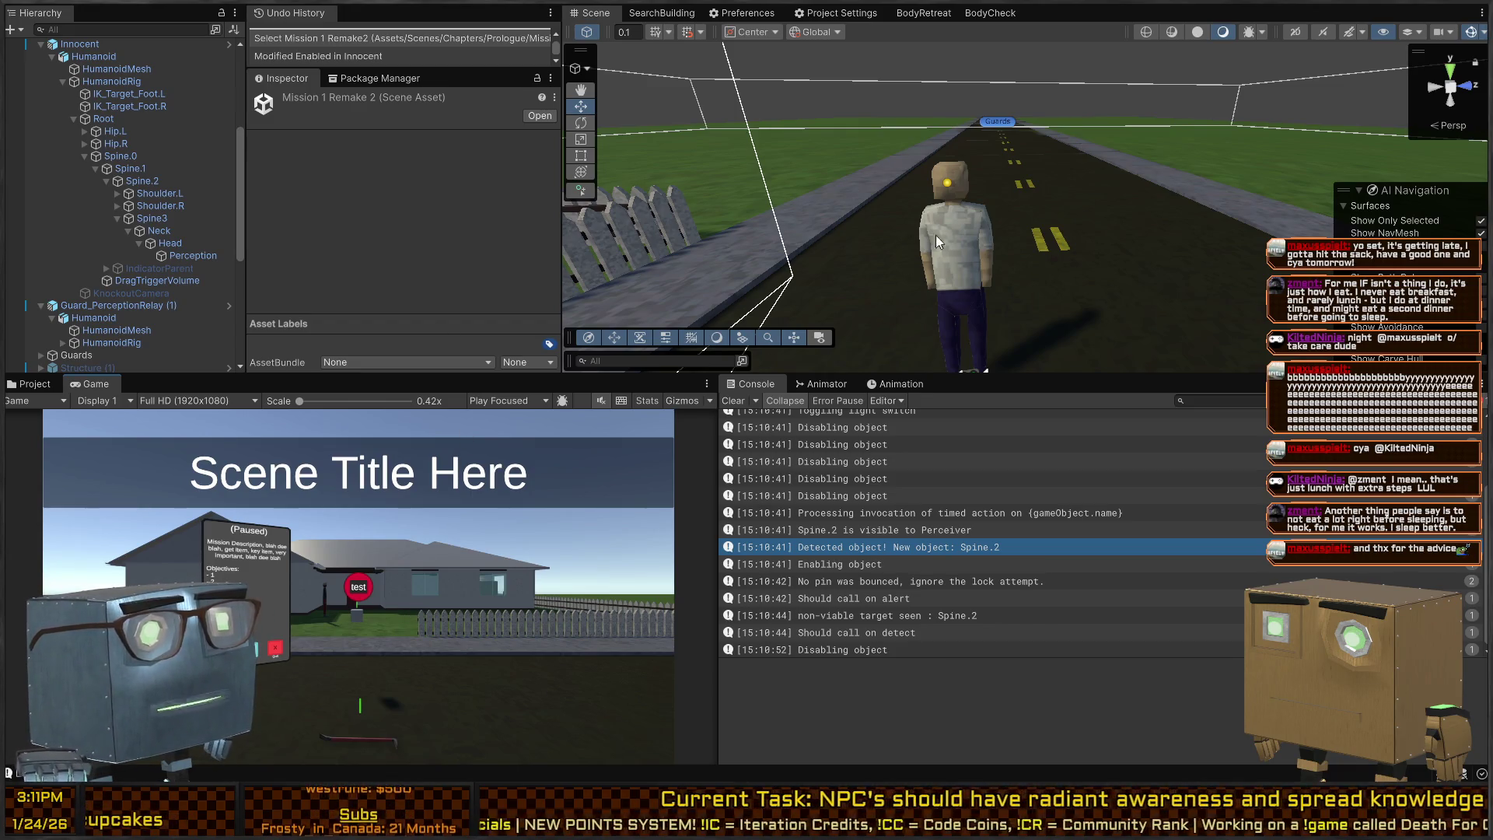
Step: Swing the Scene view toward the fenced house and clear the Console log
scroll(1107, 170, down, 5)
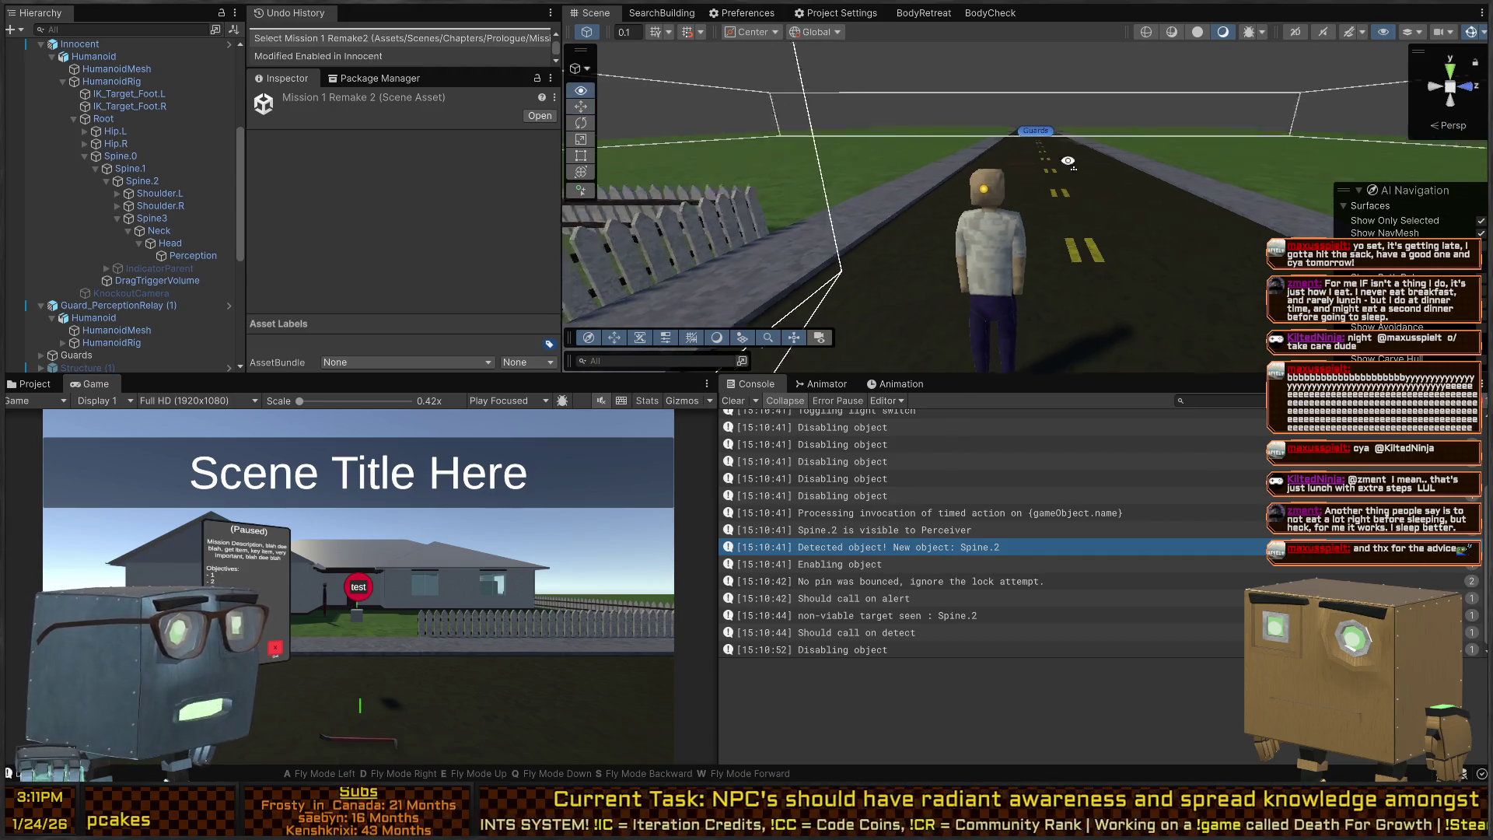
drag(1092, 166, 837, 184)
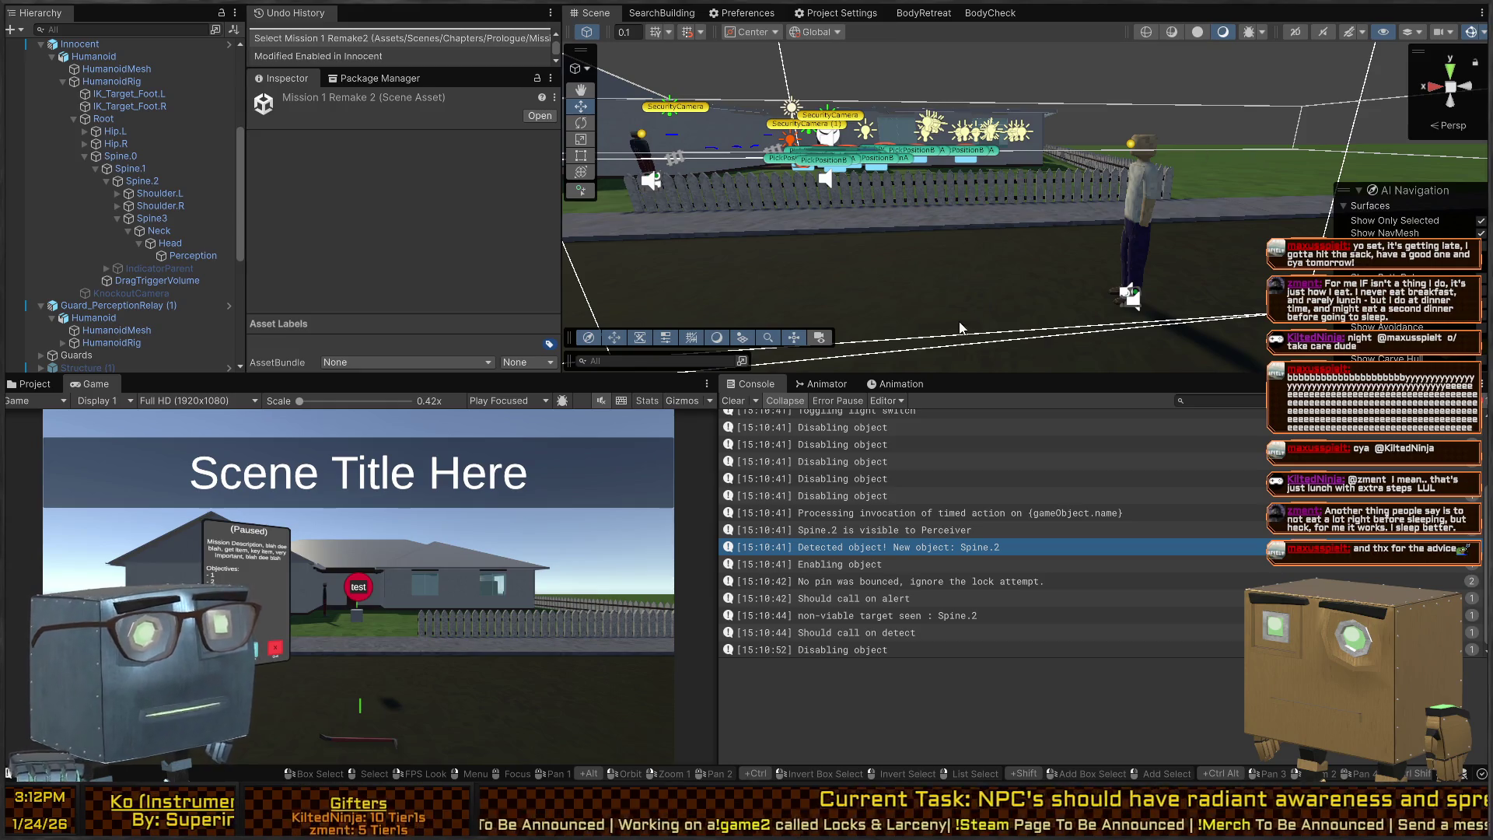
scroll(1158, 498, up, 3)
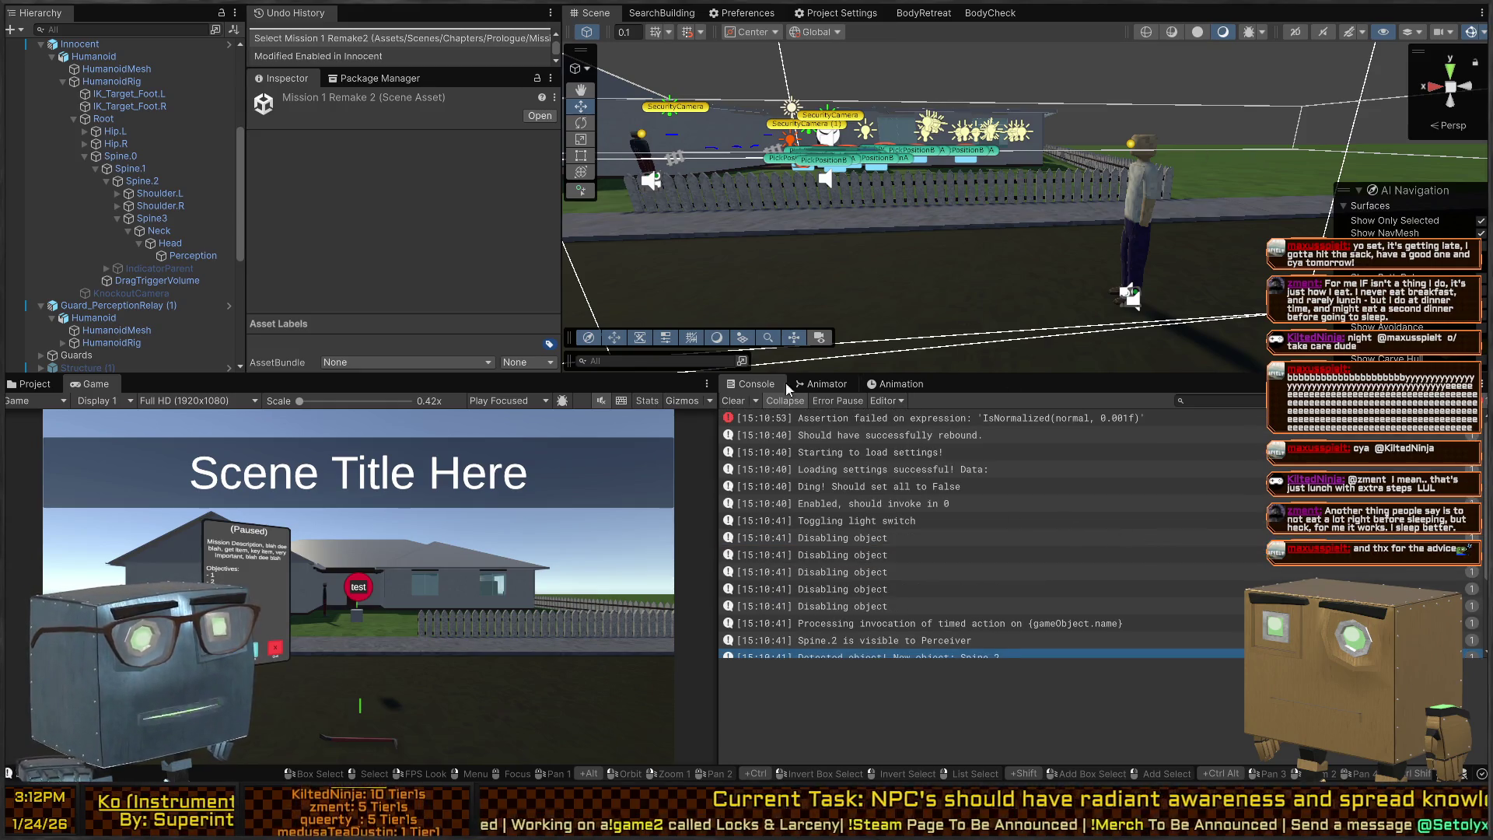
click(735, 399)
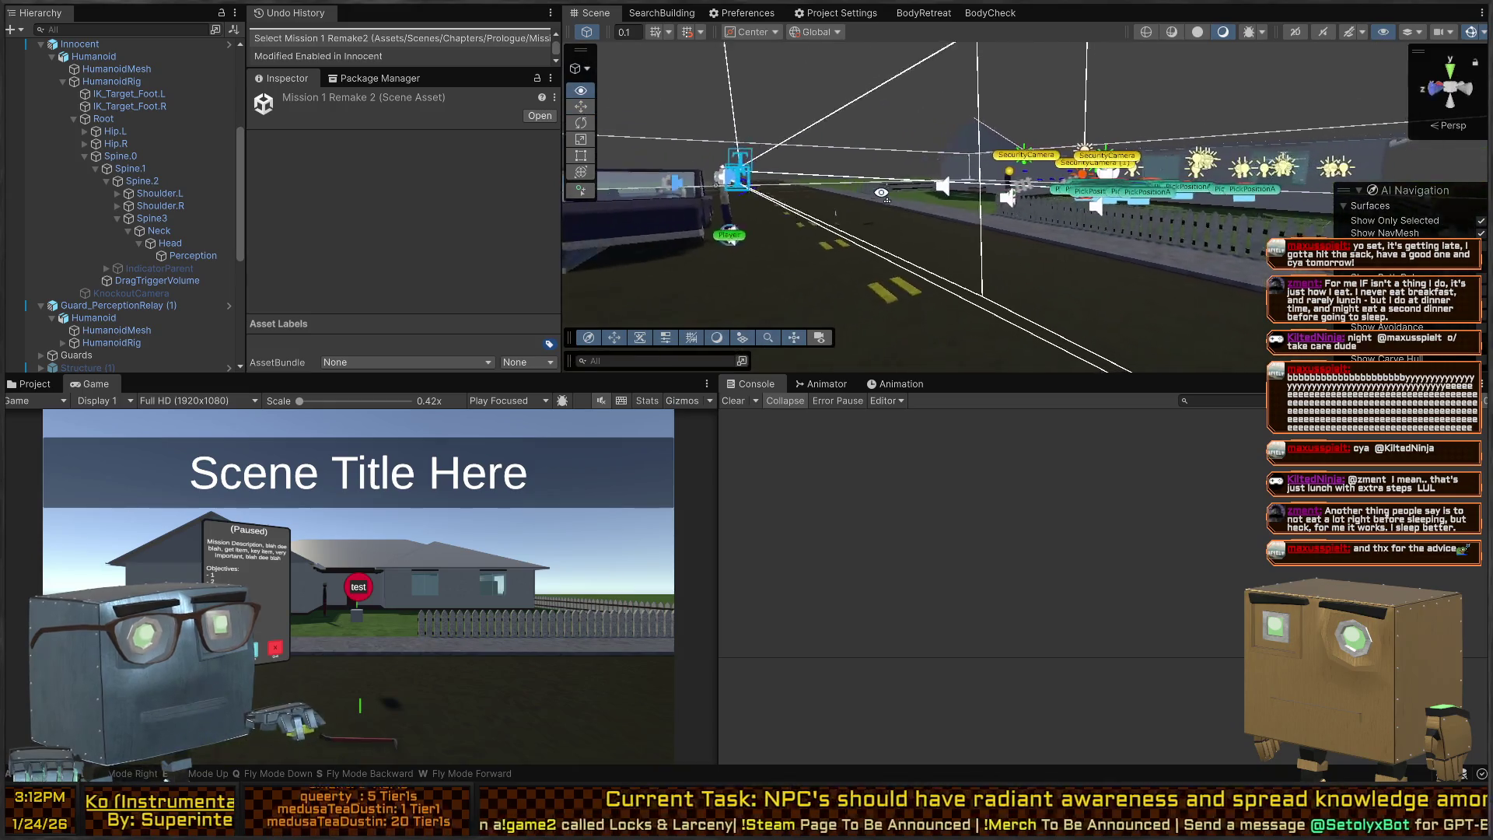
Step: Fly the Scene view to the parked car, restart Play mode, and select SecurityCamera
key(w)
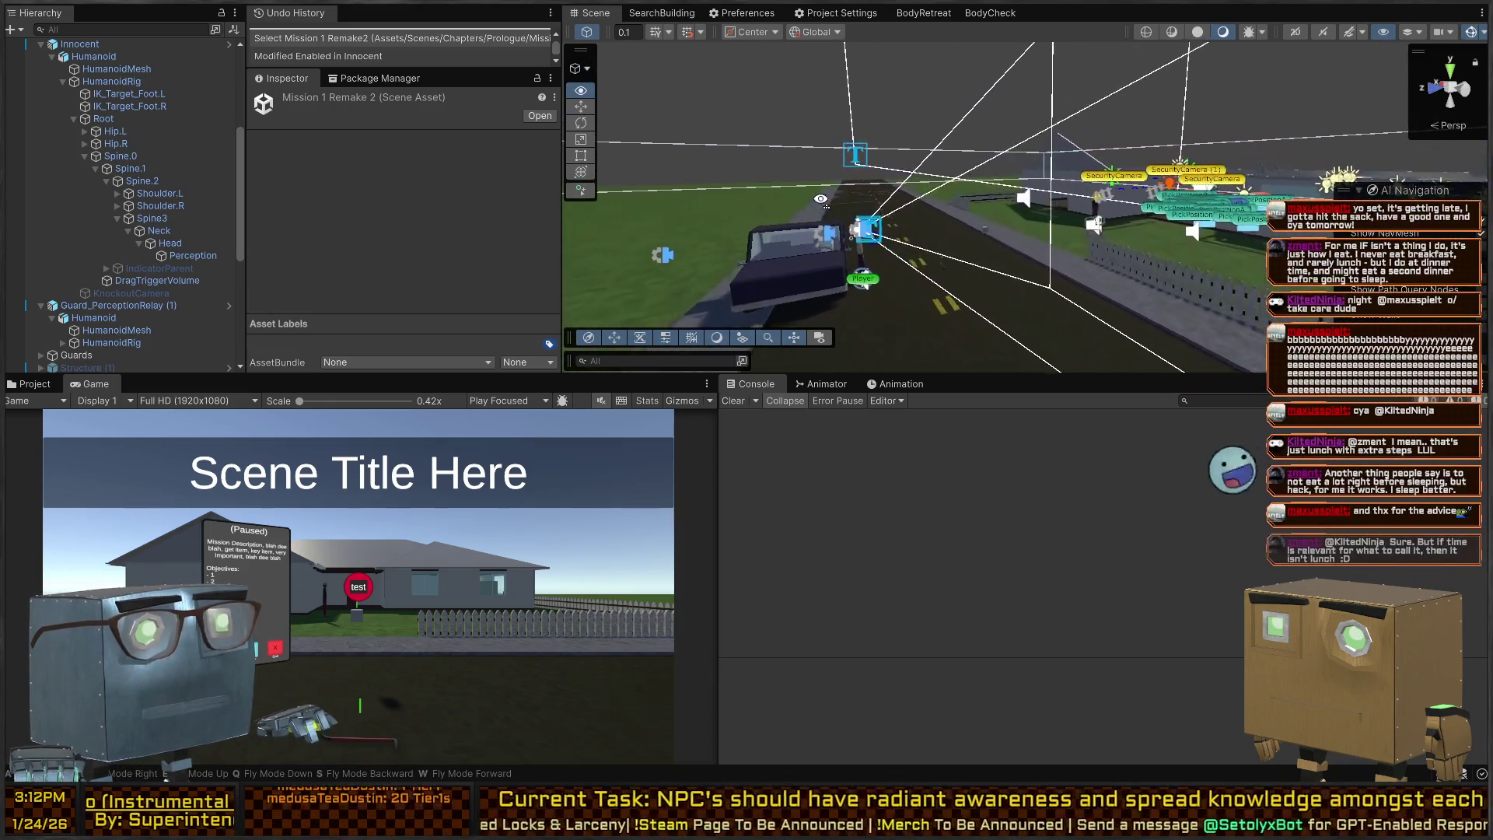
key(w)
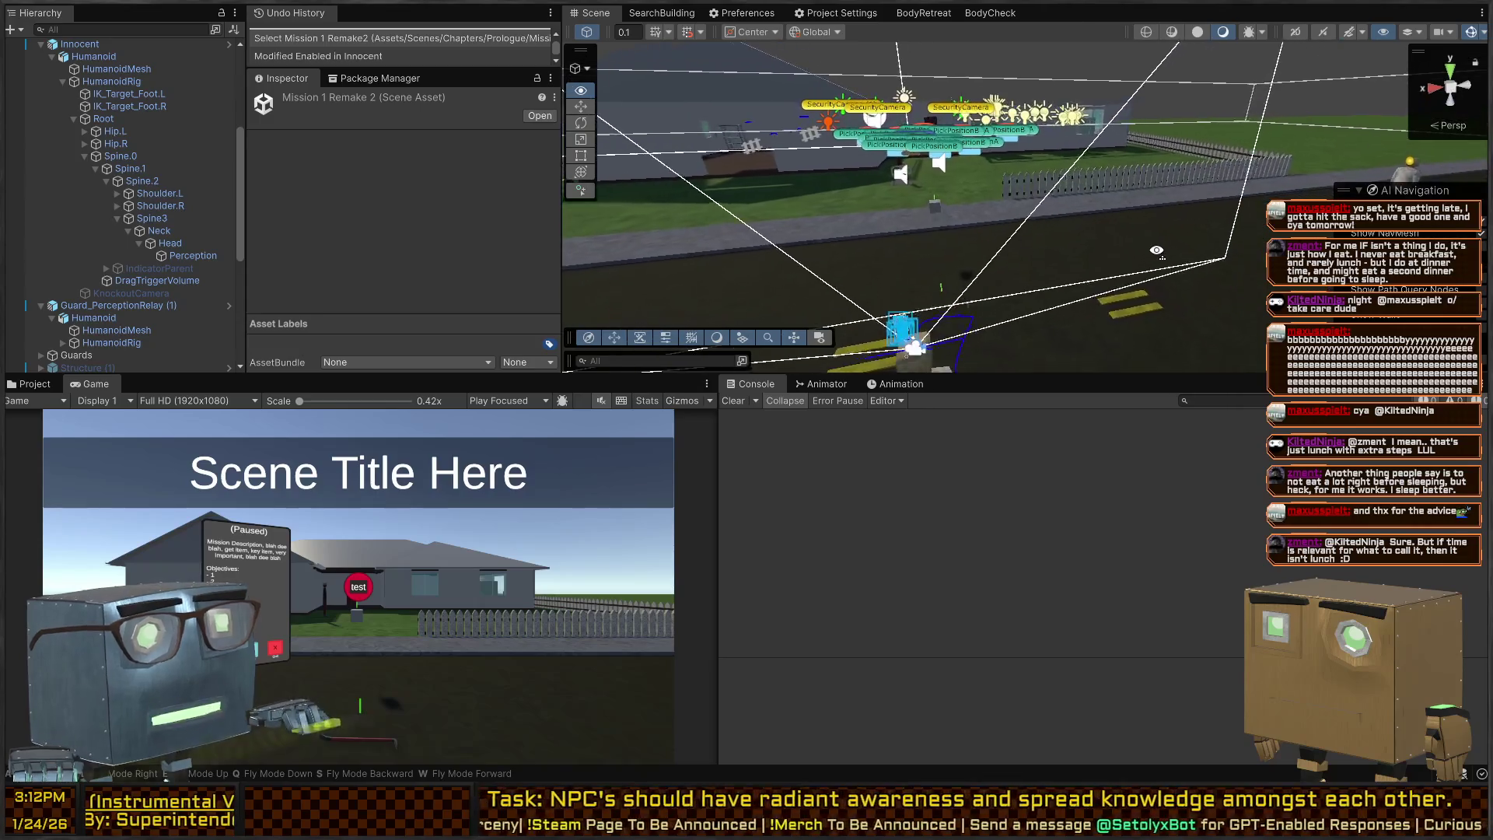
key(q)
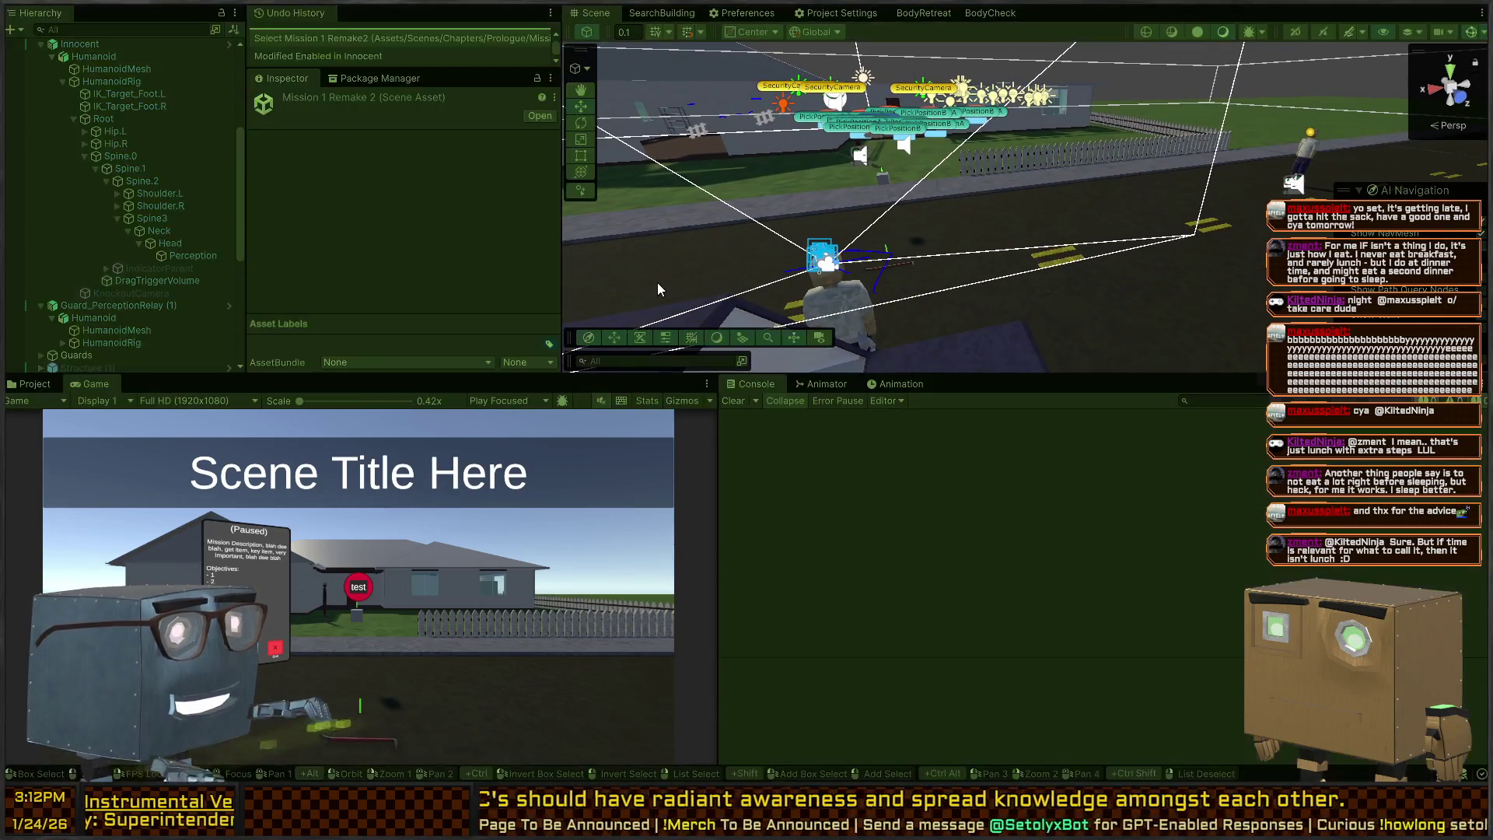
key(ctrl+p)
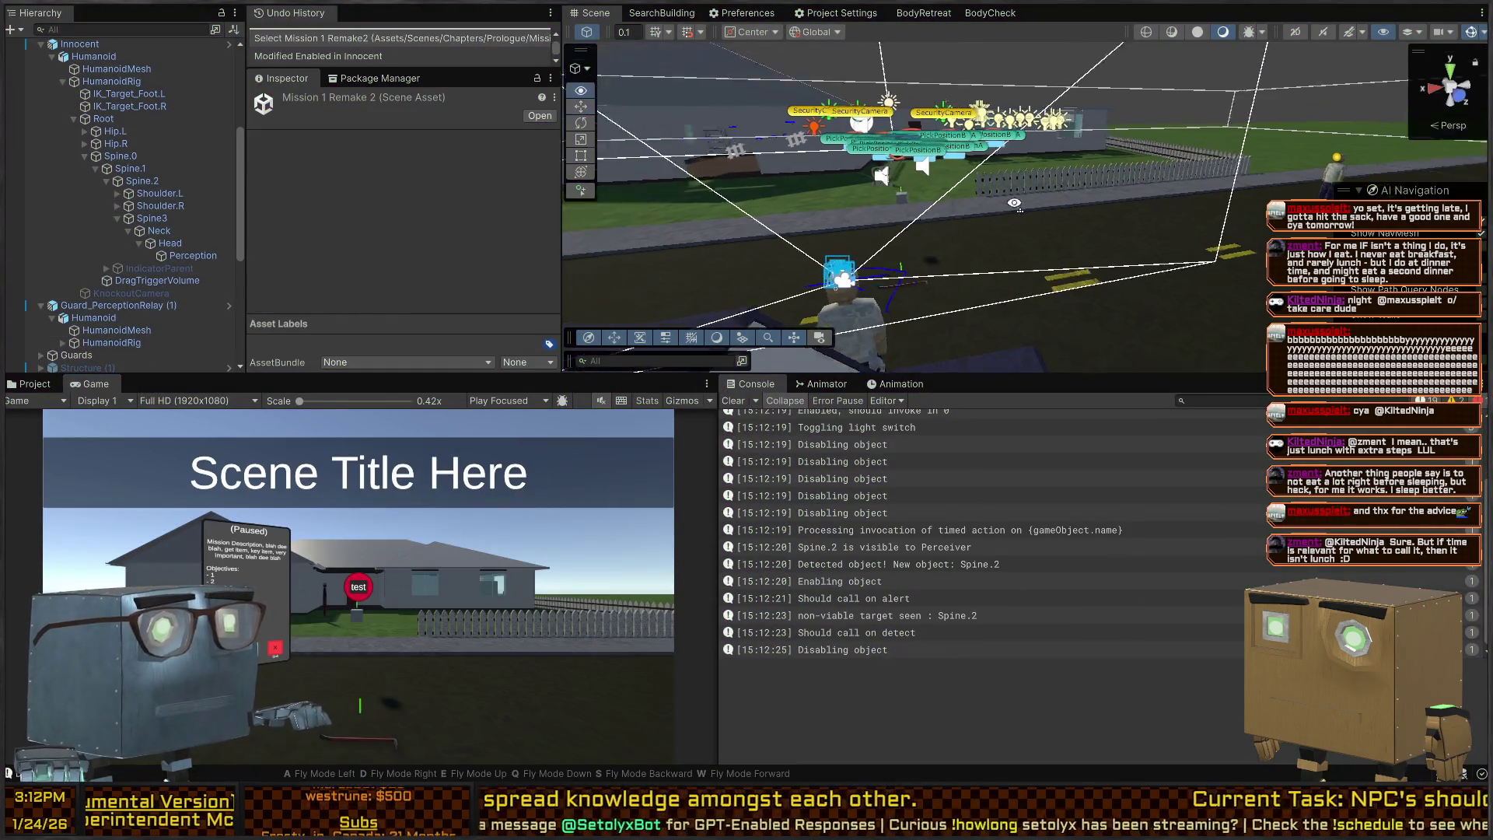
drag(931, 179, 941, 220)
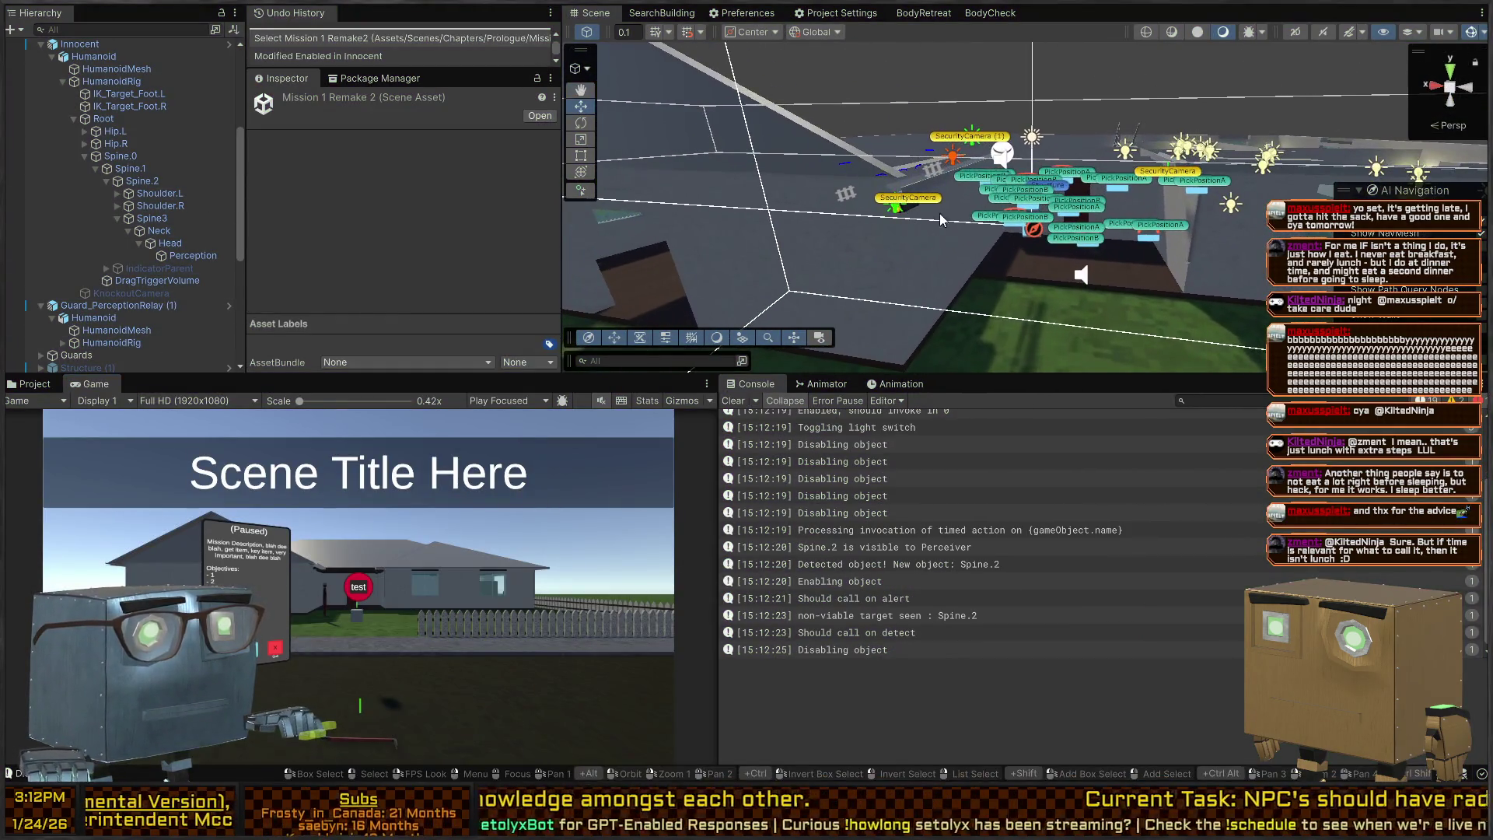
click(920, 204)
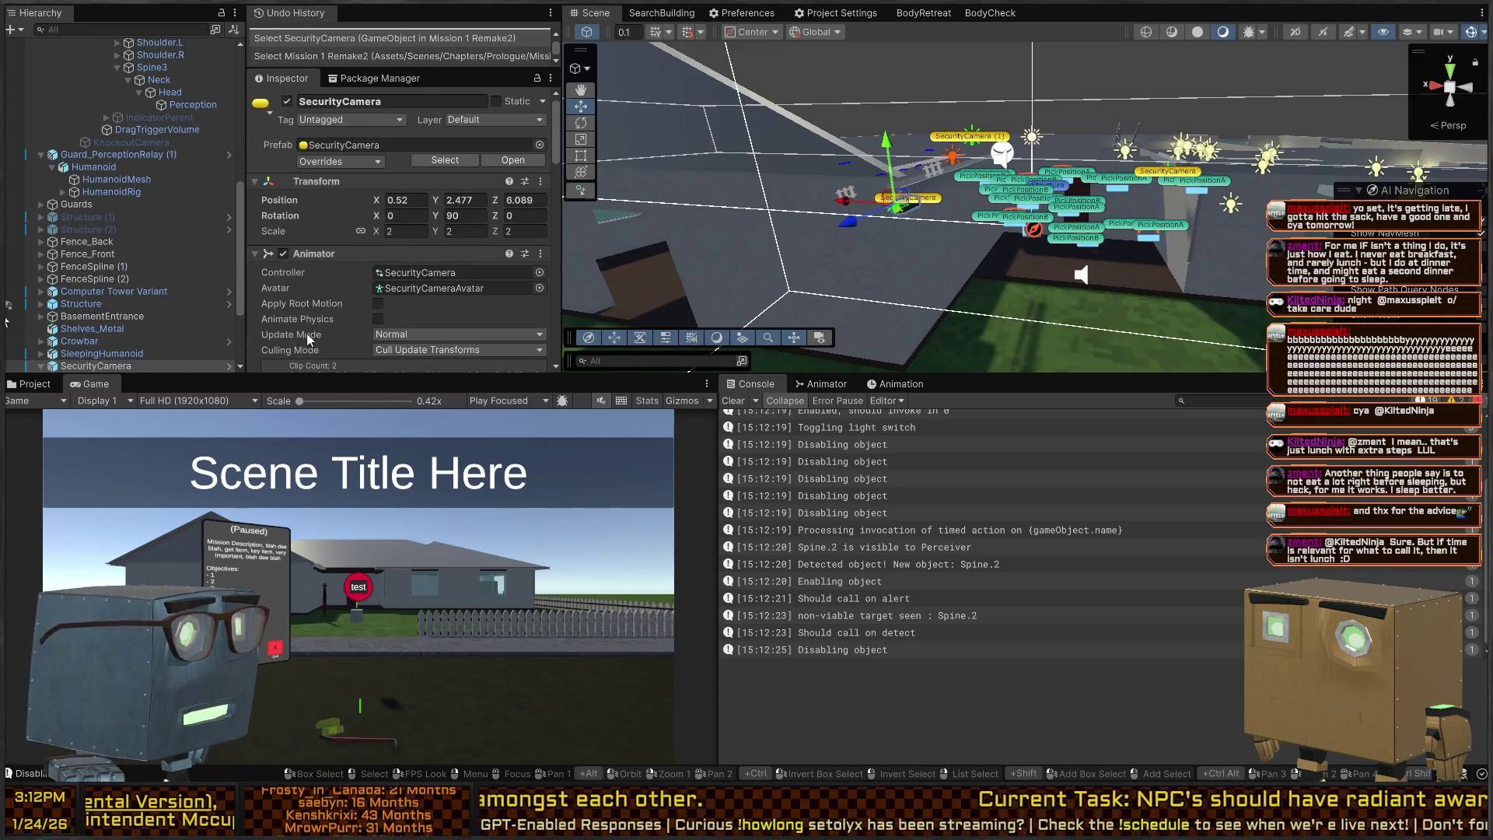
Step: Inspect SecurityCamera's alert settings, expand Guard Batches and select the Guards object
scroll(381, 271, down, 5)
scroll(381, 272, down, 6)
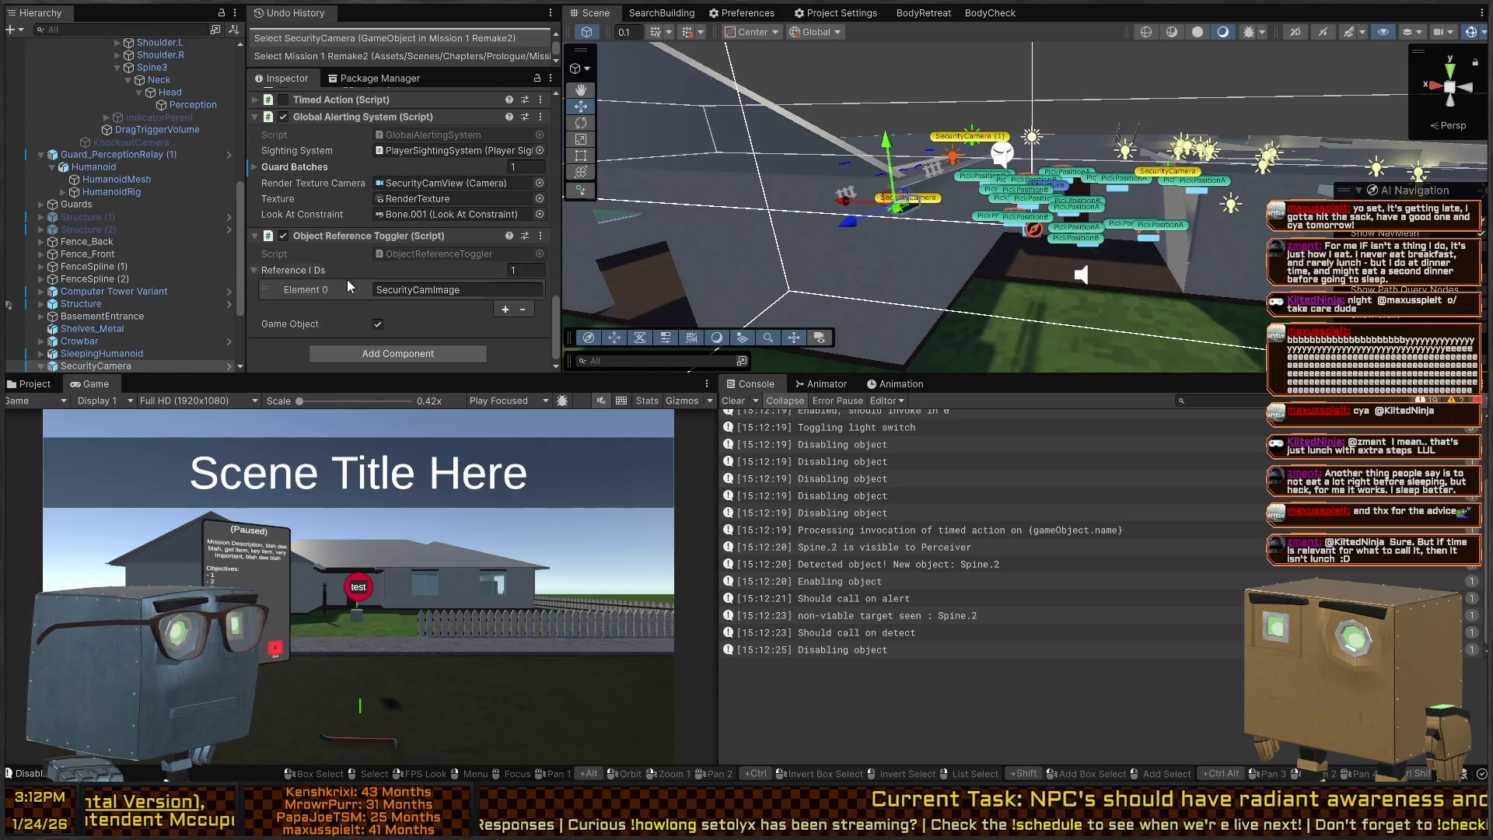
click(336, 185)
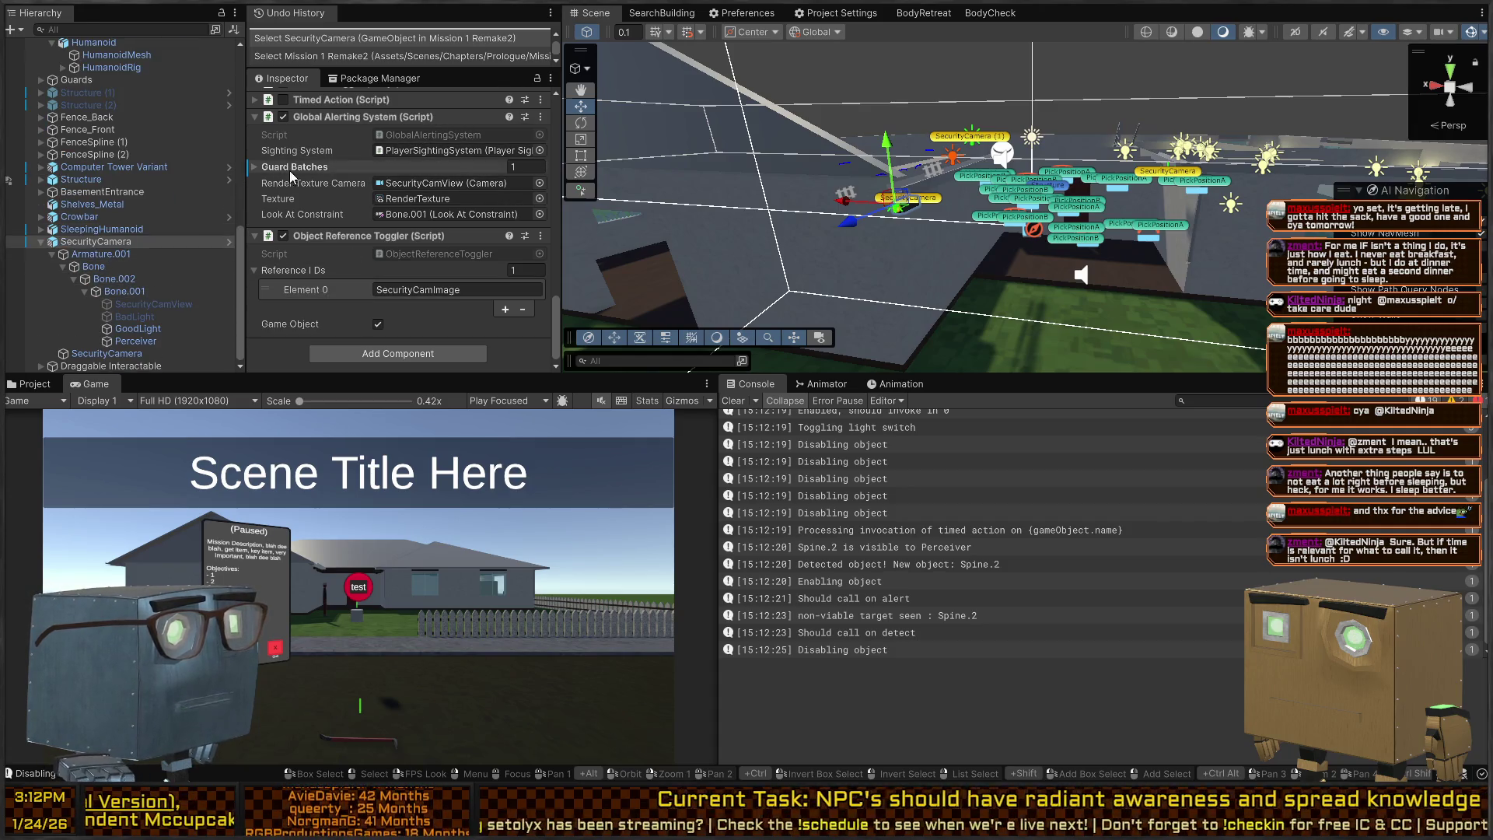
click(297, 170)
click(451, 186)
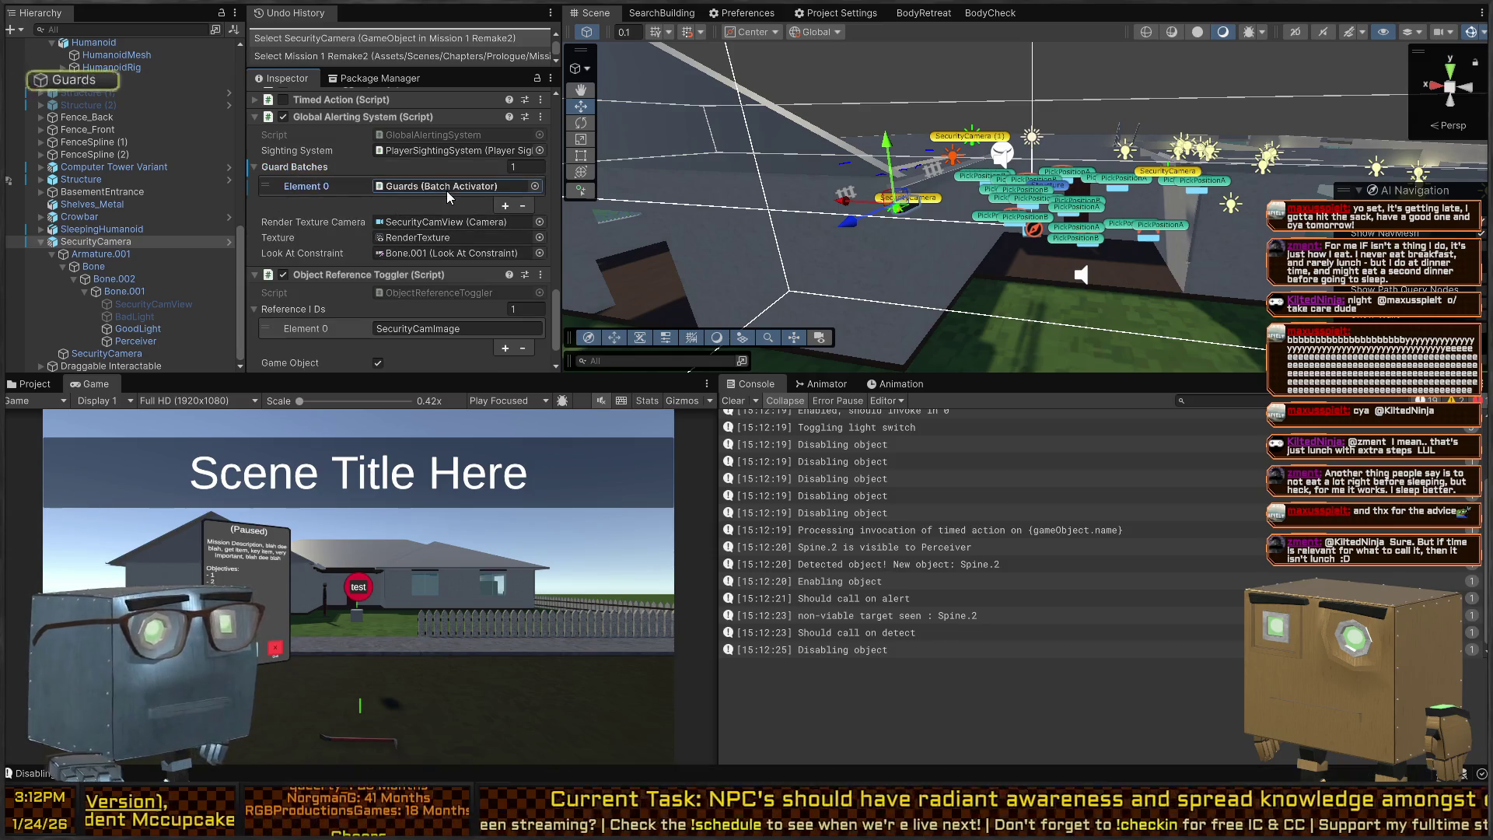
click(74, 81)
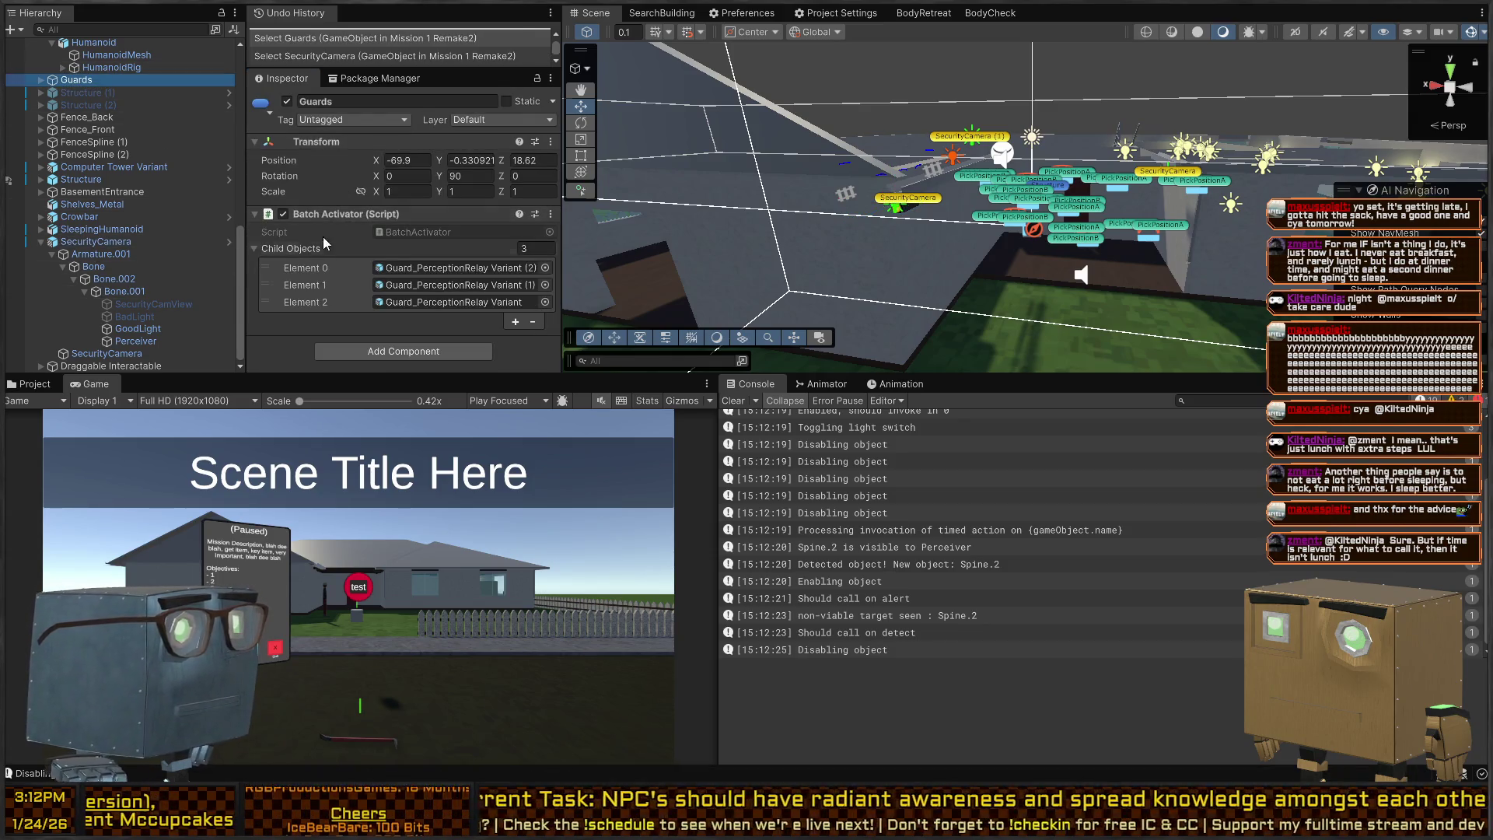
Step: Select the camera's Bone.001 and Perceiver children, ping the corpse event's target, then go to Visual Studio
click(128, 292)
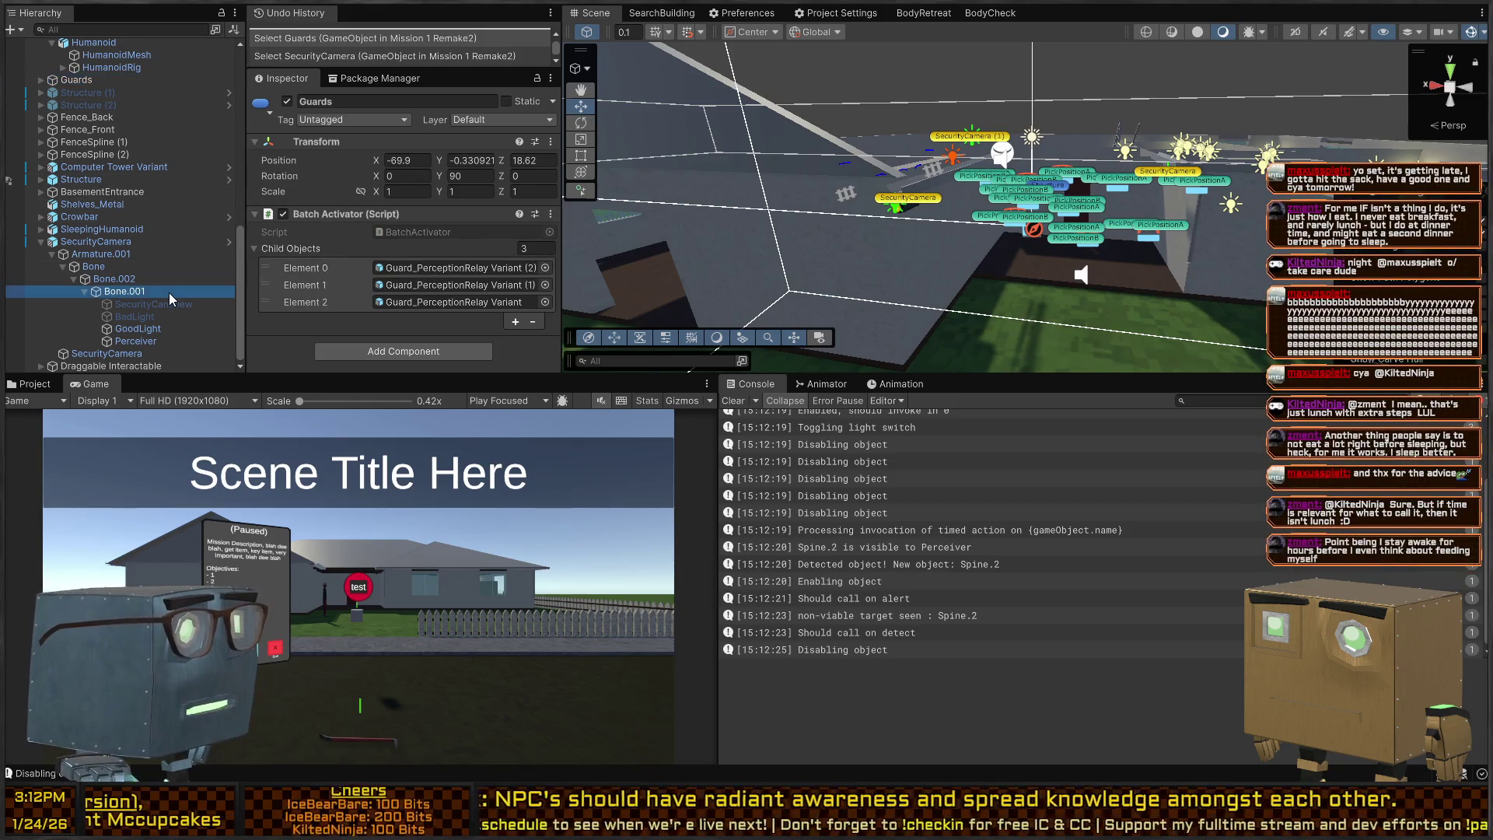
click(132, 341)
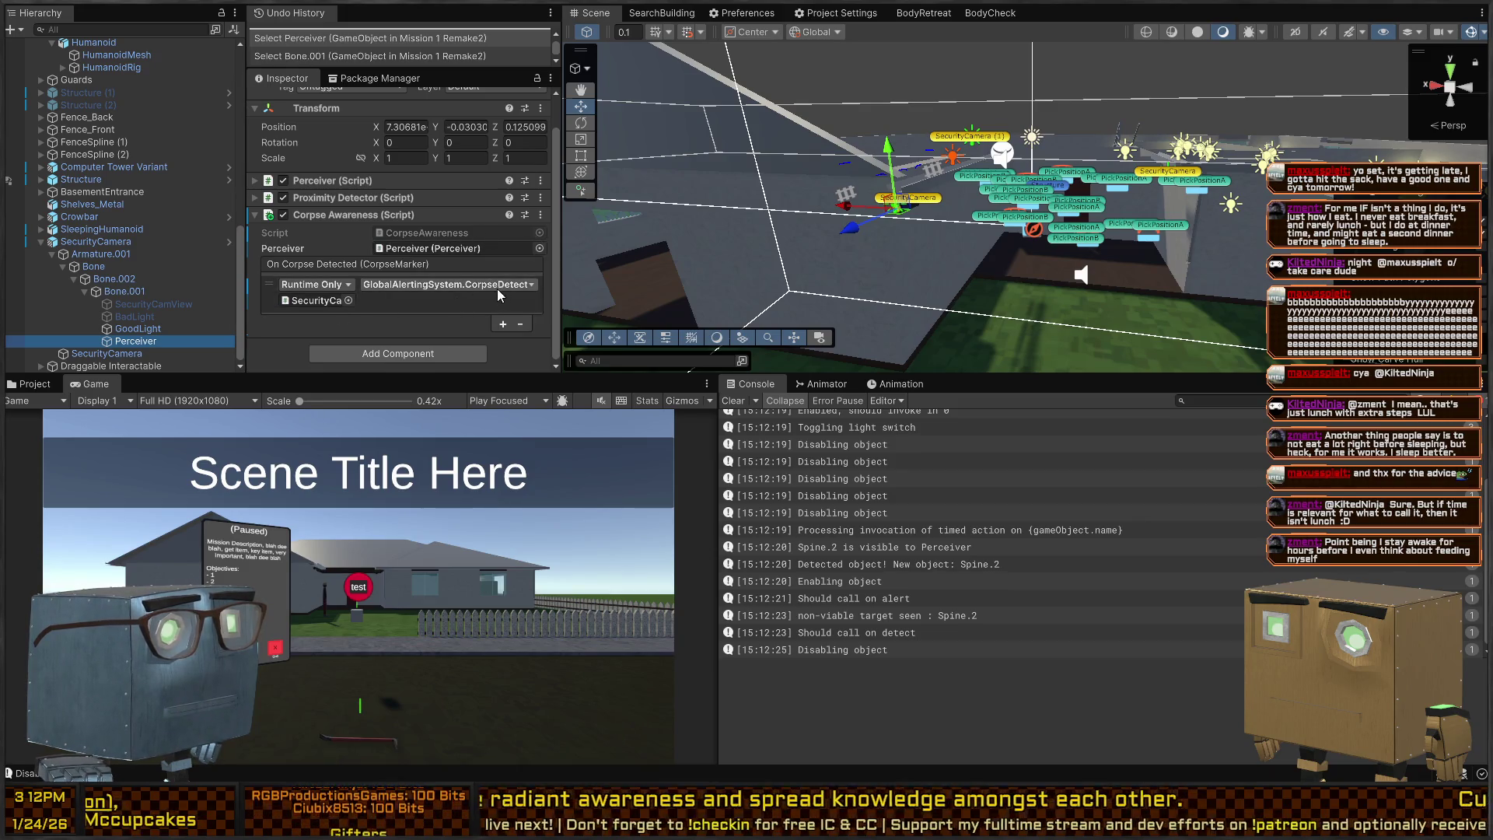
click(317, 301)
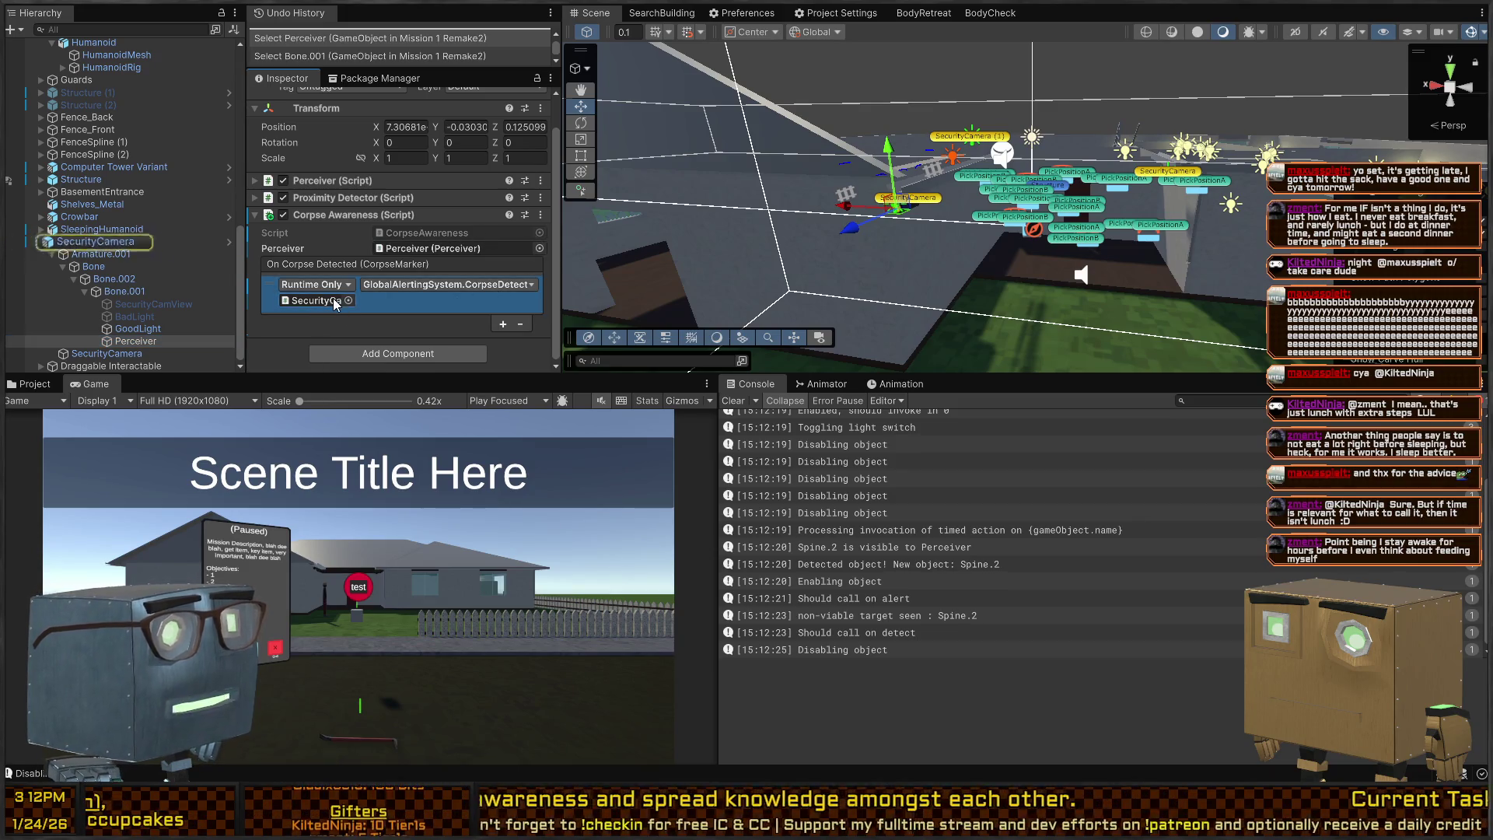
key(alt+Tab)
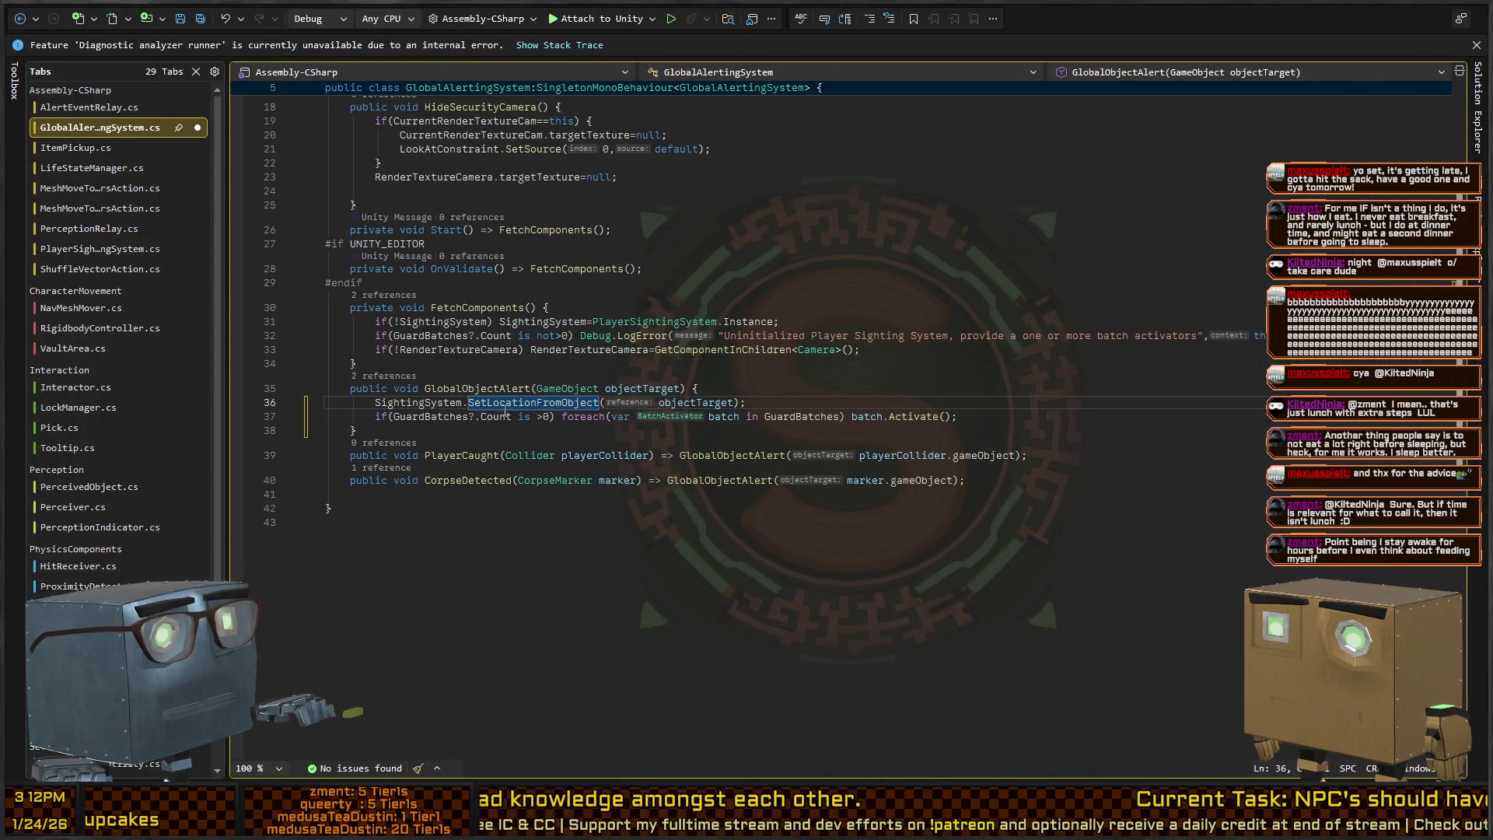
Step: Replace CorpseDetected's '=>' on line 40 with braces, placing GlobalObjectAlert(marker.gameObject) on its own line
click(485, 486)
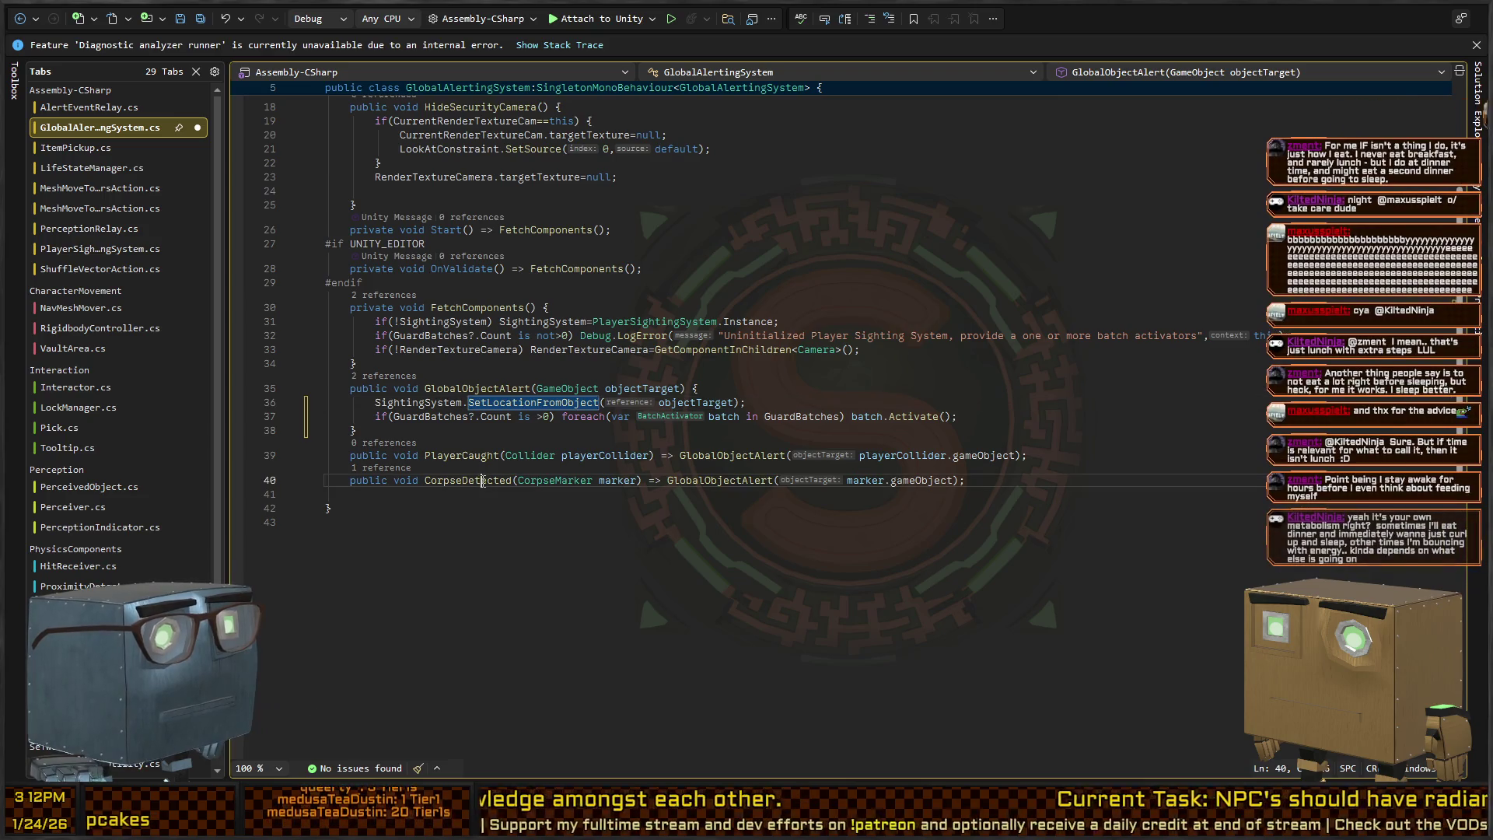
click(669, 480)
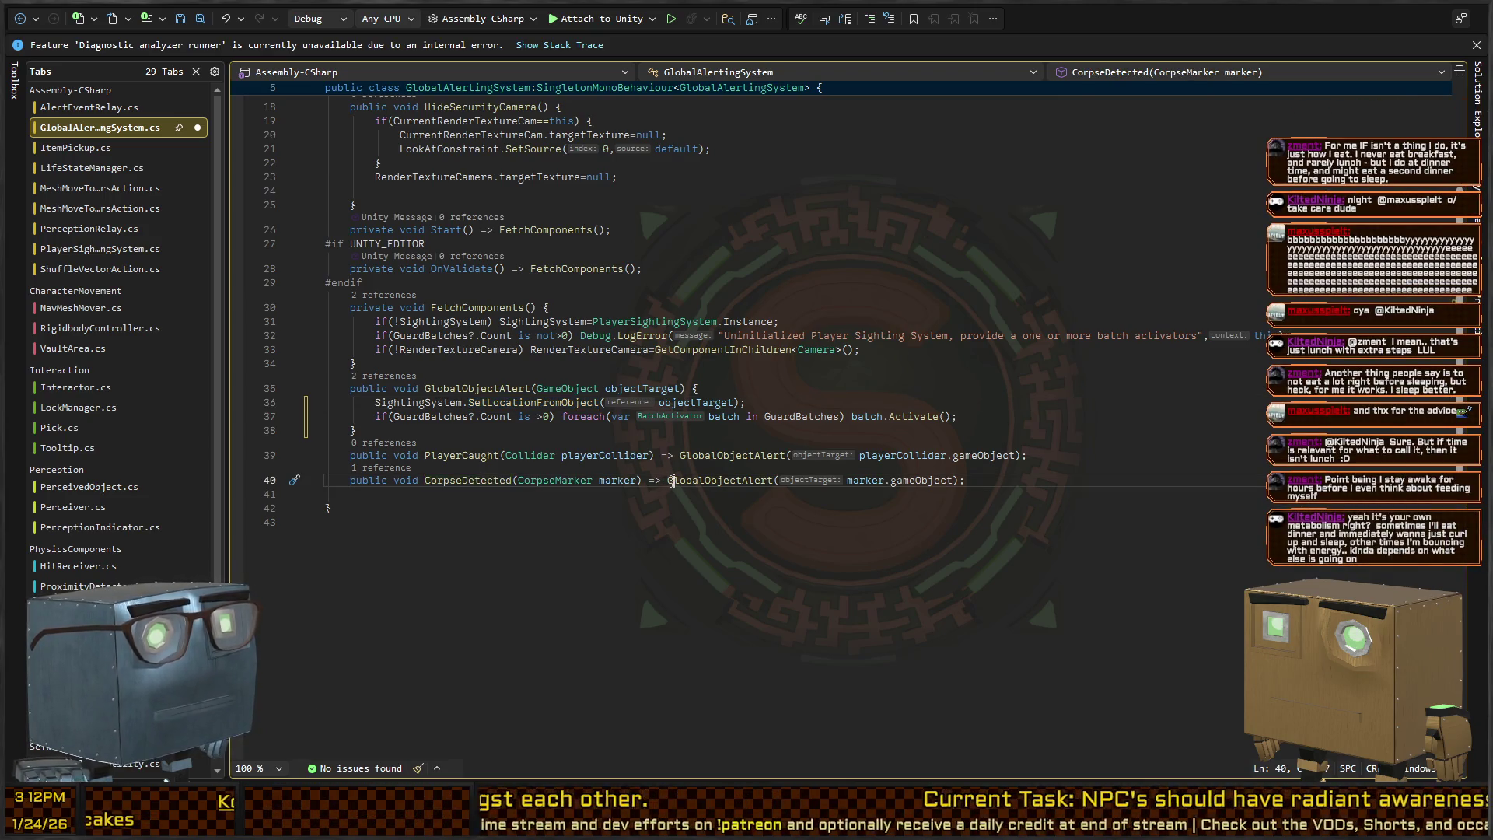
key(BackSpace)
key(BackSpace)
key(BackSpace)
key(shift+End)
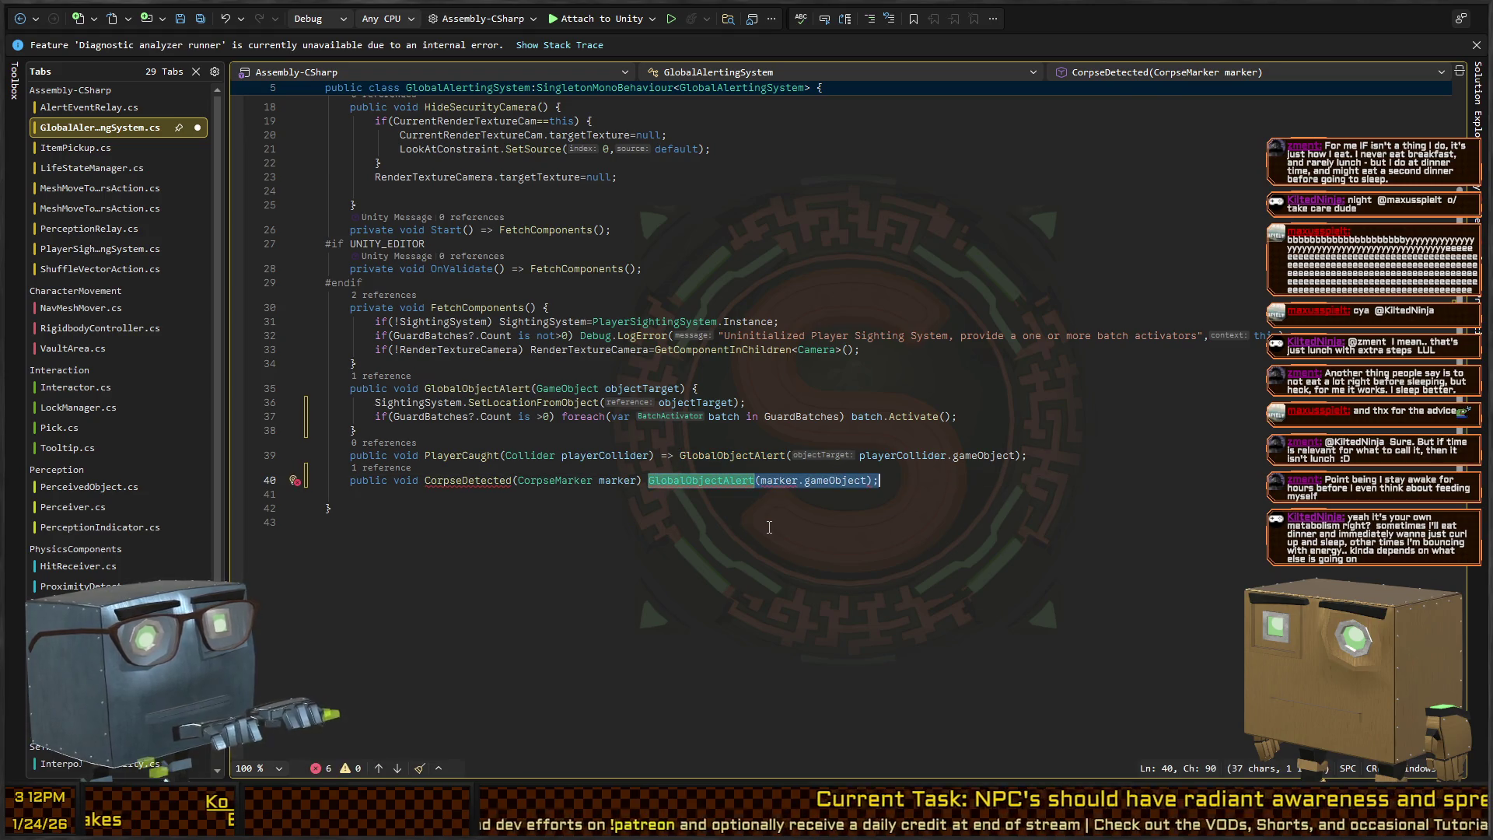
text({)
key(Left)
key(Return)
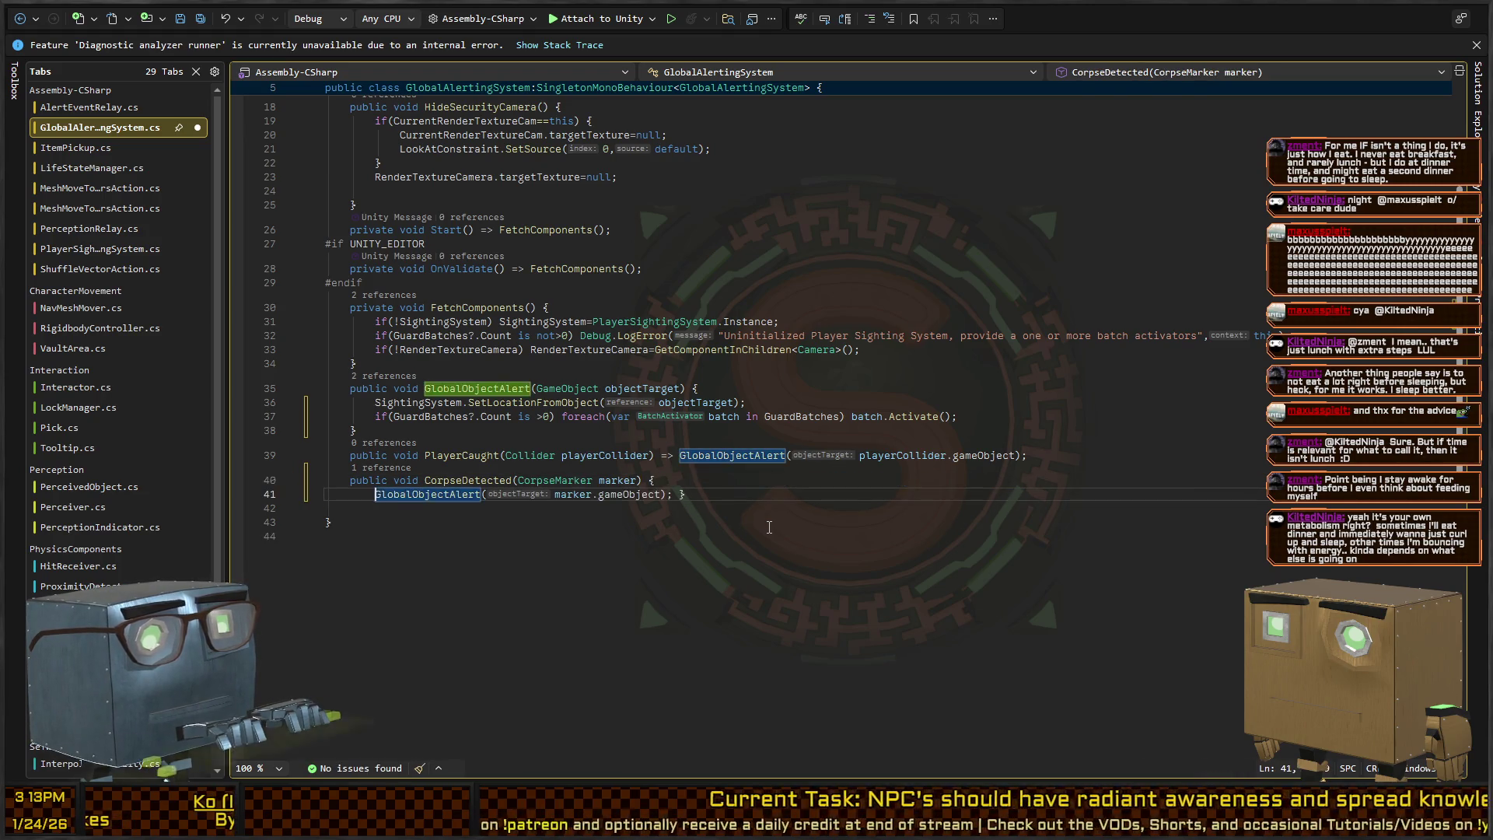
key(End)
key(Left)
key(Return)
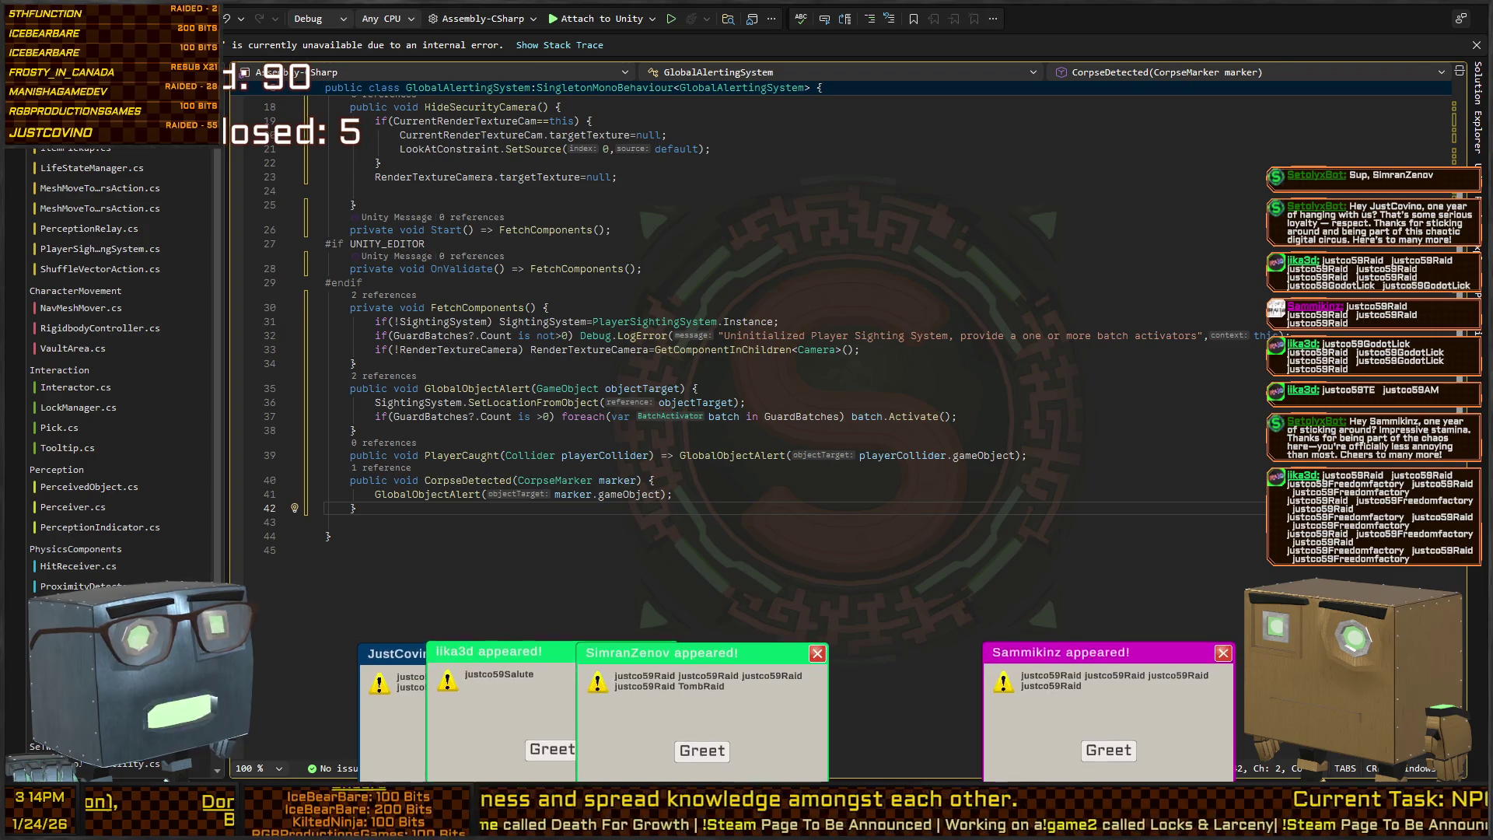
Step: Close all four viewer-greeting popups and return to the Unity editor
click(702, 750)
click(1117, 750)
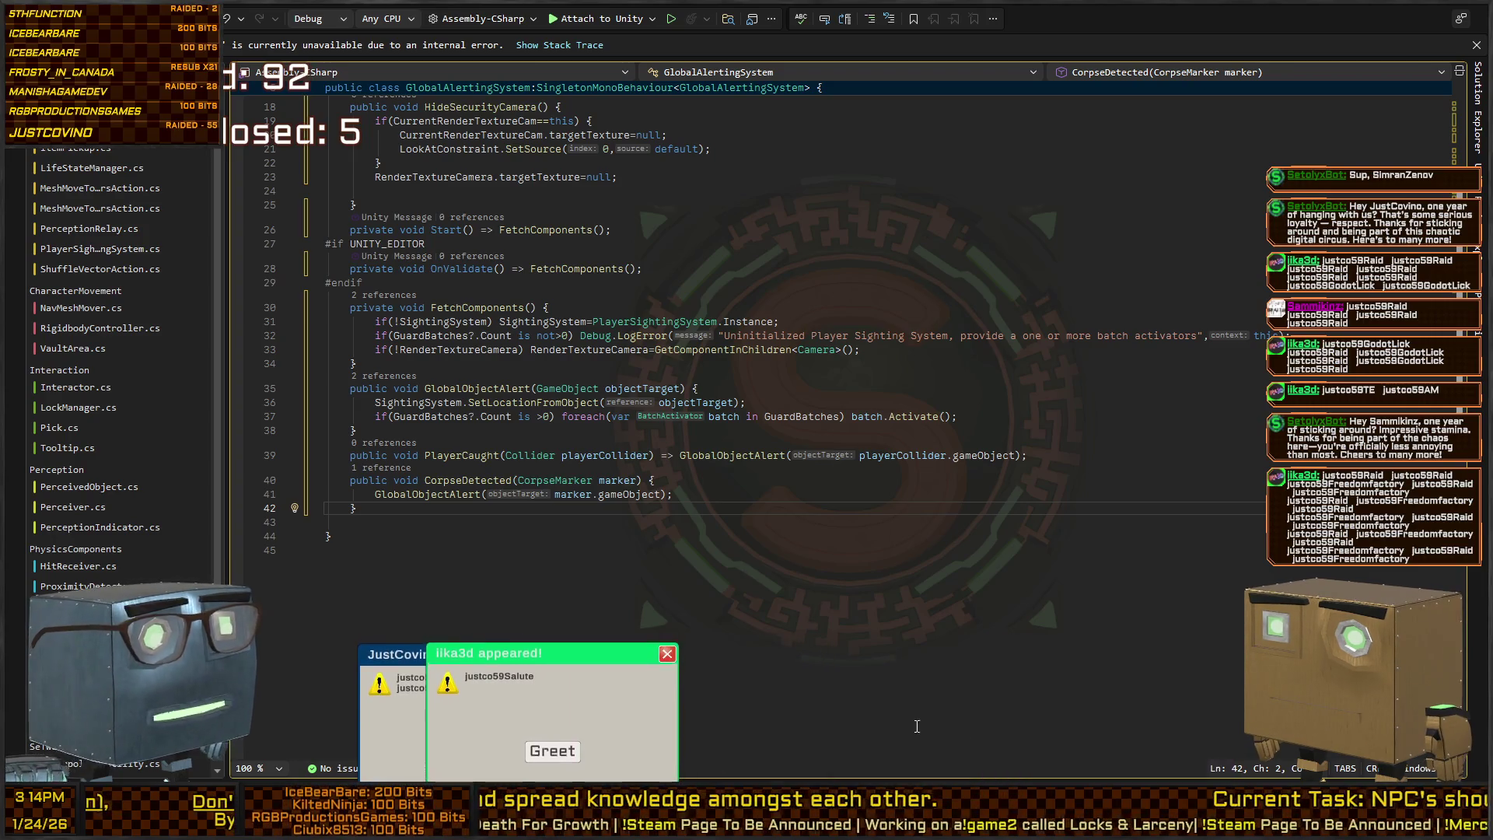
click(552, 750)
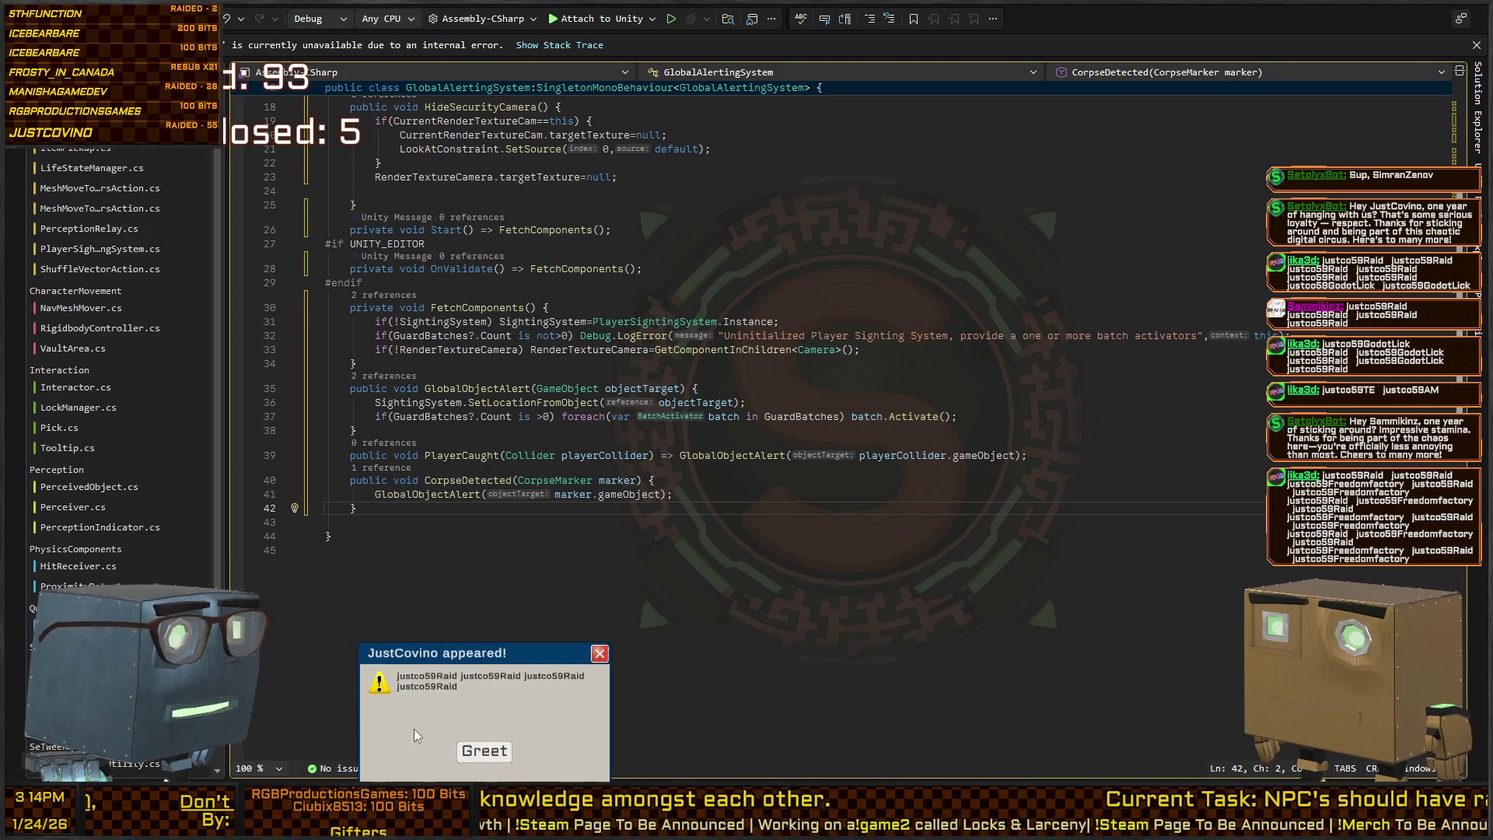
click(484, 750)
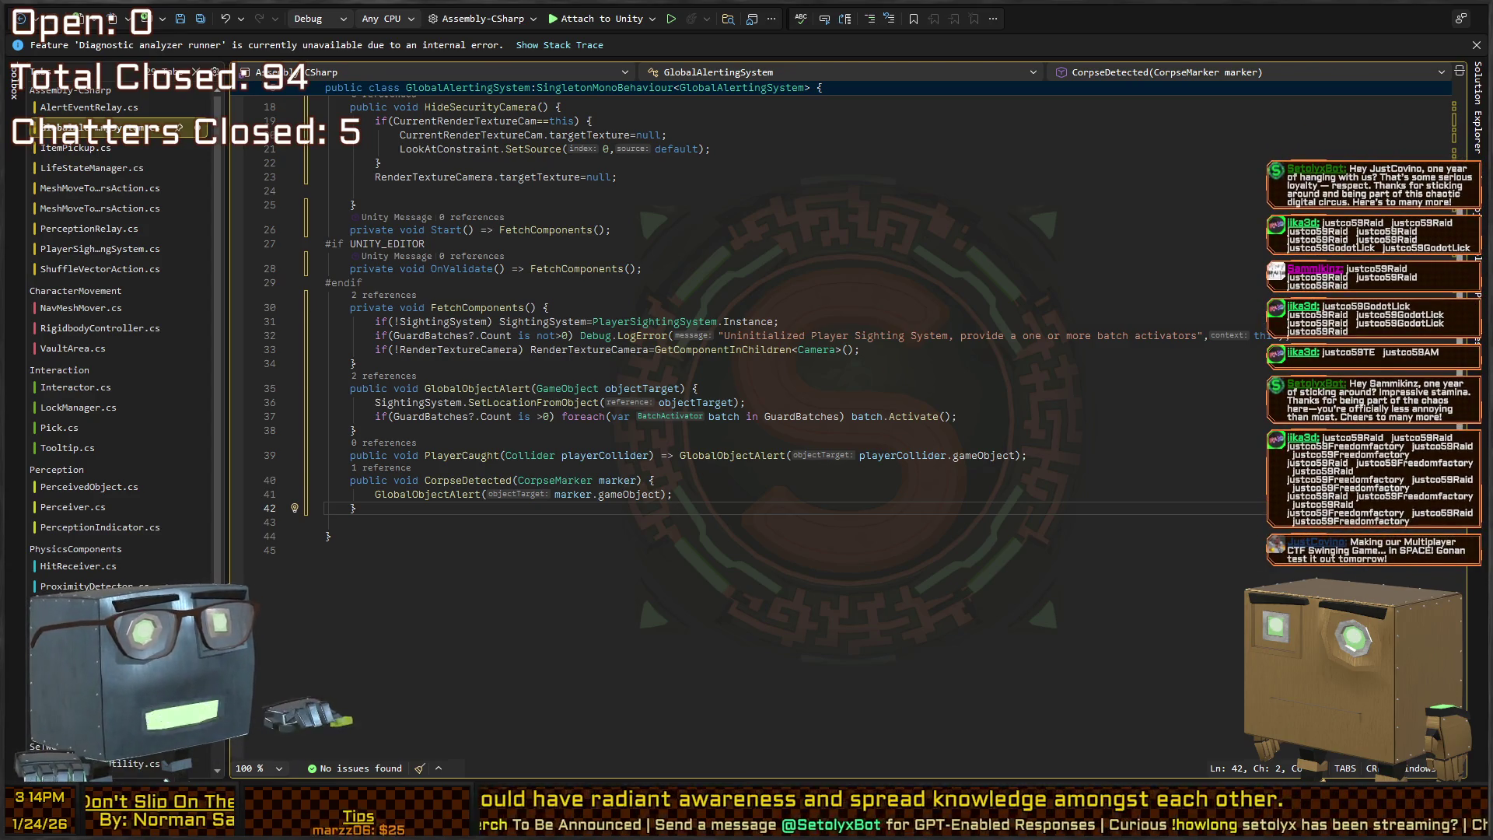
key(alt+Tab)
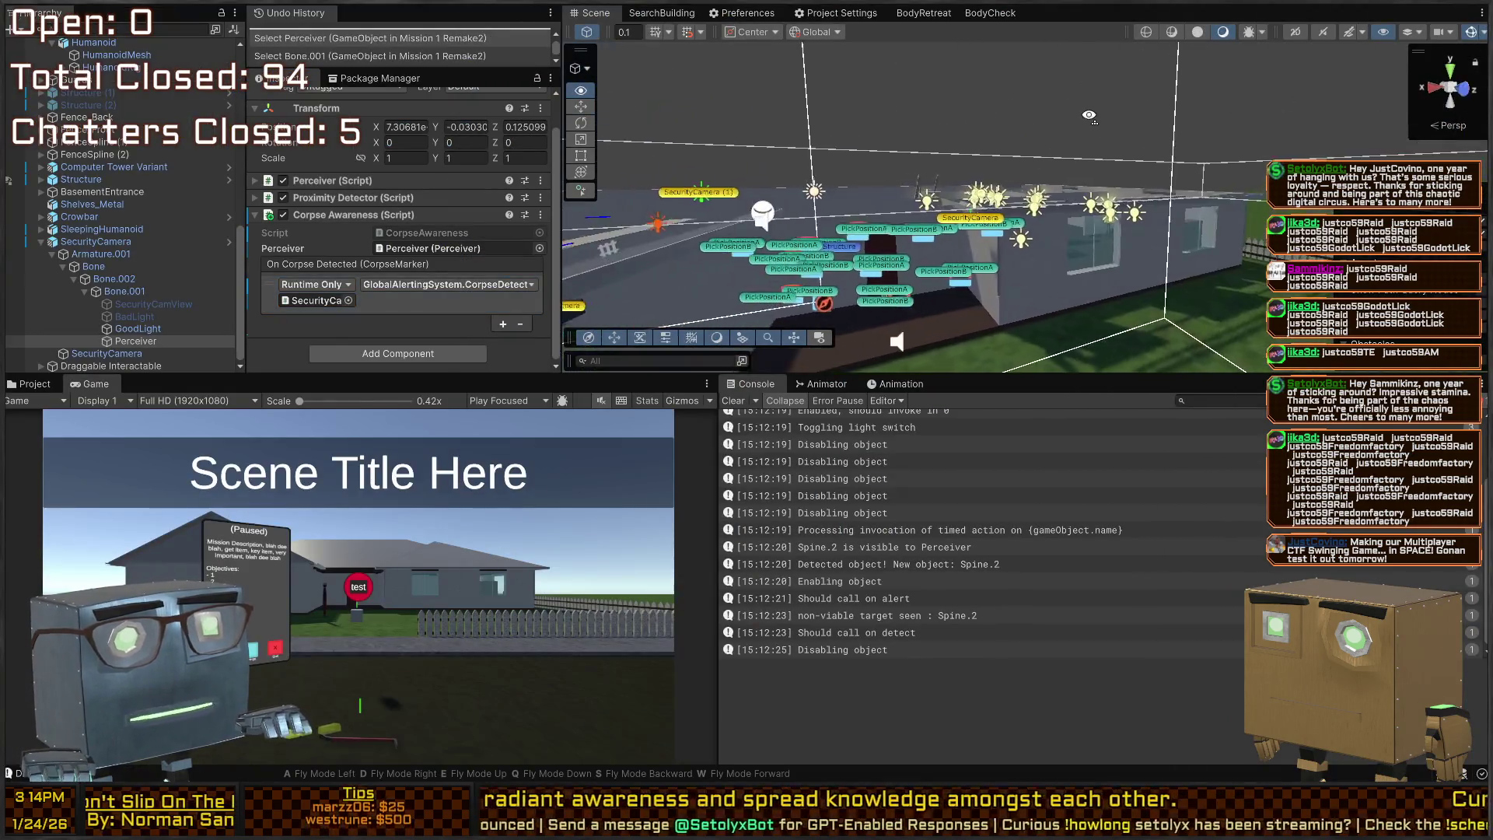
Step: Fly the Scene view down to street level beside the player and car, then enter Play mode
drag(999, 145, 993, 156)
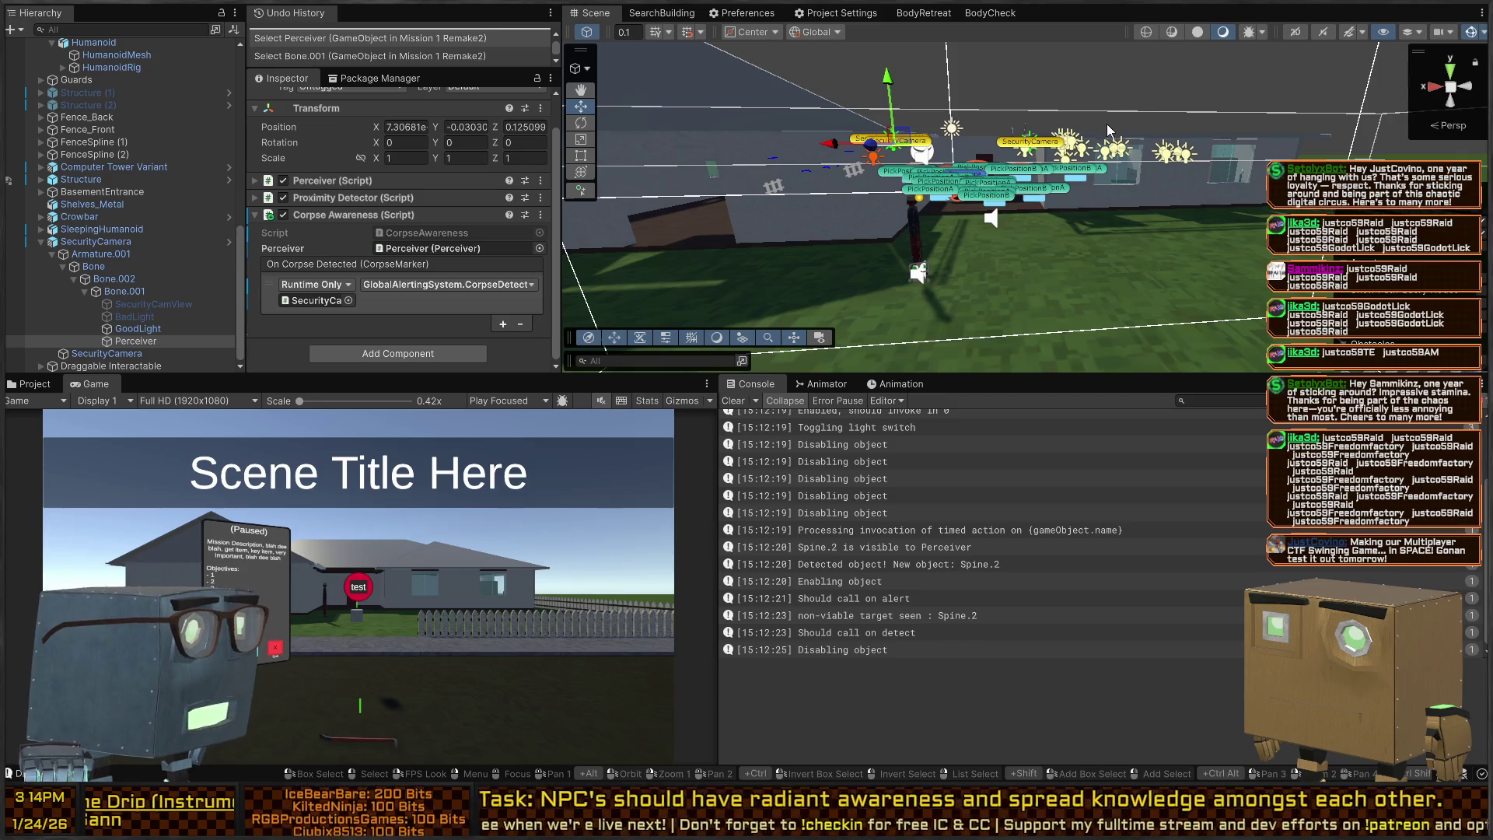
right_click(989, 250)
key(s)
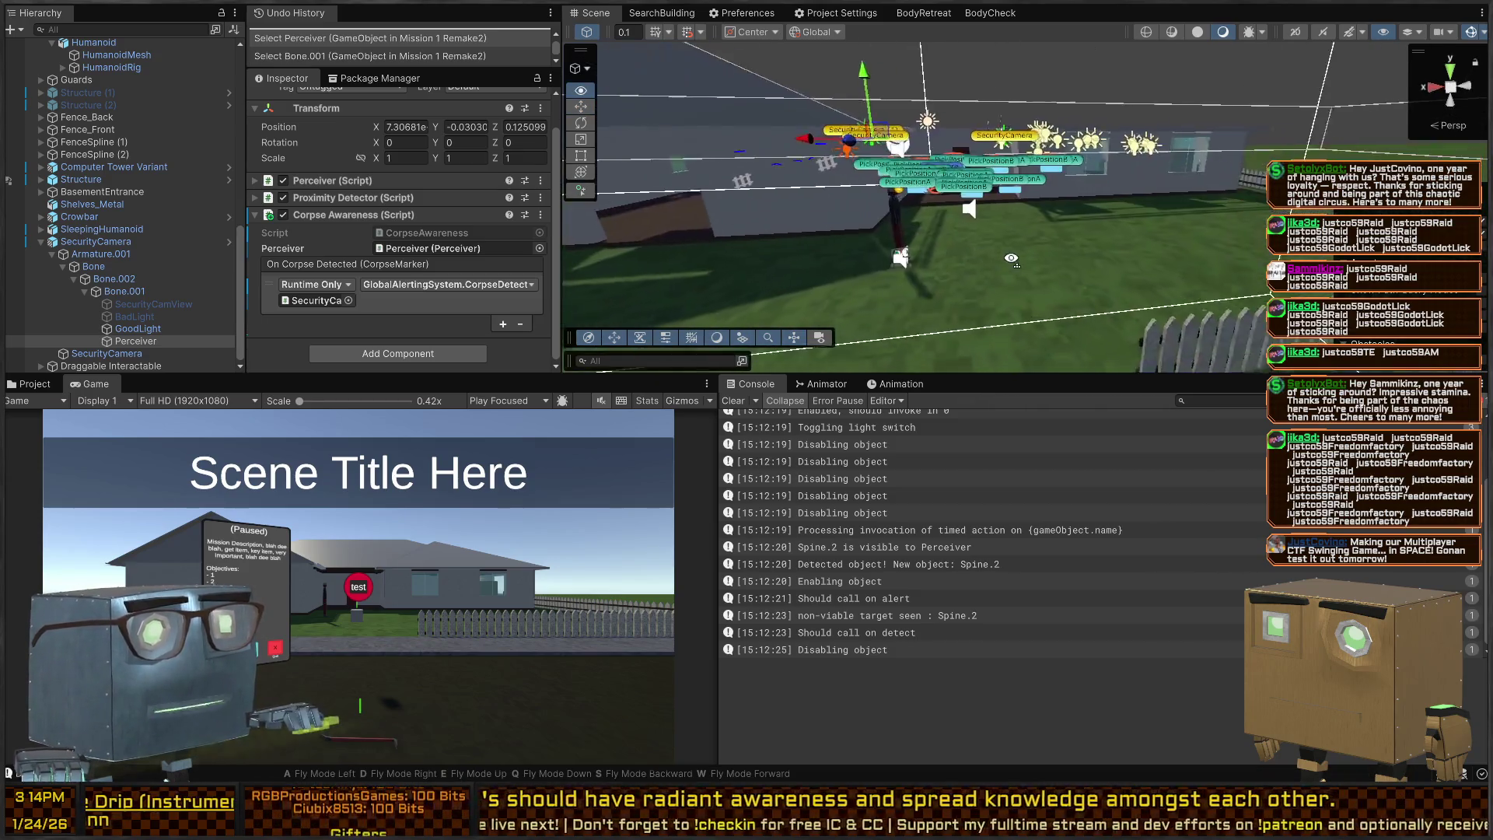
key(w)
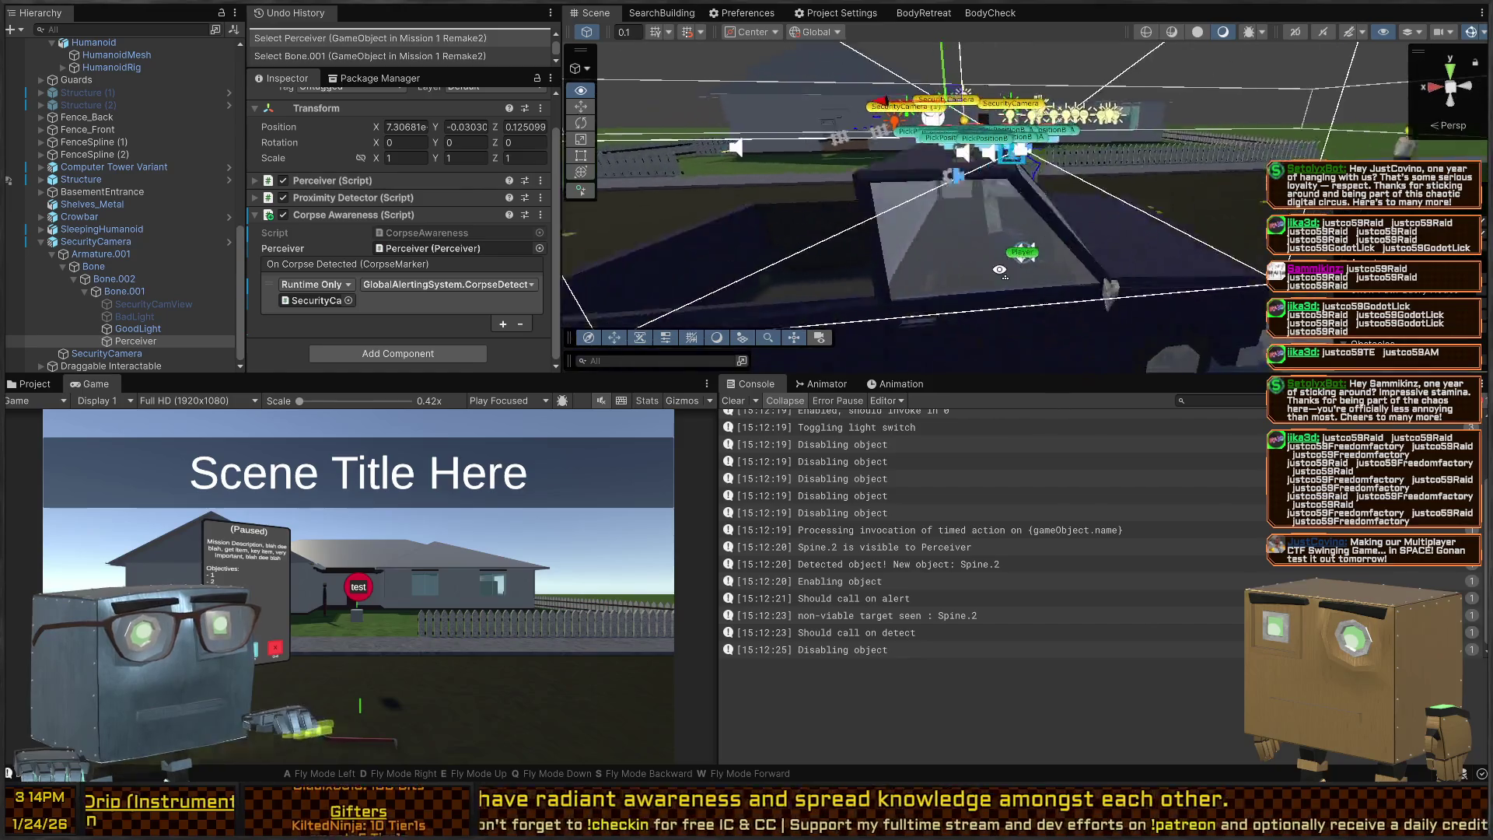
key(w)
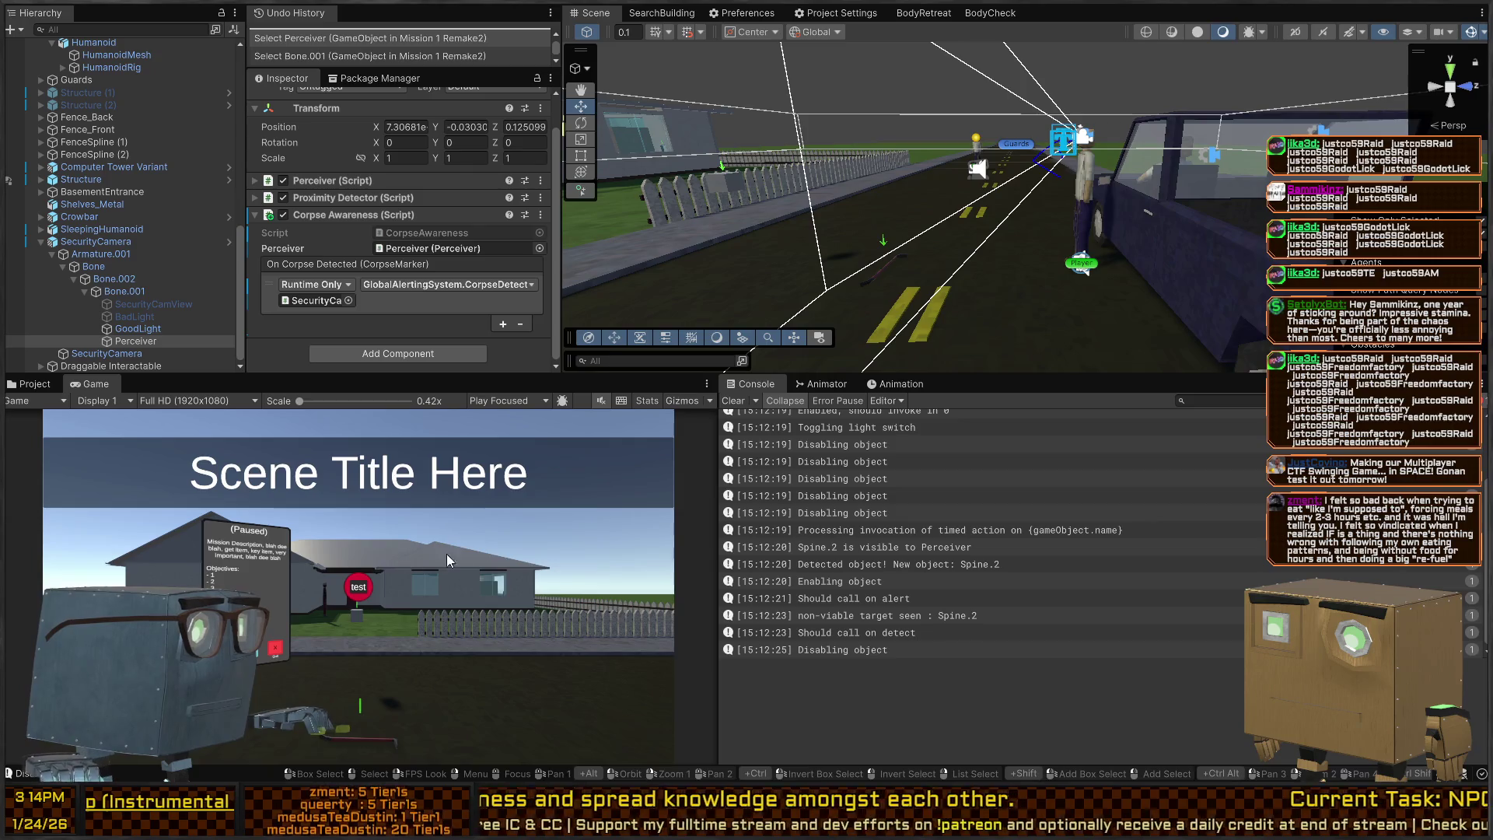
key(ctrl+p)
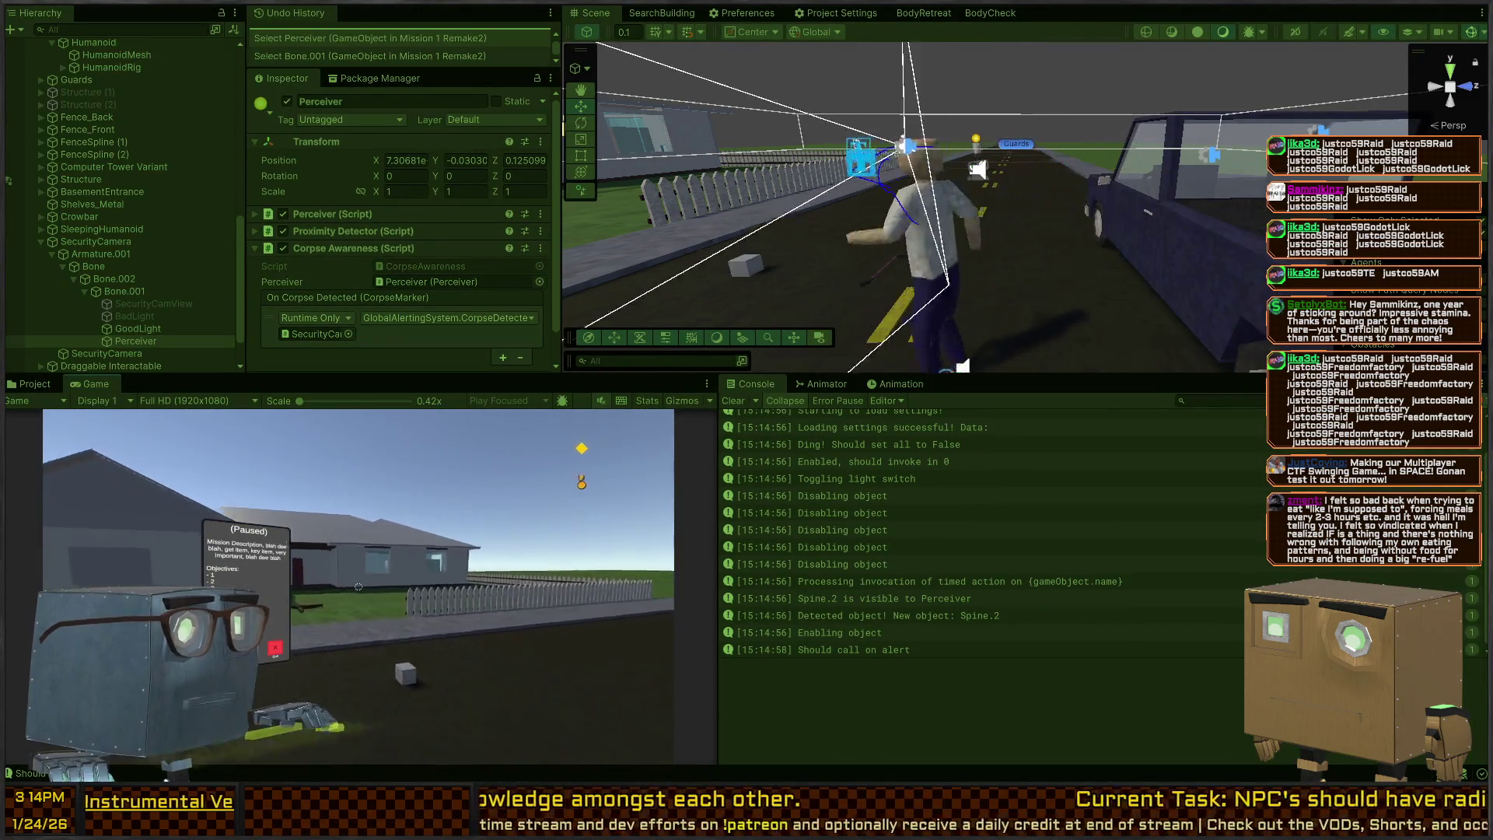
Step: Walk the player forward down the road and turn toward the house
key(w)
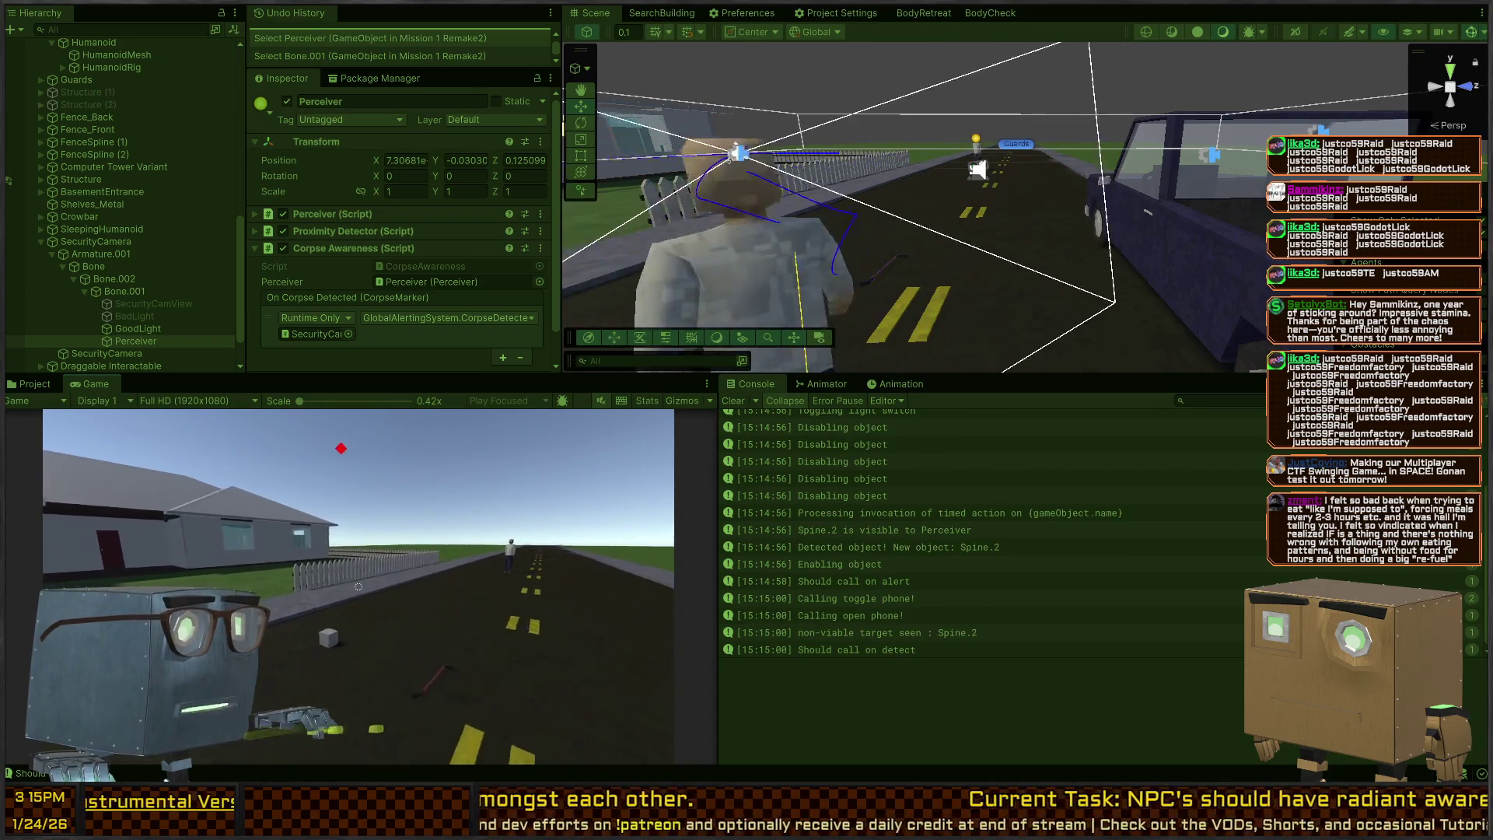
key(w)
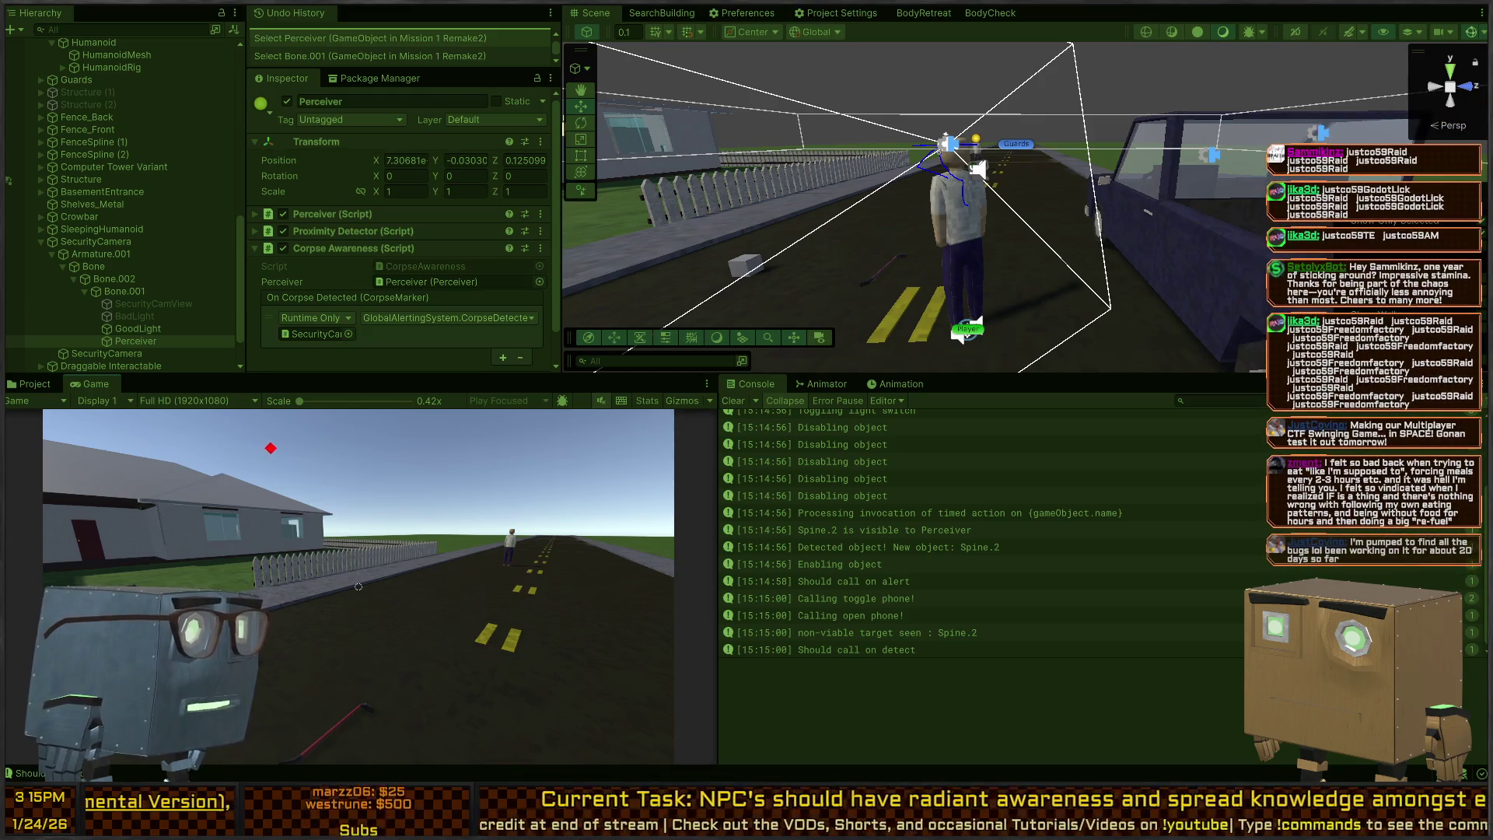
key(w)
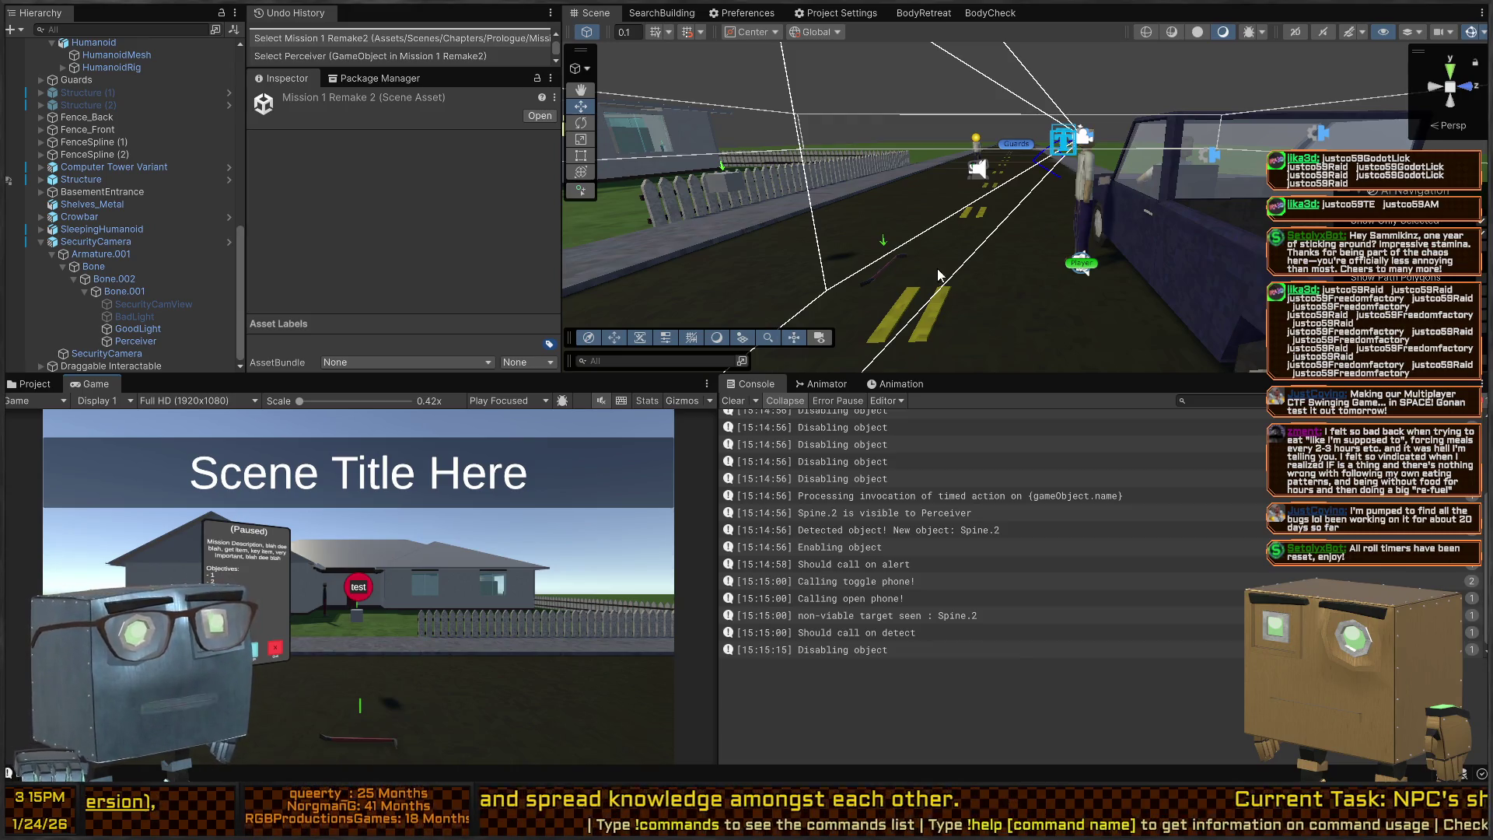
Step: Clear the Console, turn the Scene view to the building with the lights, and select SecurityCamera
mouse_move(938, 275)
mouse_down()
mouse_move(1032, 216)
mouse_move(1019, 213)
mouse_move(1060, 250)
mouse_move(1029, 208)
mouse_move(1050, 231)
mouse_up()
key(w)
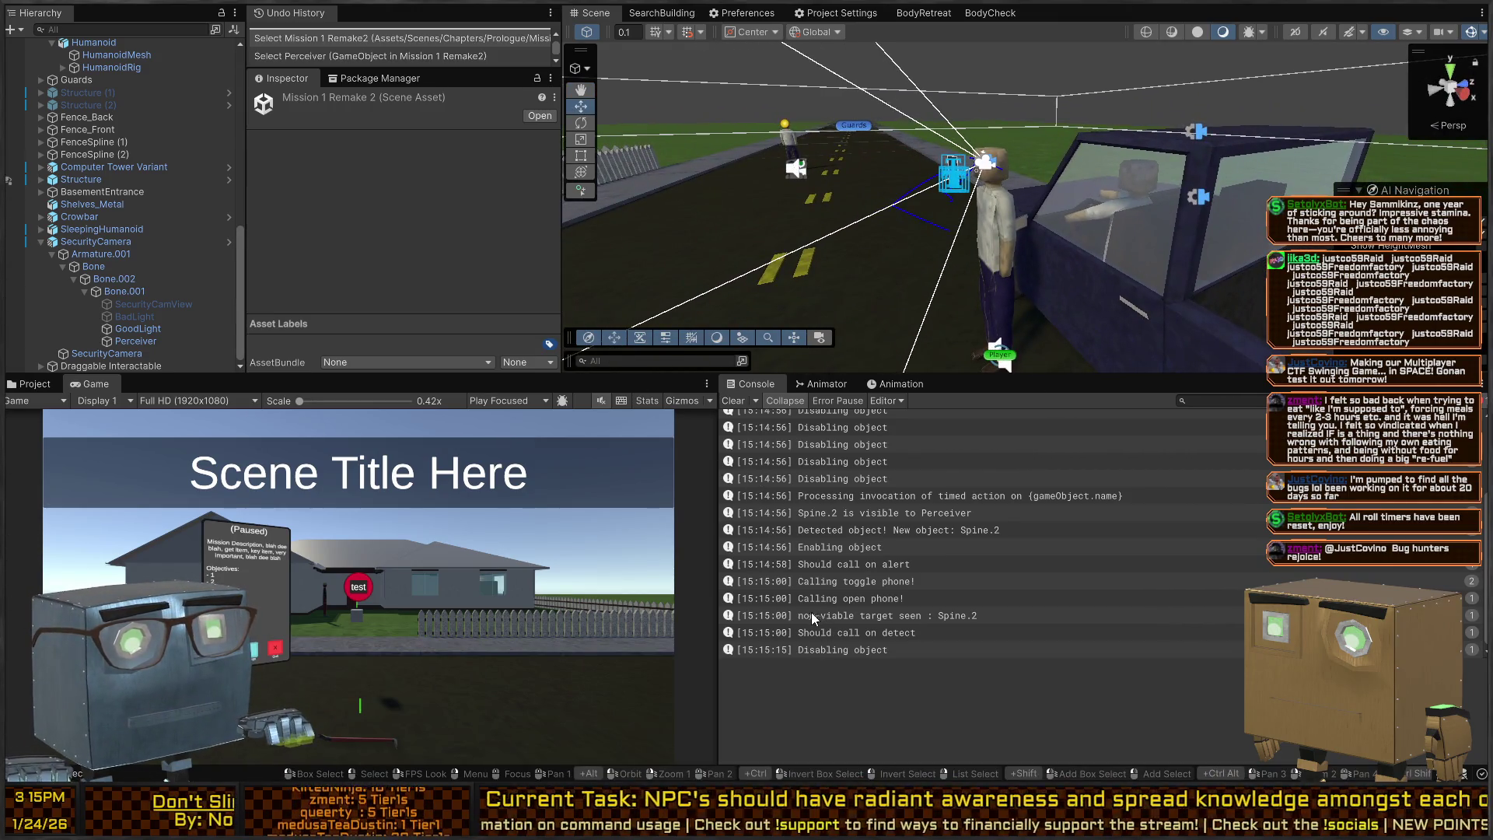
click(732, 403)
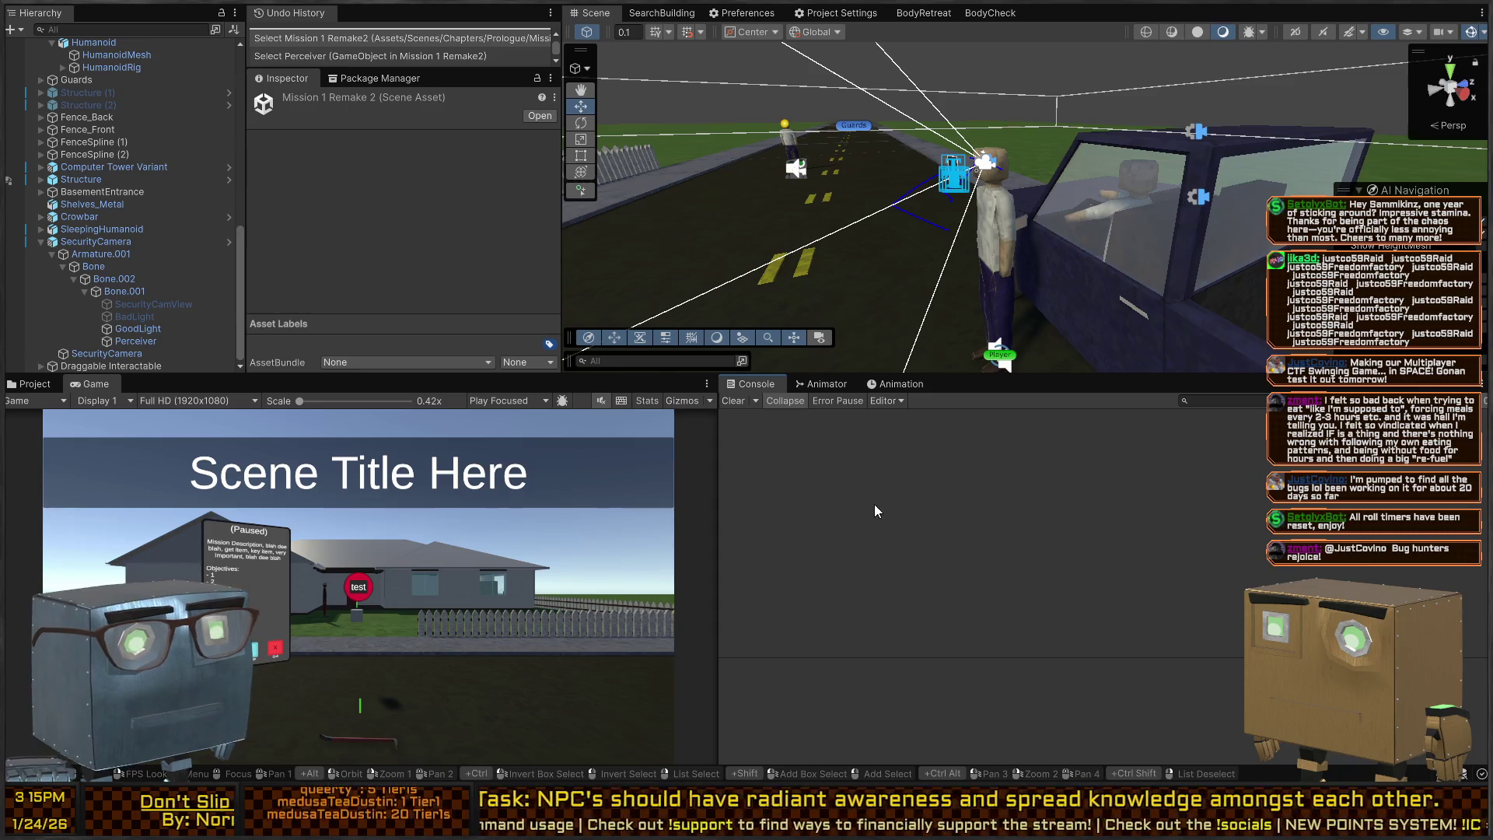
drag(871, 280, 874, 272)
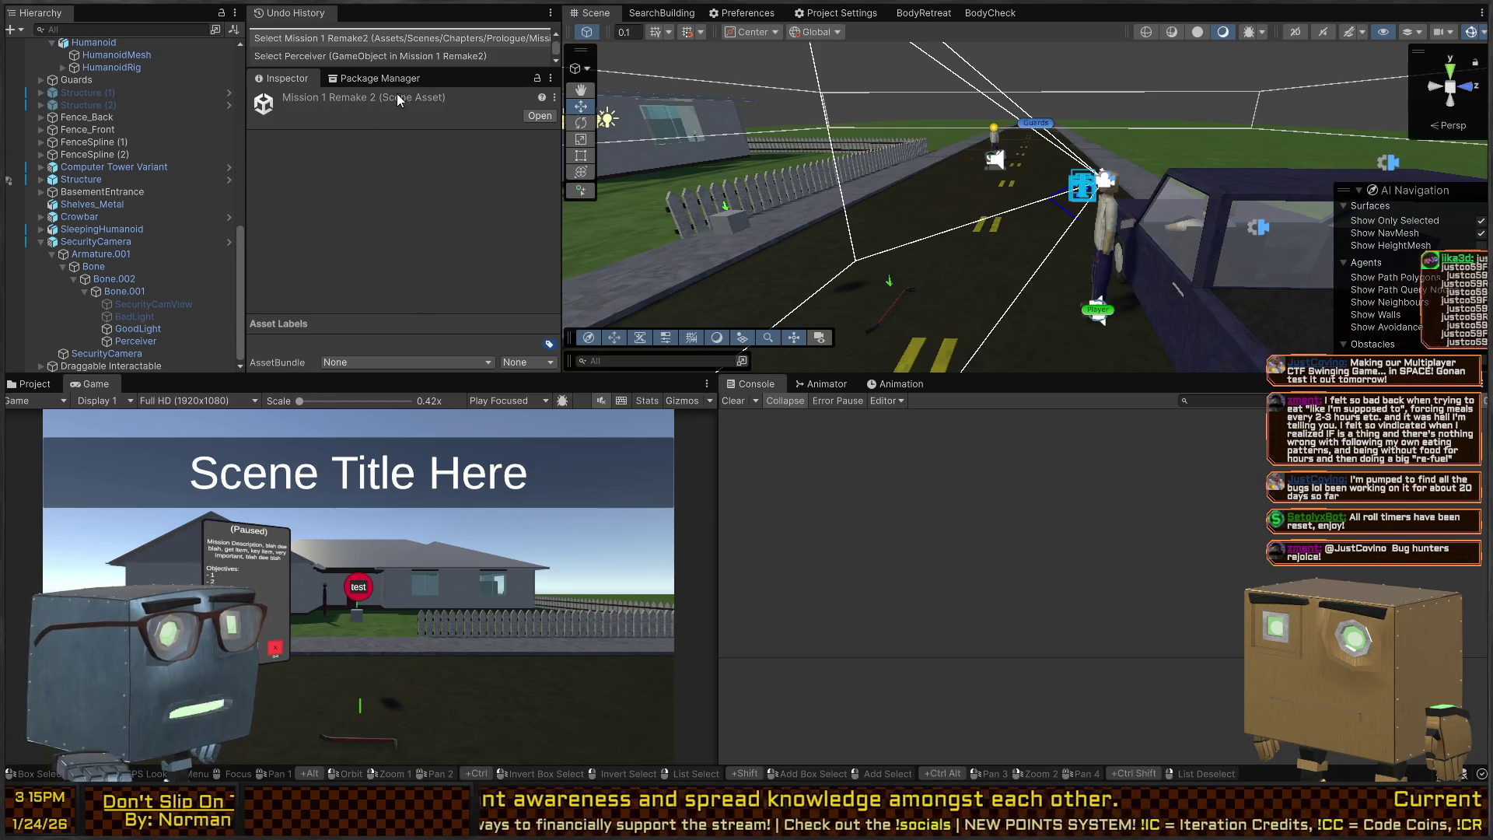
mouse_move(879, 226)
mouse_down()
mouse_move(845, 221)
mouse_move(914, 237)
mouse_move(827, 227)
mouse_move(906, 185)
mouse_up()
click(913, 180)
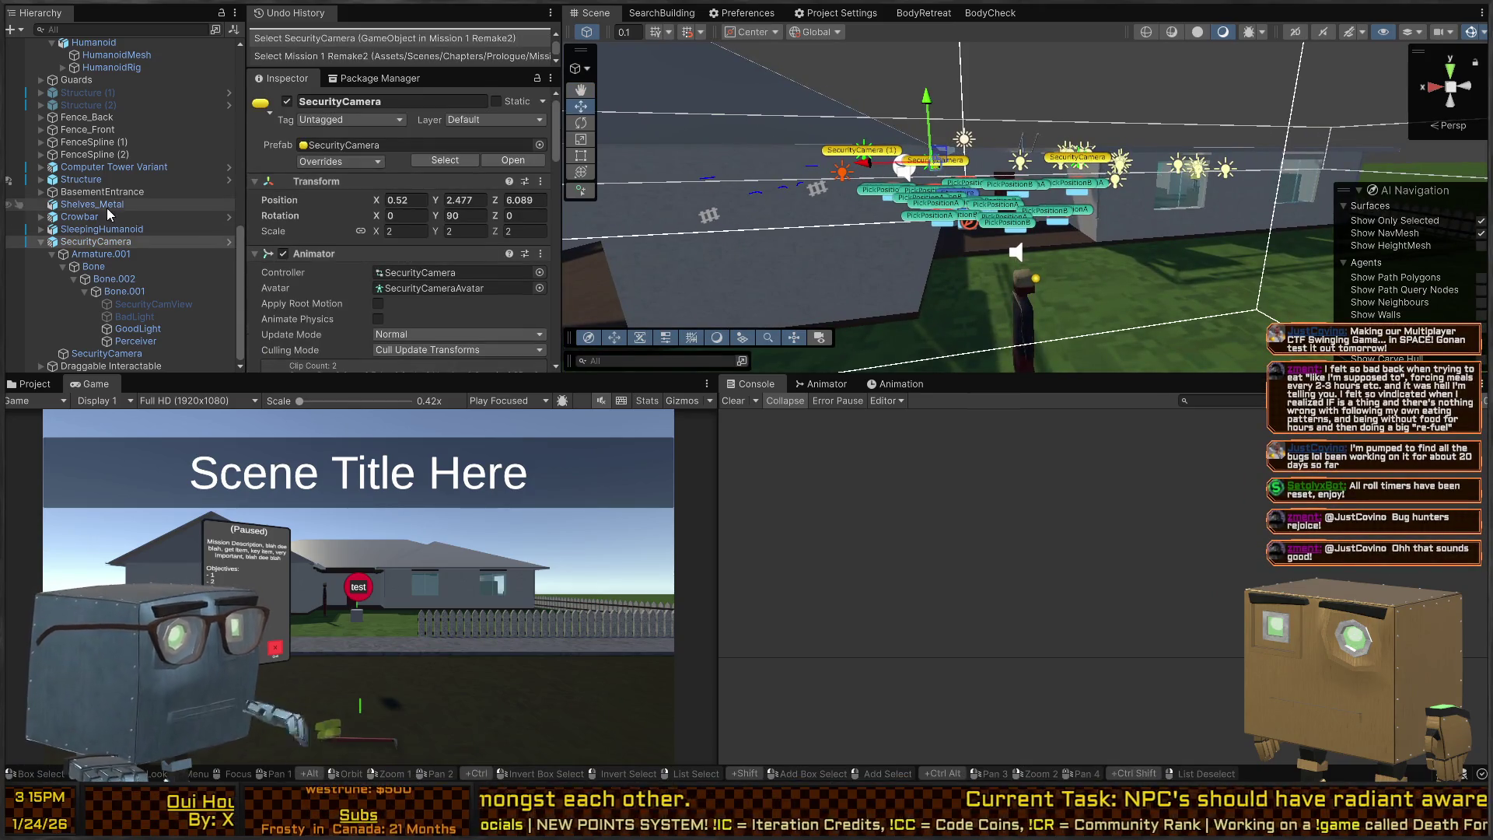
Step: Restart Play mode and view stack traces for the alert, detect and timed-action log messages
scroll(404, 249, down, 10)
key(ctrl+p)
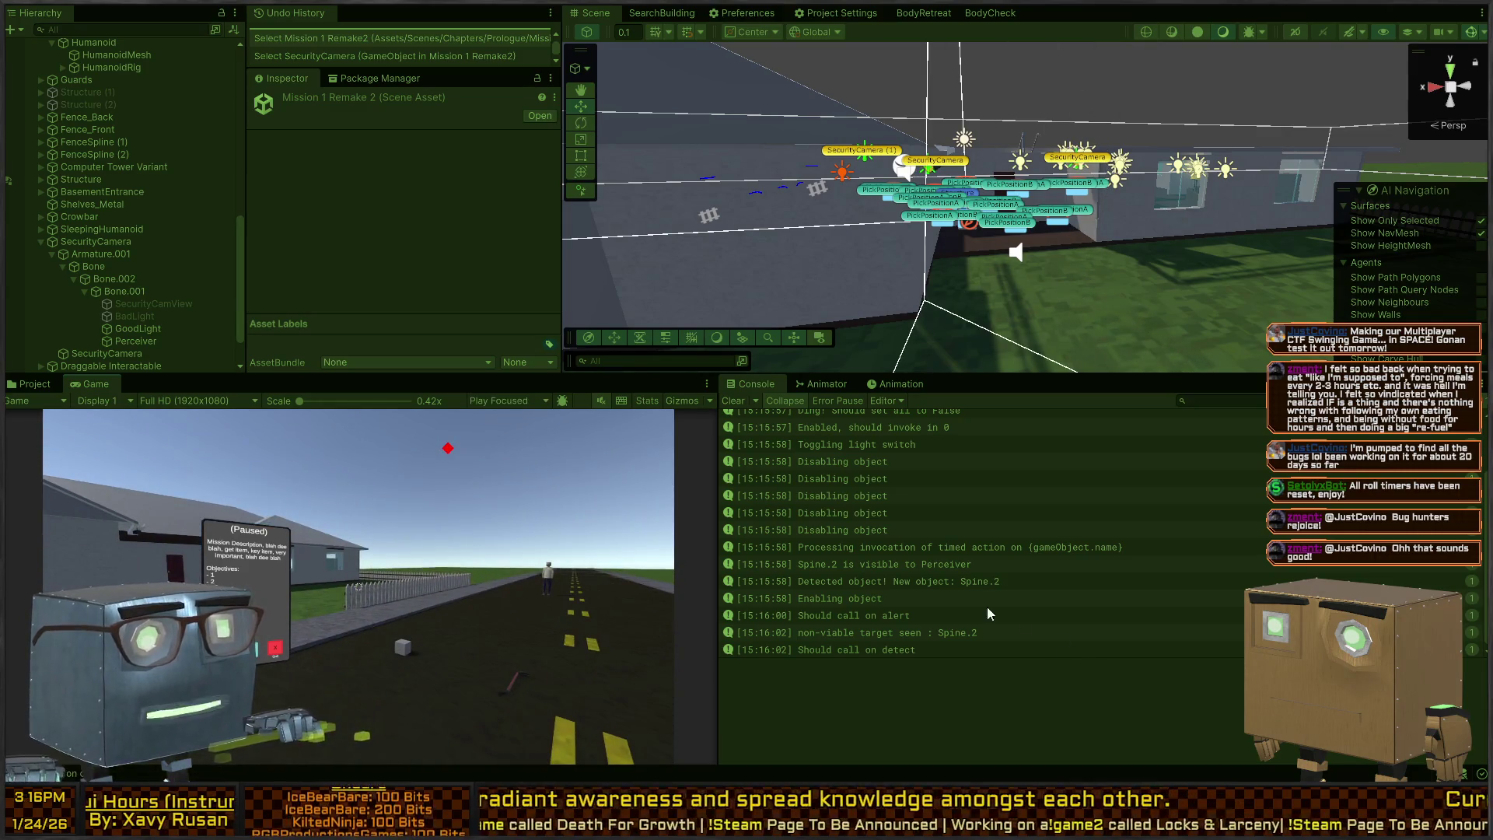
click(862, 618)
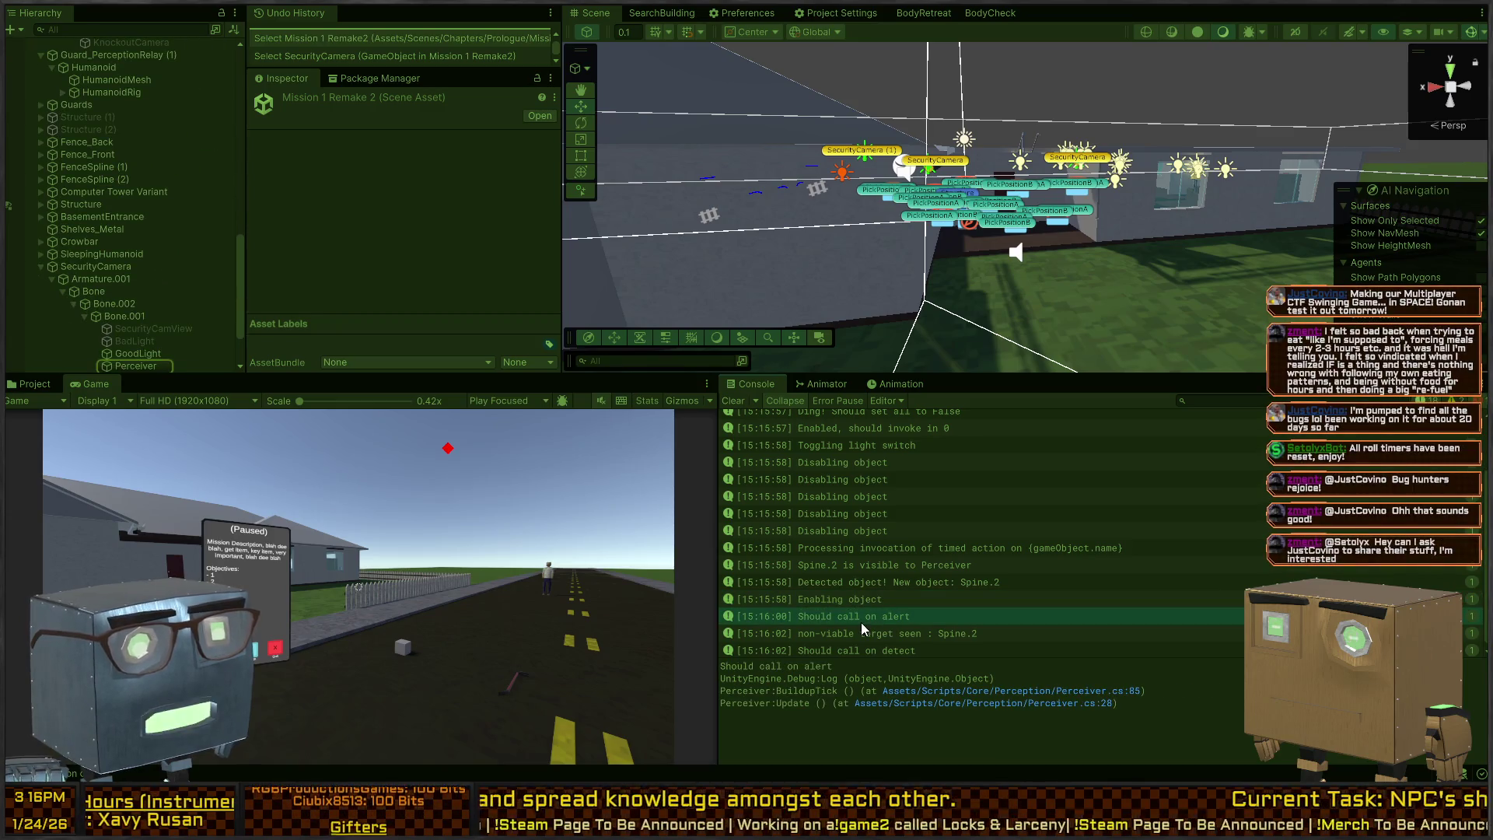
click(902, 652)
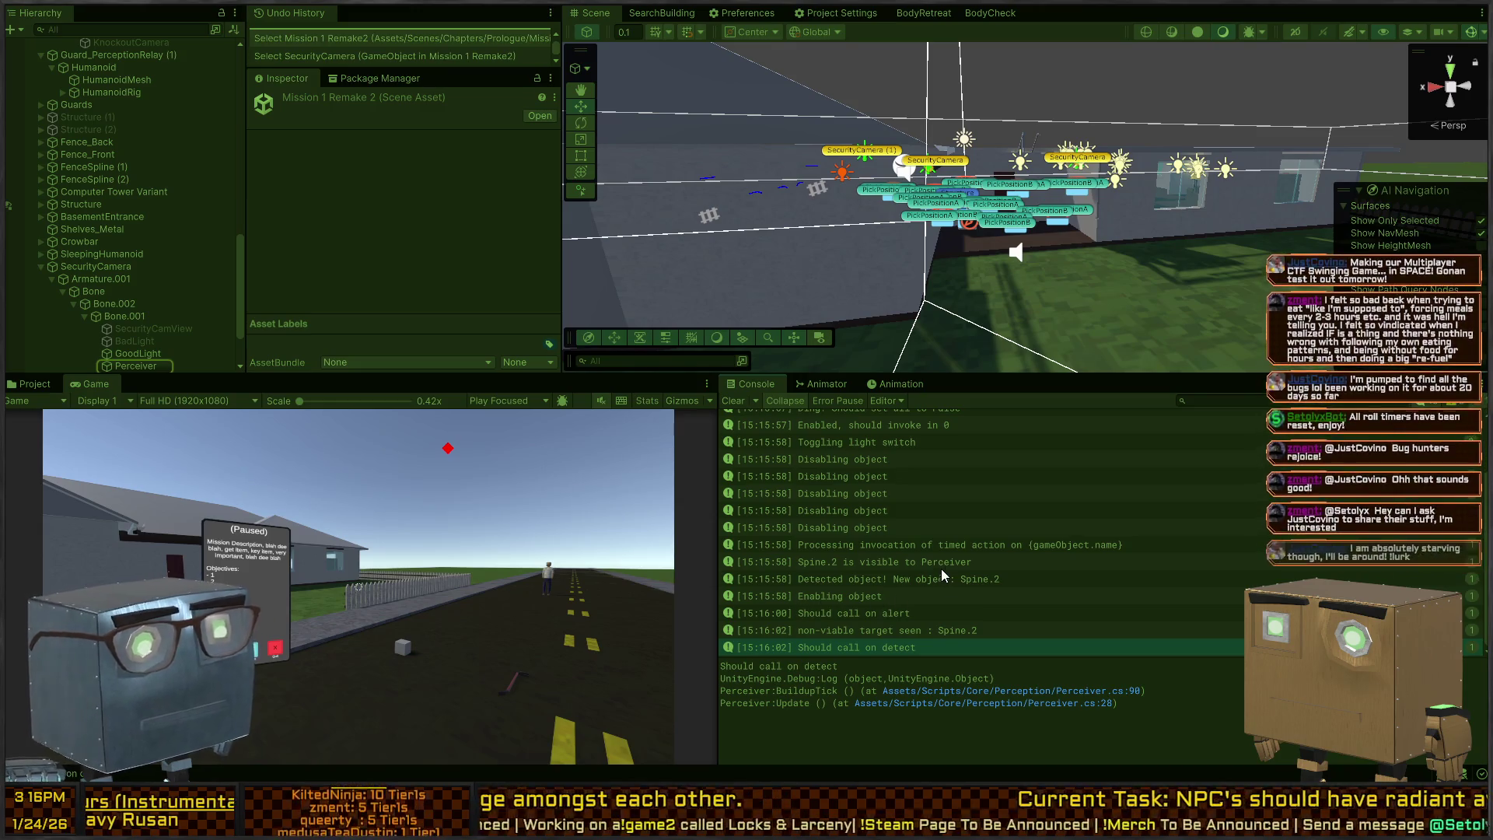
click(918, 545)
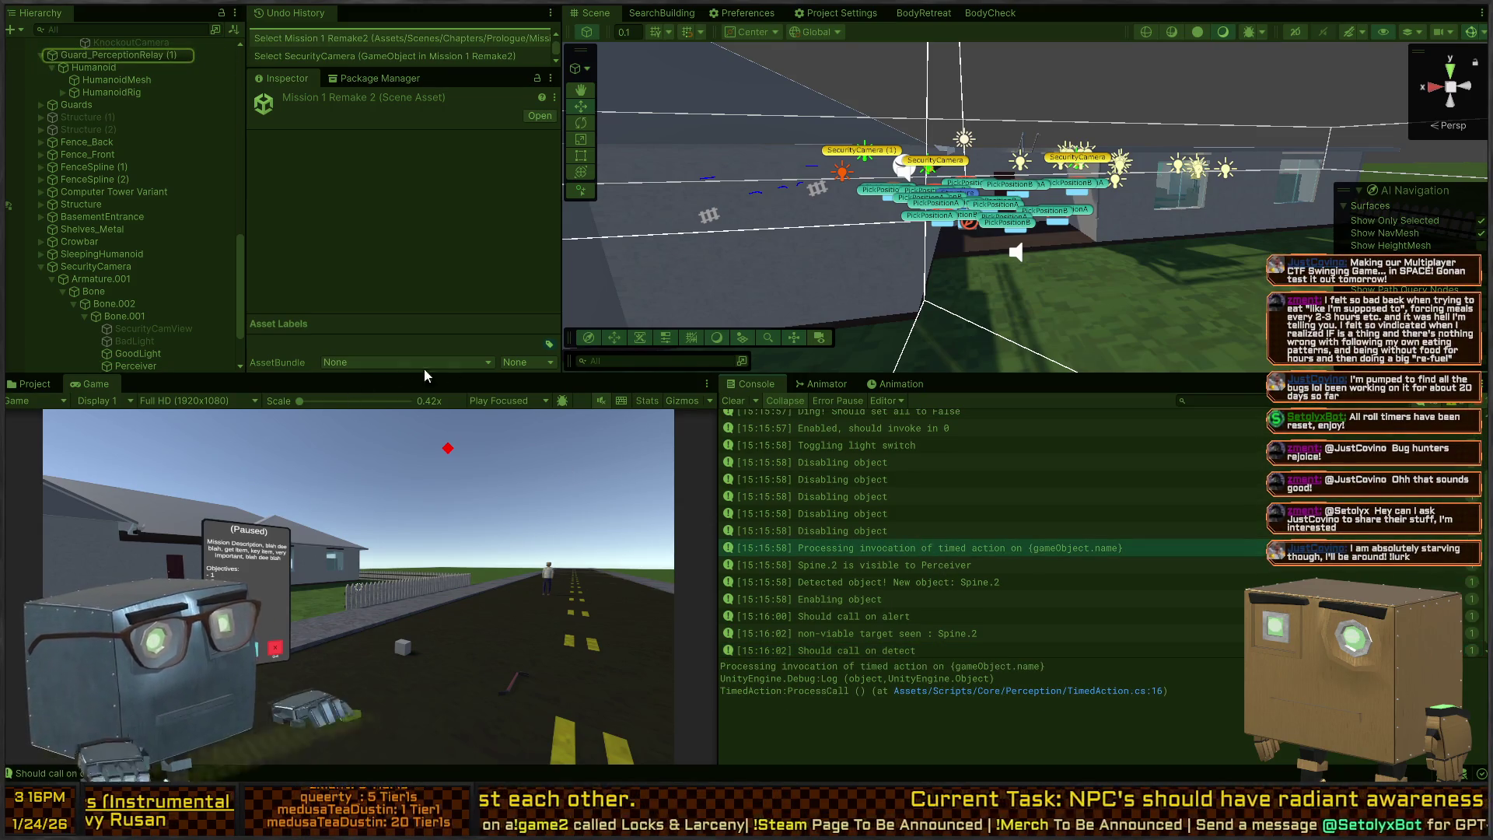
key(alt+Tab)
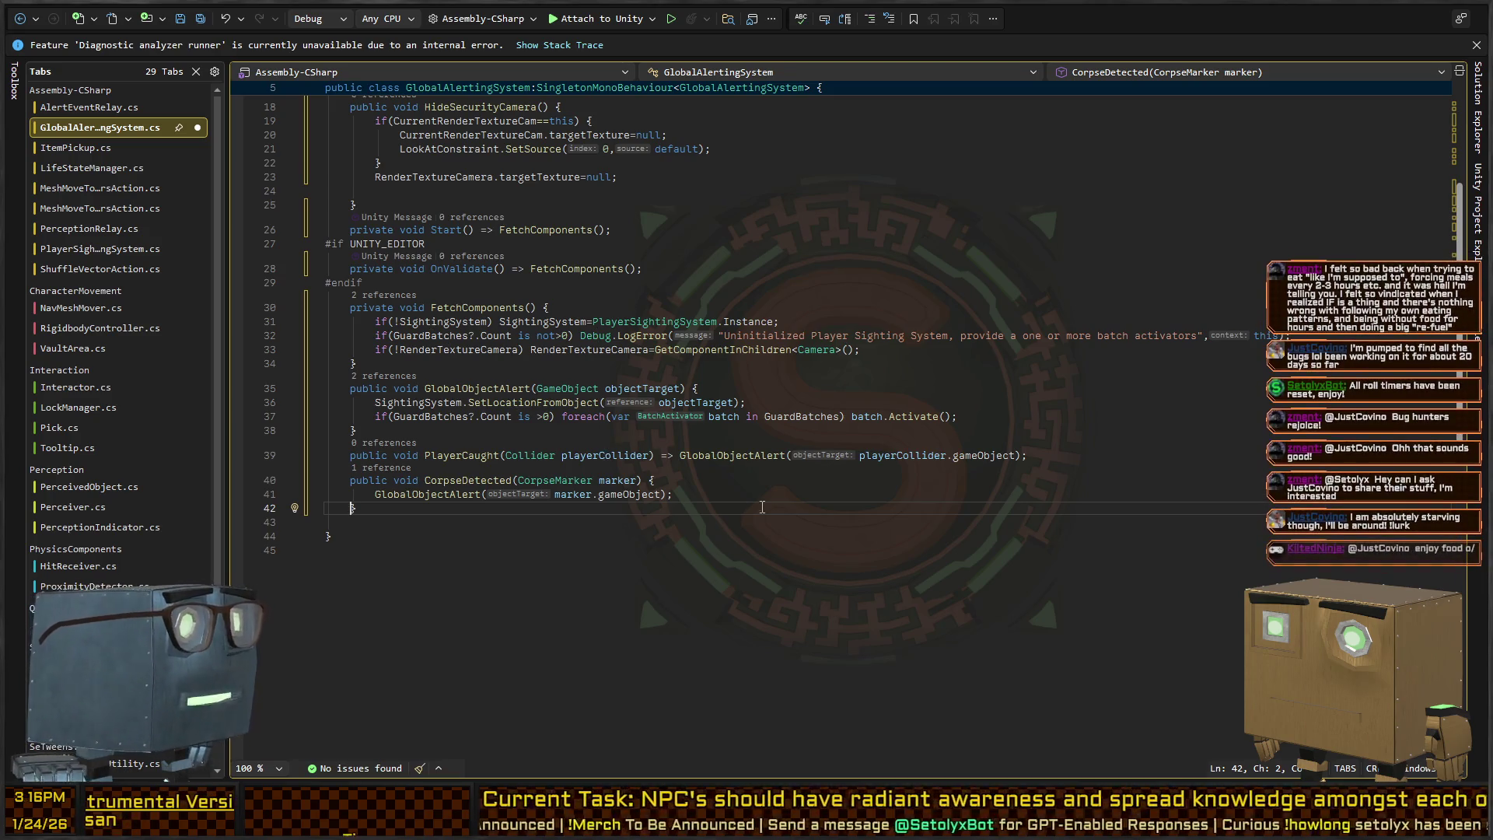
click(735, 481)
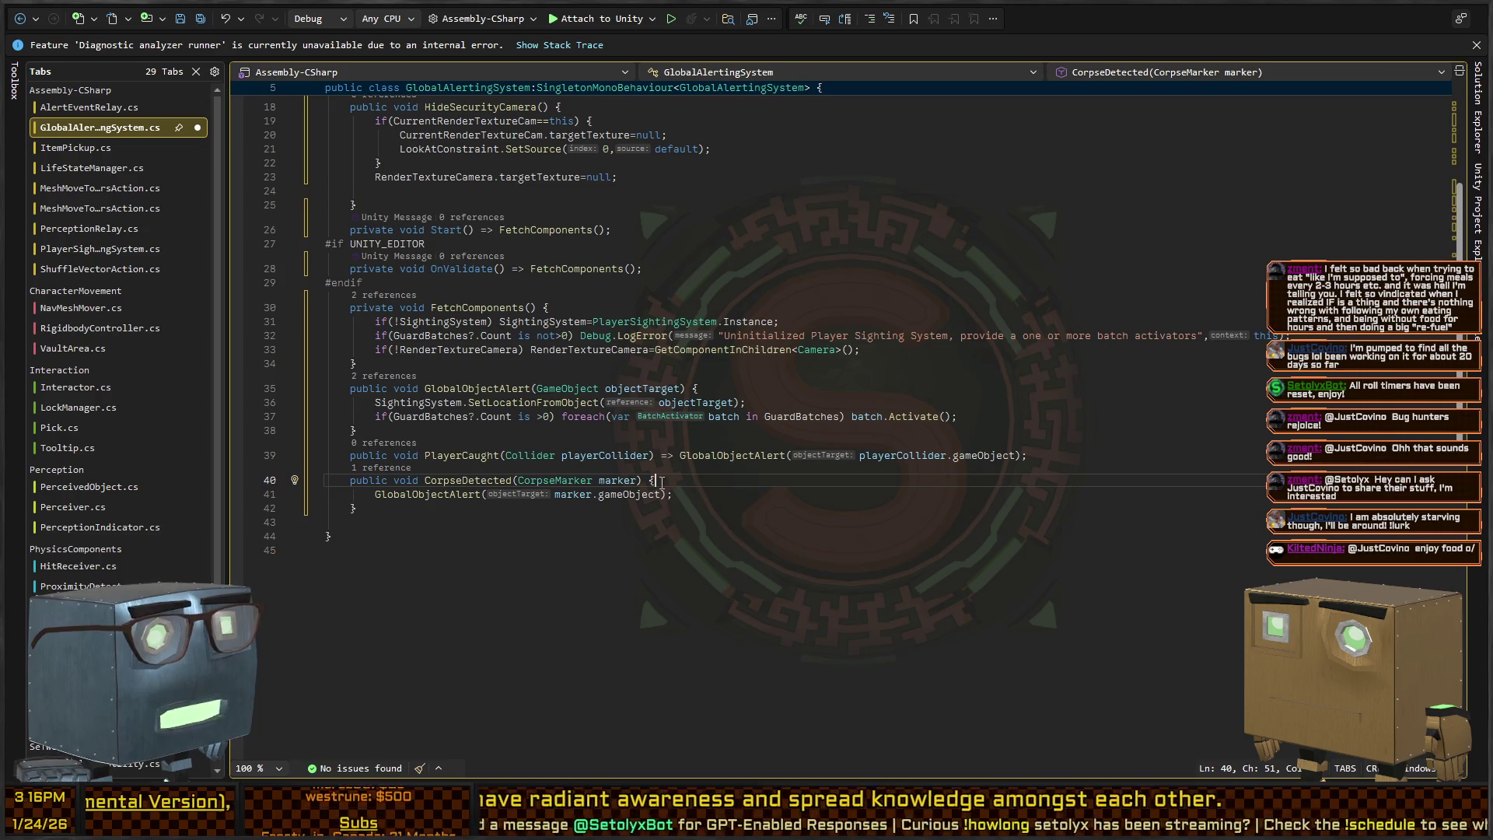
click(444, 494)
ctrl+click(431, 498)
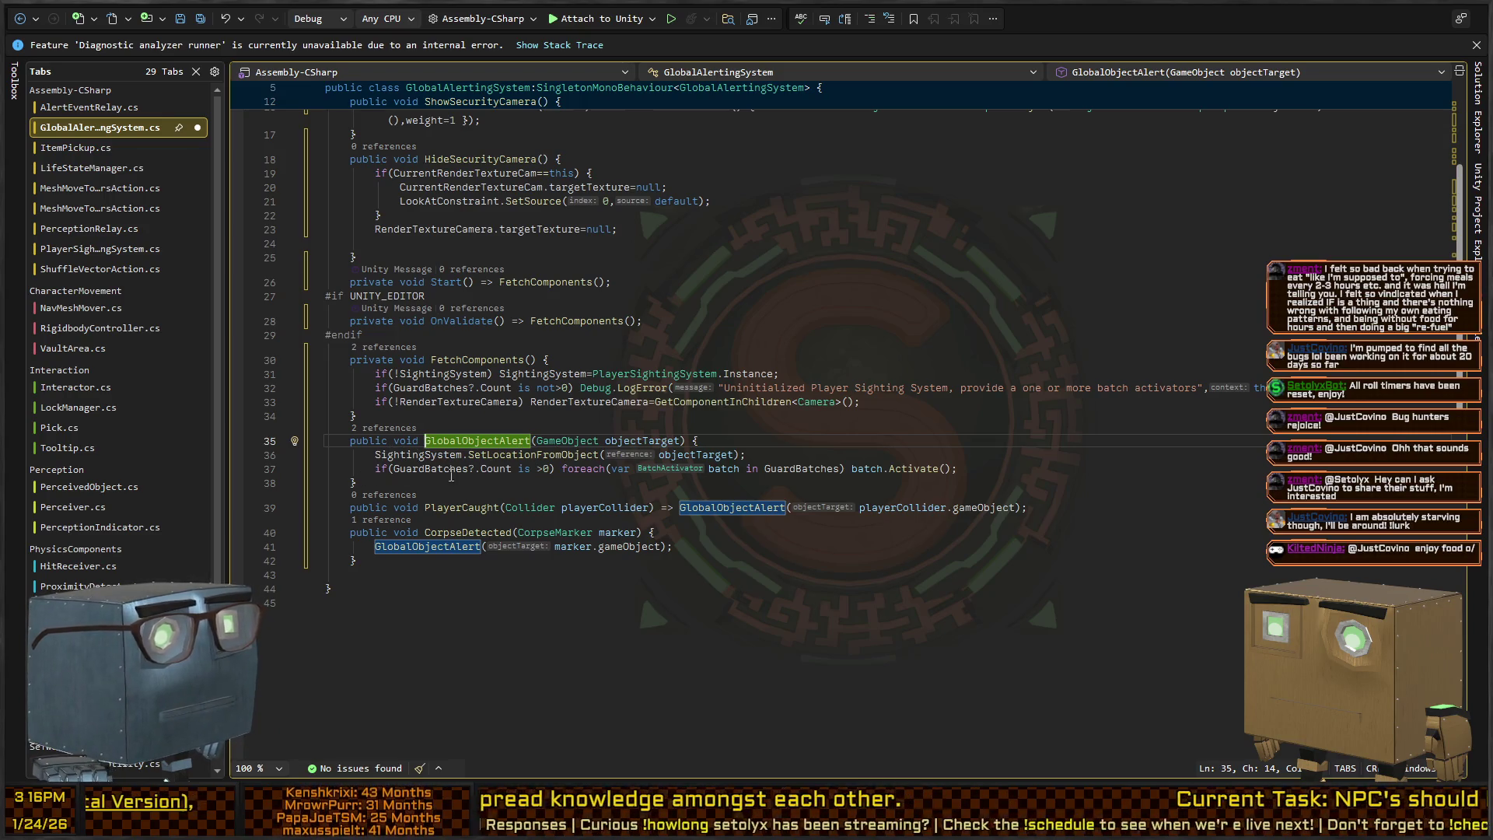
click(476, 469)
key(End)
key(Return)
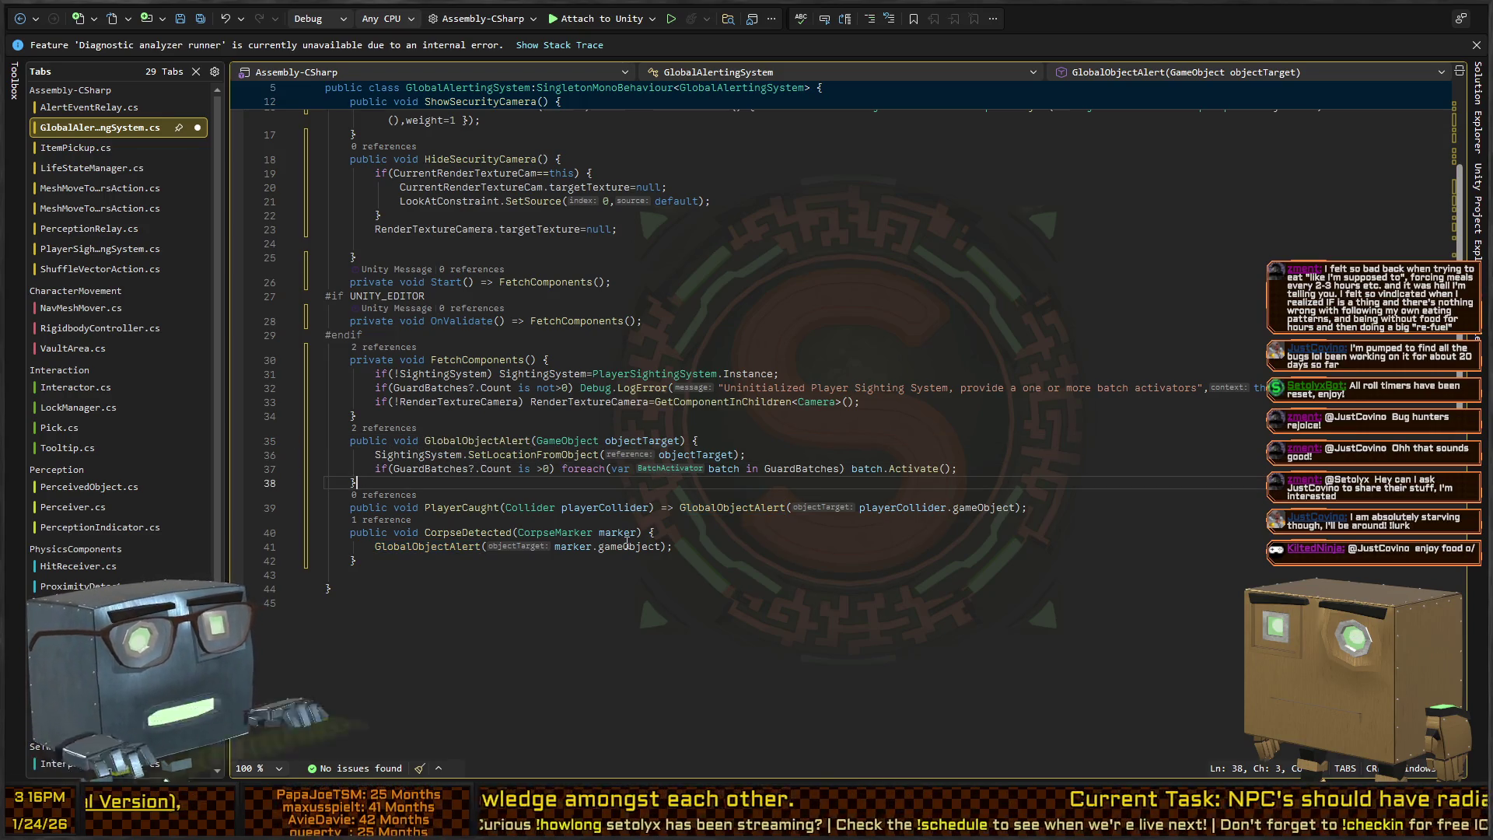
key(ctrl+z)
key(Down)
key(Down)
key(Down)
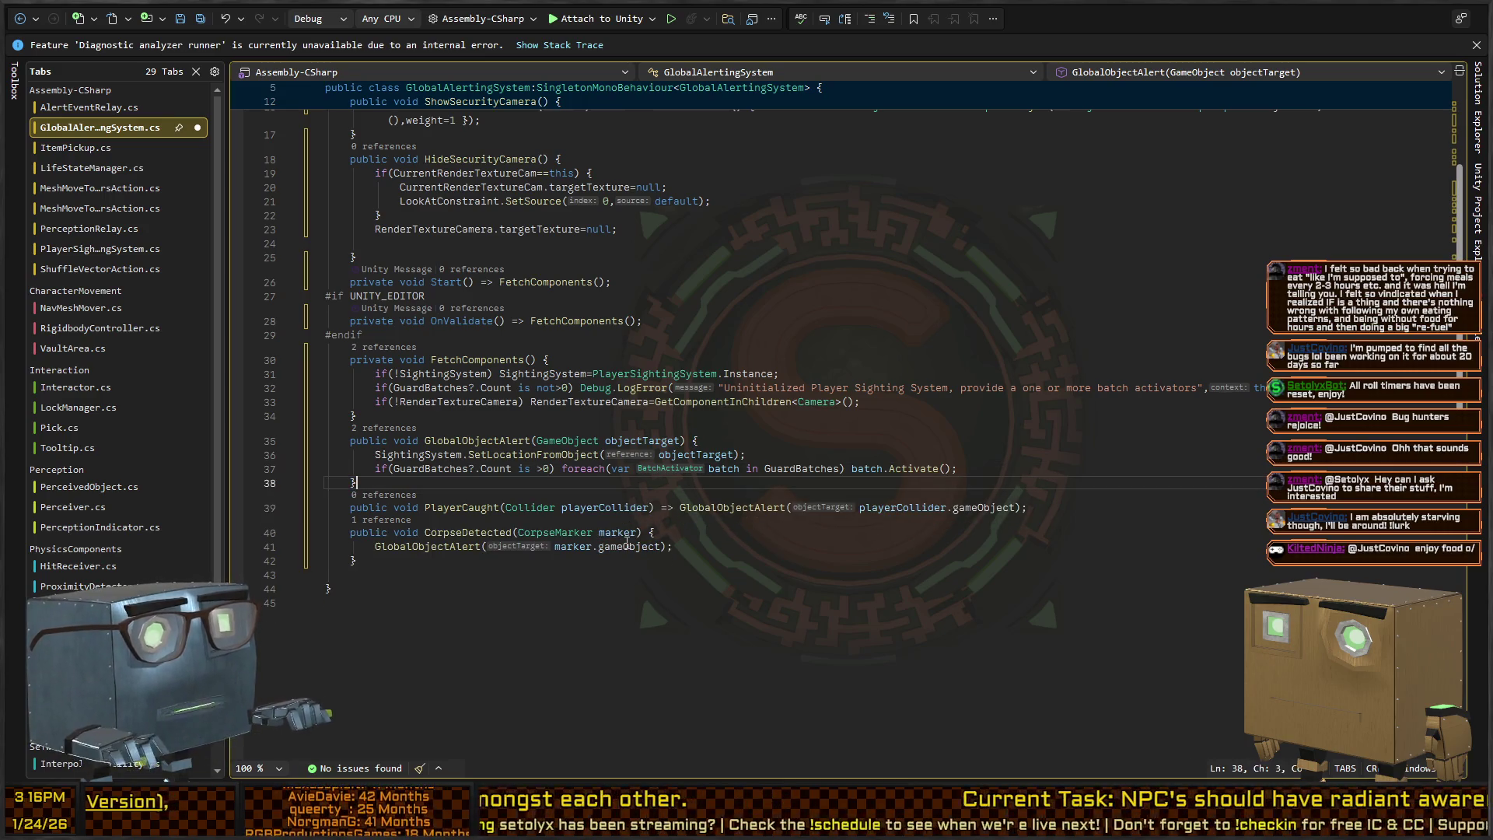
key(ctrl+Return)
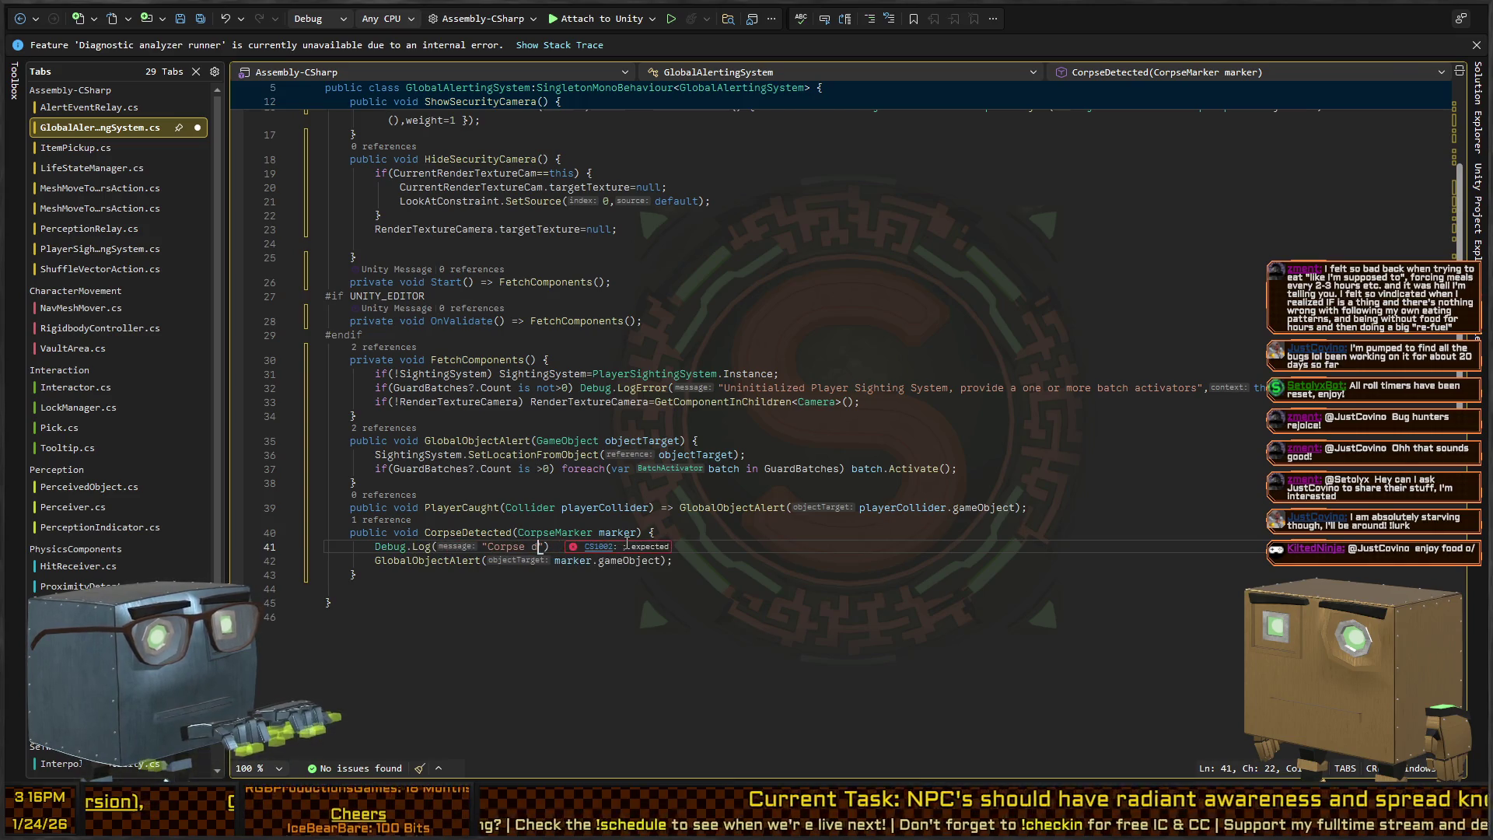
key(ctrl+z)
key(ctrl+z)
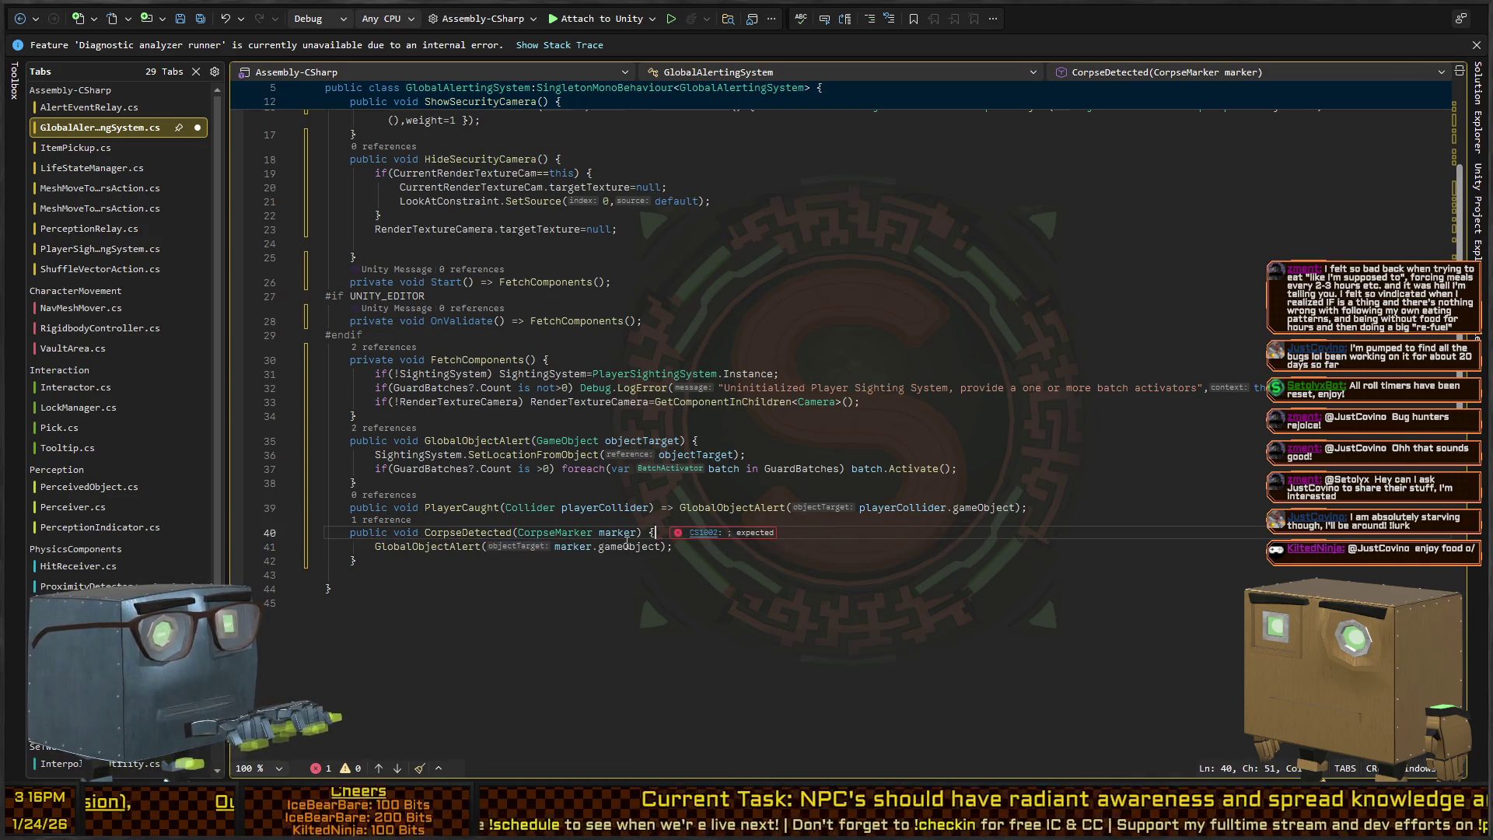
key(alt+Tab)
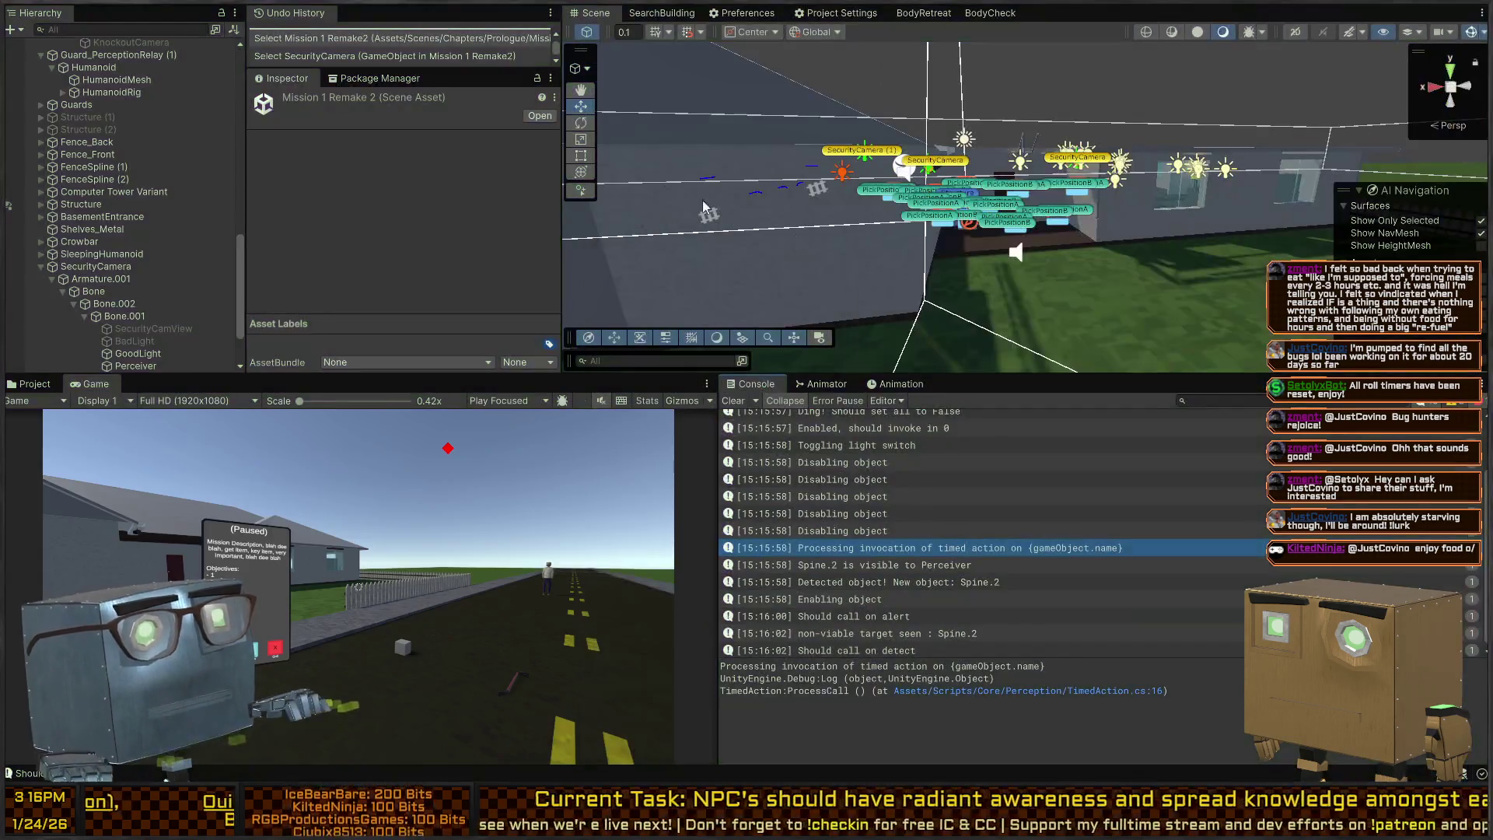
Step: Open the SecurityCamera Perceiver's CorpseAwareness script in Visual Studio and inspect its _perceiver field
click(936, 168)
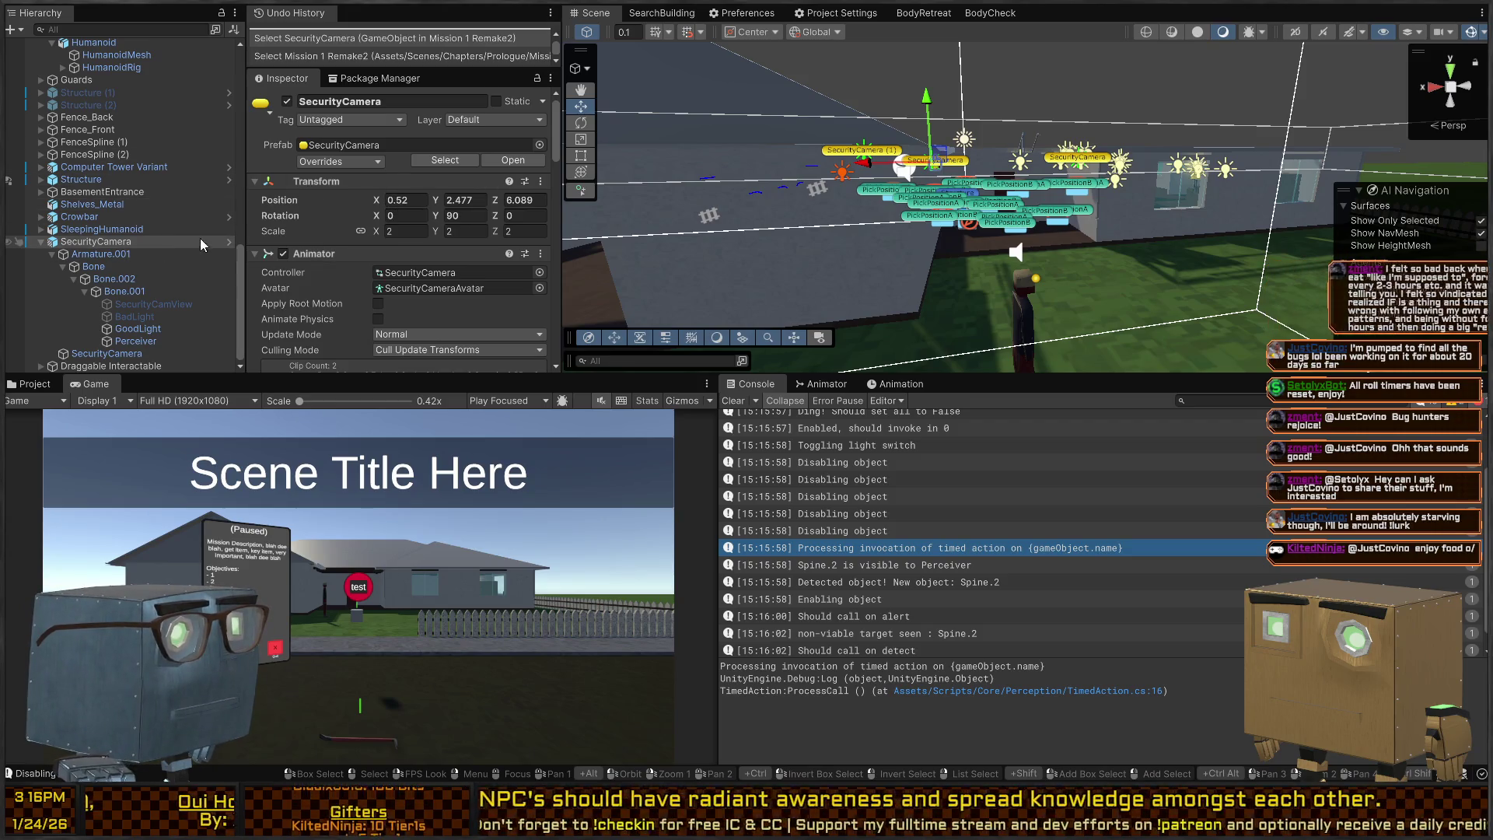
scroll(372, 250, down, 10)
scroll(372, 250, down, 3)
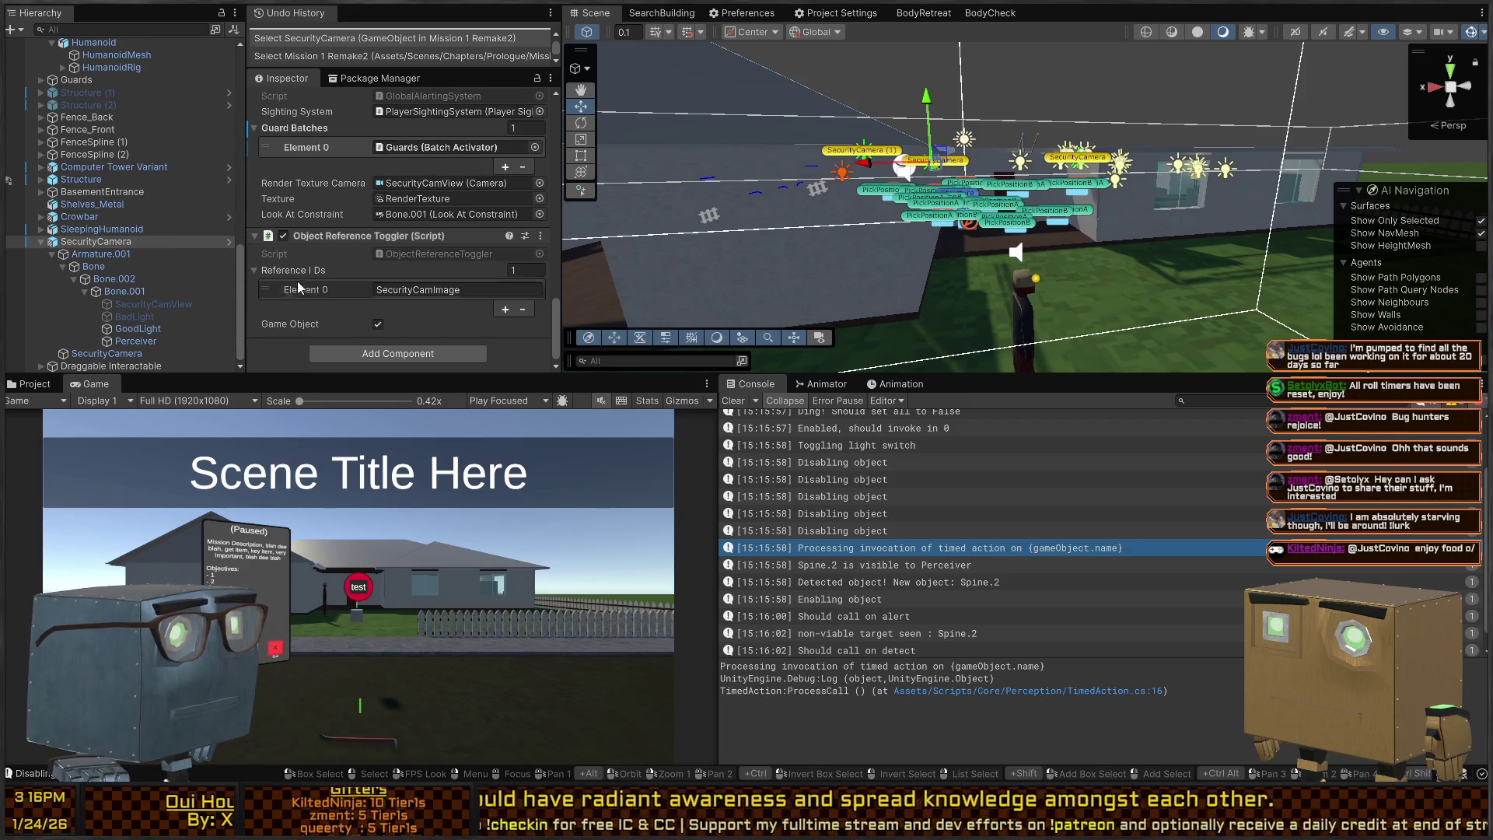
click(133, 340)
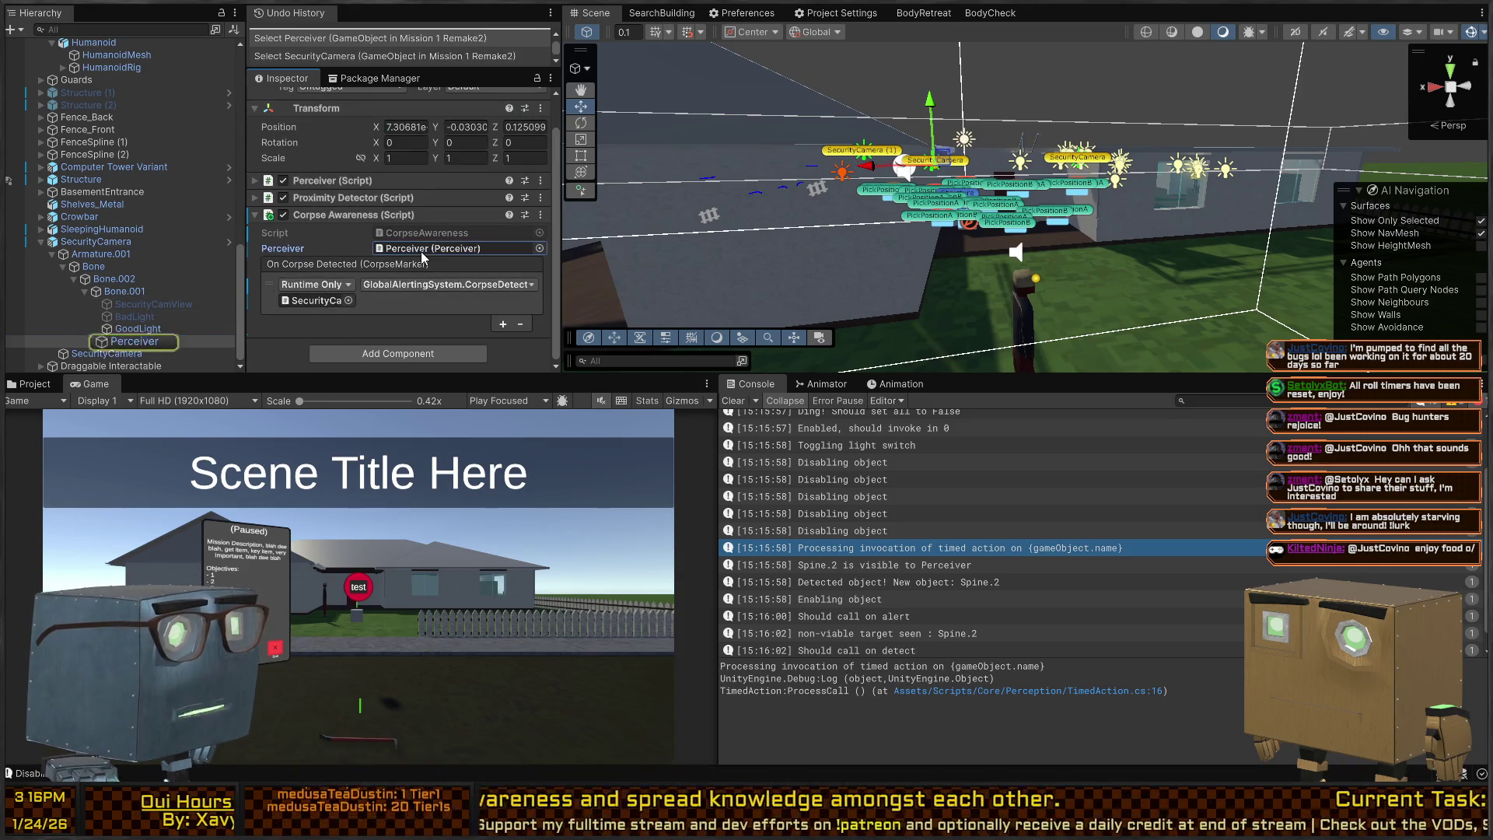
double_click(428, 232)
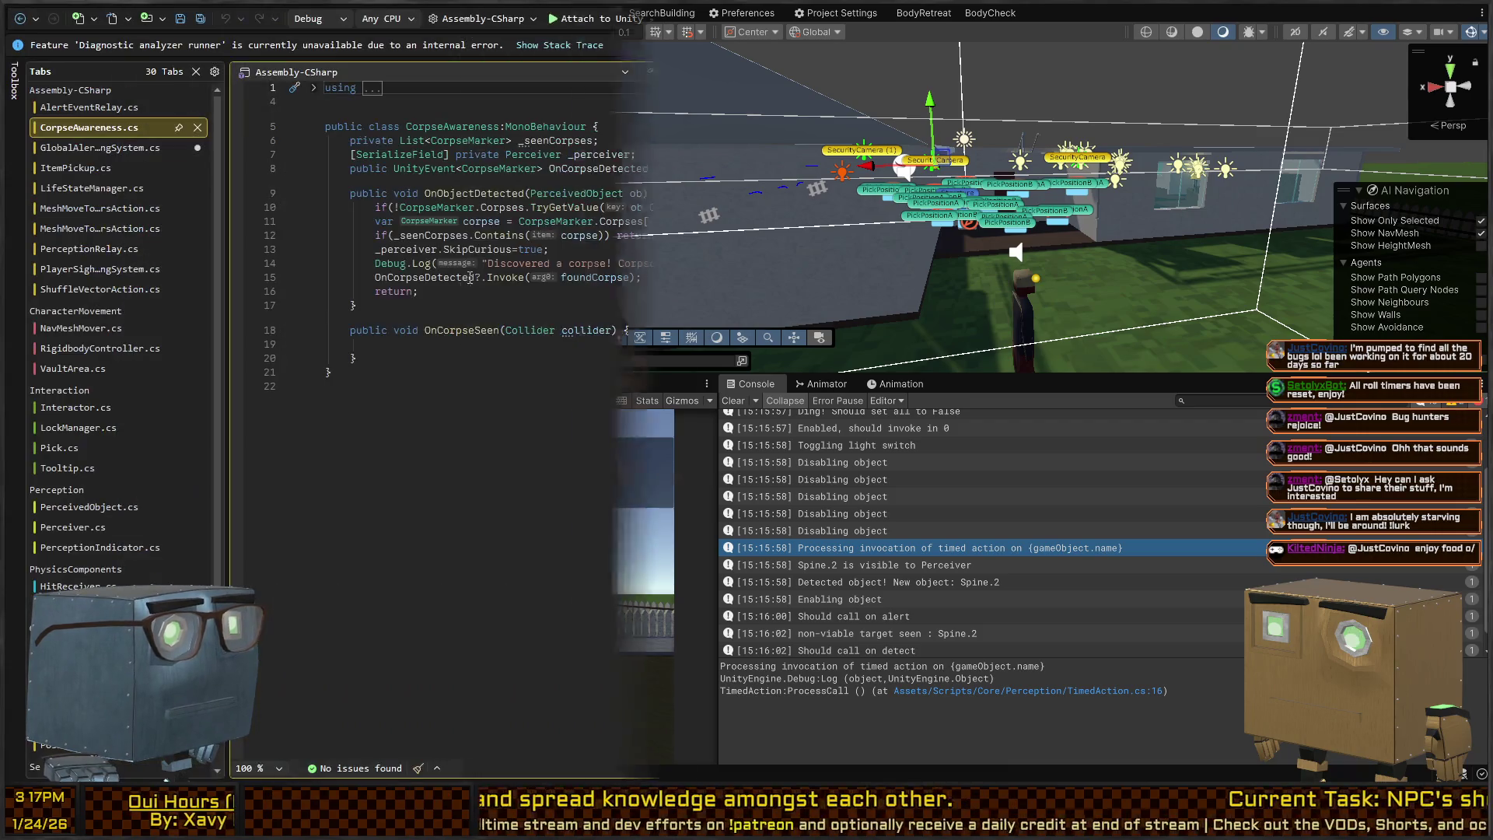
click(607, 155)
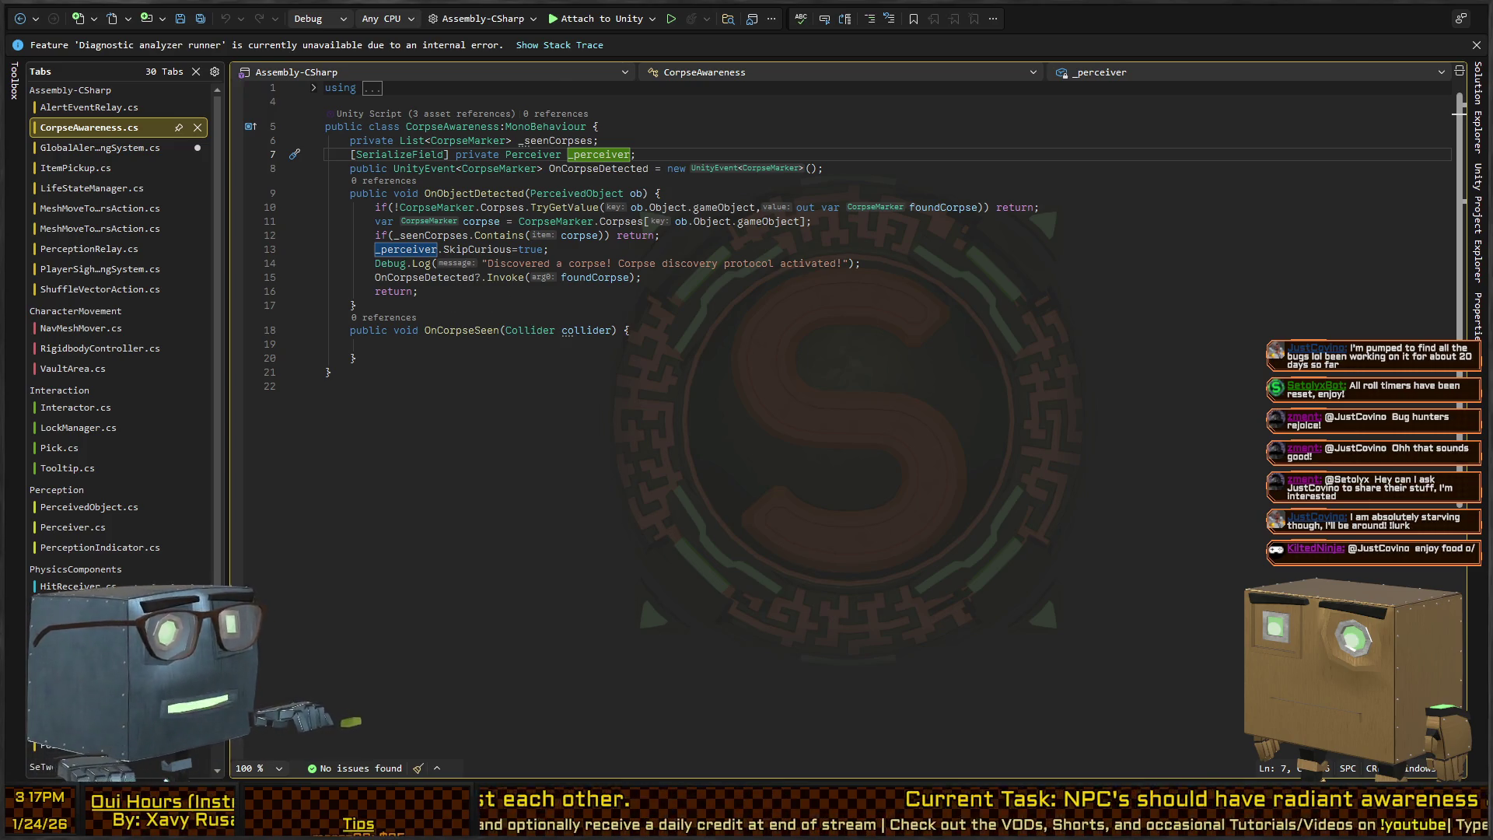
key(alt+Tab)
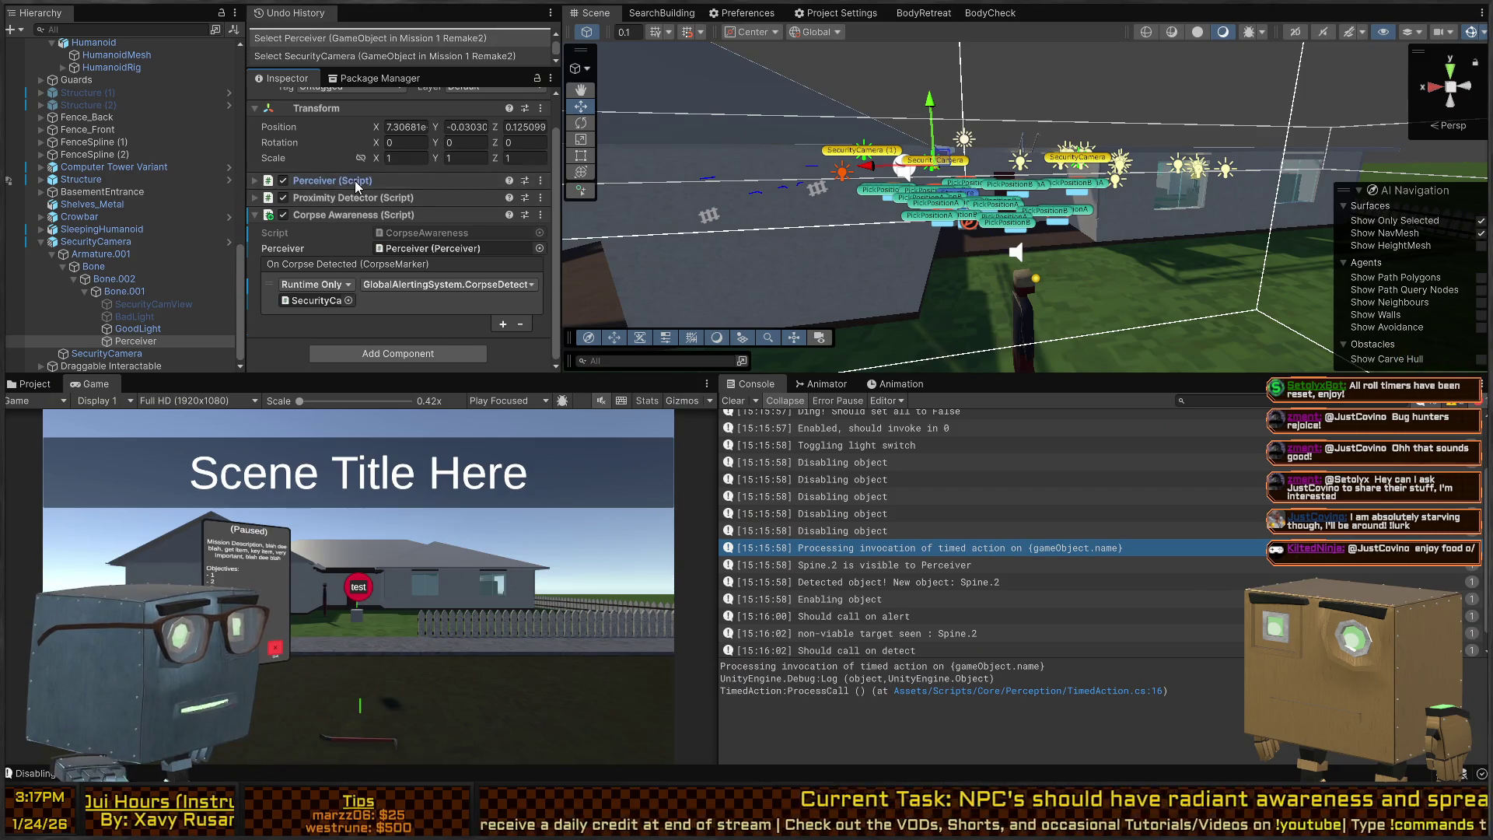
Step: Add an On Detect entry on the Perceiver that calls CorpseAwareness.OnObjectDetected
click(355, 181)
scroll(339, 261, down, 6)
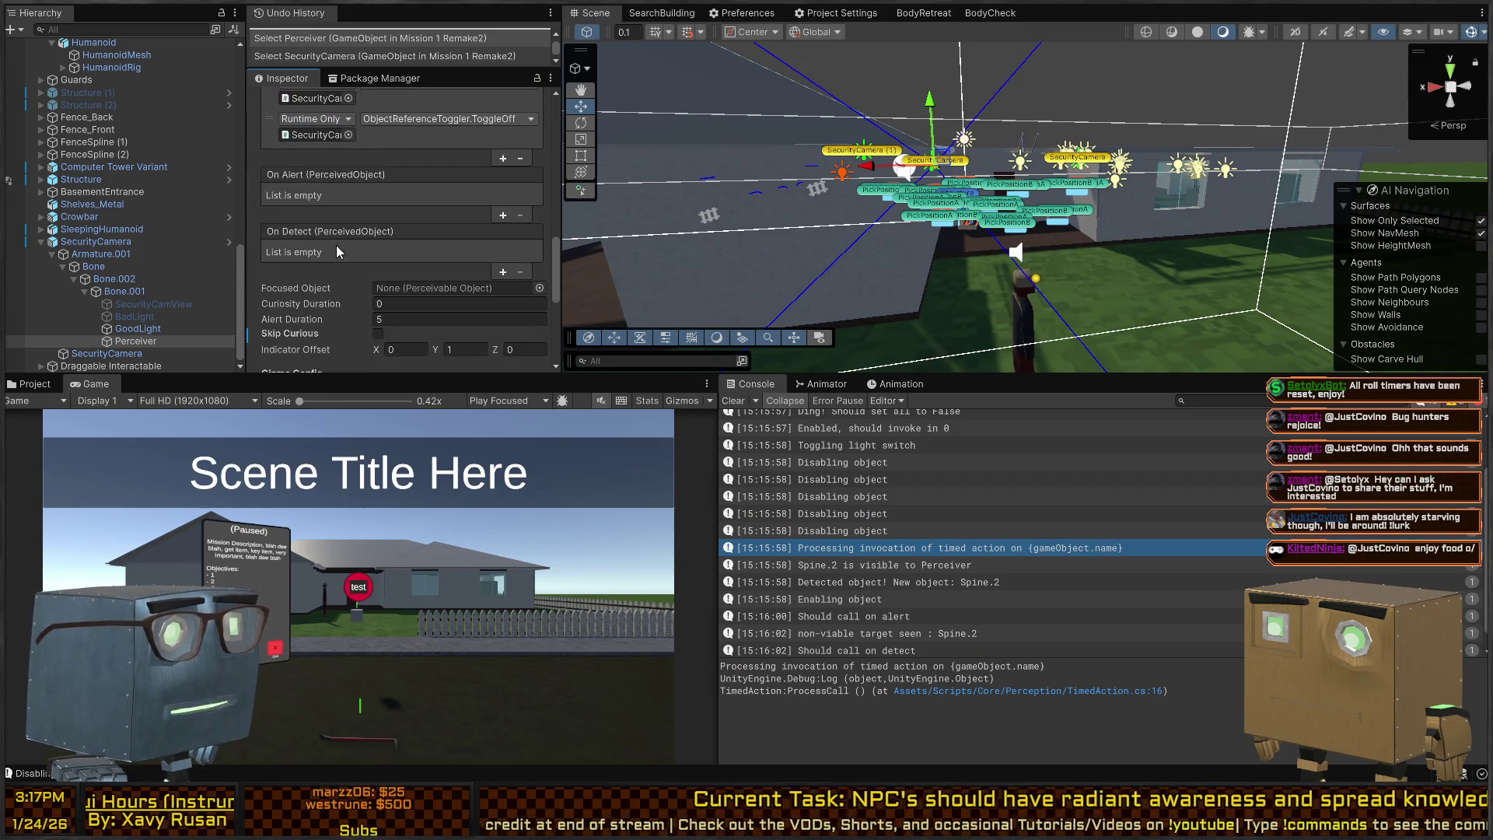
click(503, 272)
scroll(325, 265, down, 5)
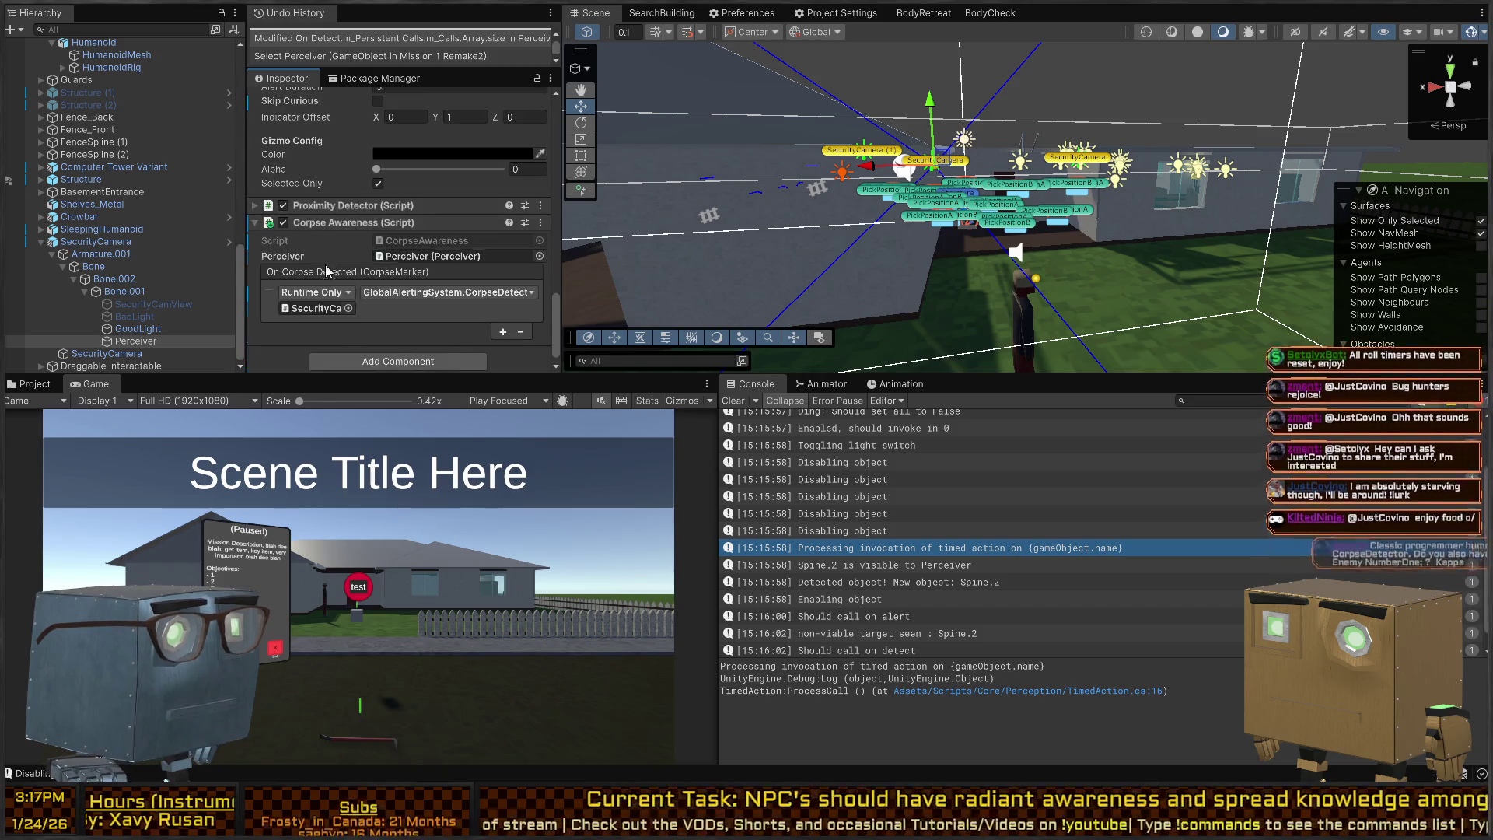
drag(324, 310, 319, 101)
Step: Start the game in Play mode with the Game view maximized
scroll(379, 179, up, 4)
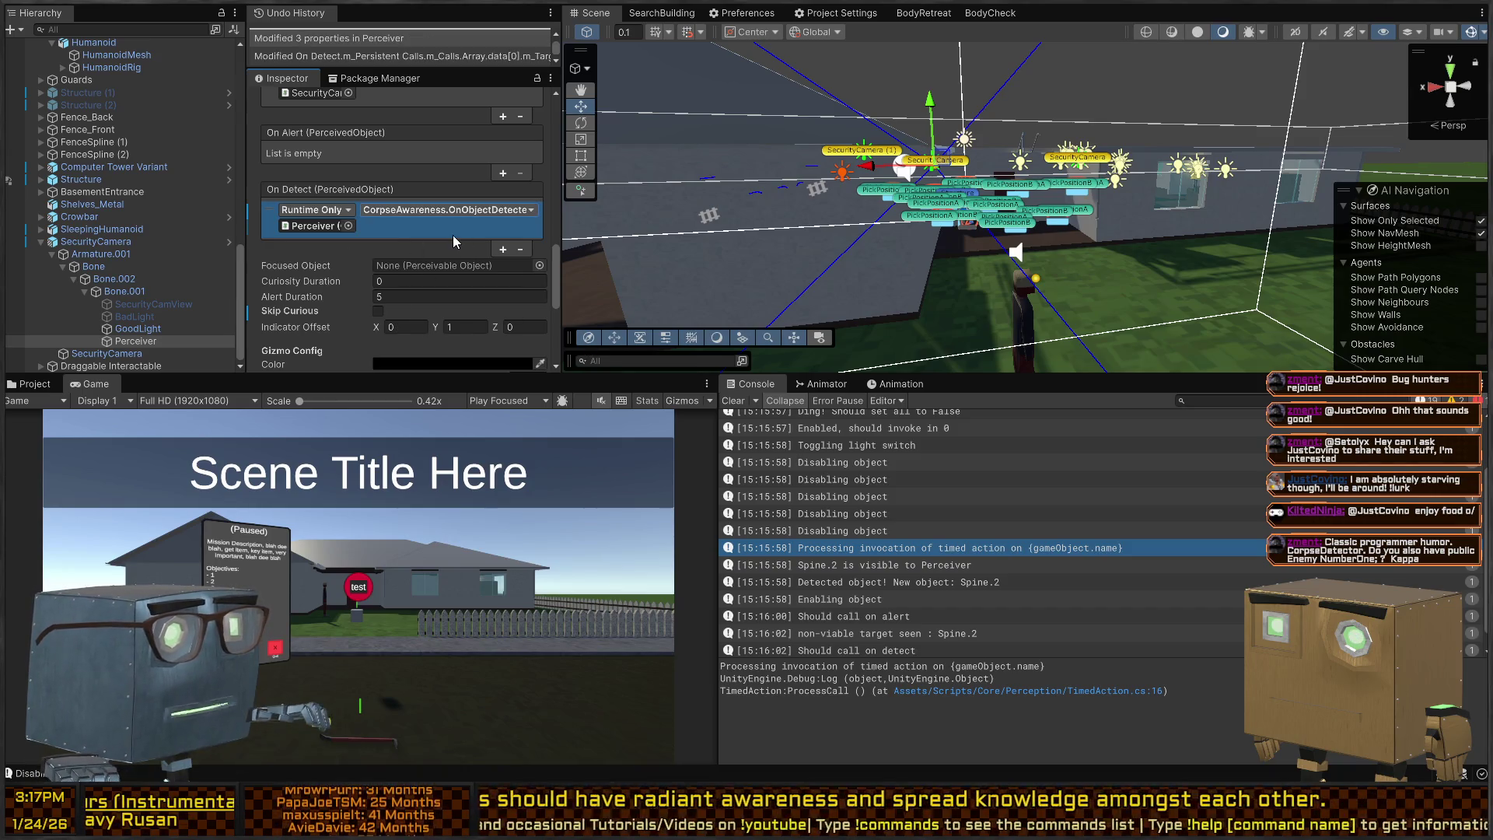
key(ctrl+p)
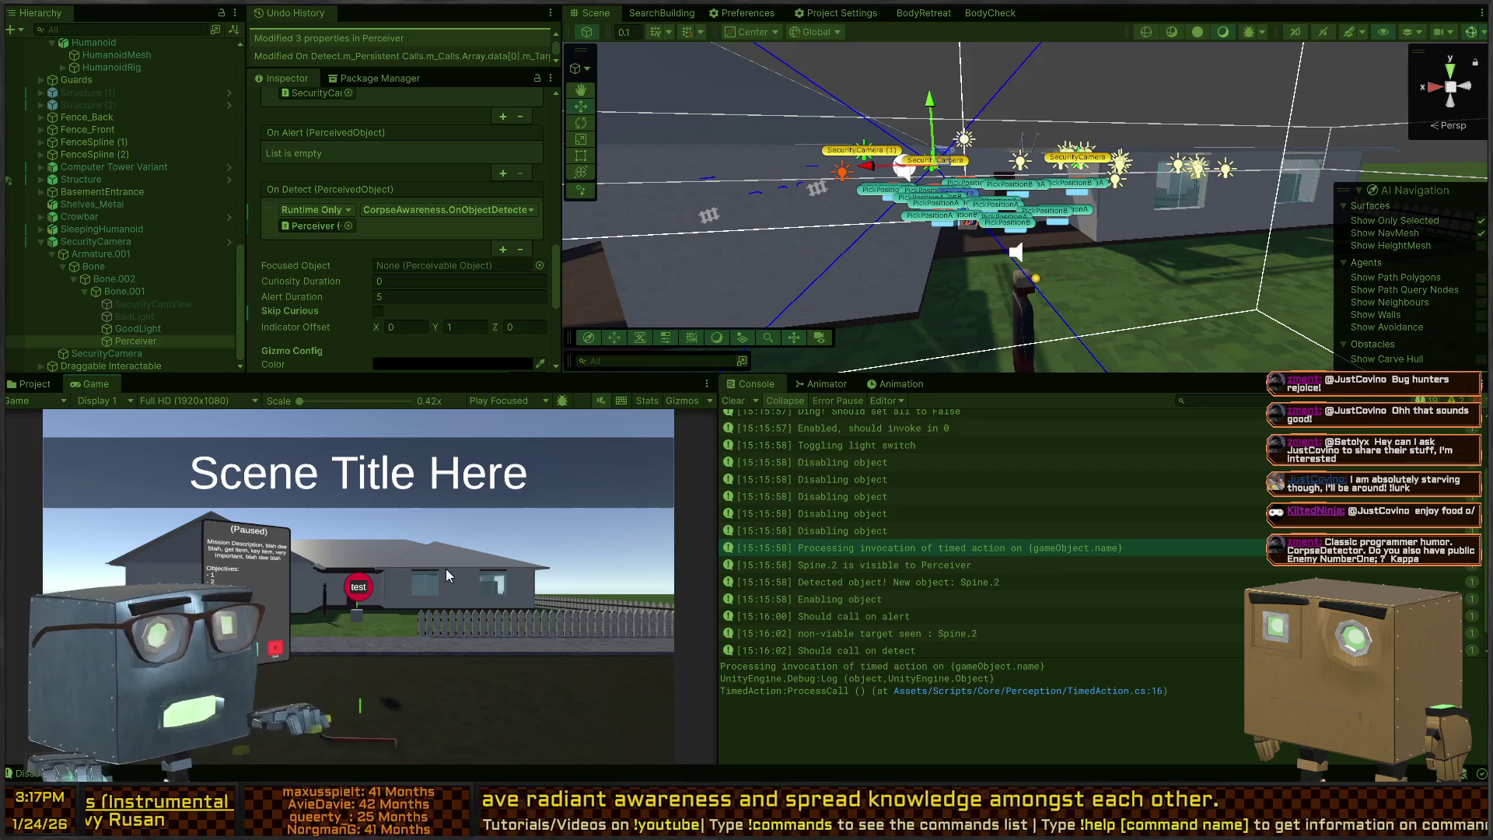
key(shift+space)
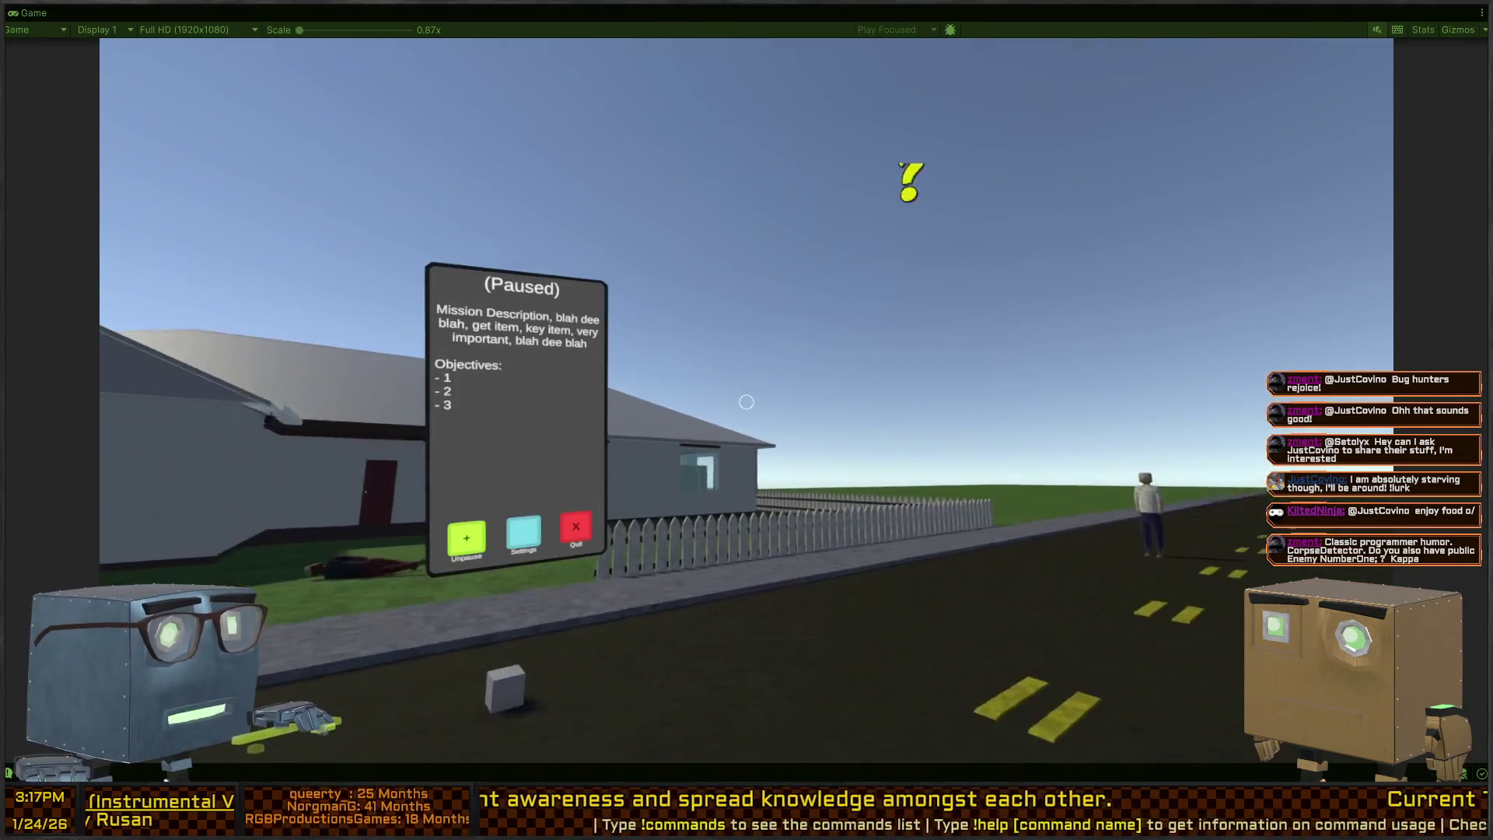
Step: Restore the editor layout and follow the NullReferenceException stack trace into Perceiver.cs
key(Escape)
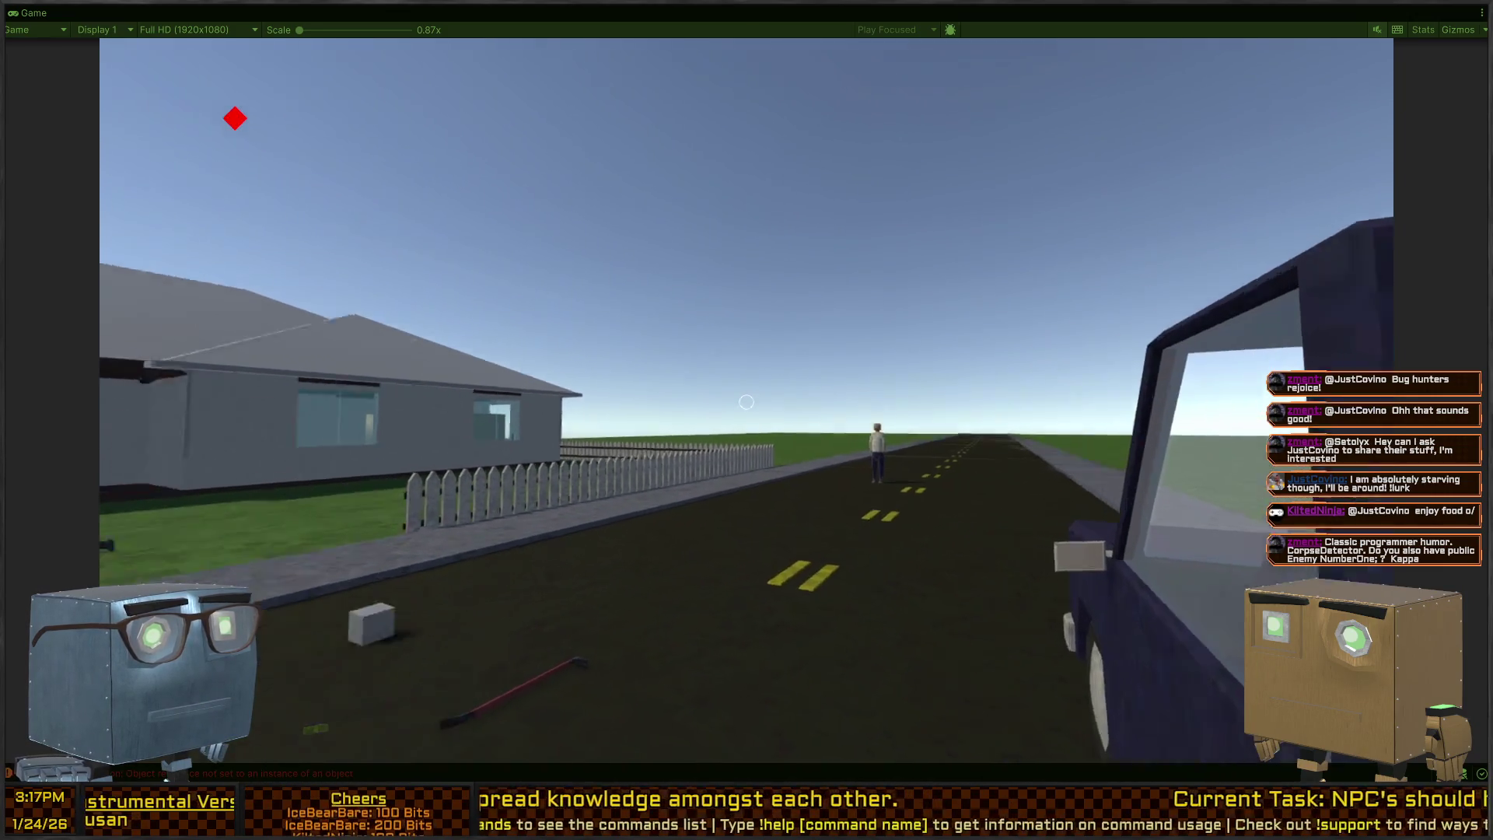
key(shift+space)
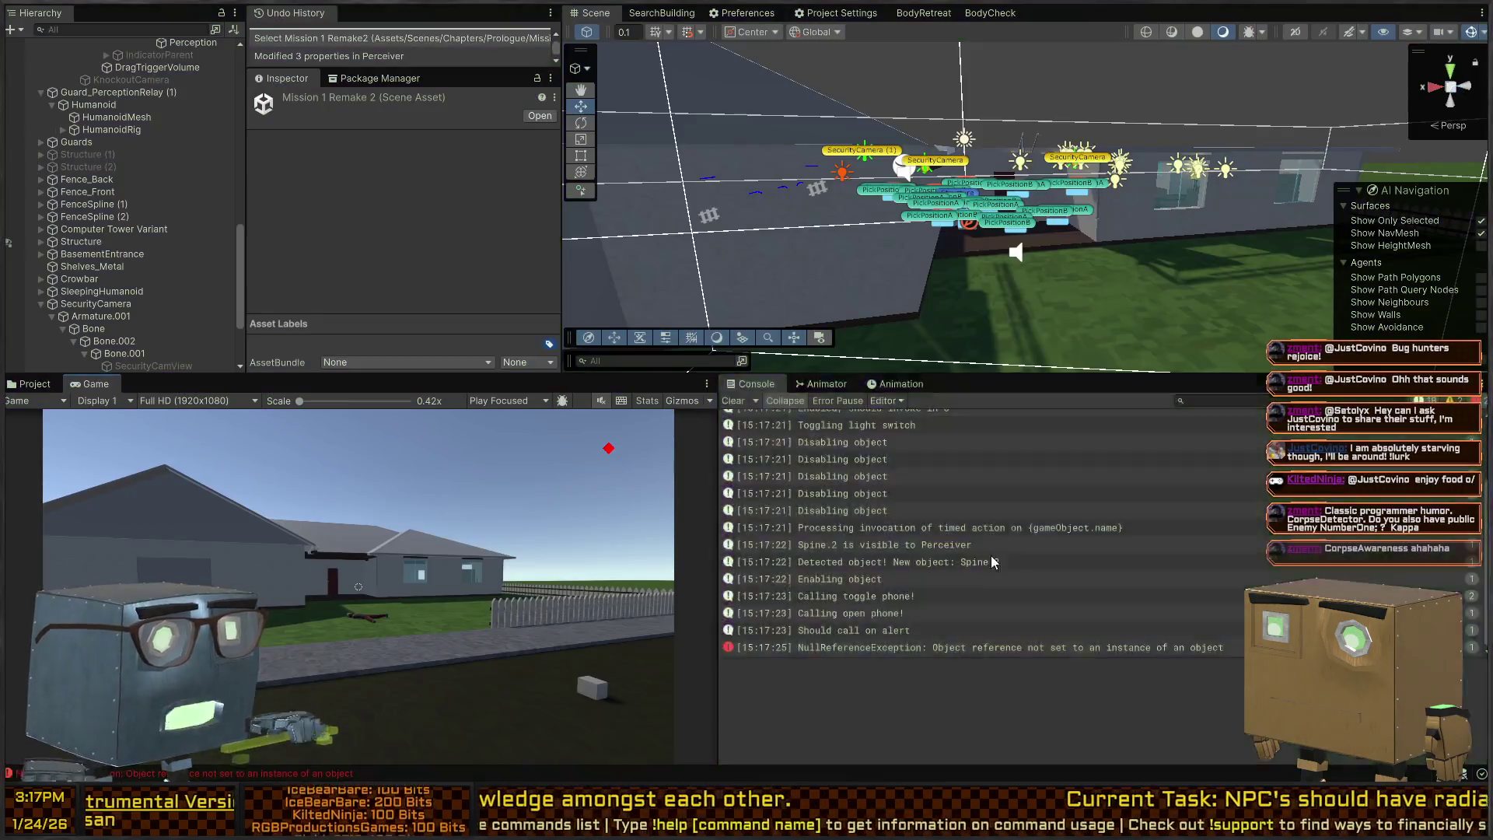
click(1076, 631)
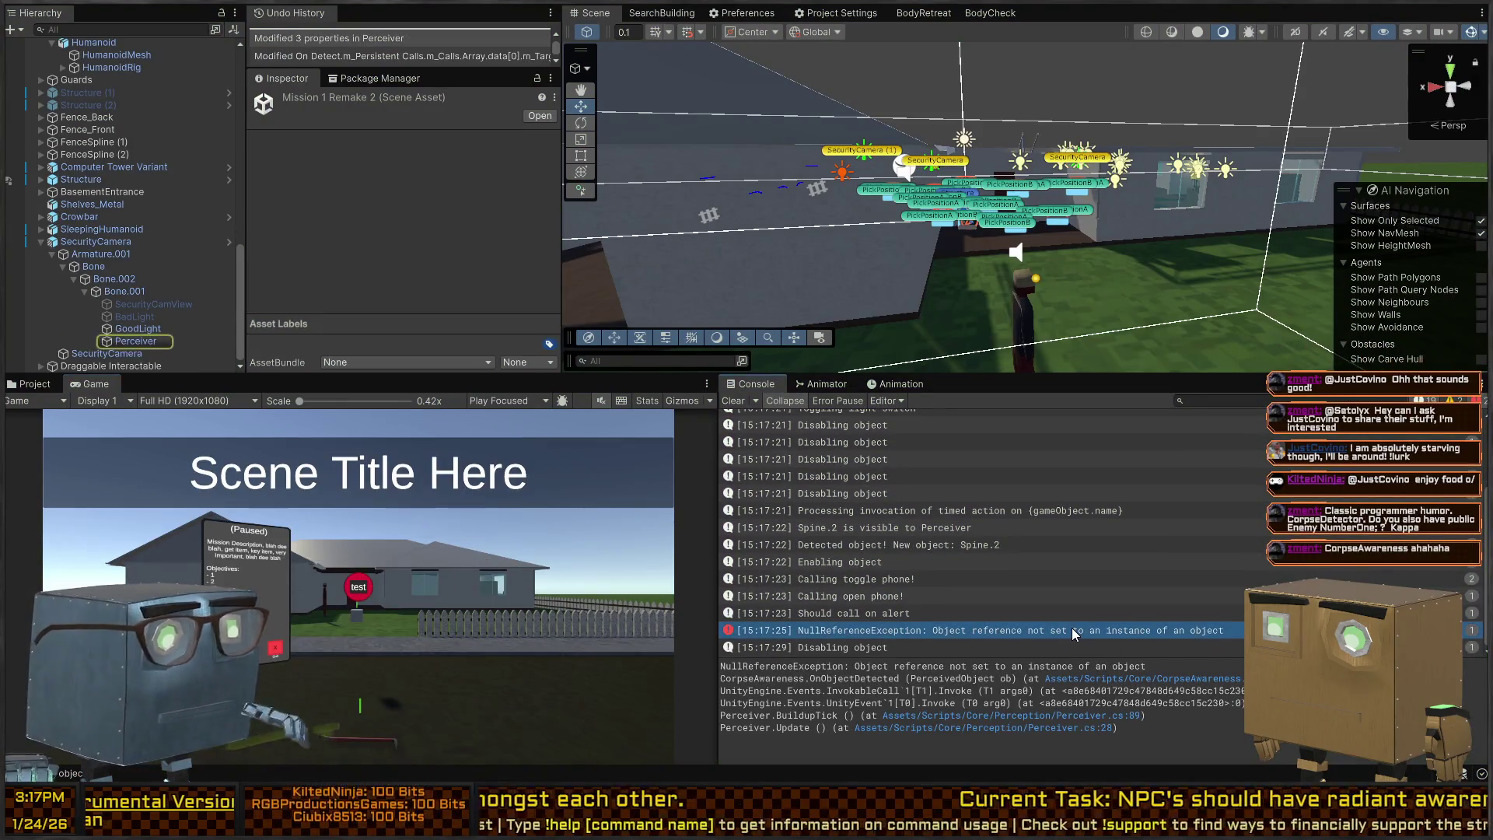
click(1076, 716)
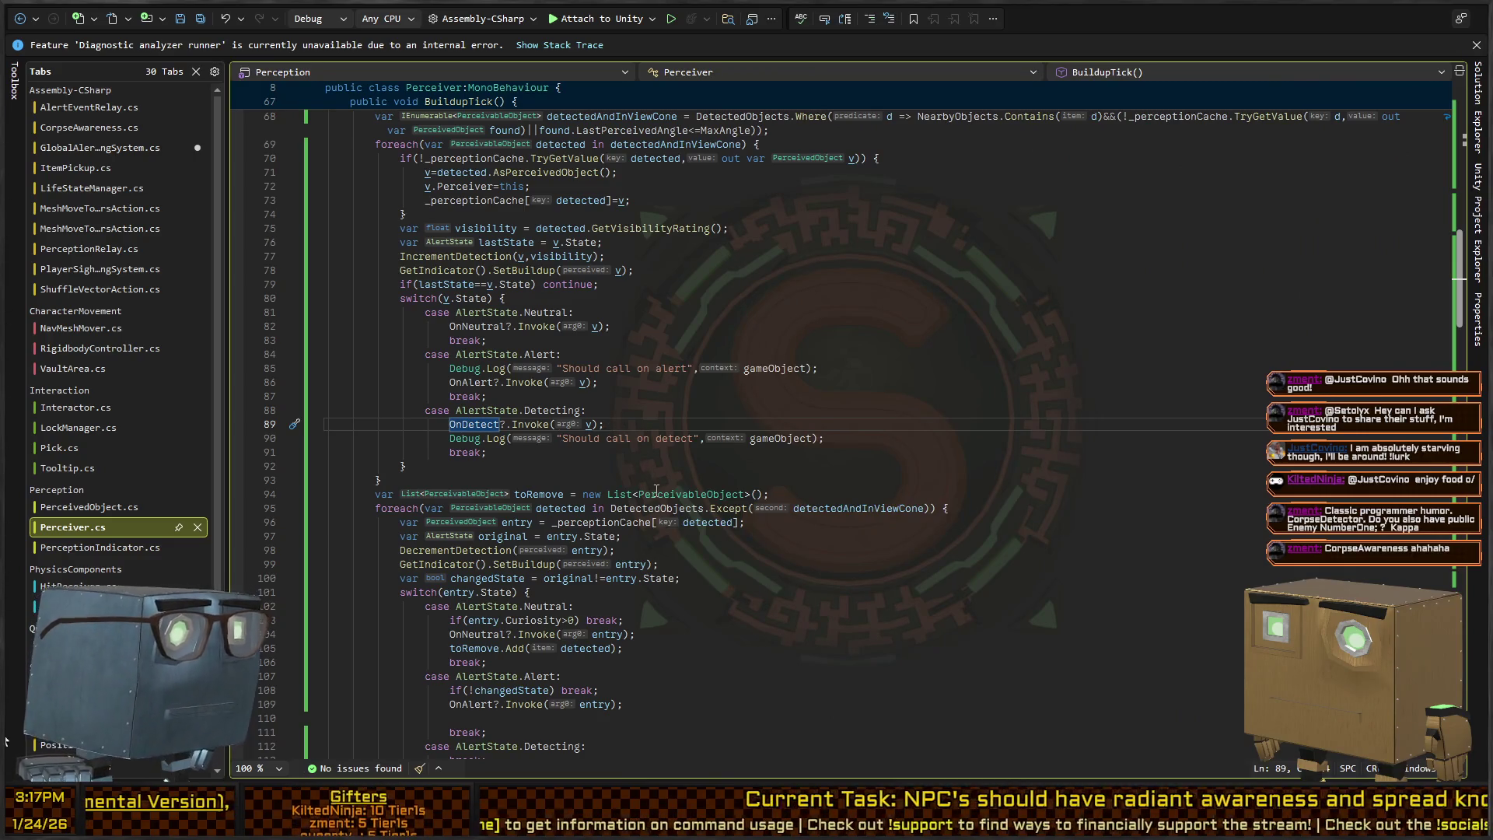
key(alt+Tab)
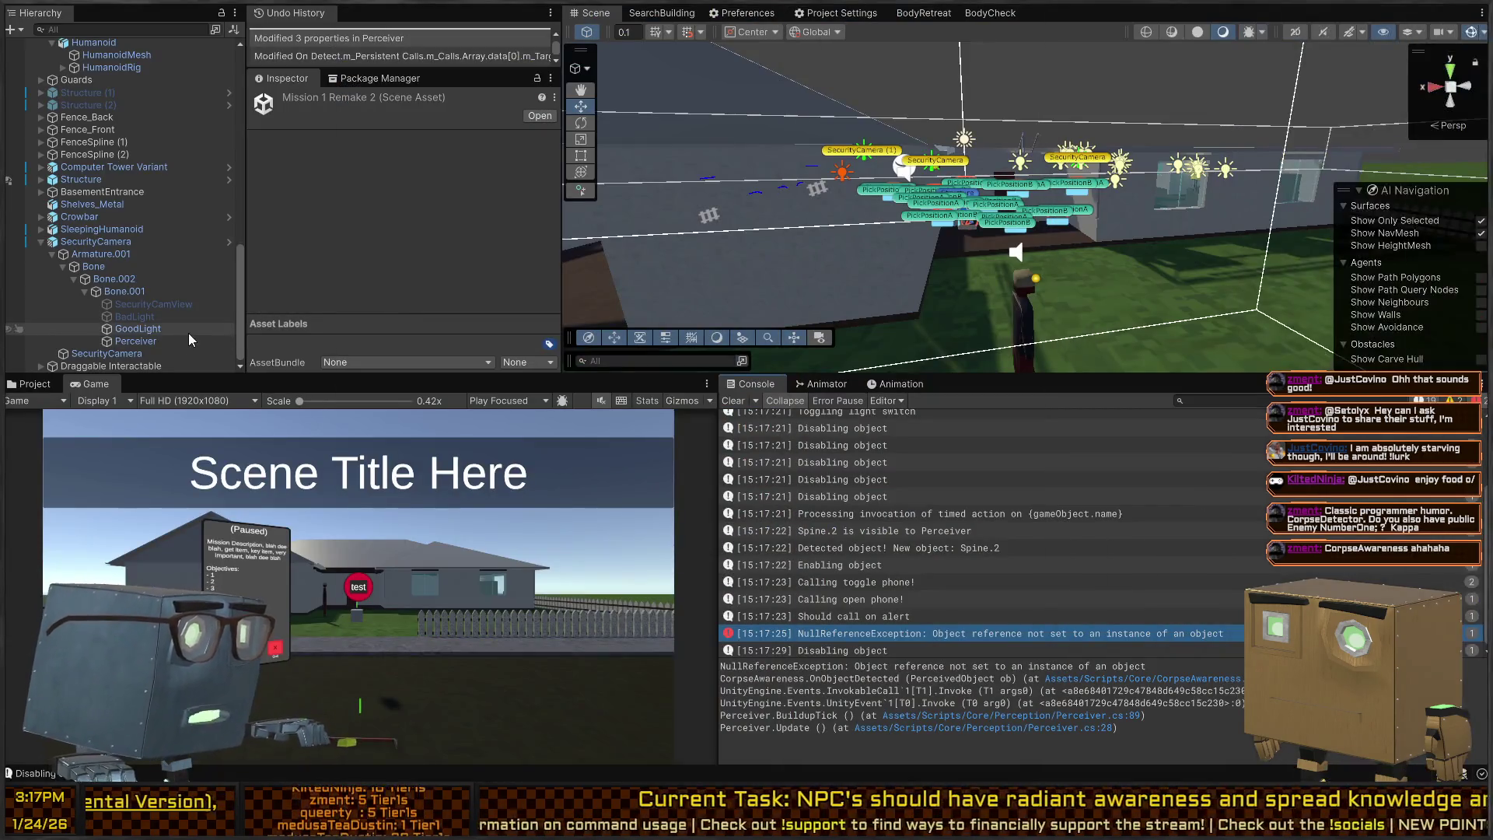
Step: Recheck the Perceiver's On Detect entry and locate its referenced CorpseAwareness object
click(131, 343)
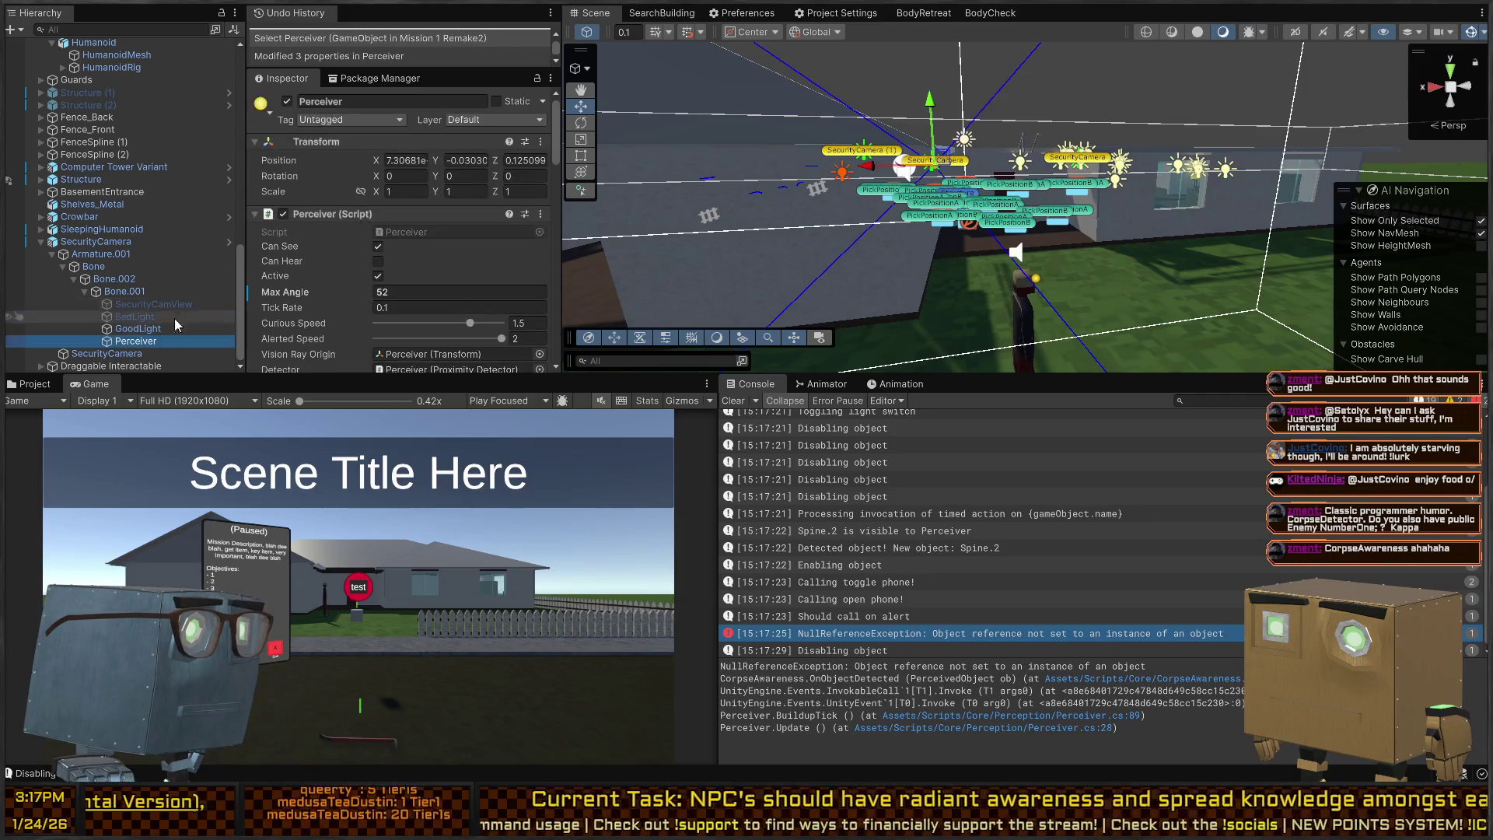
scroll(328, 225, down, 10)
scroll(365, 224, down, 2)
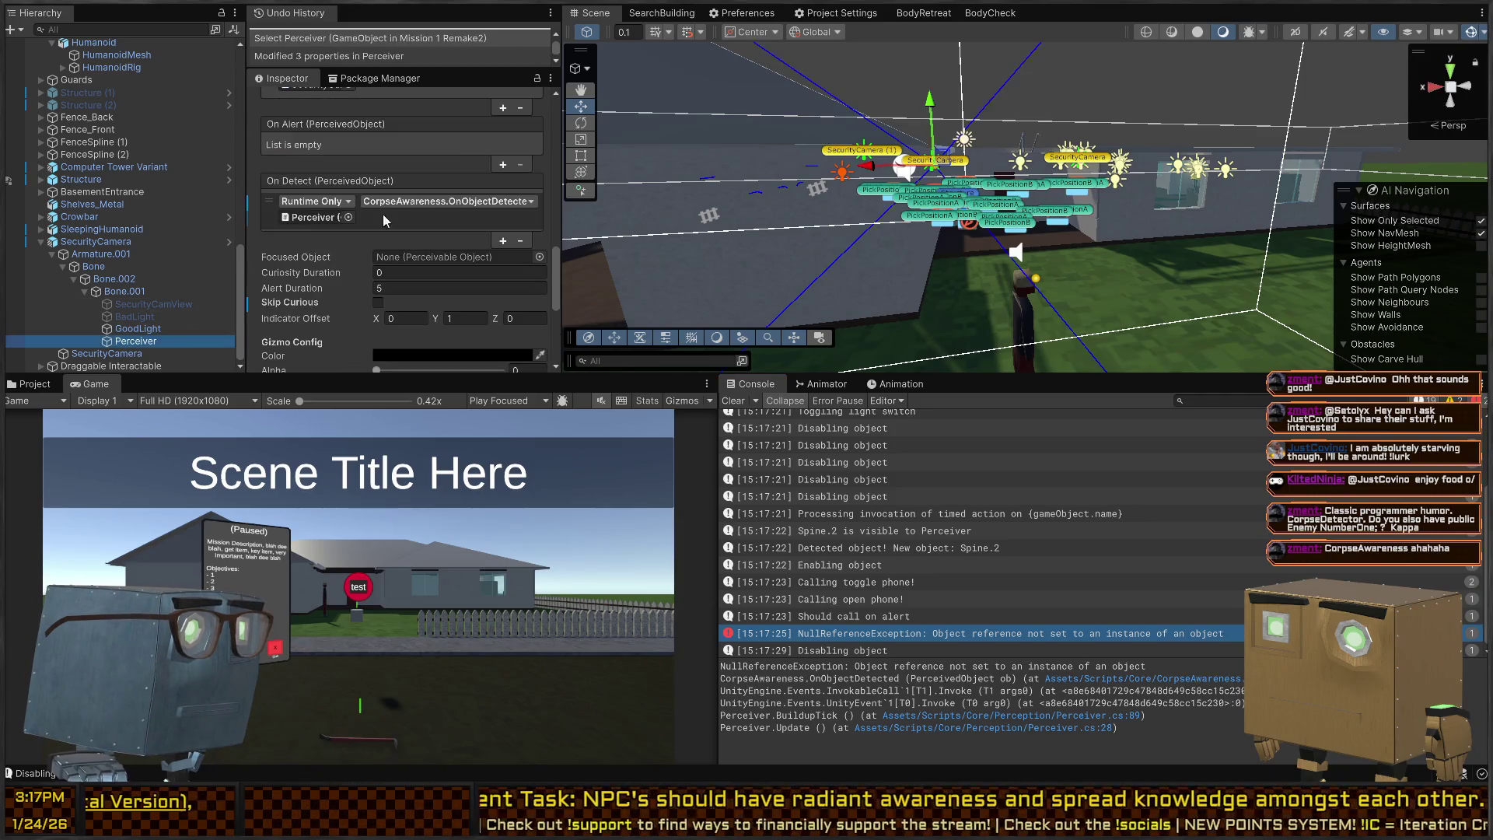
click(317, 220)
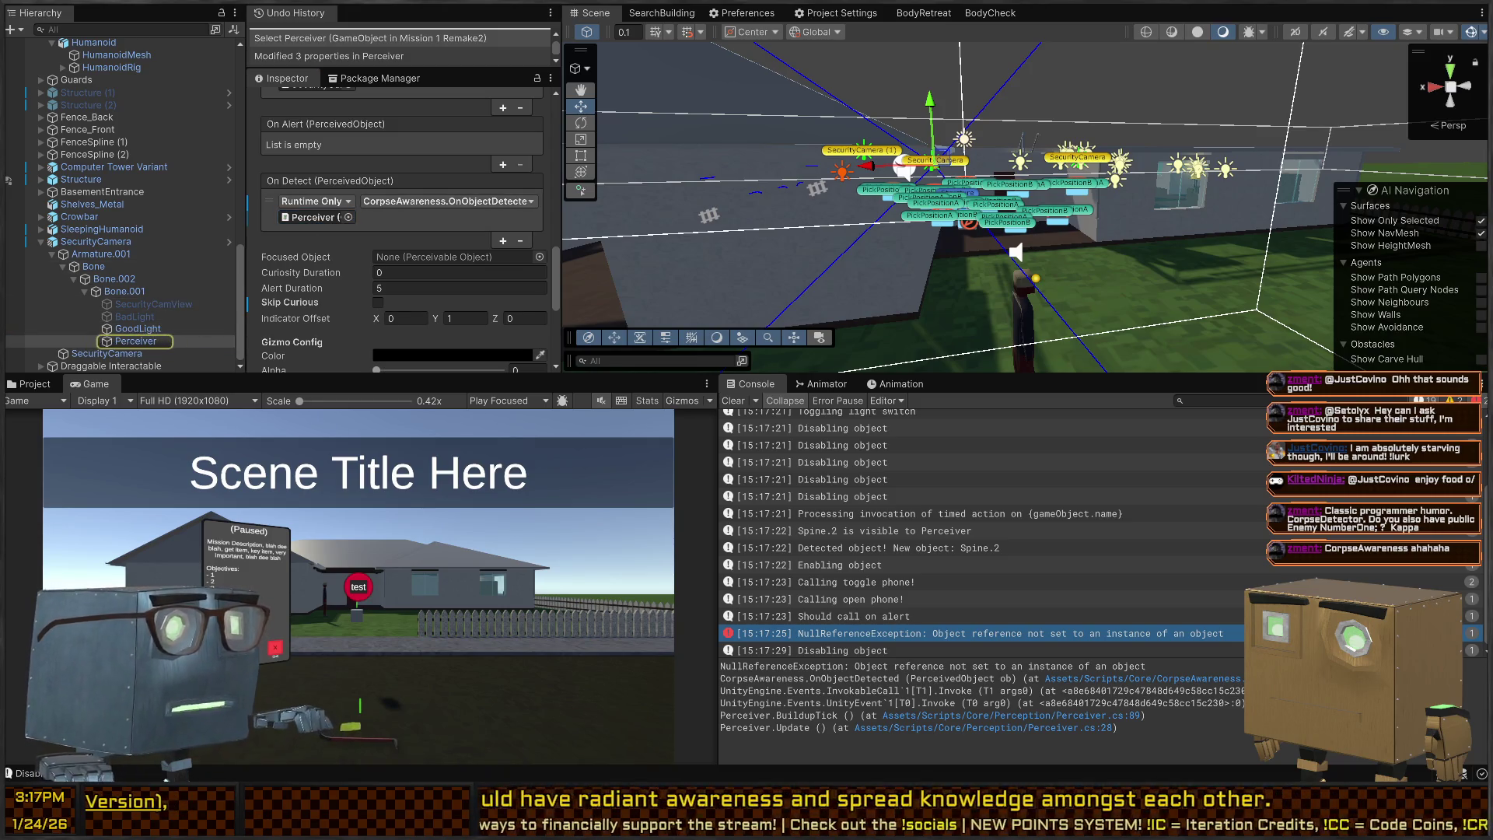
key(alt+Tab)
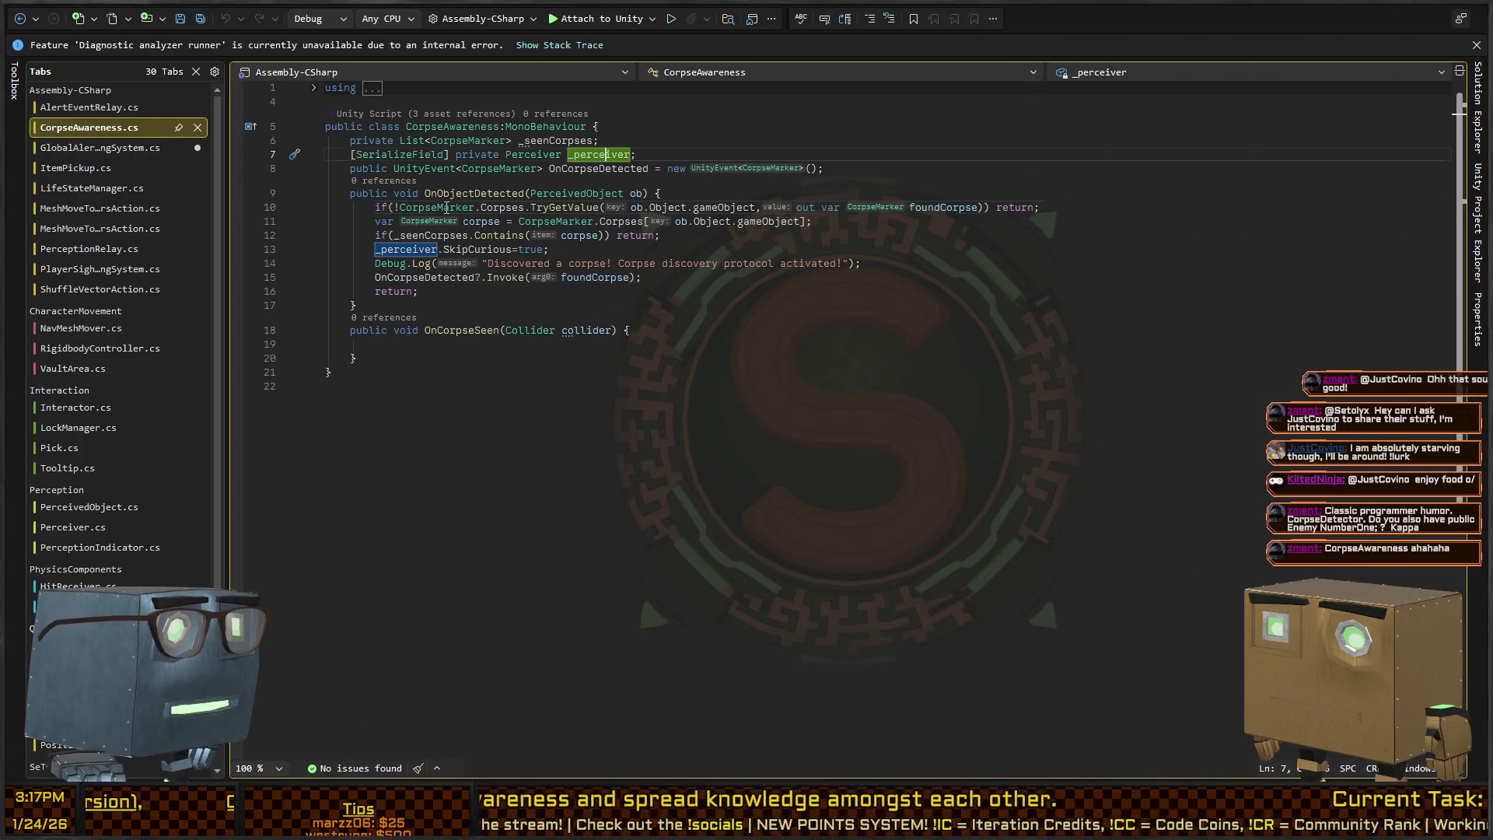
Step: Inspect the definition of Corpses from line 10, then navigate back to CorpseAwareness.cs
click(466, 208)
click(486, 208)
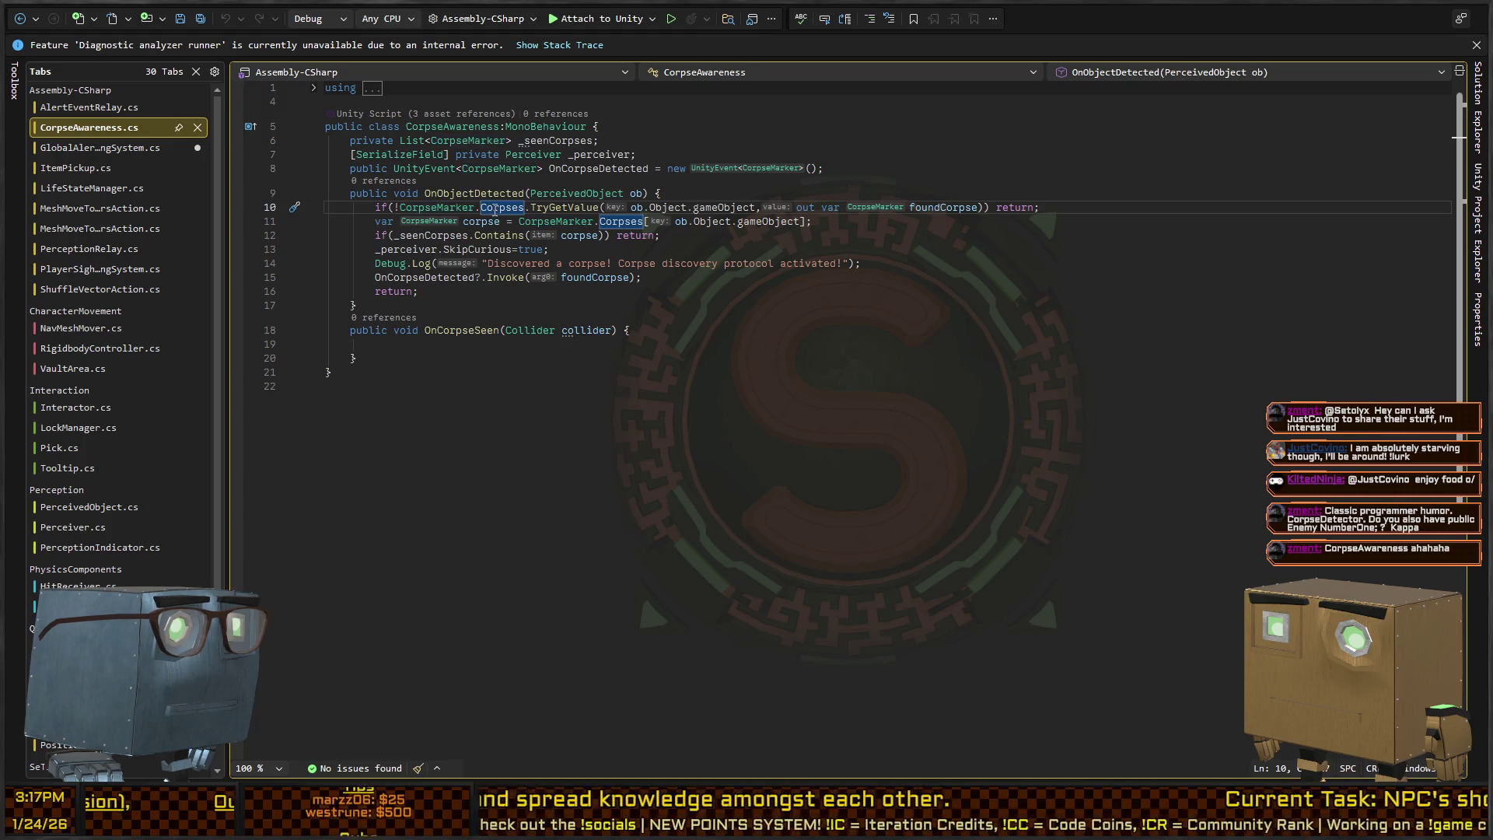
ctrl+click(494, 210)
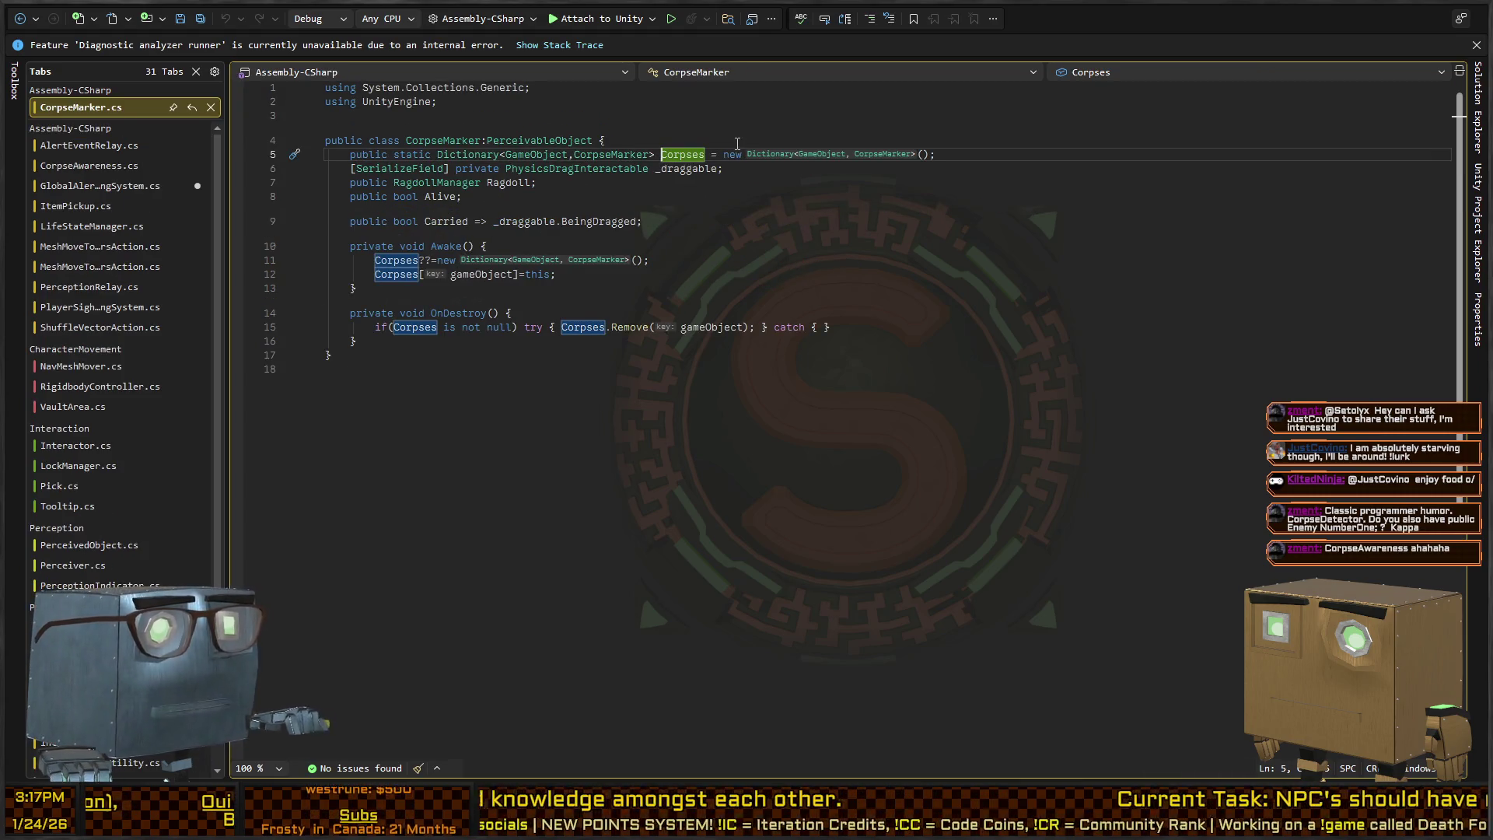
click(21, 20)
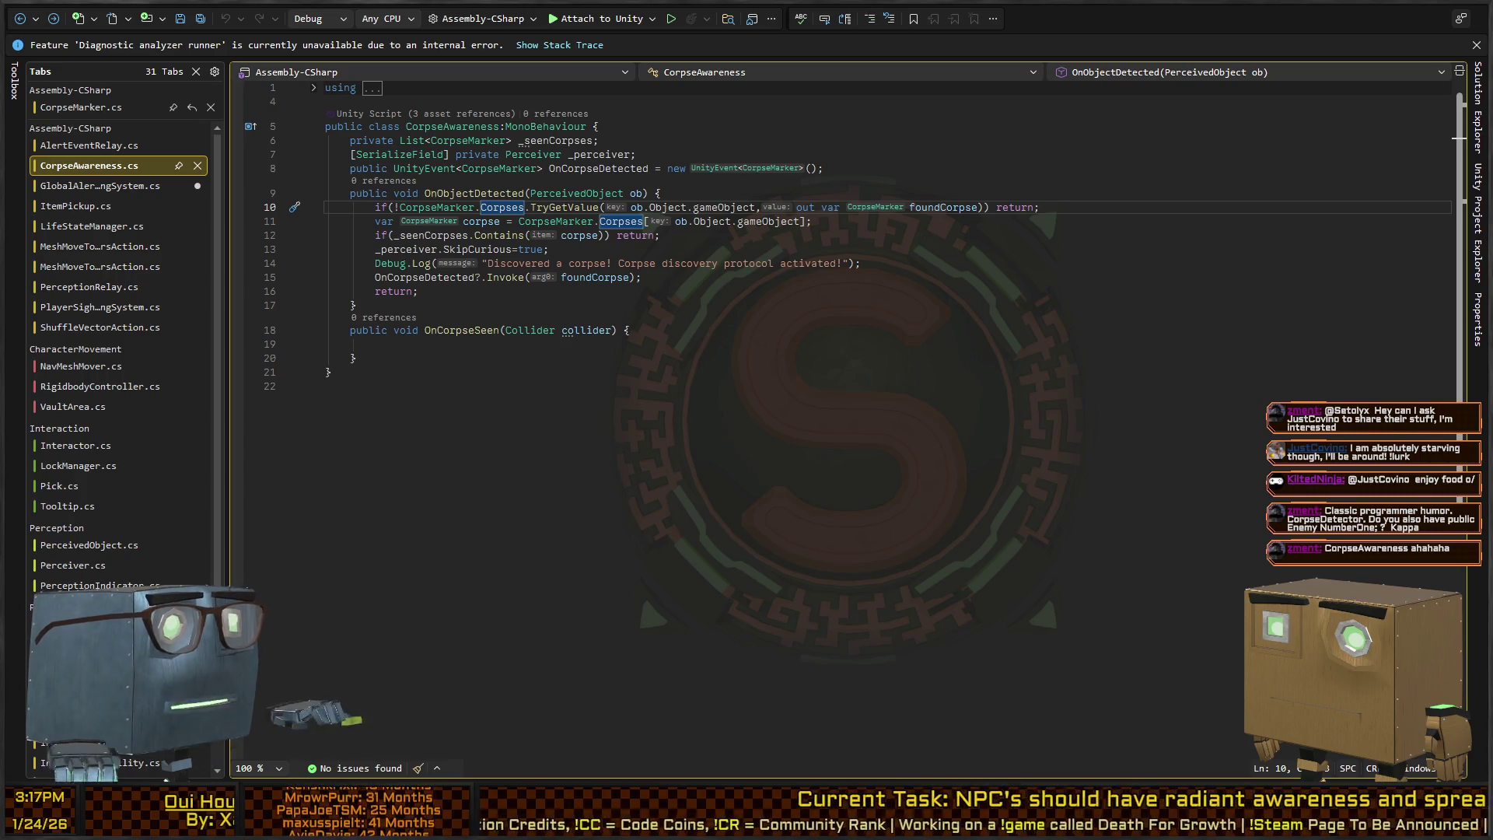
key(alt+Tab)
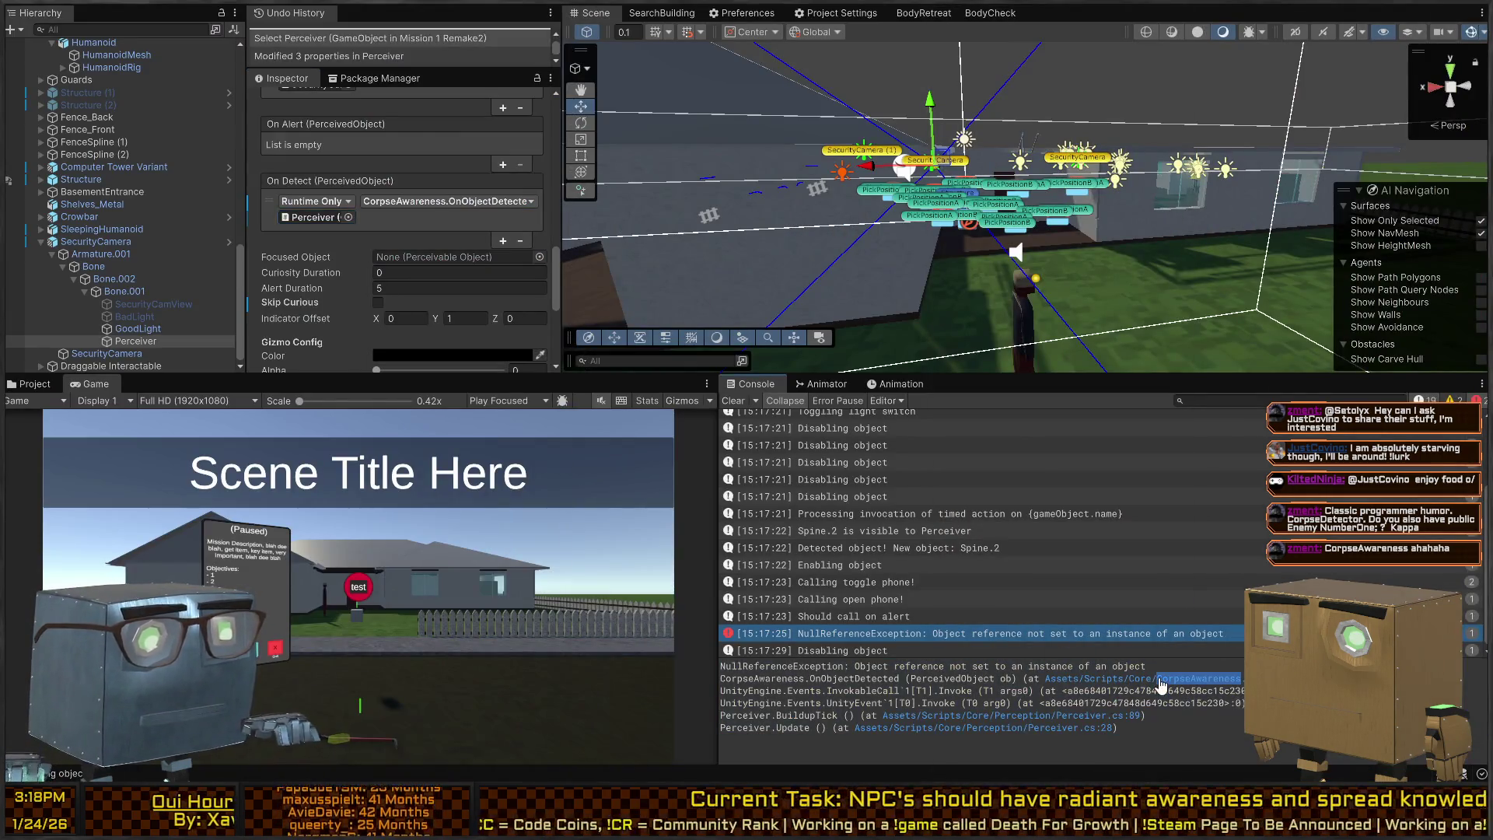
Step: Initialize the _seenCorpses declaration on line 6 with '= new List<CorpseMarker>()'
click(1161, 684)
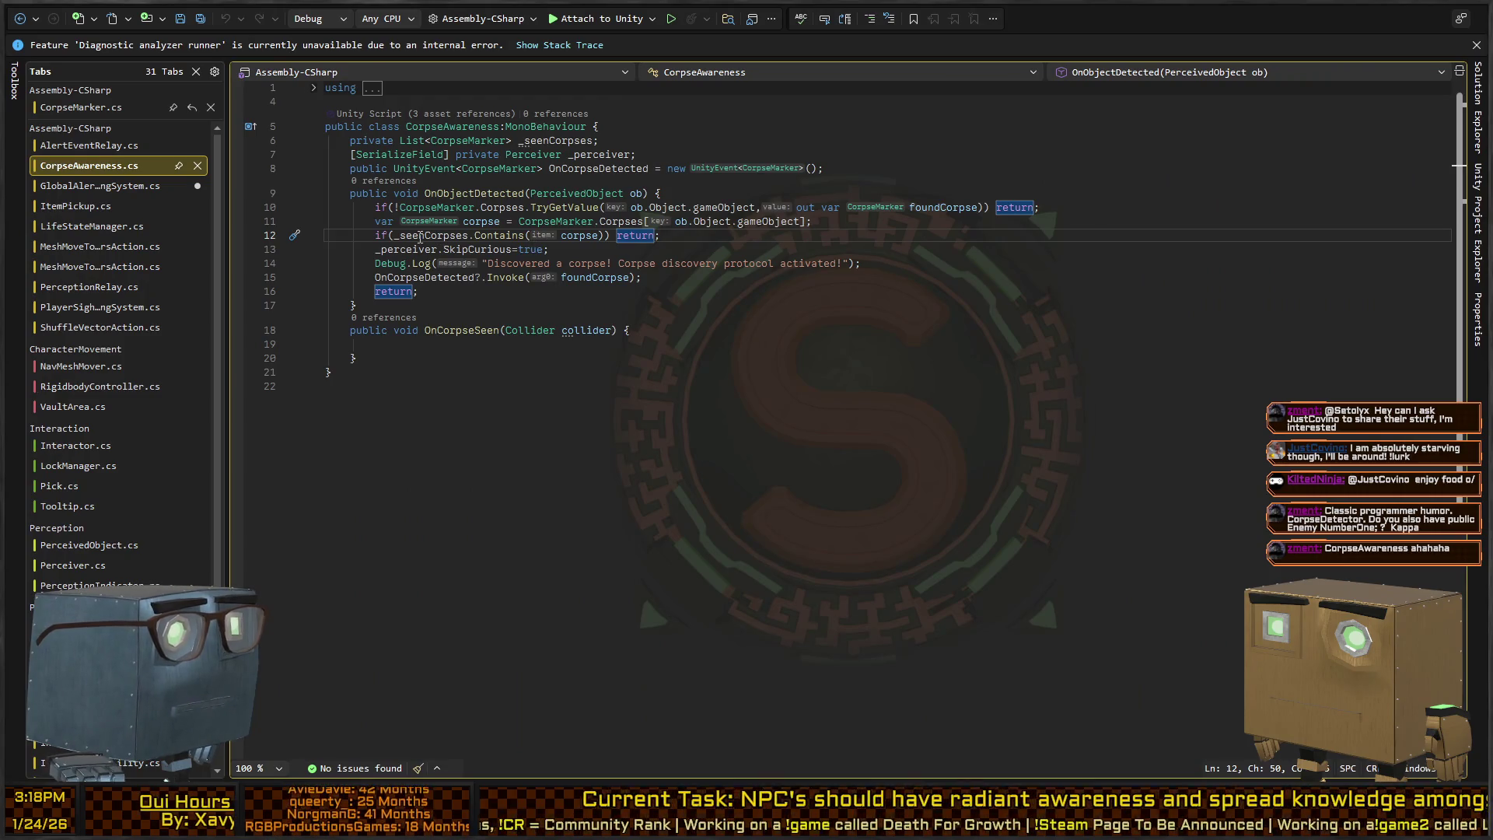
click(420, 236)
key(Up)
key(Up)
key(Up)
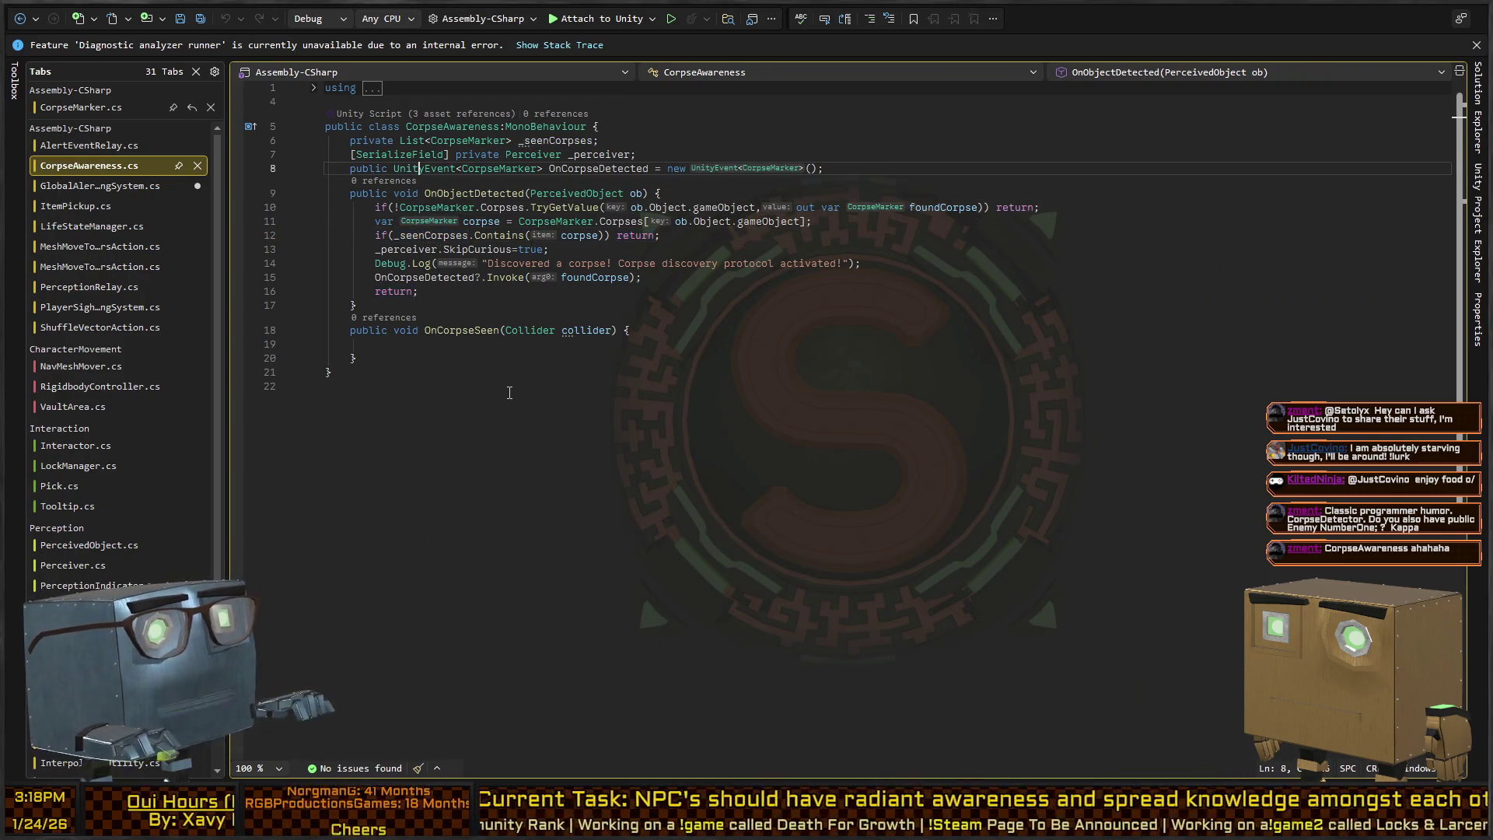
key(End)
text(=)
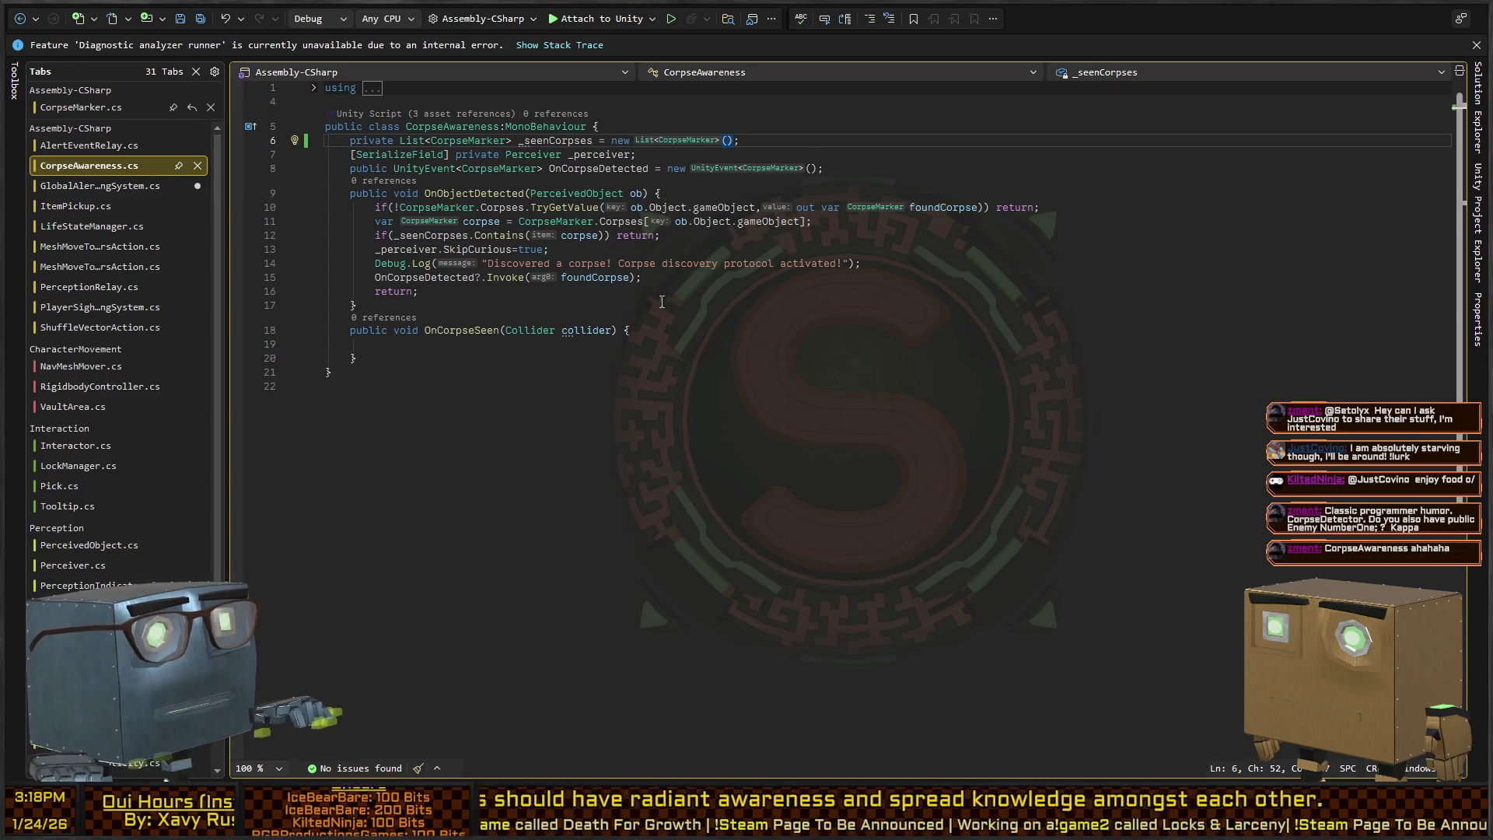
click(486, 344)
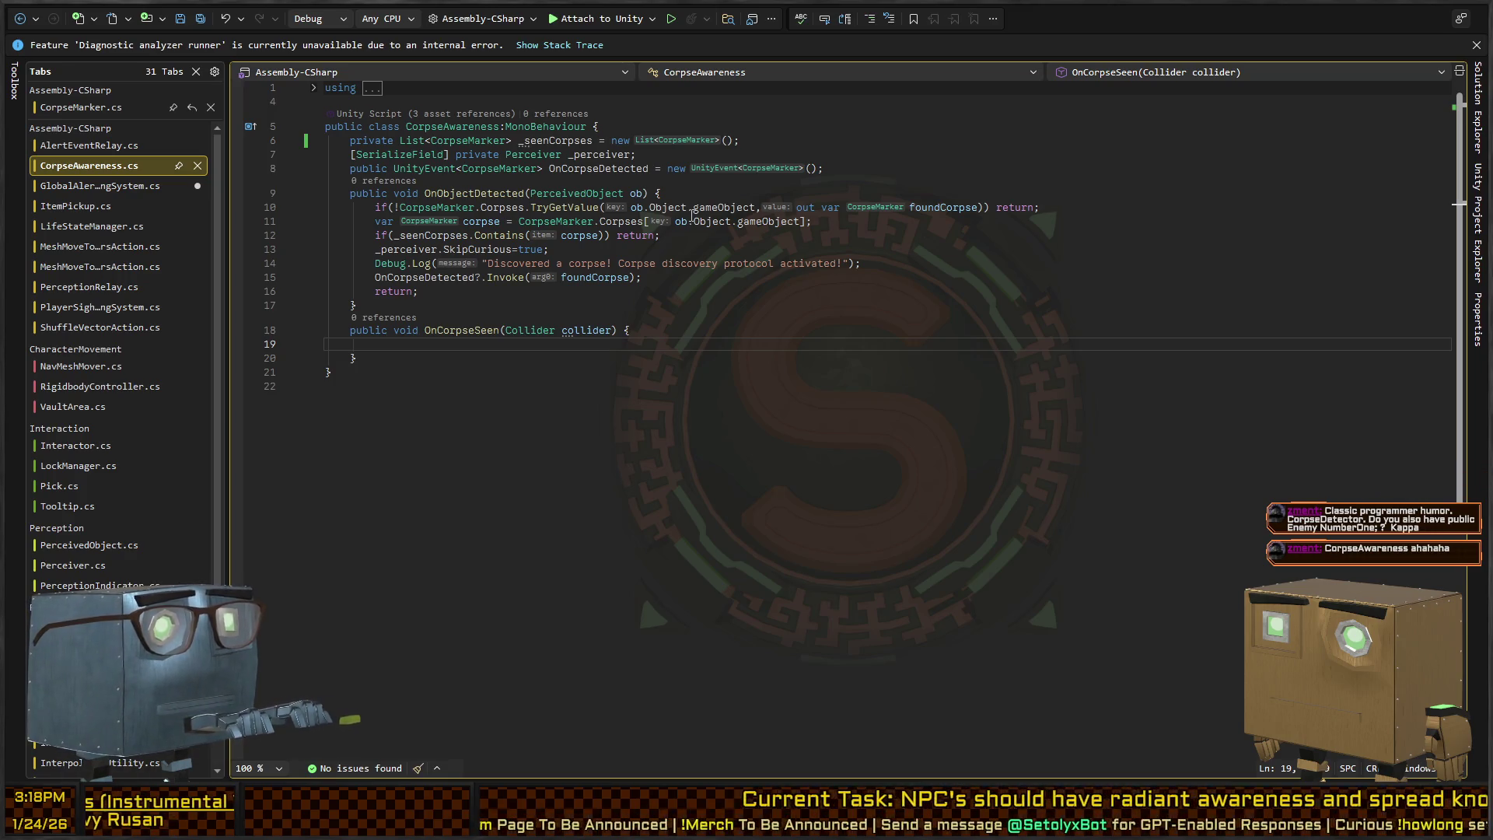
key(alt+Tab)
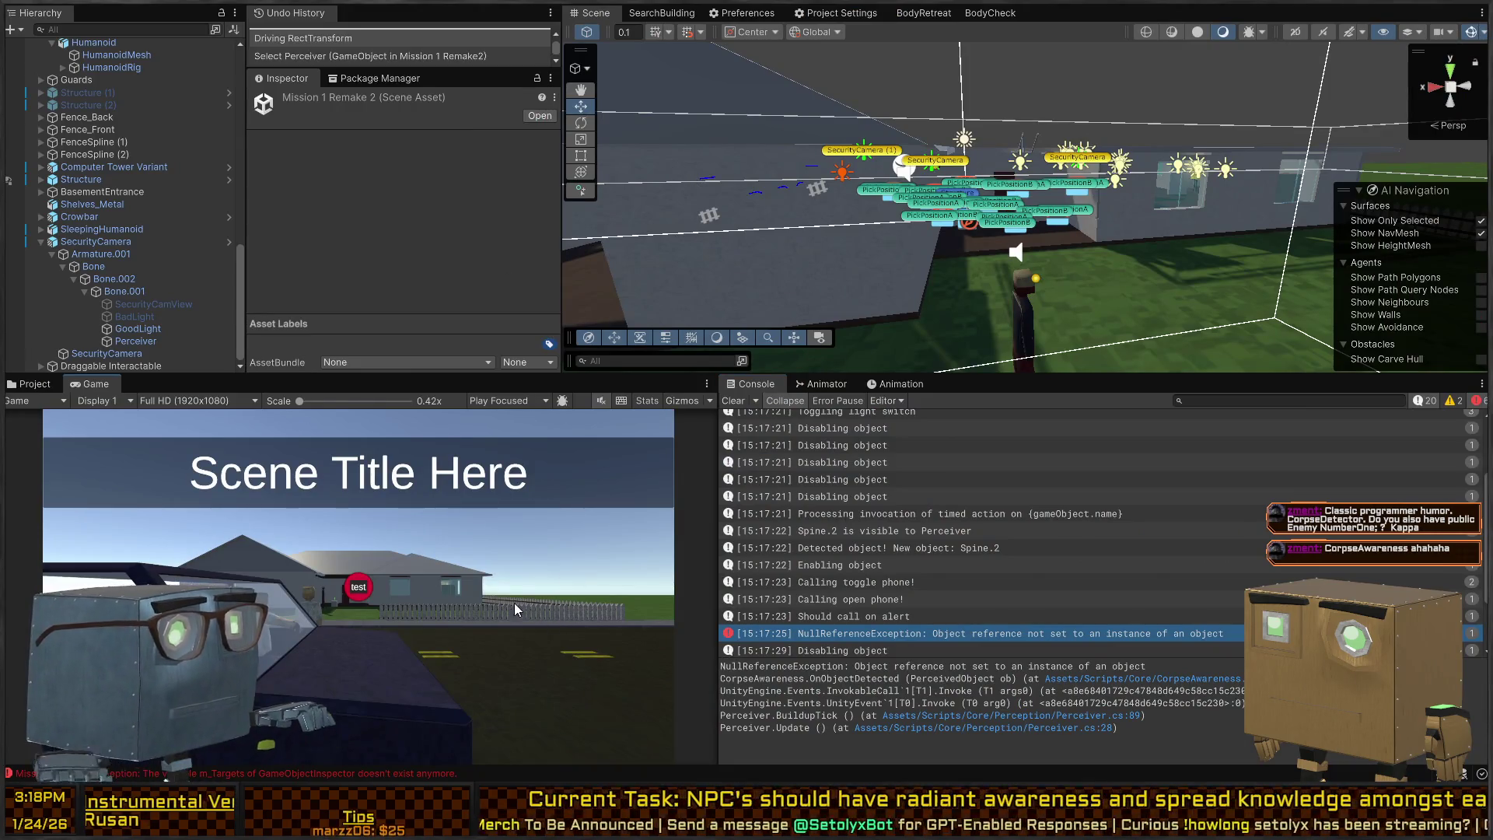
Step: Play-test the fix by skipping the intro and walking to the body, then stop the game
key(ctrl+p)
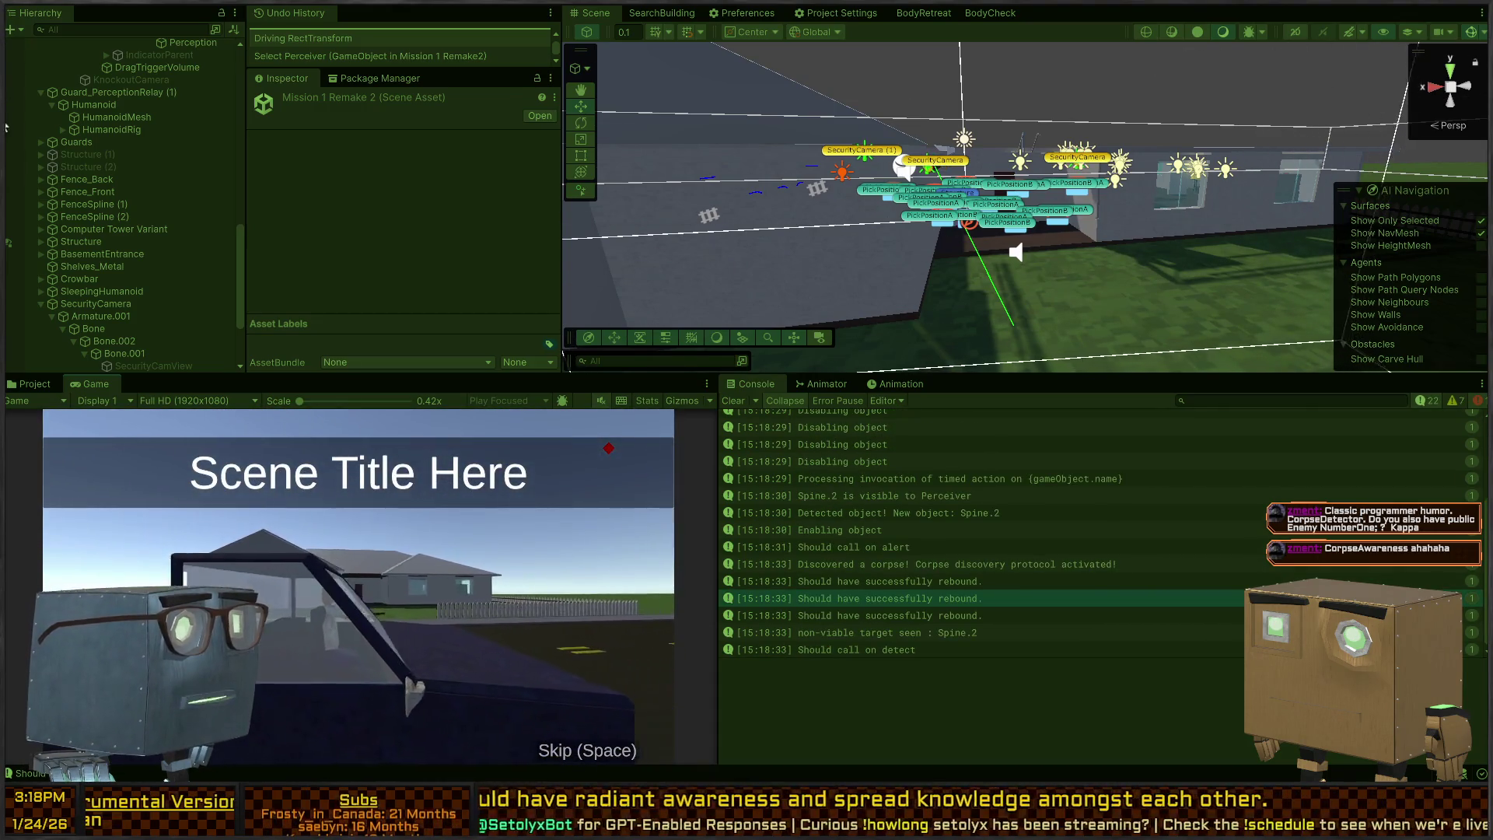
key(space)
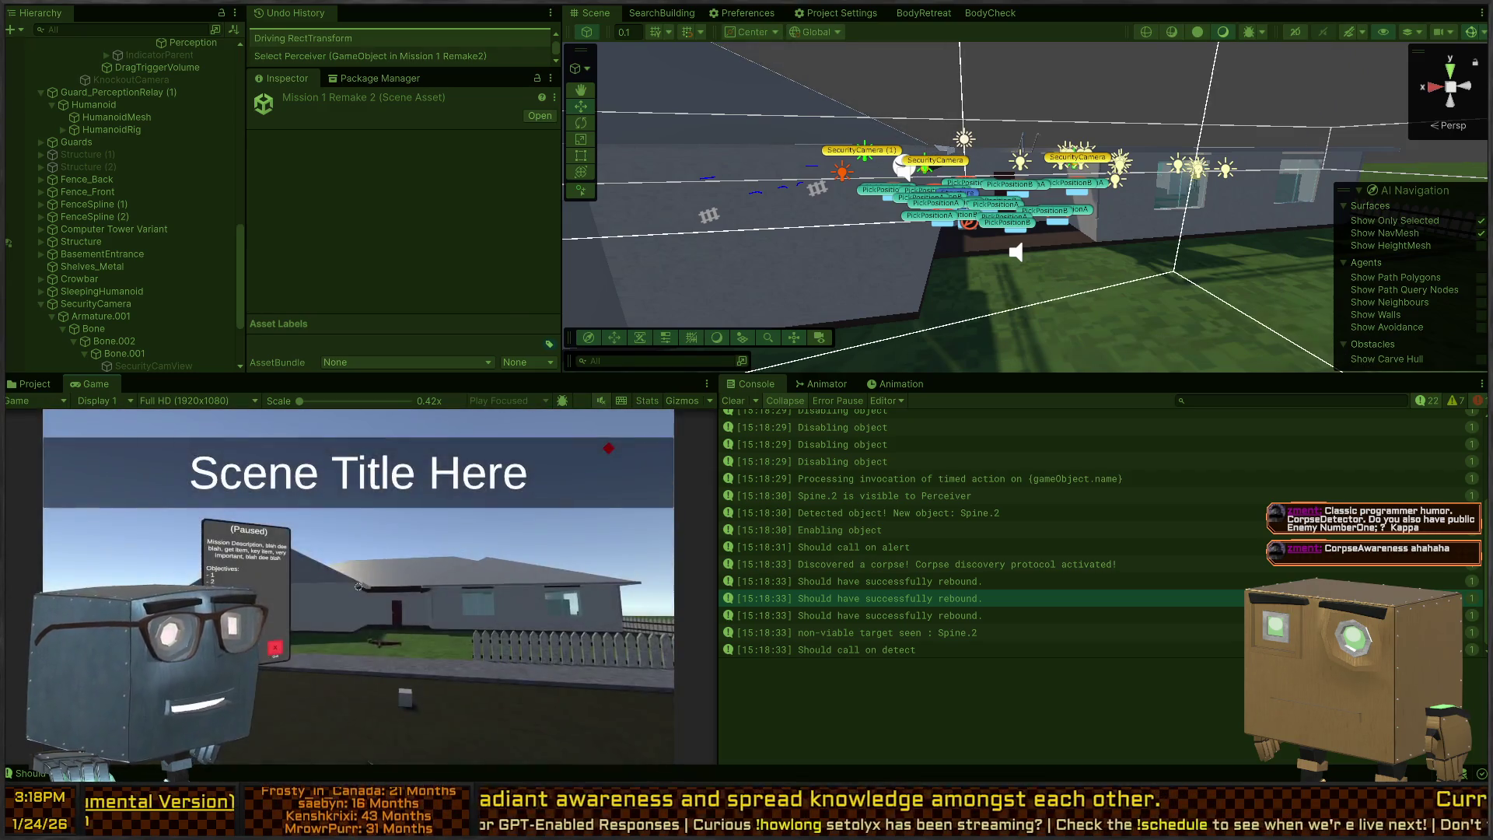
key(w)
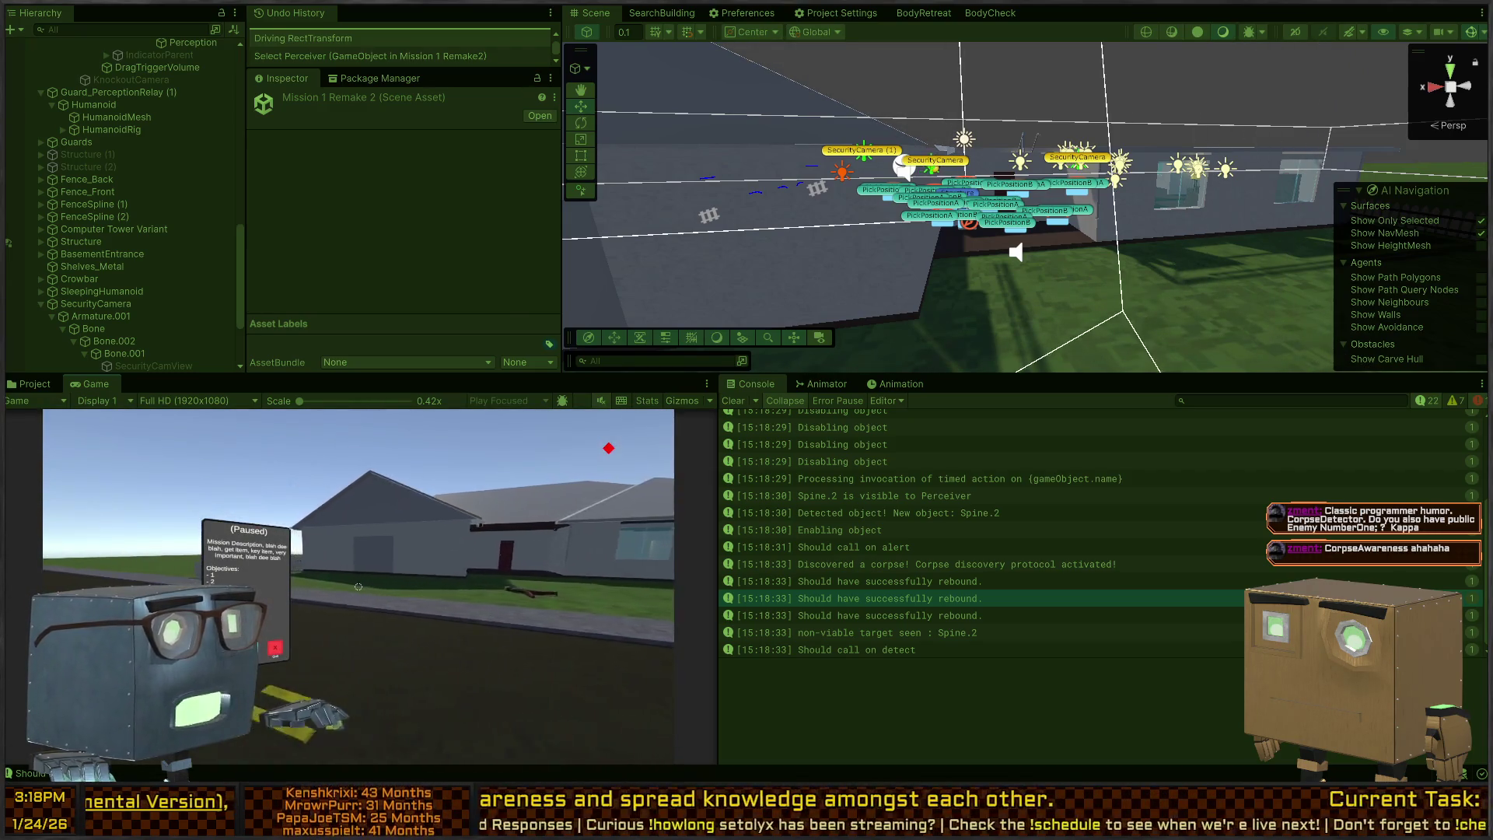
key(Tab)
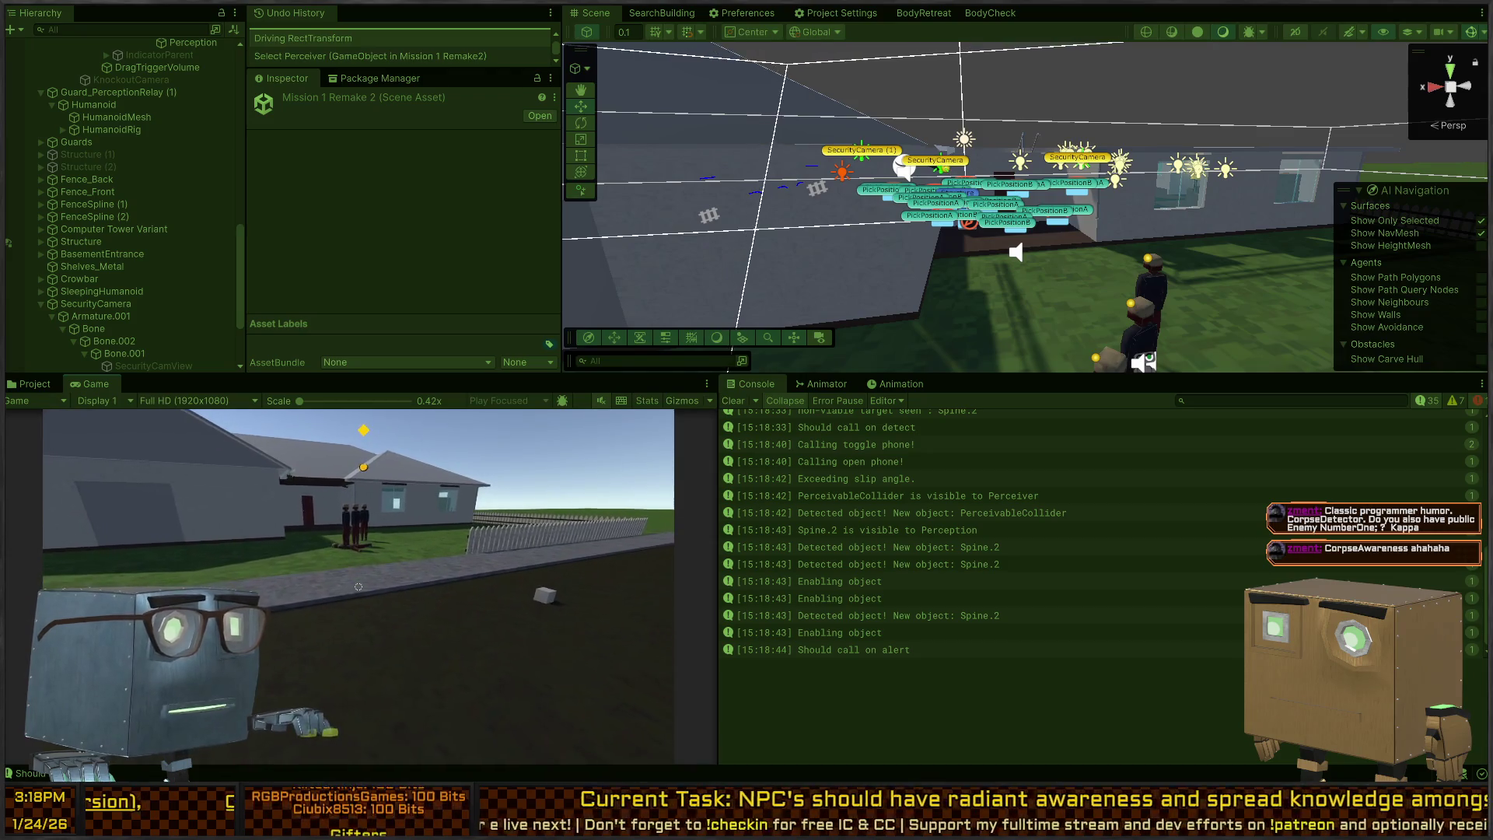
key(ctrl+p)
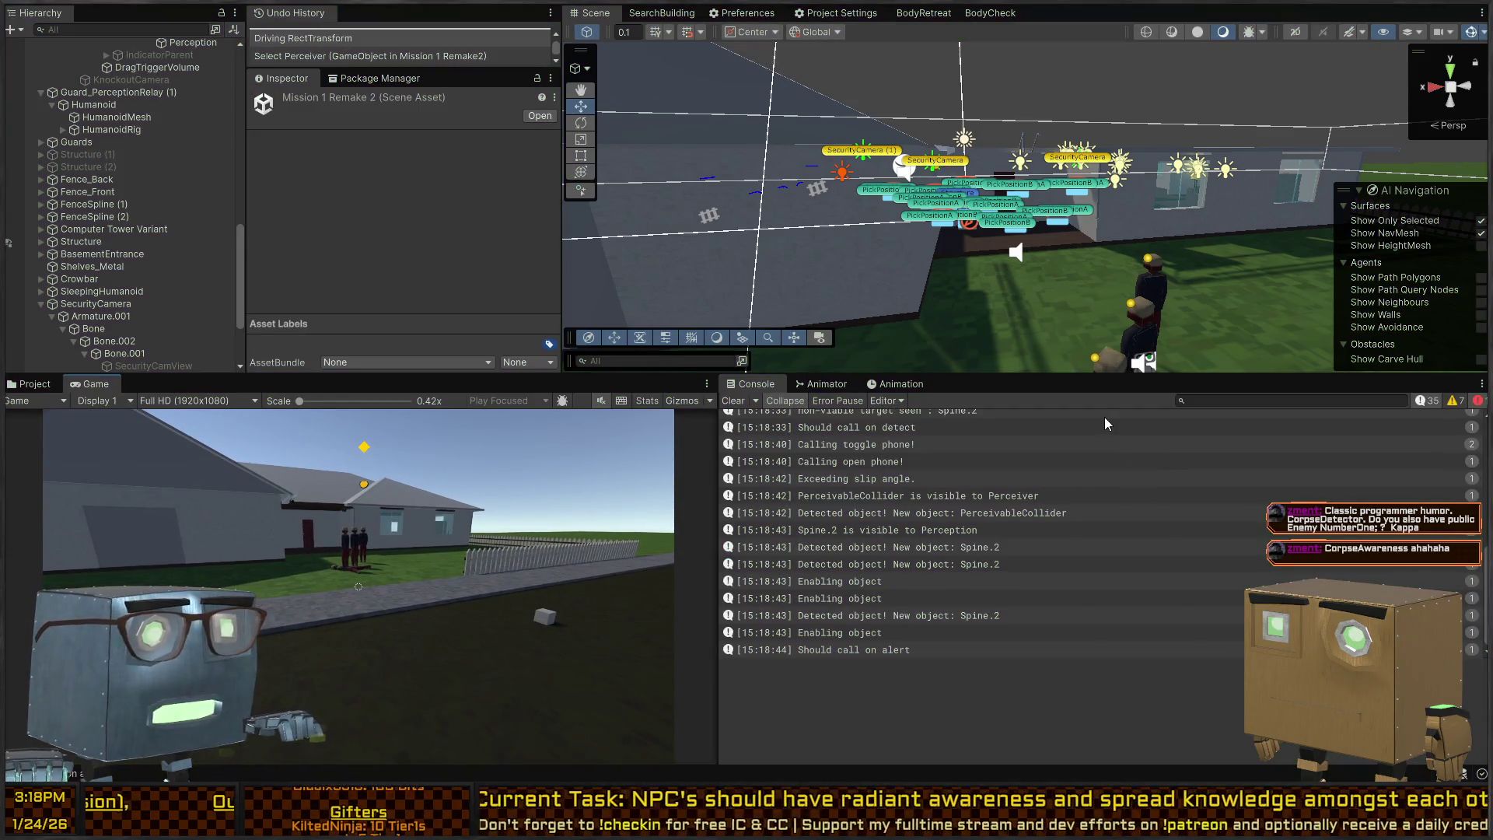
mouse_move(1021, 147)
mouse_down()
mouse_move(1093, 276)
mouse_move(893, 203)
mouse_up()
Step: Select Guard_PerceptionRelay (1) and inspect the Bone.001 object's components
click(894, 204)
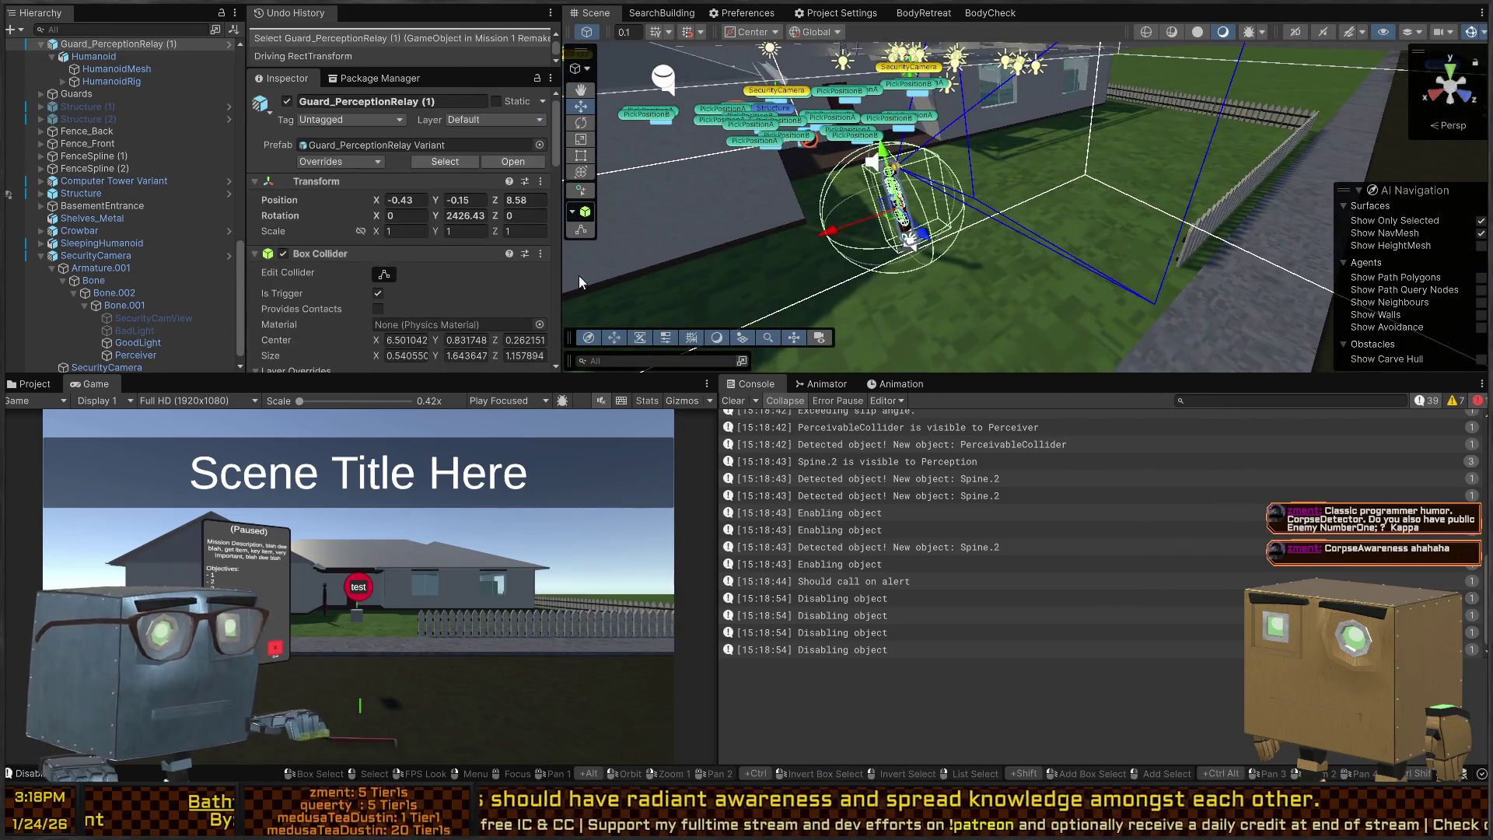
scroll(86, 260, down, 1)
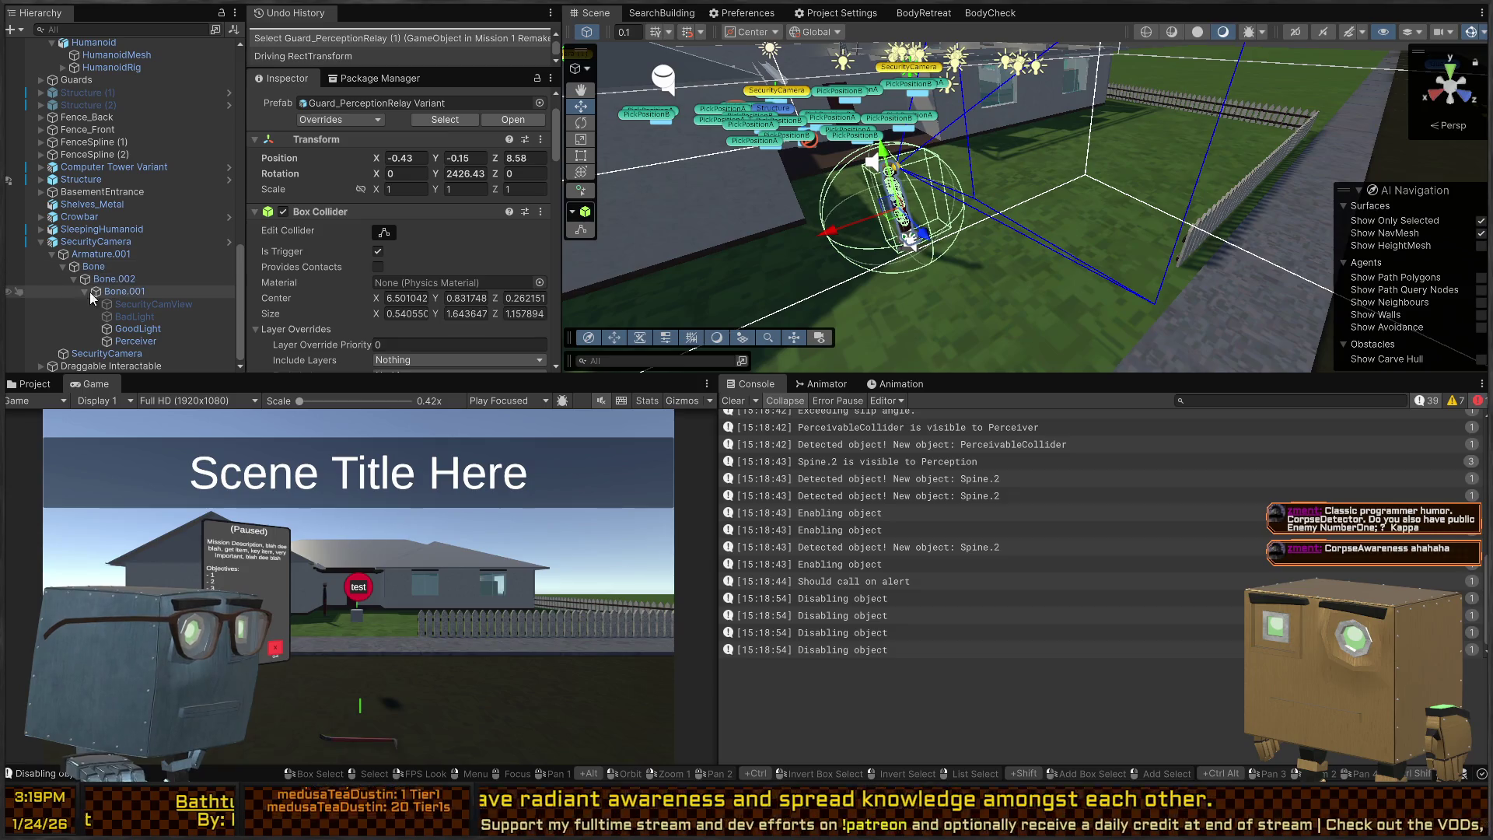
click(107, 294)
scroll(335, 255, down, 10)
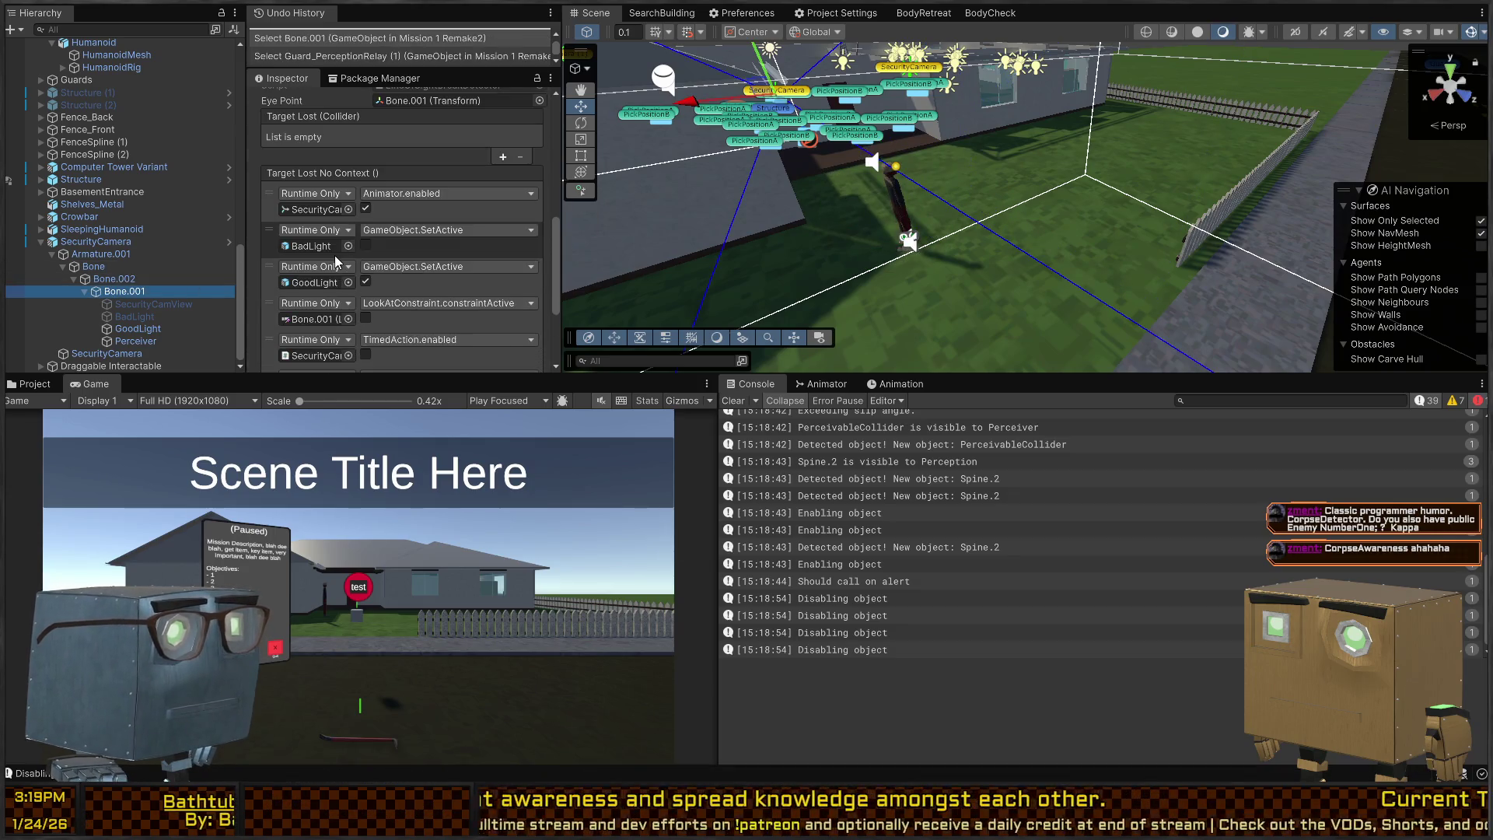
scroll(335, 255, up, 10)
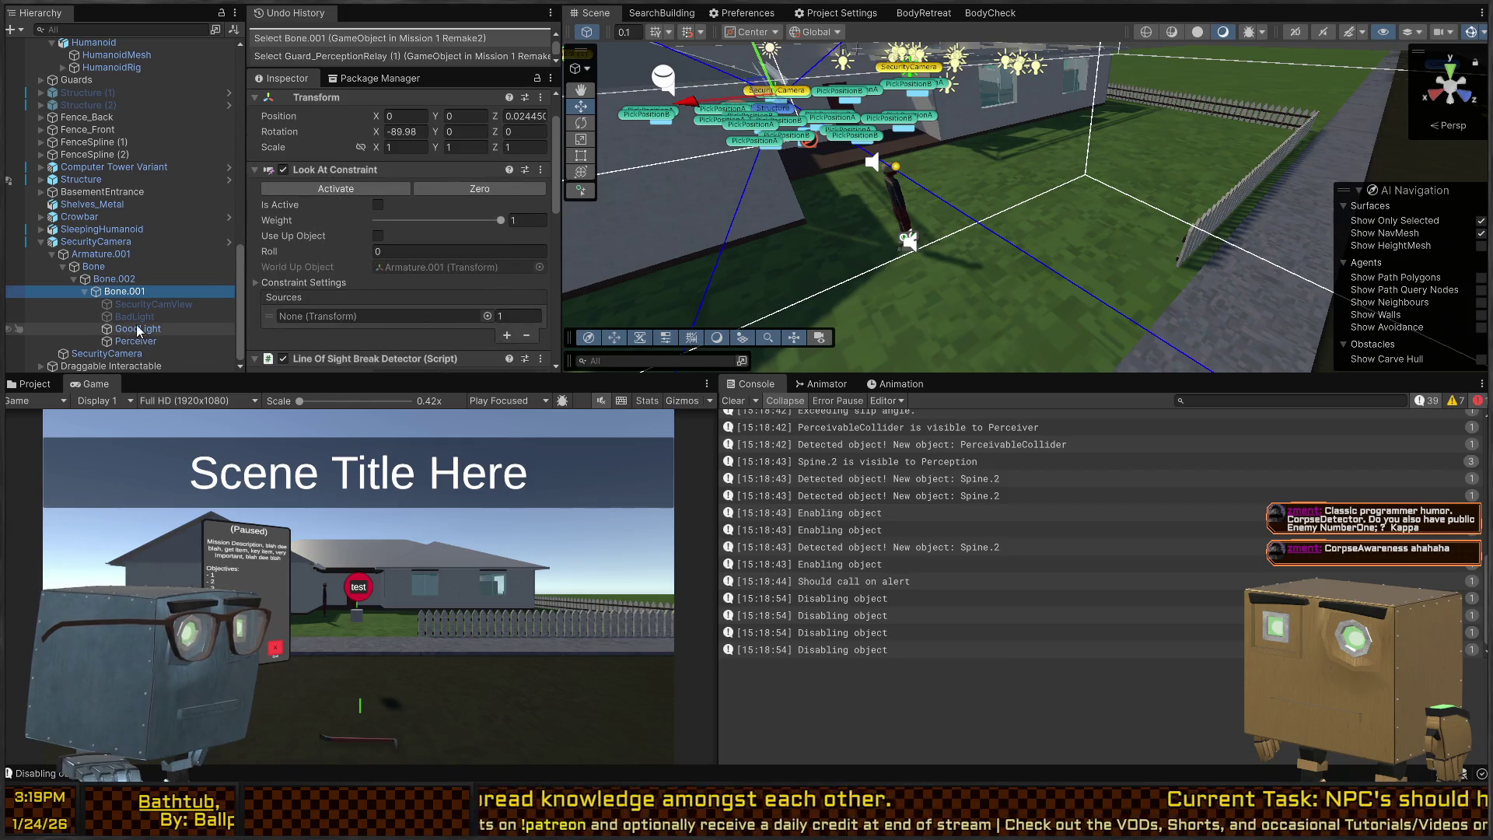
right_click(777, 182)
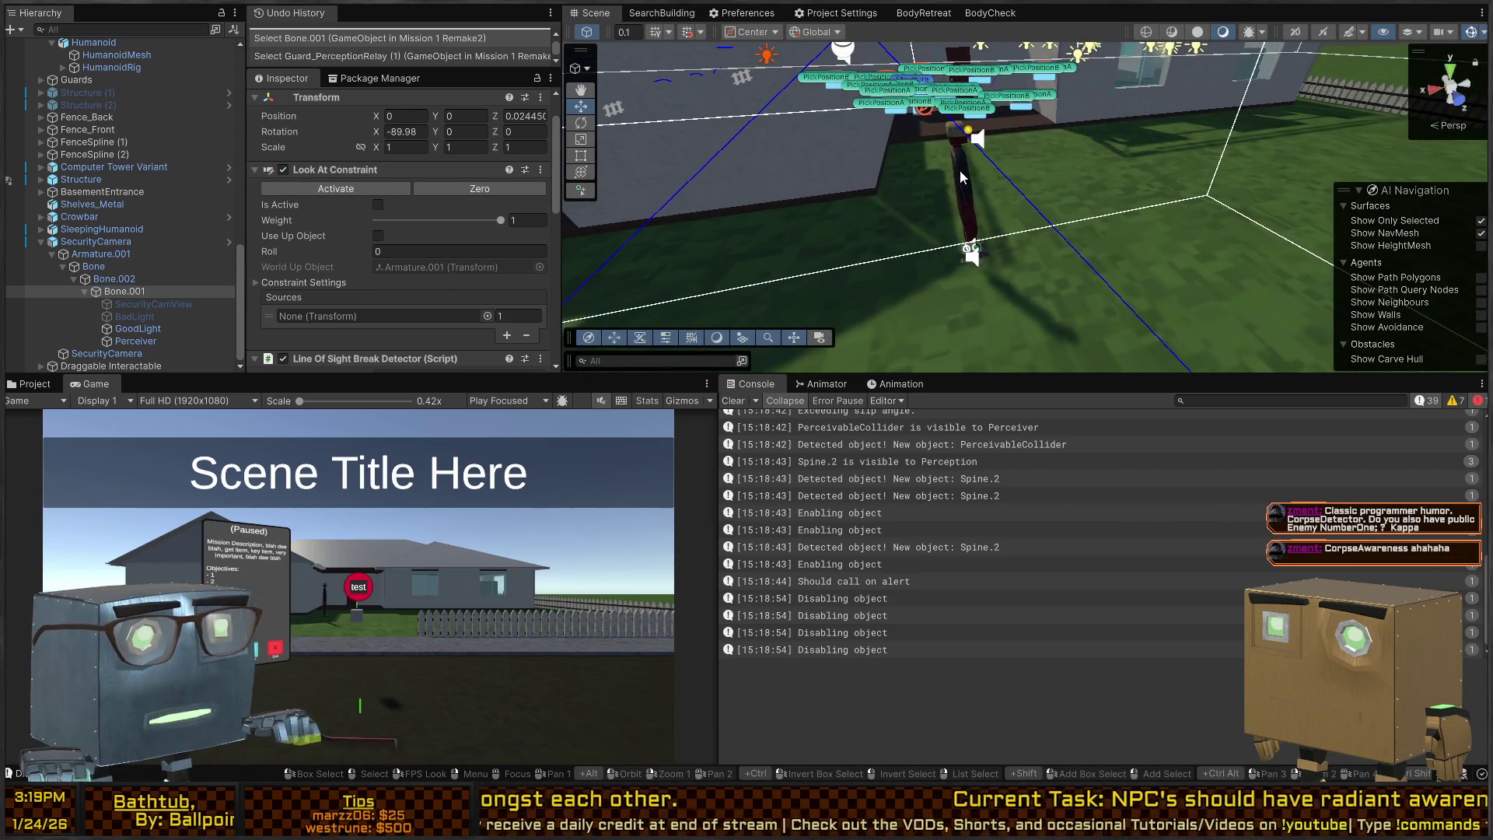
click(974, 191)
scroll(94, 147, up, 1)
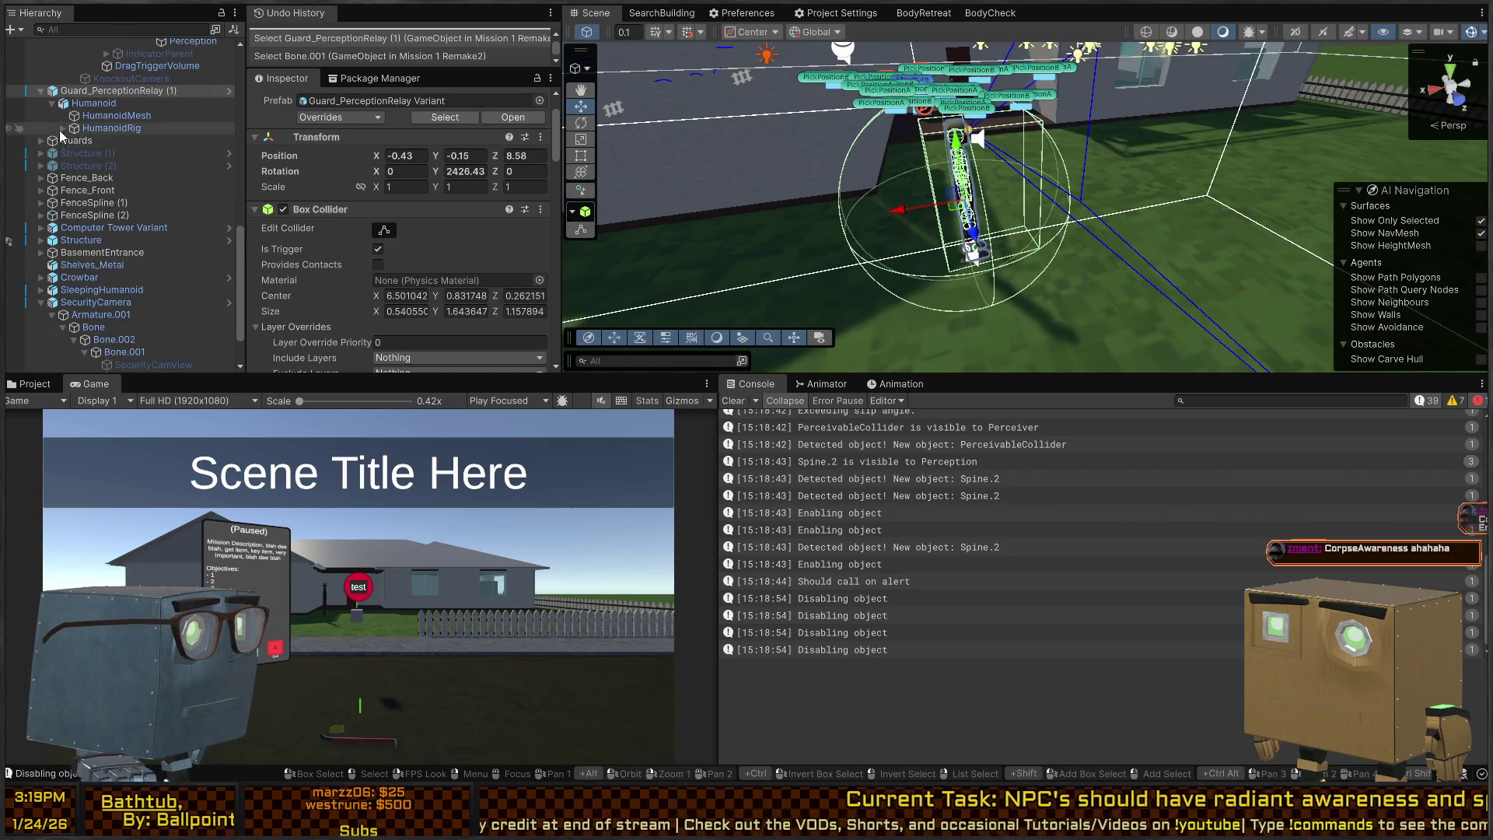
Step: Expand HumanoidRig > Root > Spine.0 > Spine.1, inspect Spine.2's settings, and clear the Console
click(63, 127)
click(74, 165)
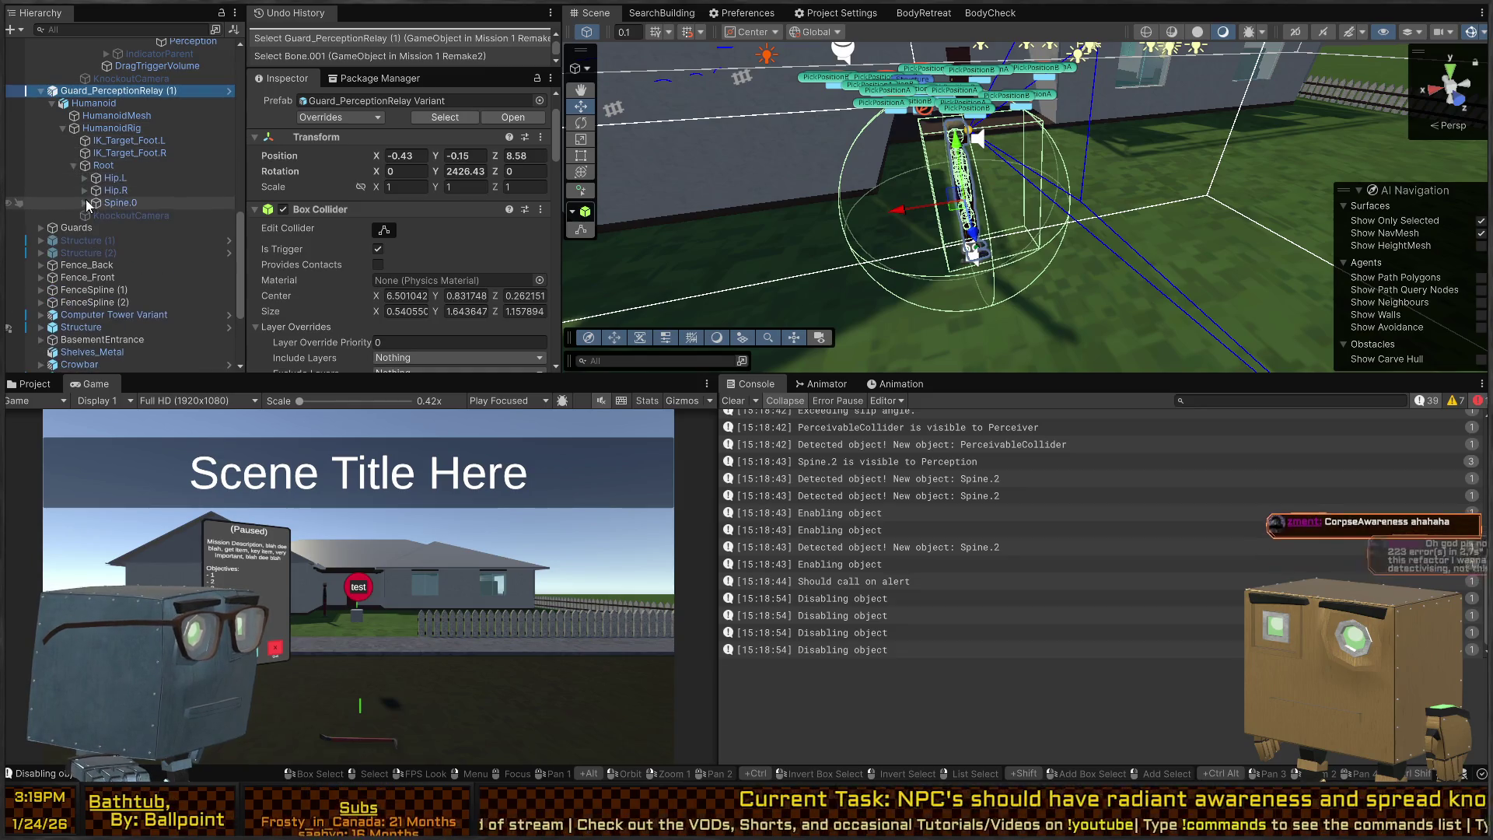
click(85, 202)
click(125, 205)
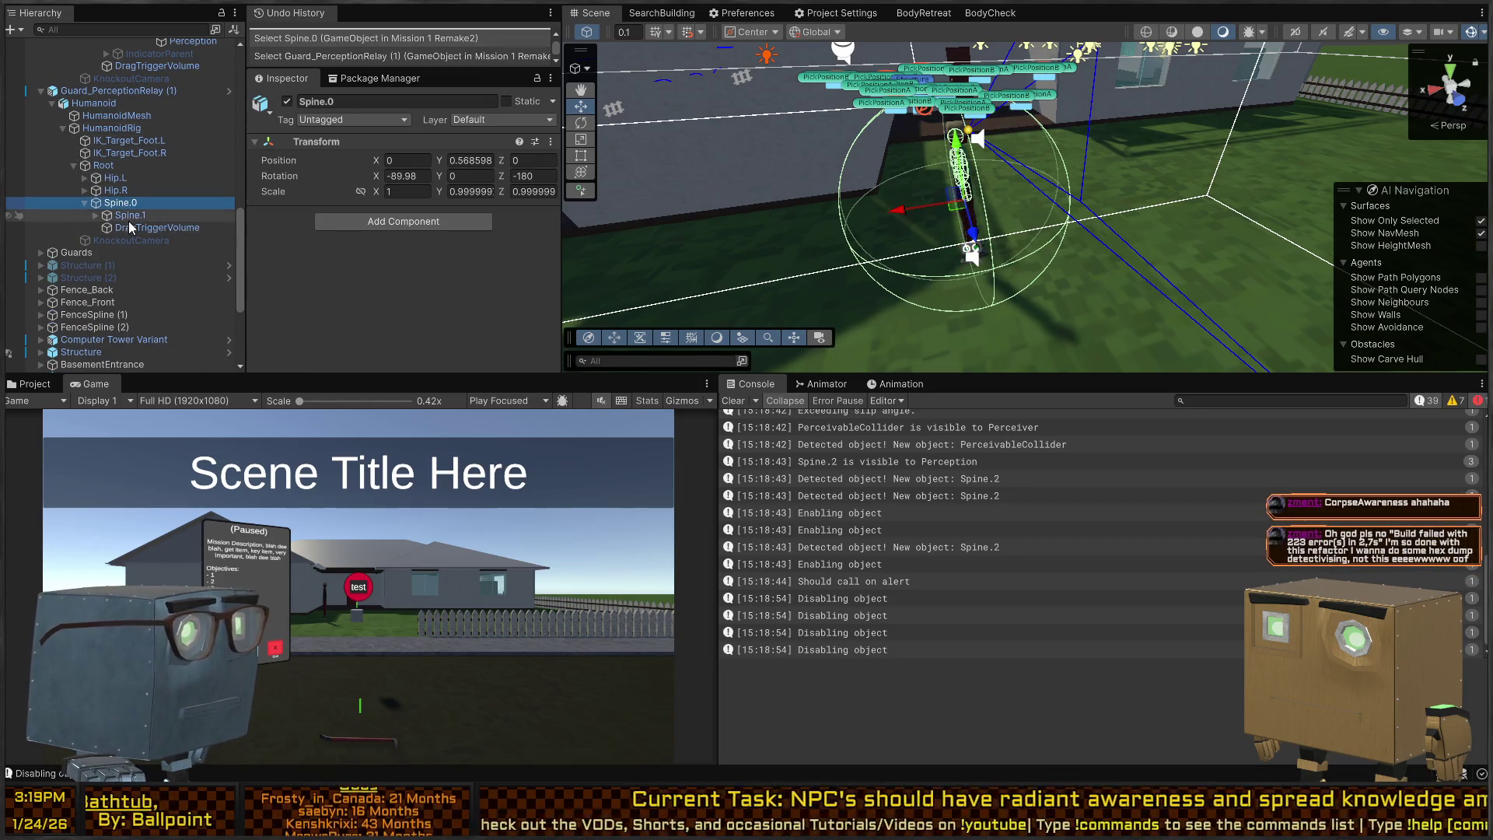
click(95, 215)
click(130, 215)
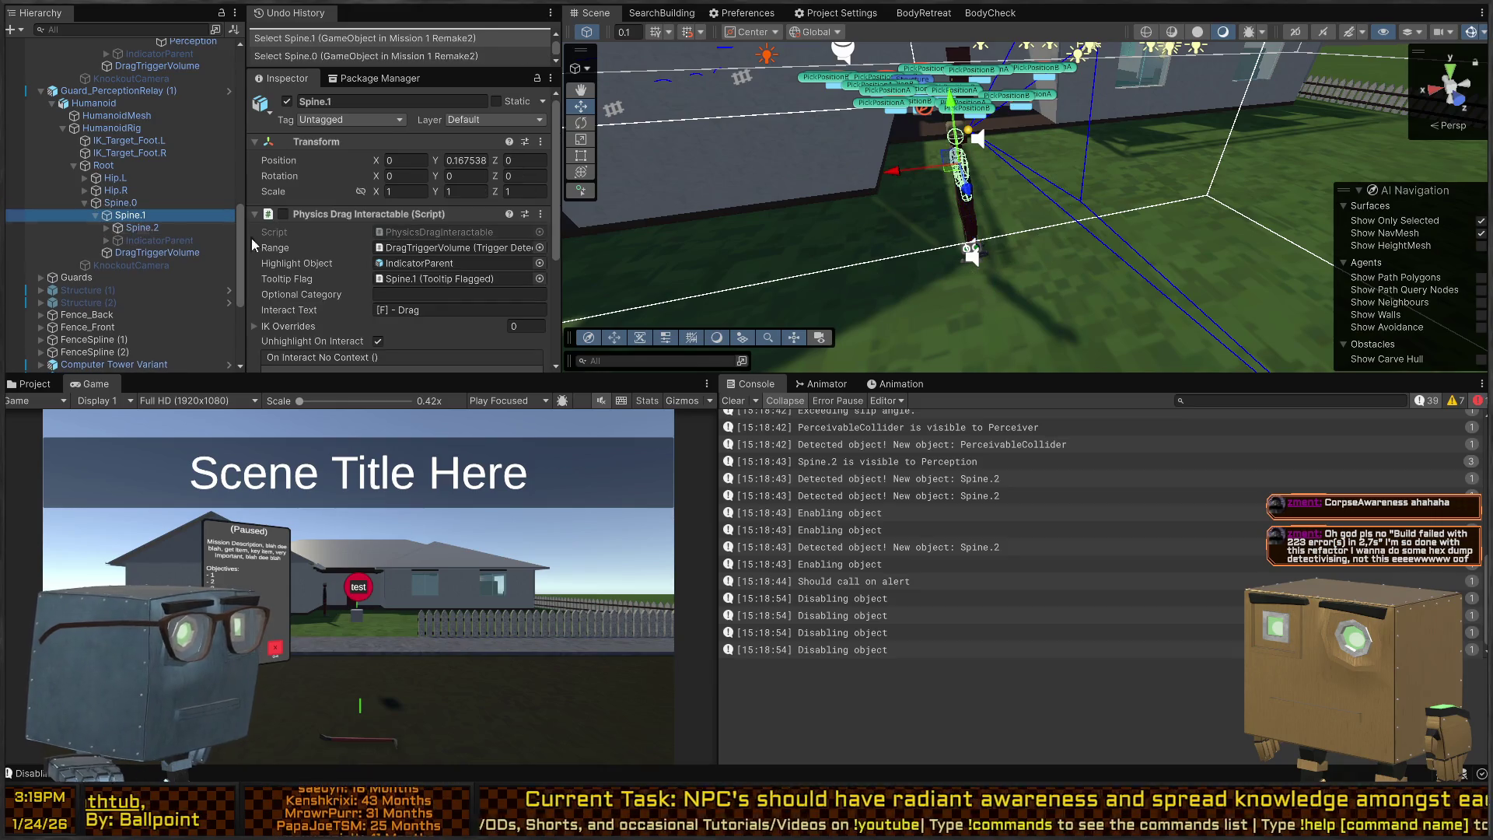
scroll(370, 222, down, 5)
scroll(370, 223, down, 2)
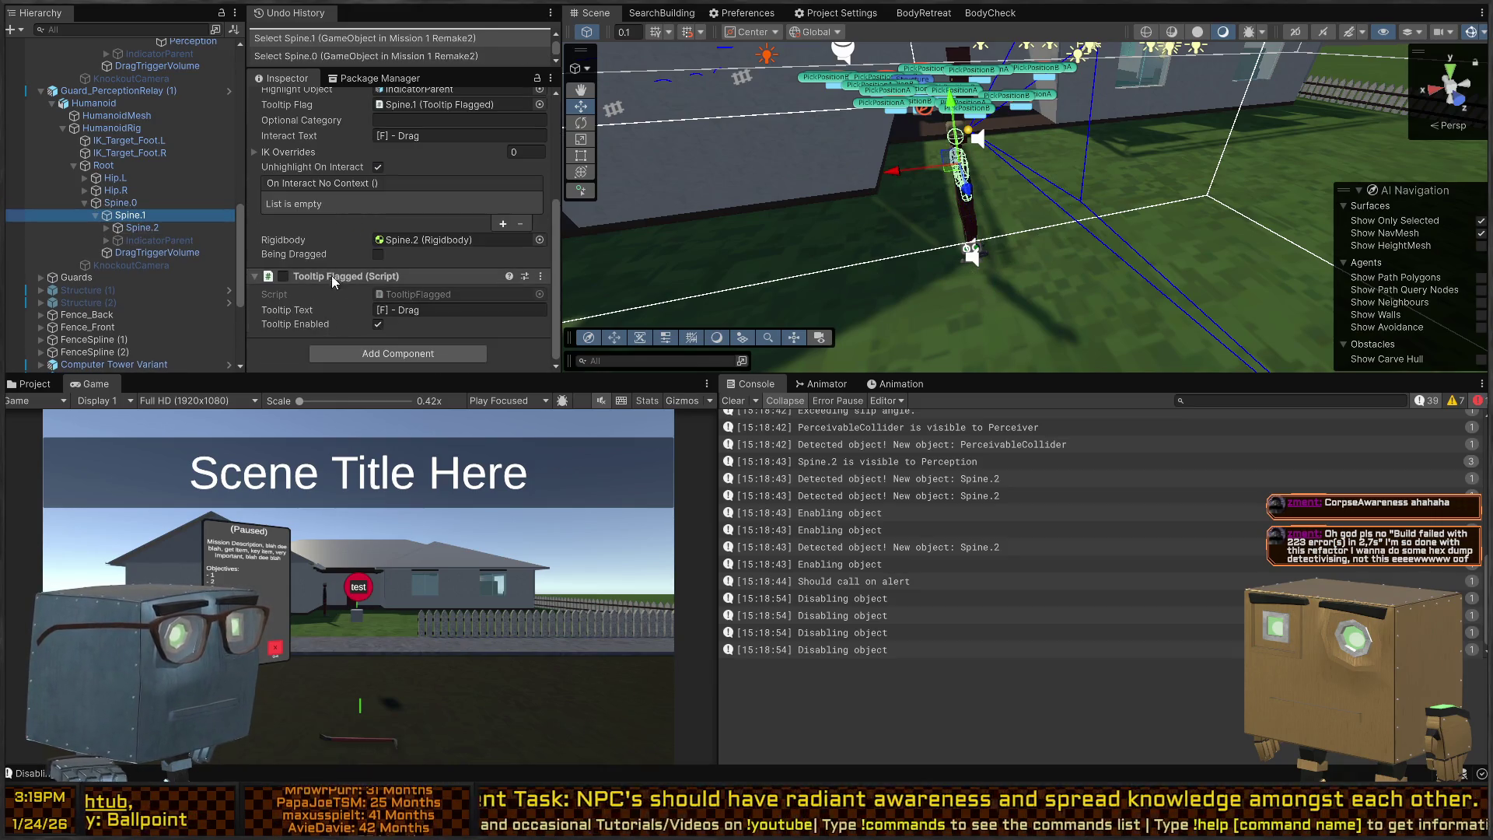
click(143, 228)
scroll(333, 227, up, 3)
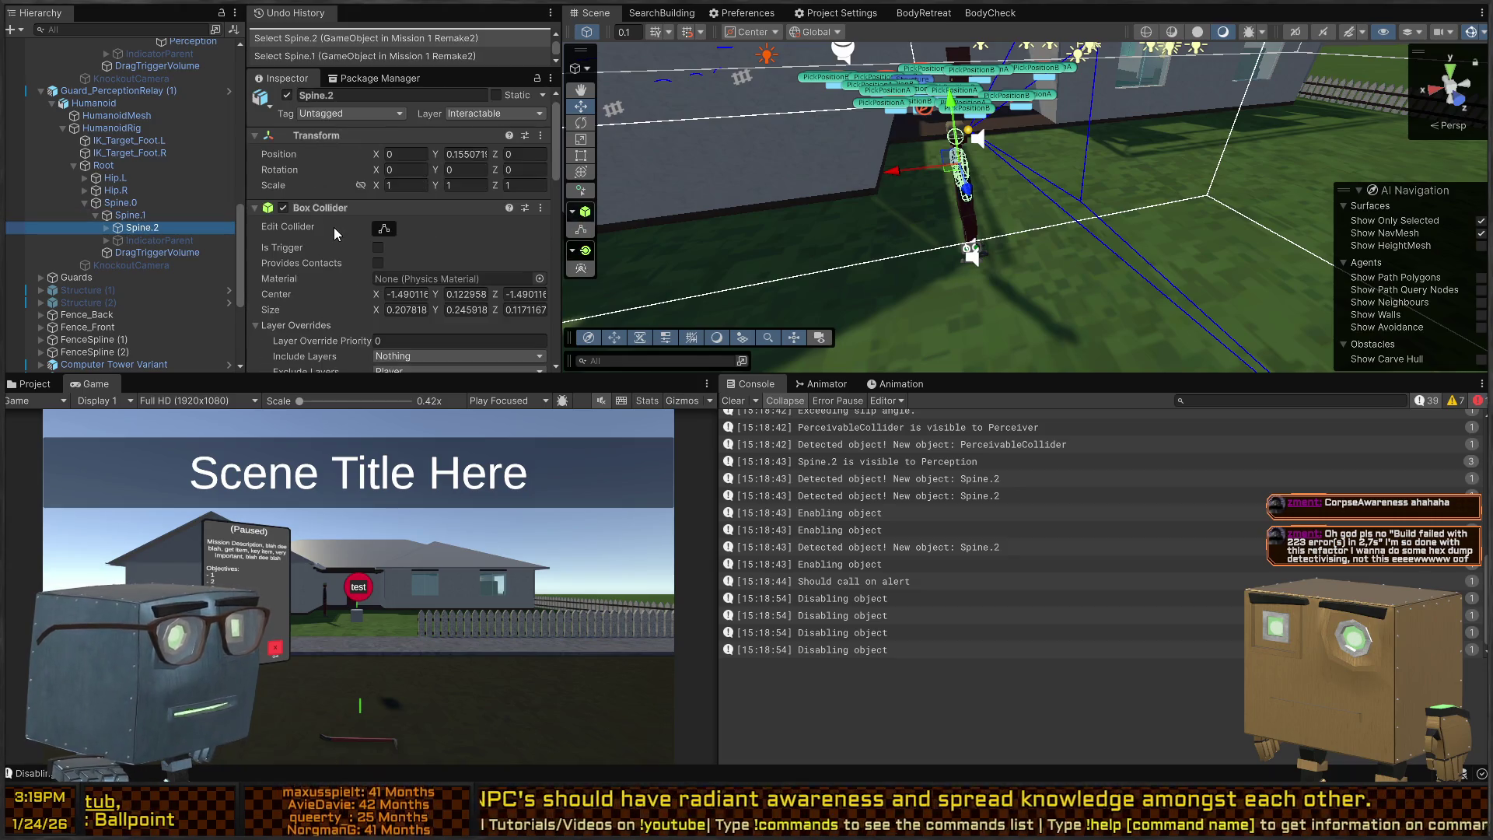
scroll(319, 232, down, 10)
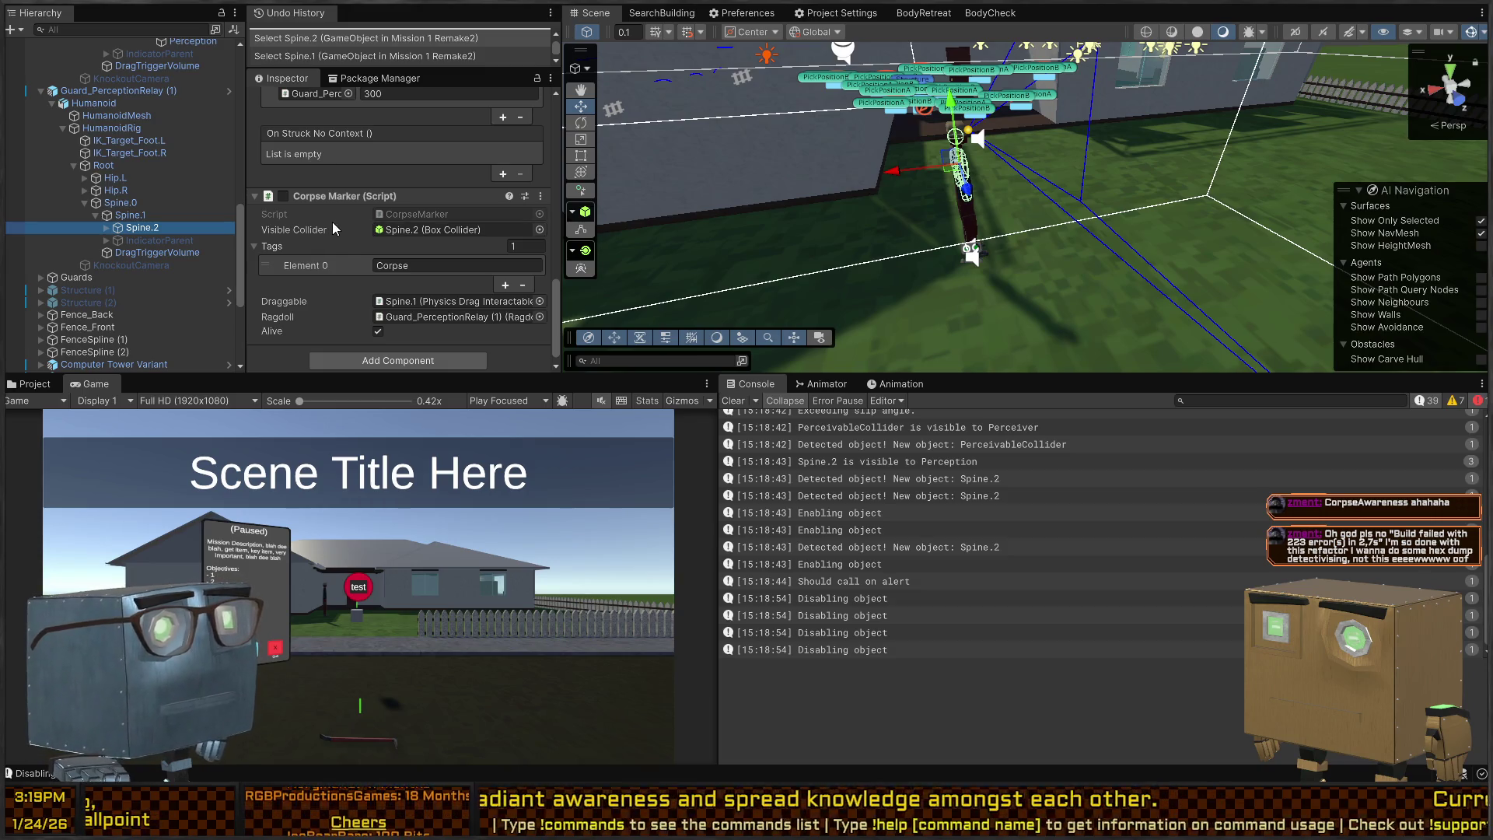
scroll(341, 324, up, 3)
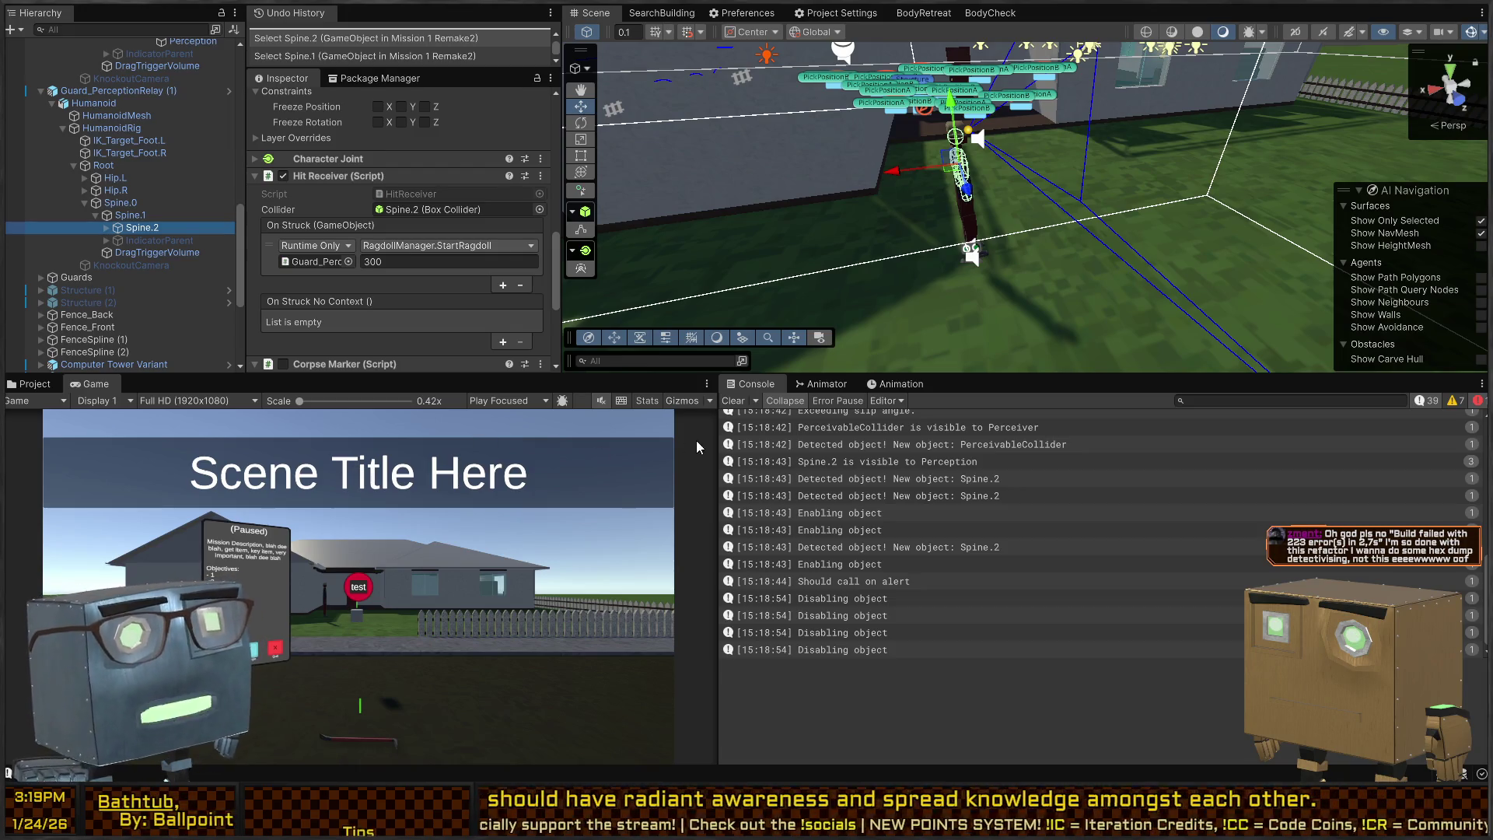
click(732, 402)
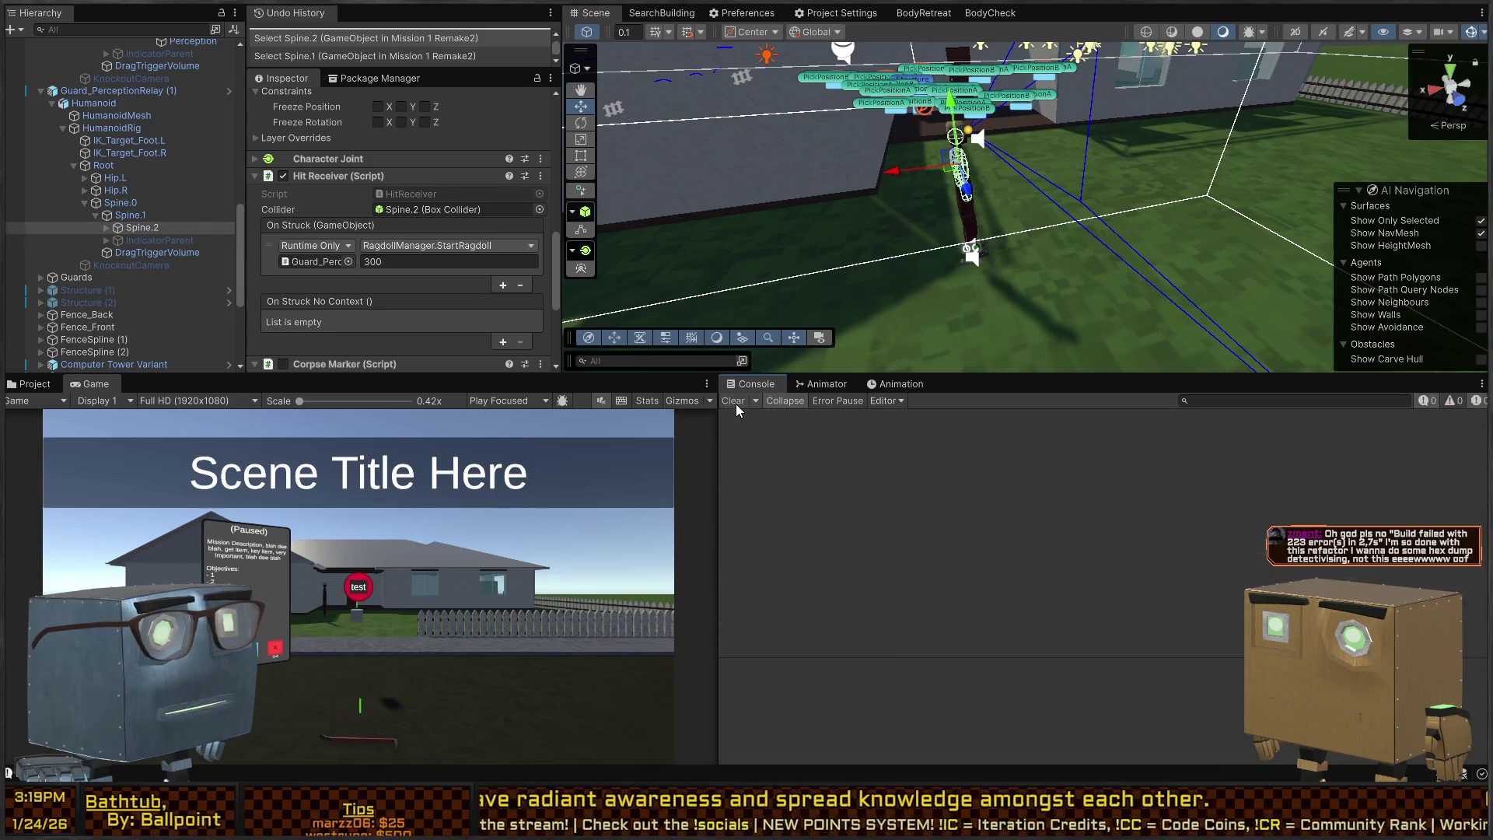
Step: Run the game past the intro, move the player, and fly the scene view to the guards
scroll(396, 280, down, 4)
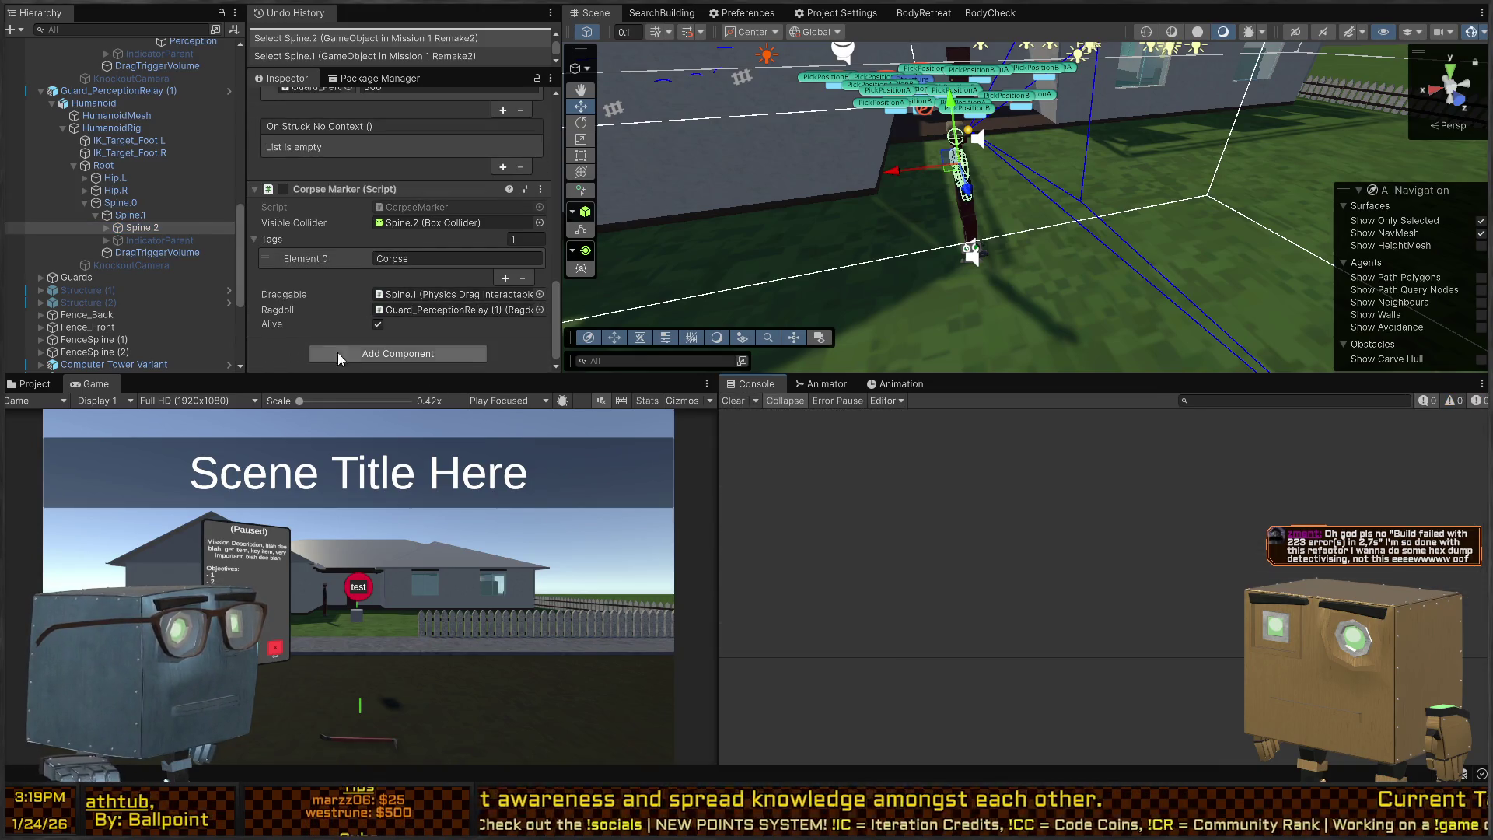
key(ctrl+p)
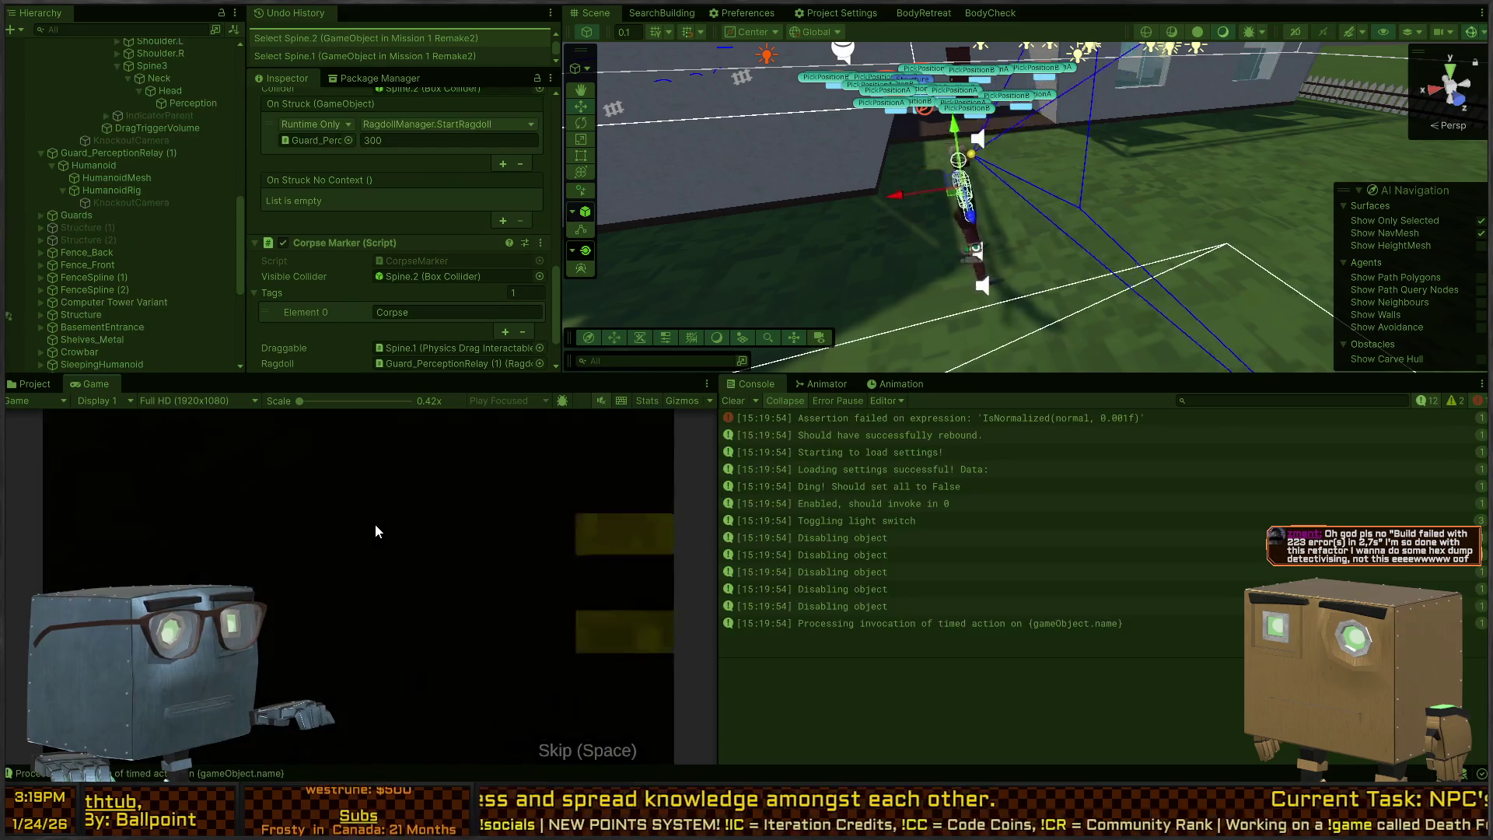
key(space)
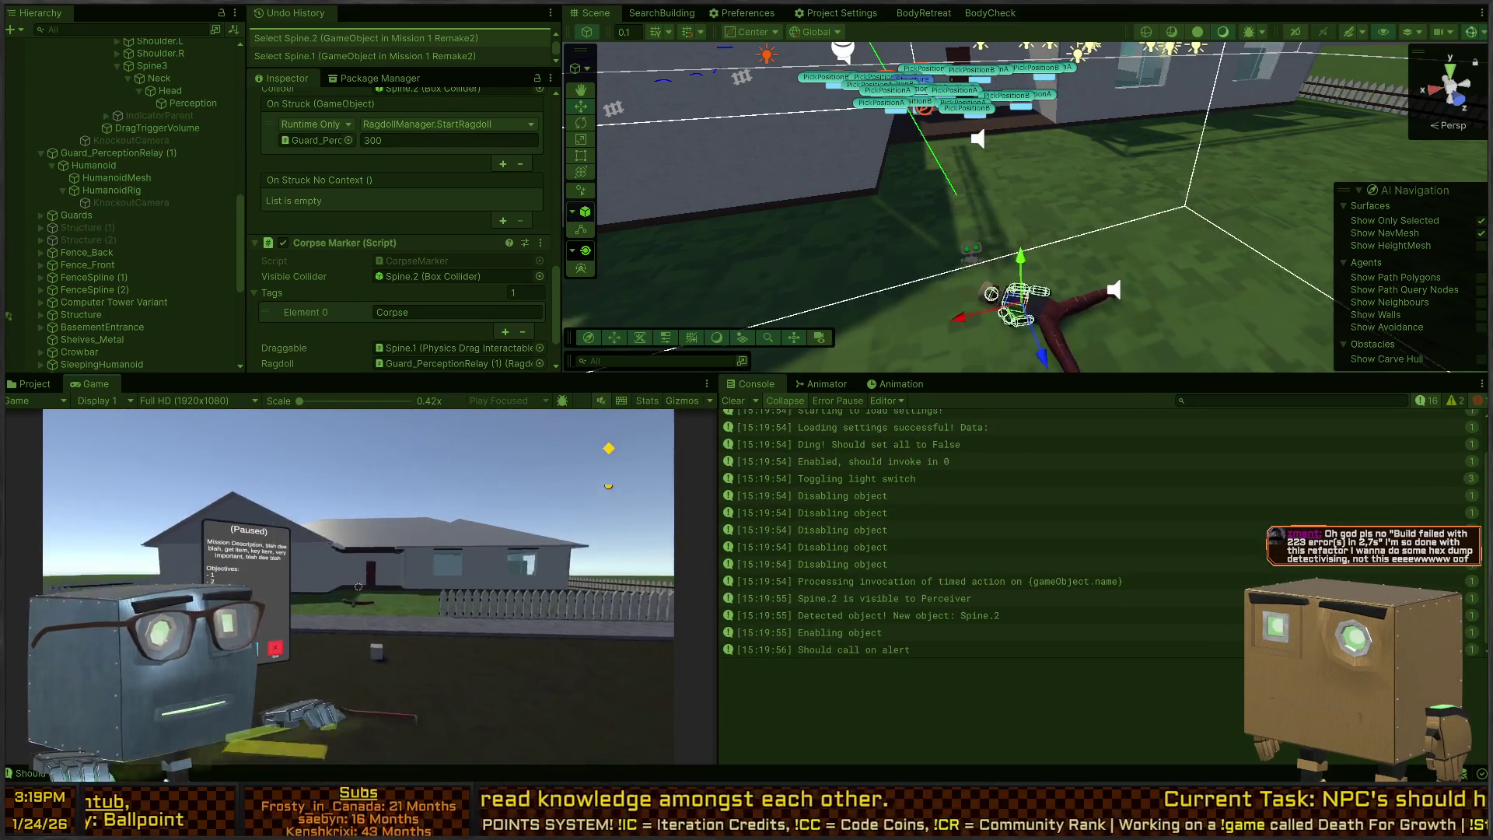
key(s)
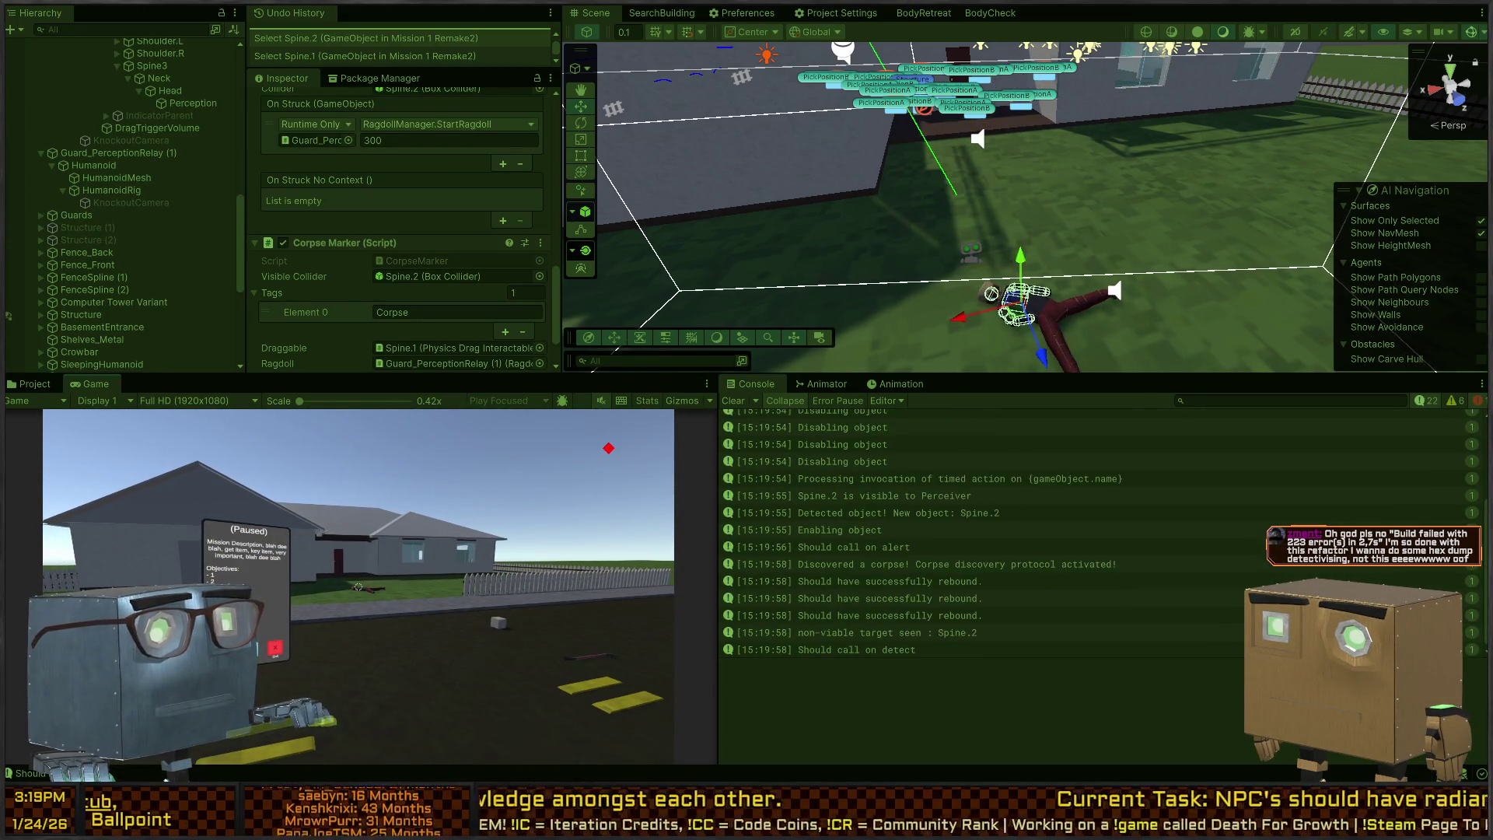
mouse_move(358, 586)
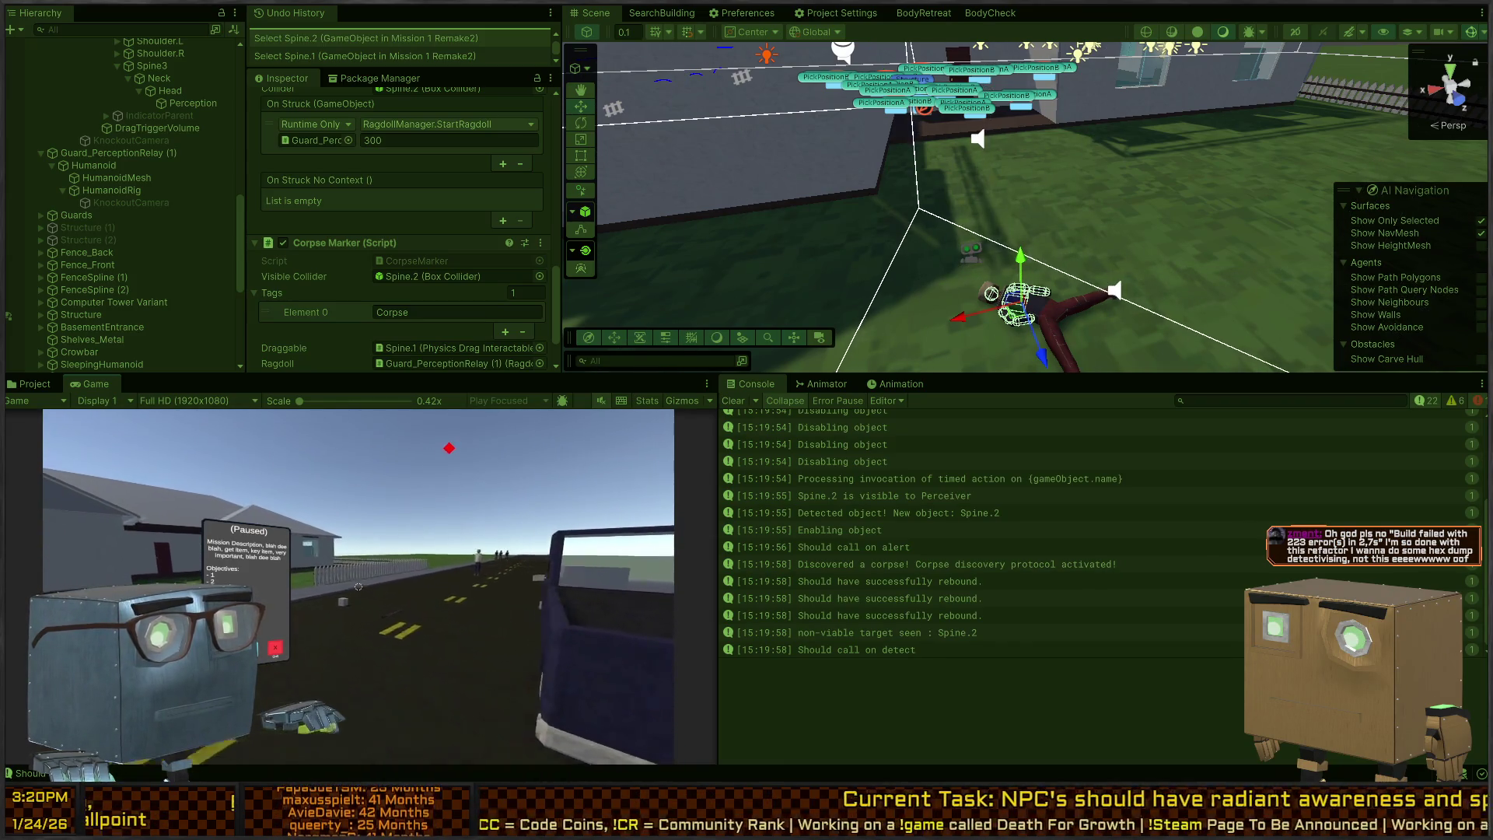
mouse_move(1268, 211)
mouse_down()
mouse_move(1079, 253)
mouse_move(838, 203)
mouse_up()
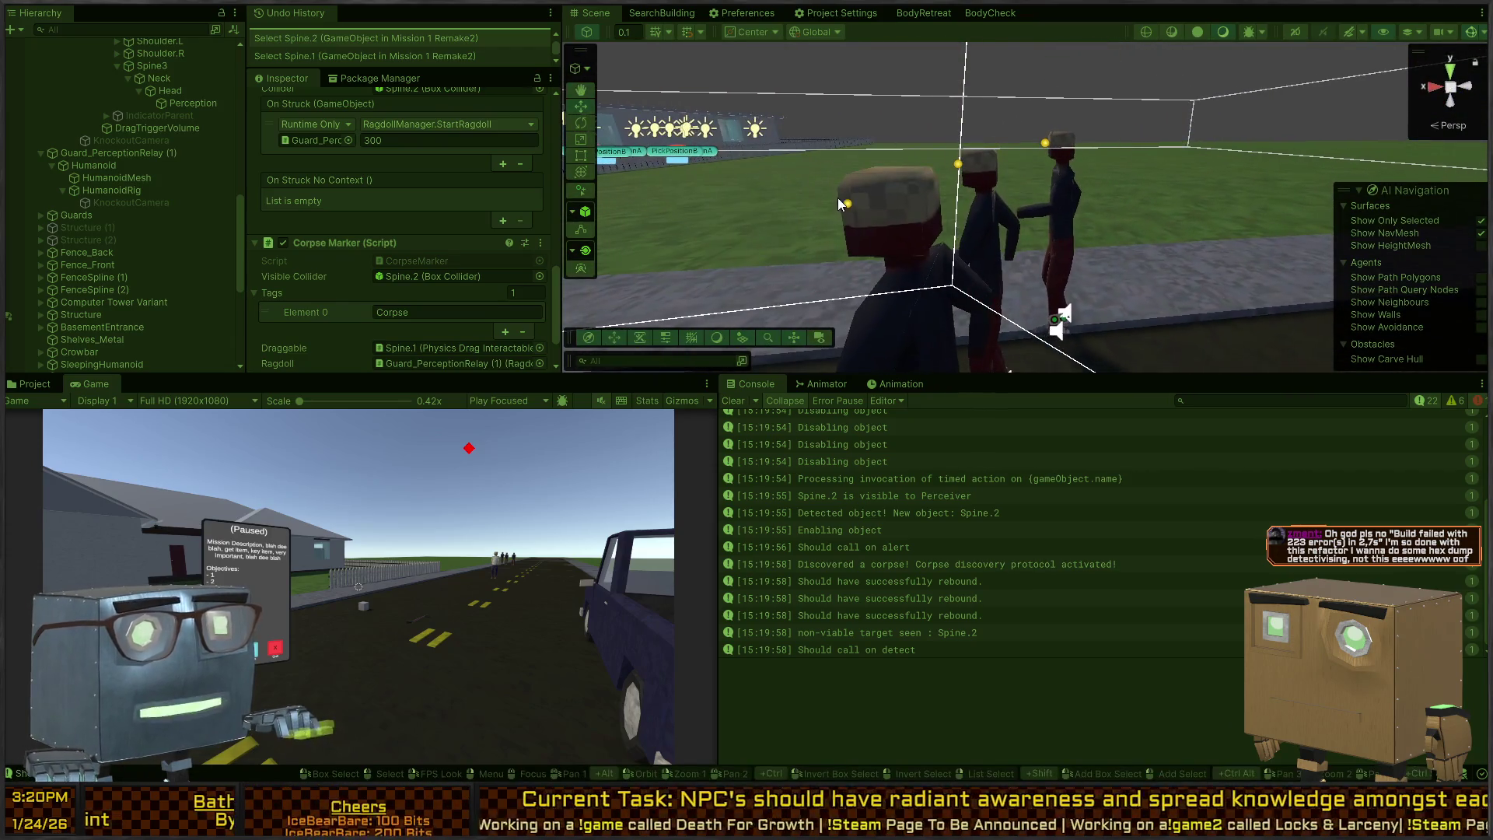
click(849, 207)
Step: Scroll the Perception Inspector to Corpse Awareness' On Corpse Detected list and switch to Rotate
scroll(271, 258, down, 3)
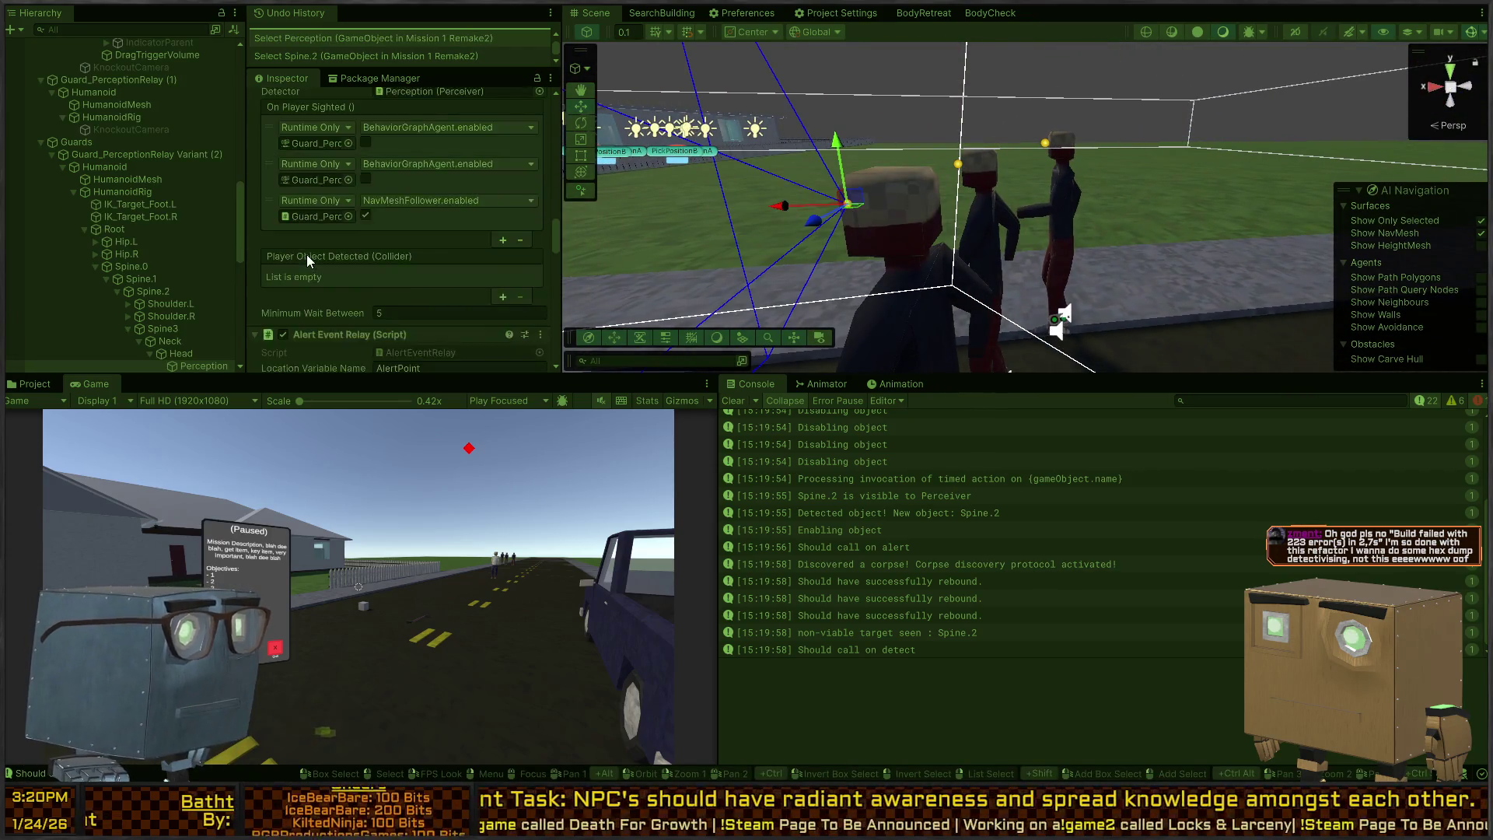
scroll(324, 284, up, 6)
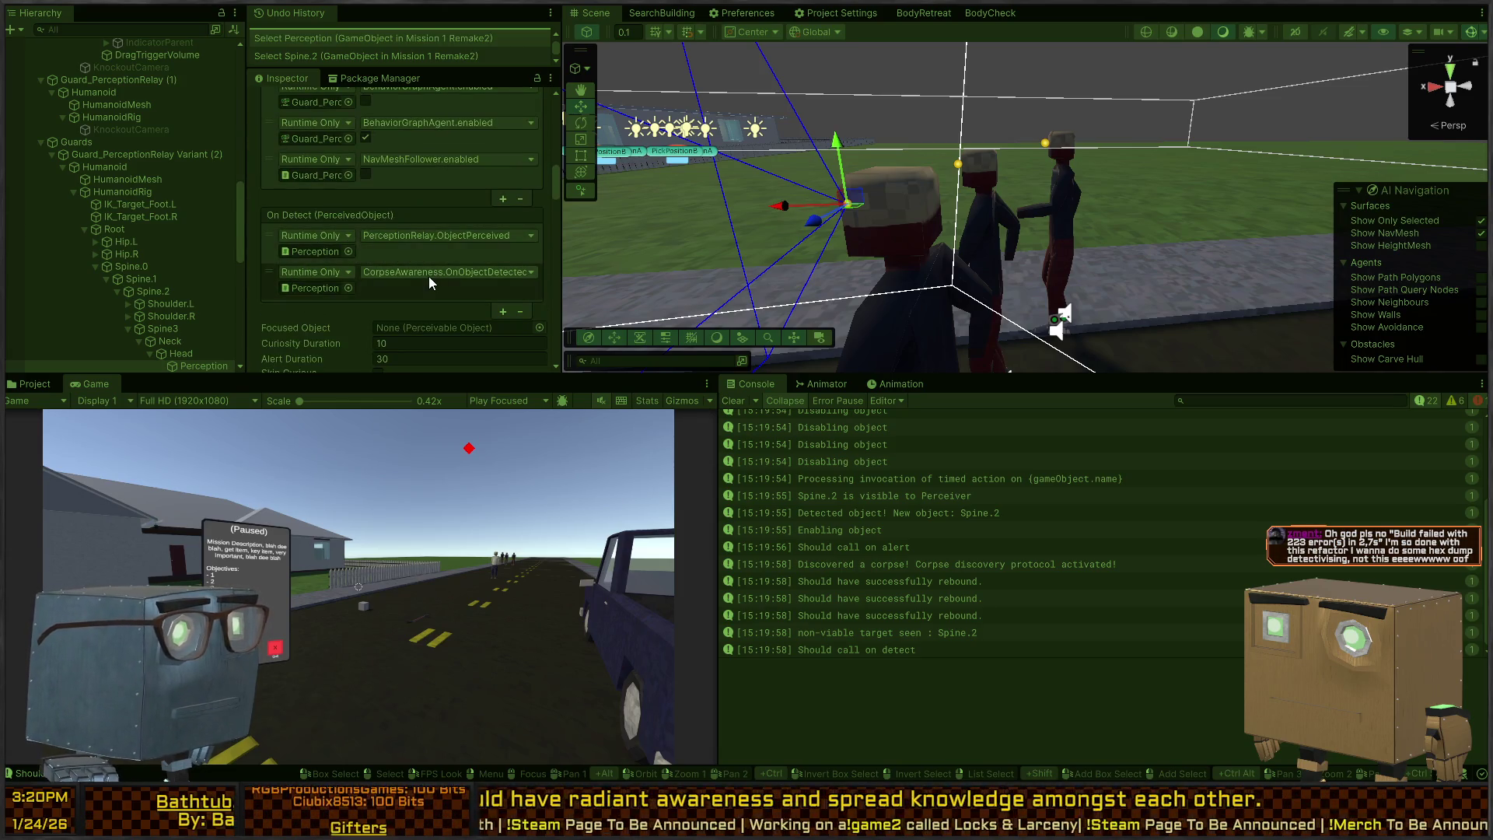
scroll(370, 292, down, 10)
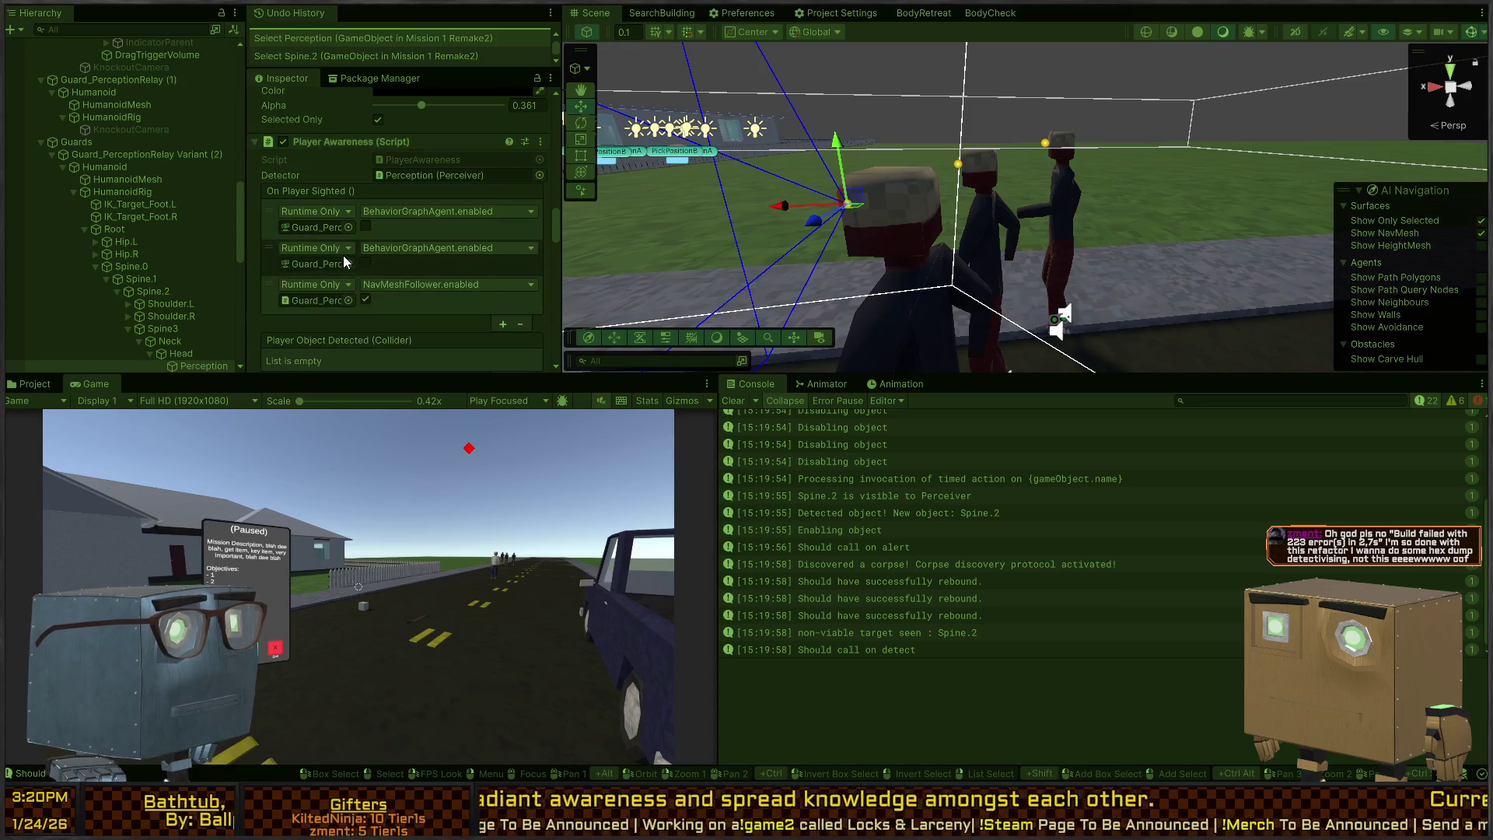
scroll(343, 256, down, 8)
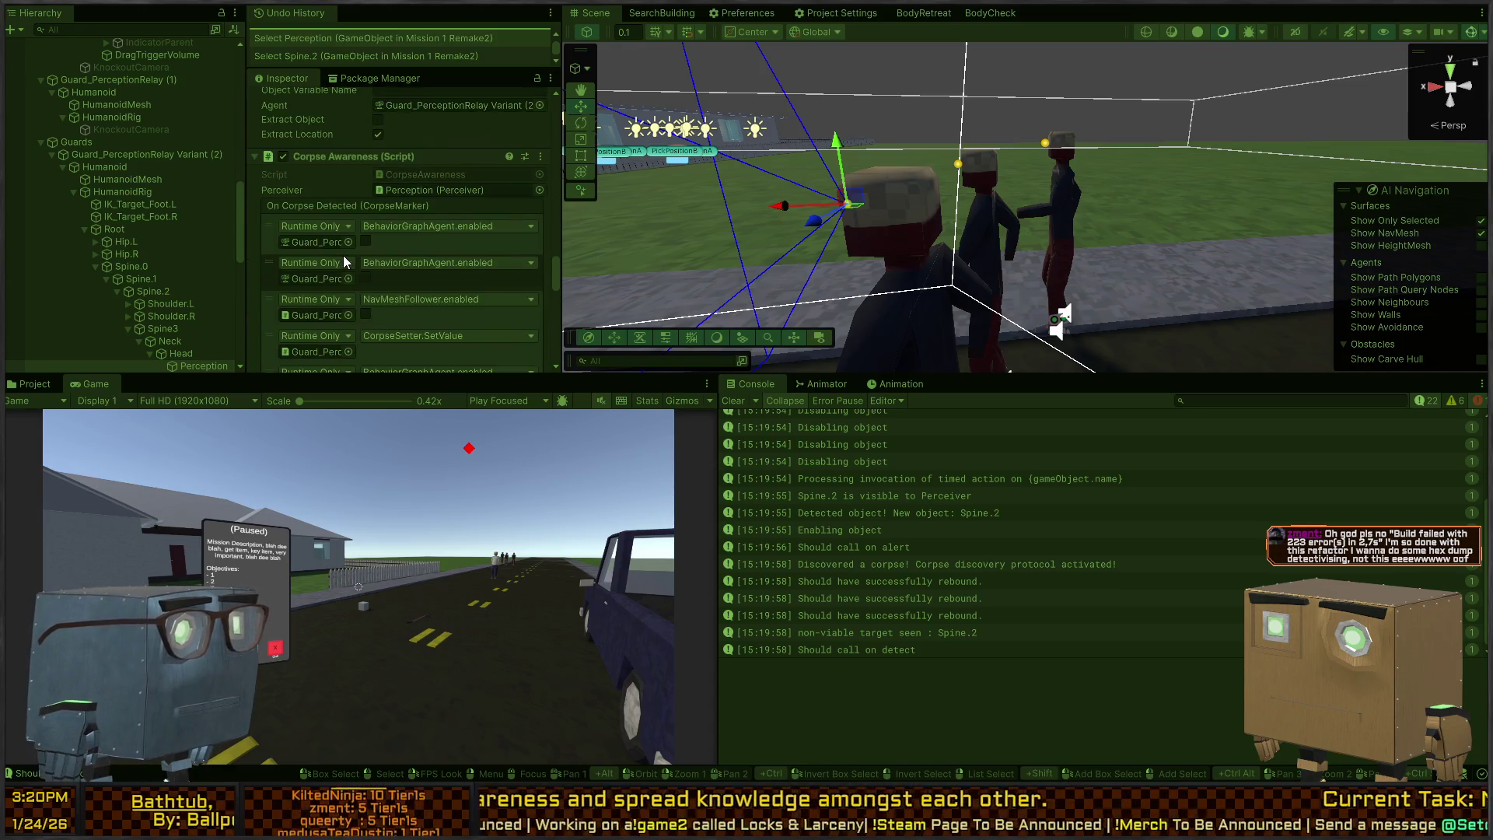
scroll(343, 257, down, 2)
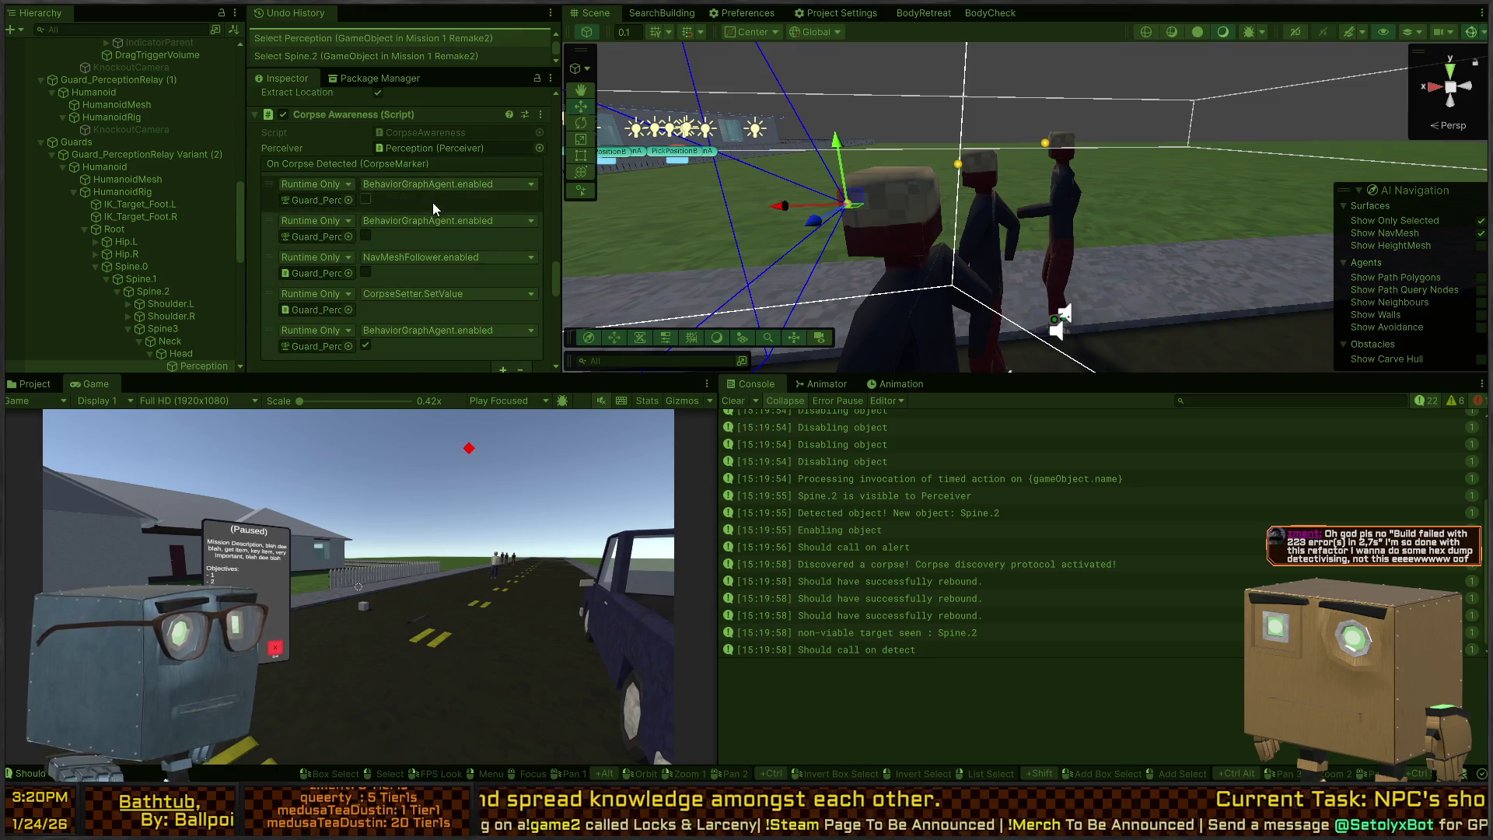
mouse_move(778, 233)
mouse_down()
mouse_move(627, 167)
mouse_move(896, 222)
mouse_move(976, 359)
mouse_move(896, 295)
mouse_up()
key(e)
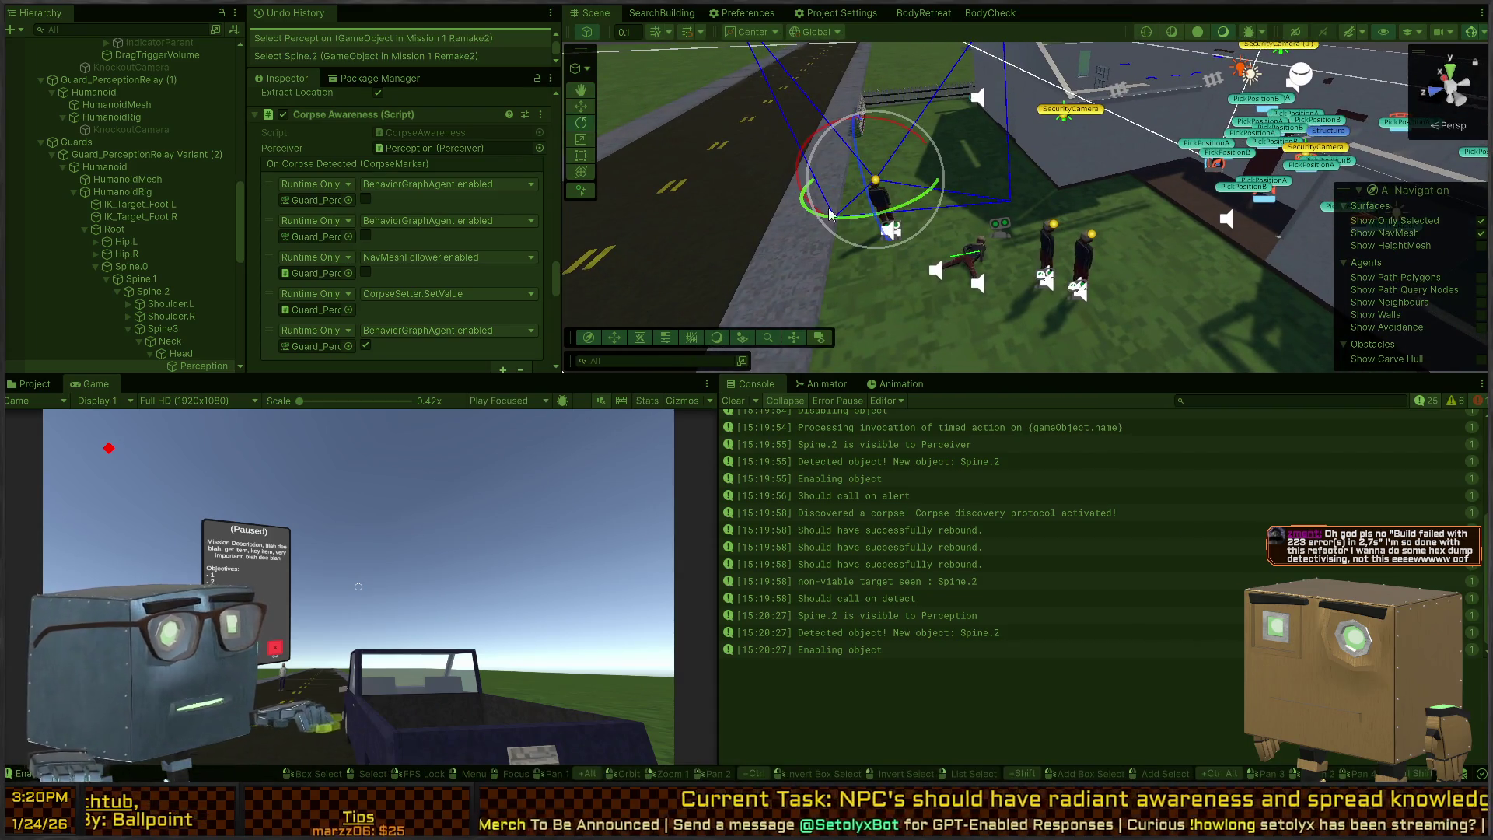
click(128, 143)
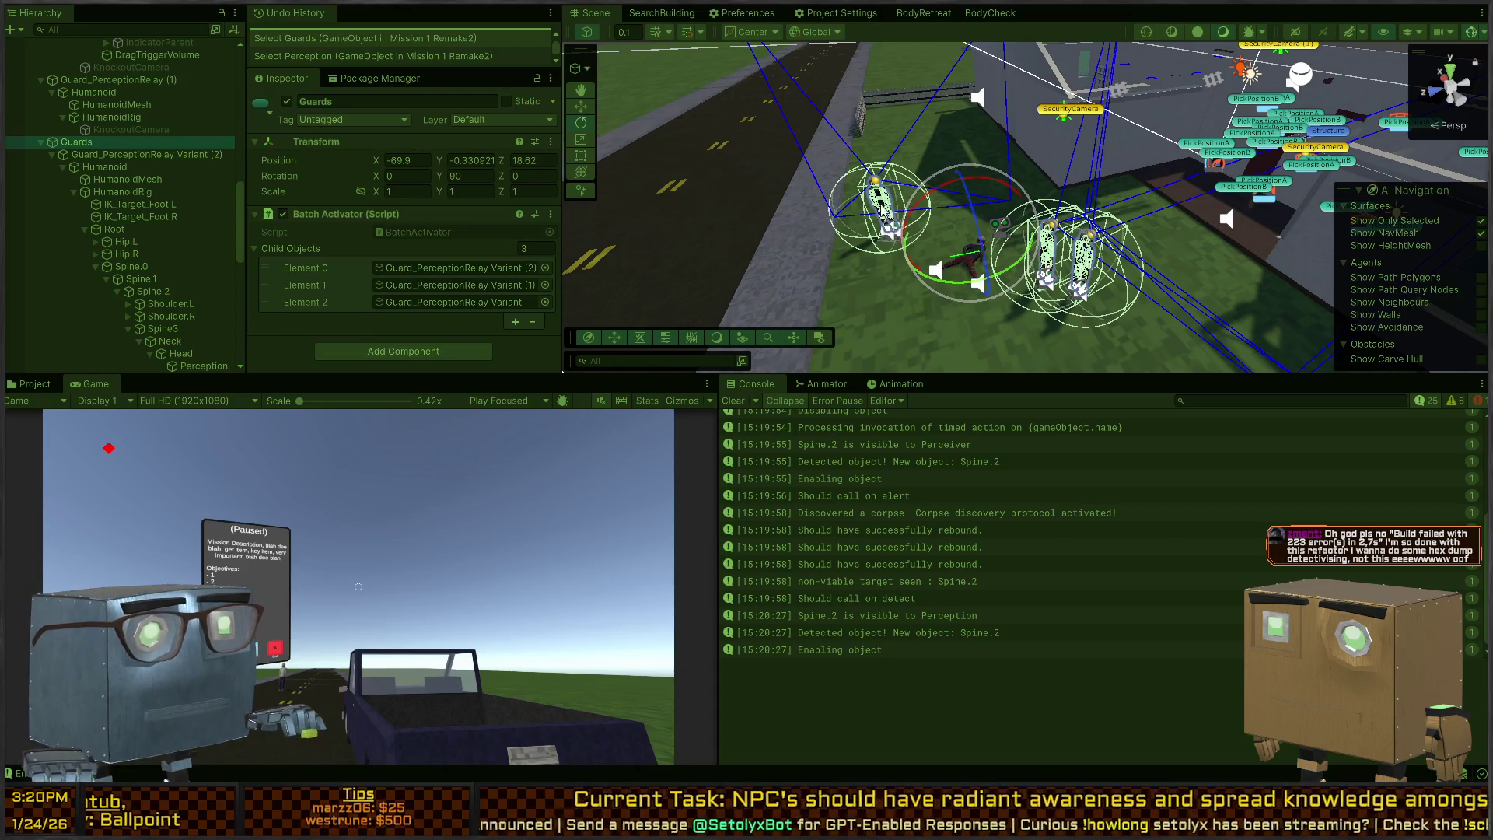
Step: Rotate Guard_PerceptionRelay Variant (2) to about 163 degrees on Y
click(148, 157)
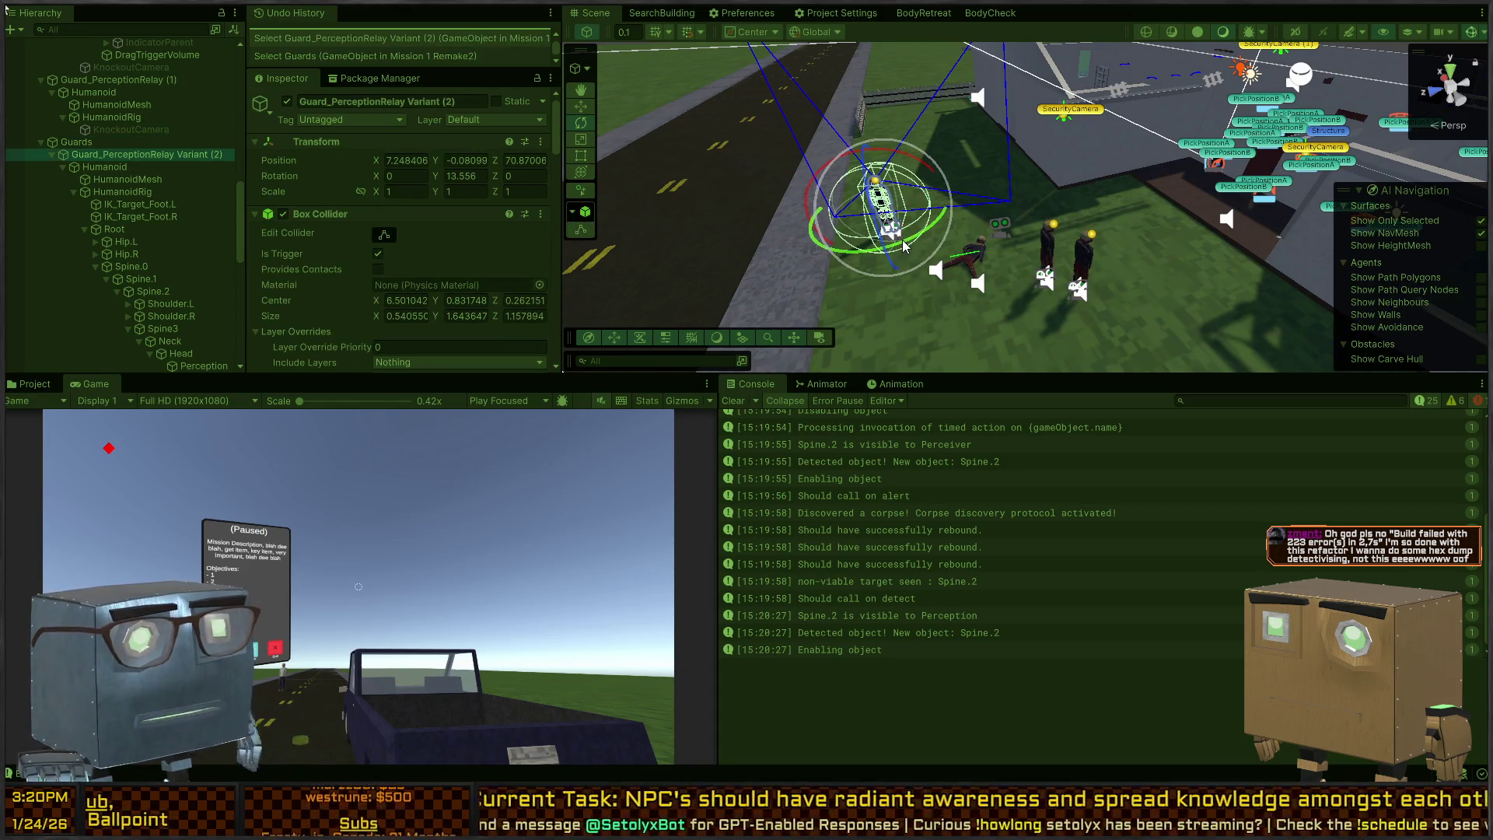
drag(905, 246, 510, 231)
mouse_move(878, 276)
mouse_down()
mouse_move(963, 263)
mouse_move(1153, 276)
mouse_move(1155, 256)
mouse_up()
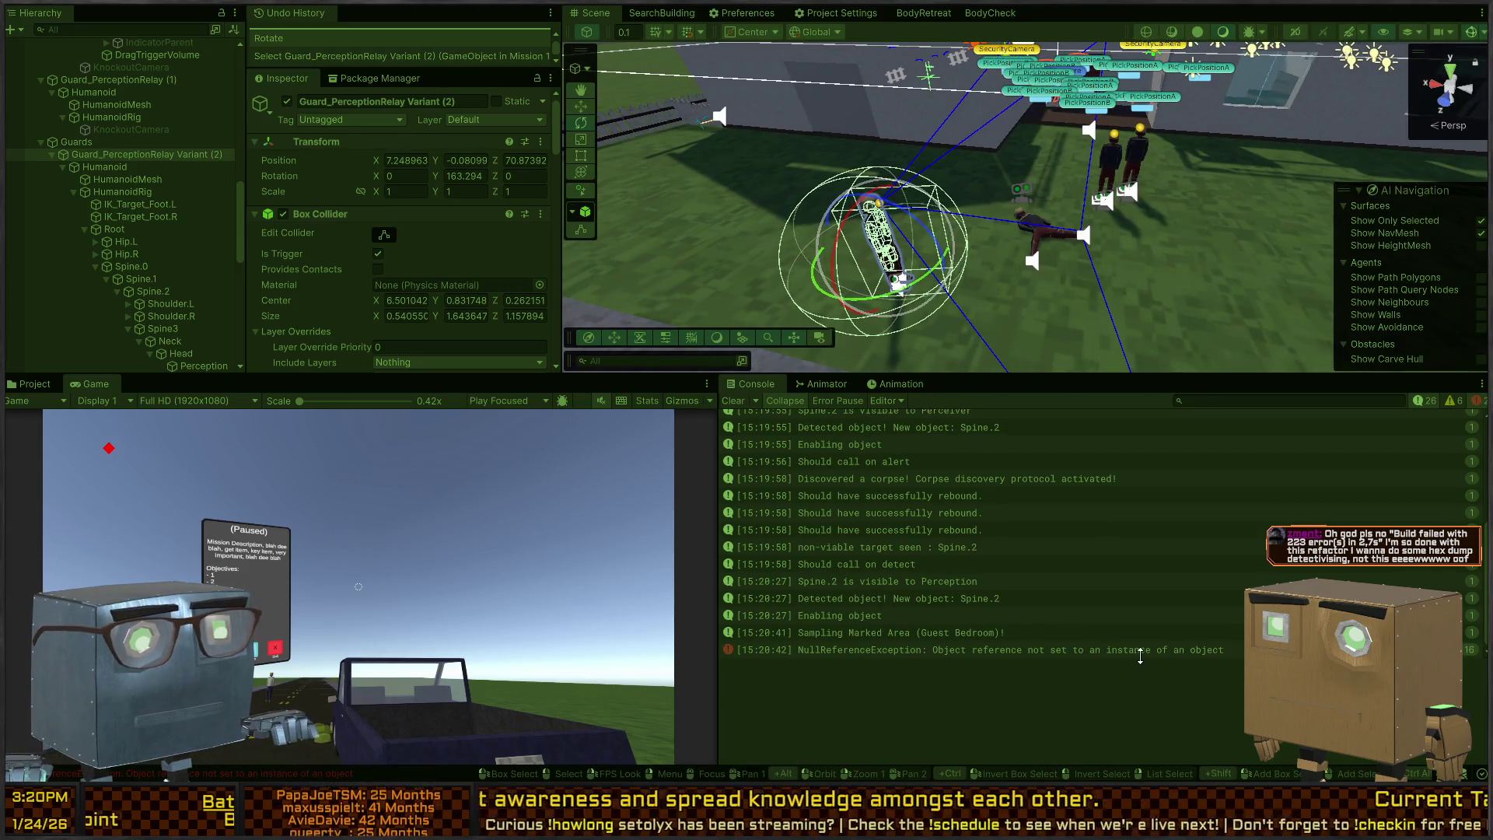
Step: Expand the NullReferenceException's stack trace in the Console
click(1140, 656)
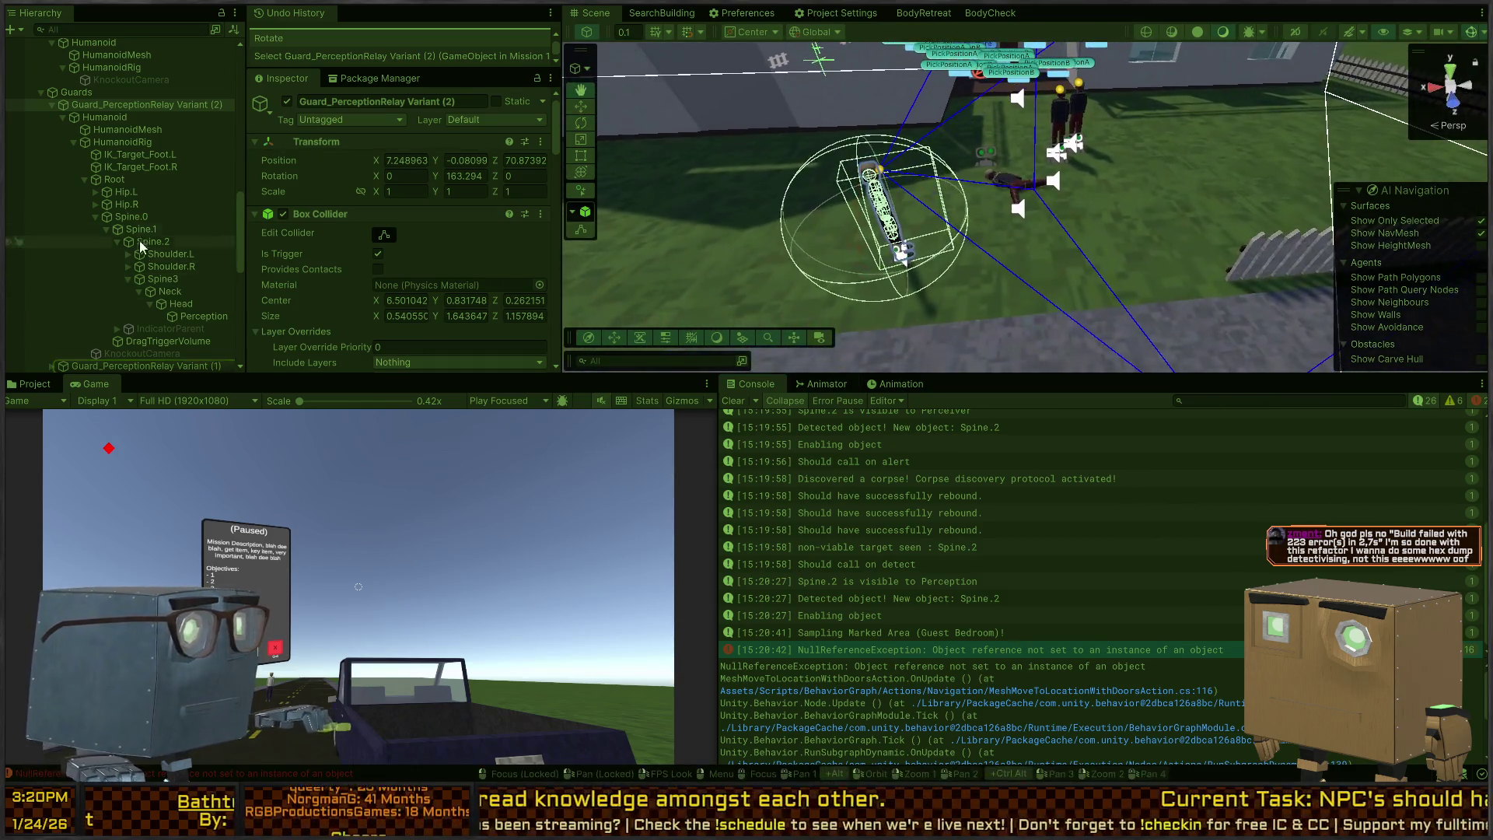
scroll(141, 247, down, 3)
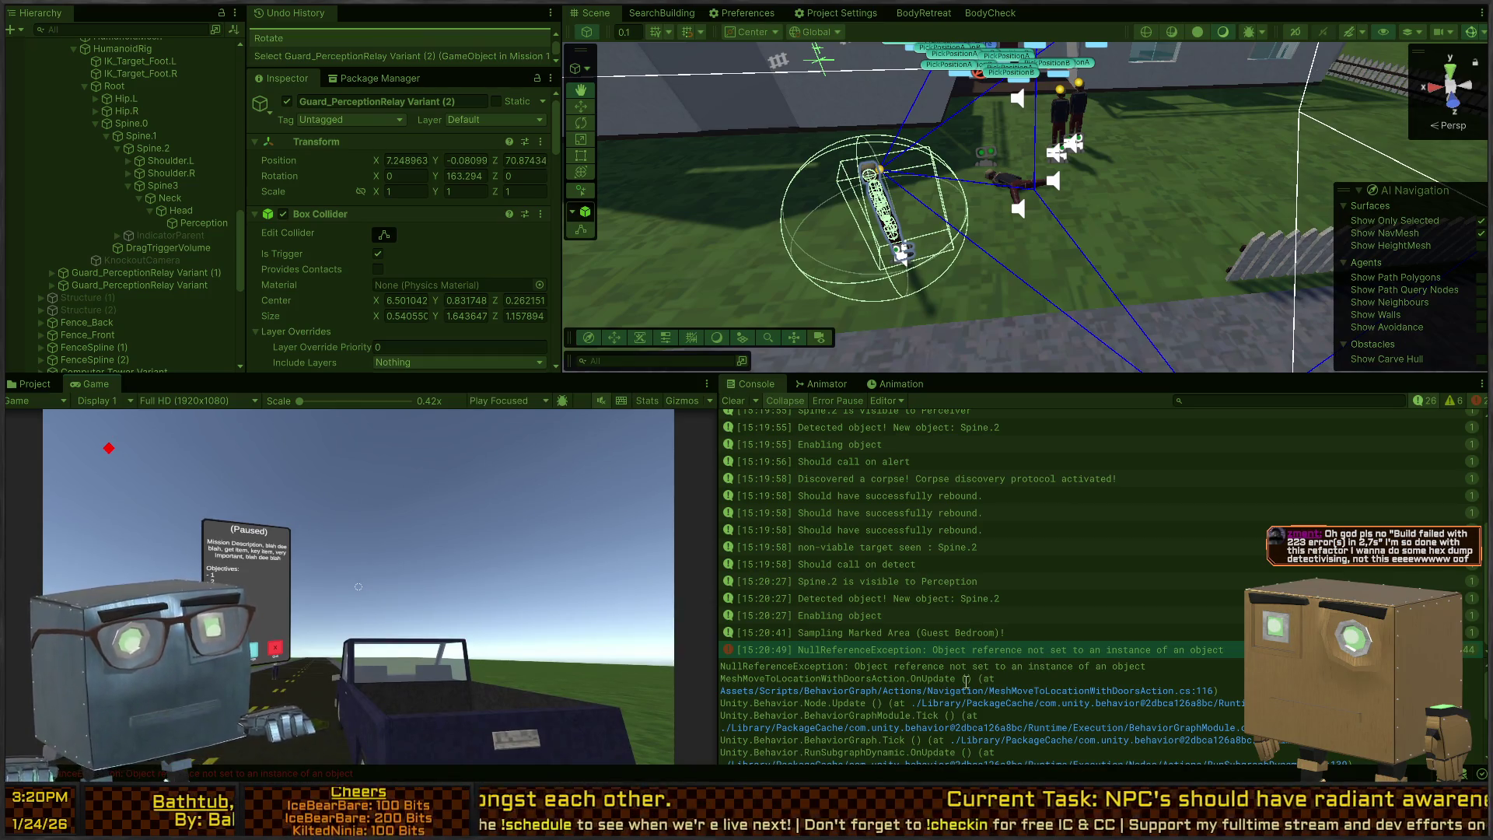
click(1080, 690)
mouse_move(1026, 234)
mouse_down()
mouse_move(983, 31)
mouse_move(1018, 264)
mouse_move(1105, 263)
mouse_up()
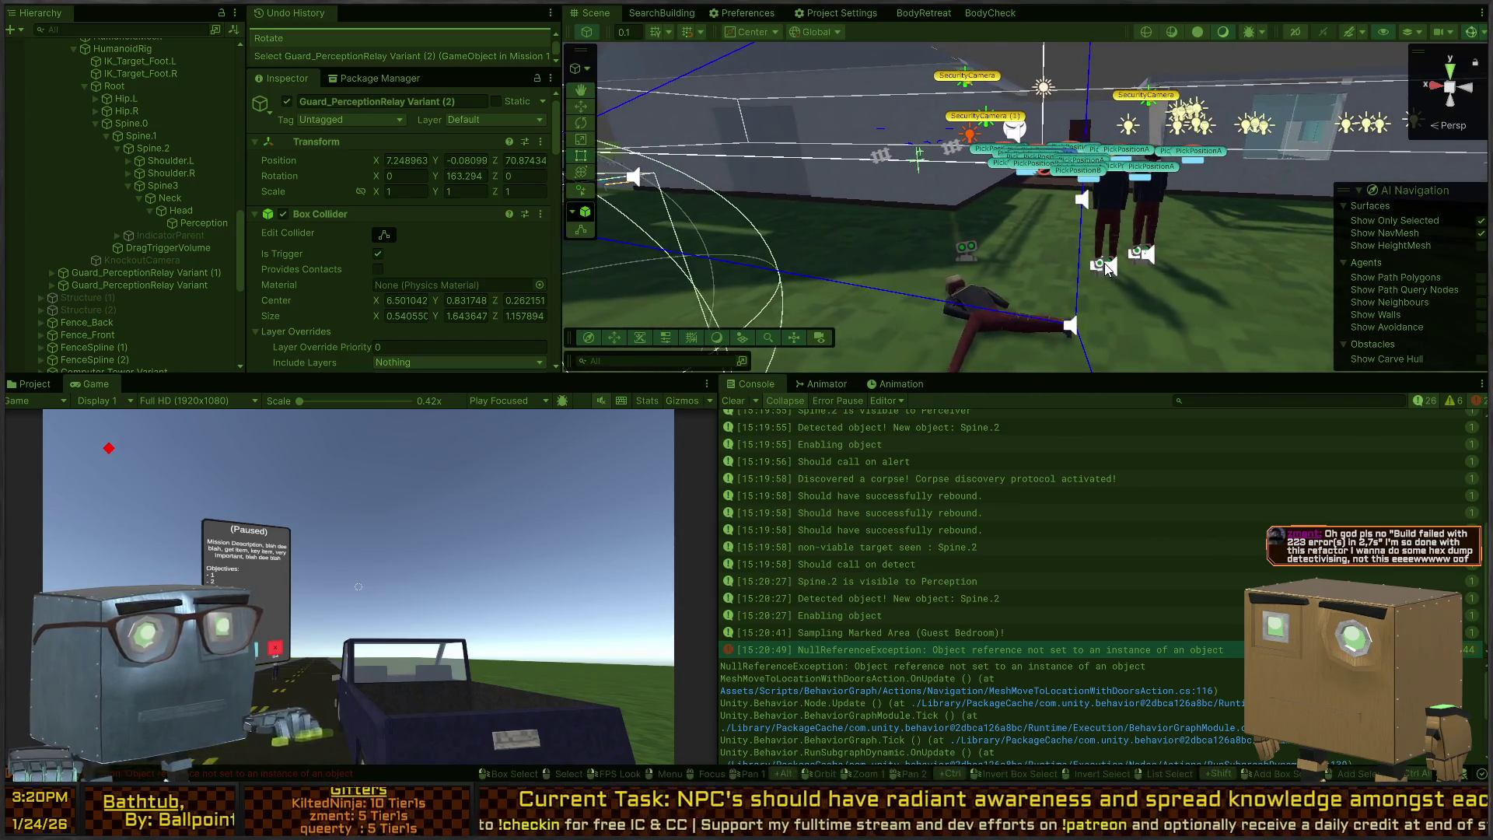
Step: Review Guard_PerceptionRelay Variant's Behavior Agent variables and components, then stop the game
click(1095, 260)
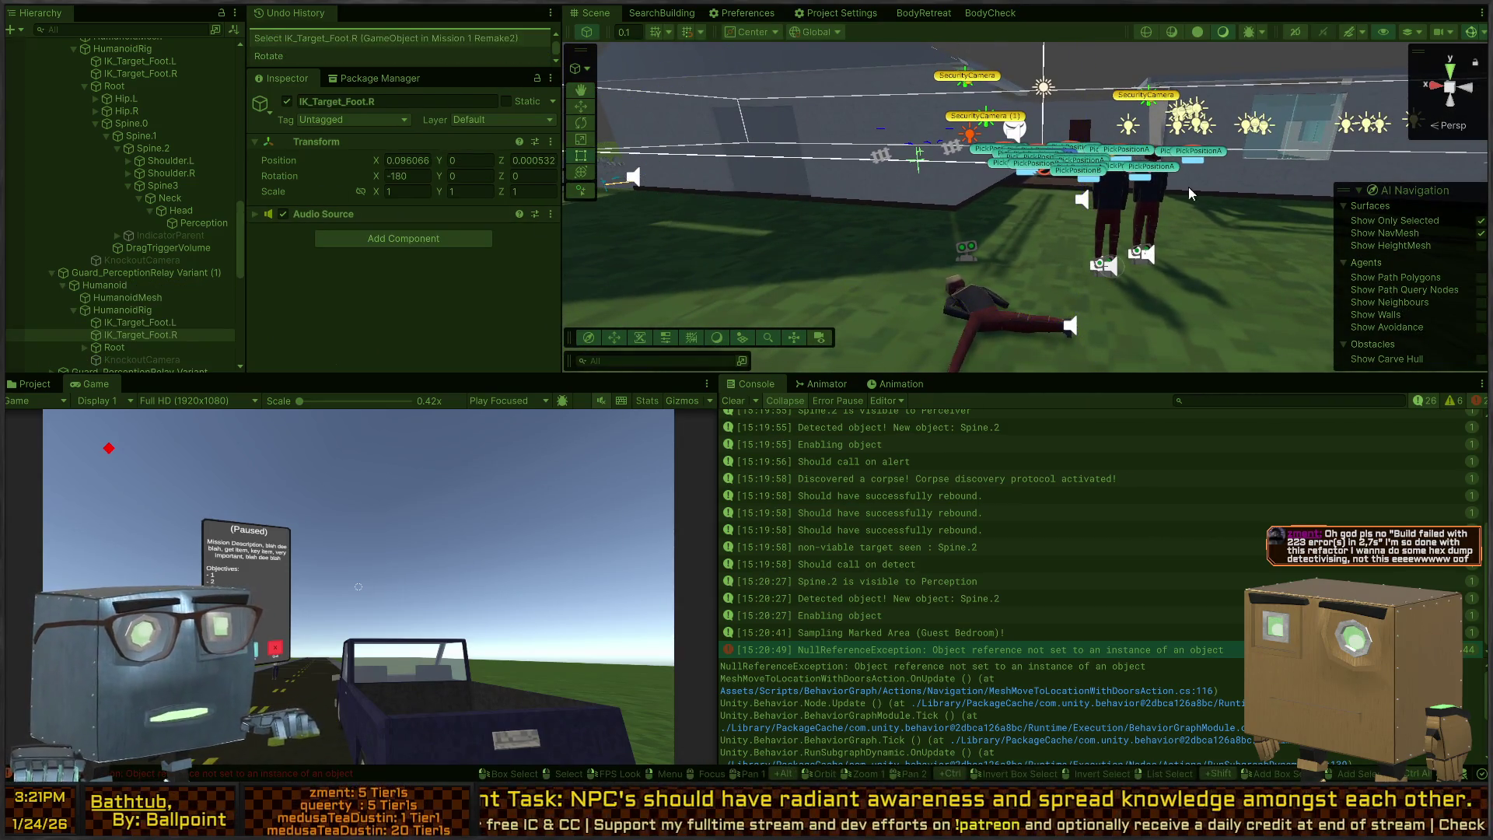
click(1148, 253)
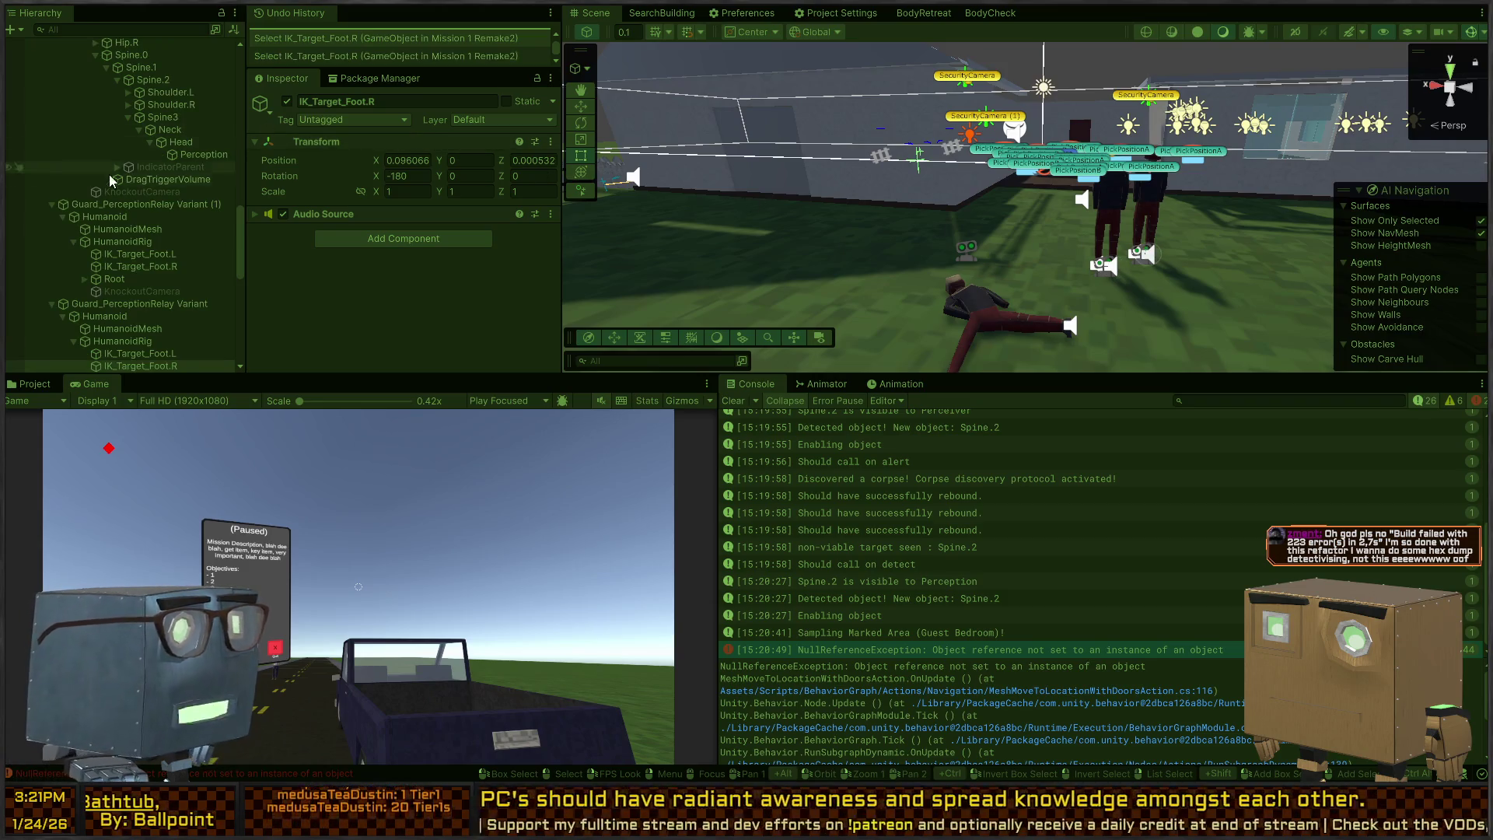
click(103, 305)
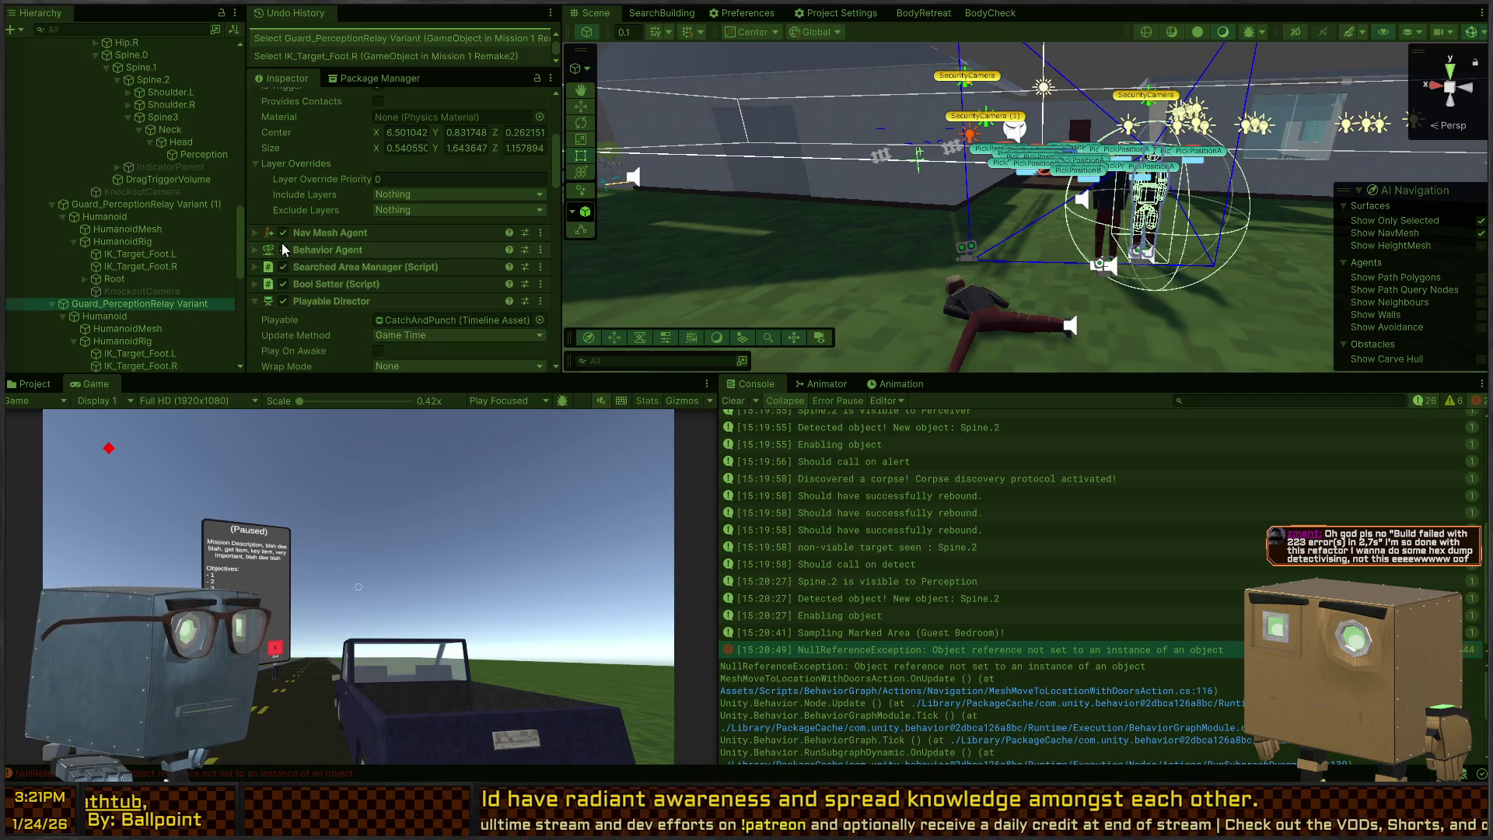
click(282, 248)
scroll(328, 166, down, 3)
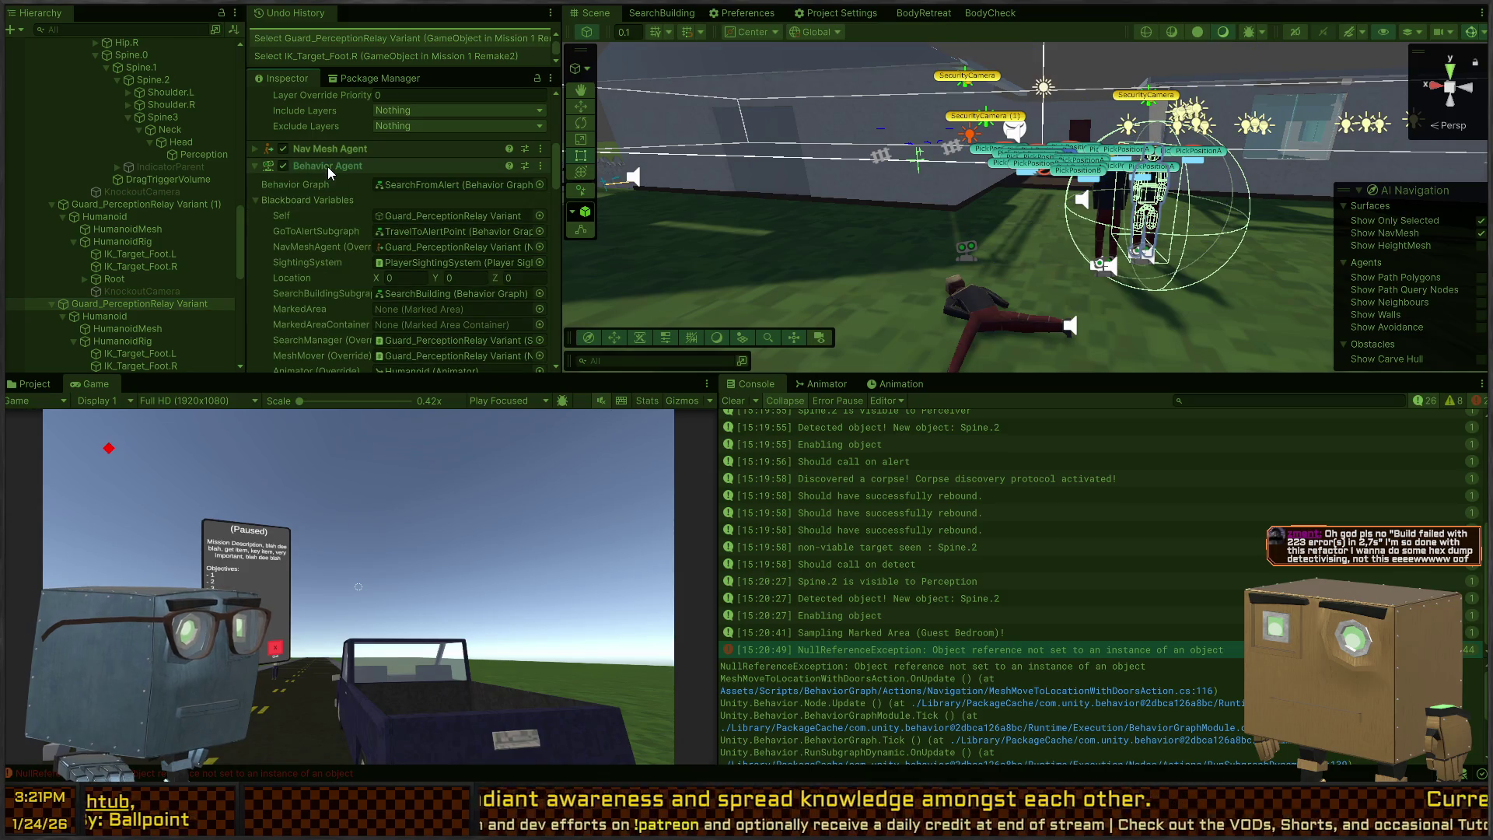
scroll(326, 204, down, 3)
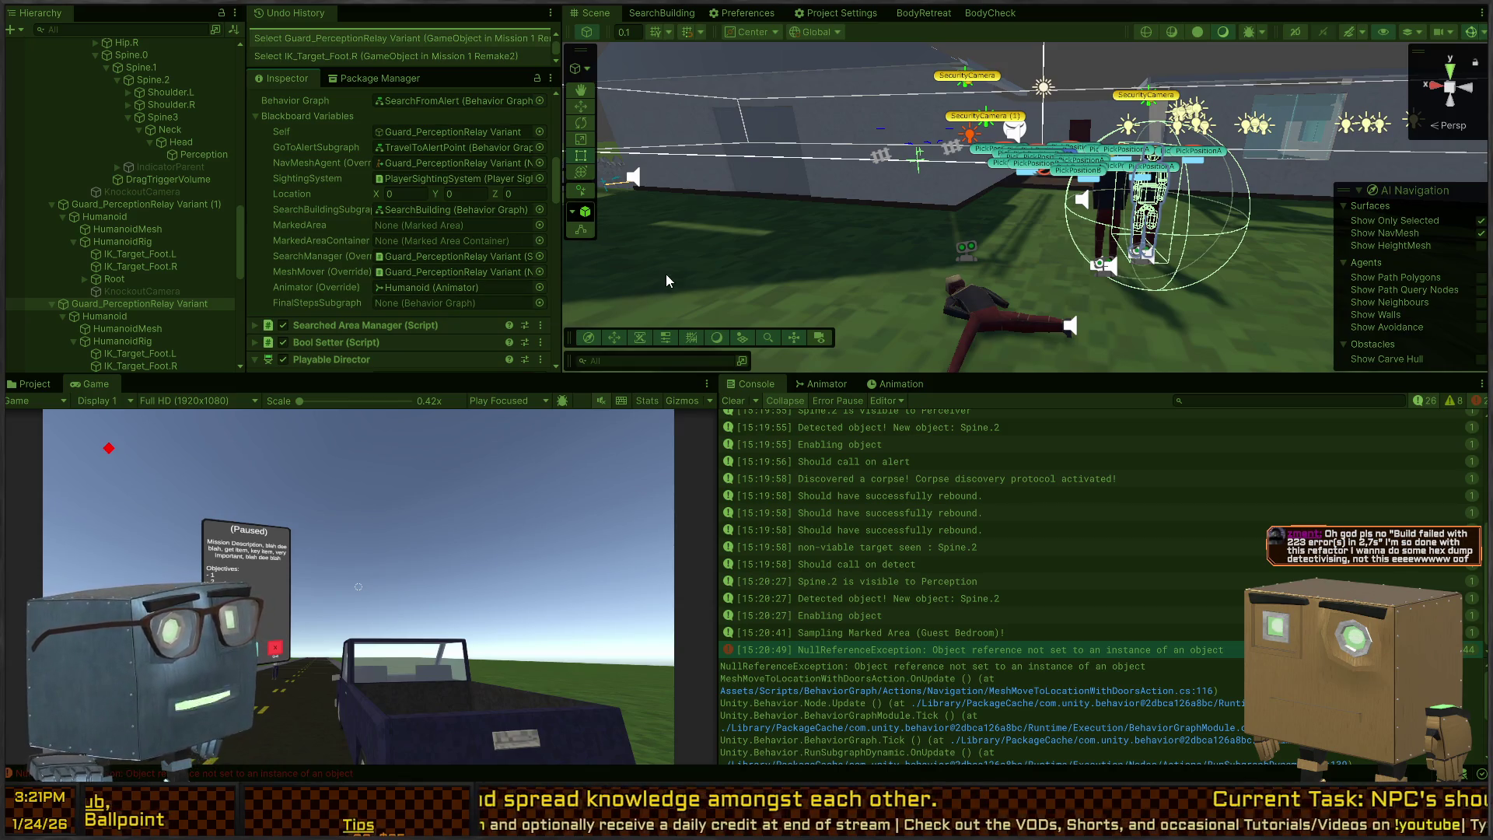
scroll(297, 258, down, 2)
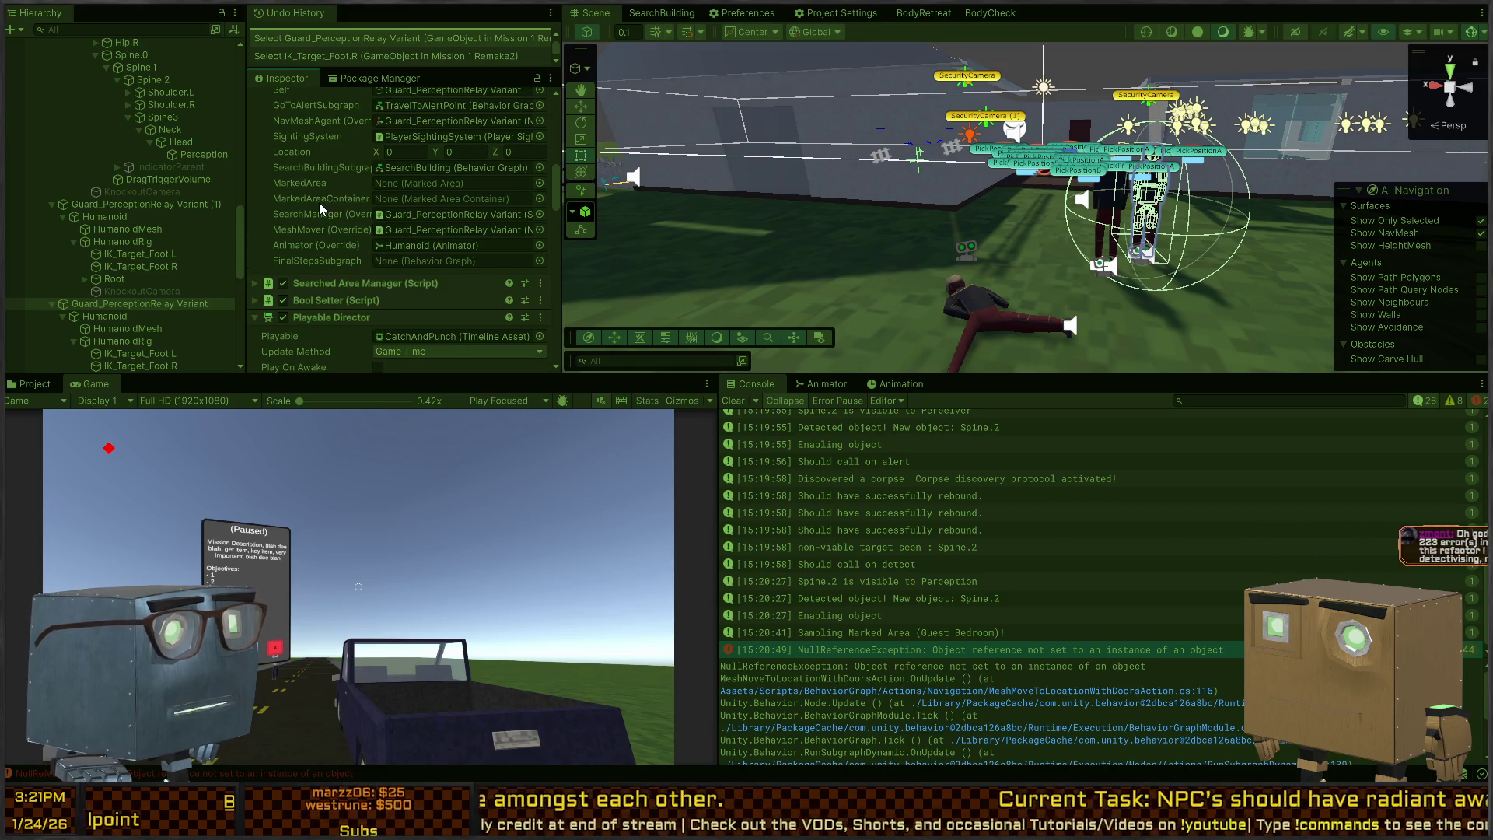
scroll(319, 202, down, 10)
scroll(315, 204, down, 5)
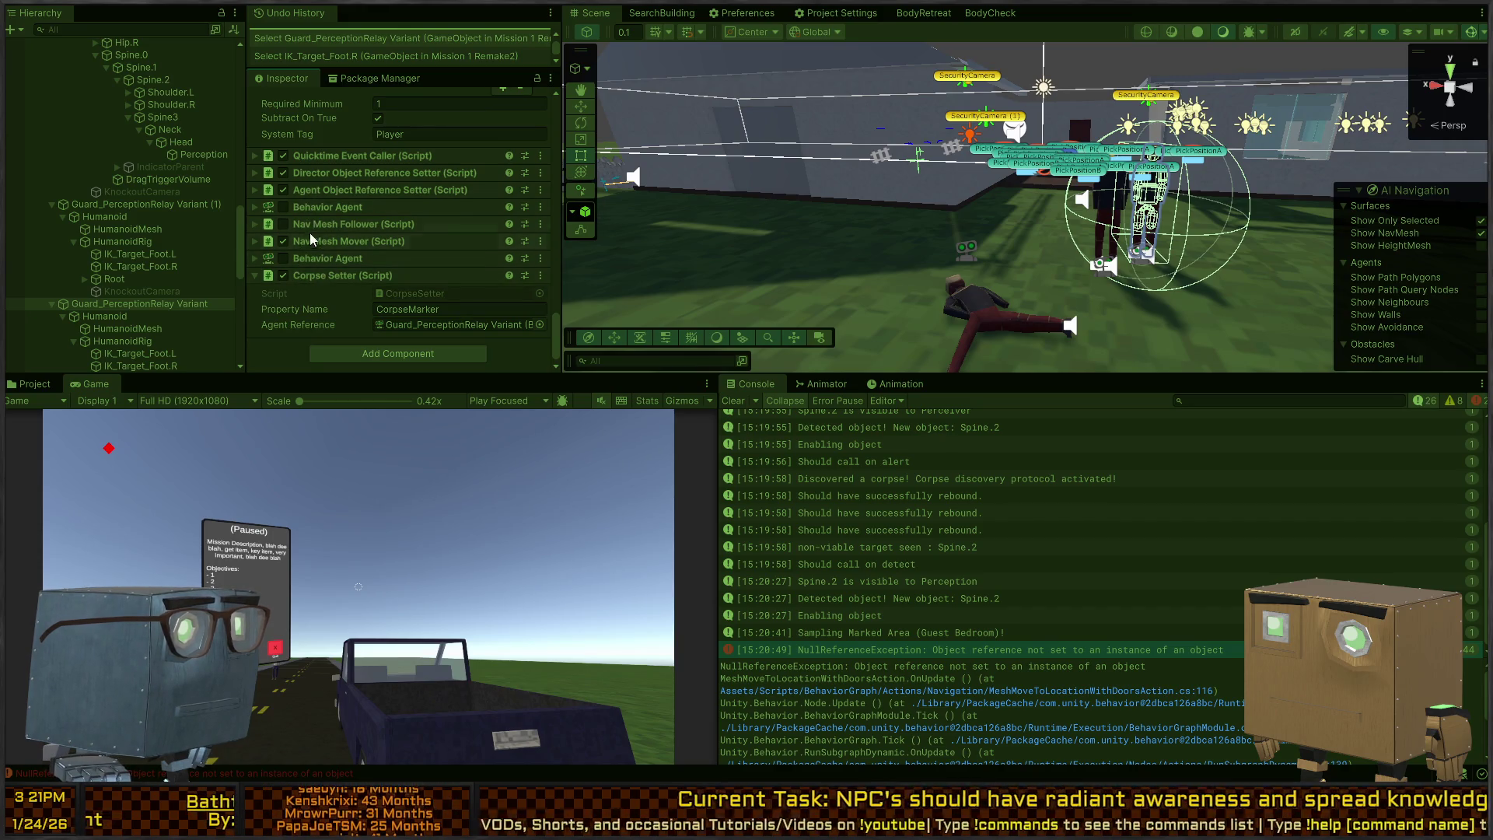
key(ctrl+p)
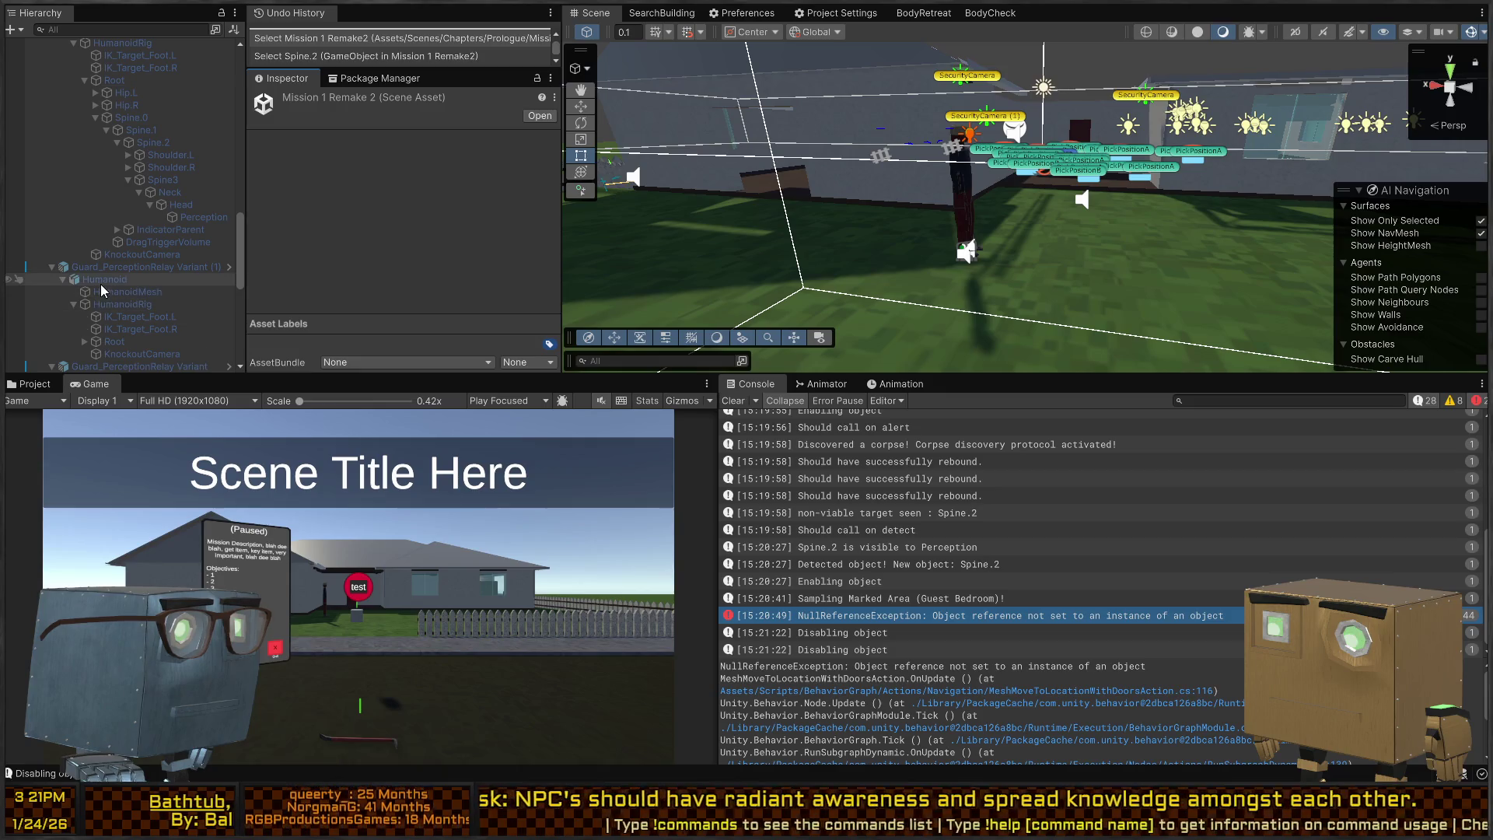
Step: Set Guard_PerceptionRelay Variant (2)'s MarkedAreaContainer to Structure and enter Play mode
click(128, 268)
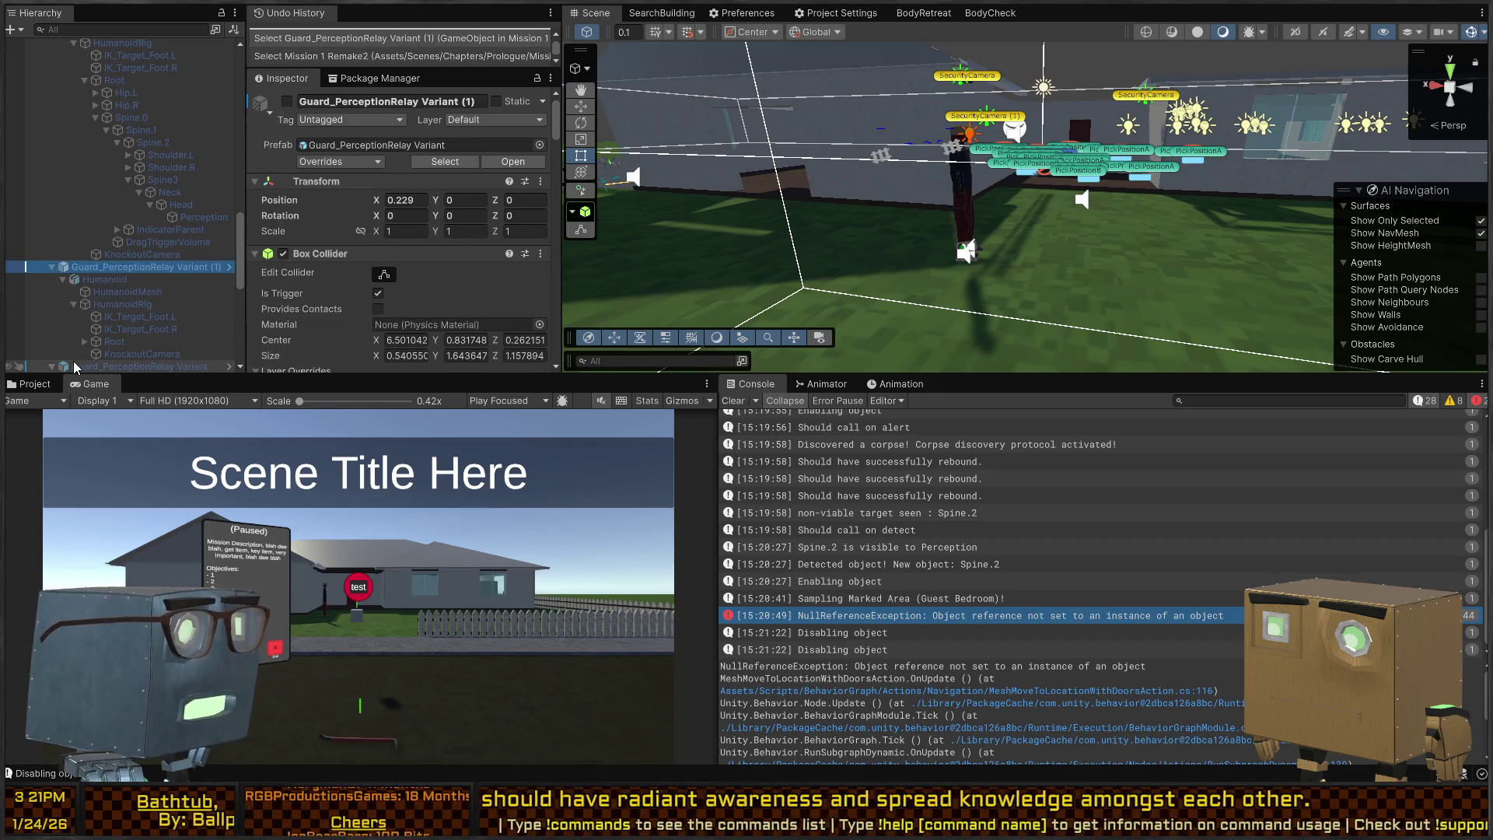
click(73, 362)
ctrl+click(109, 267)
scroll(97, 141, up, 5)
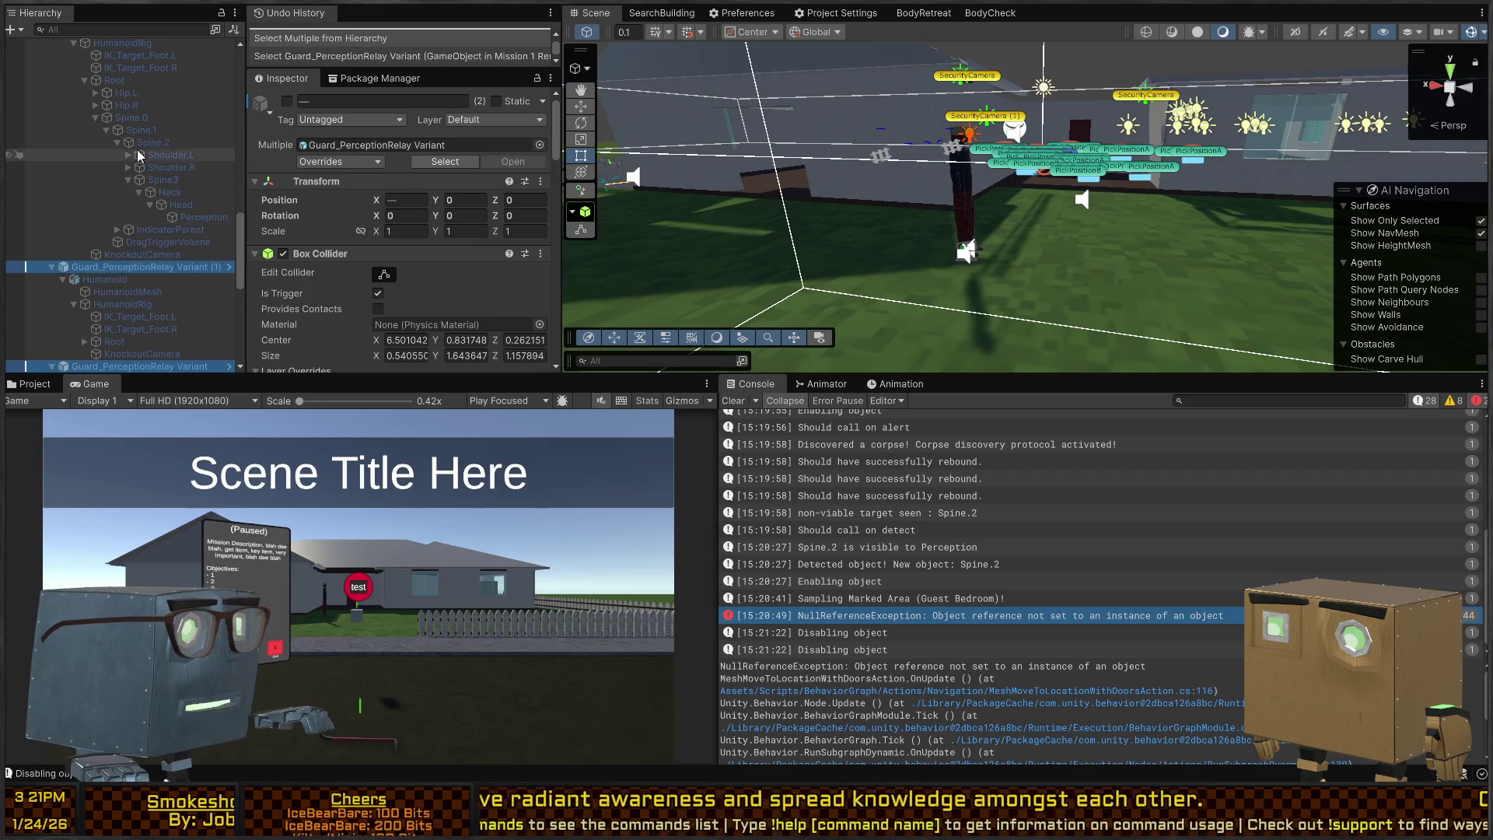
click(100, 144)
scroll(428, 182, down, 5)
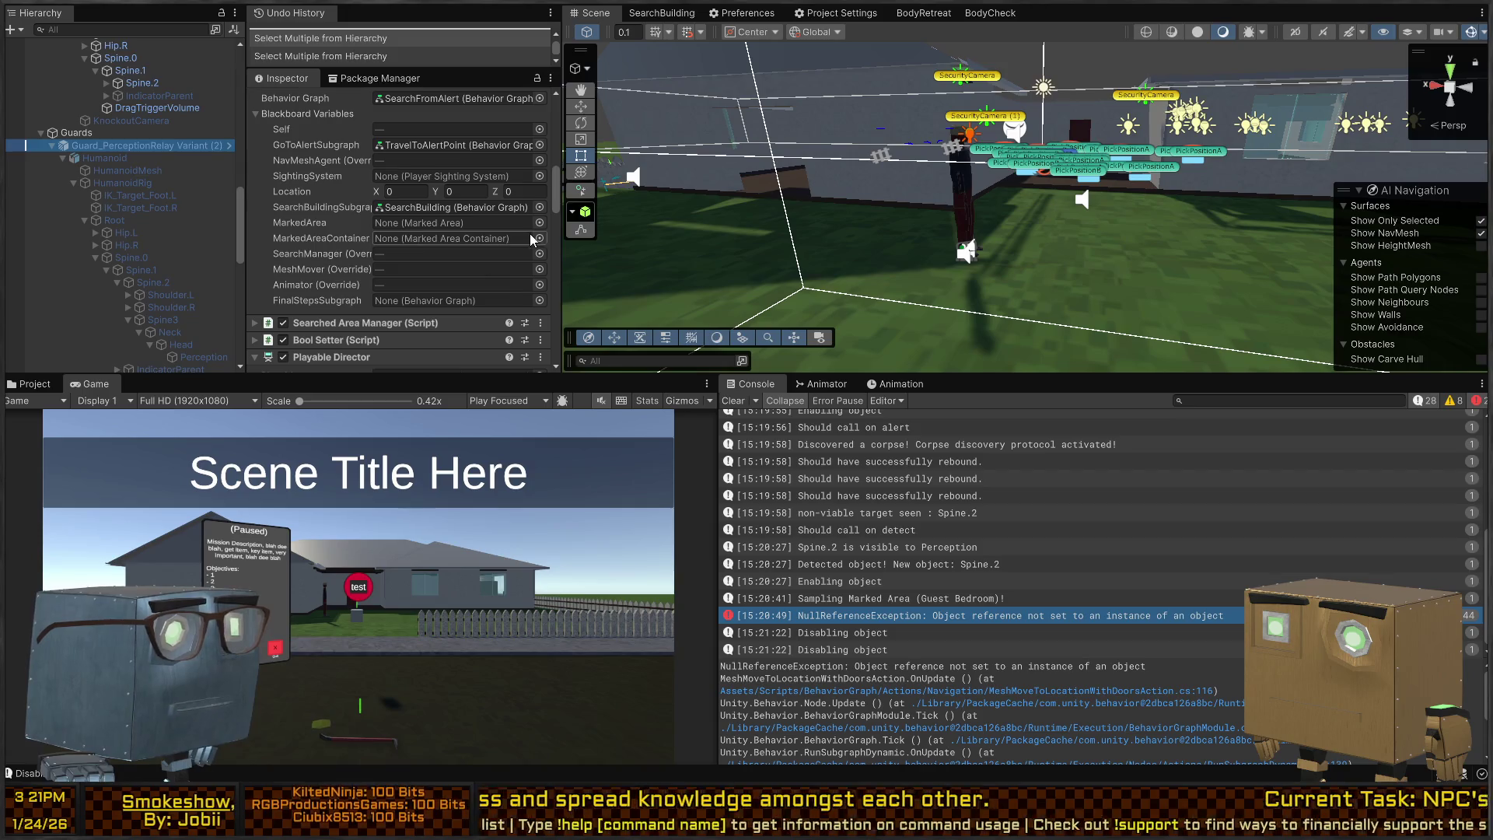
click(540, 238)
key(Return)
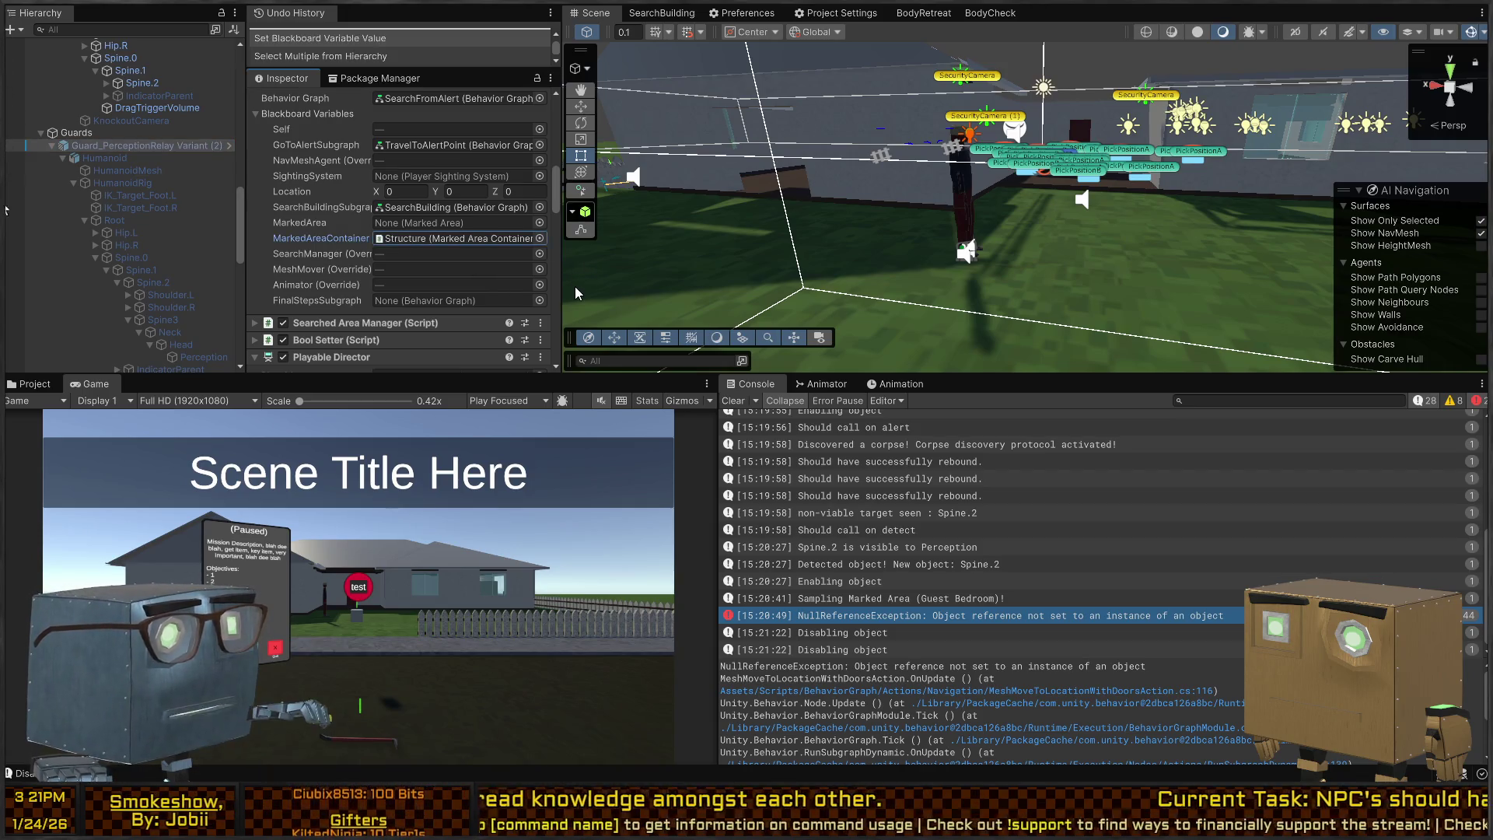
key(ctrl+p)
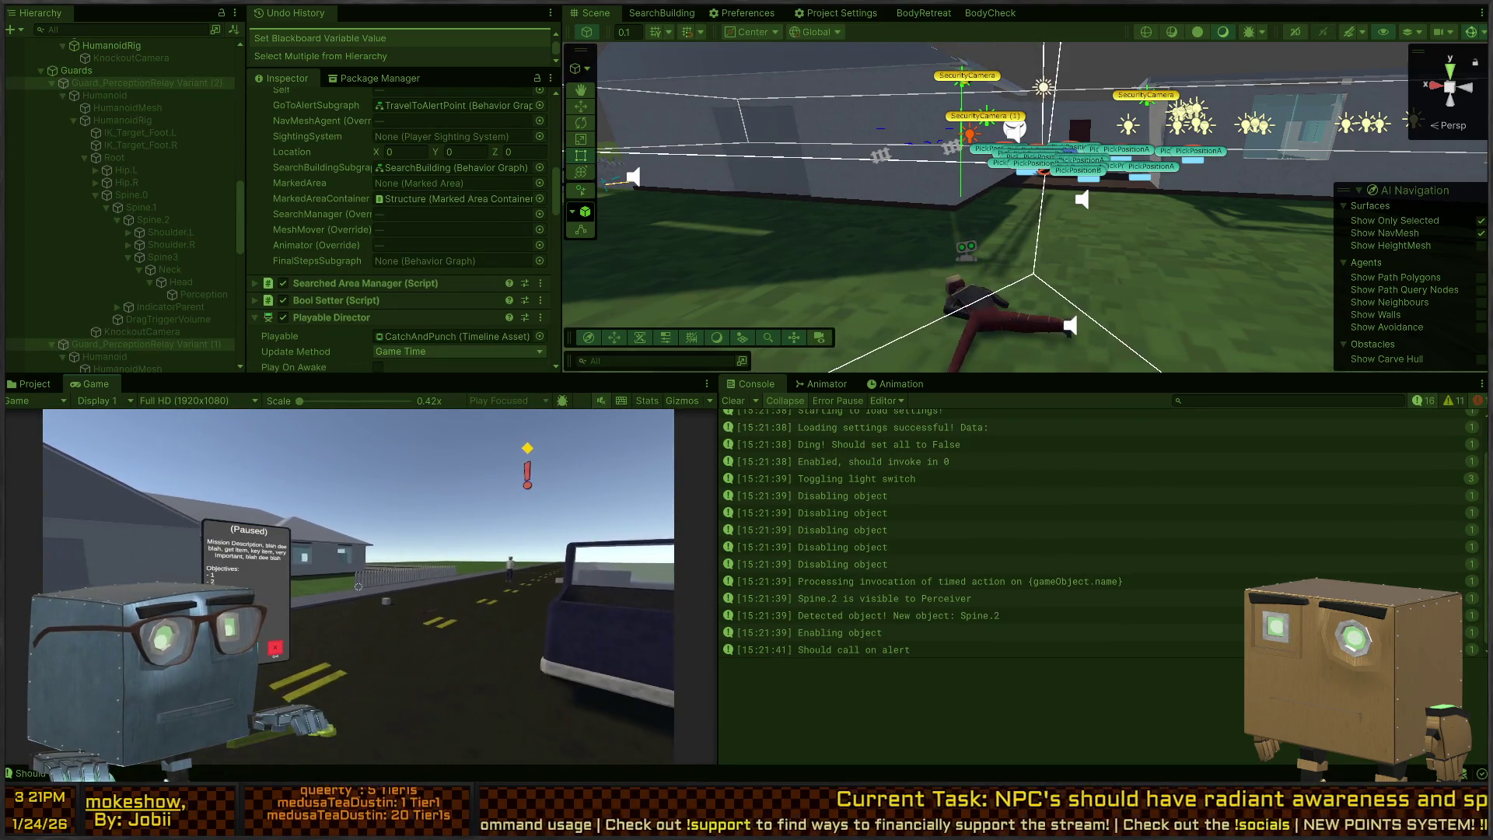
Step: Maximize the Game view and resume the paused game
scroll(398, 234, down, 5)
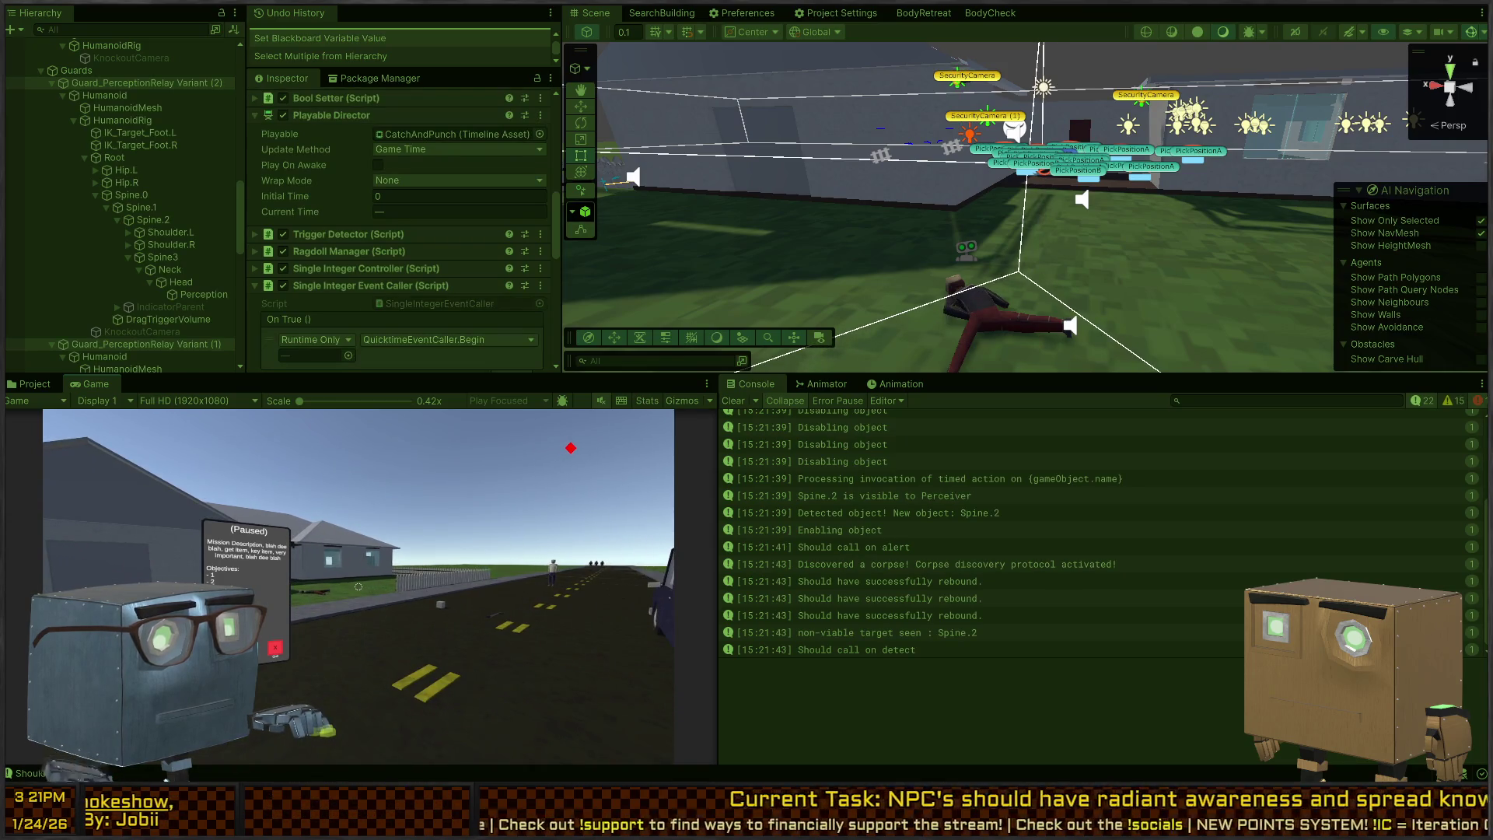
key(shift+space)
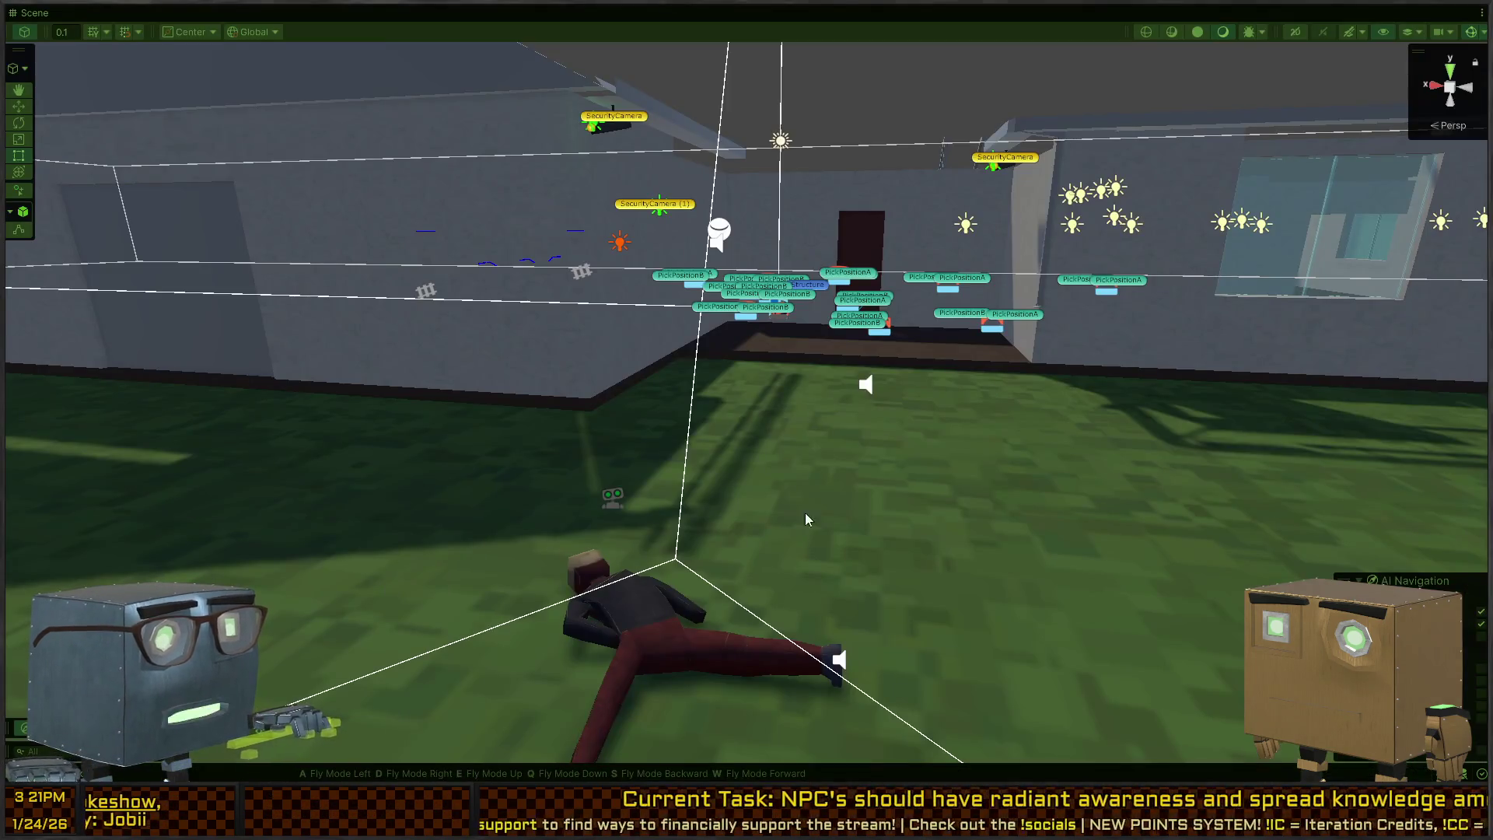
scroll(520, 441, down, 3)
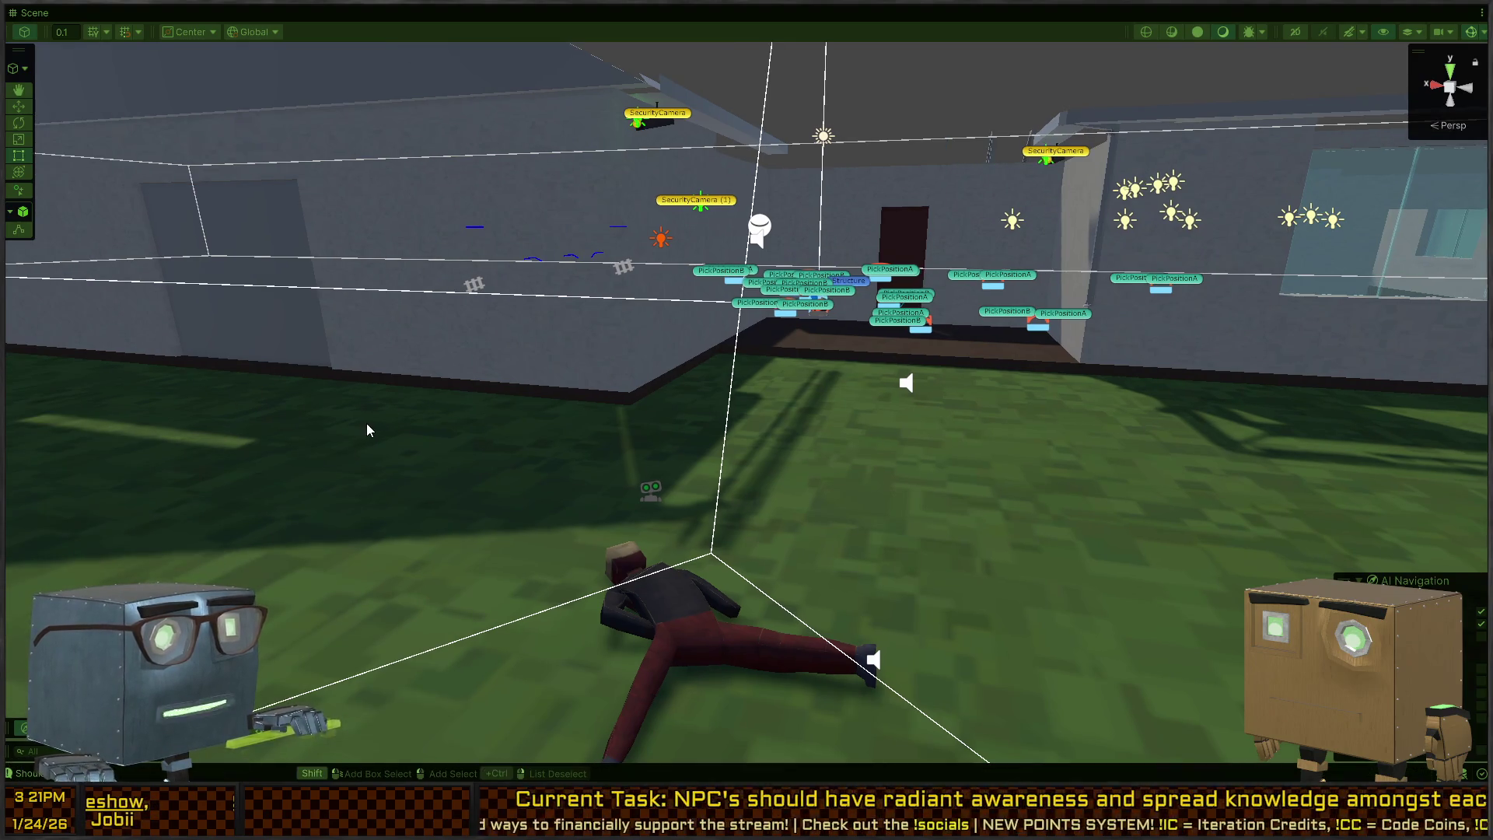
key(shift+space)
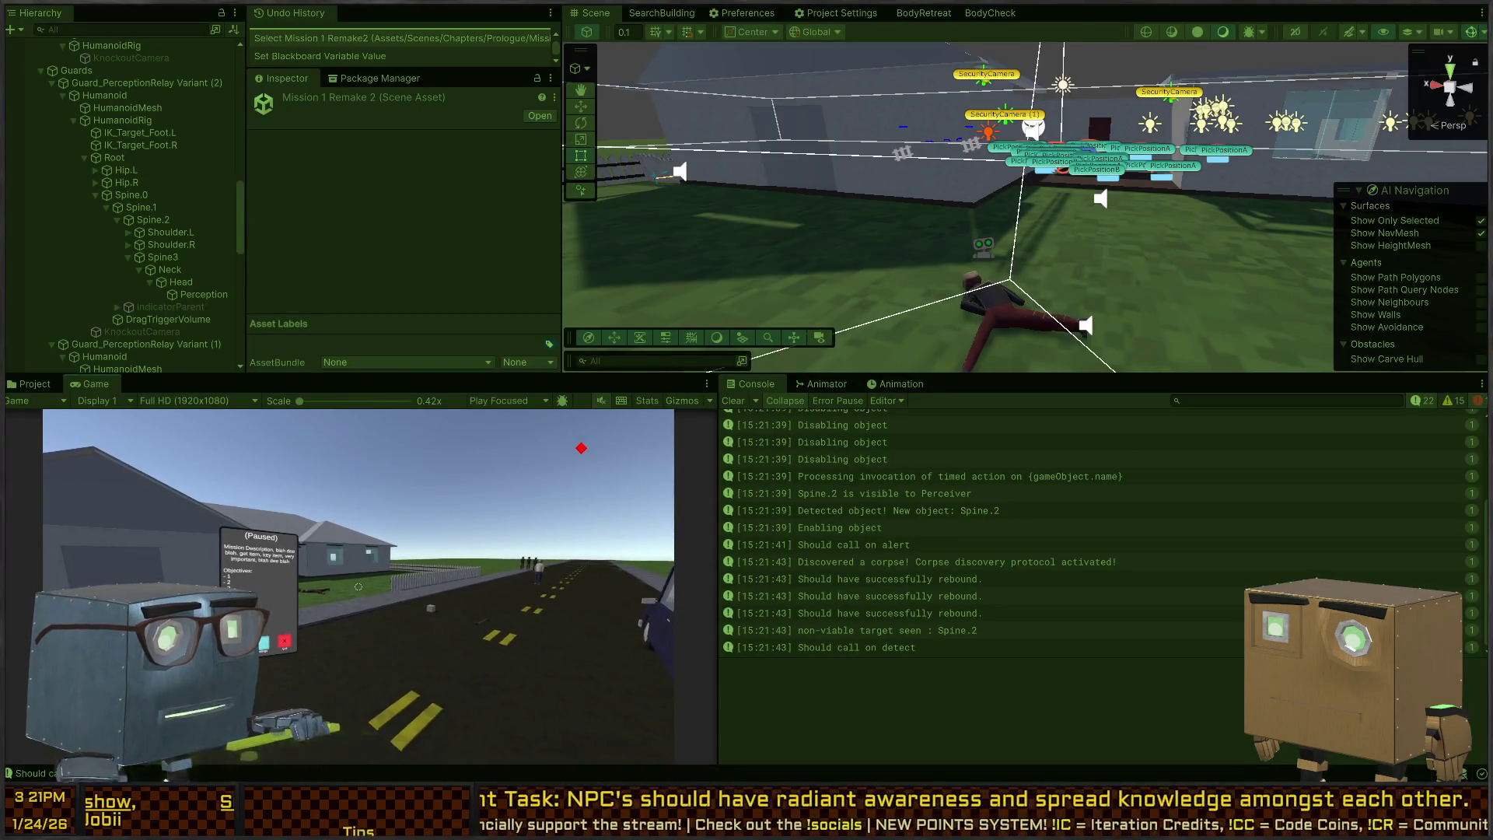
key(shift+space)
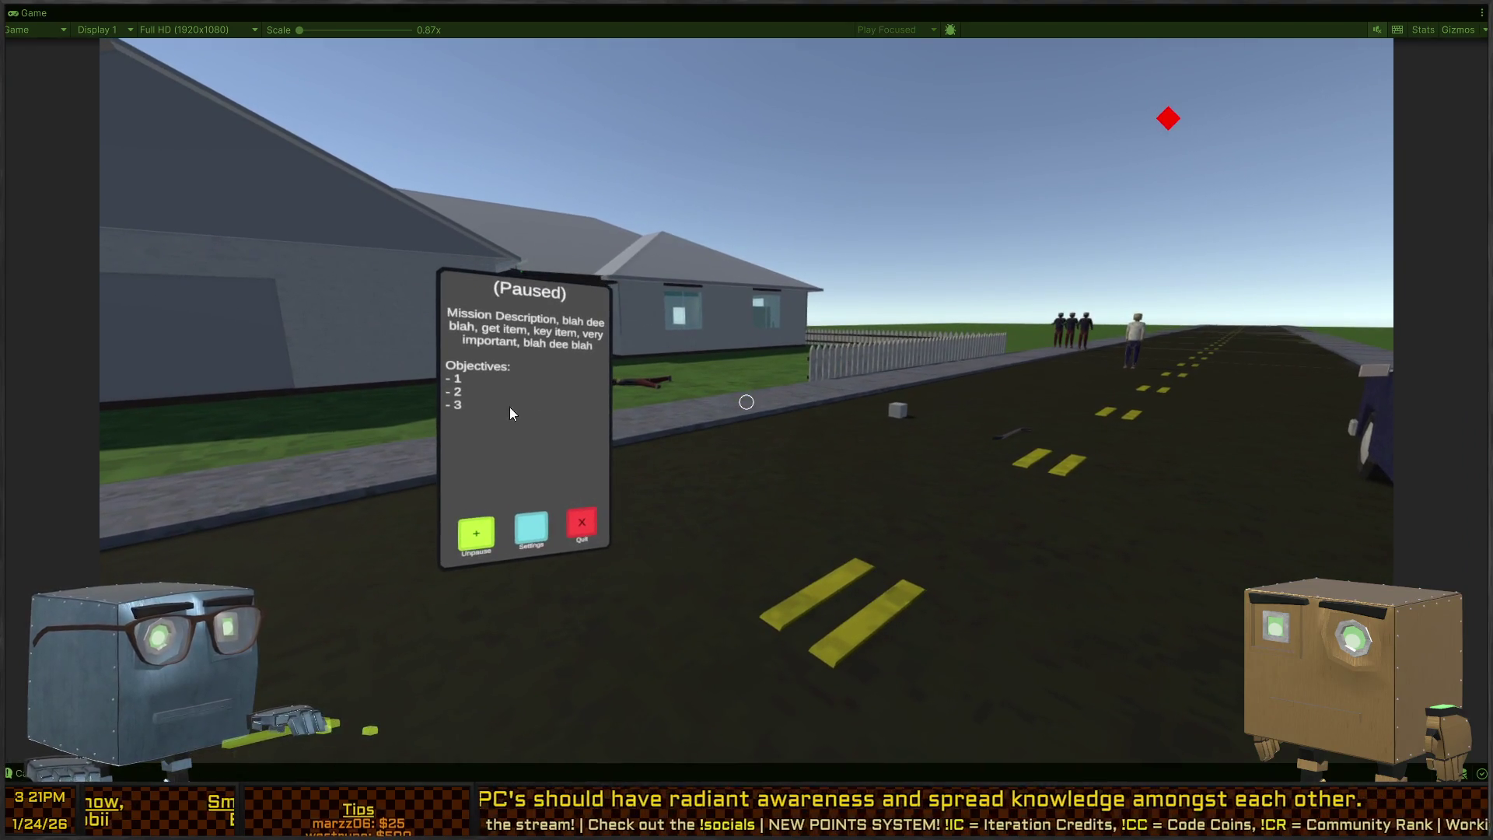
key(Escape)
Step: Walk toward the house where guards surround the body, then restore the editor layout
key(a)
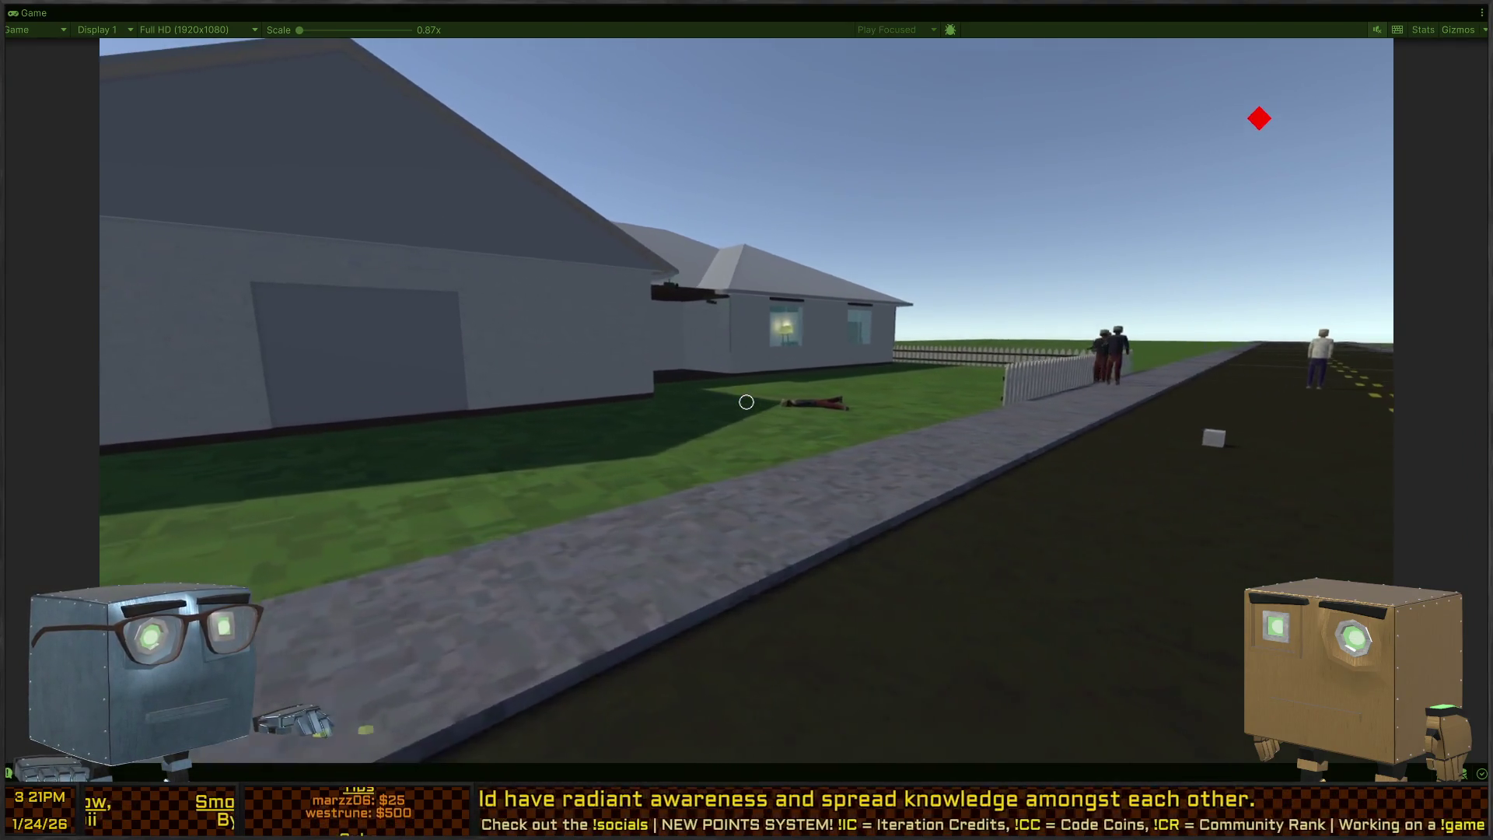
key(a)
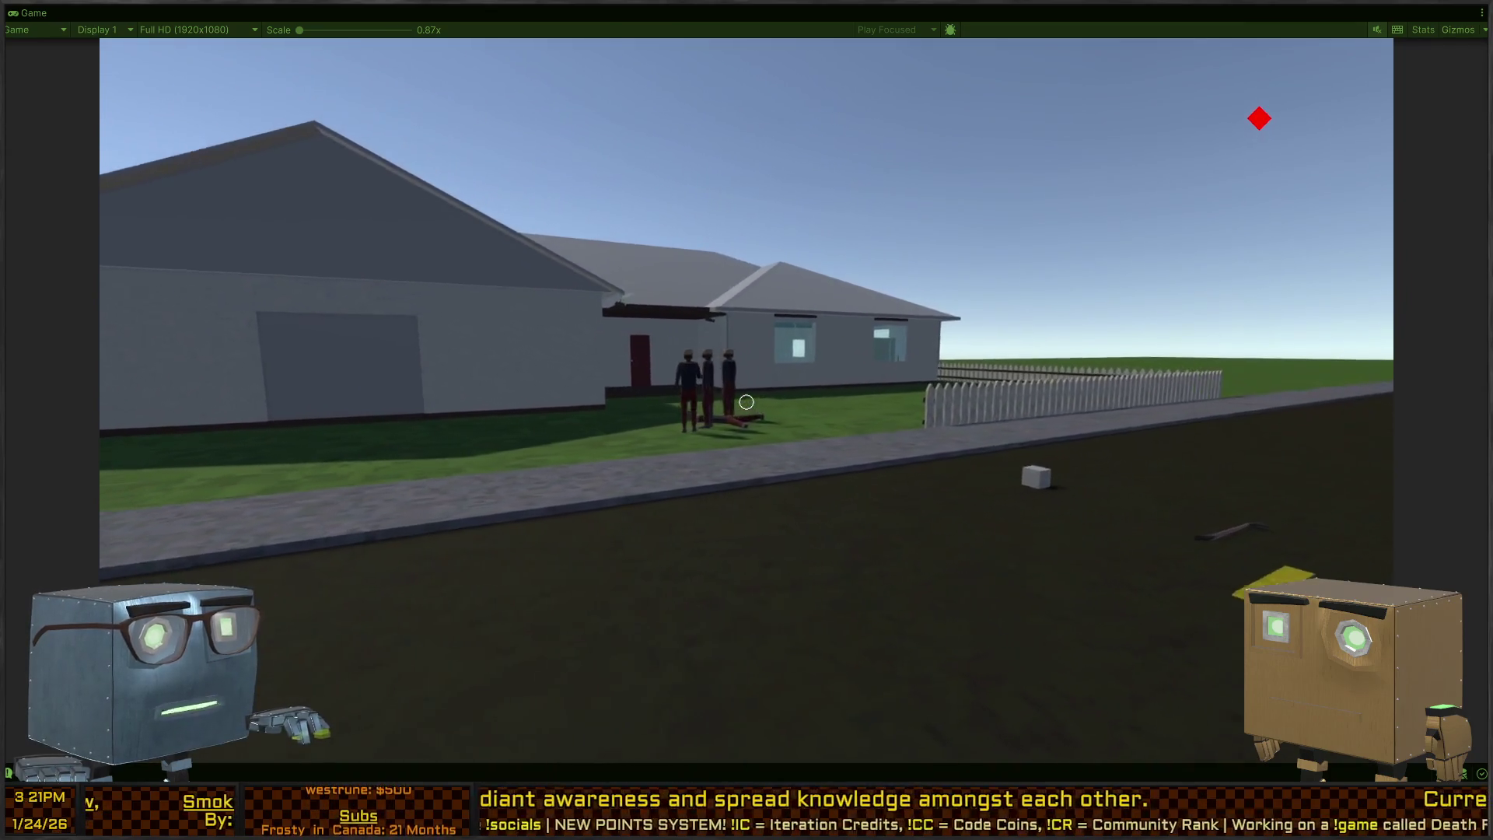
key(a)
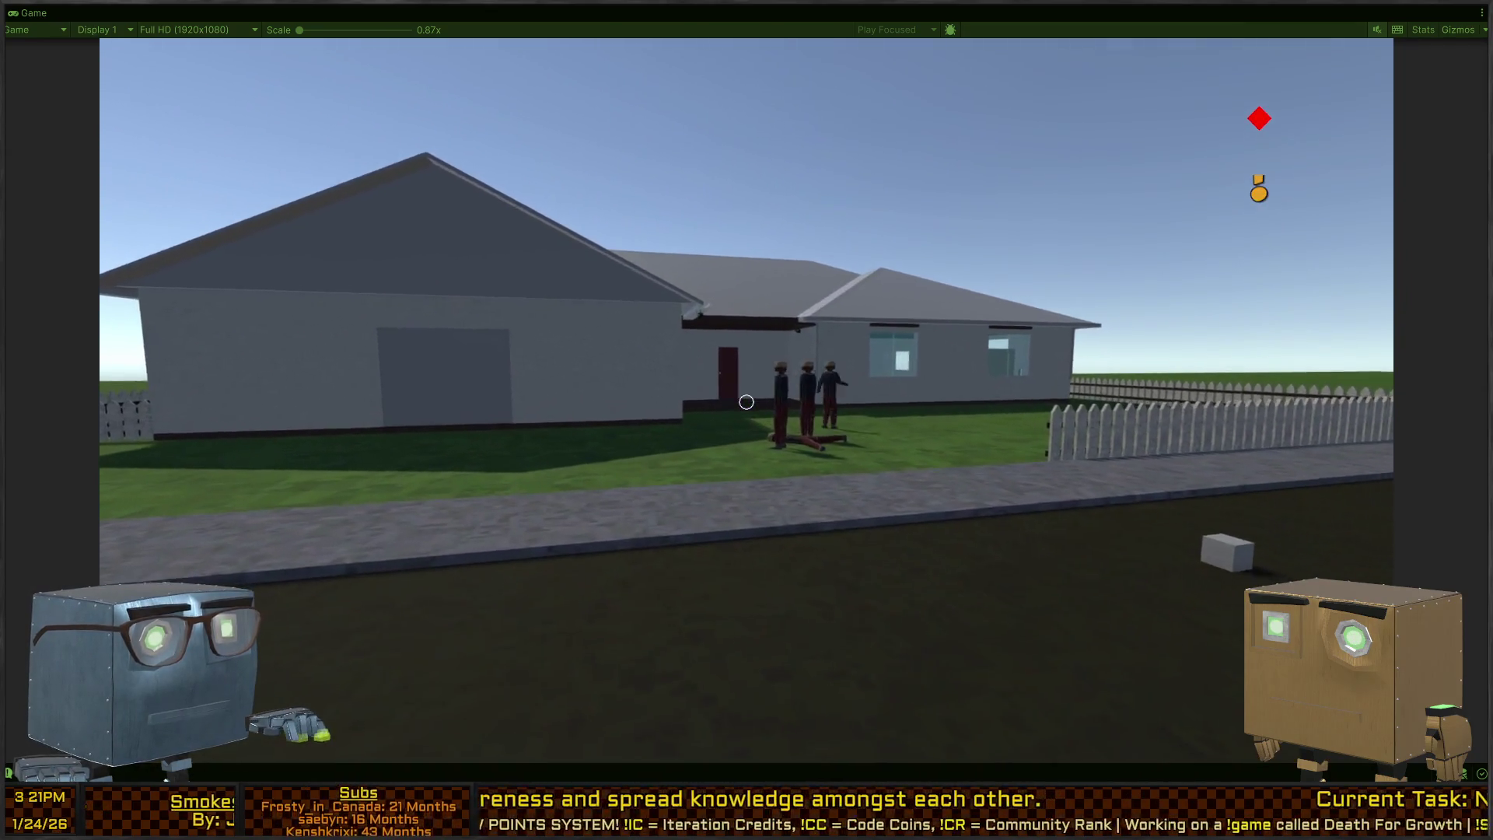
key(a)
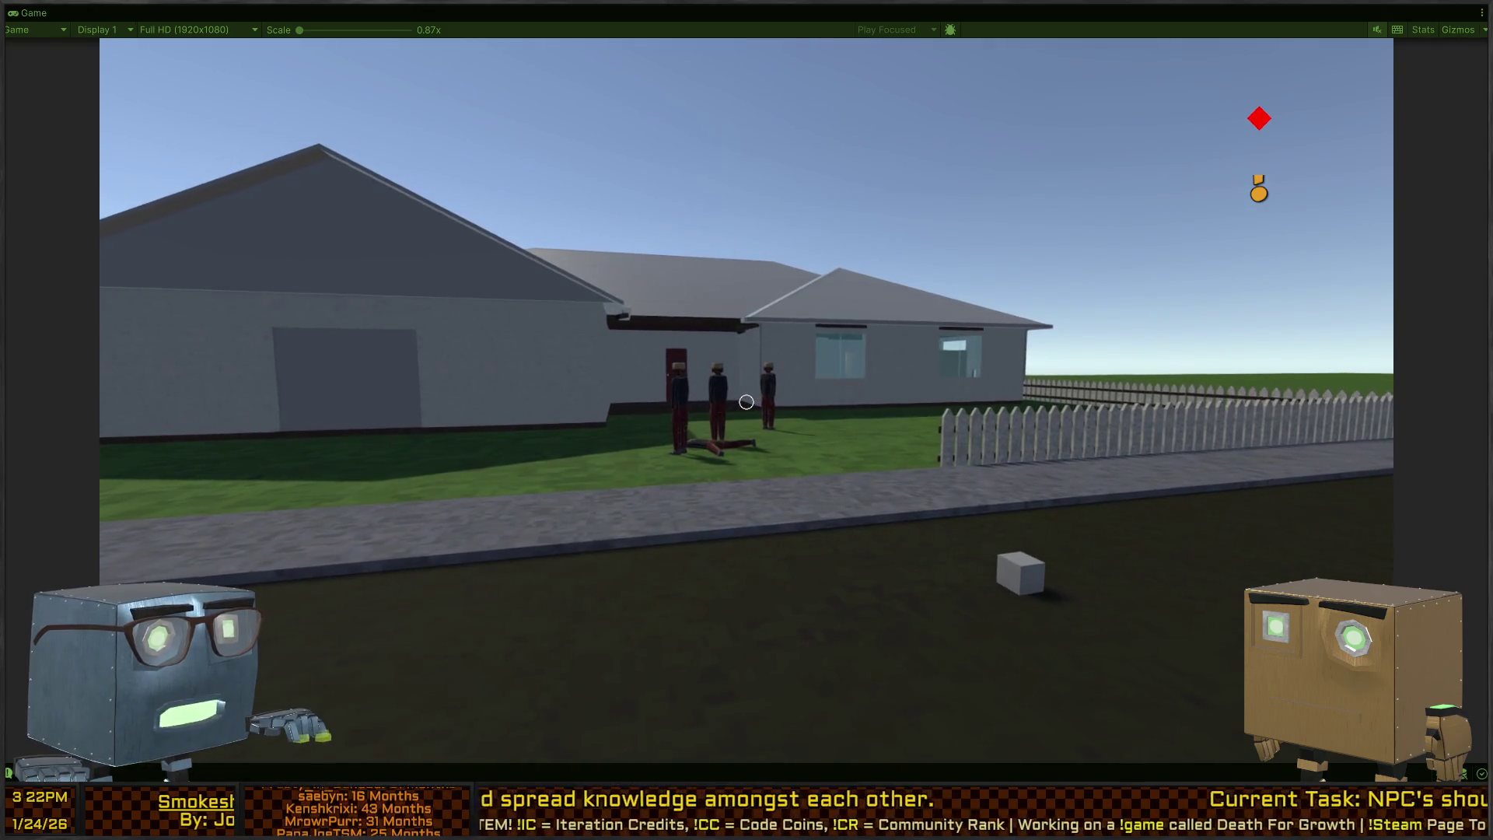
key(w)
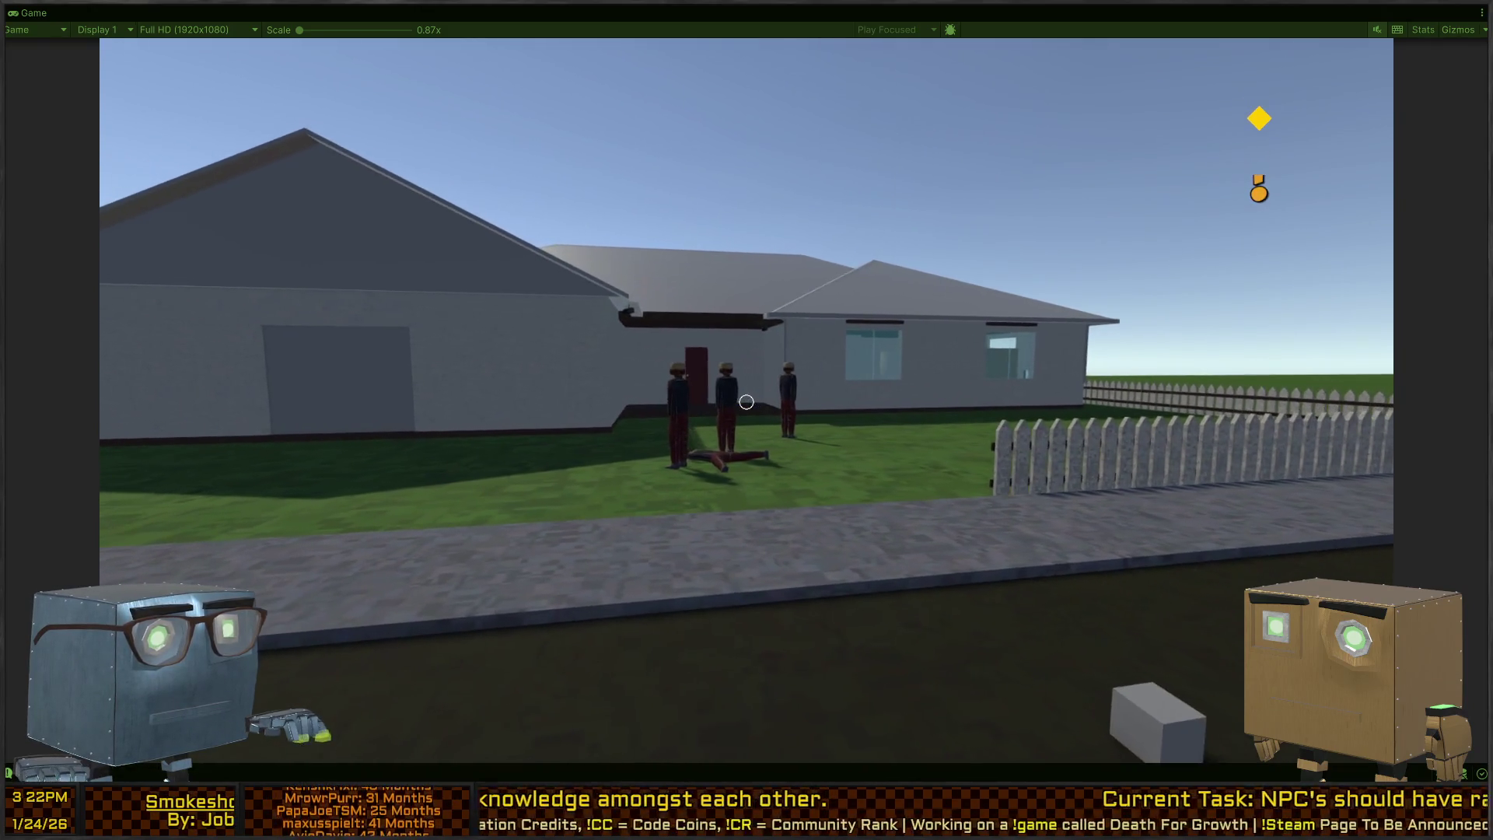
key(s)
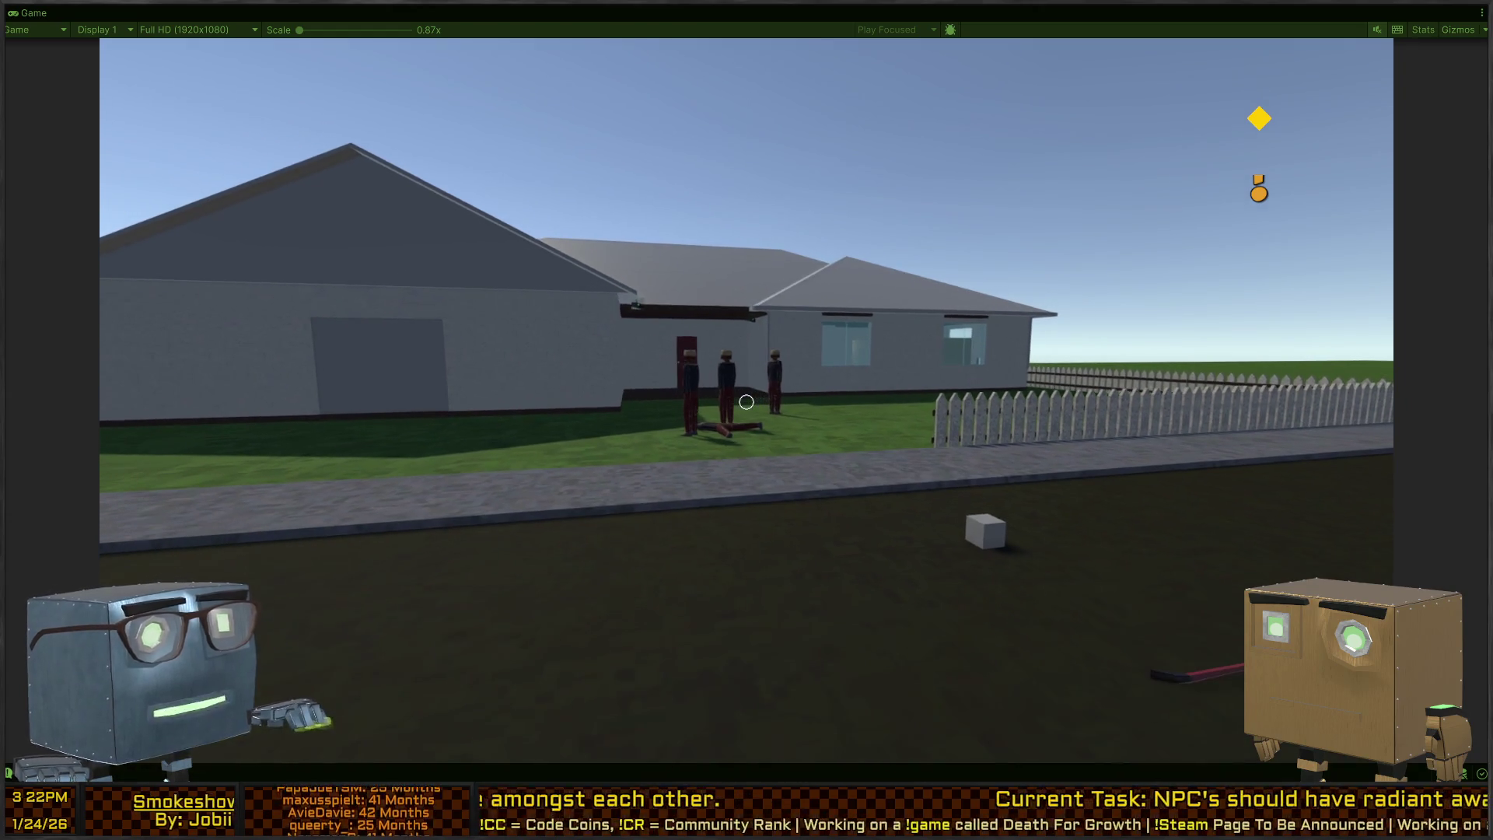
key(shift+space)
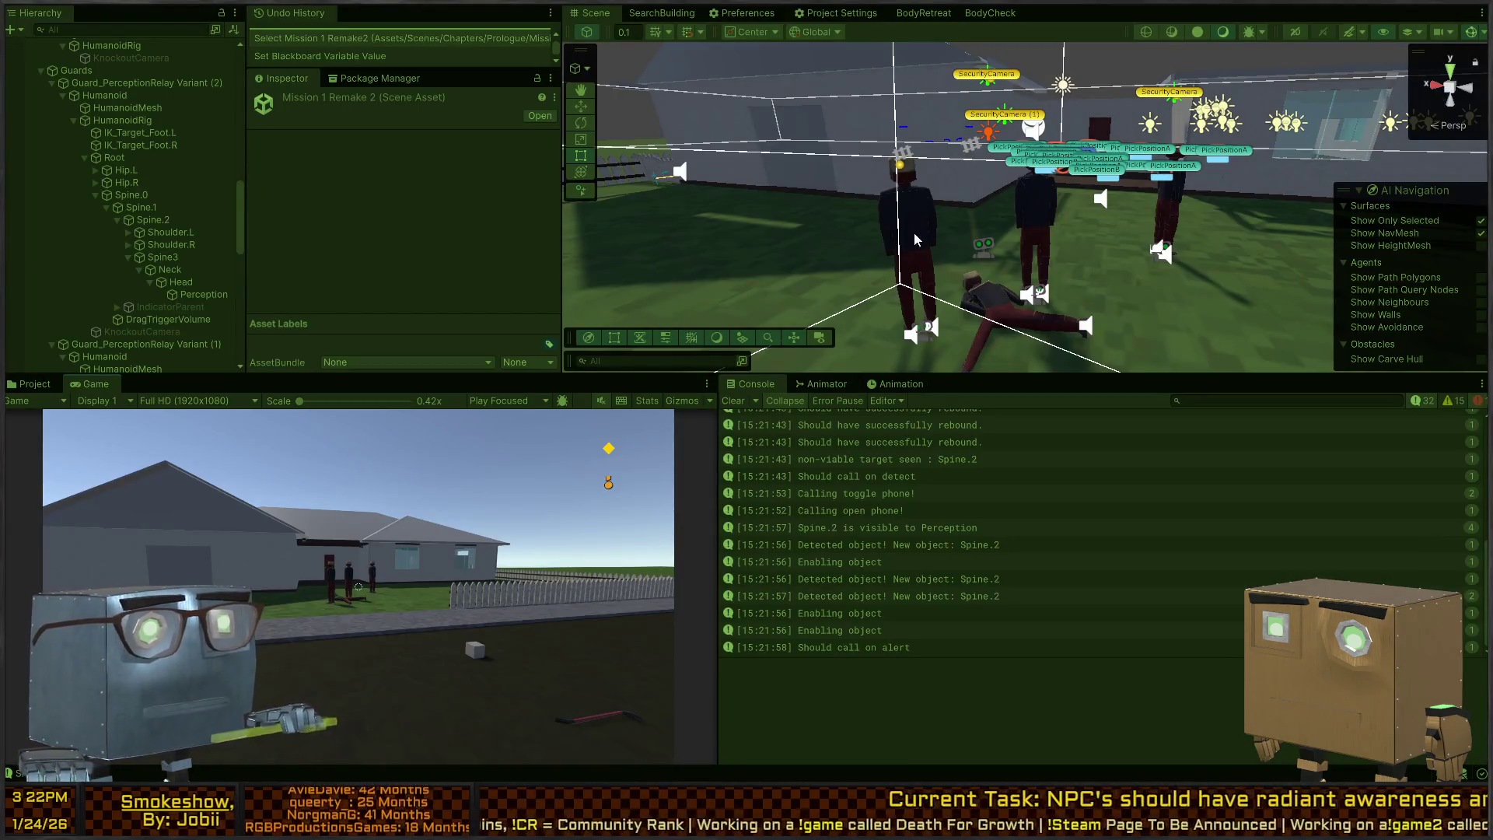
Step: Select Guard_PerceptionRelay Variant (2) under Guards and turn it to about 149 degrees
click(991, 300)
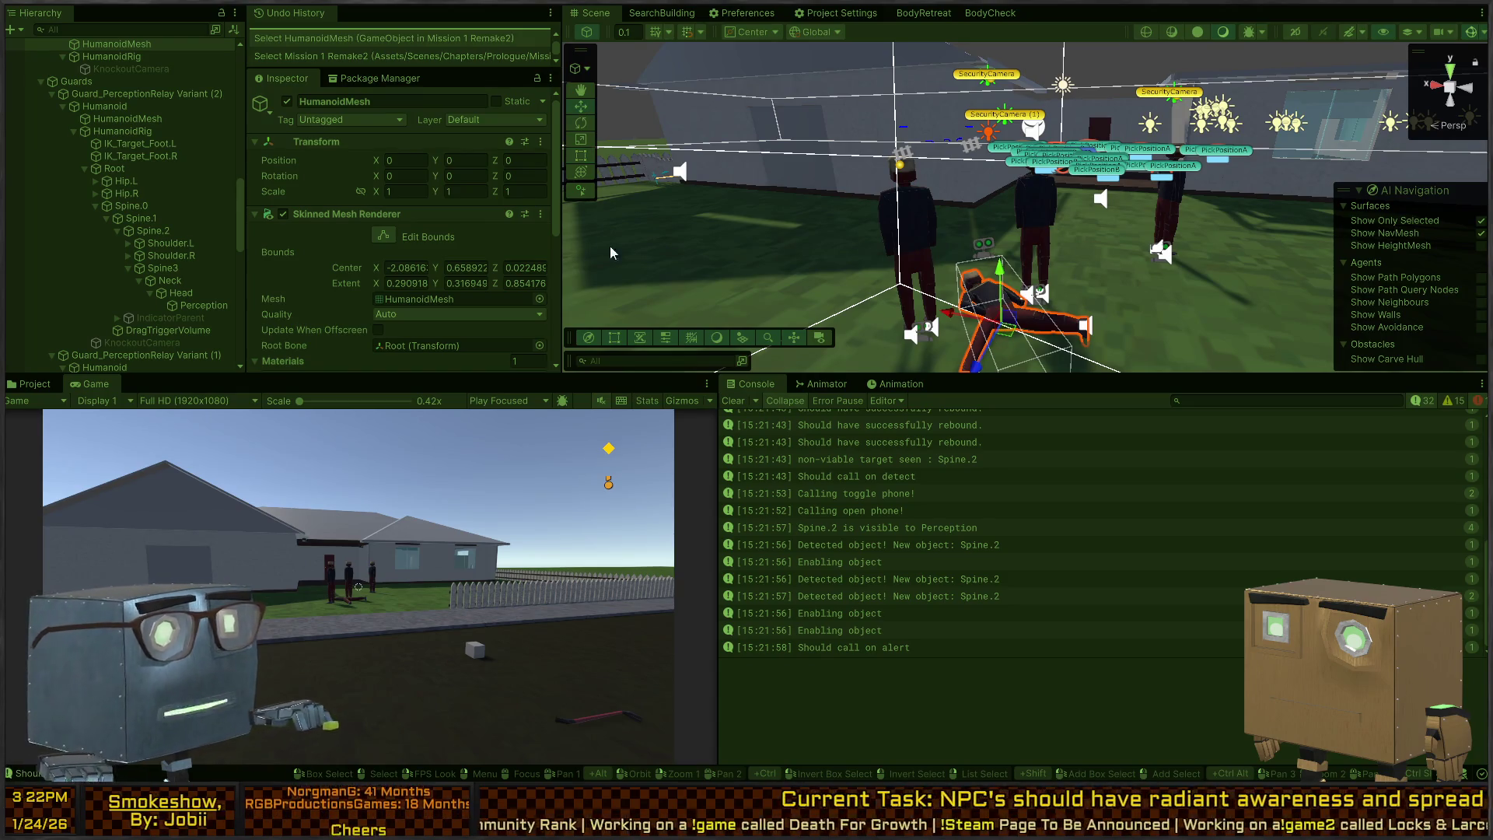
click(911, 226)
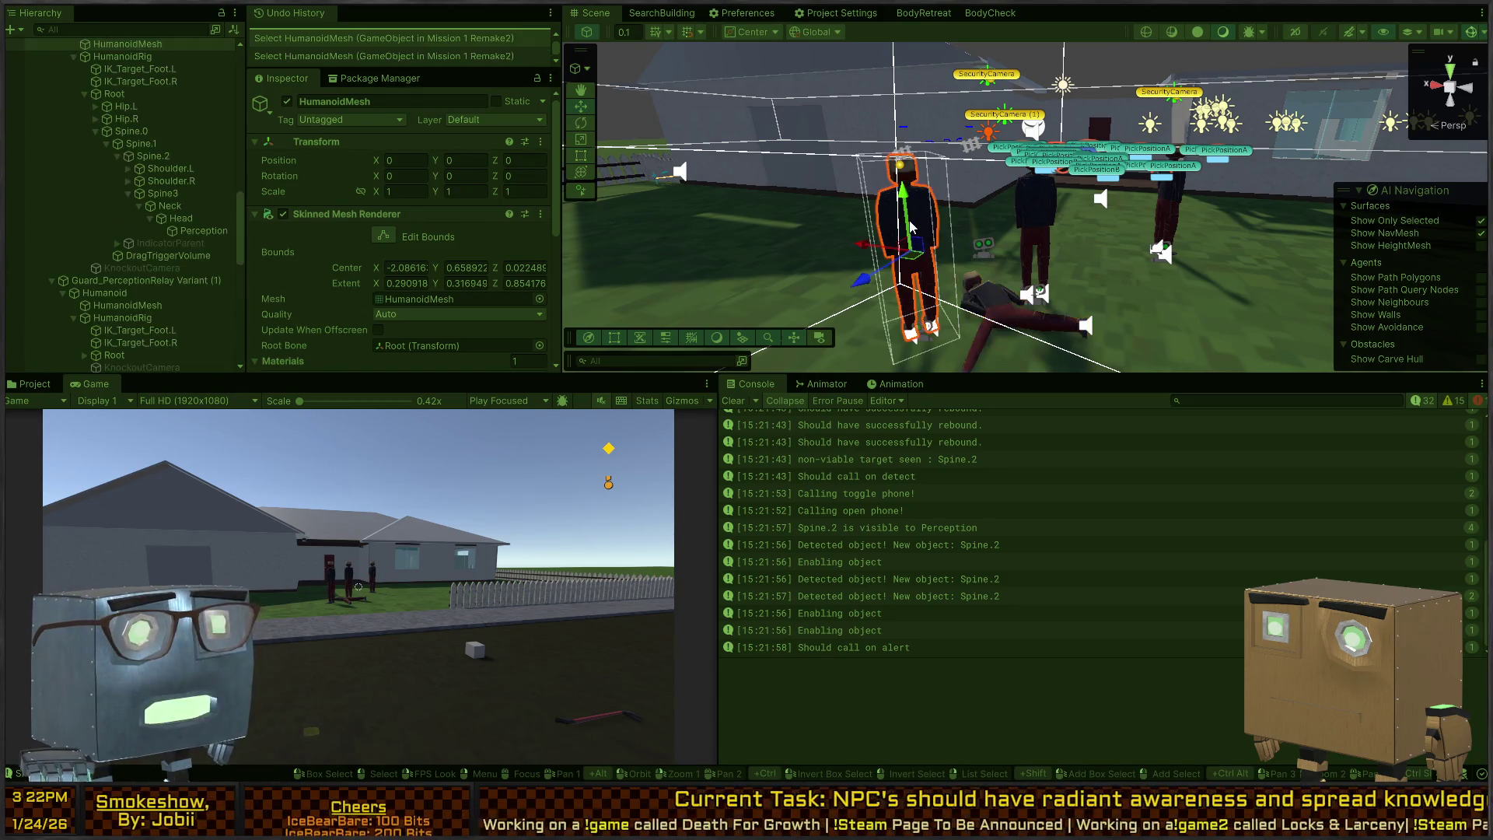
scroll(156, 155, down, 5)
click(64, 192)
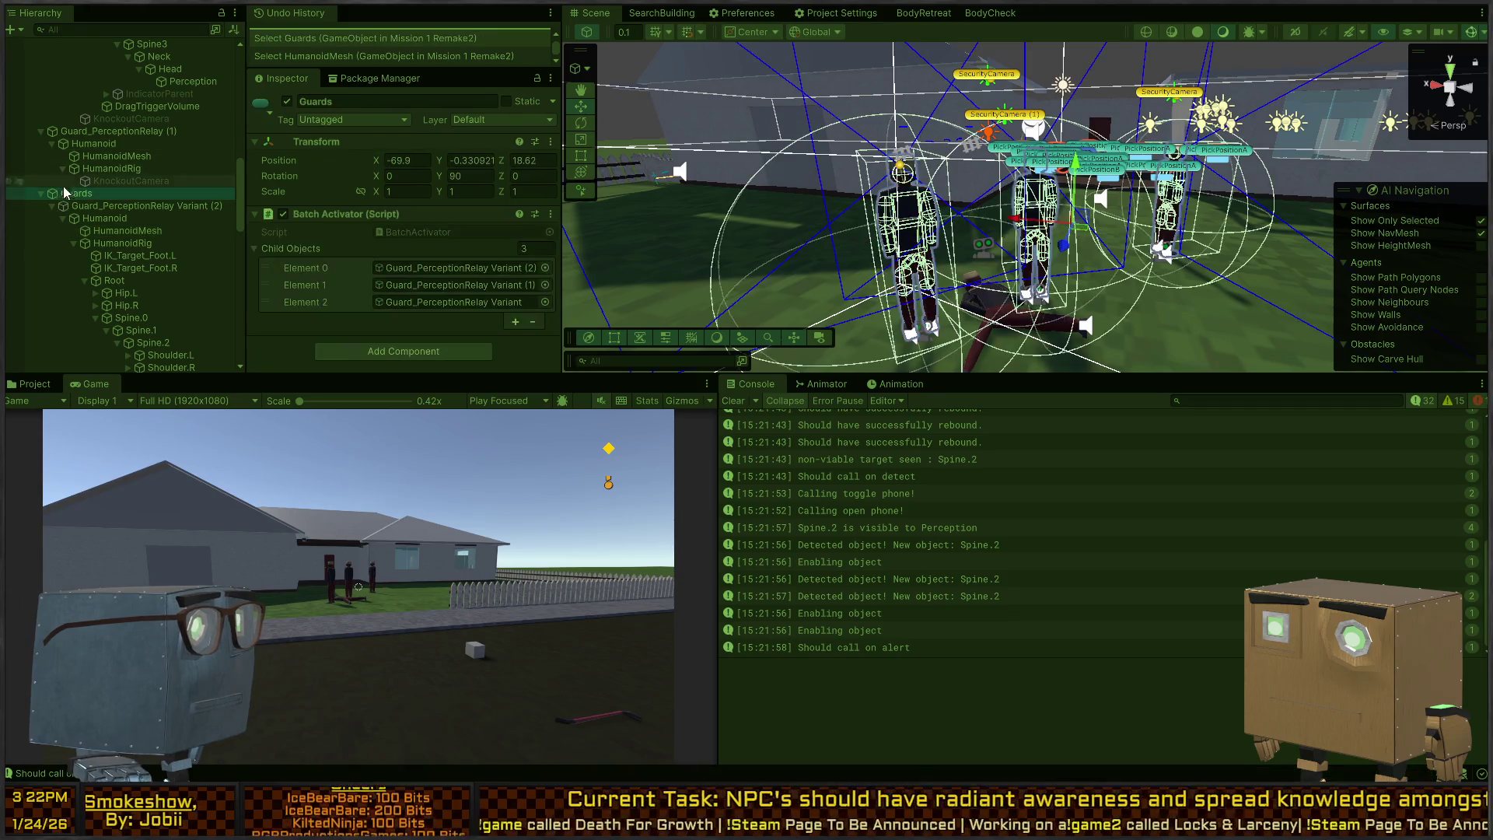
click(118, 207)
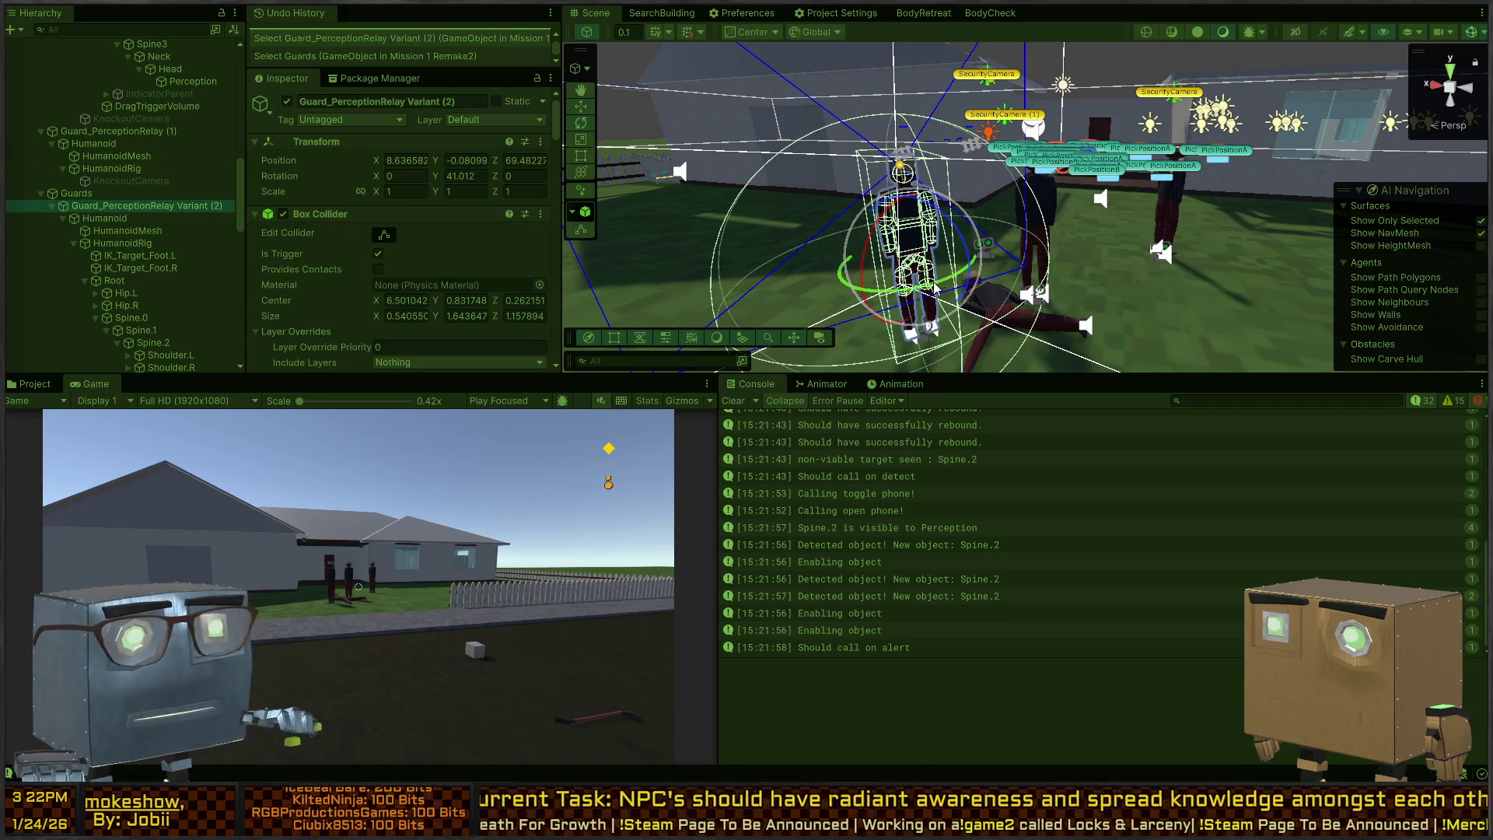
drag(936, 290, 935, 250)
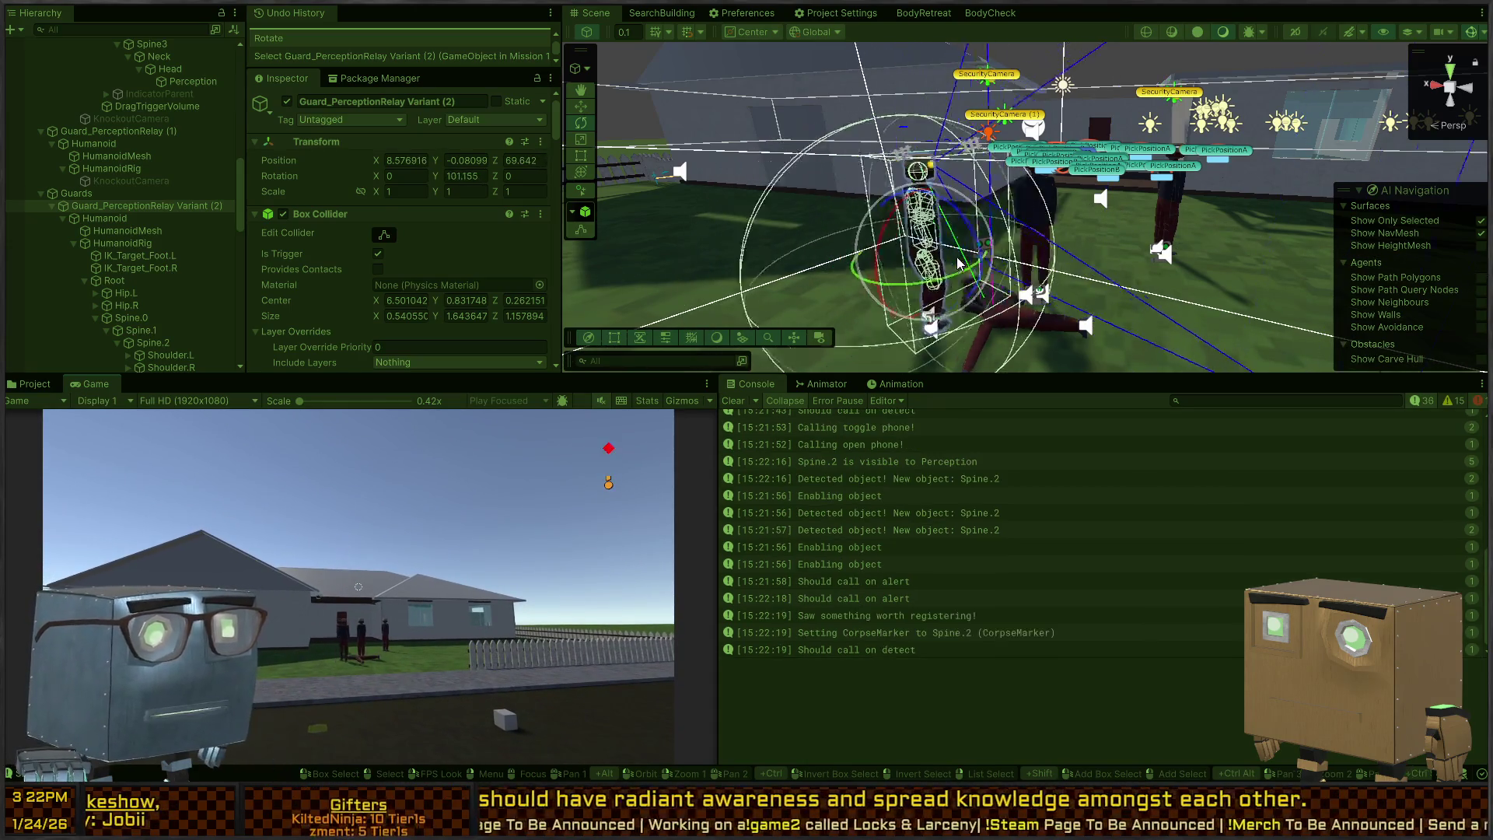
Step: Fly the Scene camera around the guard and down the road
drag(959, 265, 1304, 303)
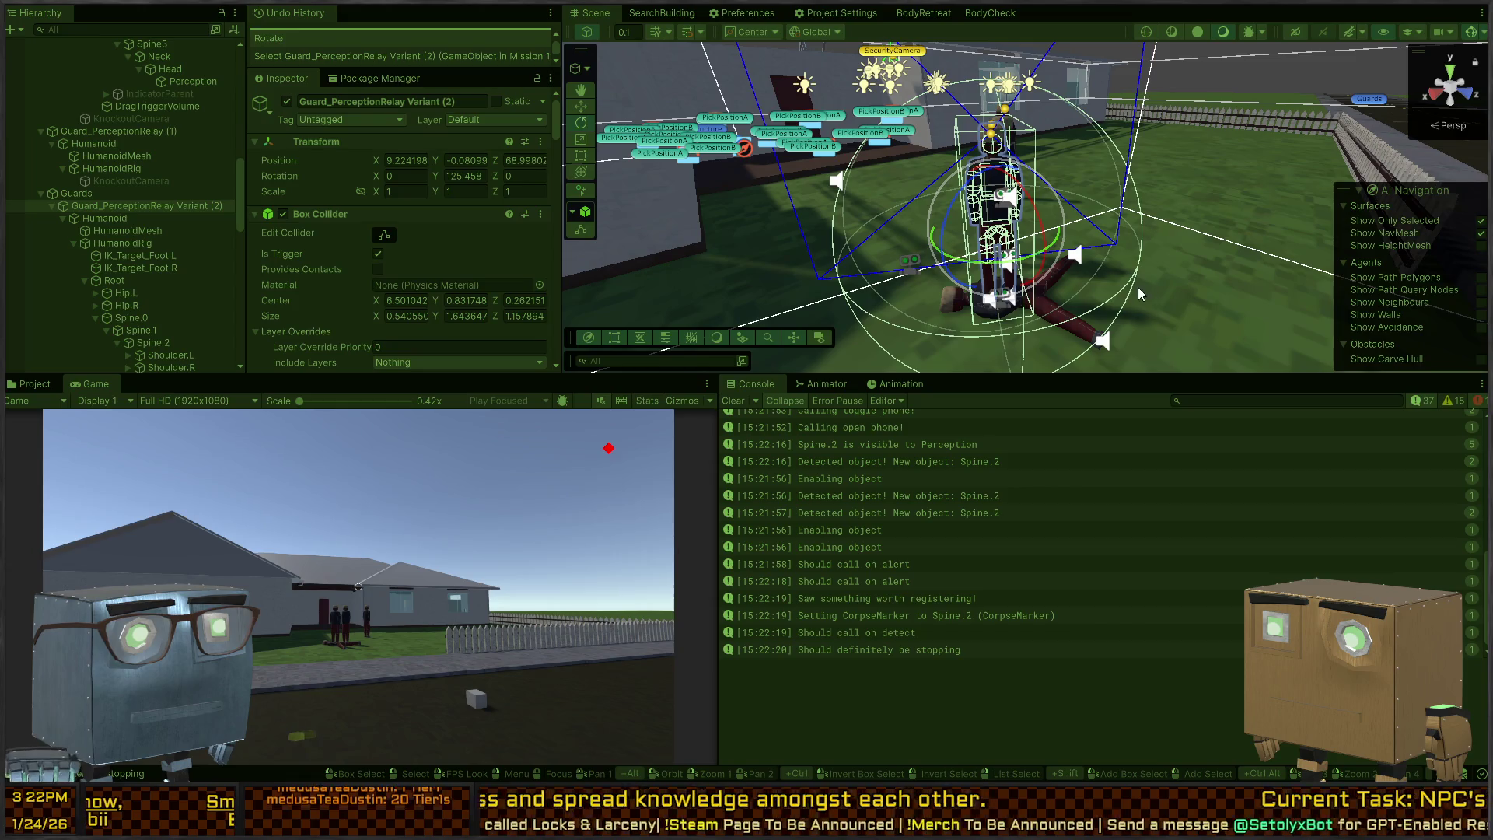
mouse_move(1023, 280)
mouse_down()
mouse_move(1254, 283)
mouse_move(847, 250)
mouse_move(641, 314)
mouse_move(983, 289)
mouse_up()
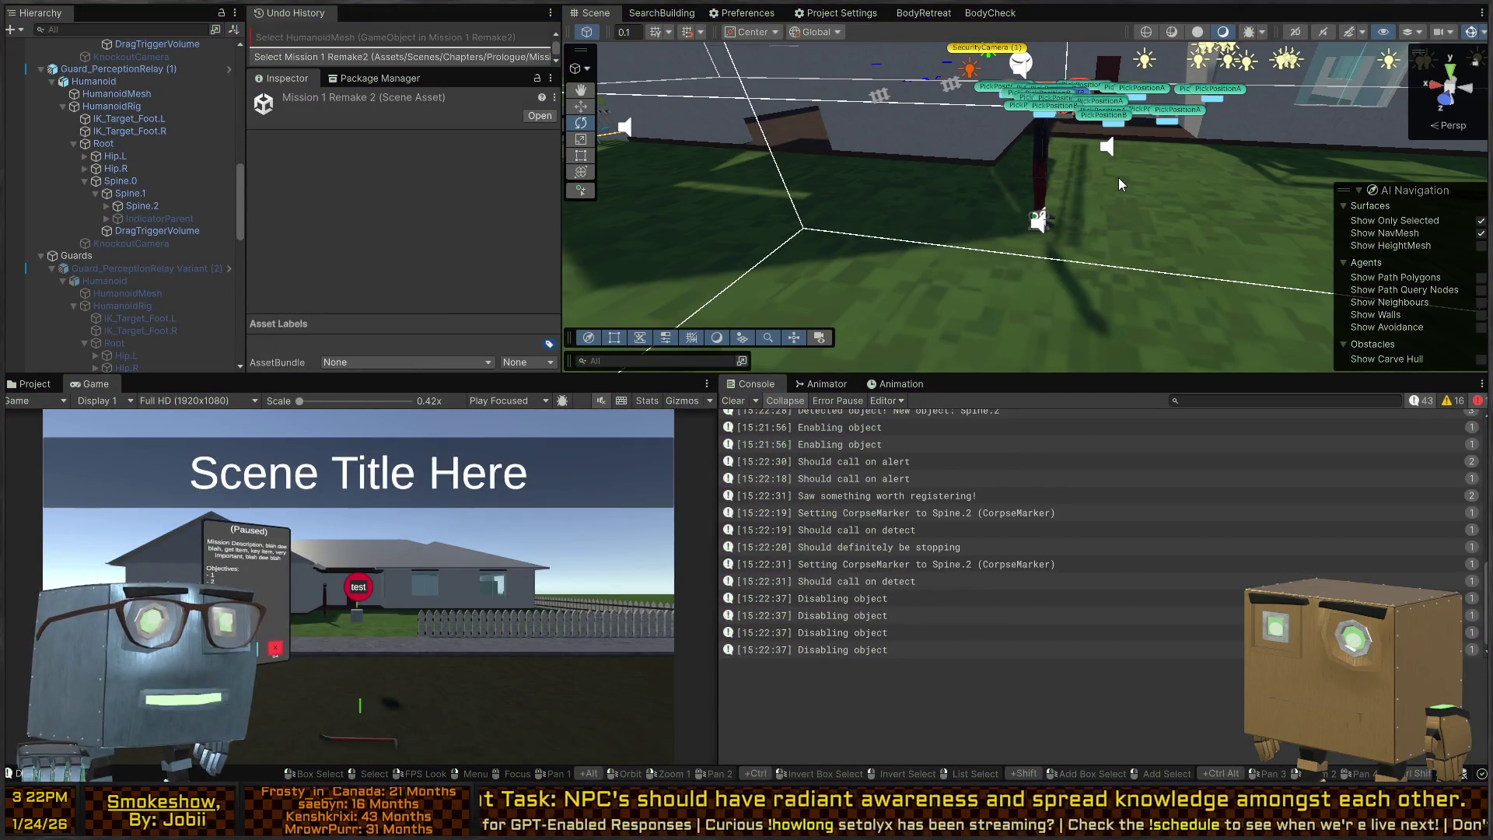
key(alt+Tab)
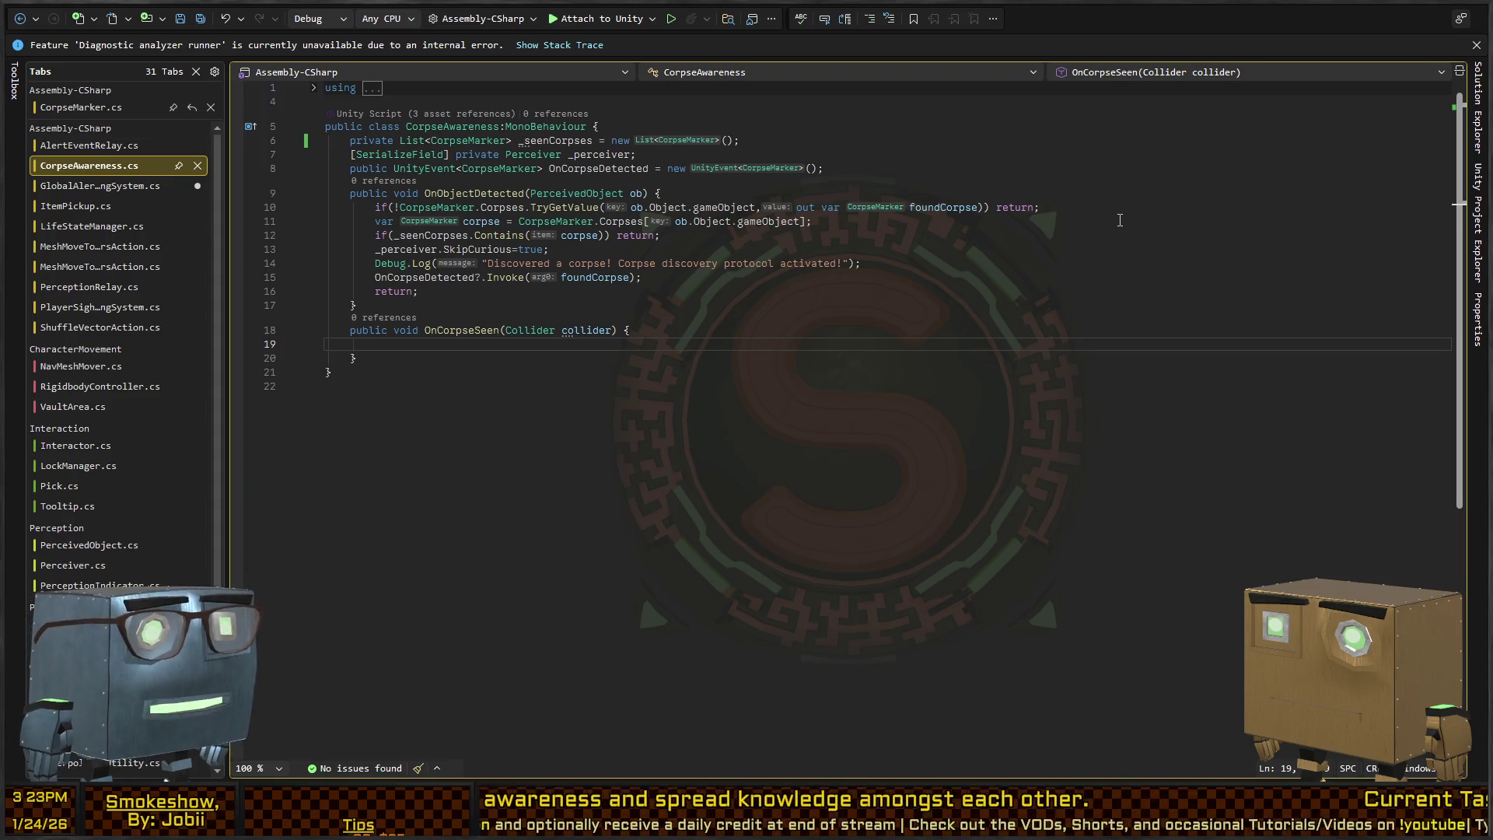
Step: Return from Visual Studio to the Unity Editor
key(alt+Tab)
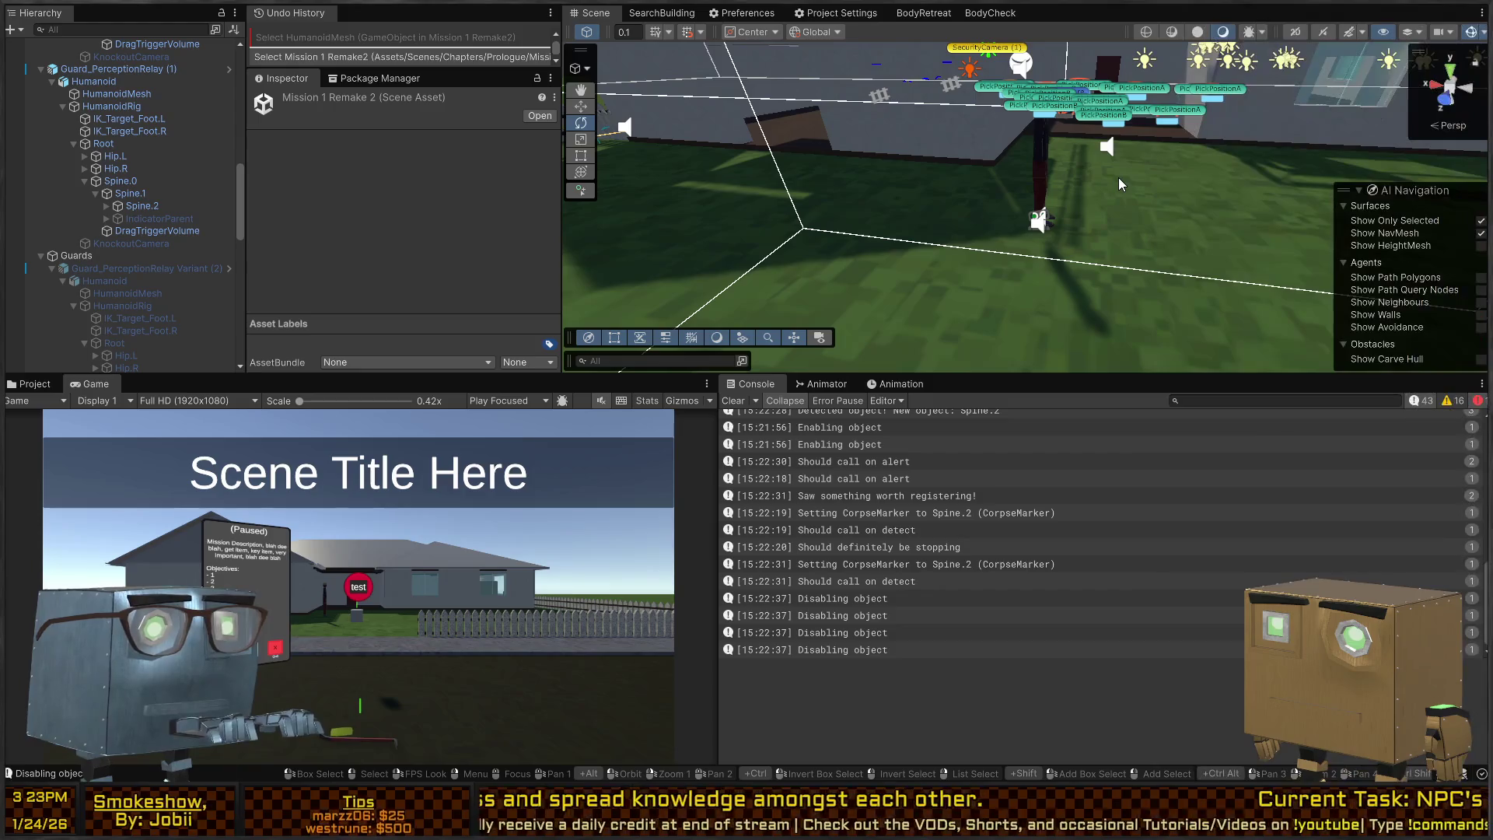
mouse_move(1011, 210)
mouse_down()
mouse_move(932, 191)
mouse_move(1432, 230)
mouse_move(898, 161)
mouse_move(919, 231)
mouse_up()
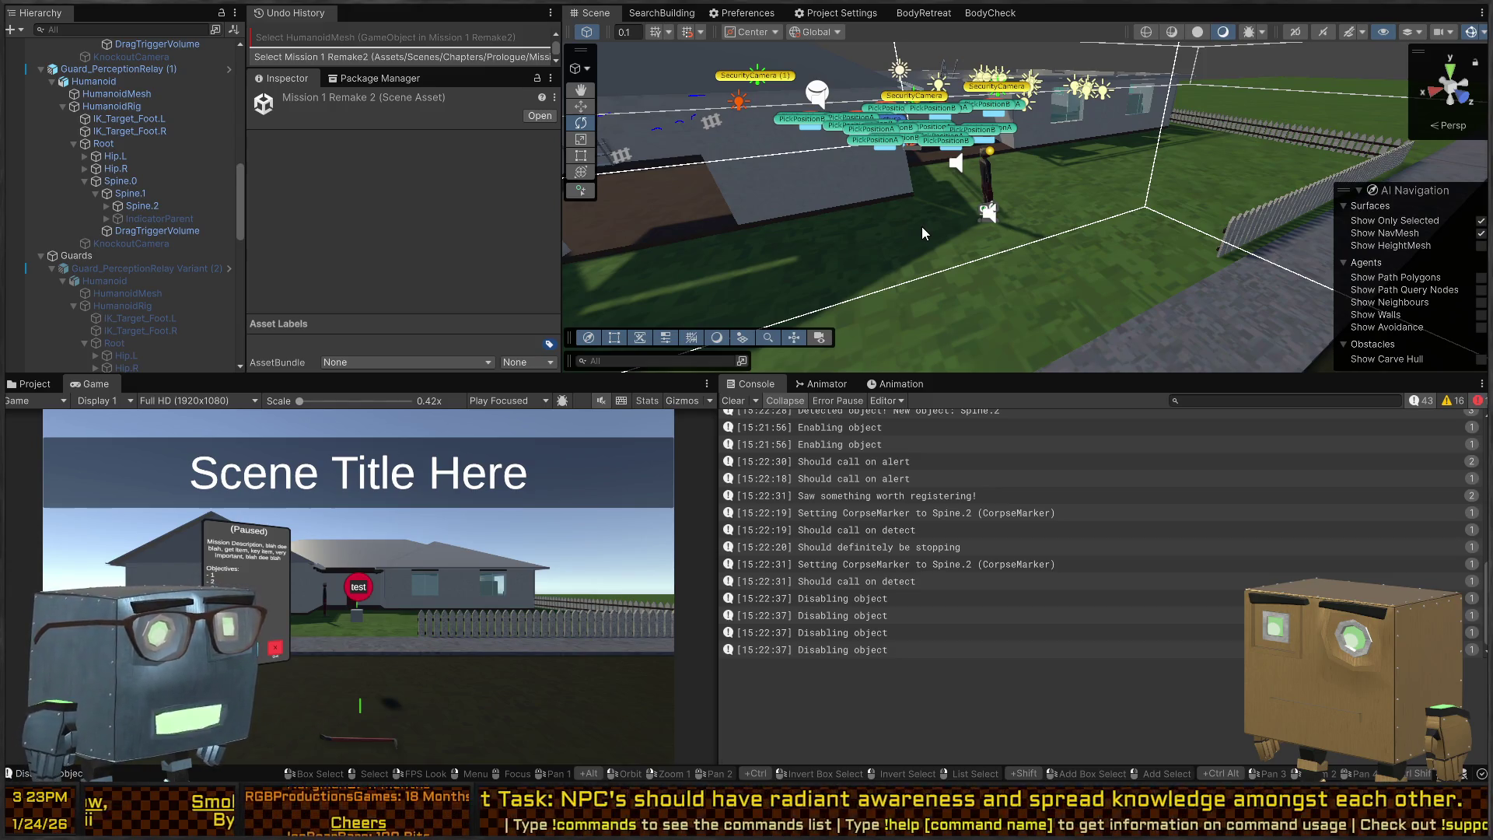
mouse_move(922, 222)
mouse_down()
mouse_move(1050, 205)
mouse_move(776, 183)
mouse_move(806, 197)
mouse_up()
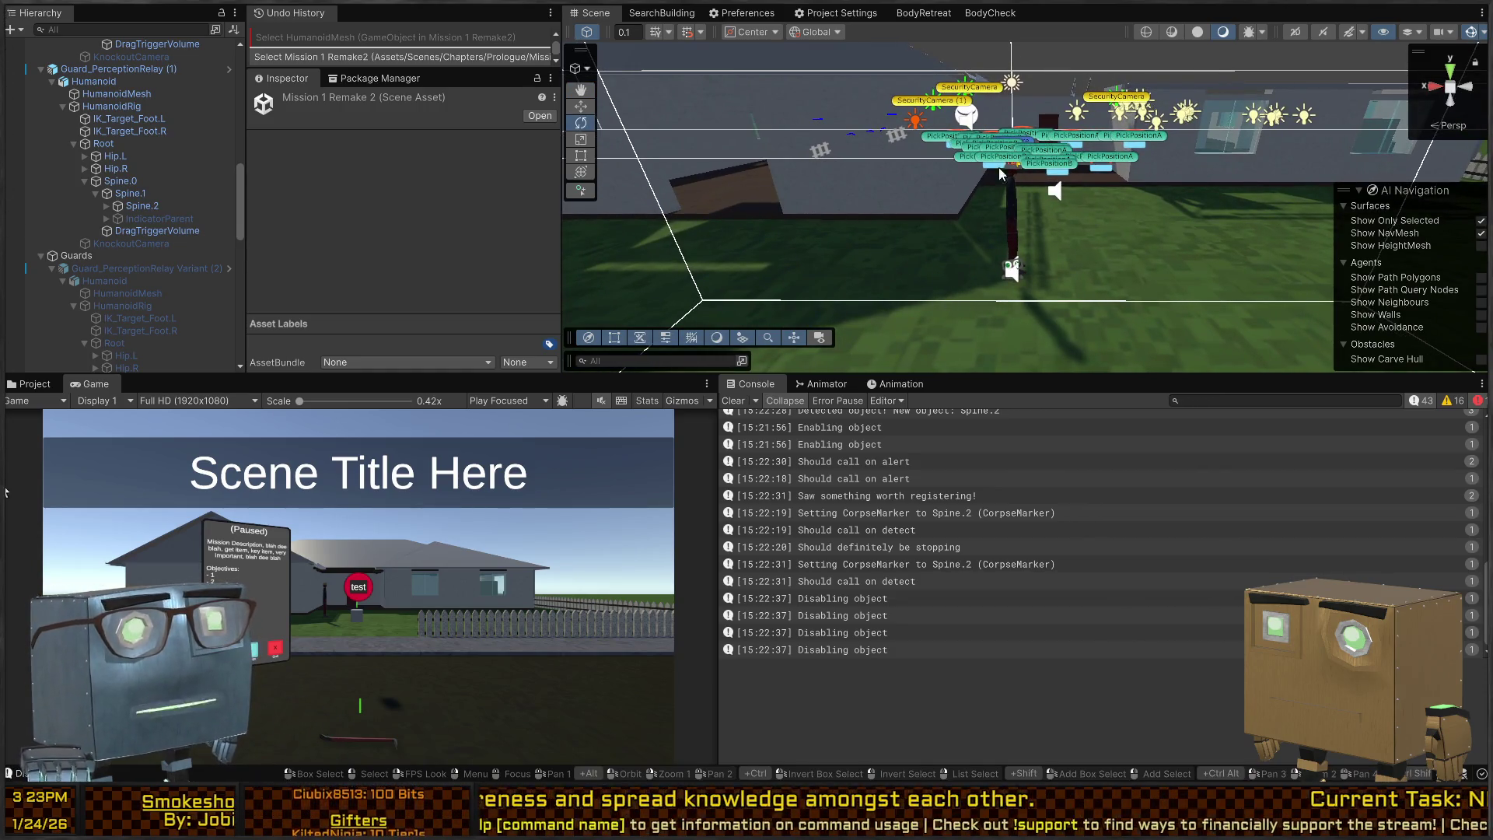
mouse_move(961, 128)
mouse_down()
mouse_move(1074, 159)
mouse_move(1064, 171)
mouse_up()
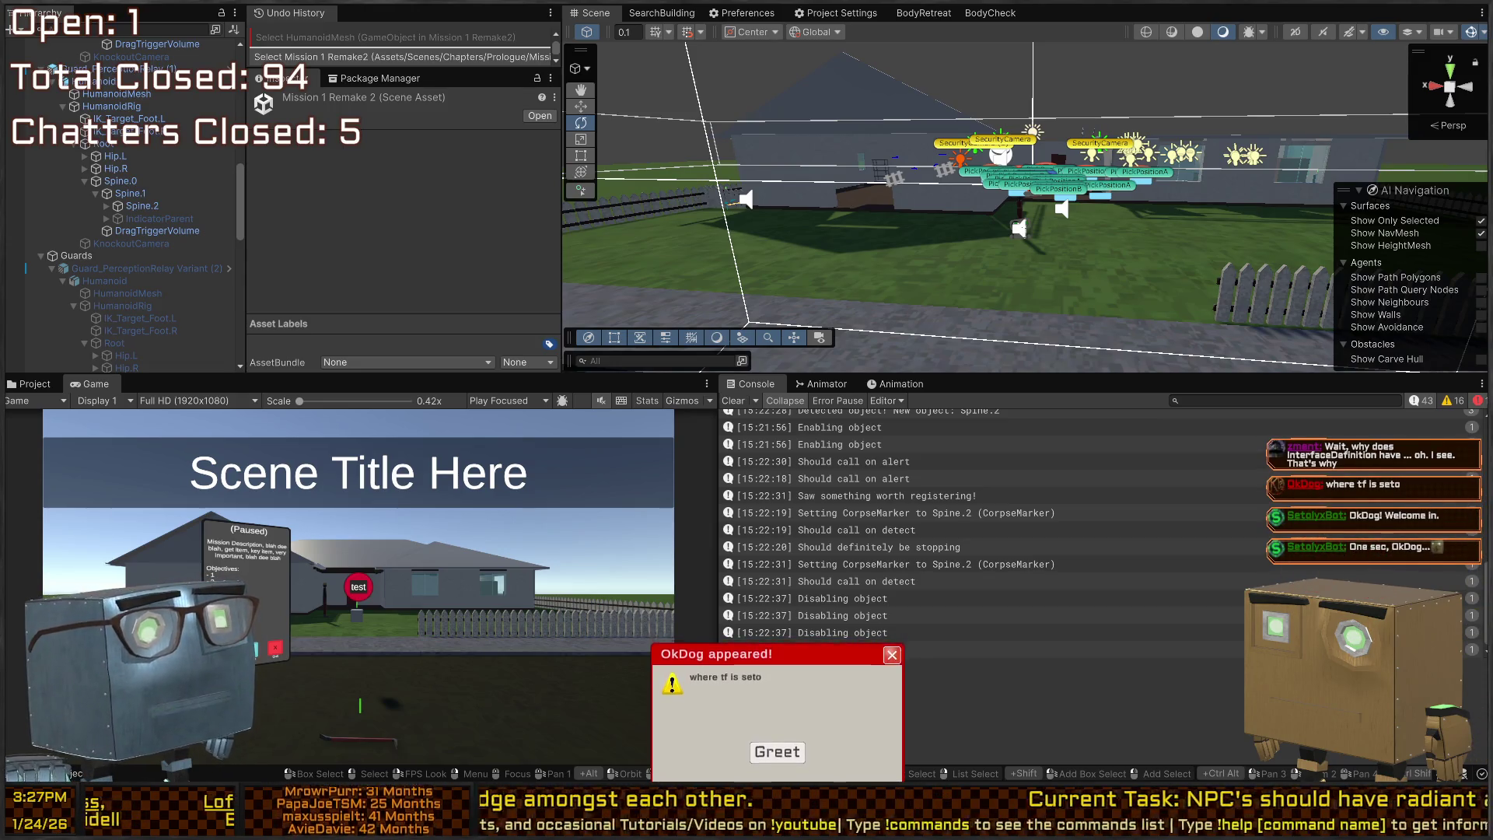
click(777, 749)
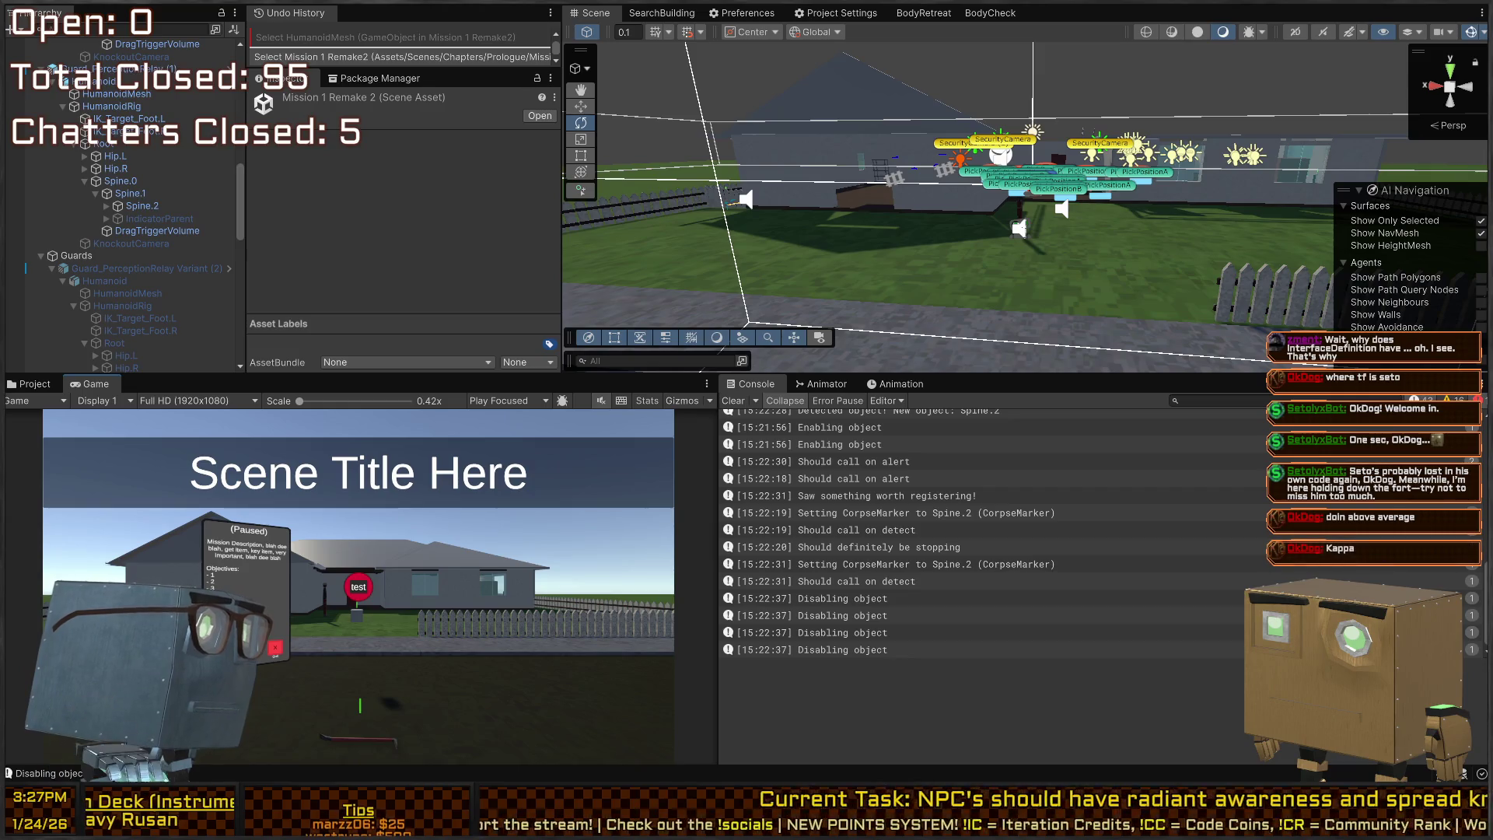
key(ctrl+p)
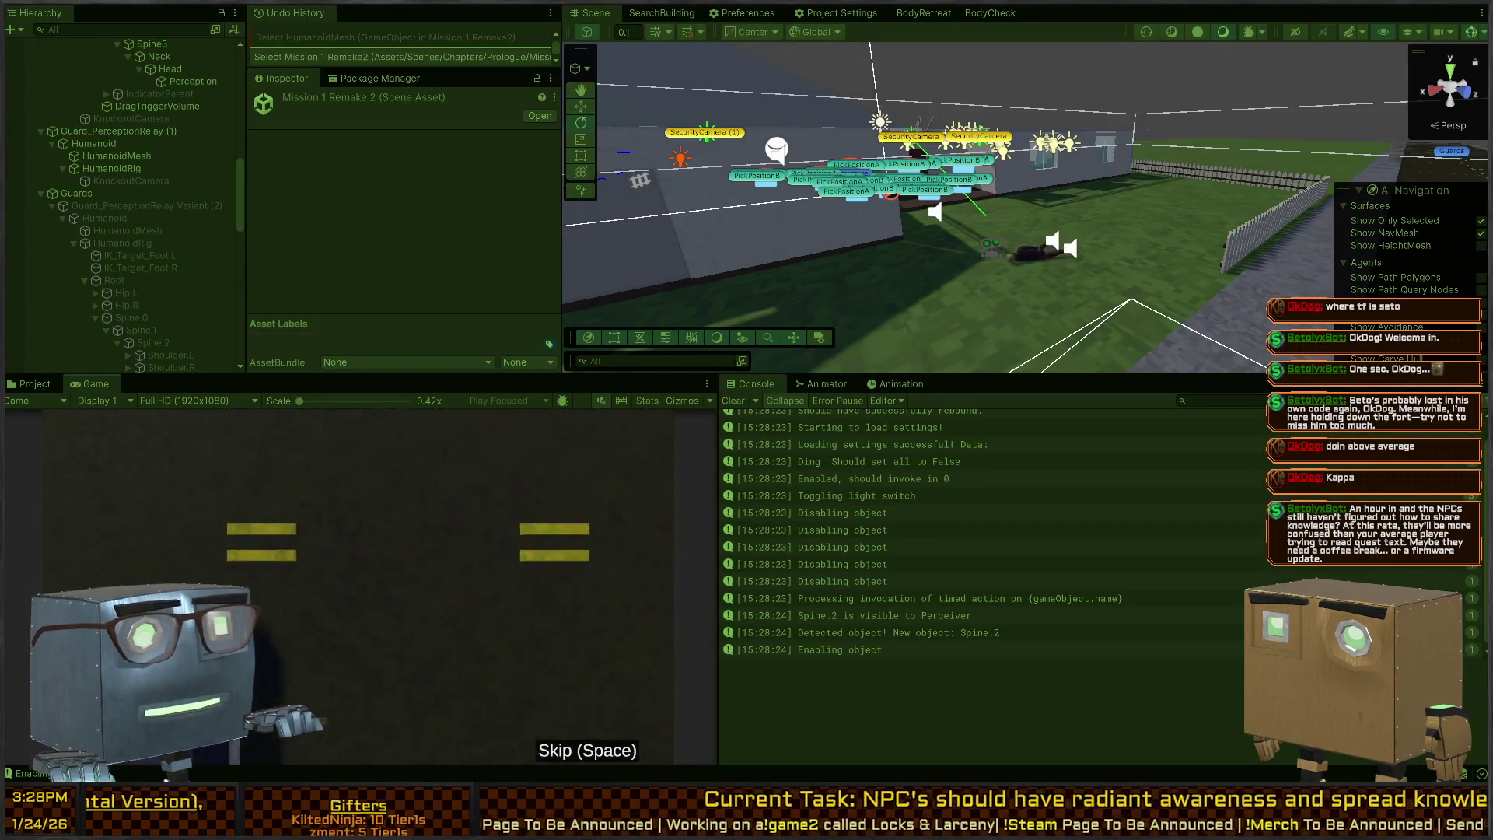
key(ctrl+p)
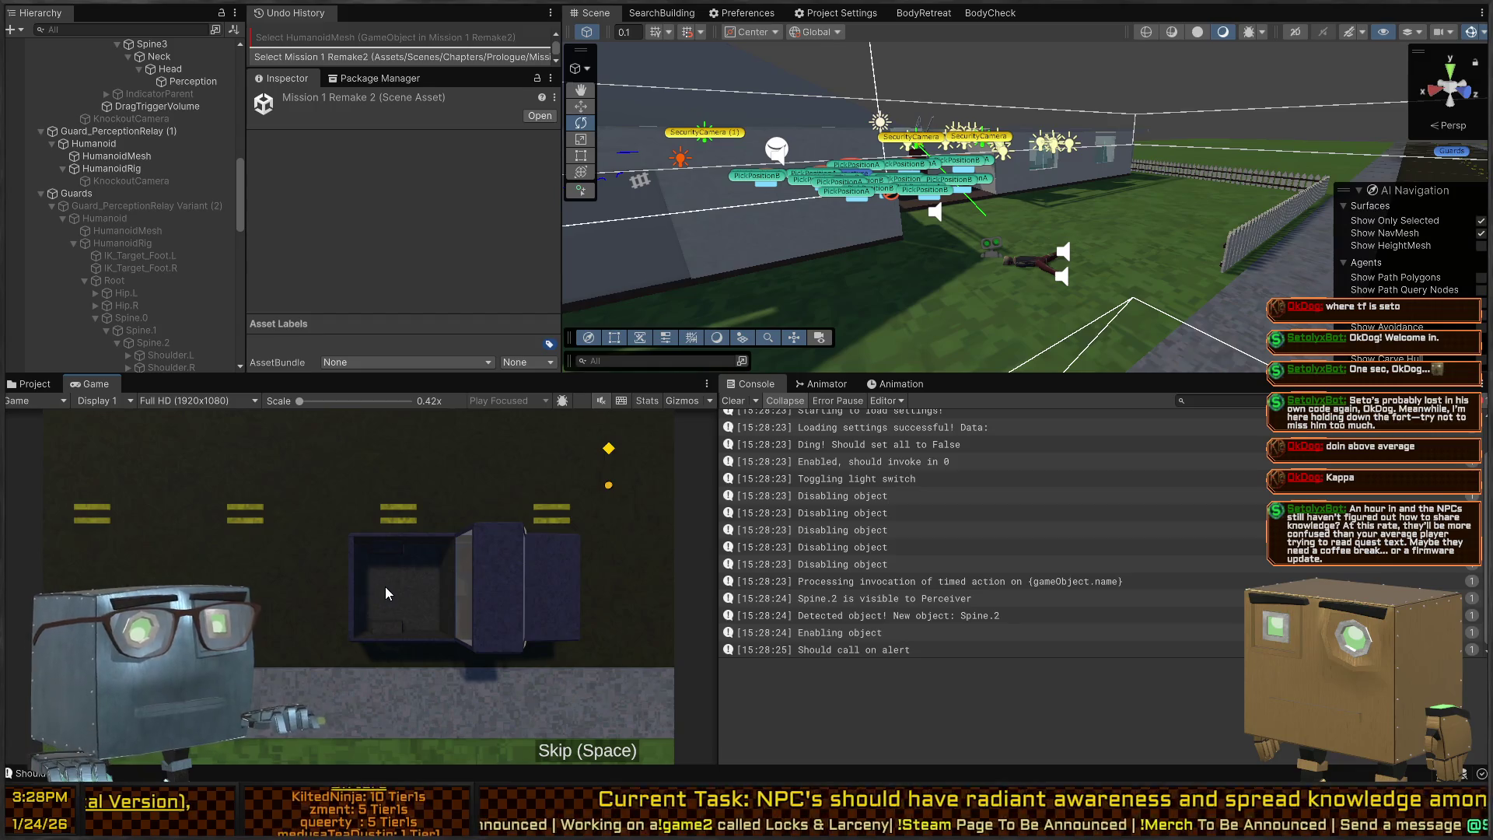
scroll(125, 202, down, 2)
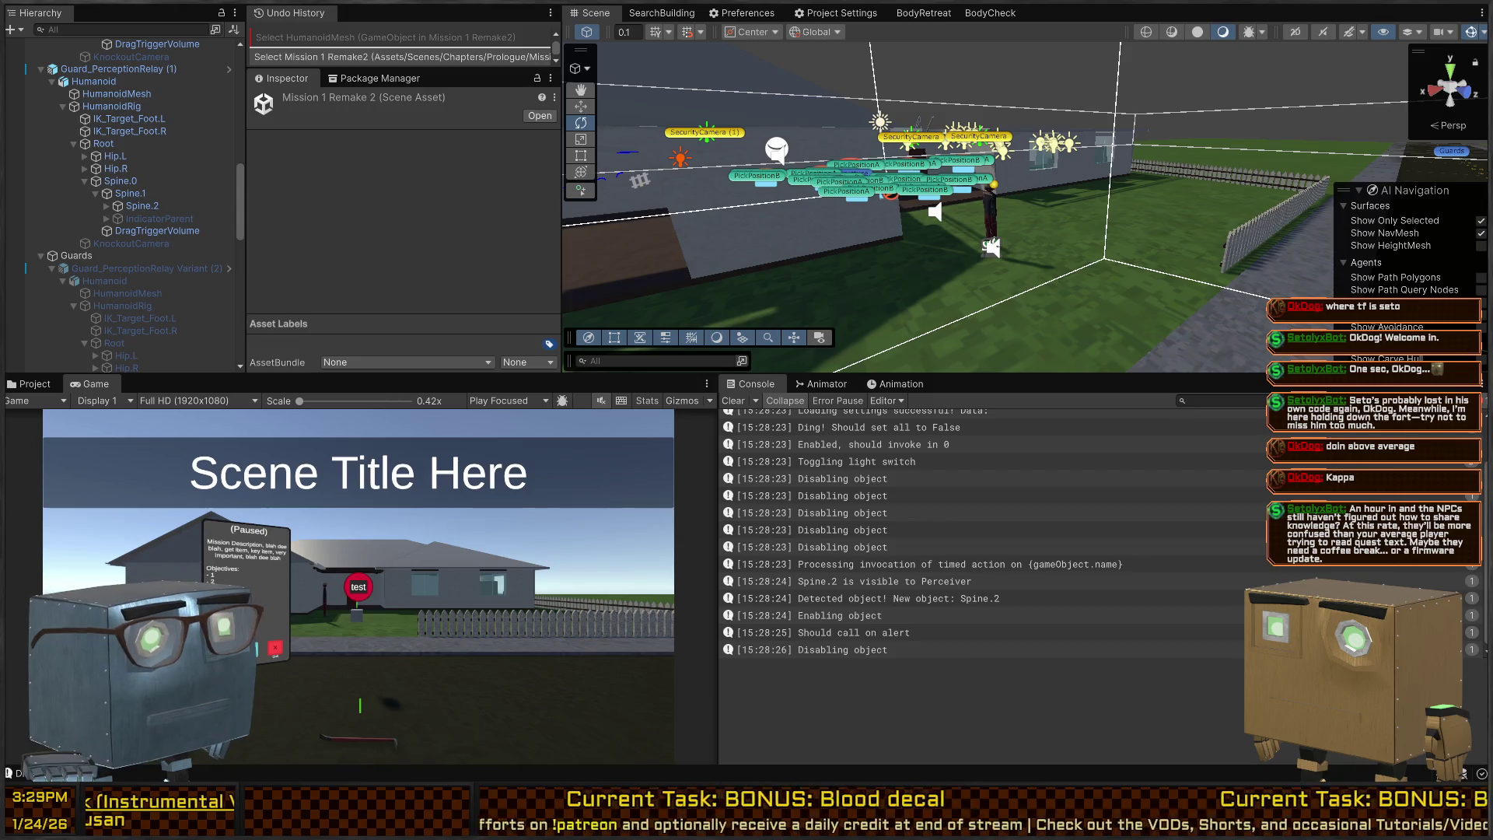
Step: Read through the Decal Renderer Feature documentation page
click(467, 729)
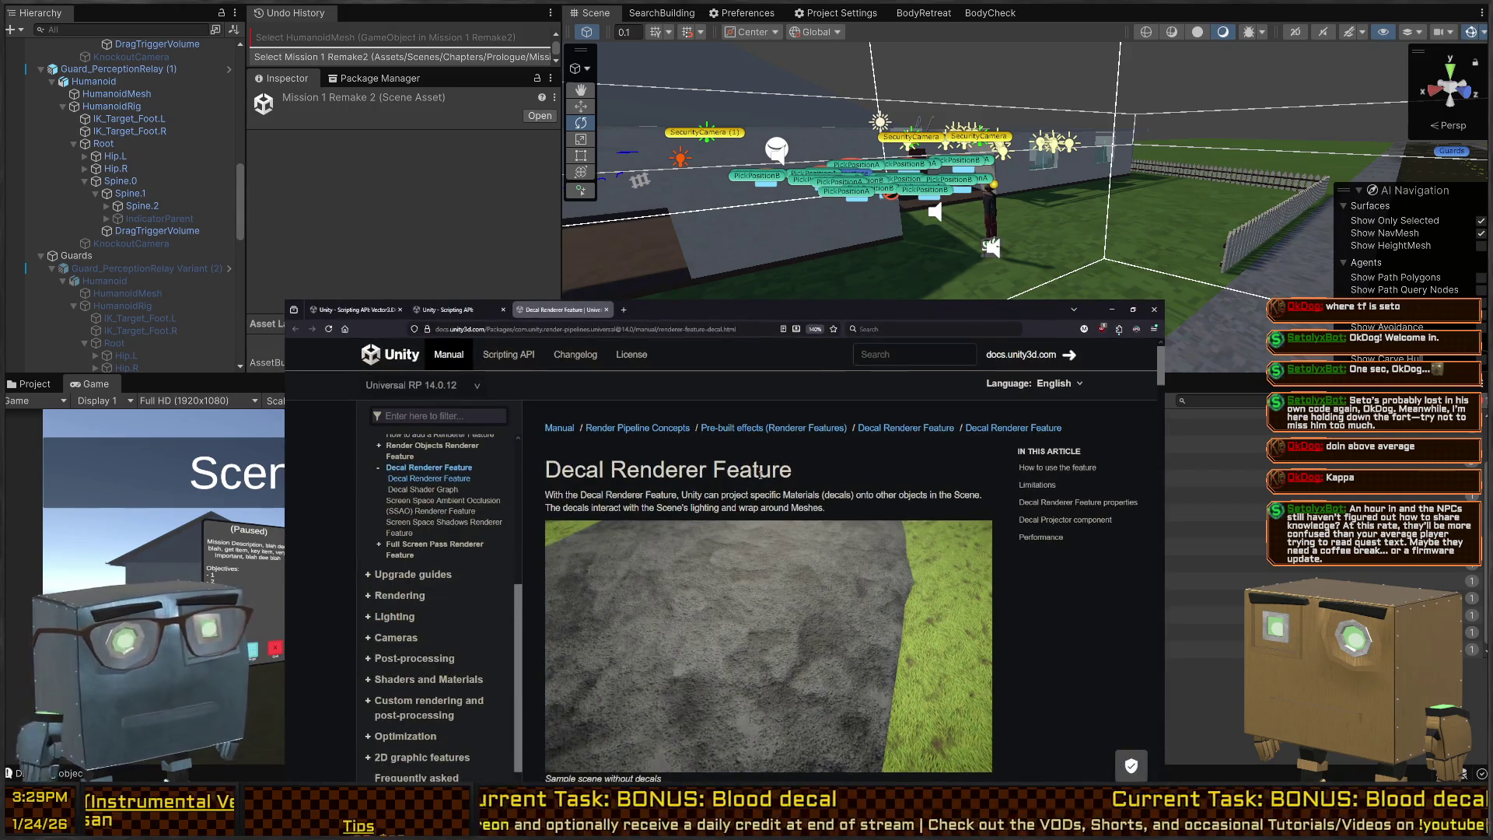
scroll(716, 483, down, 3)
scroll(713, 482, down, 4)
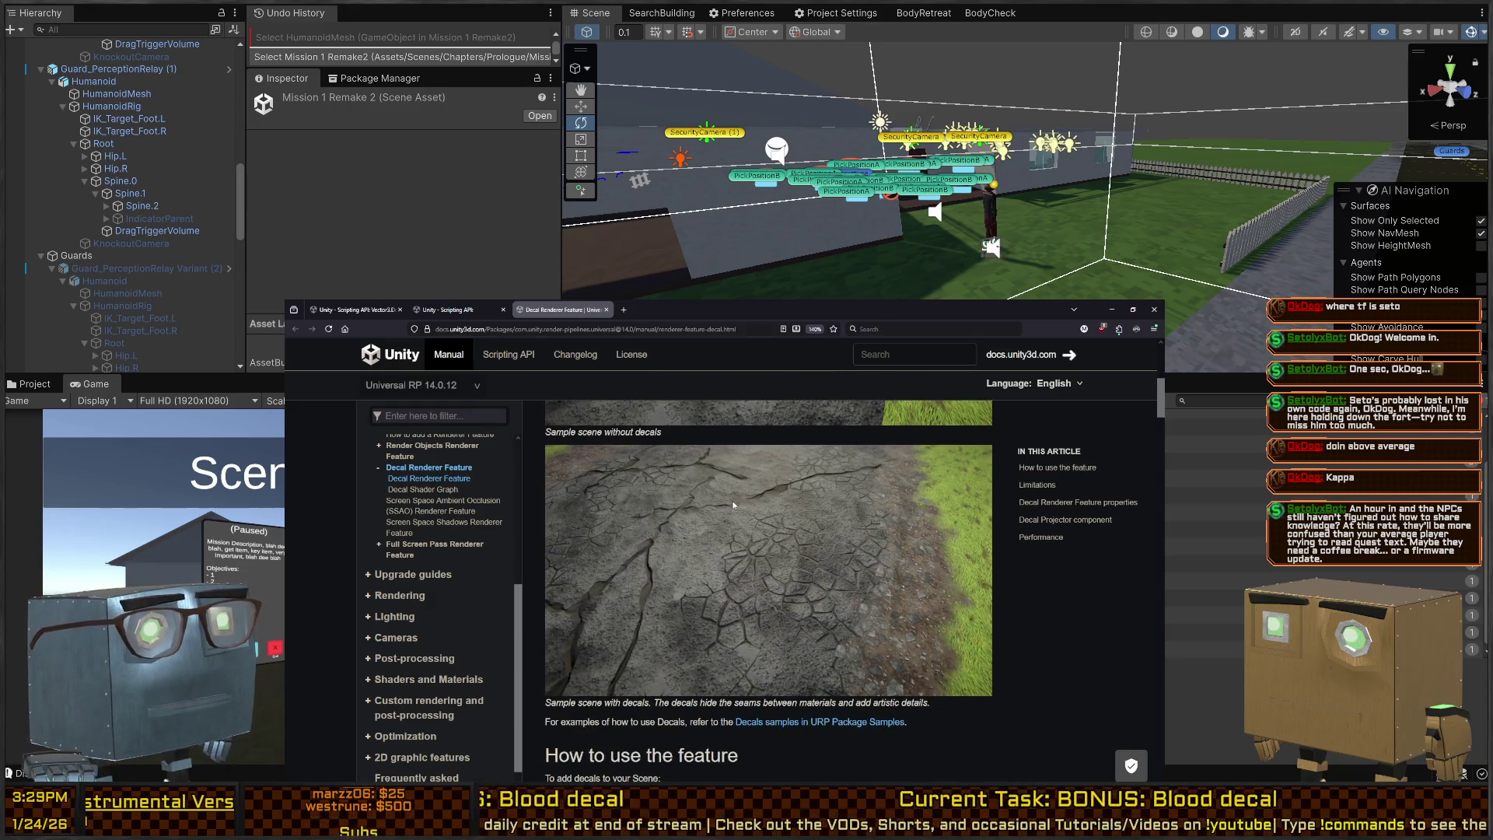
scroll(731, 502, down, 1)
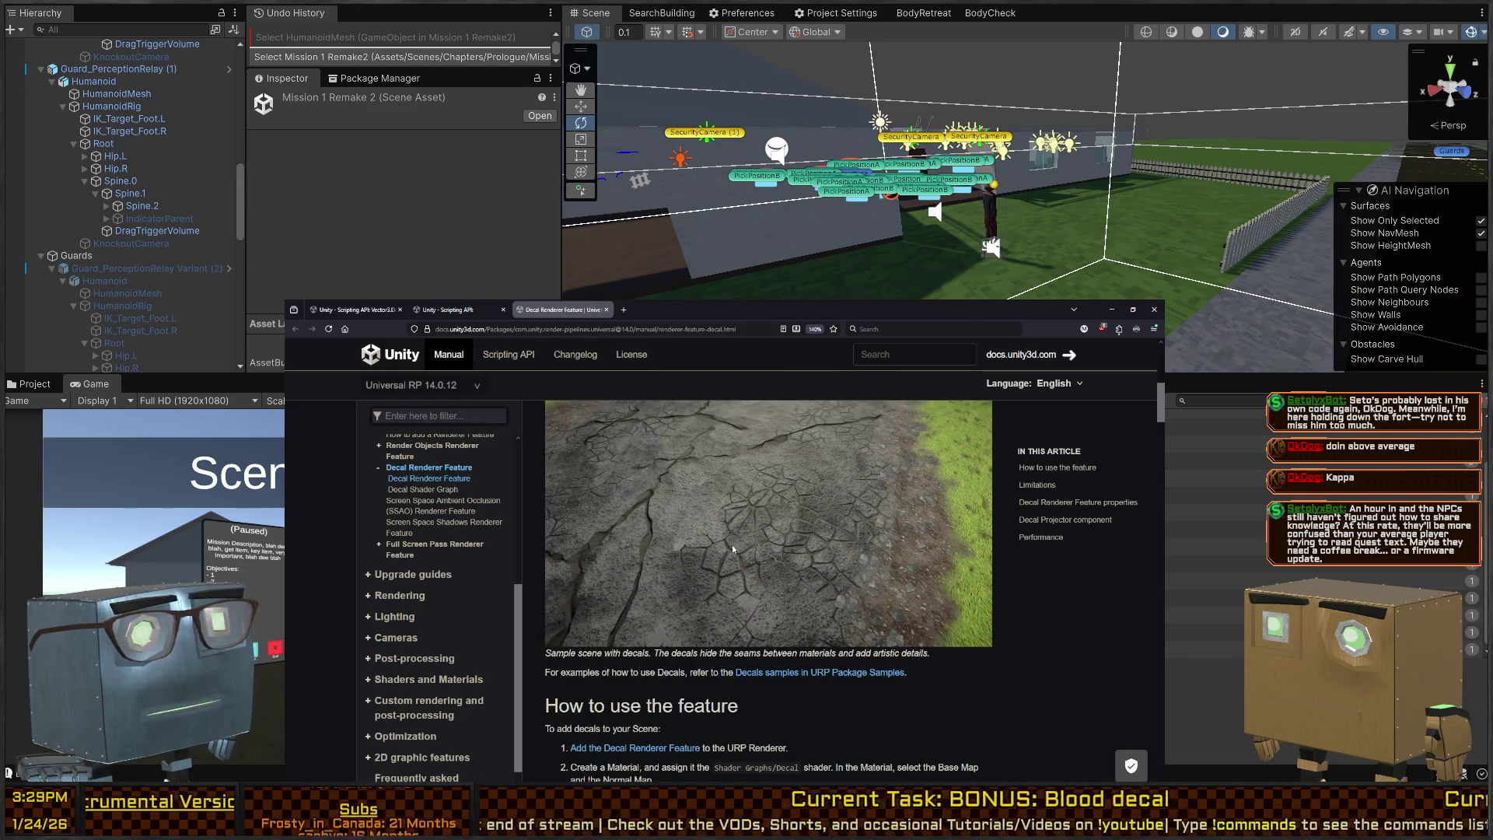
scroll(731, 545, down, 1)
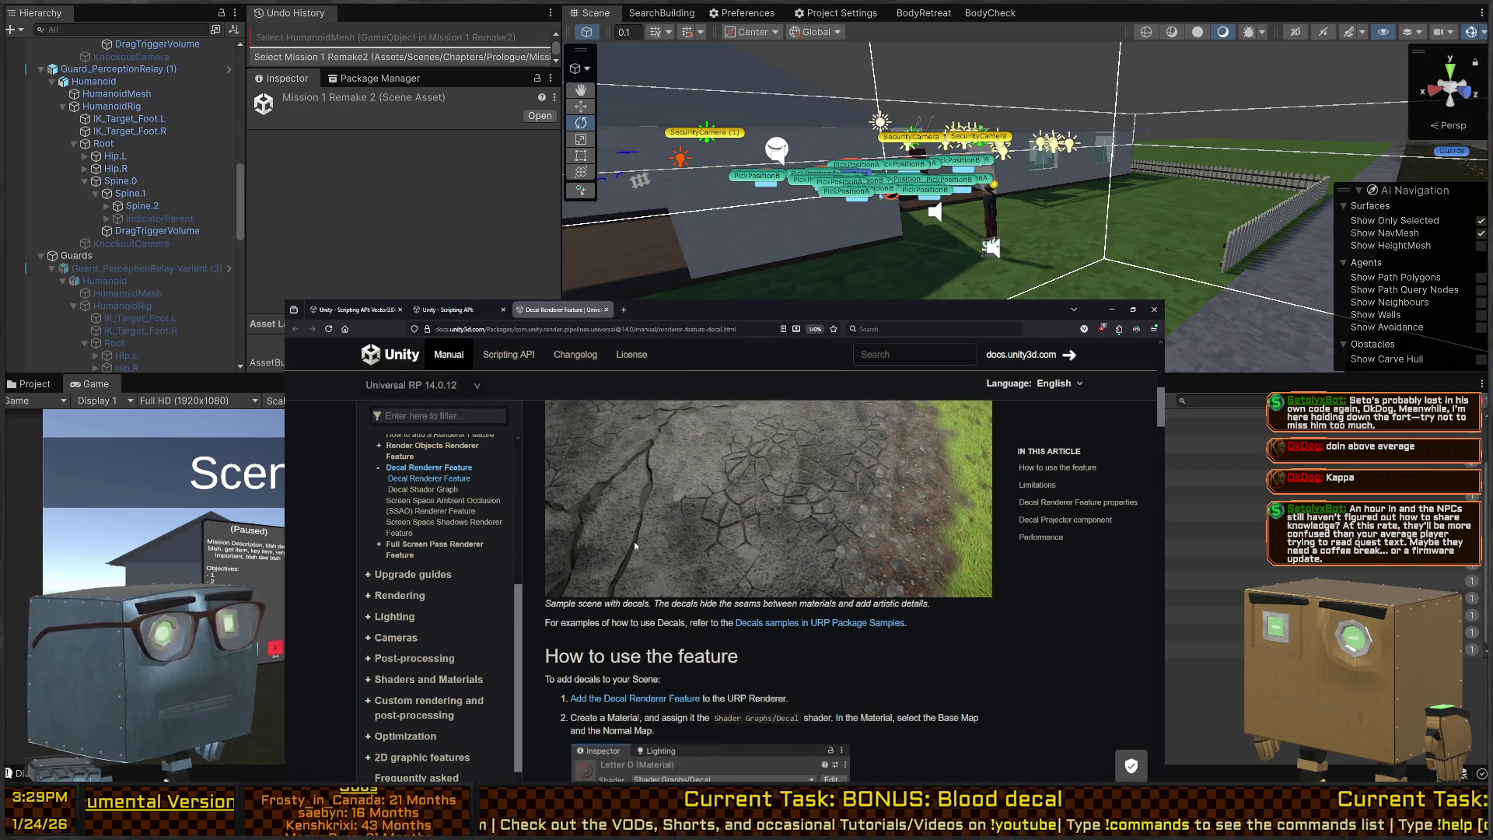
scroll(662, 560, down, 1)
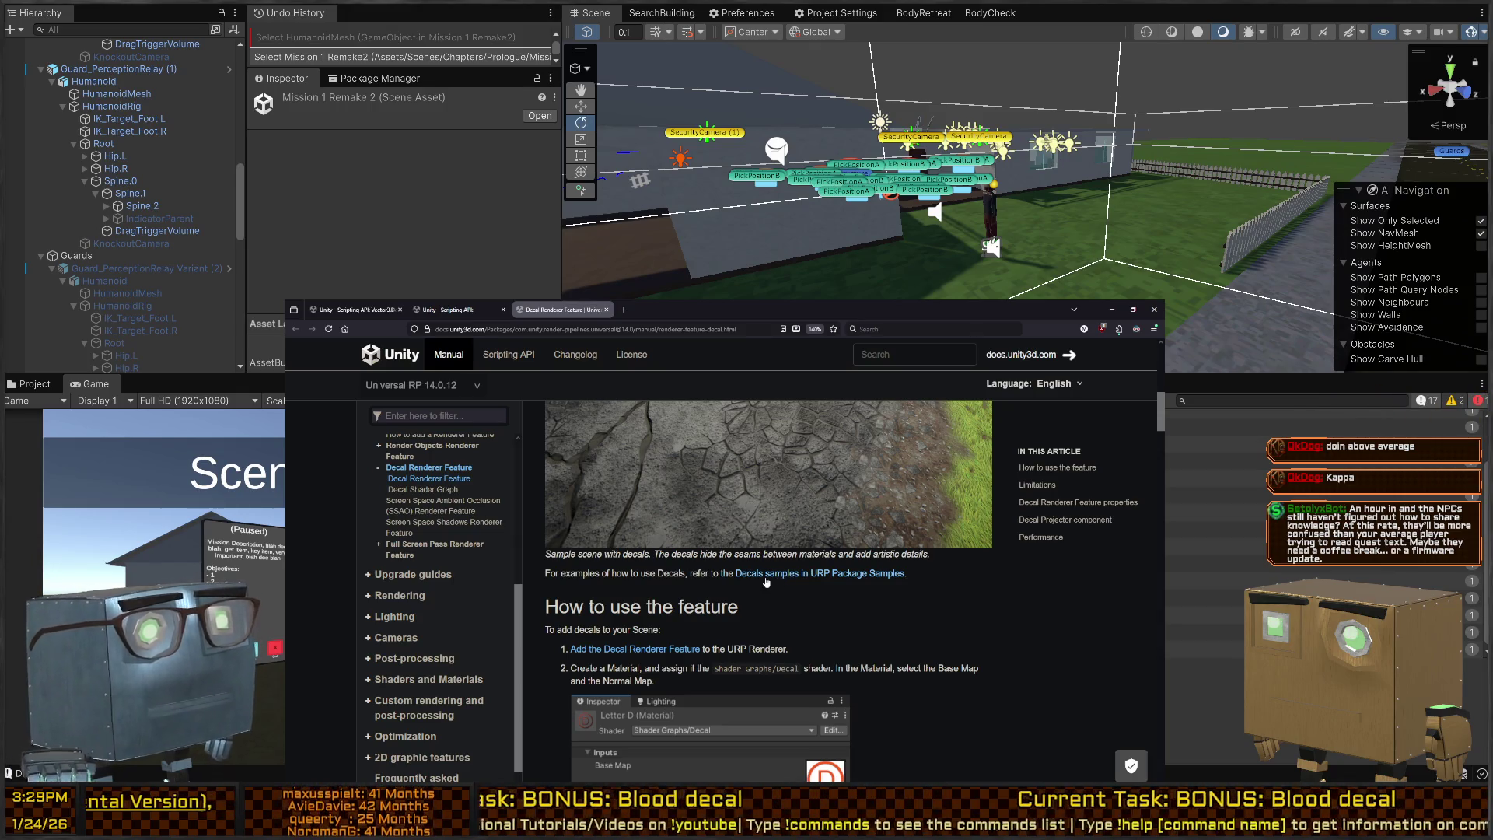
scroll(766, 582, down, 2)
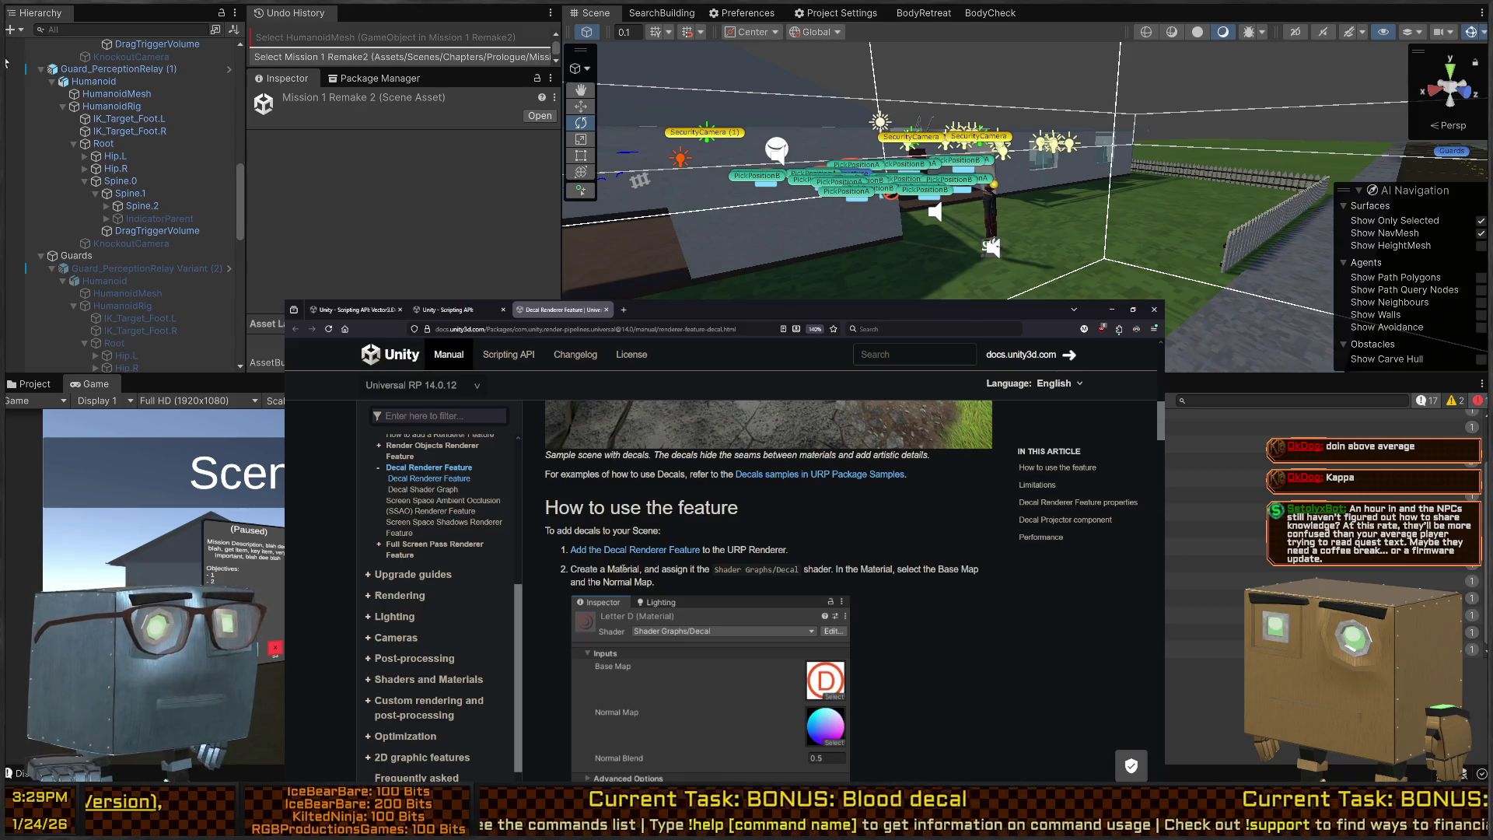
scroll(584, 581, down, 1)
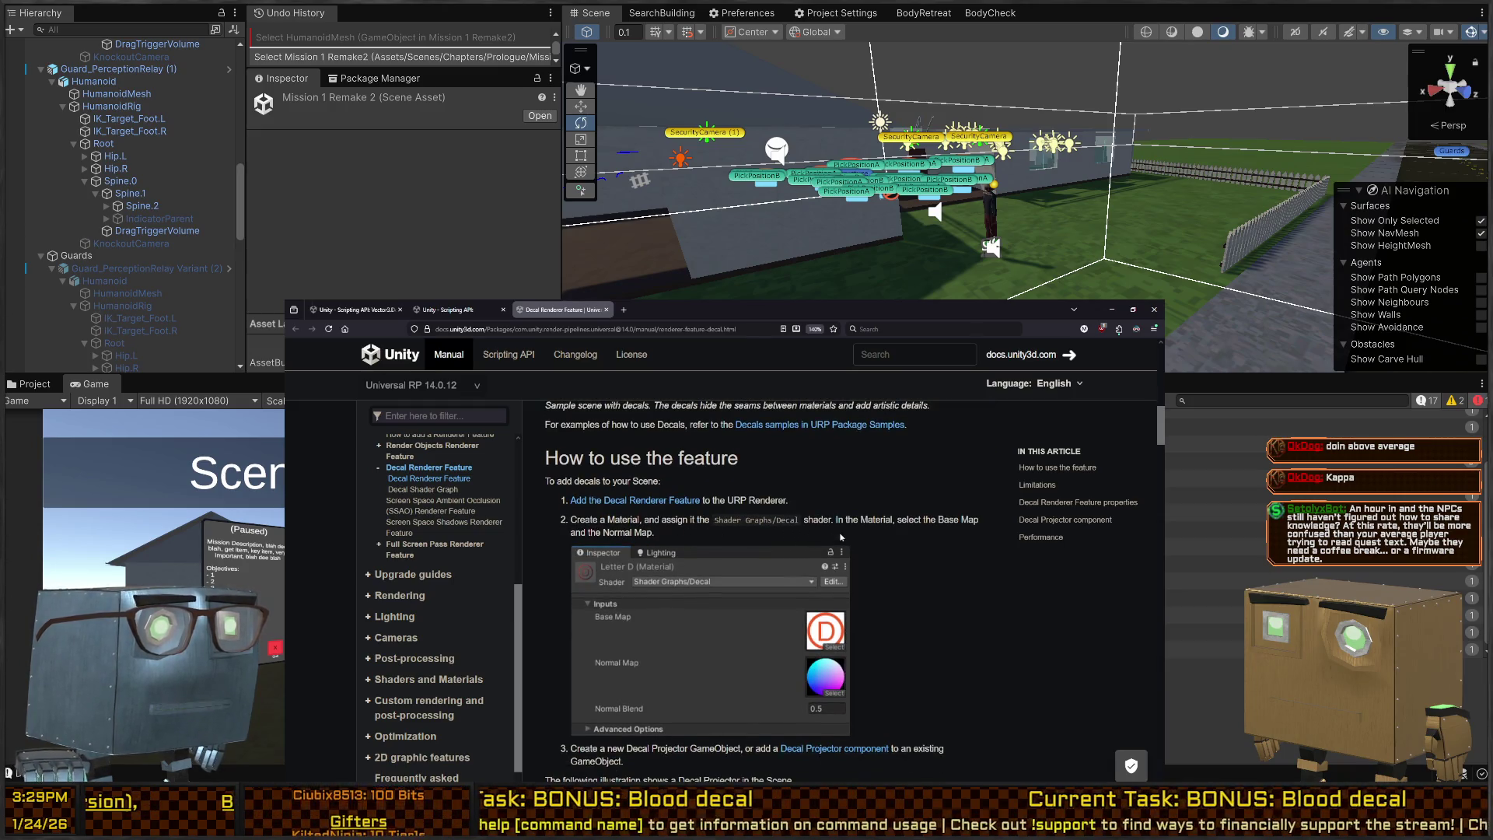
scroll(627, 539, down, 4)
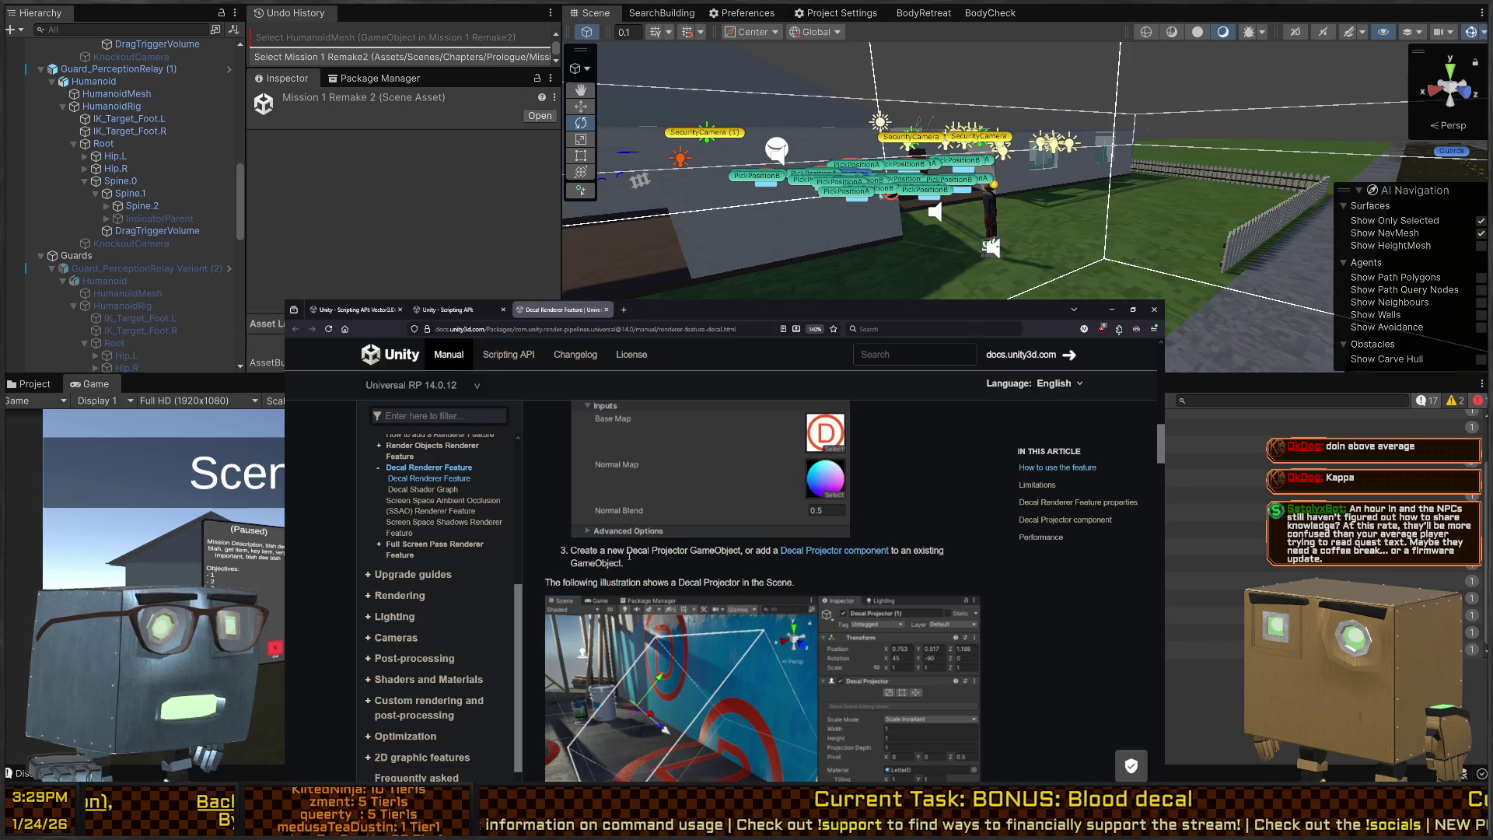
scroll(631, 559, down, 2)
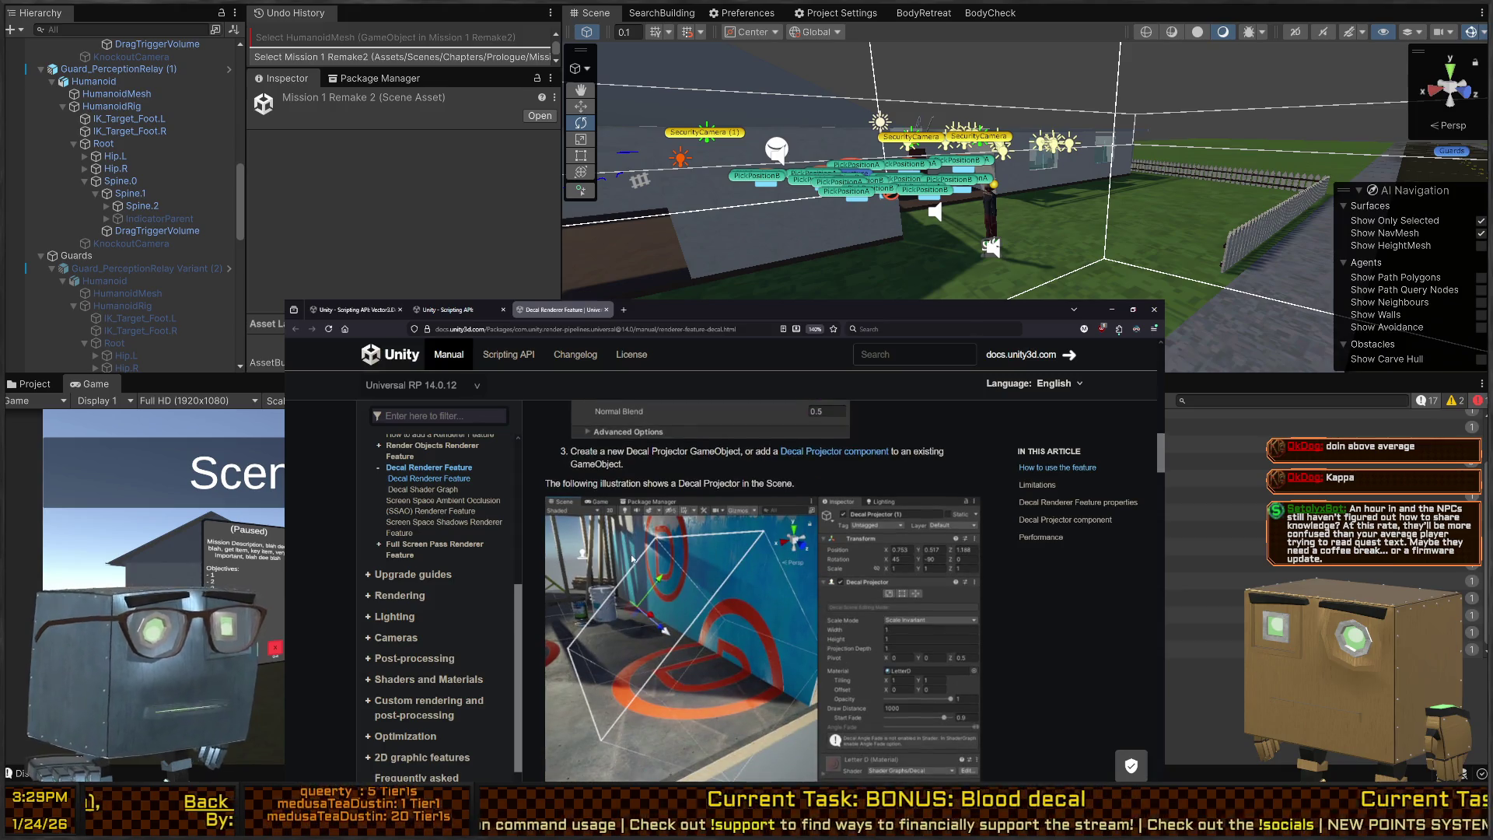
scroll(661, 611, up, 7)
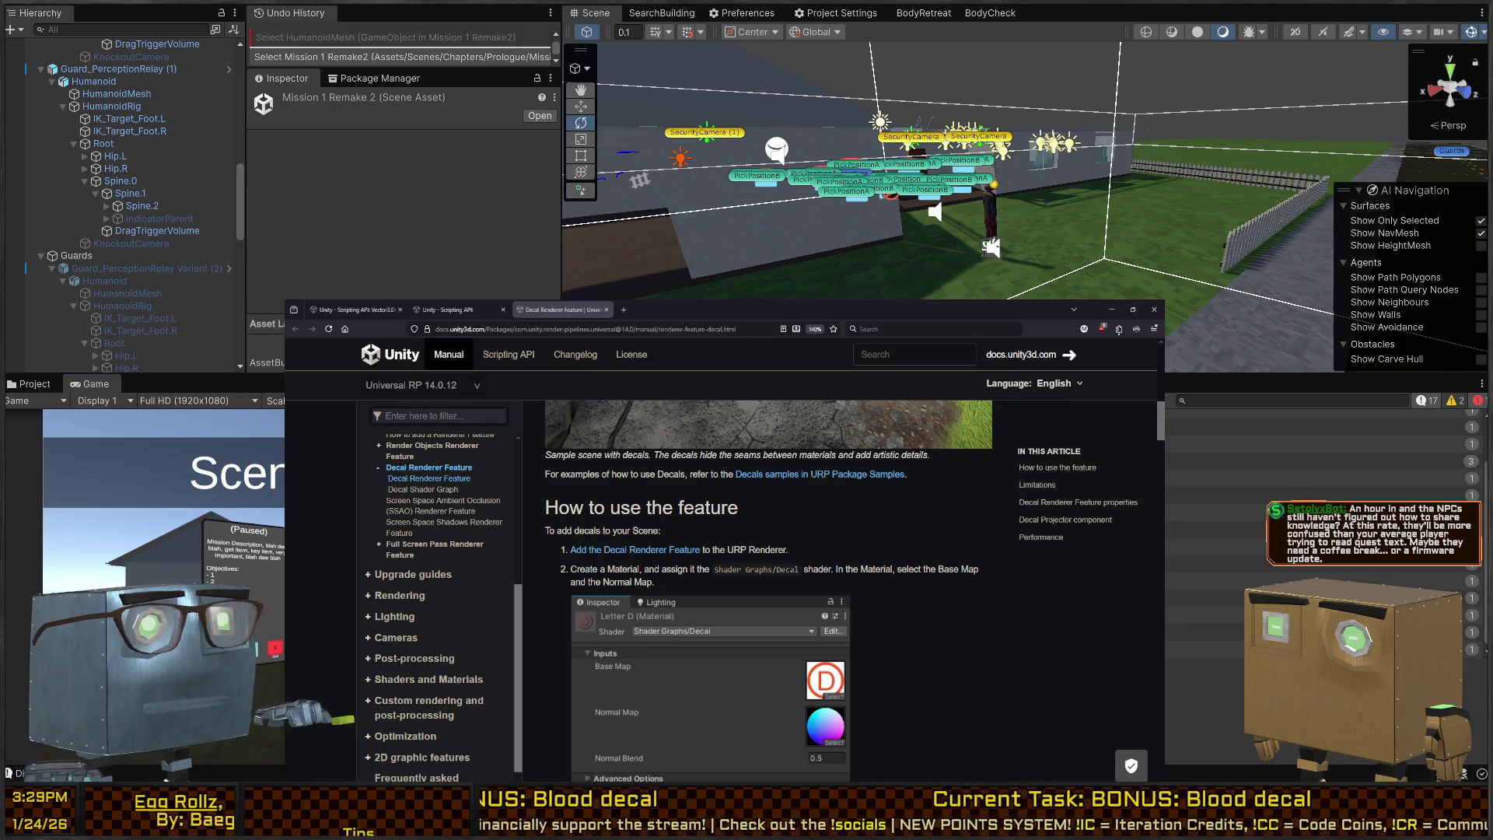
Step: Open the guide on adding a Renderer Feature and list Unity's Assets folder
click(669, 550)
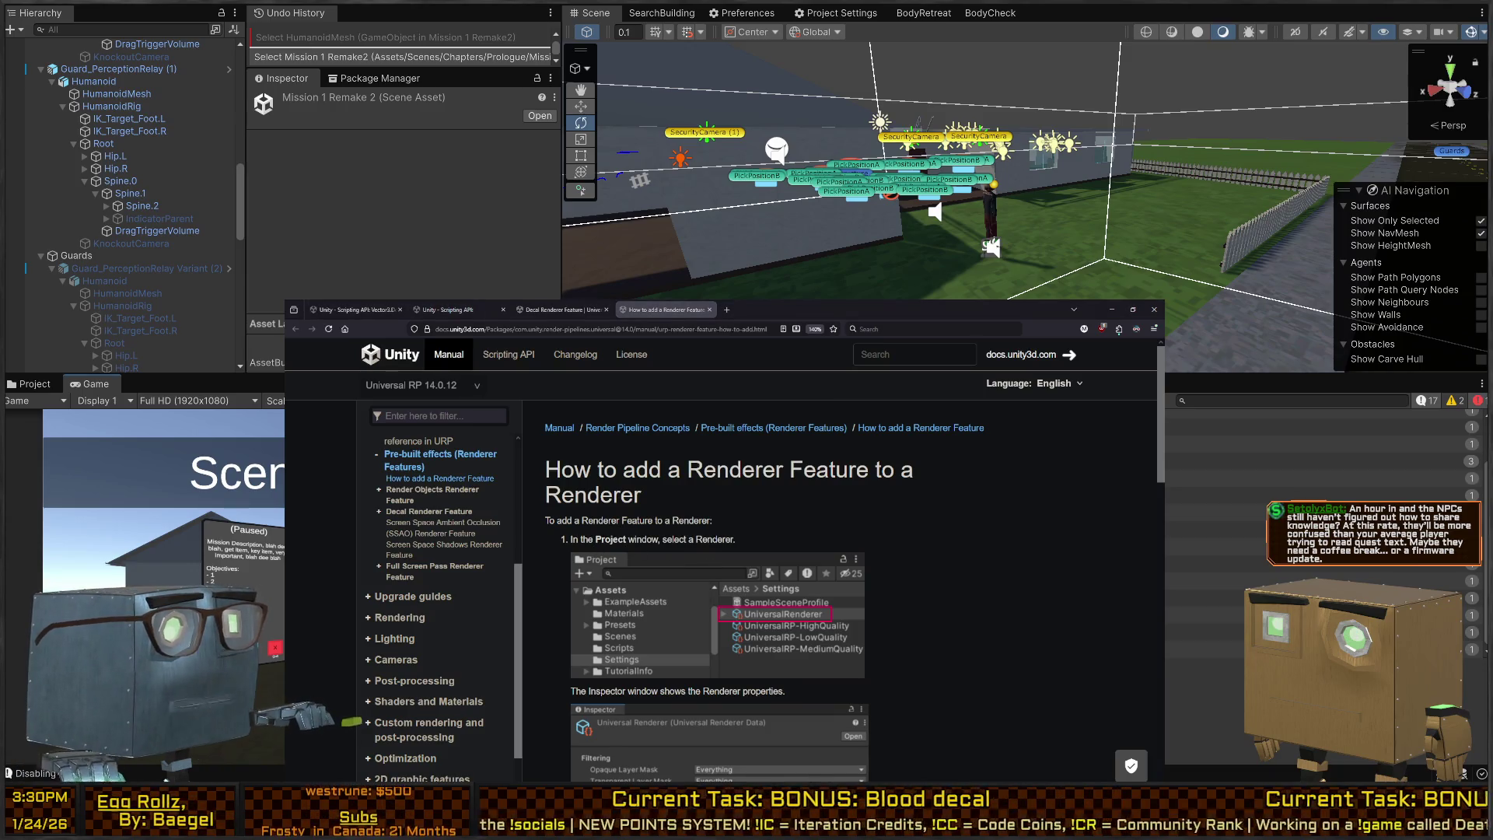
click(35, 383)
click(42, 501)
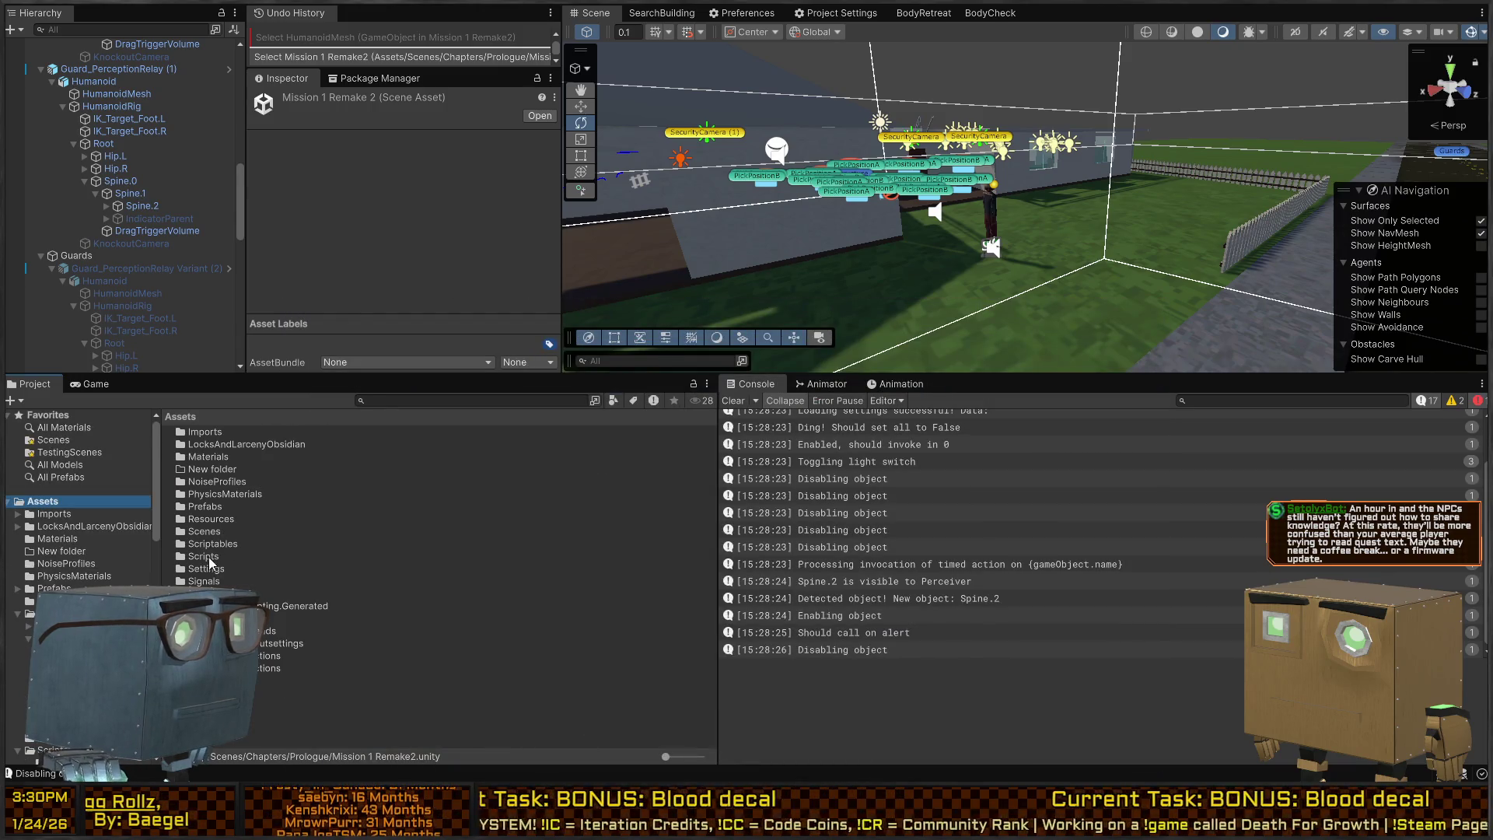
Step: In Assets/Settings, add a Decal renderer feature to the PC_Renderer asset
double_click(206, 569)
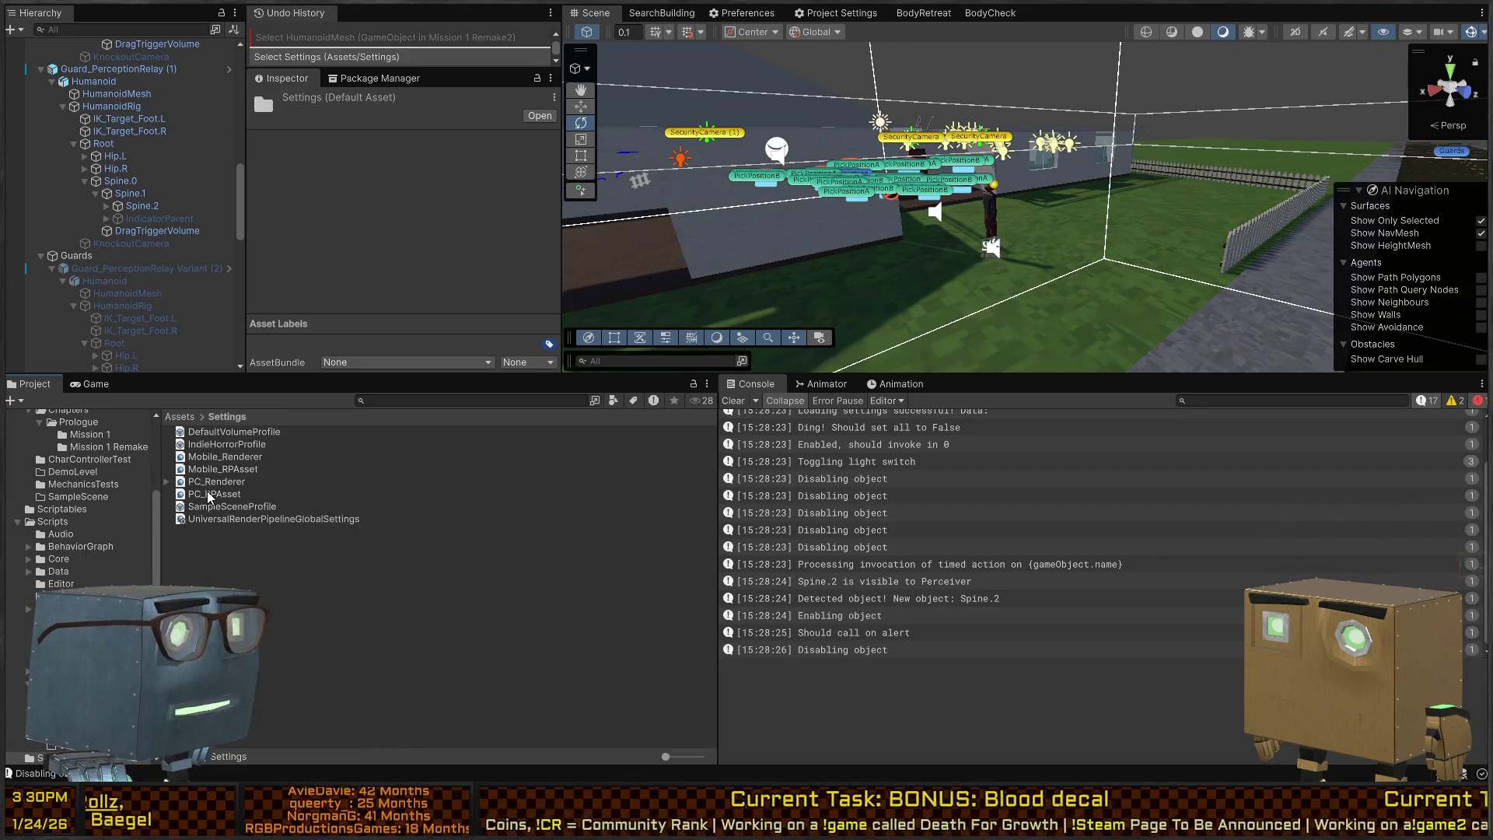
click(241, 482)
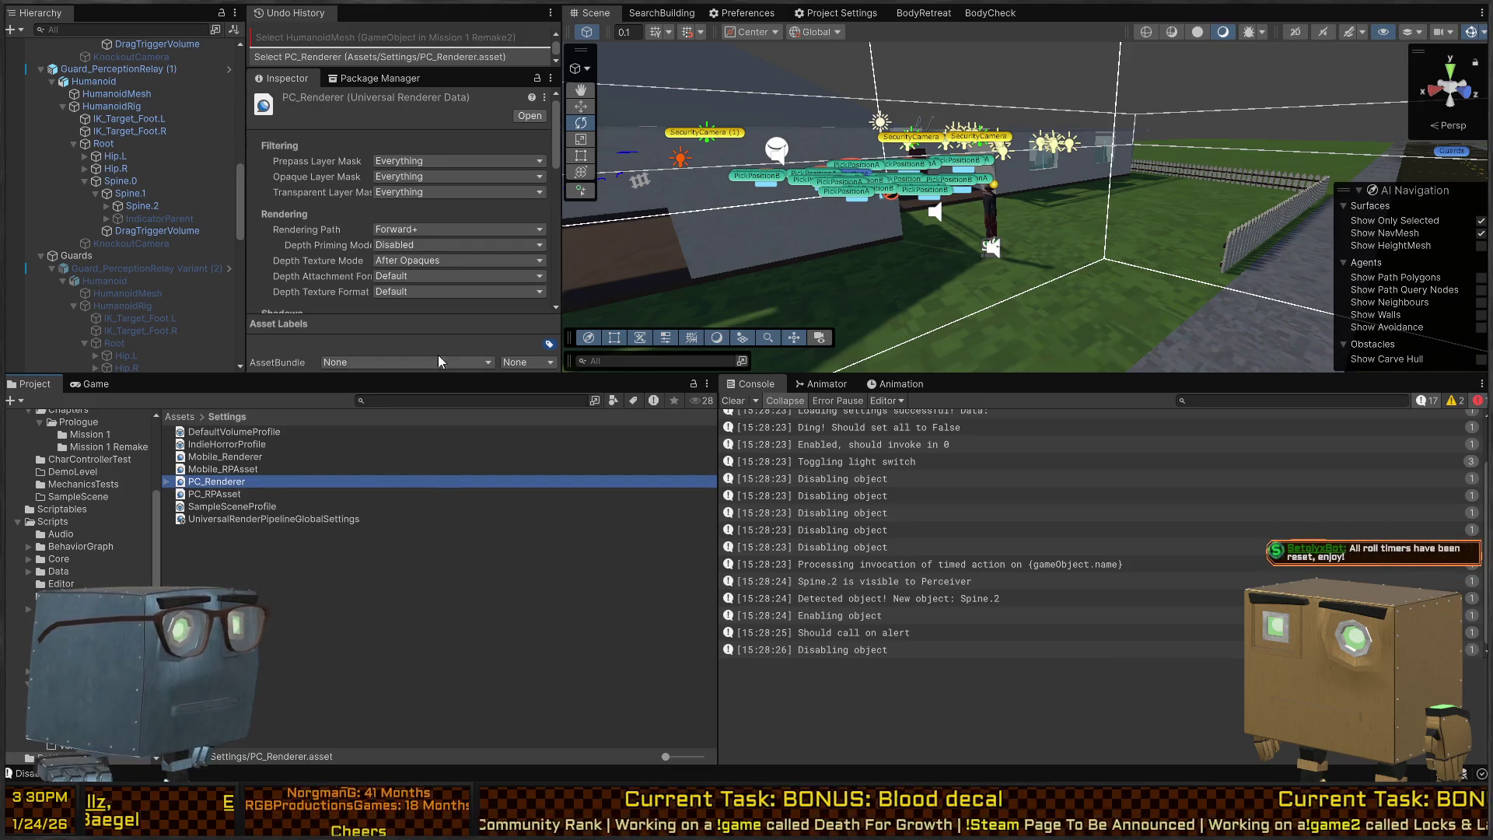
scroll(303, 230, down, 3)
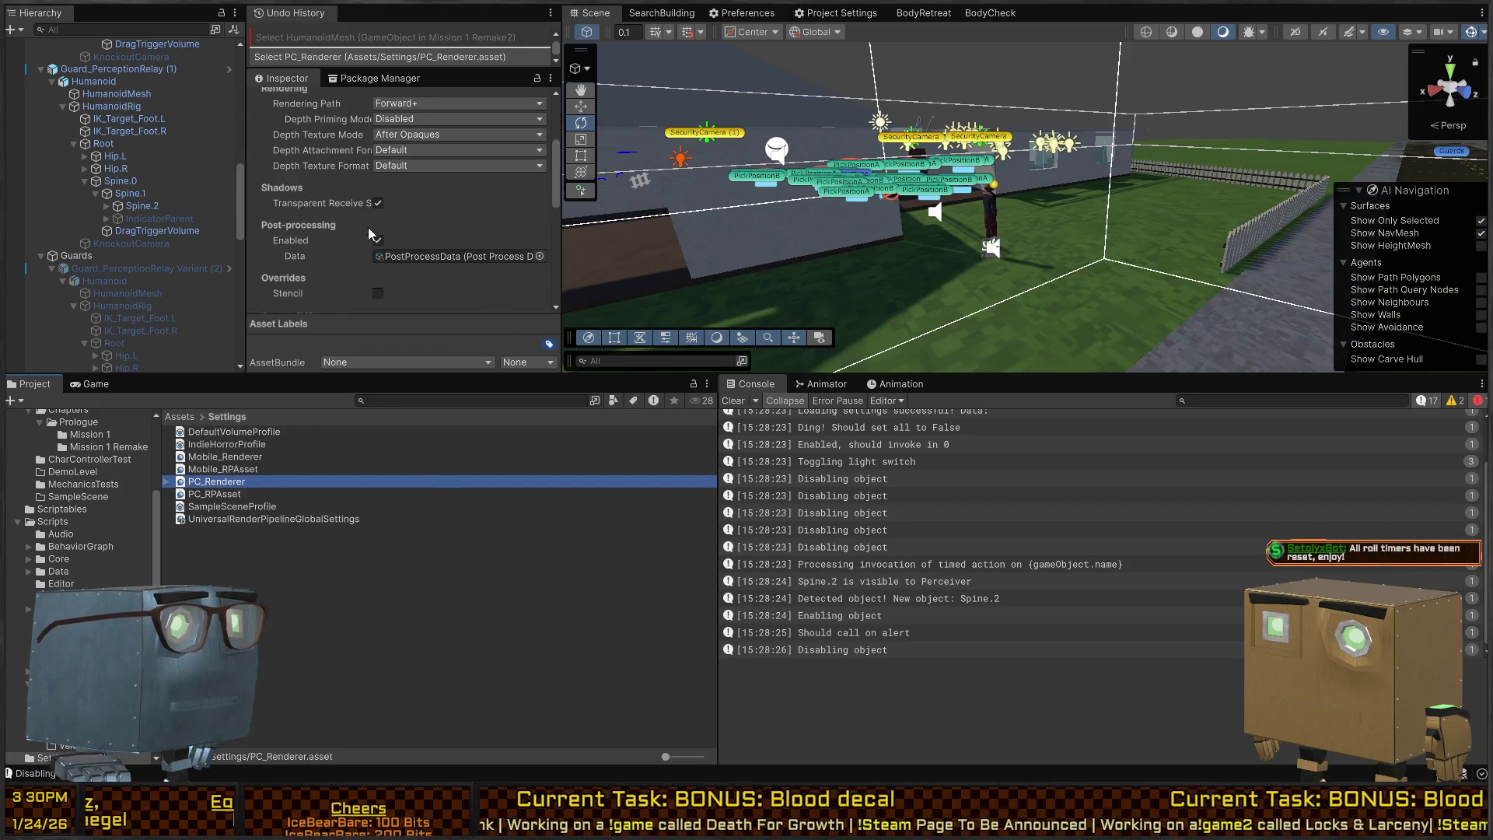
scroll(464, 282, down, 2)
scroll(465, 282, down, 3)
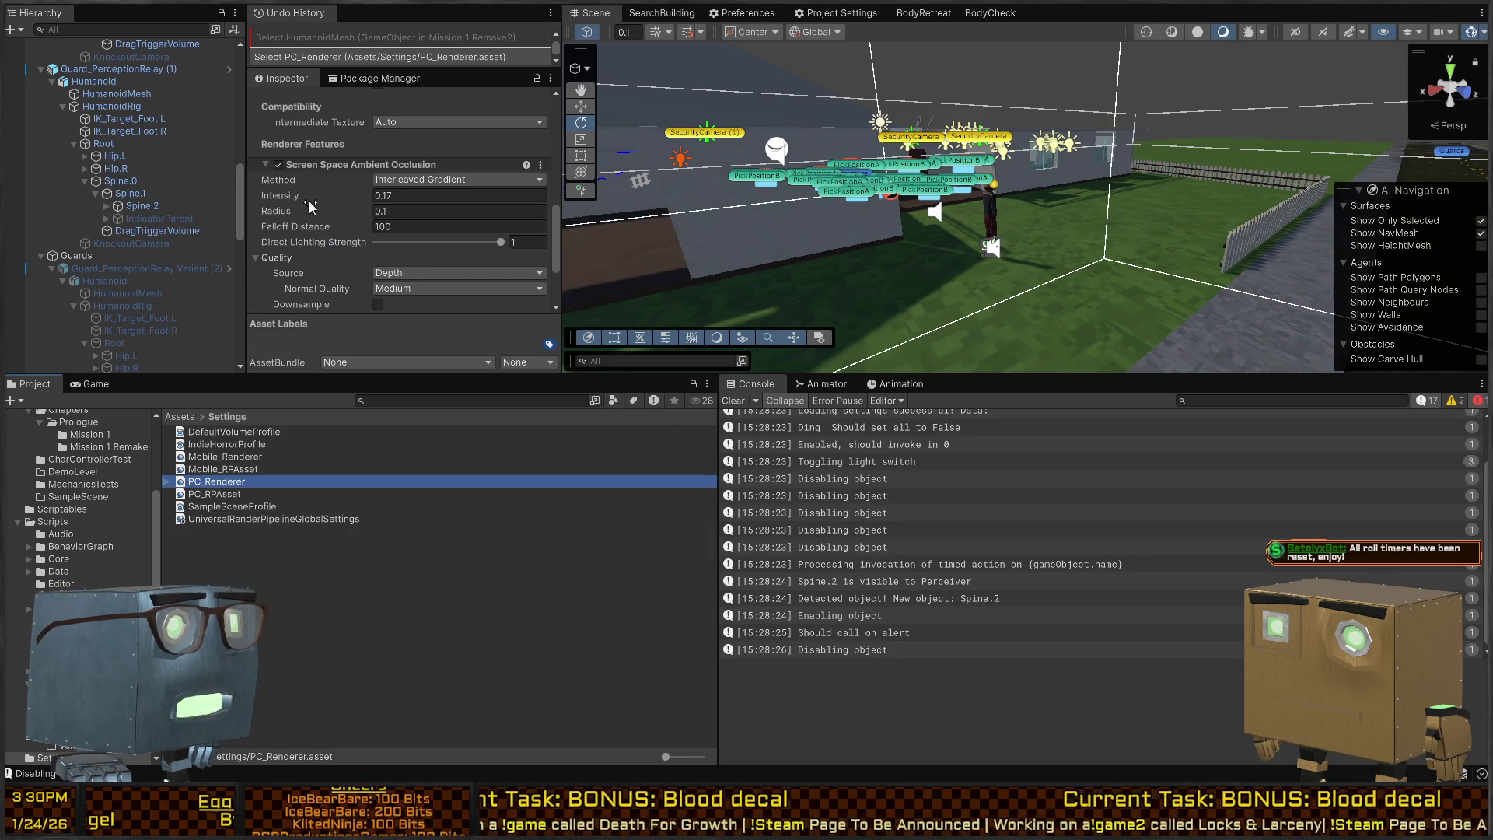
scroll(324, 179, down, 2)
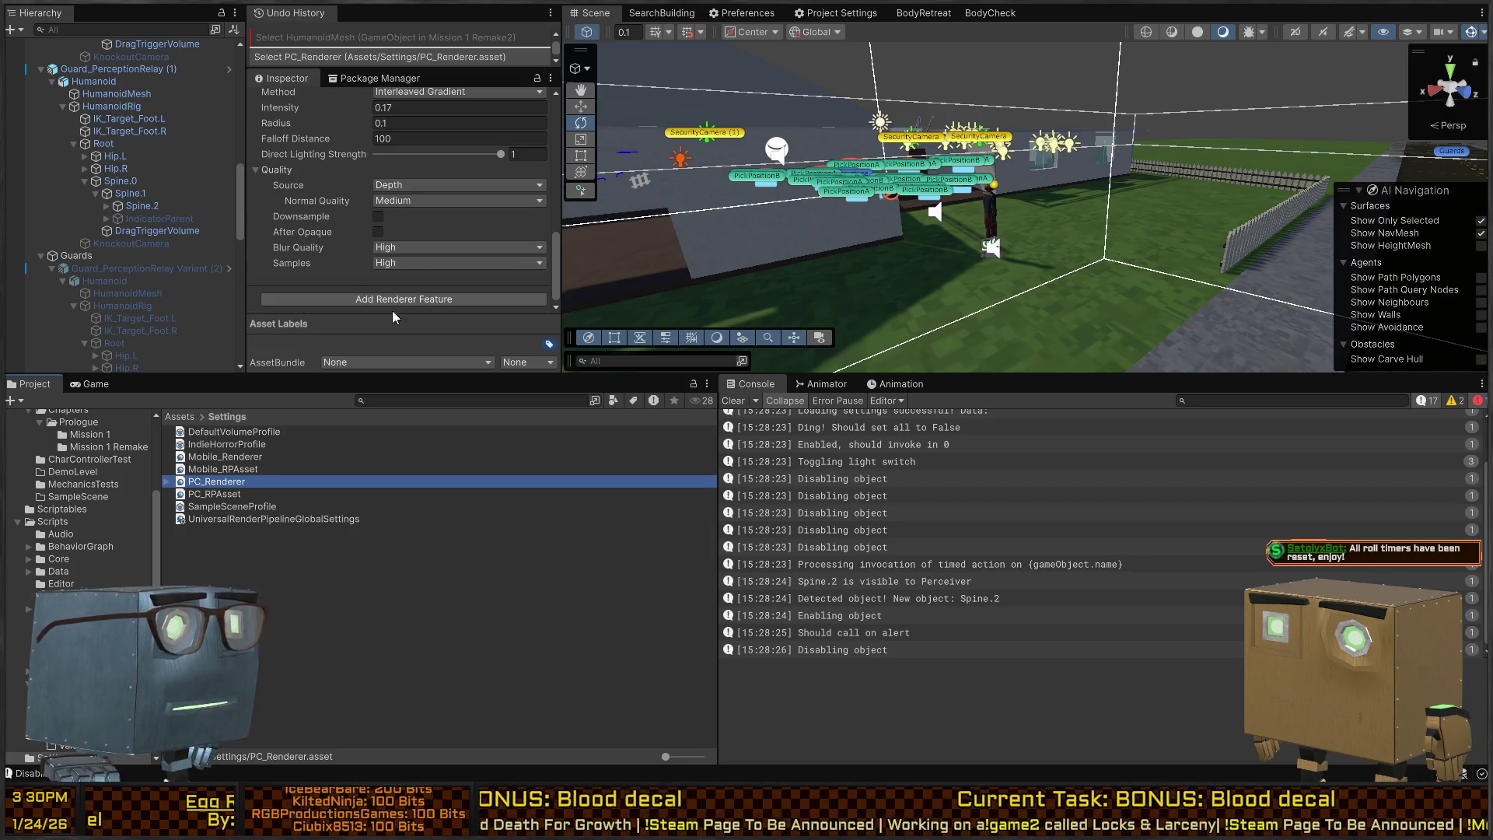
click(374, 358)
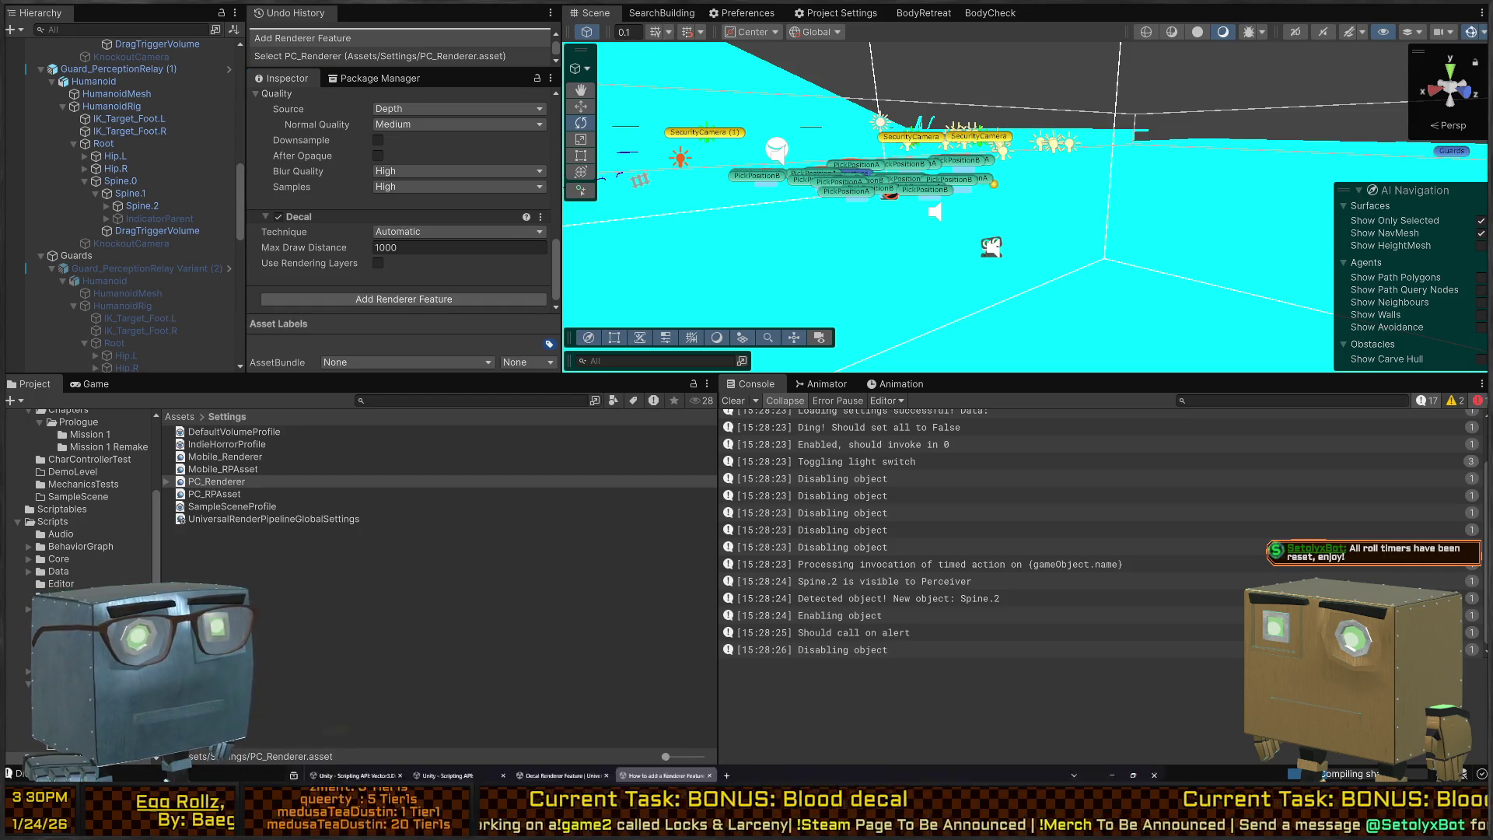
key(alt+Tab)
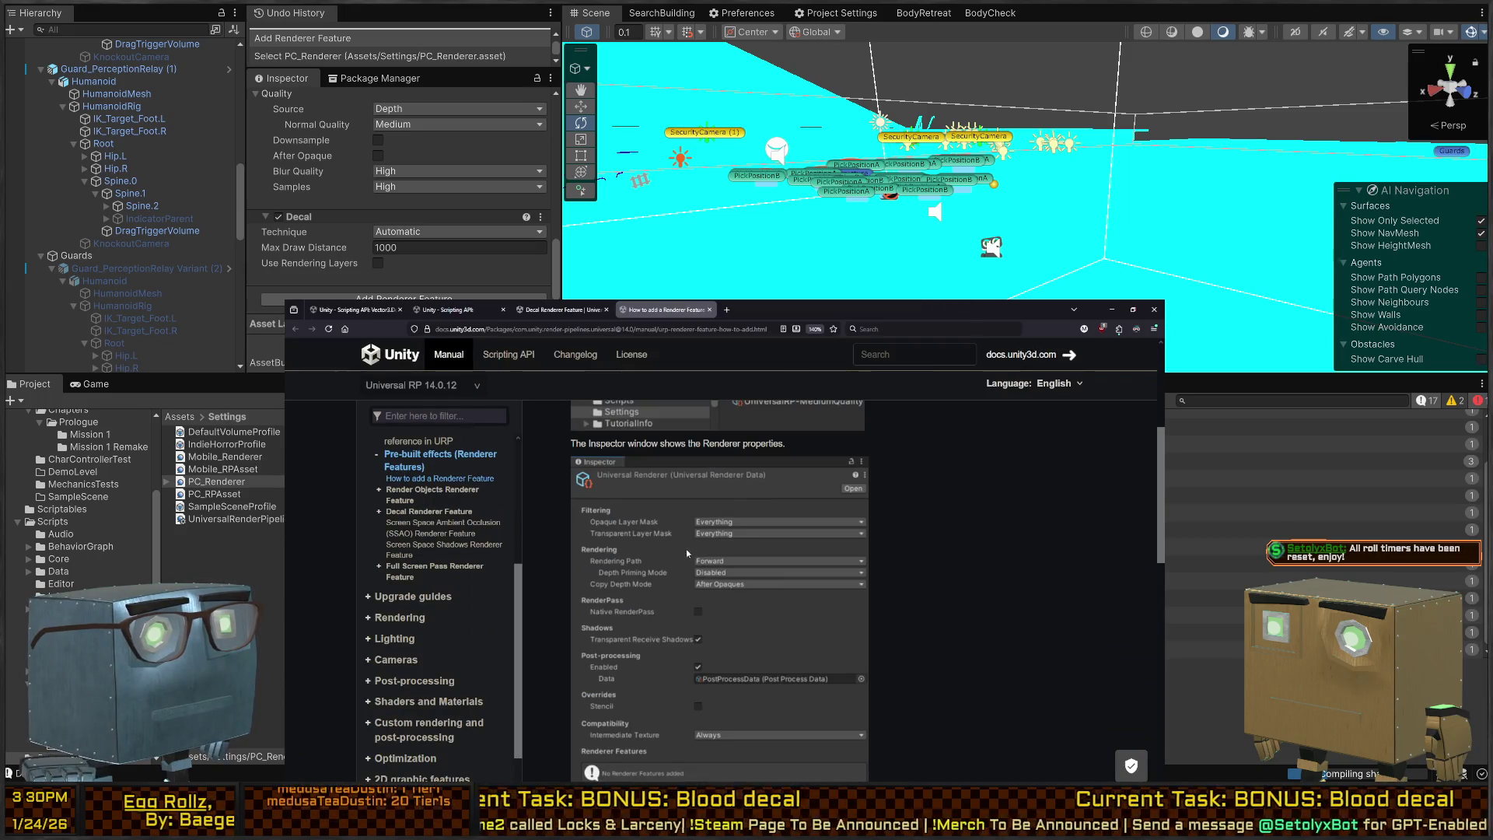
Step: Skim the Renderer Feature guide, then bring up the Decal Renderer Feature's 'How to use the feature' steps
scroll(665, 535, down, 5)
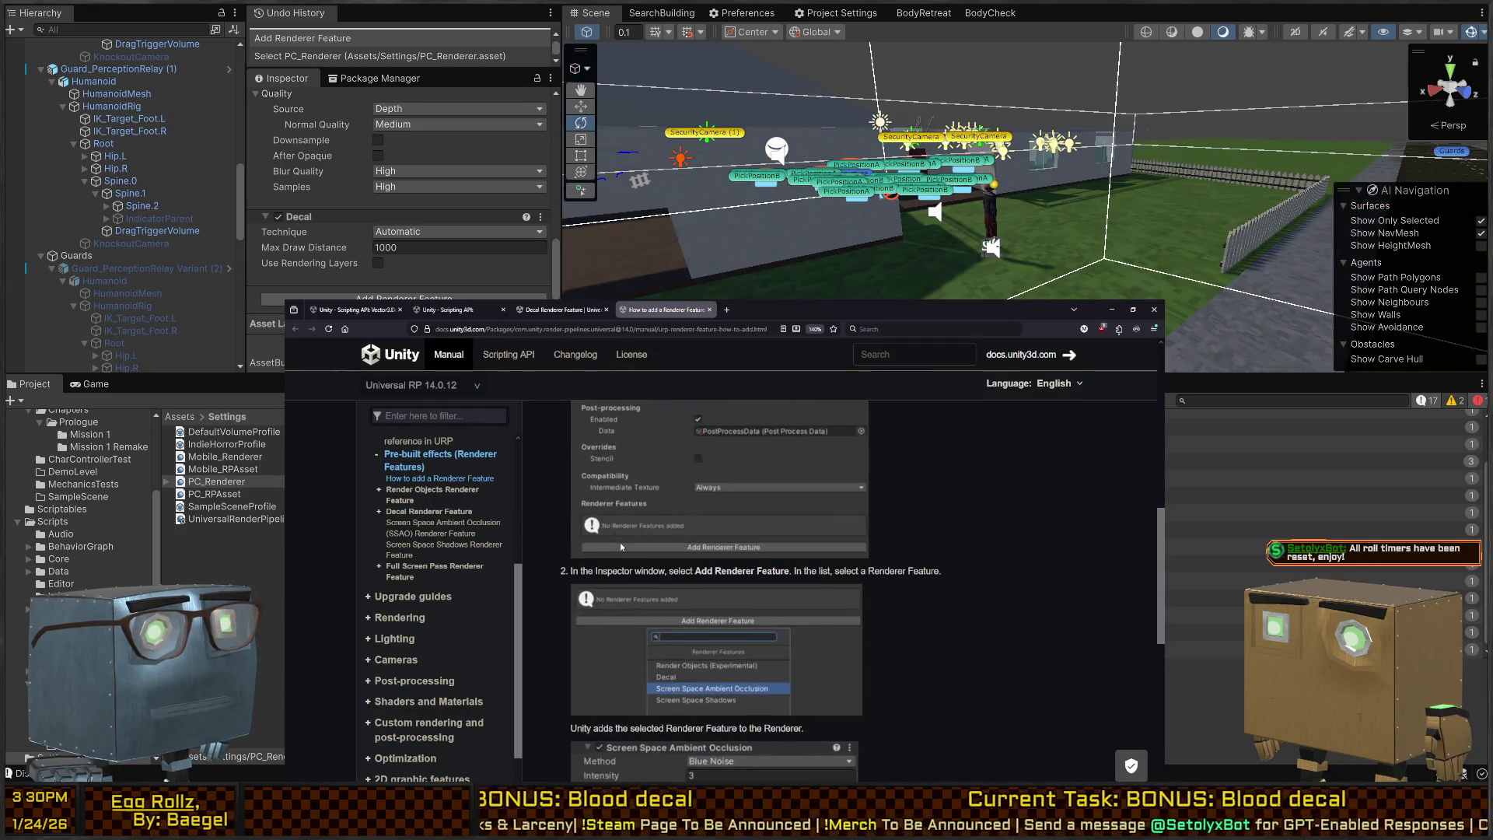
scroll(621, 547, down, 3)
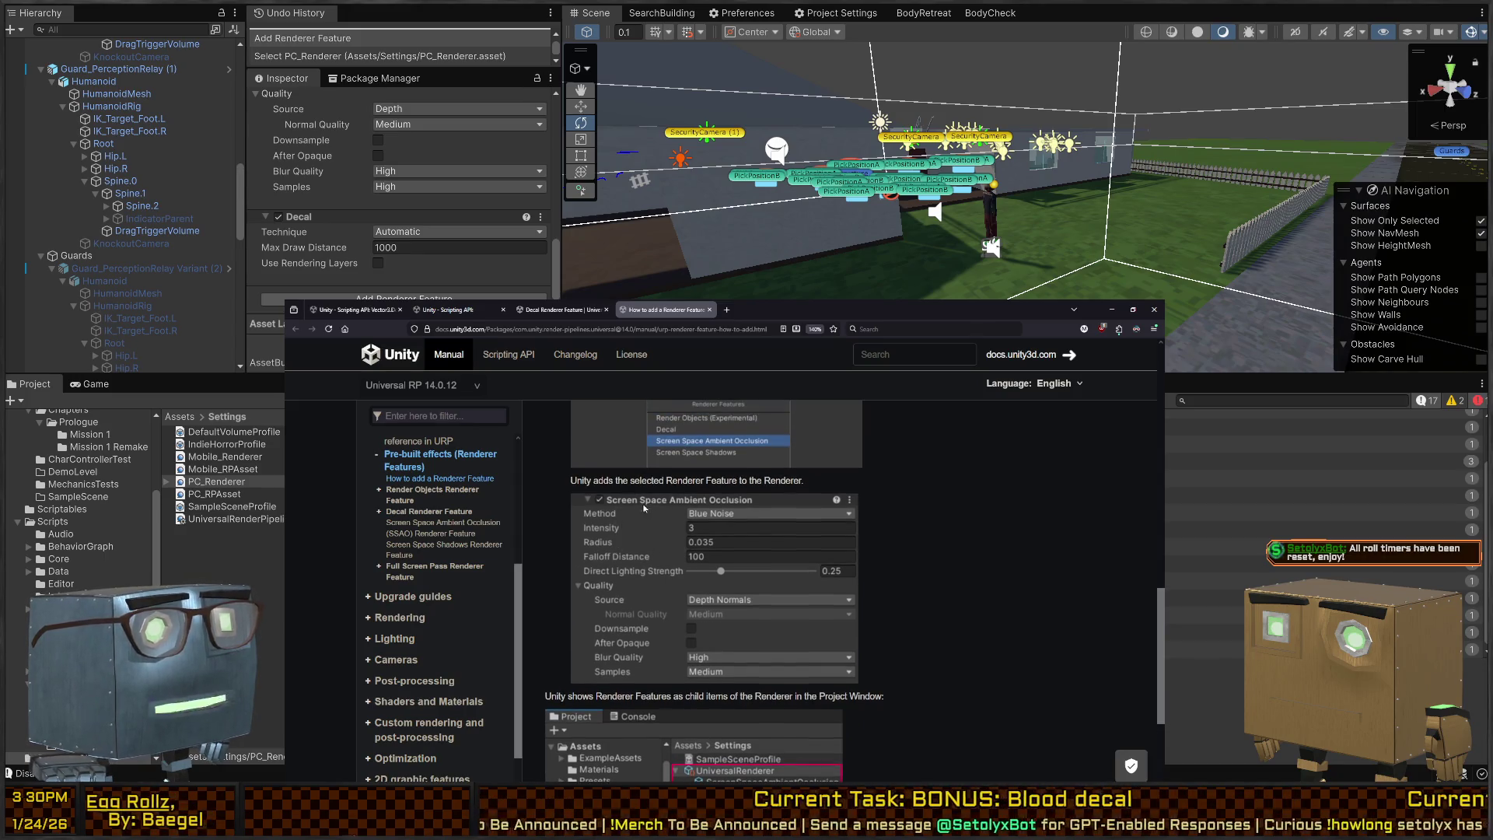
scroll(603, 533, down, 5)
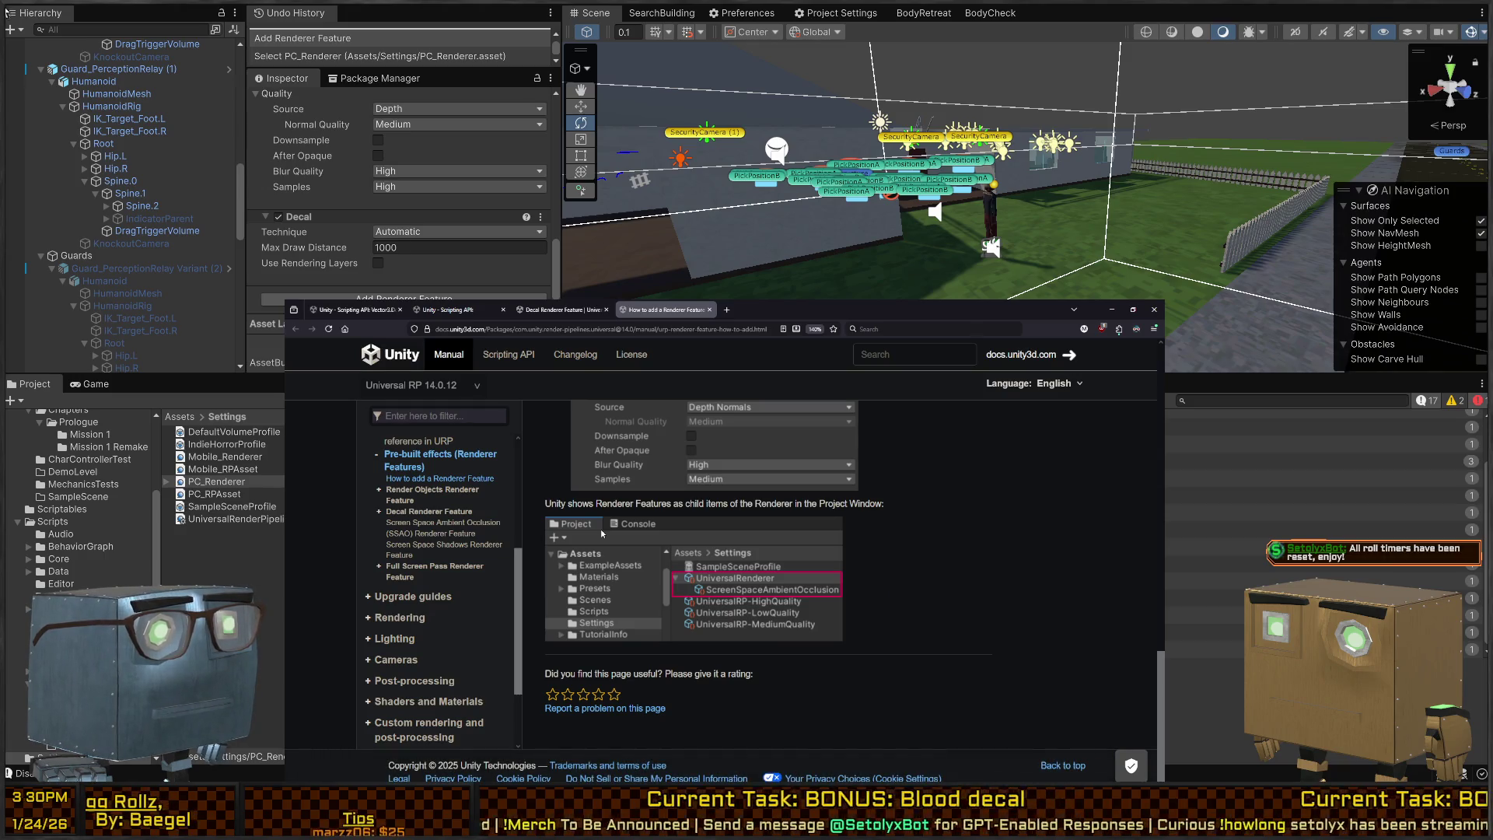
scroll(650, 534, up, 10)
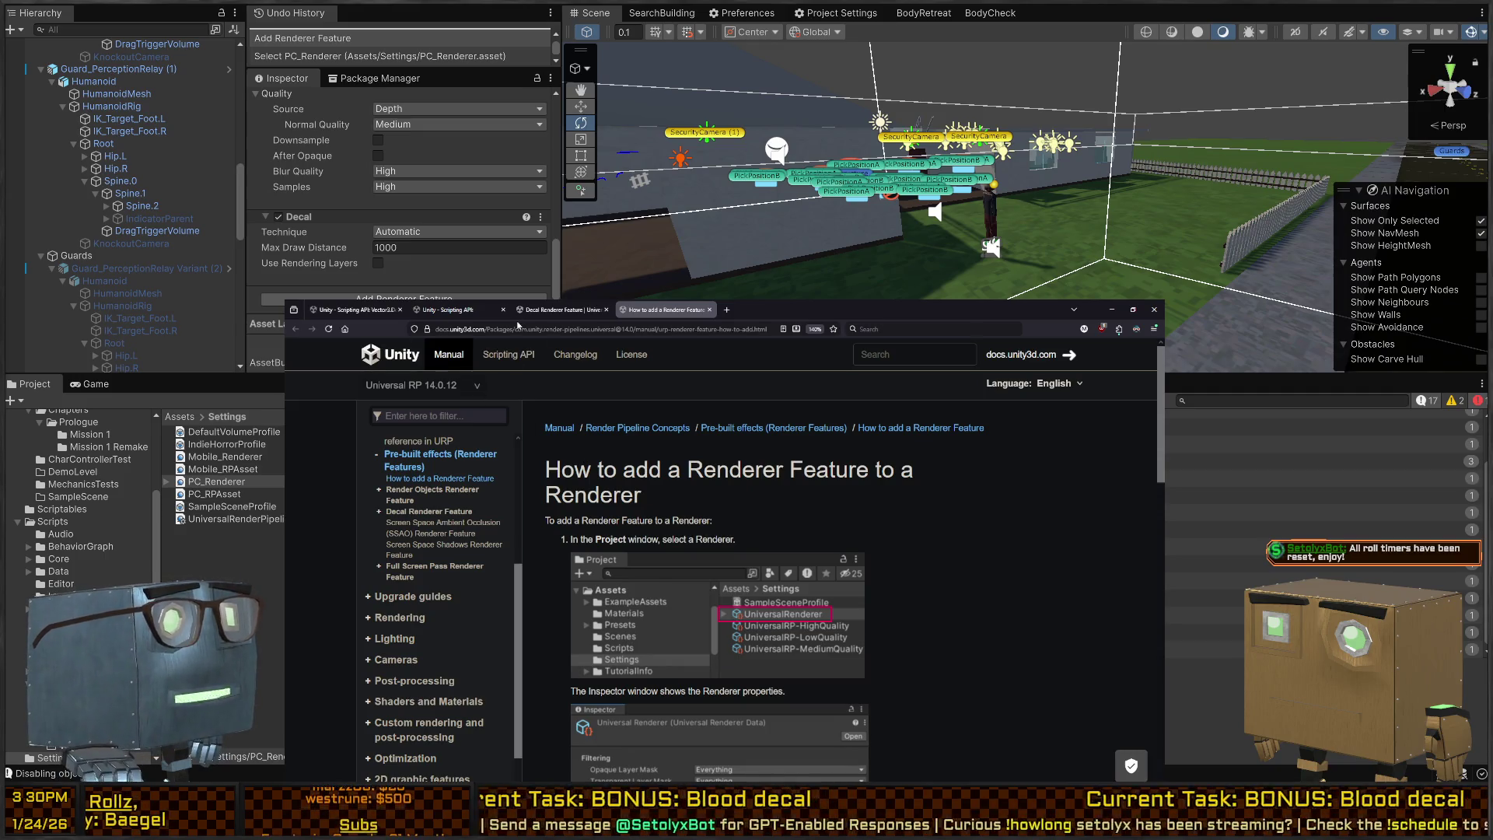
click(574, 310)
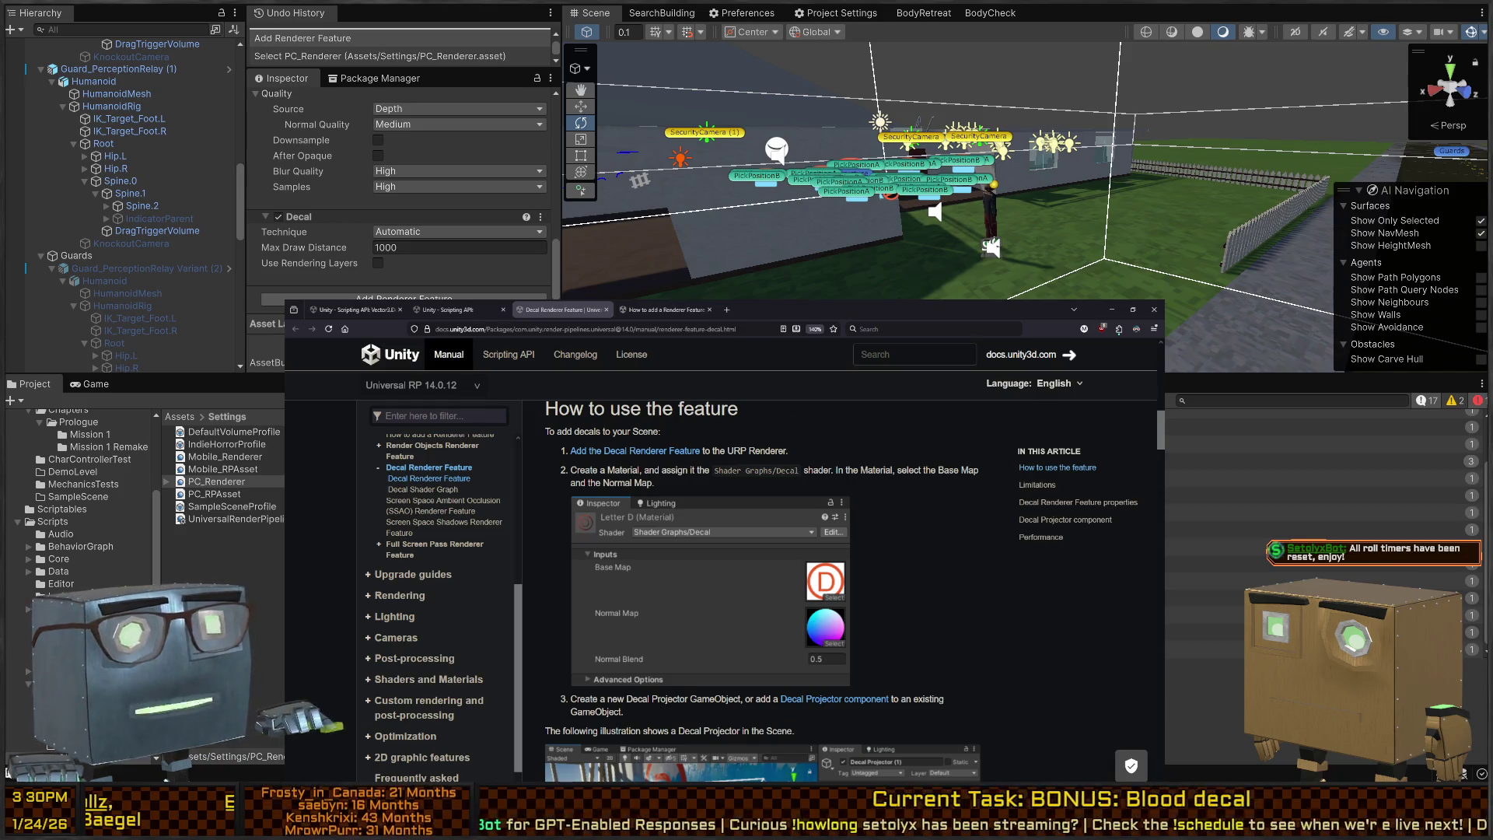
right_click(1001, 225)
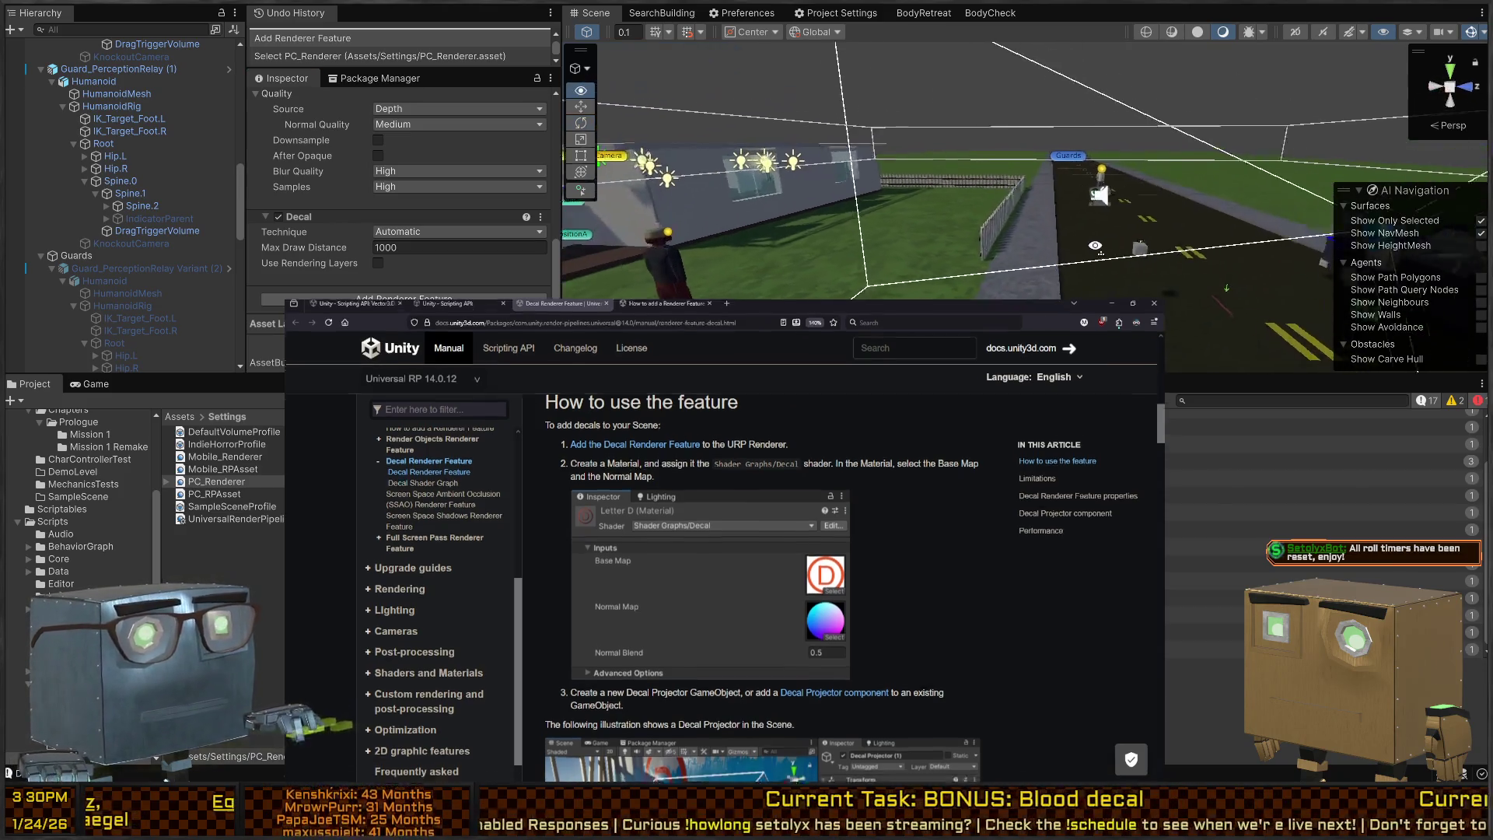
Step: Fly the Scene view along the road toward the fence and select the Mission 1 Remake2 root
key(w)
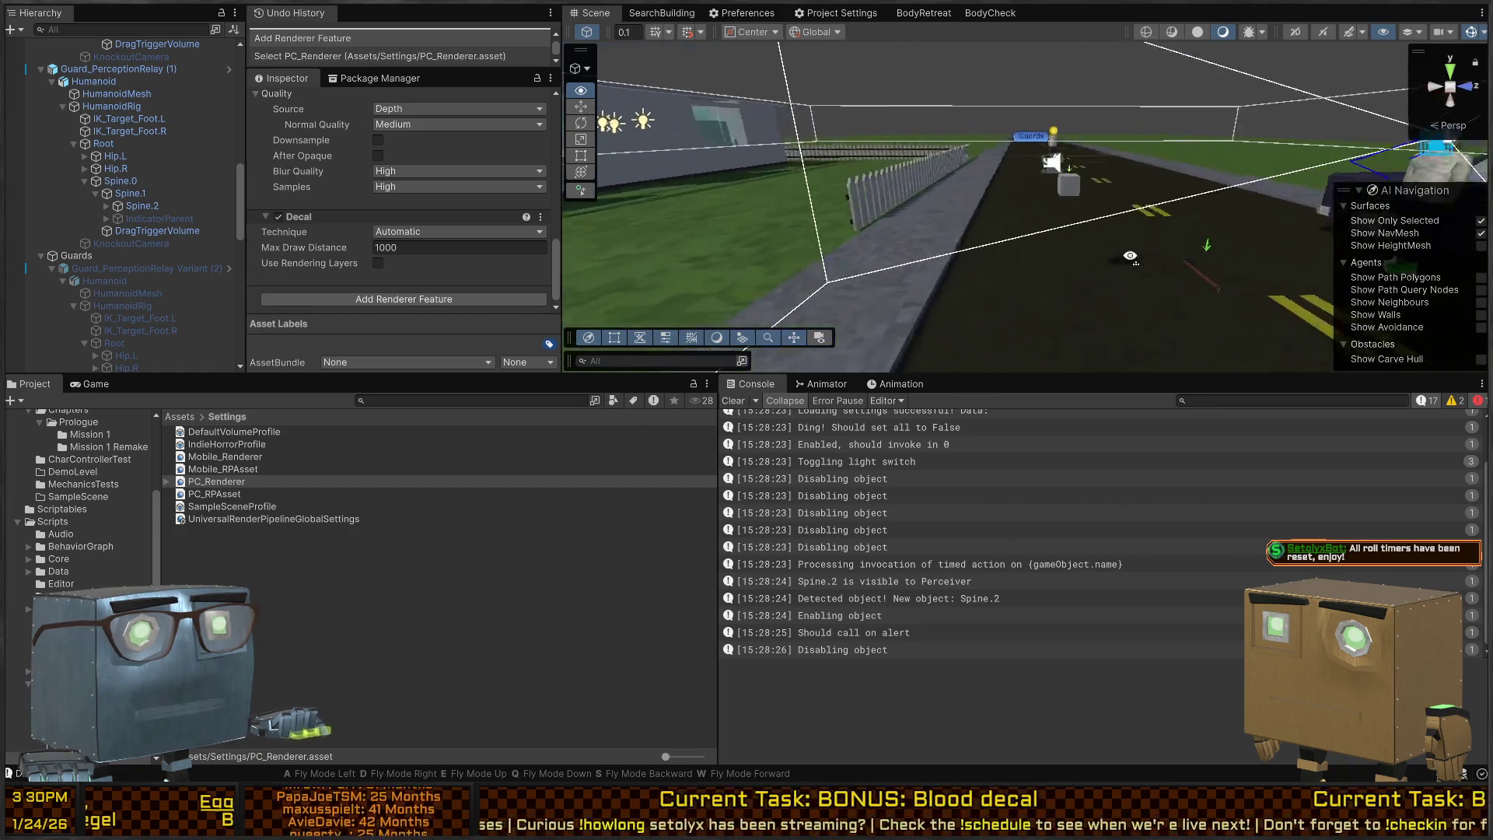
key(w)
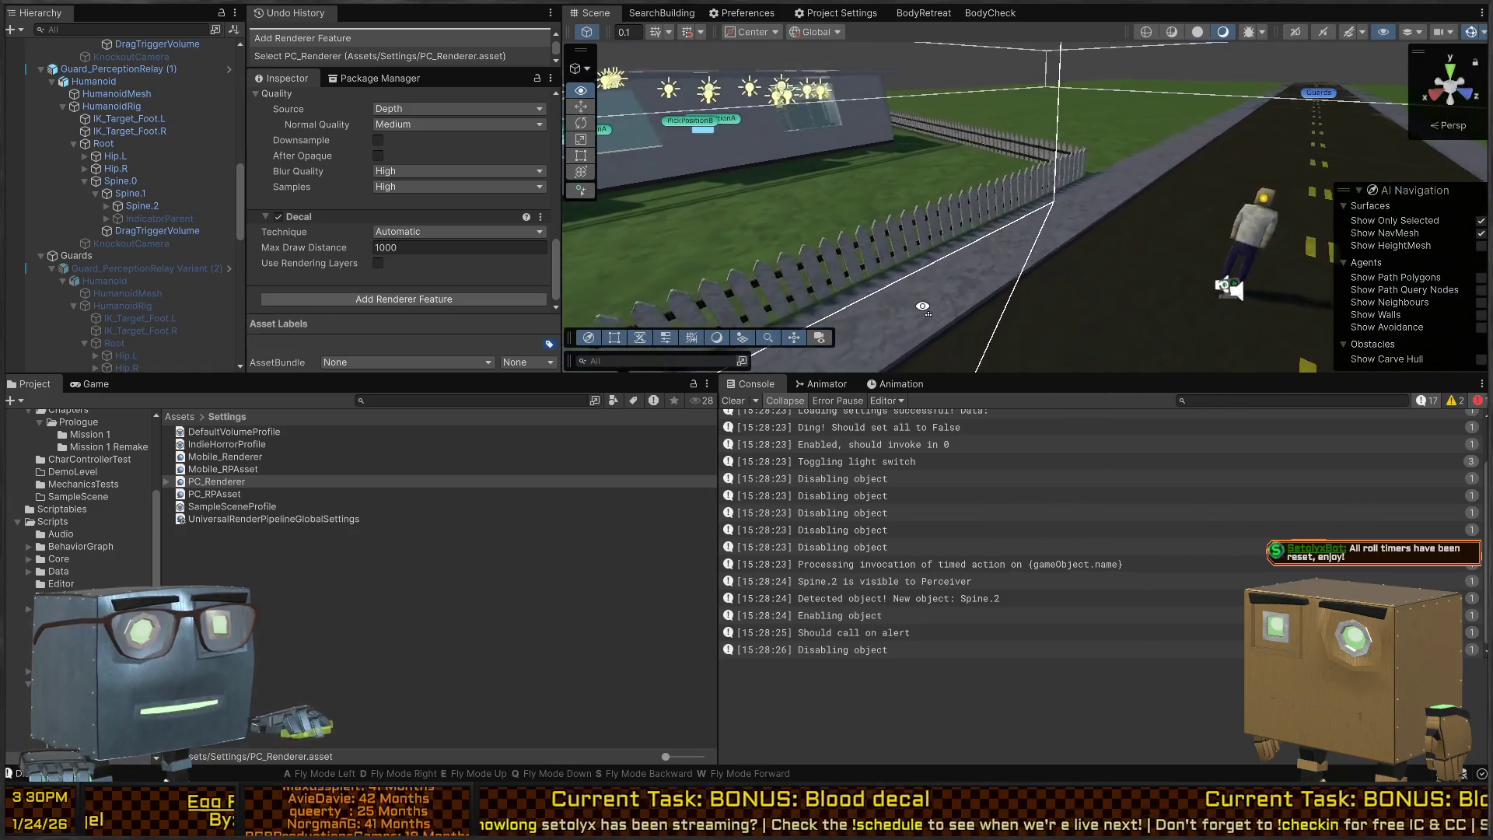
key(w)
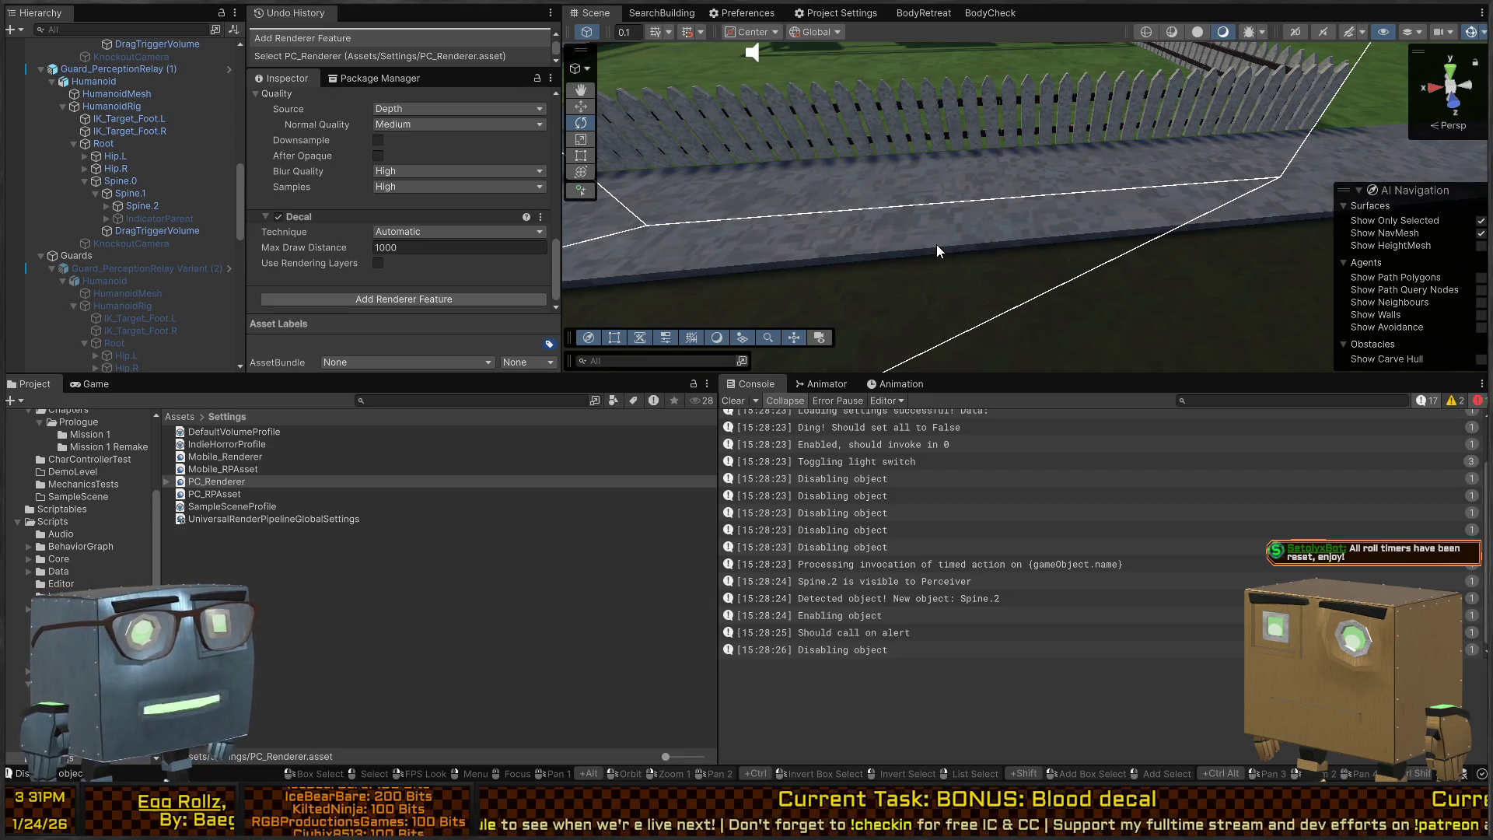
drag(1039, 189, 937, 173)
scroll(78, 173, up, 10)
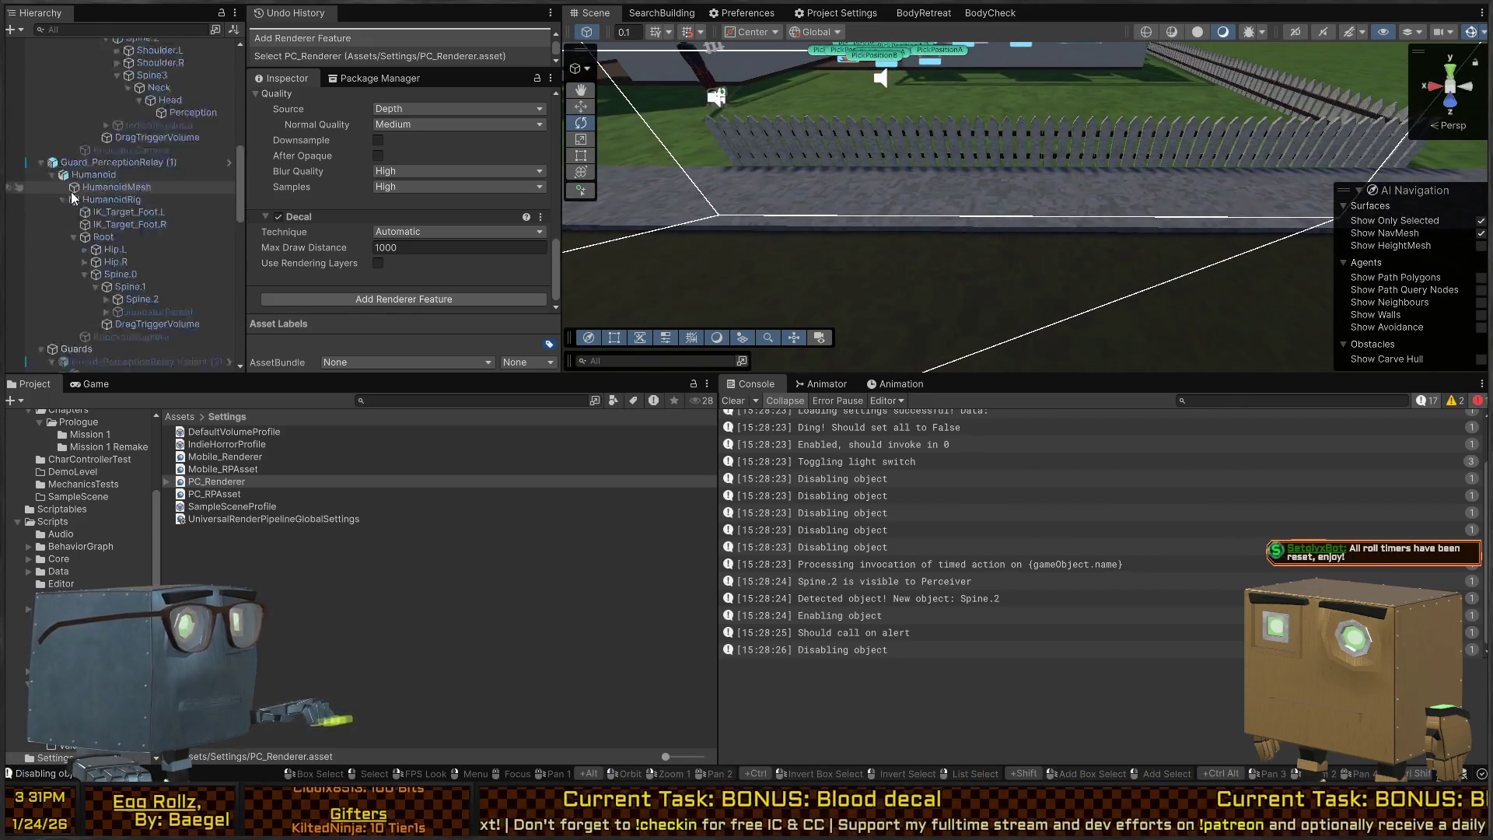
click(75, 43)
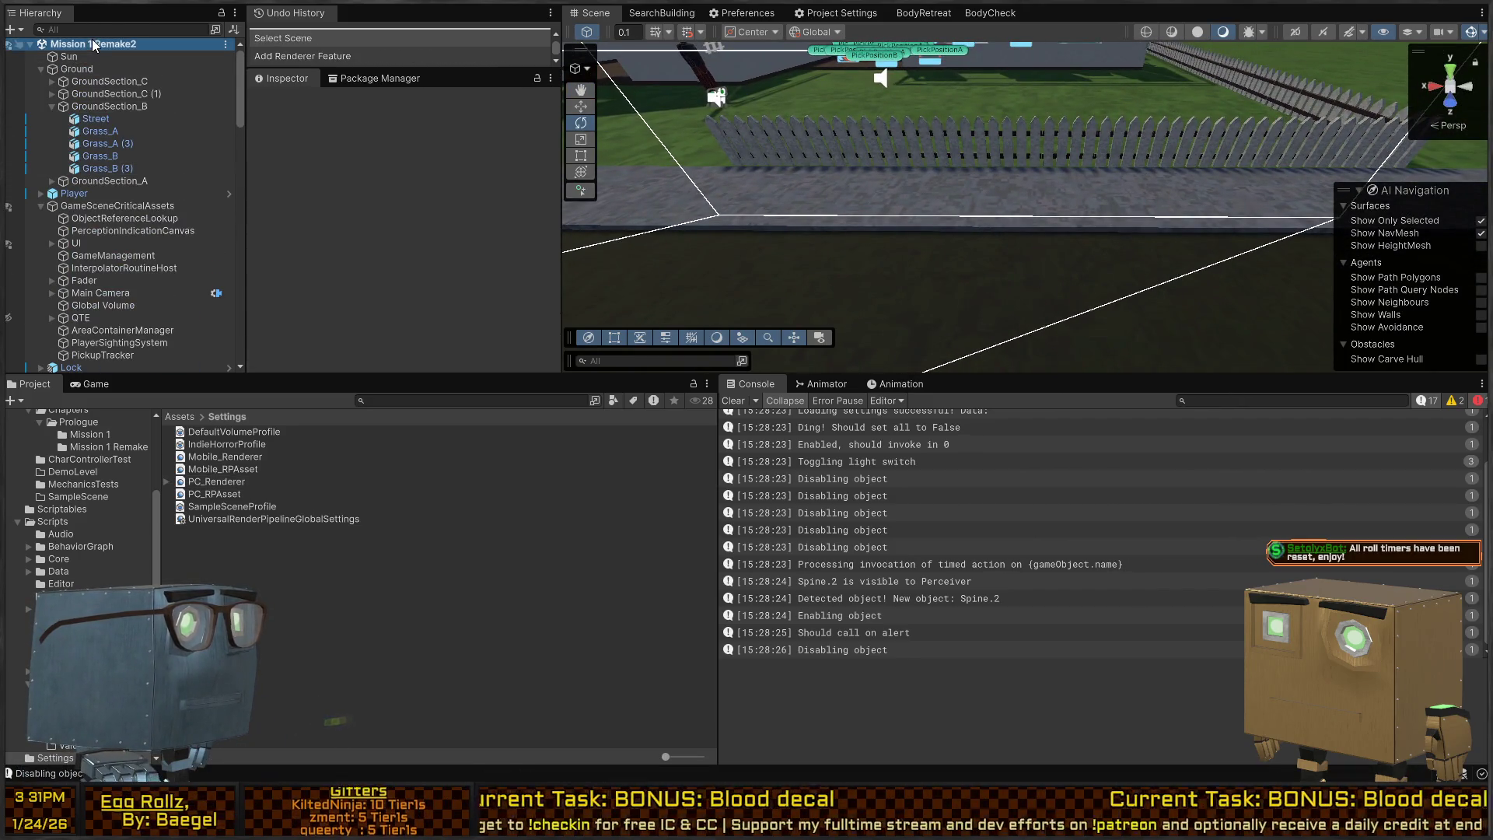
Step: Create a DecalTesting scene in Scenes/MechanicsTests and open it
scroll(70, 478, up, 10)
click(76, 439)
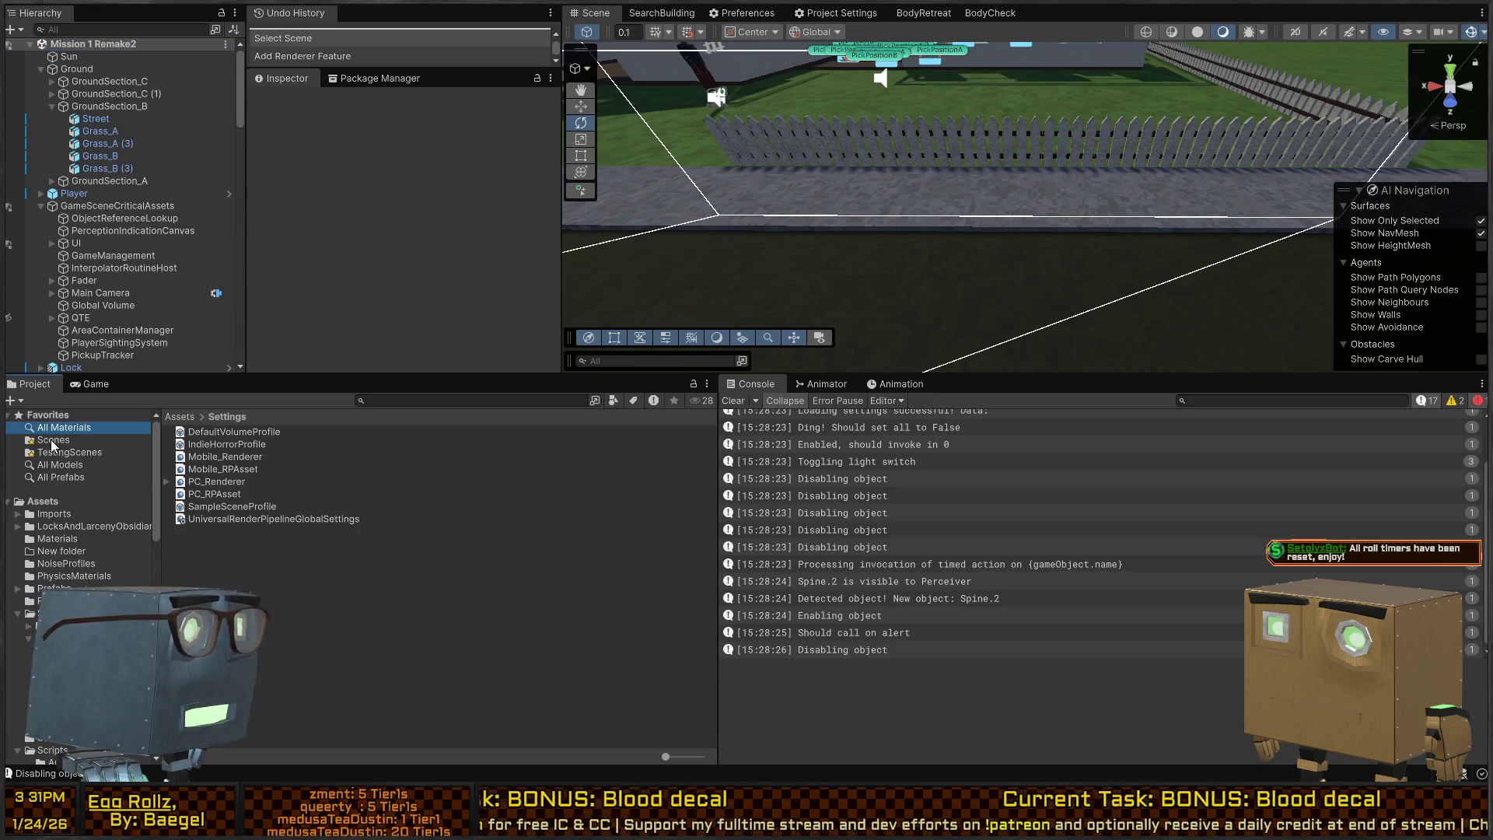
double_click(214, 482)
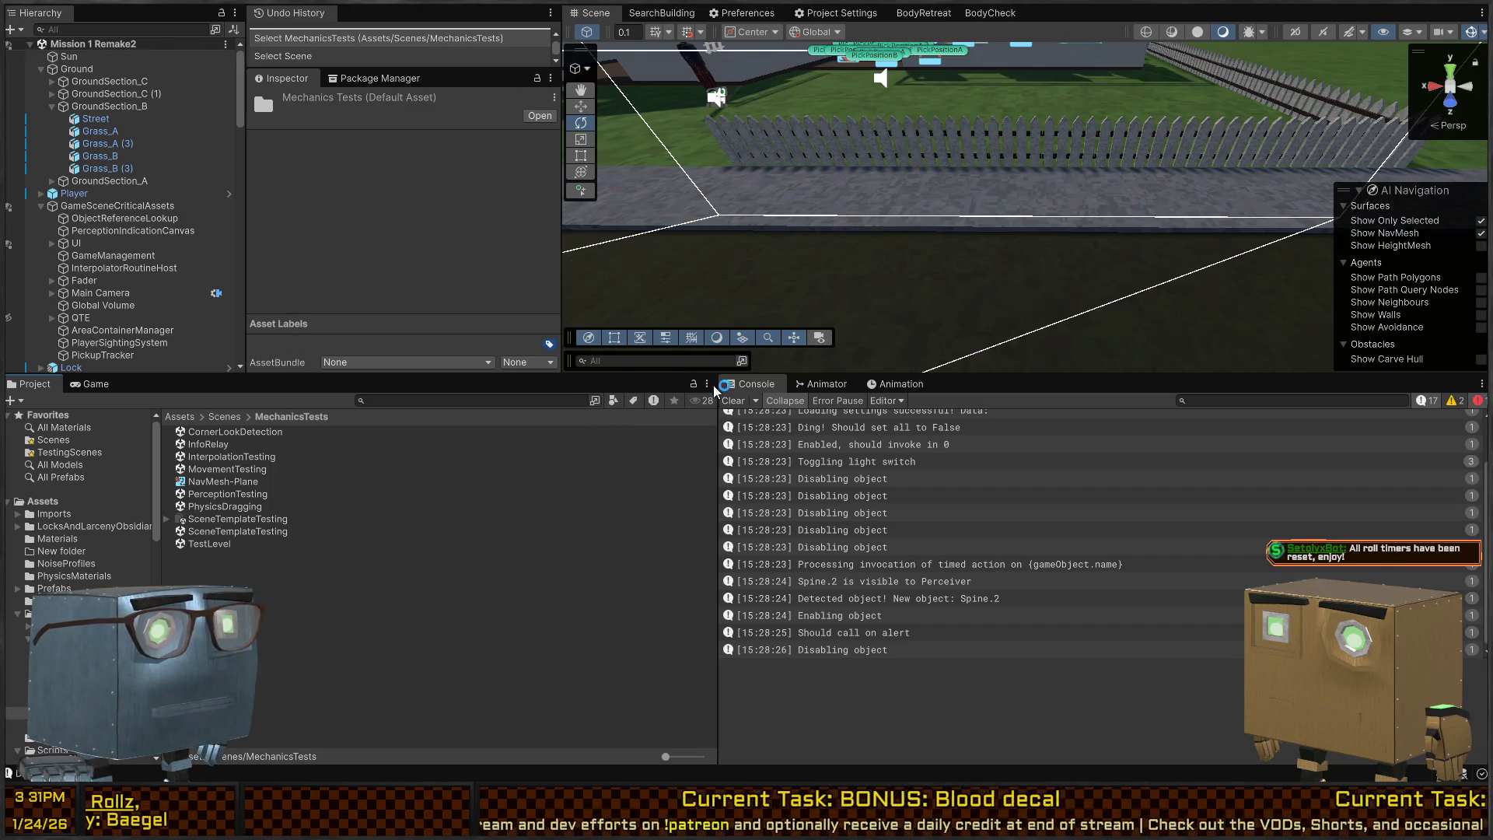
text(Dec)
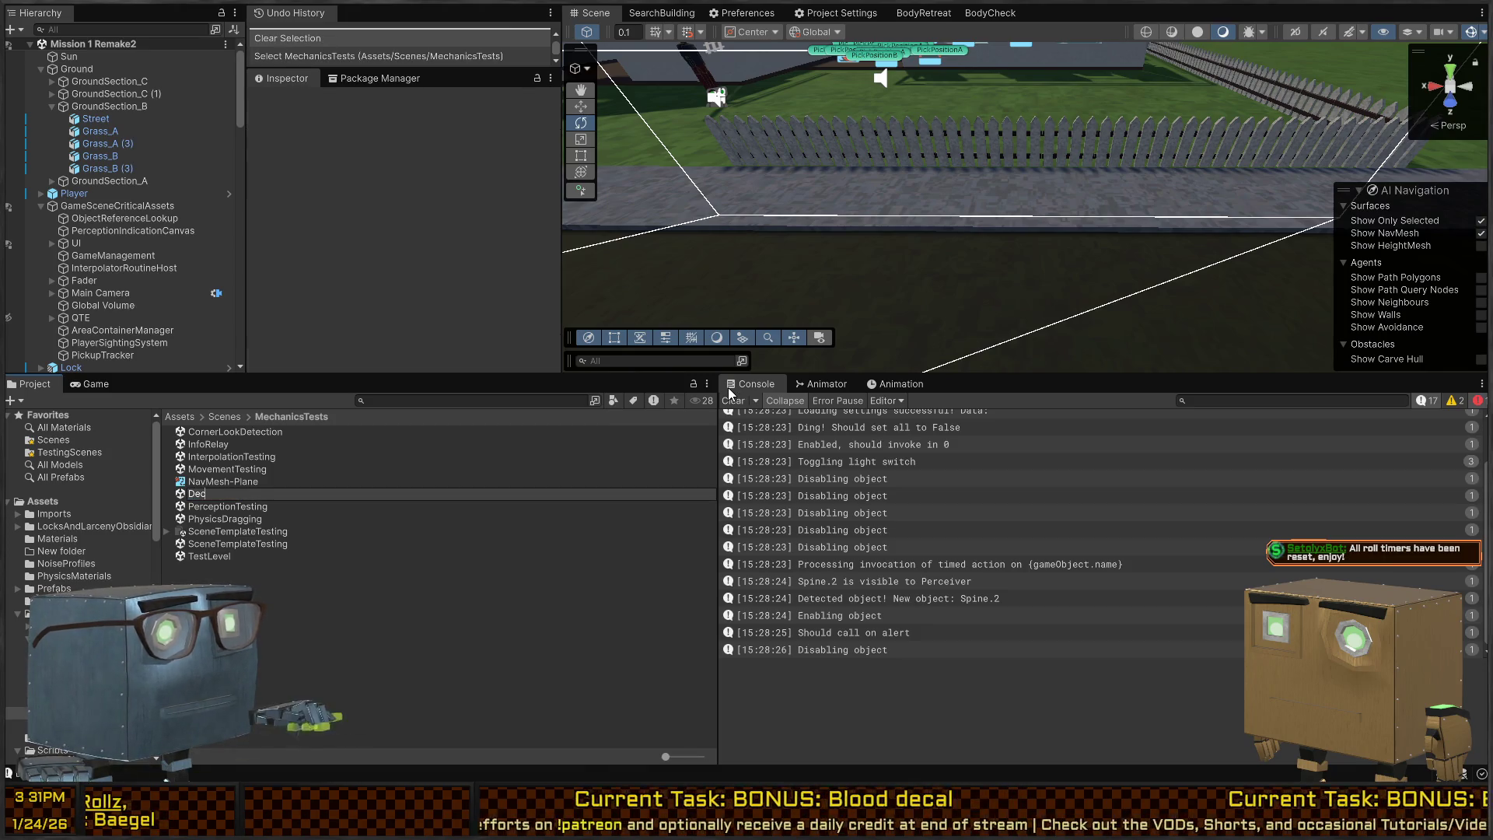
text(alTesting)
key(Return)
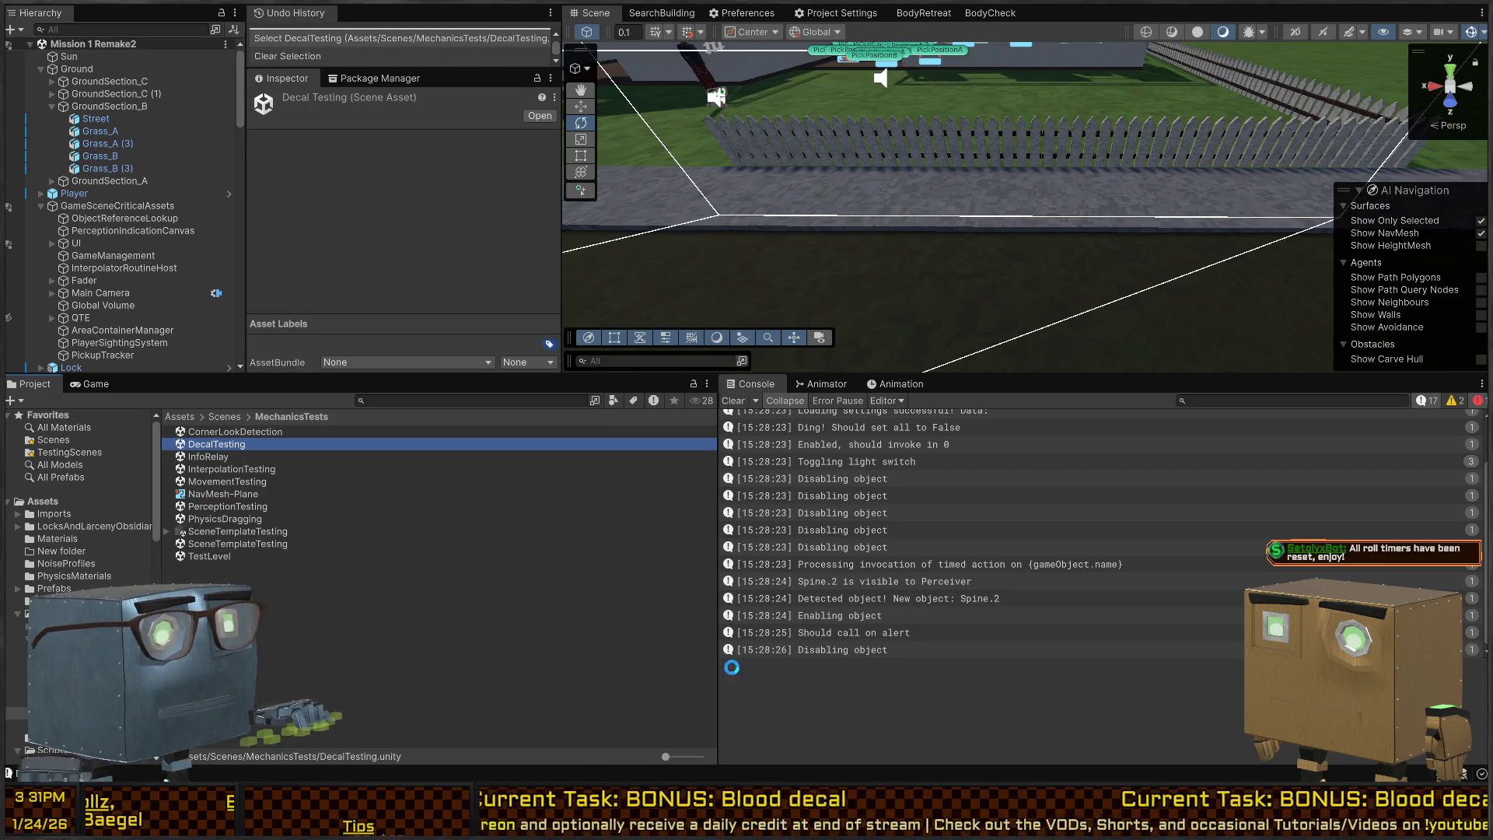
double_click(622, 444)
click(112, 166)
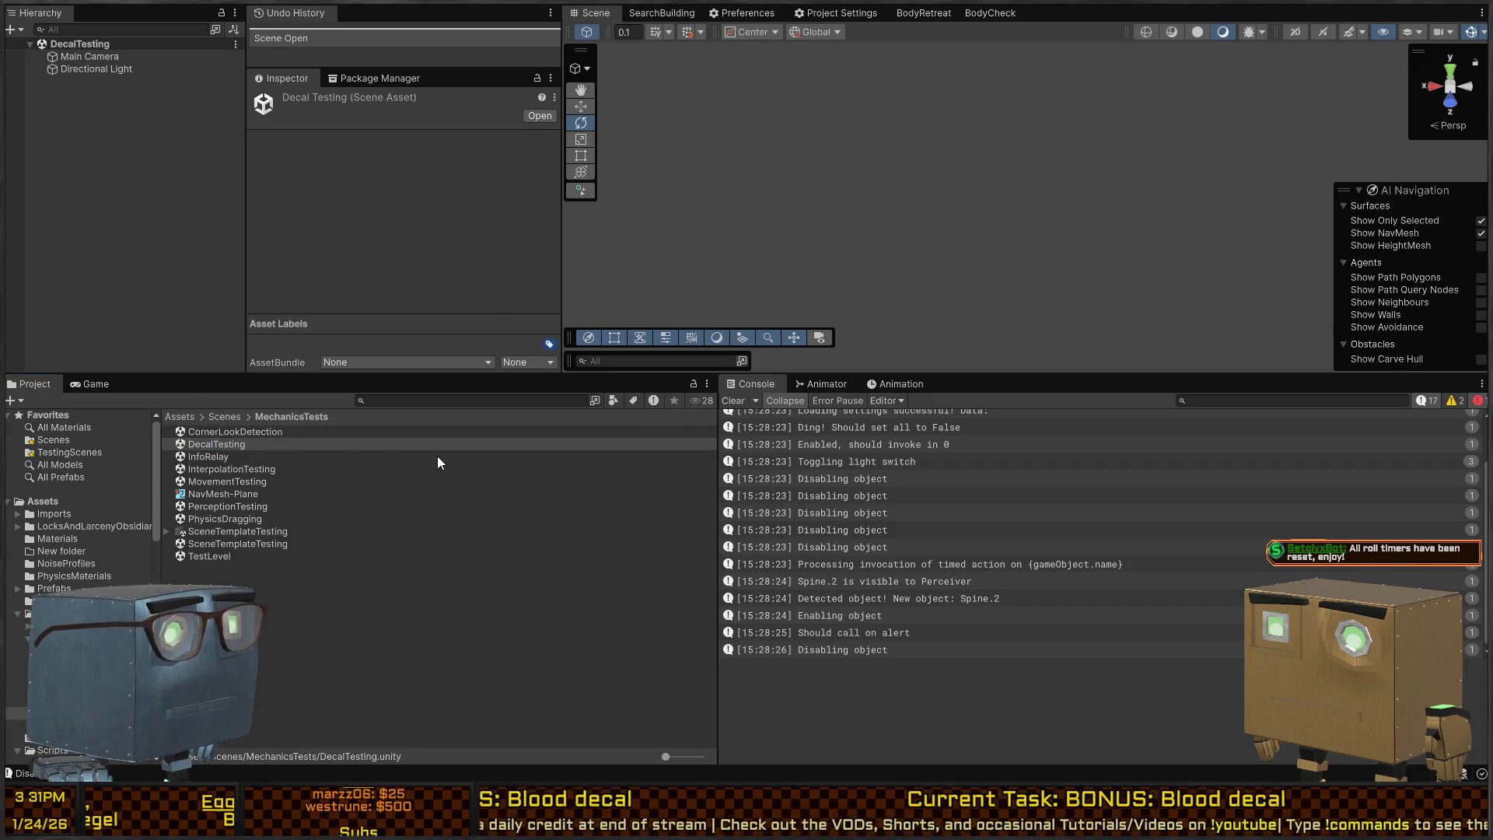
Step: Add a cube and scale it to 20, 1, 20 as the floor
key(ctrl+alt+c)
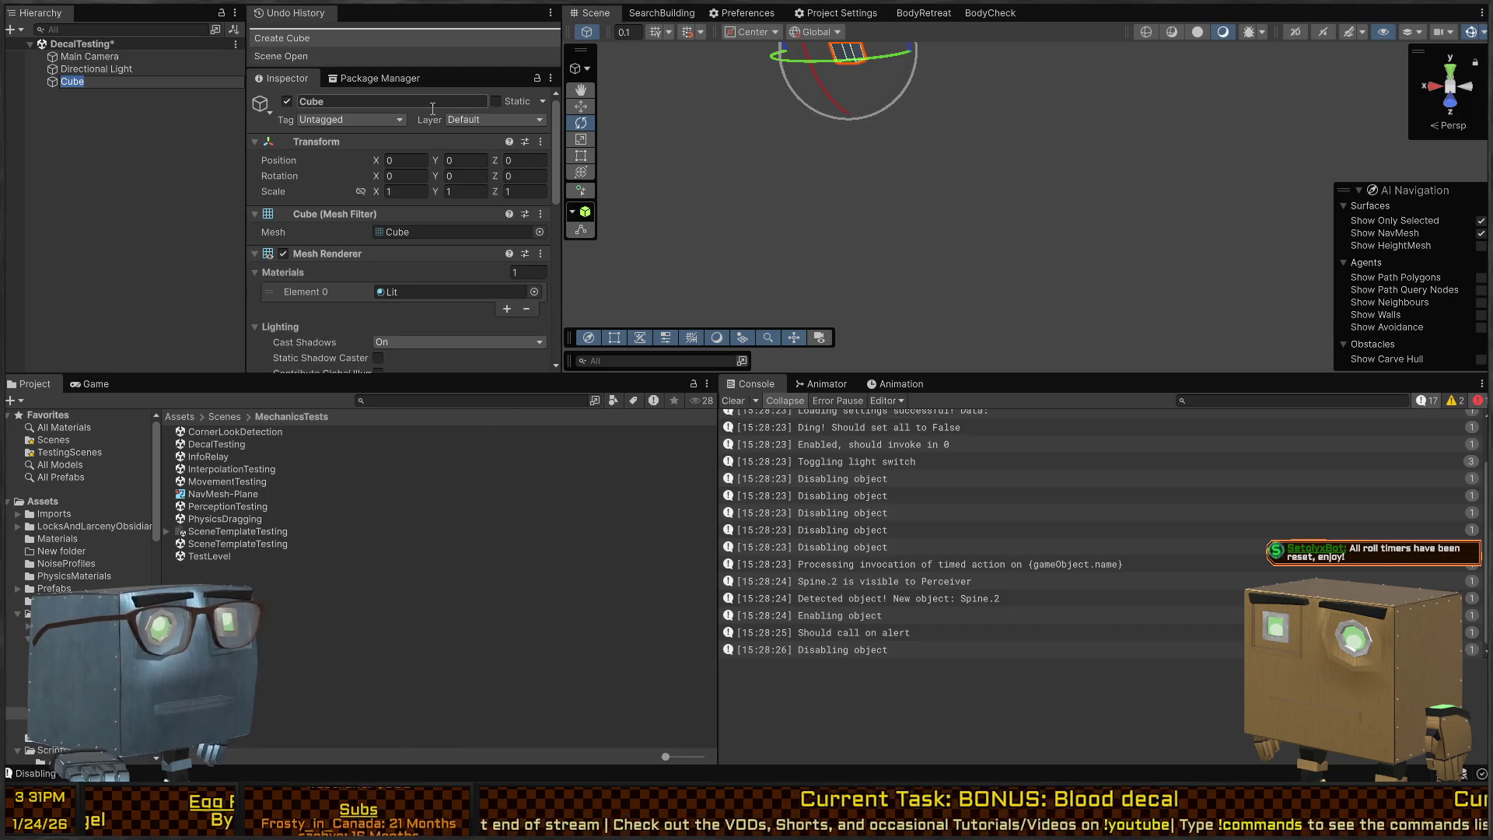
click(428, 192)
text(20)
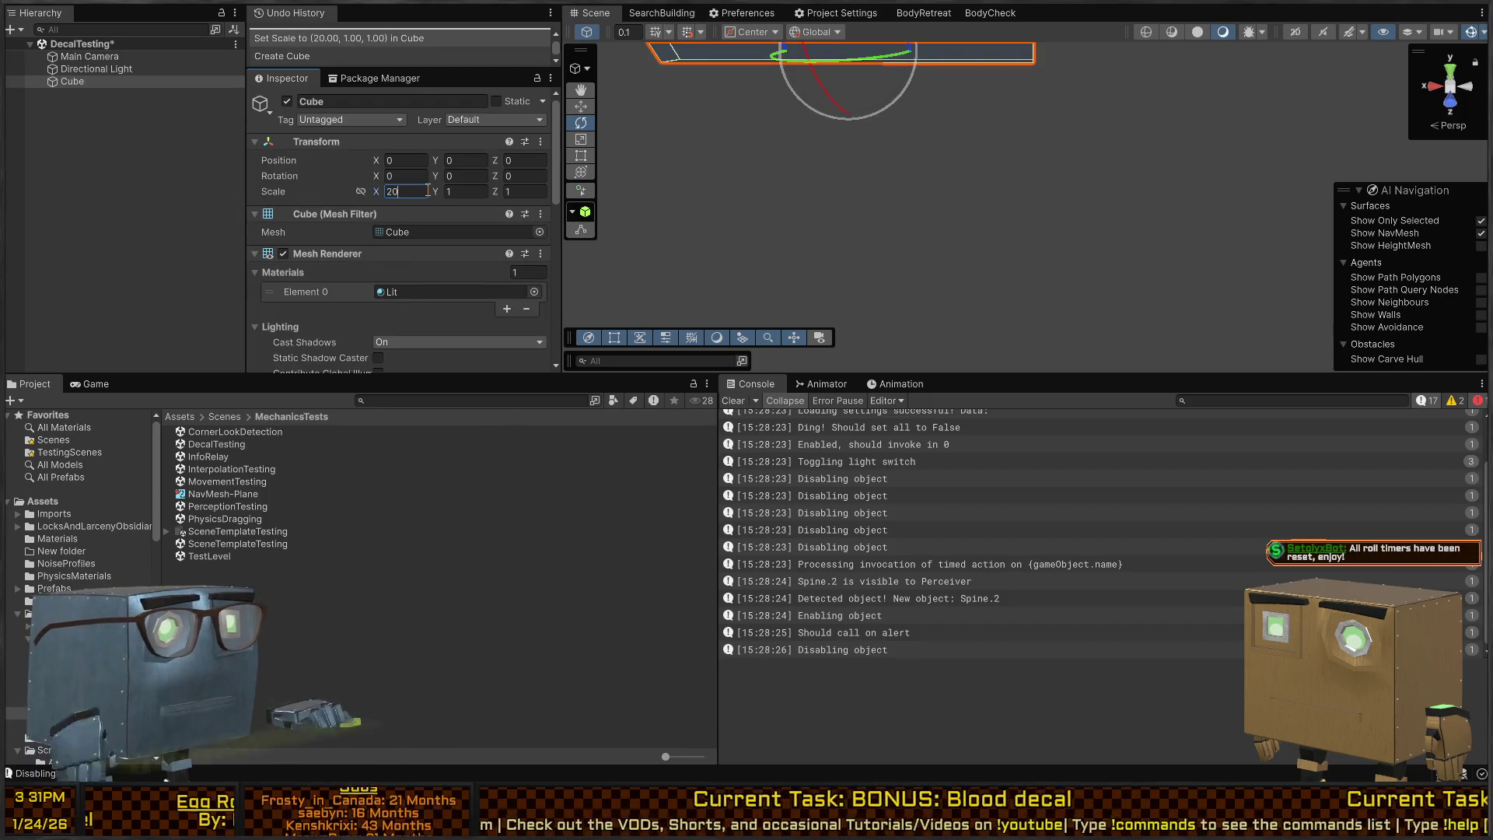
key(Tab)
key(Tab)
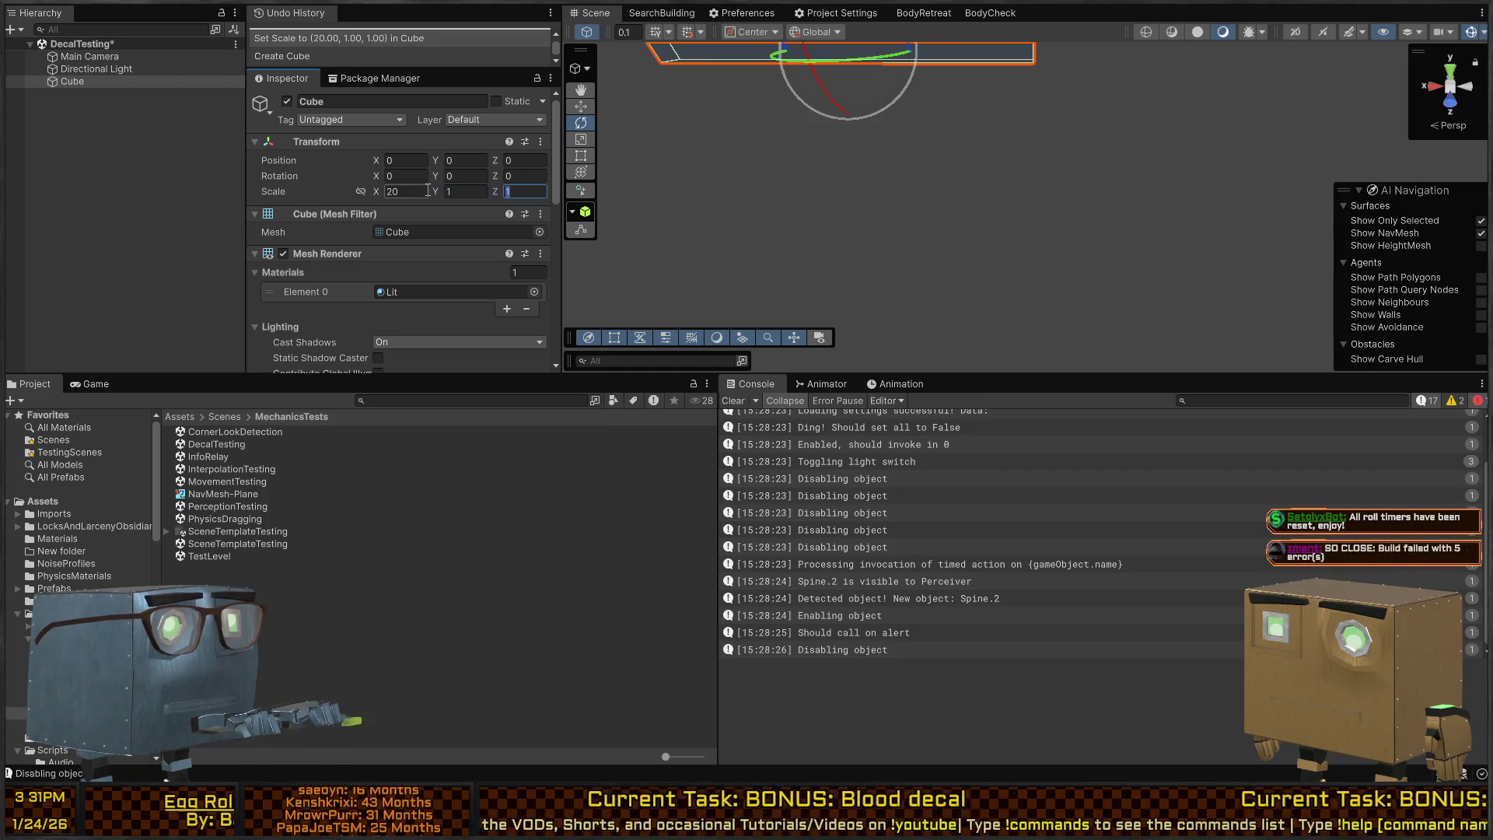
text(20f)
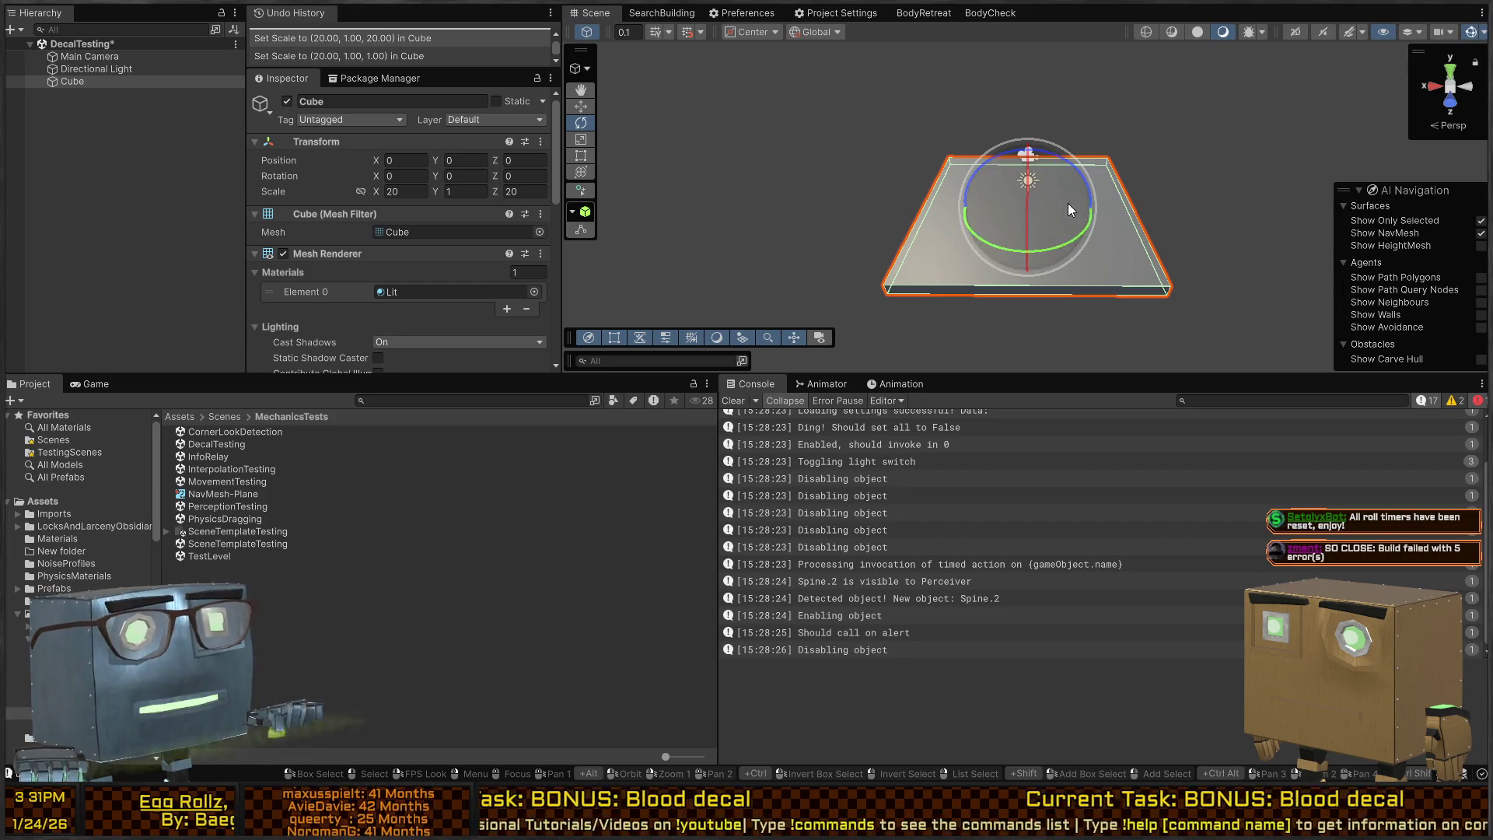
mouse_move(1067, 203)
mouse_down()
mouse_move(1033, 198)
mouse_move(1045, 245)
mouse_up()
key(w)
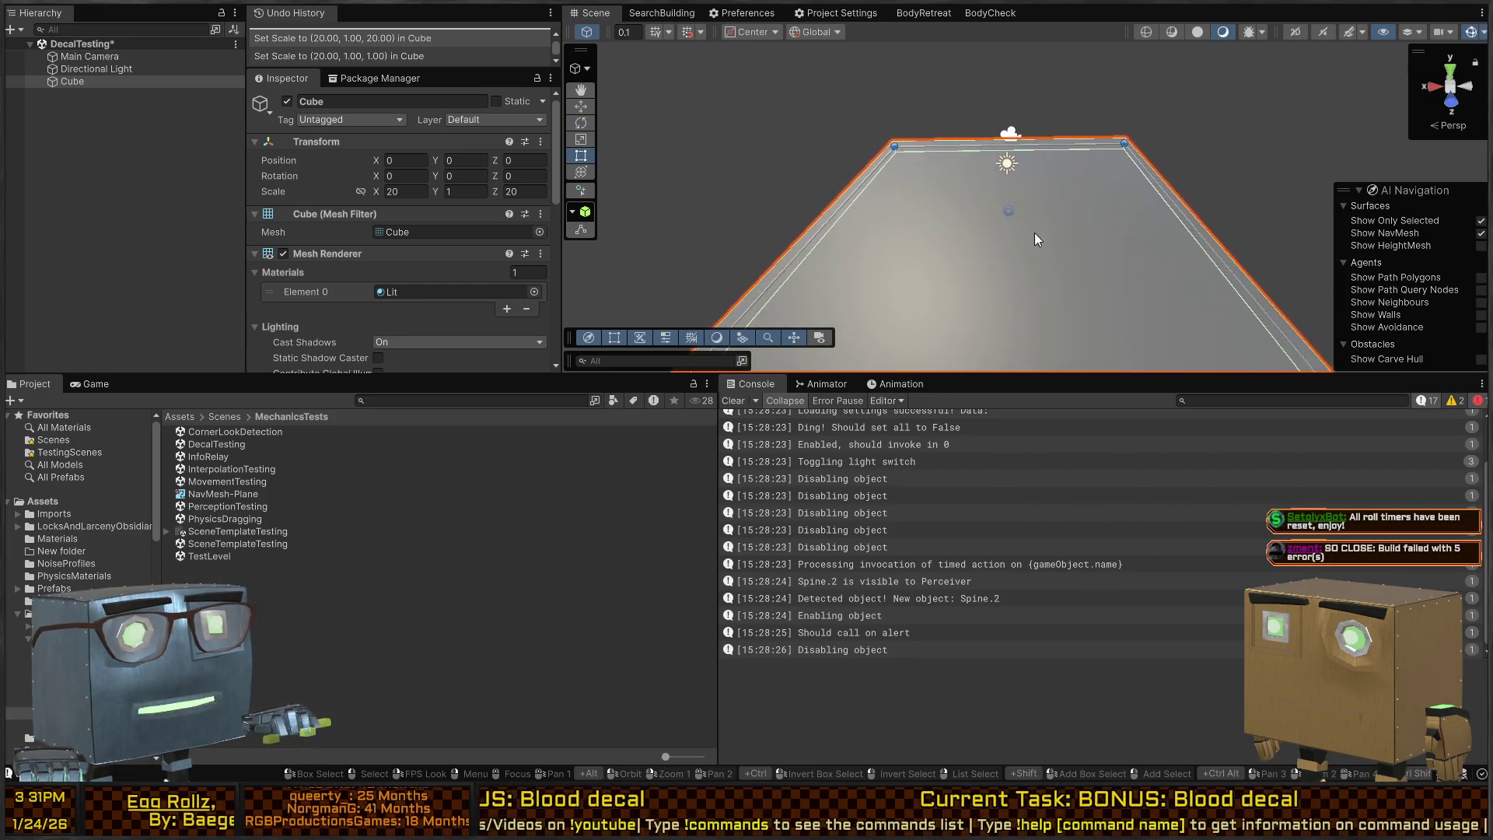
key(r)
mouse_move(1006, 154)
mouse_down()
mouse_move(997, 231)
mouse_move(1073, 199)
mouse_up()
click(144, 175)
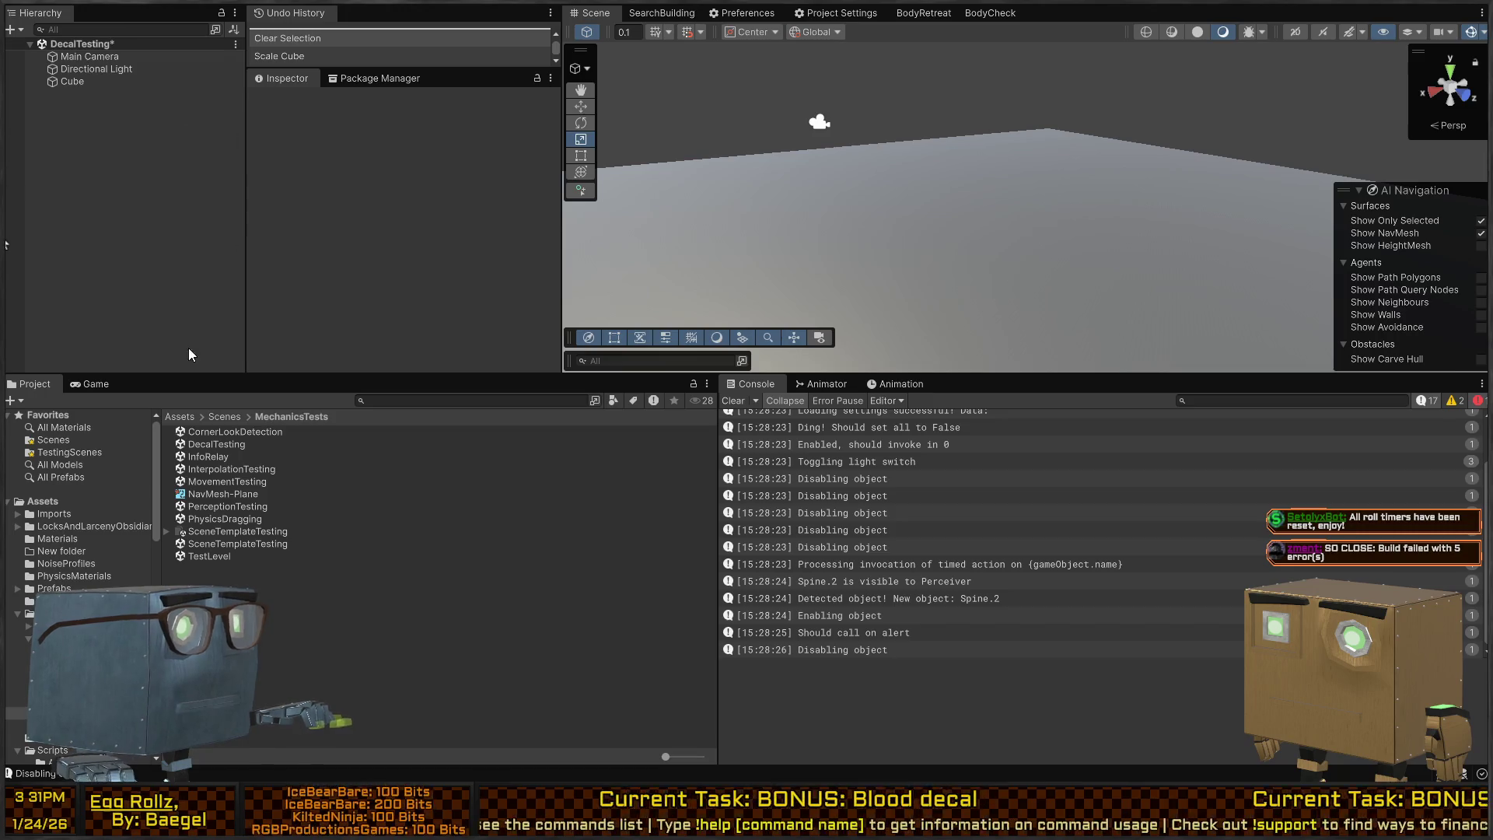
click(67, 81)
scroll(376, 282, down, 3)
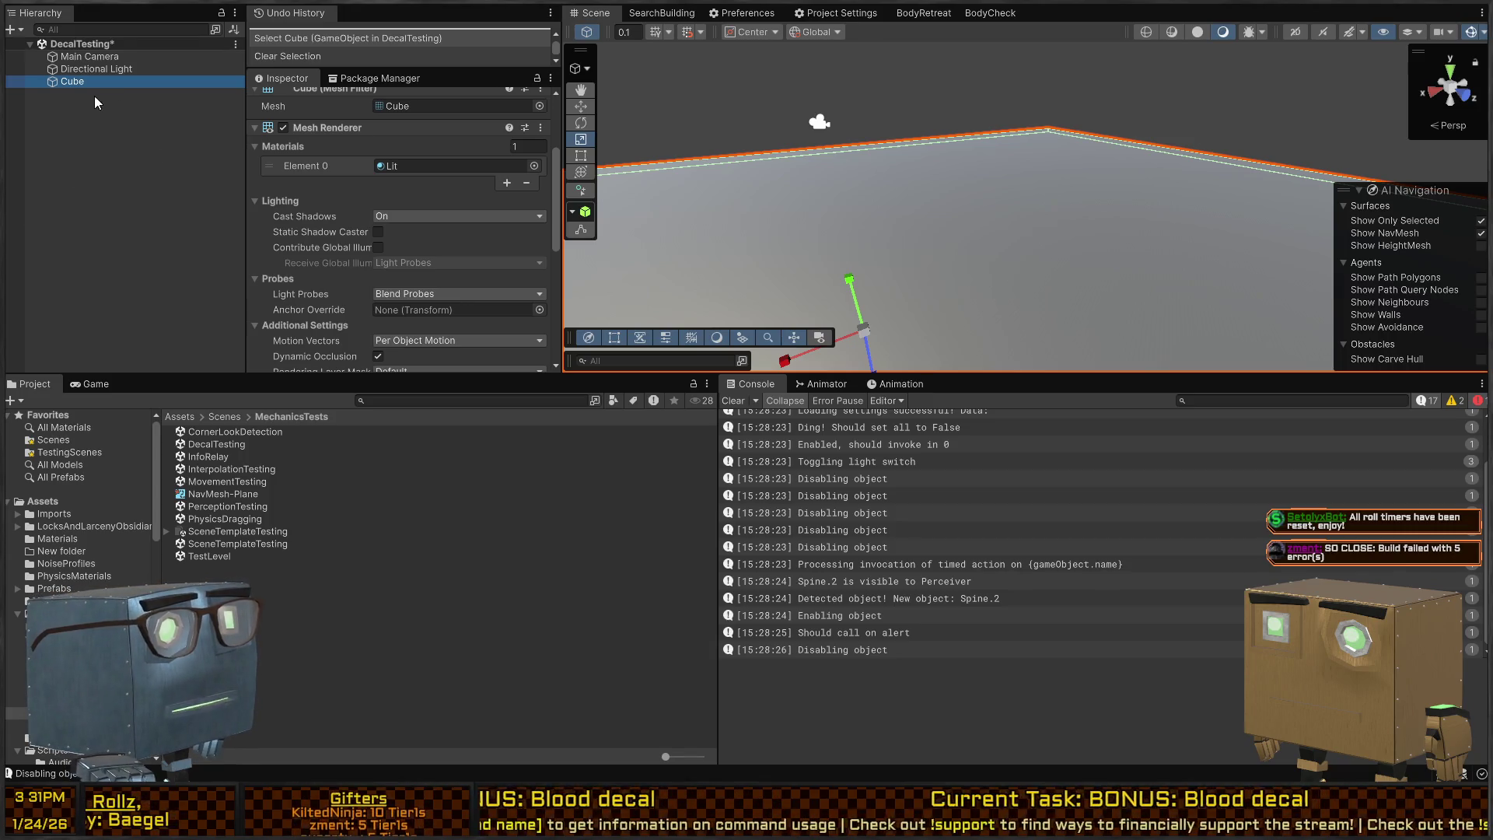
click(140, 142)
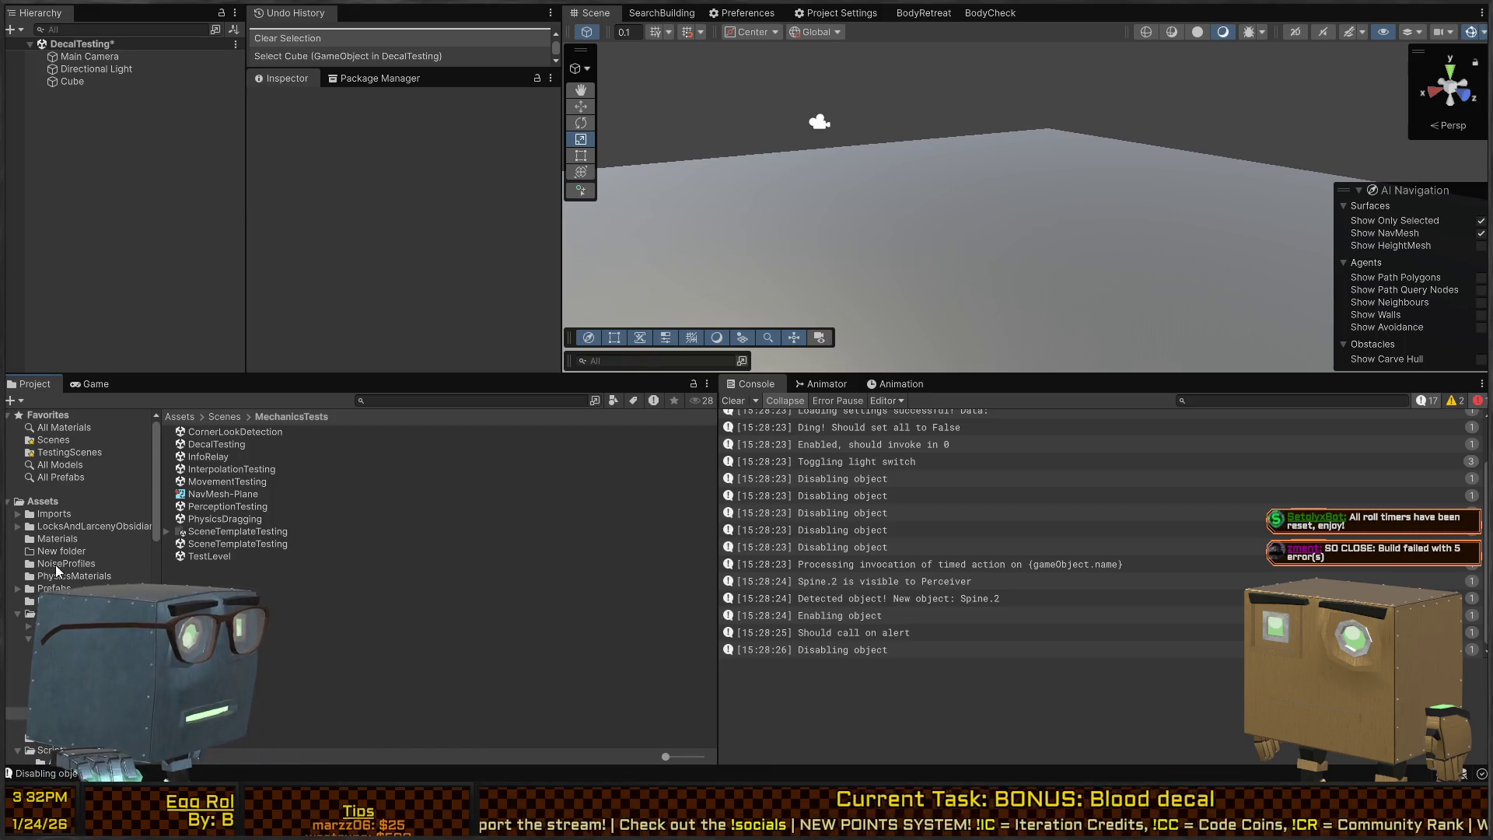
Step: Create a DecalTest material in Materials using Shader Graphs/Decal with the face image as Base Map
click(48, 538)
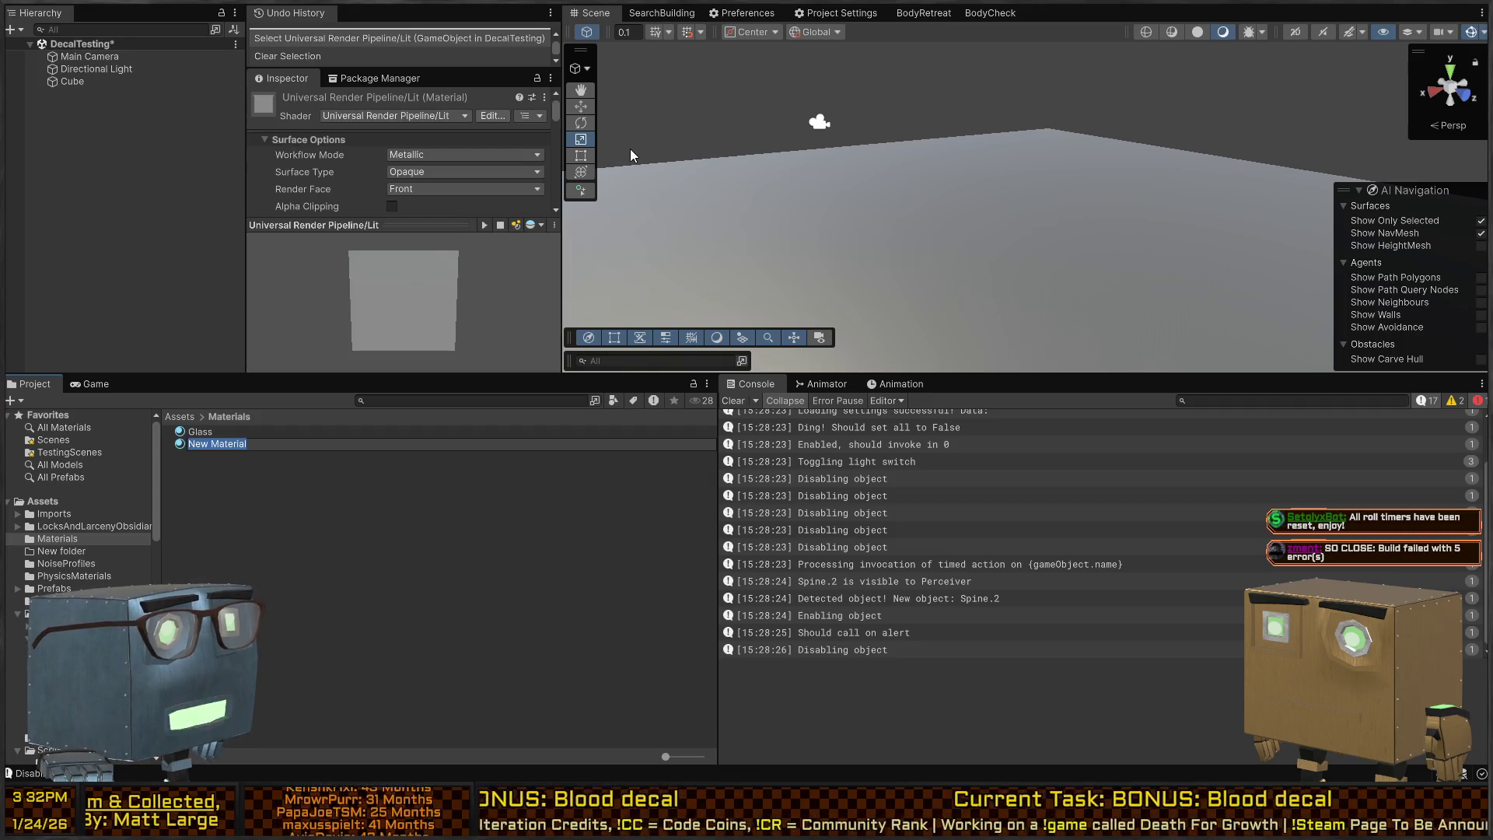
text(DecalTest)
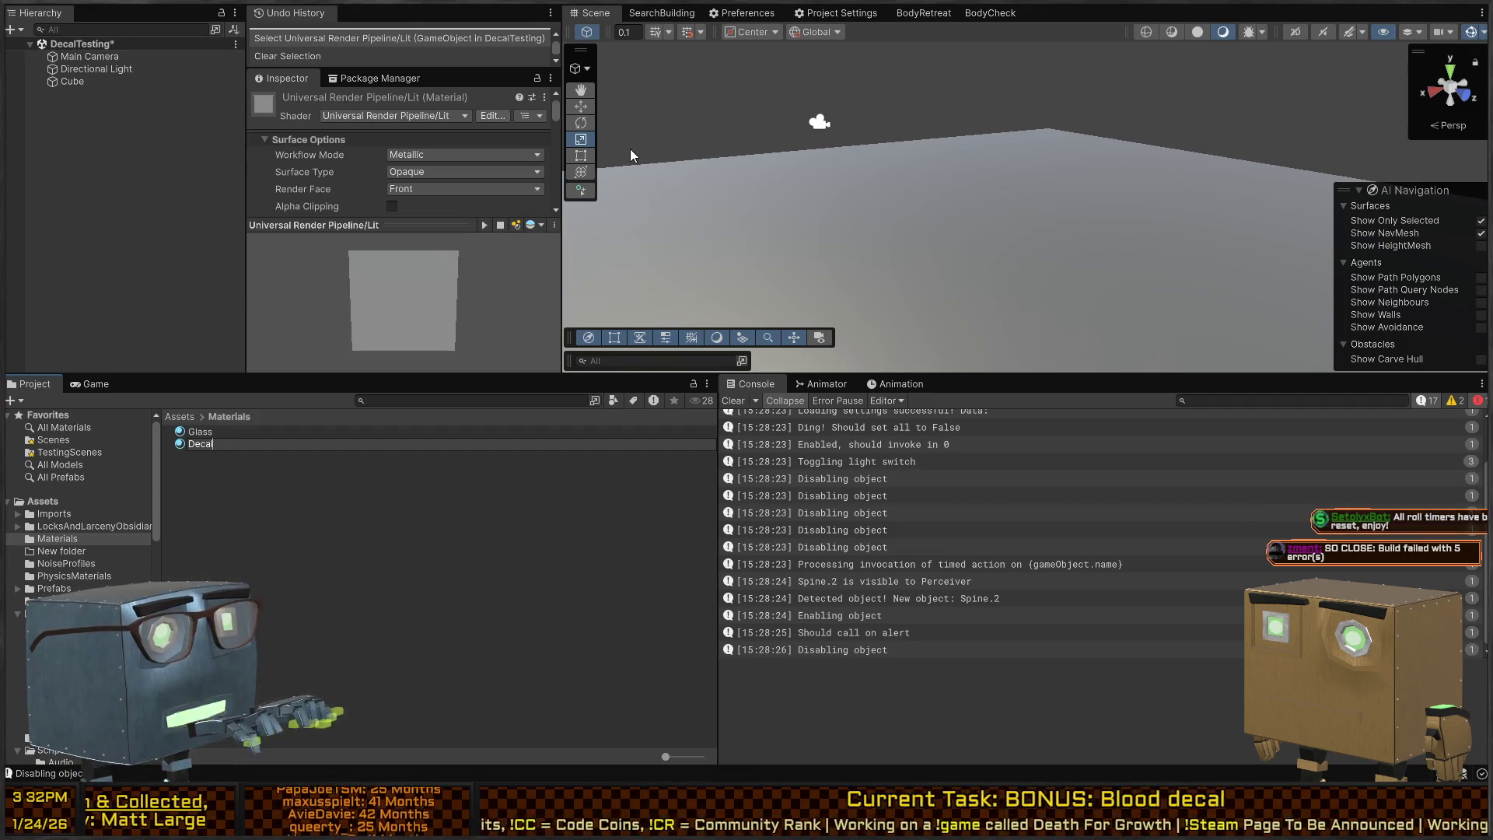
key(Return)
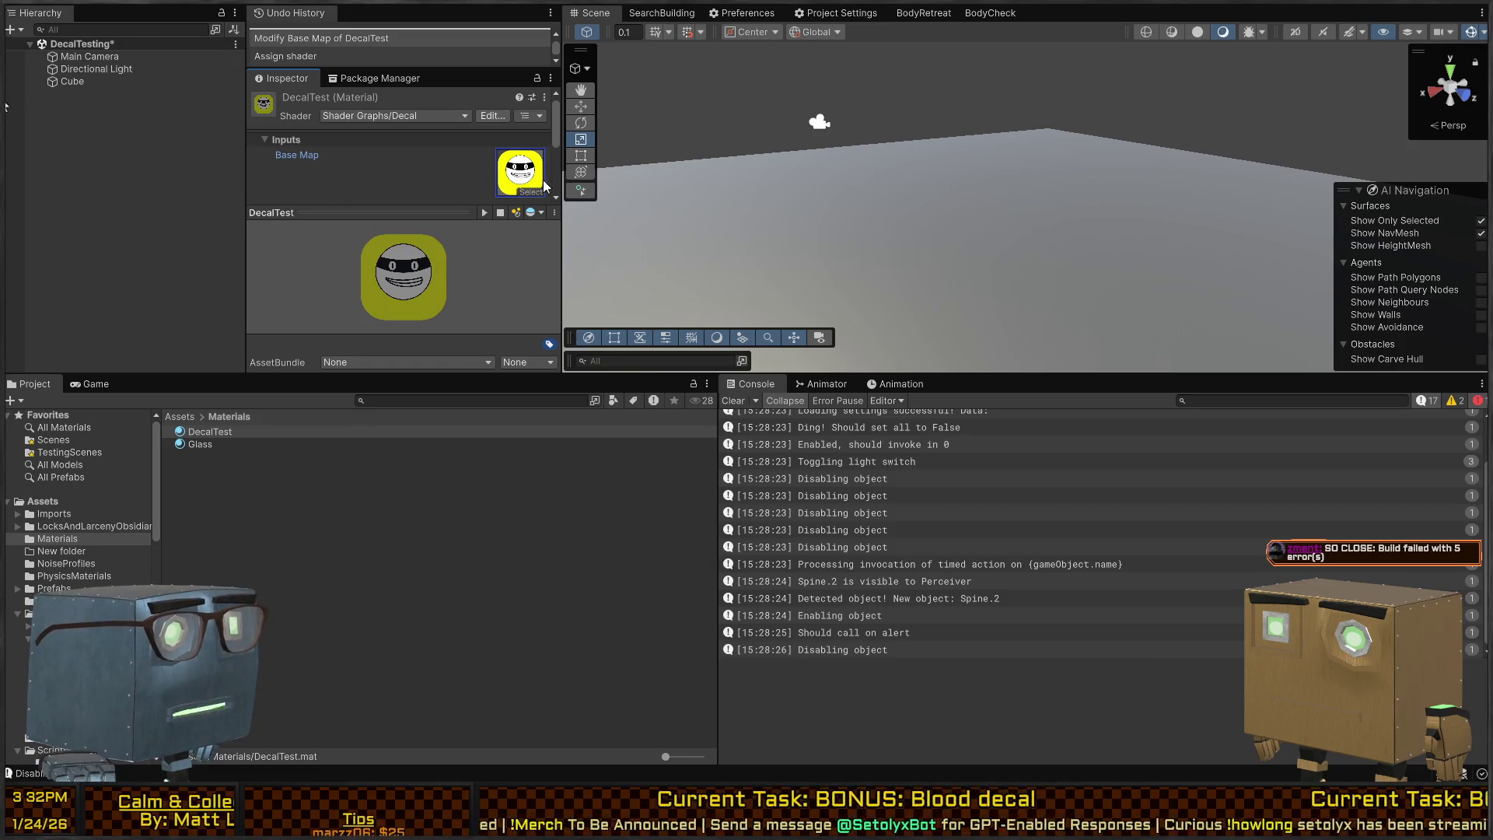
mouse_move(856, 256)
mouse_down()
mouse_move(937, 230)
mouse_move(860, 261)
mouse_move(921, 222)
mouse_up()
click(76, 134)
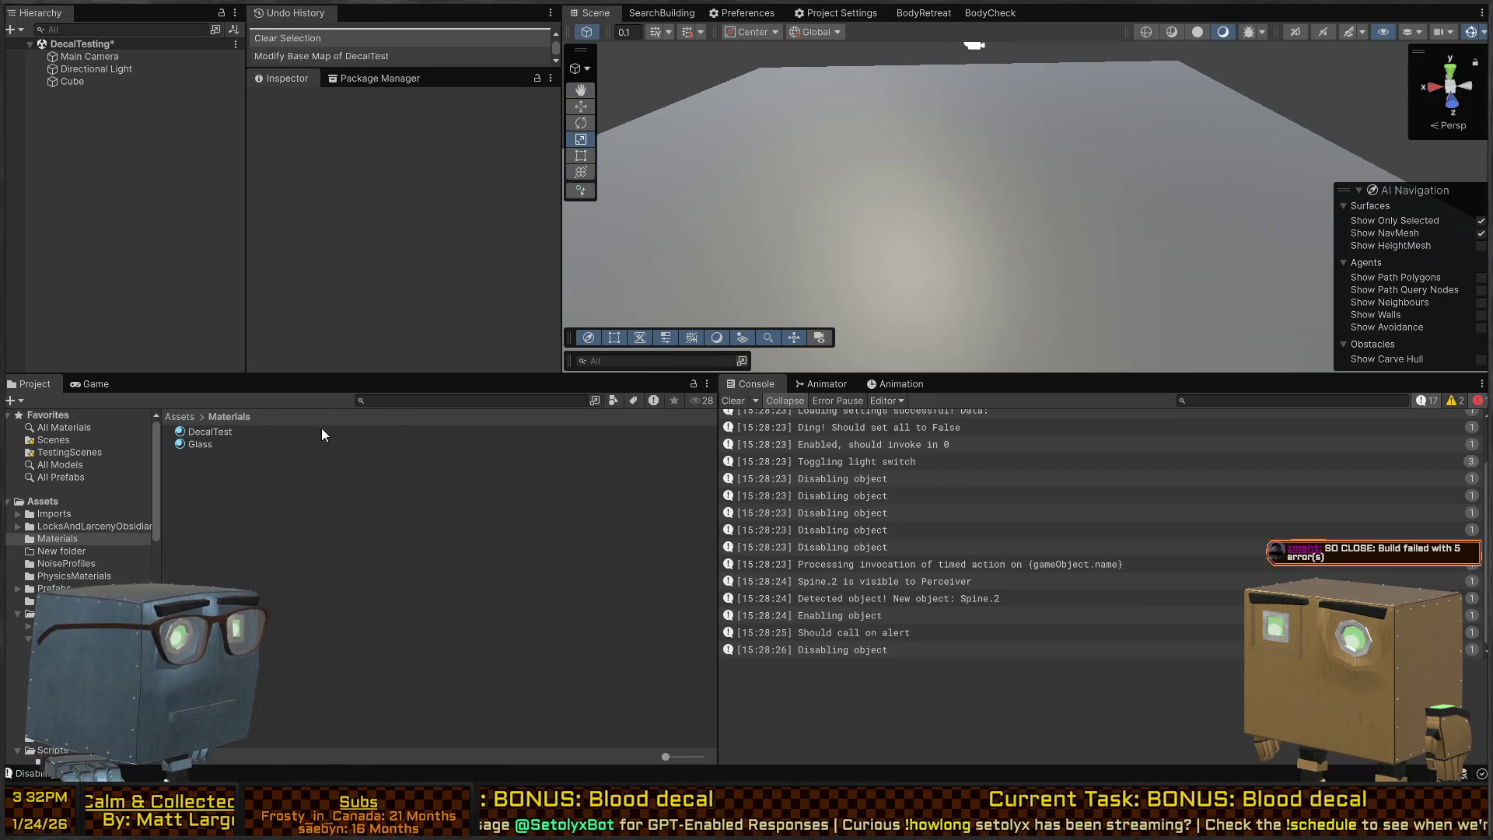
key(ctrl+shift+c)
Step: Rename the new cube to w, raise it, and duplicate it into stepped copies
text(w)
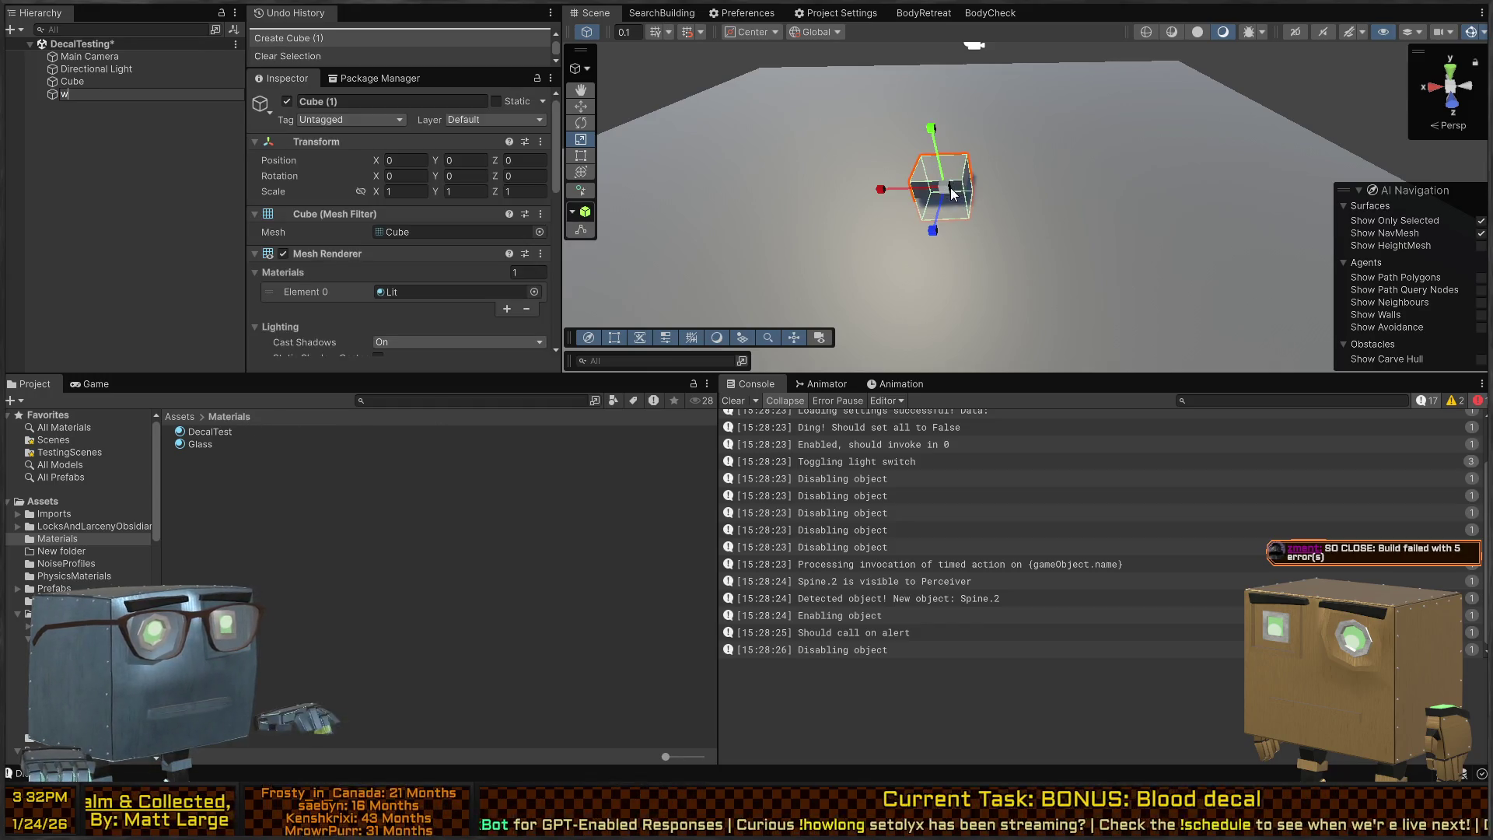
key(Return)
key(w)
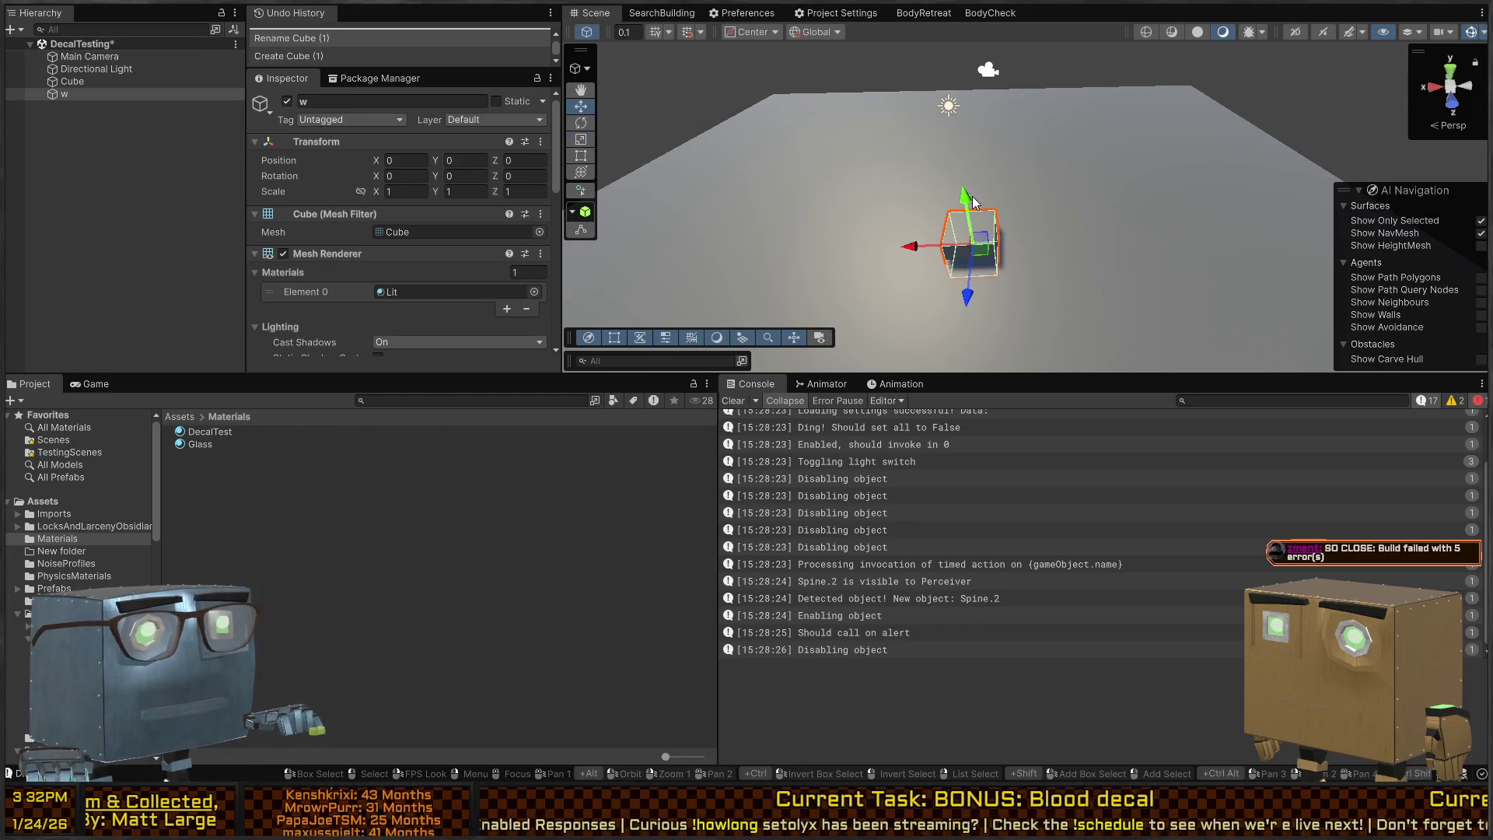
mouse_move(972, 178)
mouse_down()
mouse_move(981, 242)
mouse_move(902, 234)
mouse_move(930, 177)
mouse_move(997, 222)
mouse_move(1010, 194)
mouse_move(1025, 209)
mouse_move(984, 252)
mouse_move(1089, 245)
mouse_move(1015, 194)
mouse_move(1062, 194)
mouse_move(1047, 132)
mouse_move(912, 177)
mouse_up()
key(ctrl+d)
key(ctrl+d)
key(ctrl+d)
Step: Stretch the copy w (3) into a tall wall with the Rect tool
key(t)
key(w)
key(e)
key(w)
key(t)
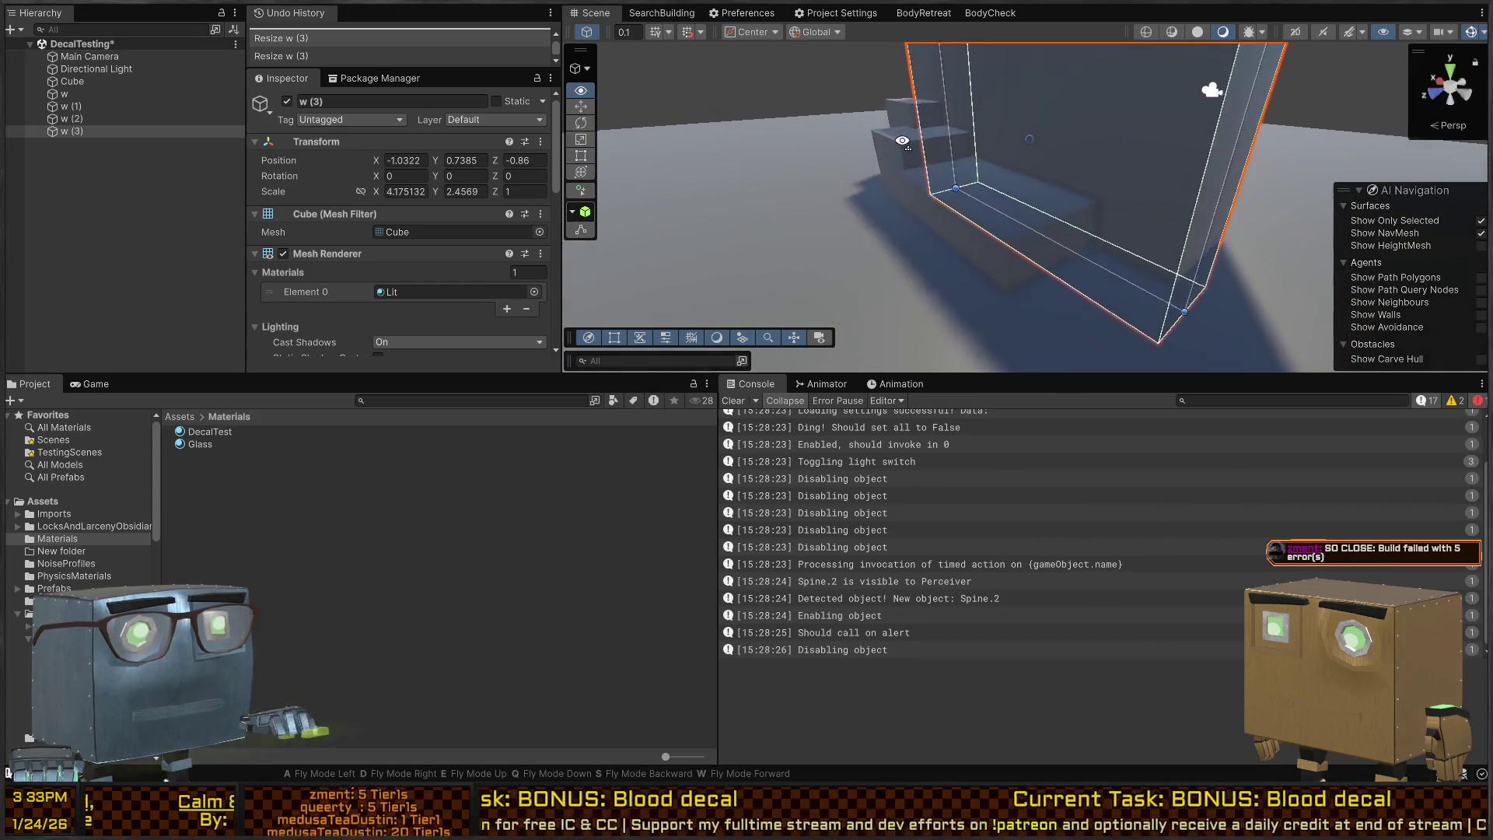
click(826, 112)
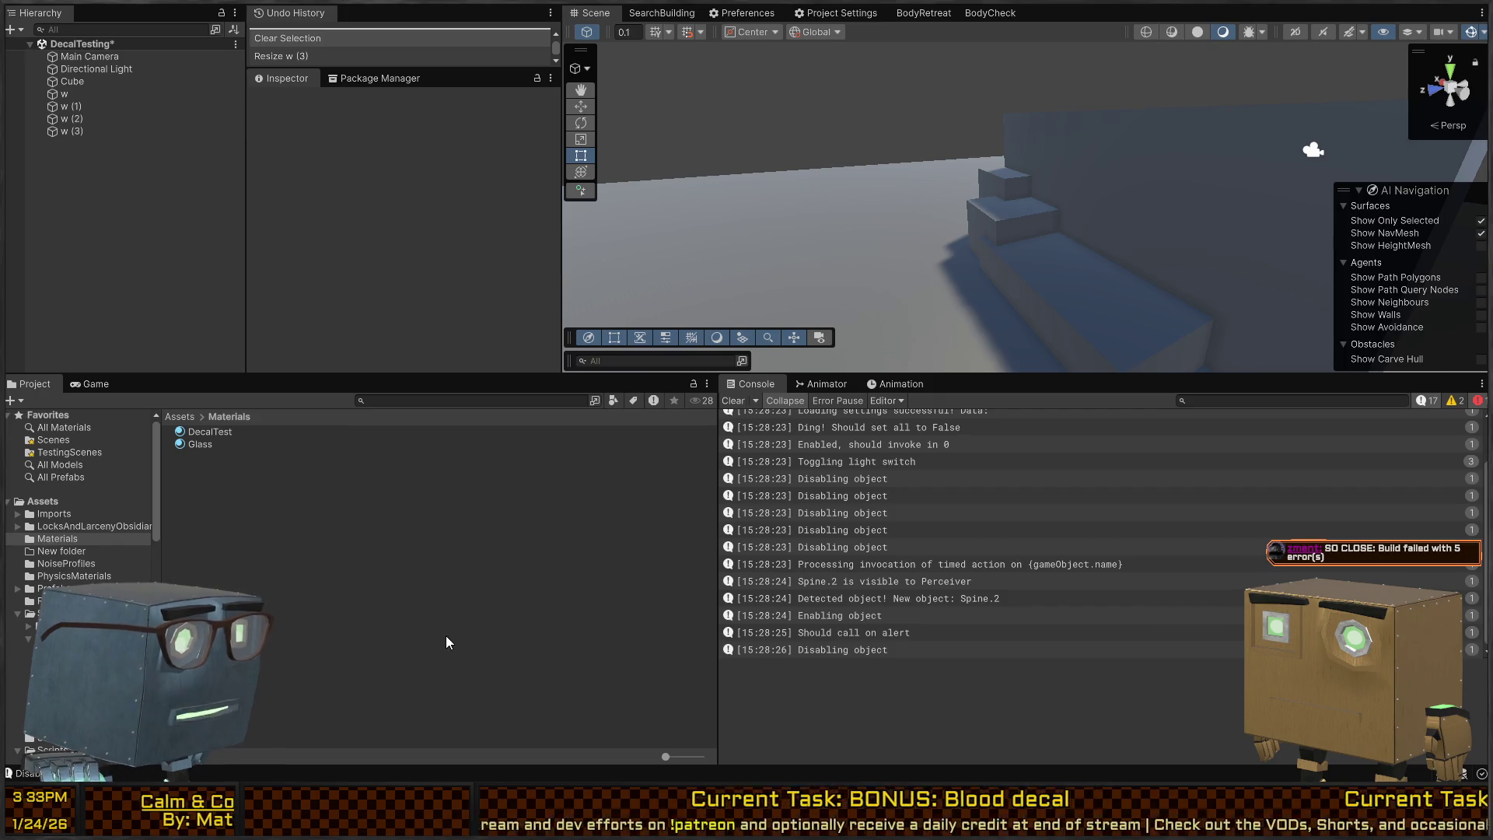
key(ctrl+shift+d)
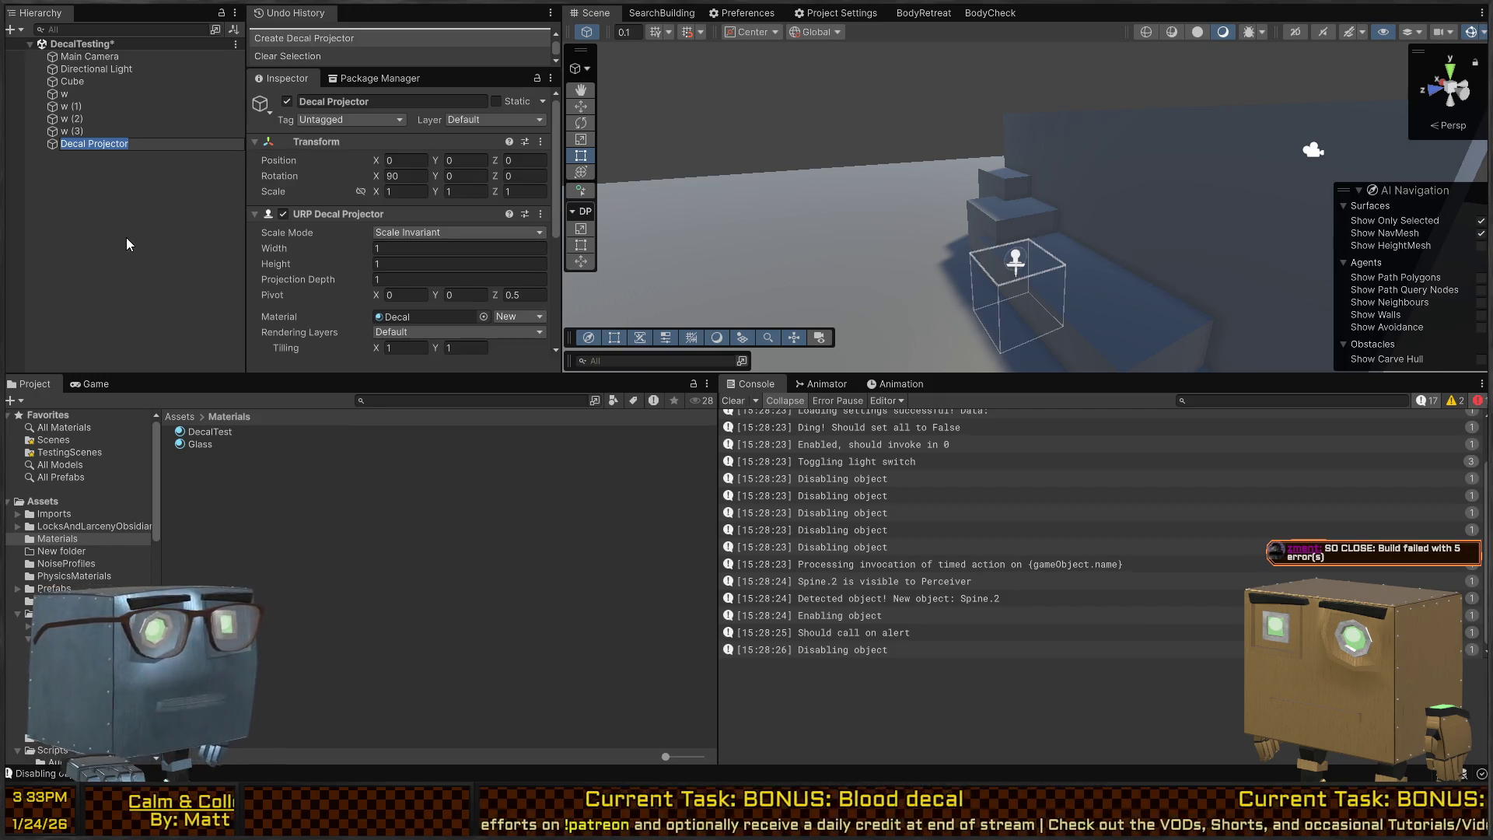
Step: Assign the DecalTest material to the new Decal Projector and move it beside the steps
click(488, 312)
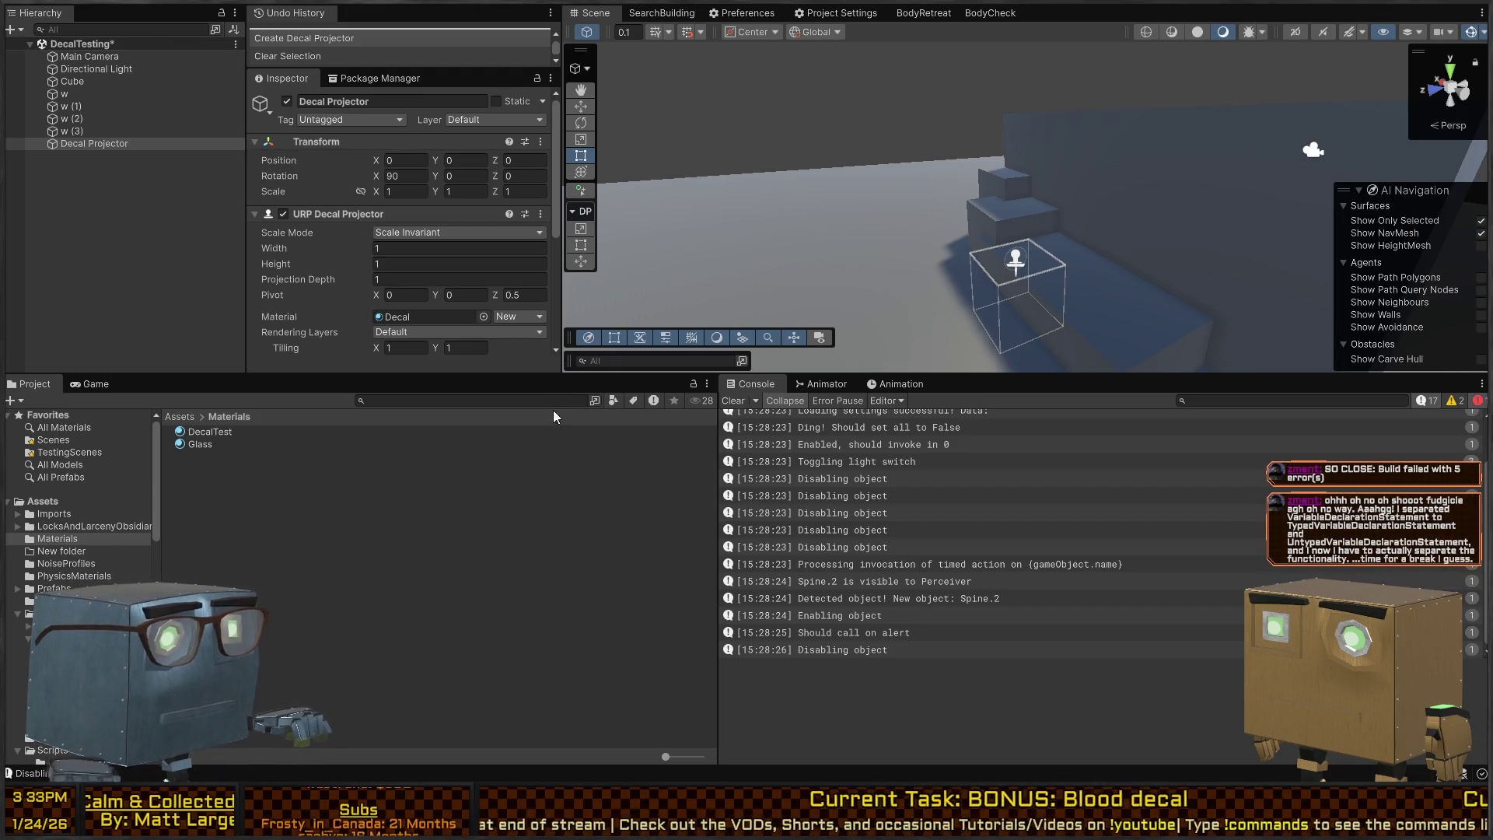
key(Down)
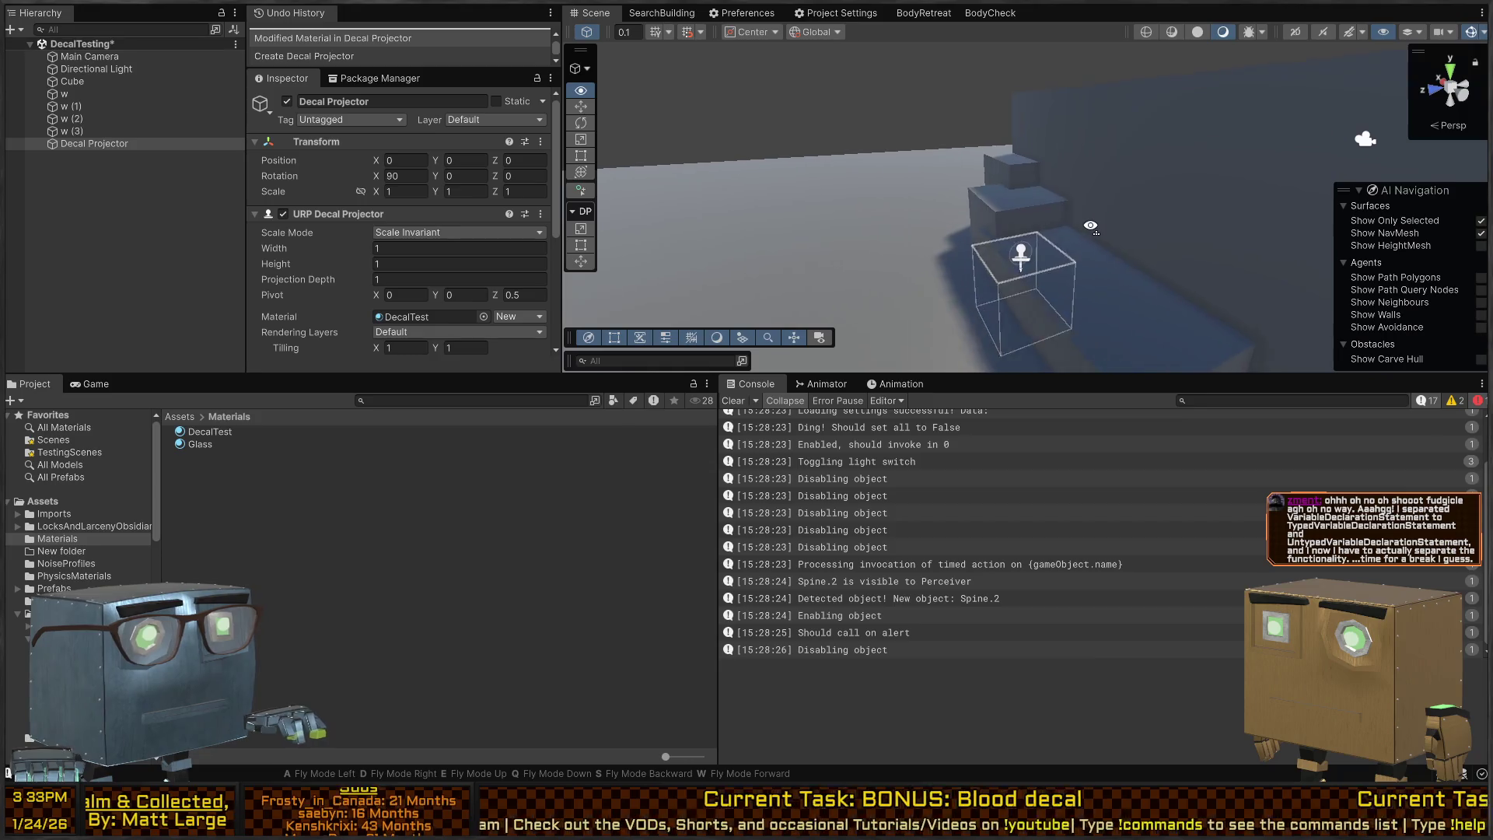
key(d)
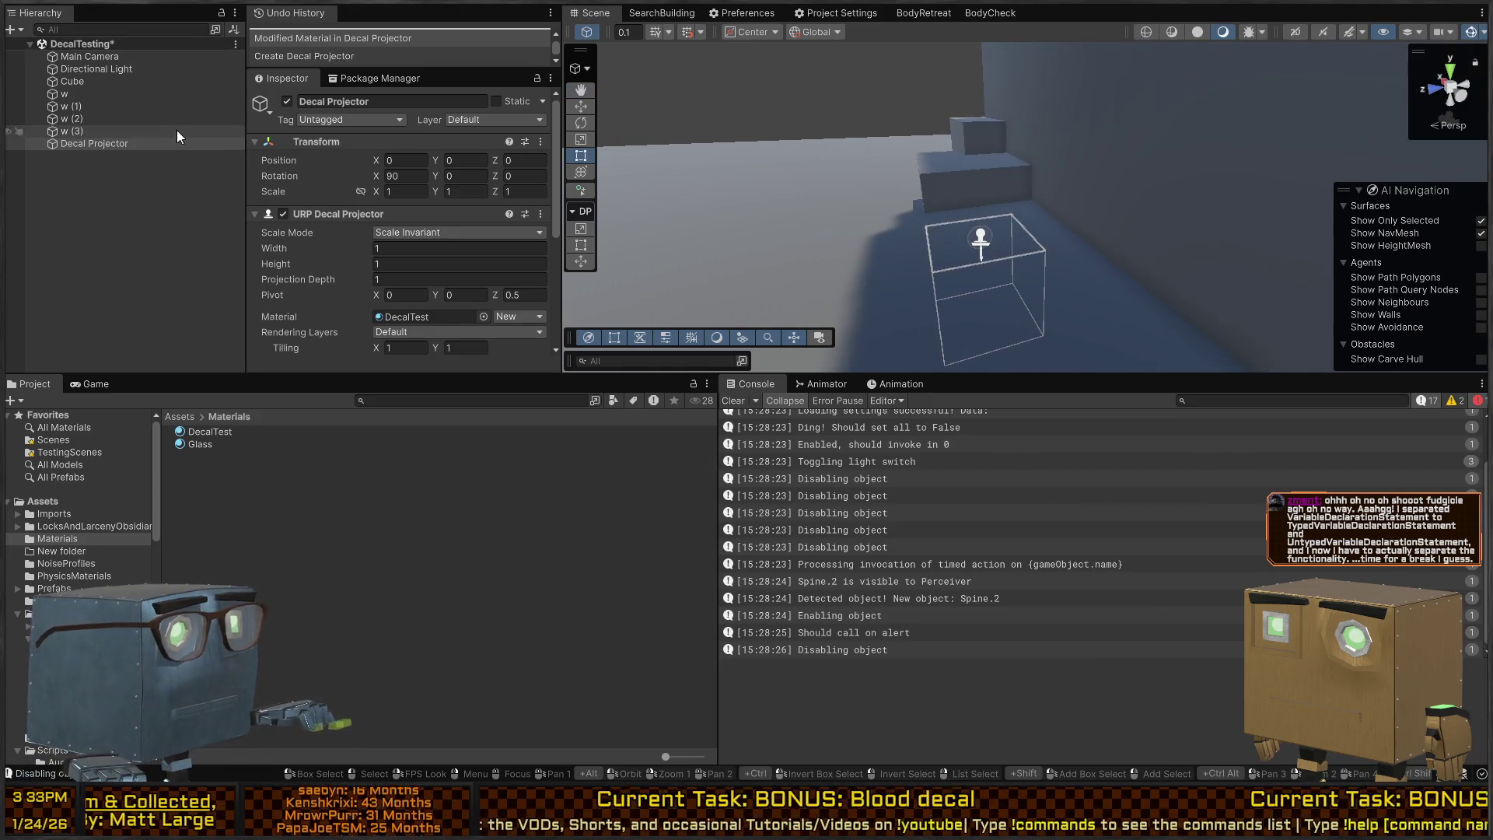
click(117, 179)
click(94, 143)
key(w)
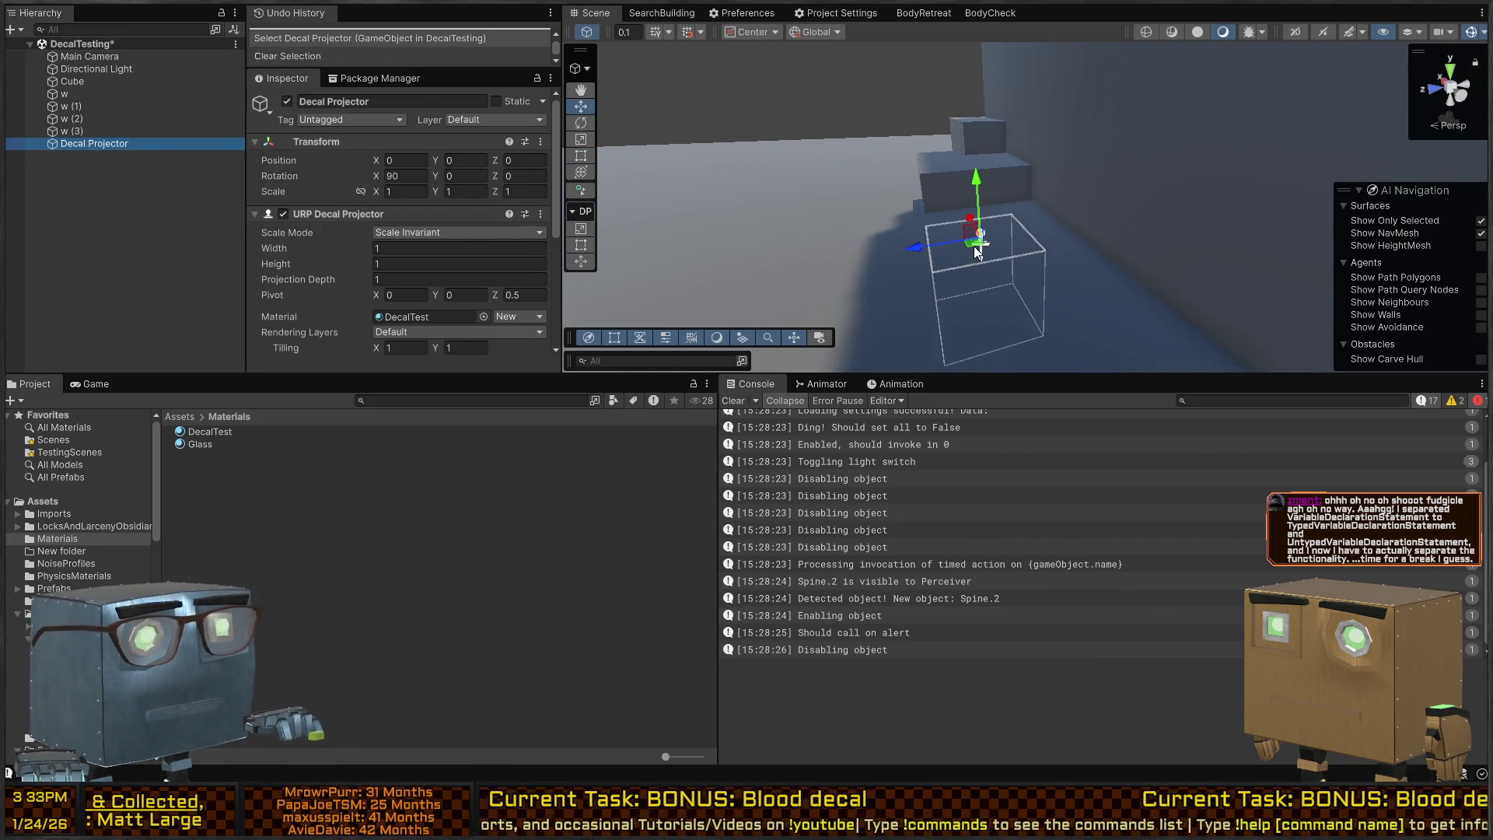
mouse_move(974, 246)
mouse_down()
mouse_move(995, 386)
mouse_move(1014, 333)
mouse_move(999, 93)
mouse_move(999, 194)
mouse_move(1007, 156)
mouse_up()
Step: Angle the Decal Projector and raise it up onto the step
key(e)
mouse_move(1177, 212)
mouse_down()
mouse_move(1009, 158)
mouse_move(997, 204)
mouse_move(1056, 295)
mouse_move(1197, 352)
mouse_move(949, 372)
mouse_move(871, 412)
mouse_move(879, 251)
mouse_move(964, 179)
mouse_up()
key(e)
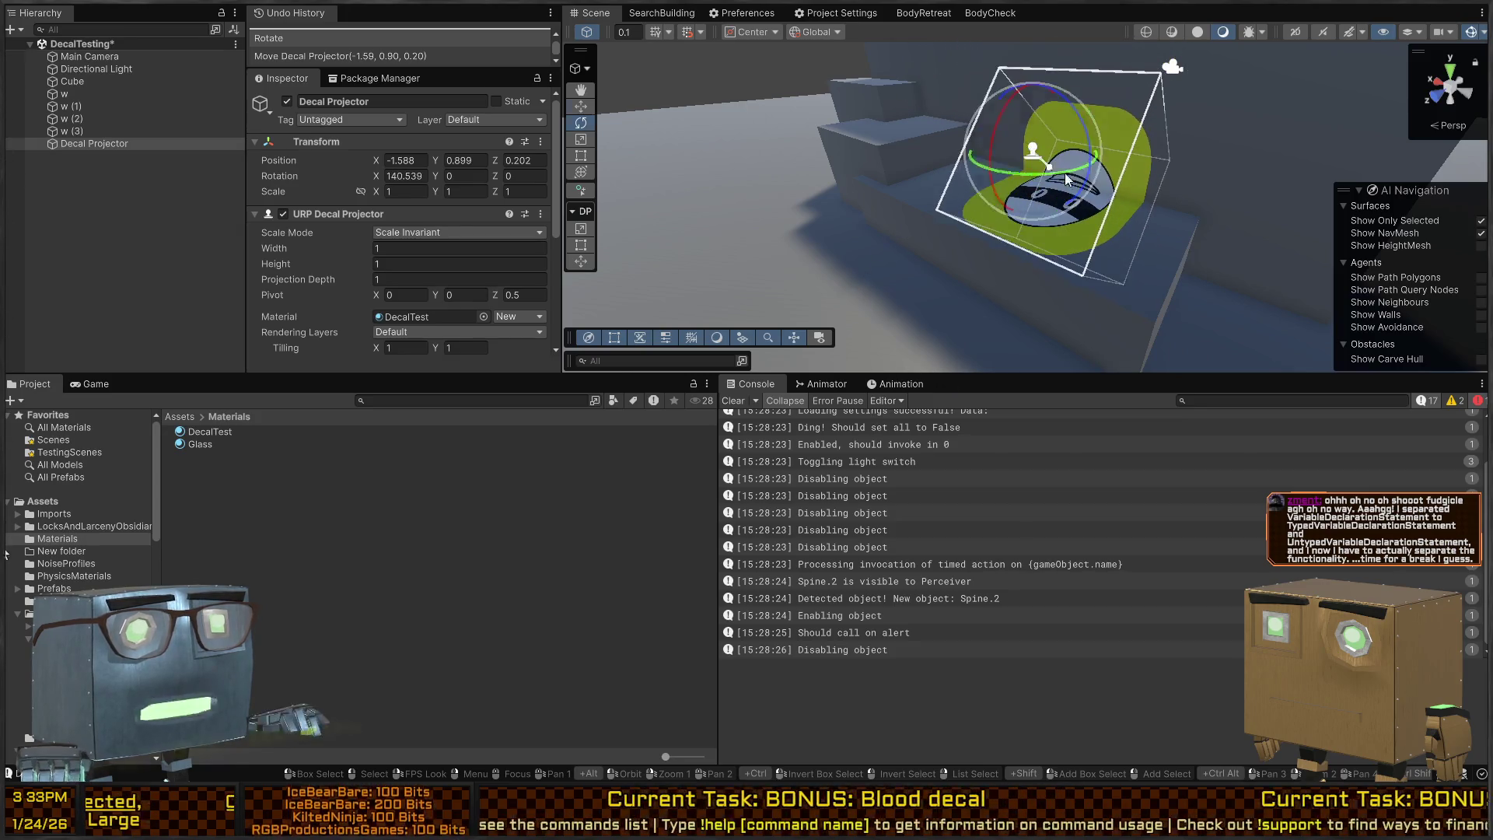
key(w)
drag(1034, 145, 1005, 76)
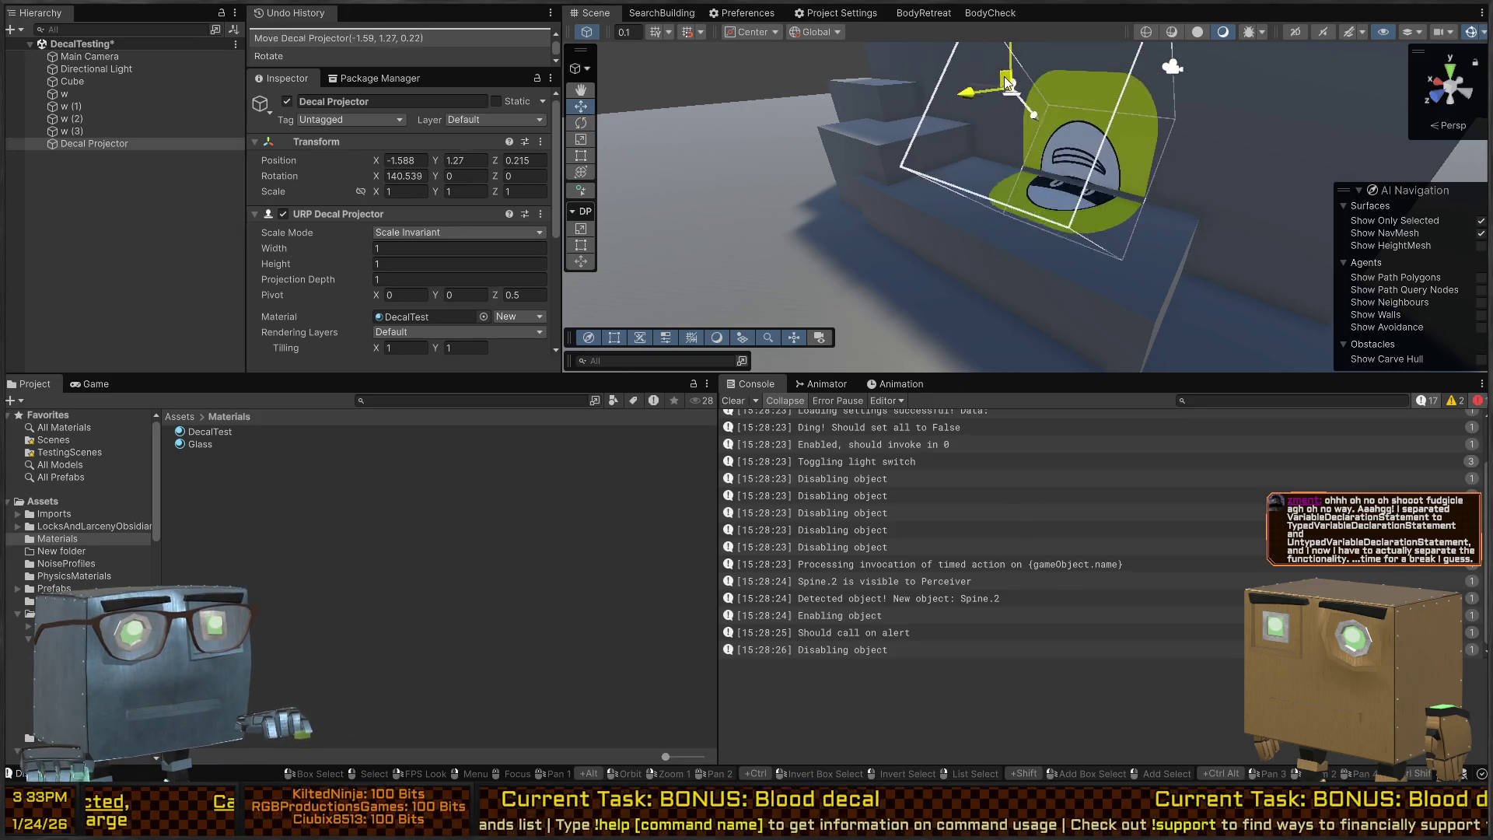
Step: In decal edit mode, deepen the projection box to 1.5817
key(t)
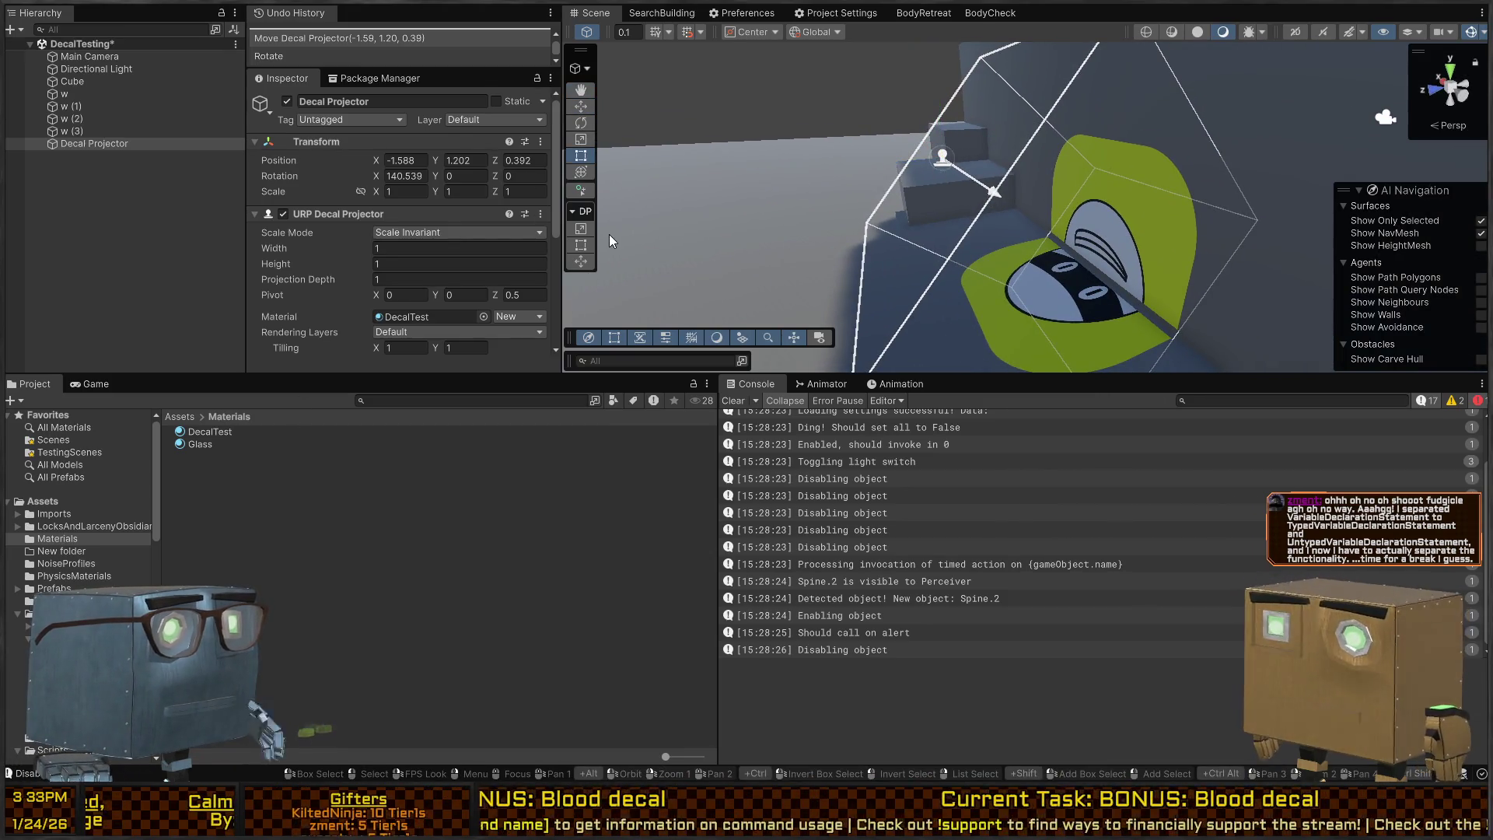
click(582, 231)
mouse_move(1103, 141)
mouse_down()
mouse_move(1085, 159)
mouse_move(1112, 144)
mouse_up()
key(f)
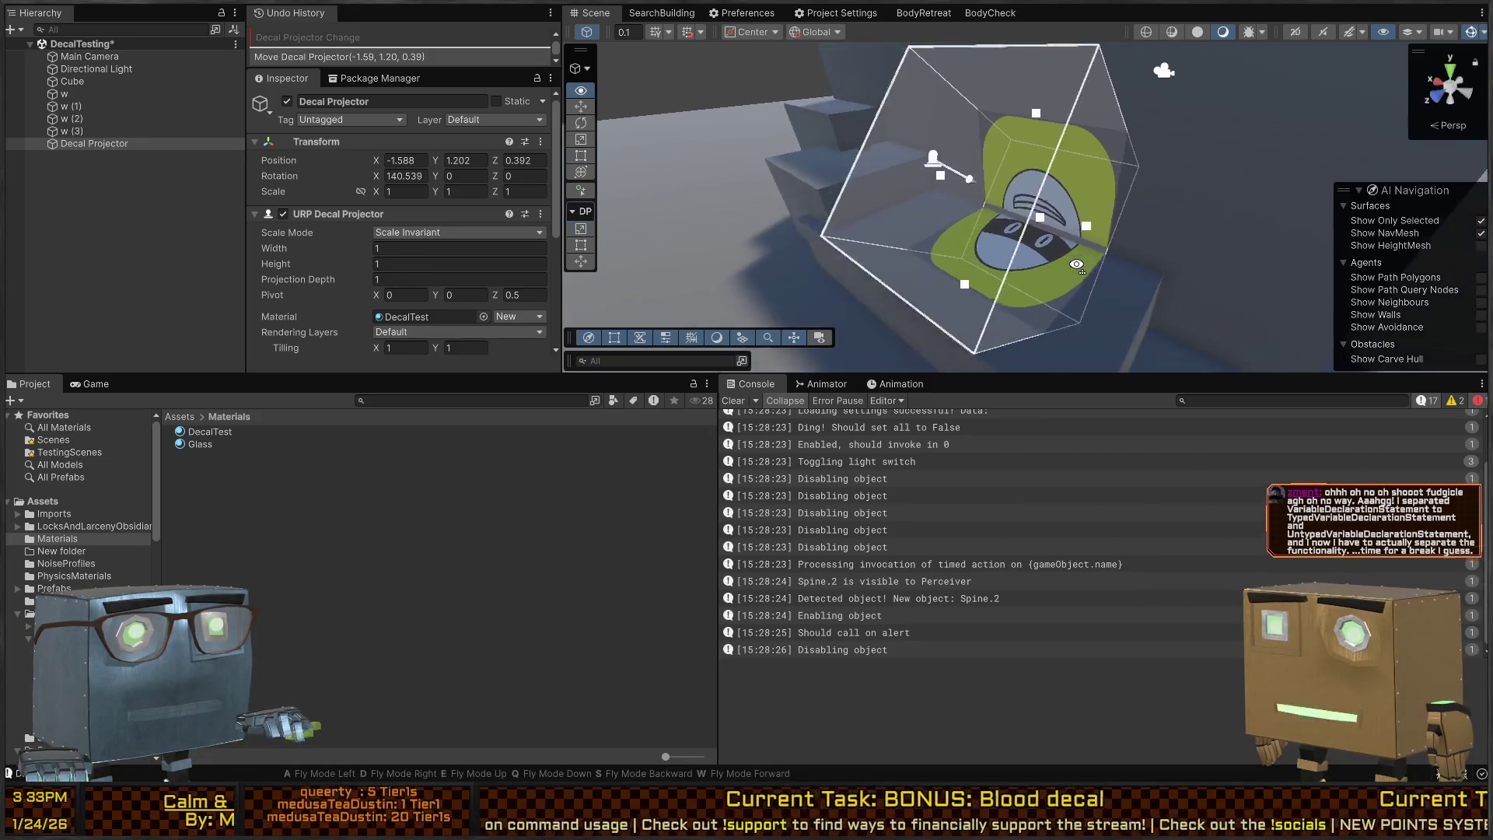
drag(1070, 225, 1093, 220)
Step: Nudge the projector toward the wall to -0.275, 0.956, 0.734, with handles set to Local
key(w)
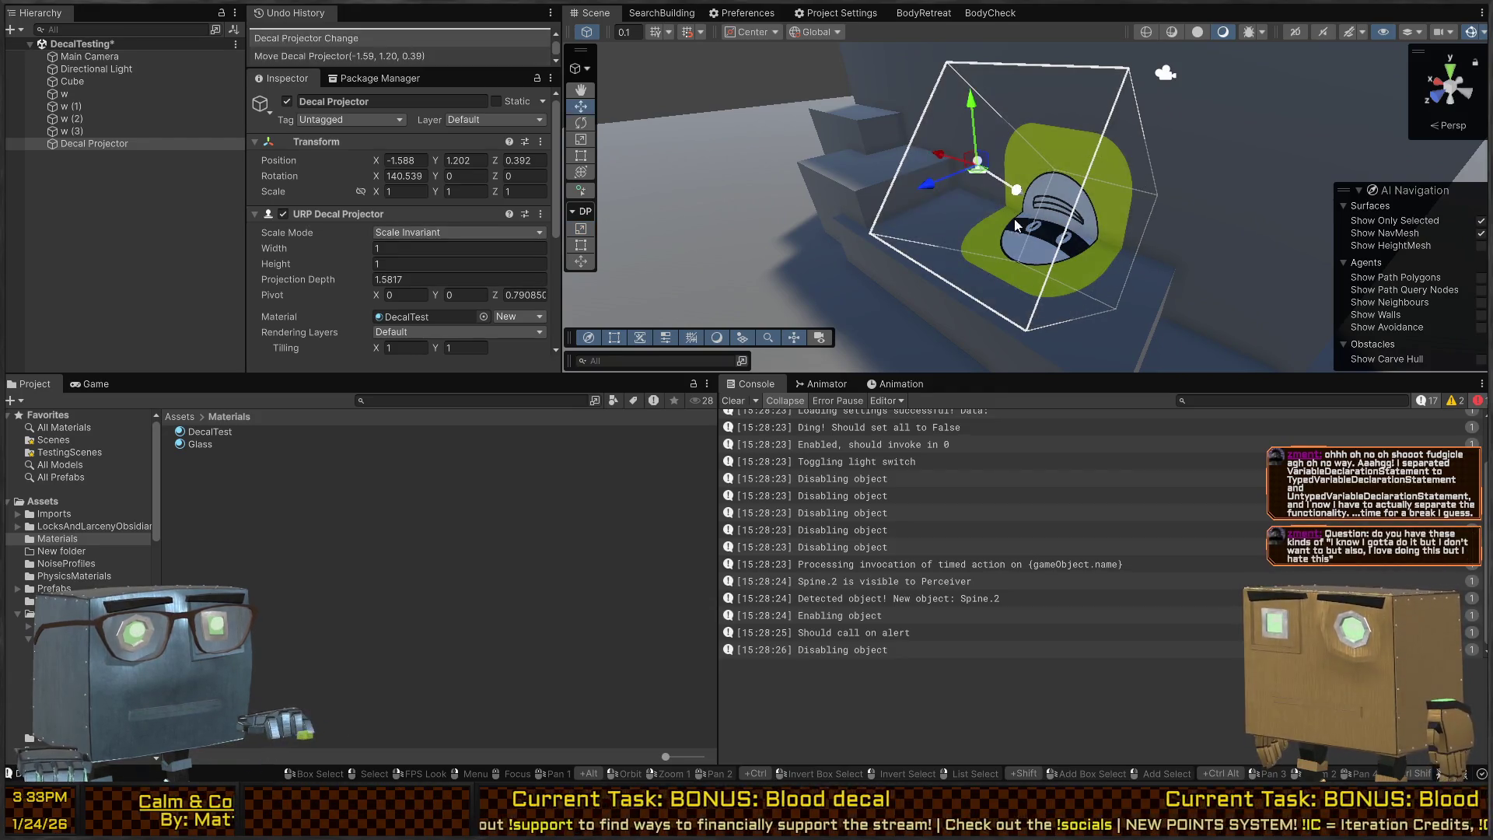
mouse_move(980, 179)
mouse_down()
mouse_move(959, 189)
mouse_move(961, 151)
mouse_move(813, 148)
mouse_move(966, 163)
mouse_move(1040, 199)
mouse_move(747, 160)
mouse_move(813, 185)
mouse_up()
key(x)
key(w)
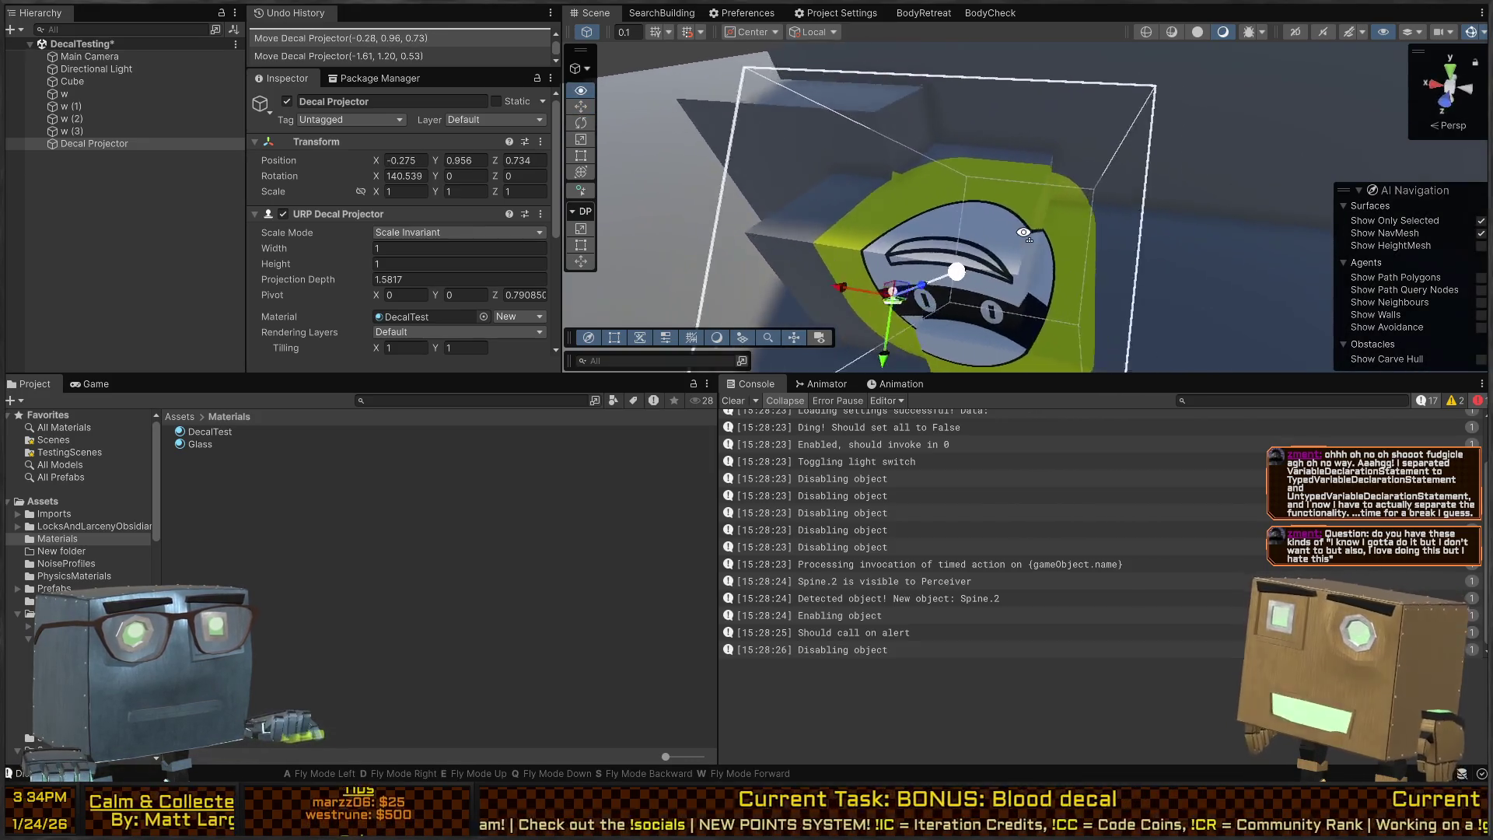
drag(983, 225, 870, 219)
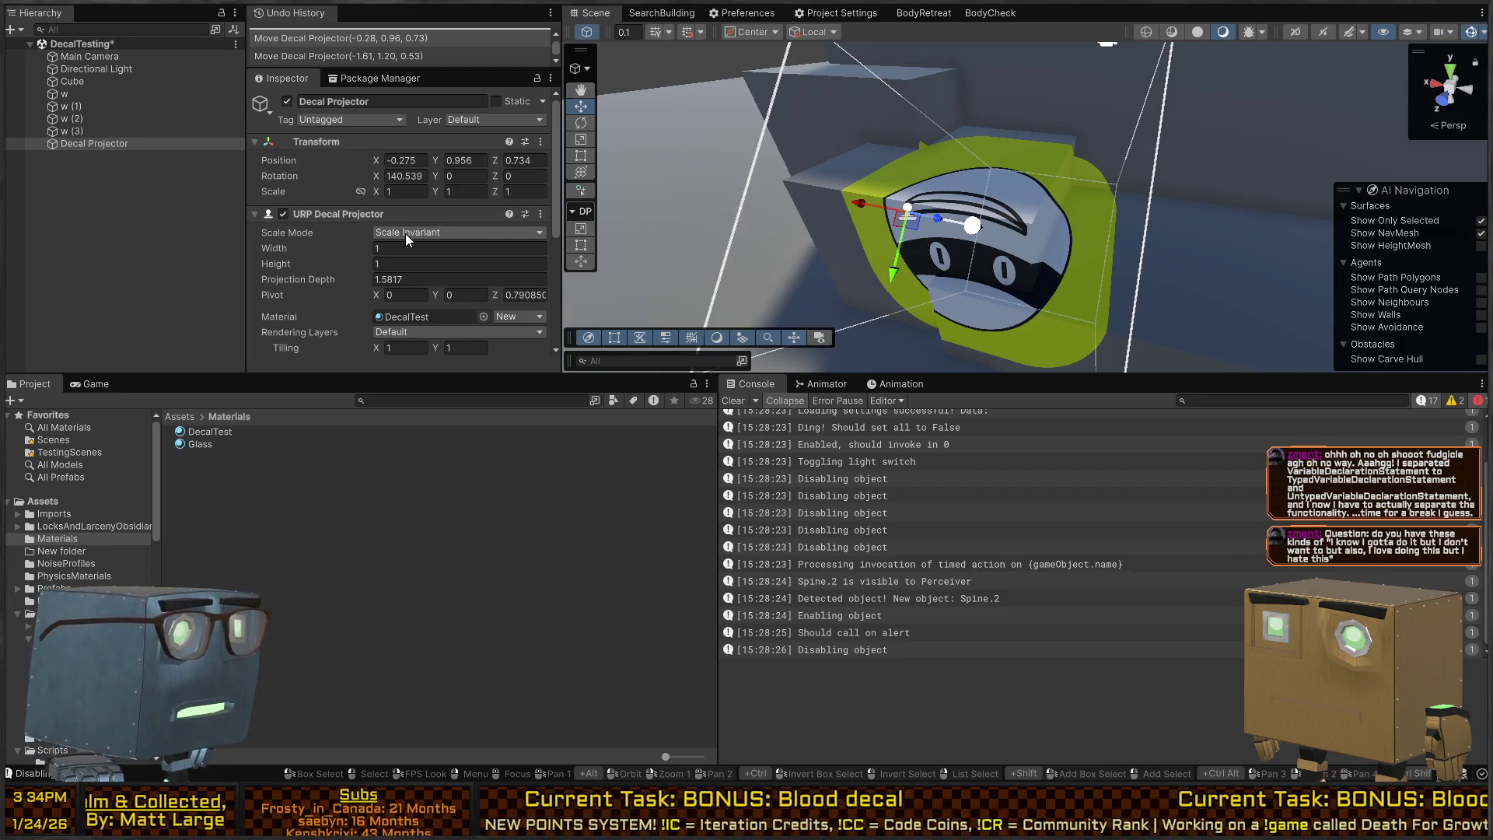
scroll(332, 233, down, 3)
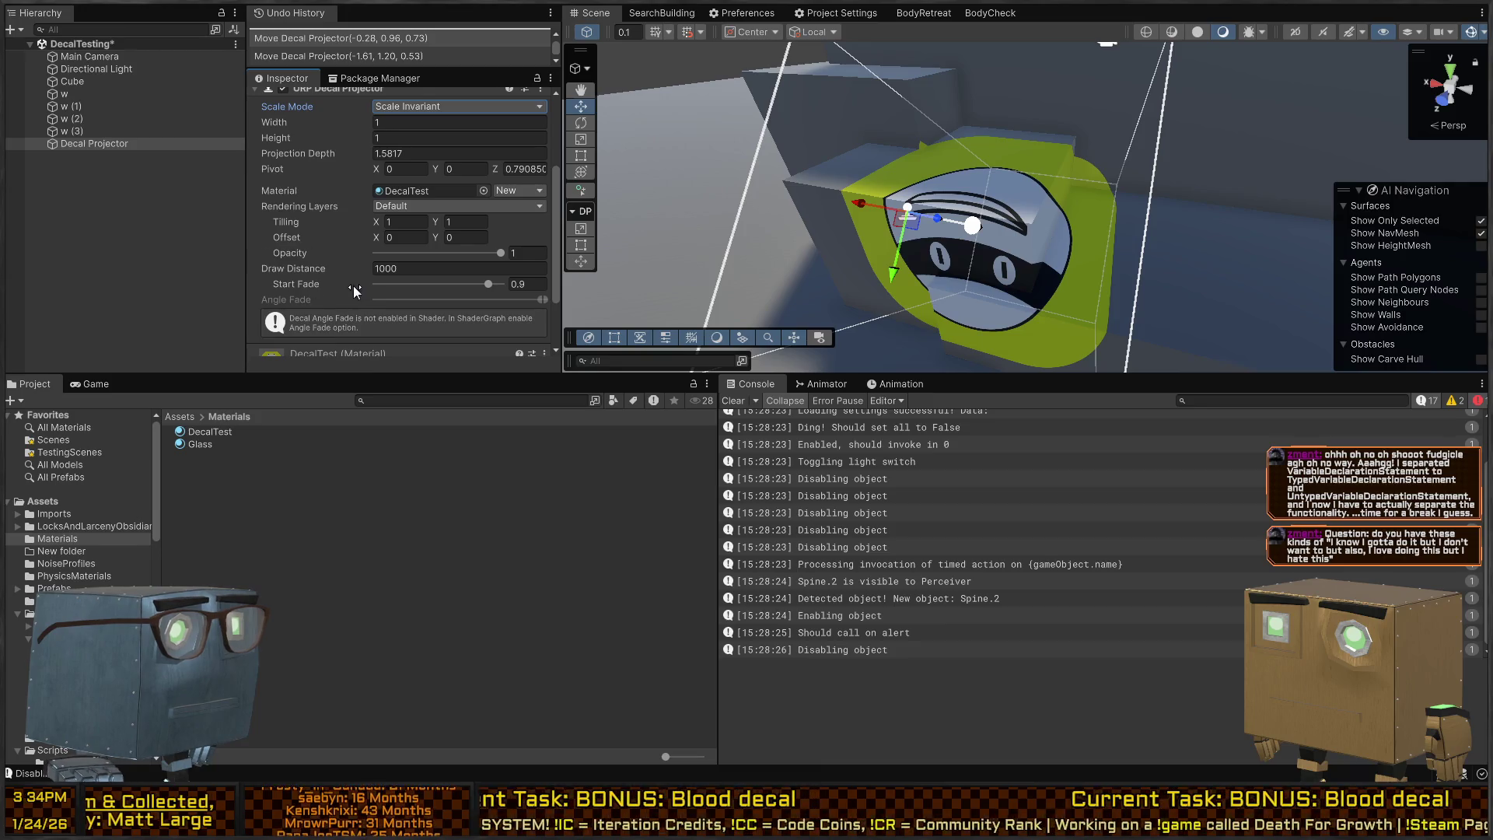
mouse_move(500, 253)
mouse_down()
mouse_move(455, 249)
mouse_move(544, 246)
mouse_up()
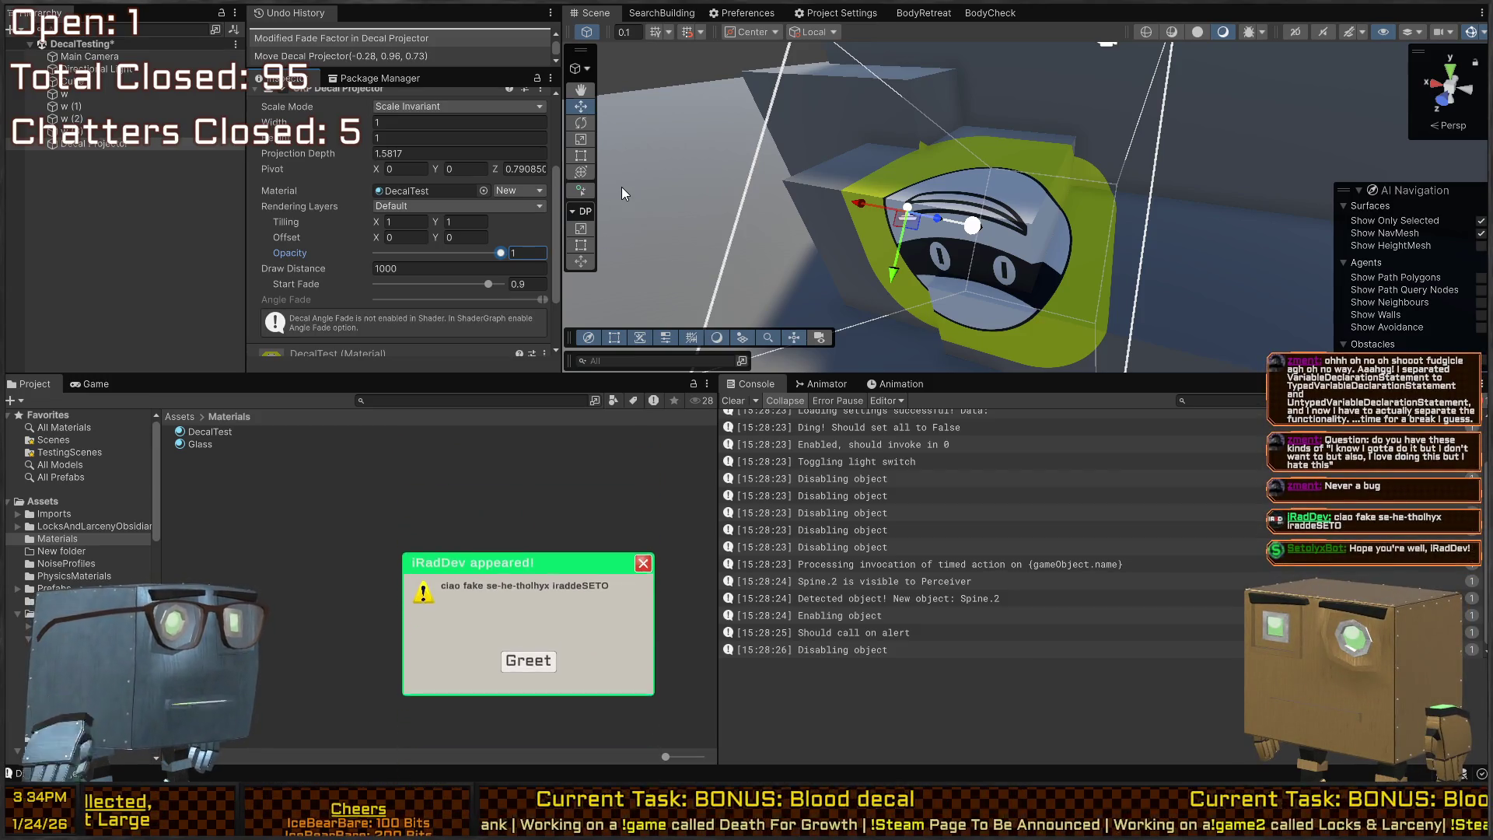
scroll(323, 193, up, 3)
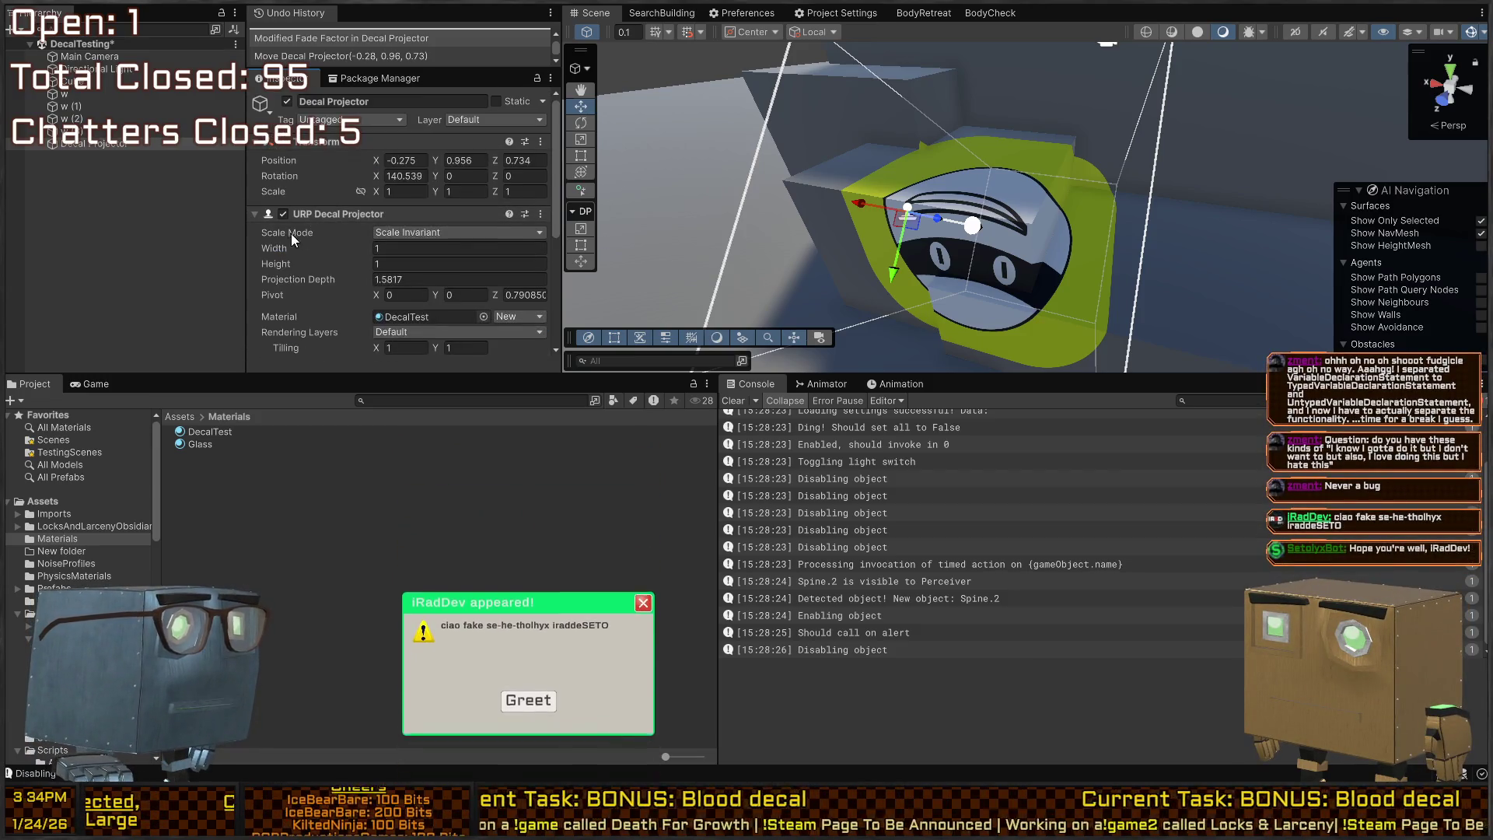
scroll(301, 260, down, 5)
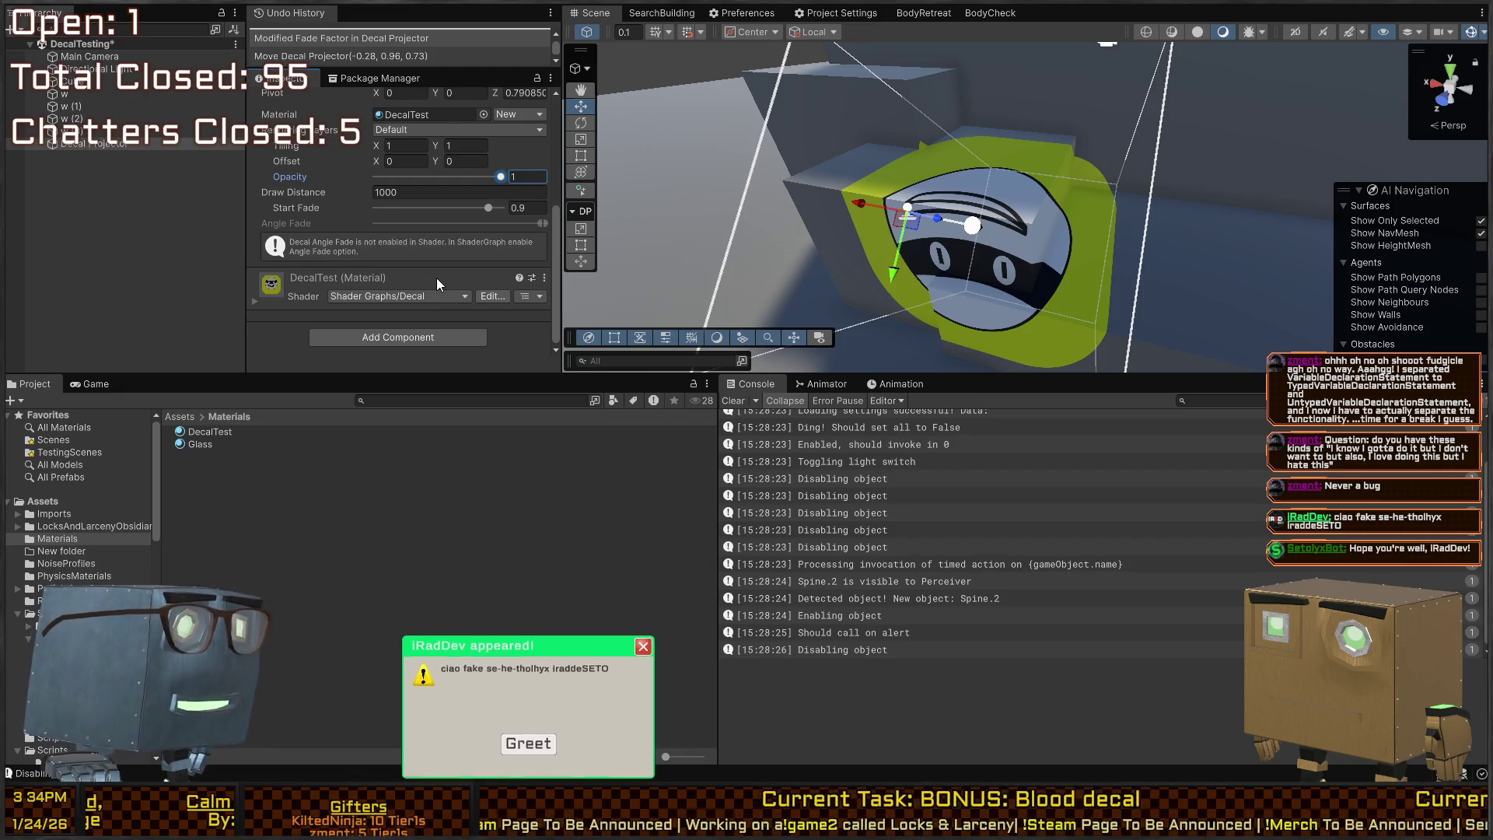
click(529, 754)
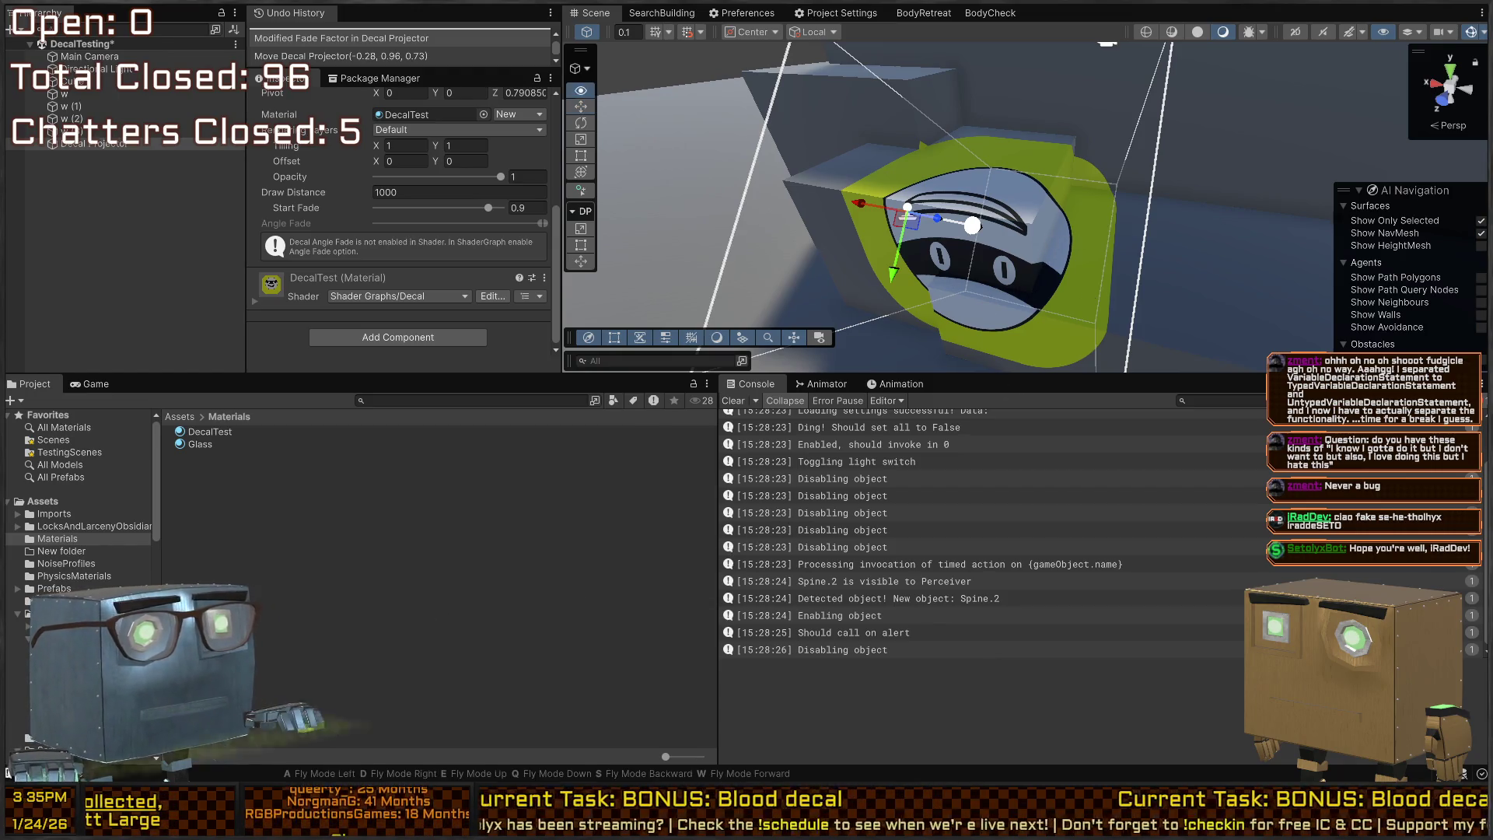
key(s)
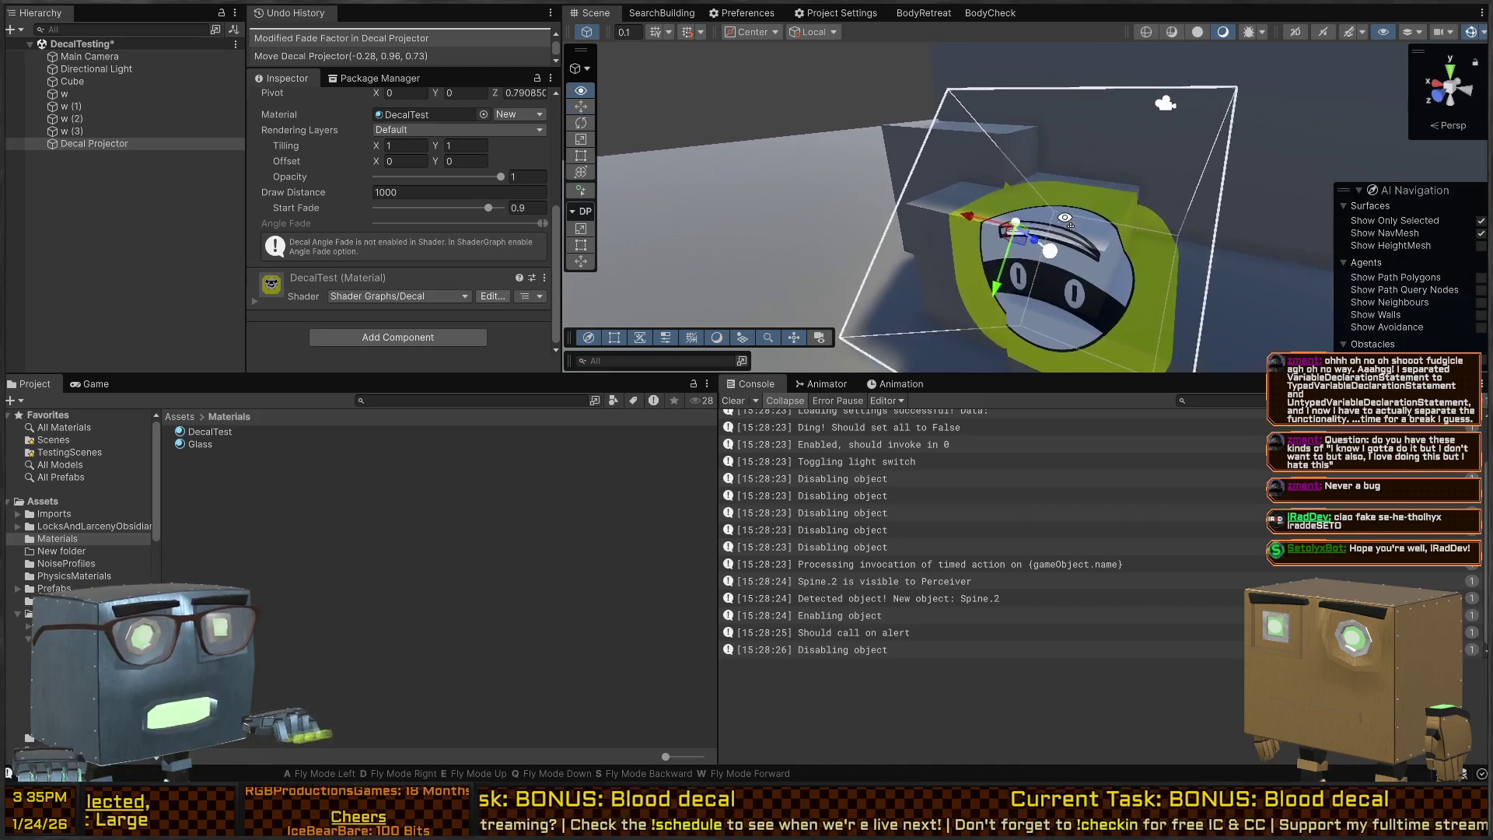
Step: Shift the Decal Projector slightly along the wall to 0.318, 1.209, 0.526
drag(996, 296, 911, 144)
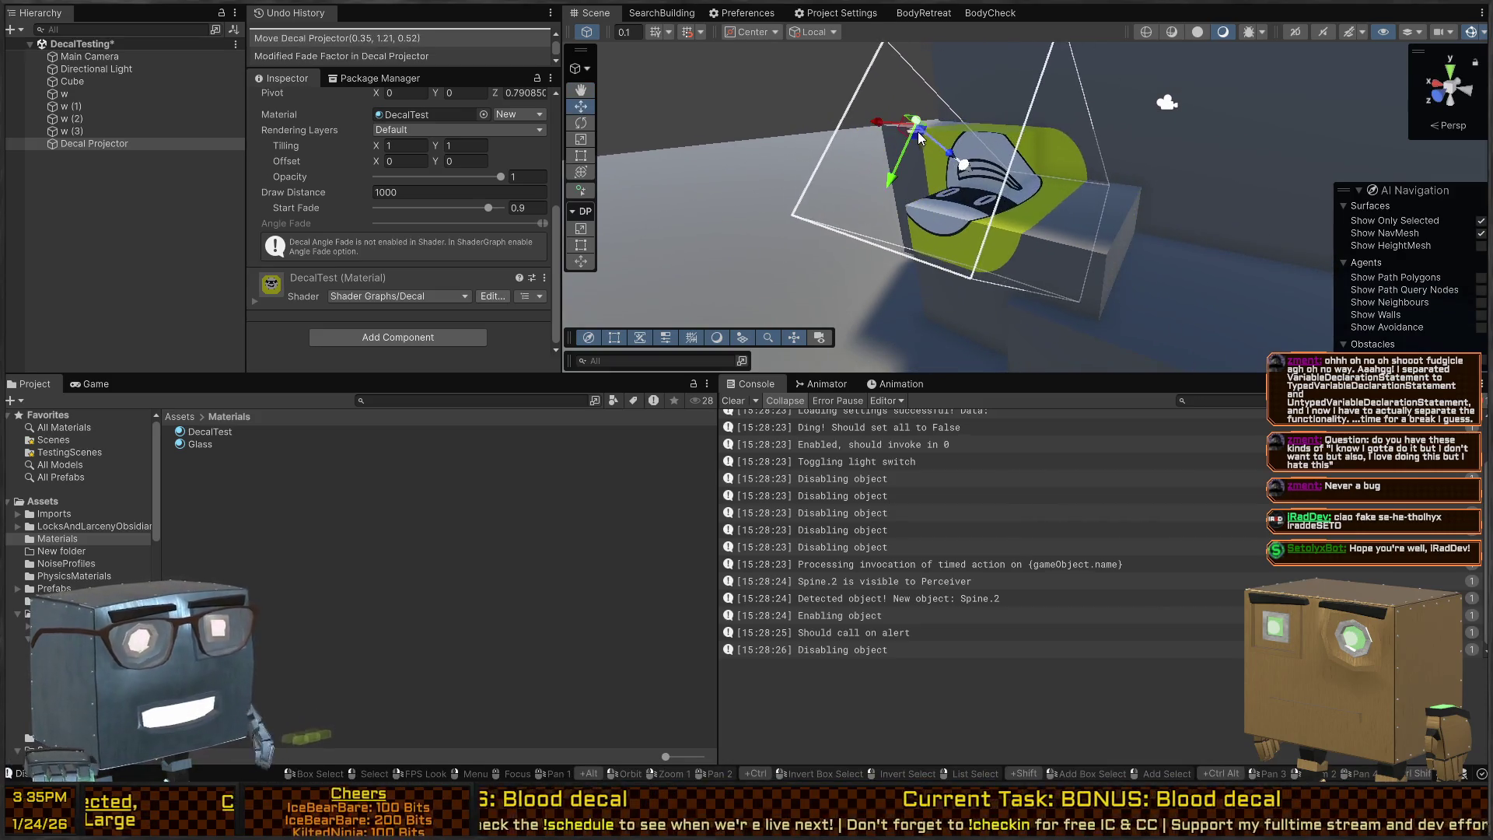
key(w)
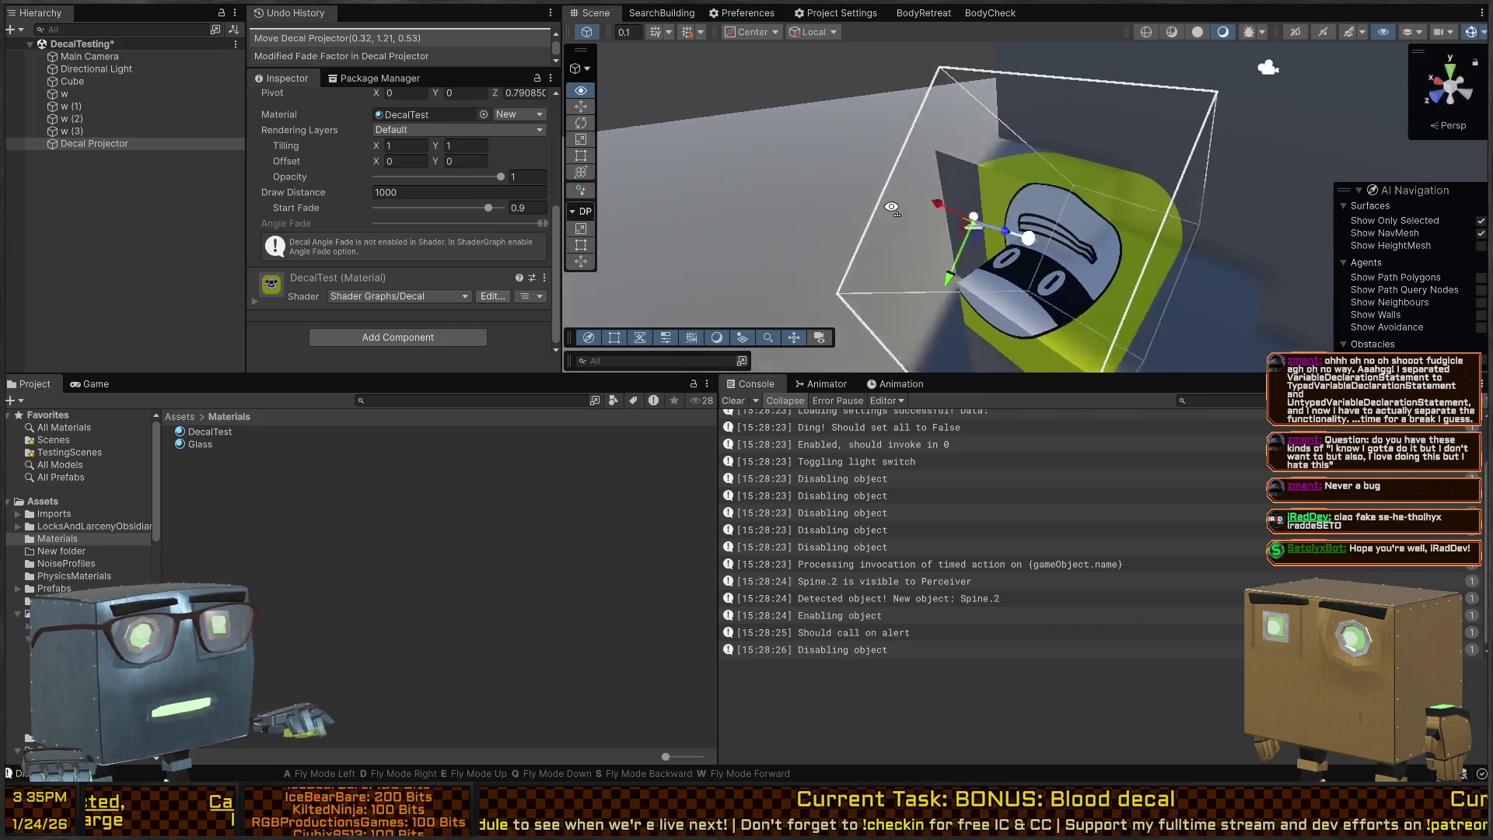
click(946, 244)
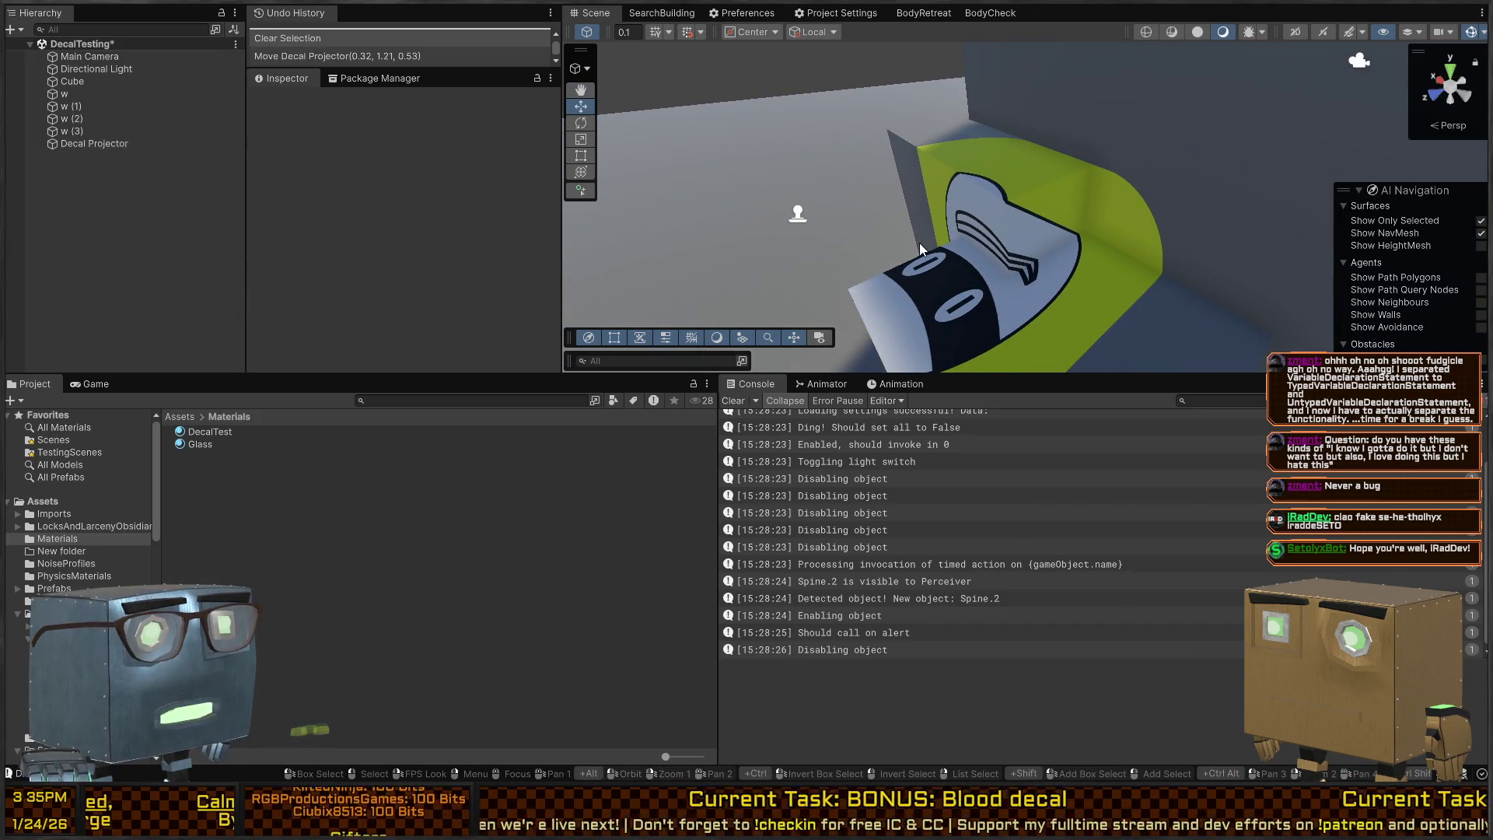
click(797, 216)
click(936, 243)
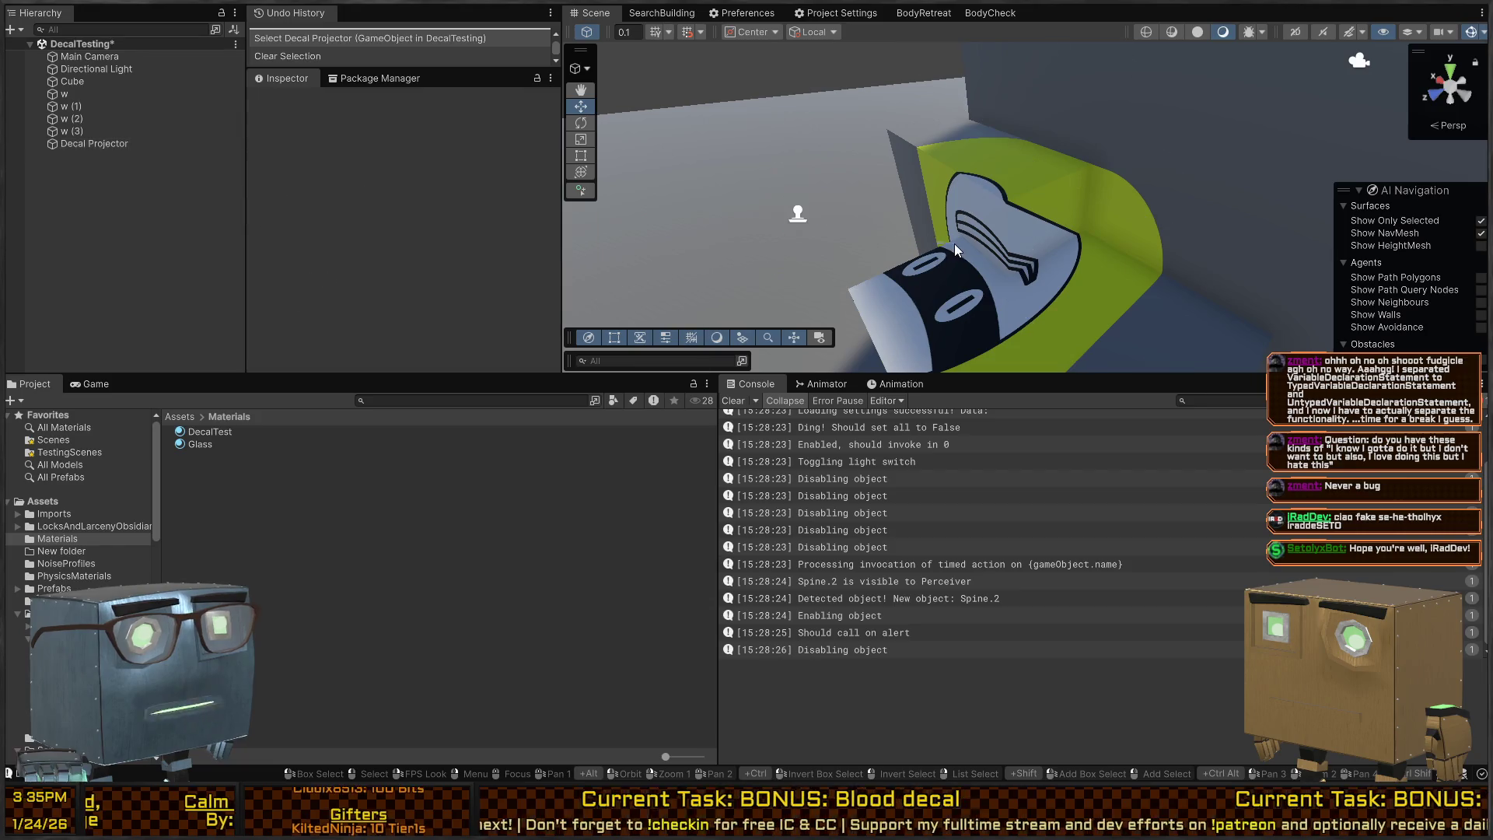
click(786, 202)
Step: Display the DecalTest material's settings with its base map
scroll(859, 230, down, 5)
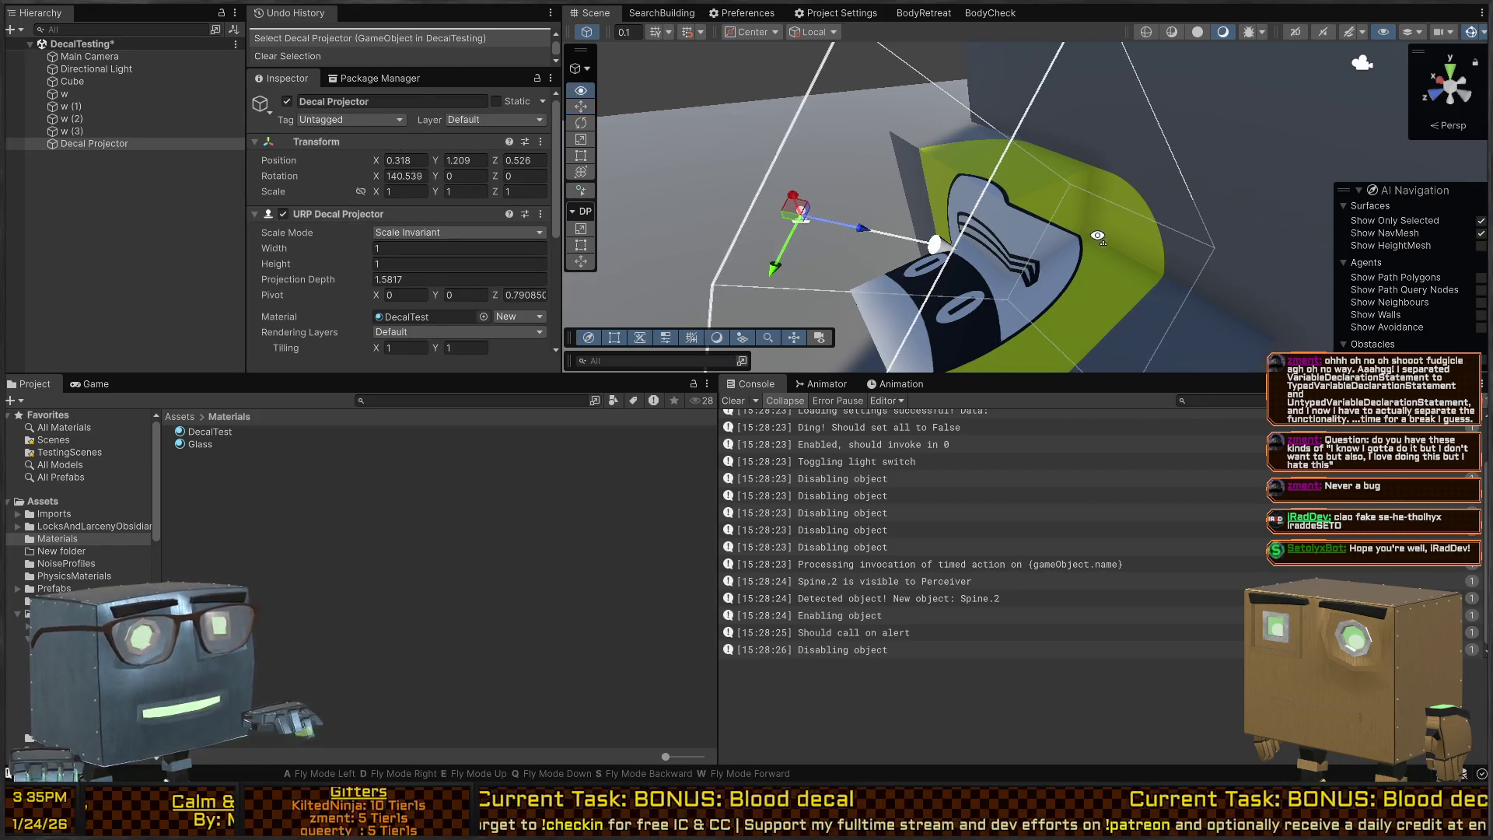
mouse_move(1224, 230)
mouse_down()
mouse_move(1003, 231)
mouse_move(988, 265)
mouse_up()
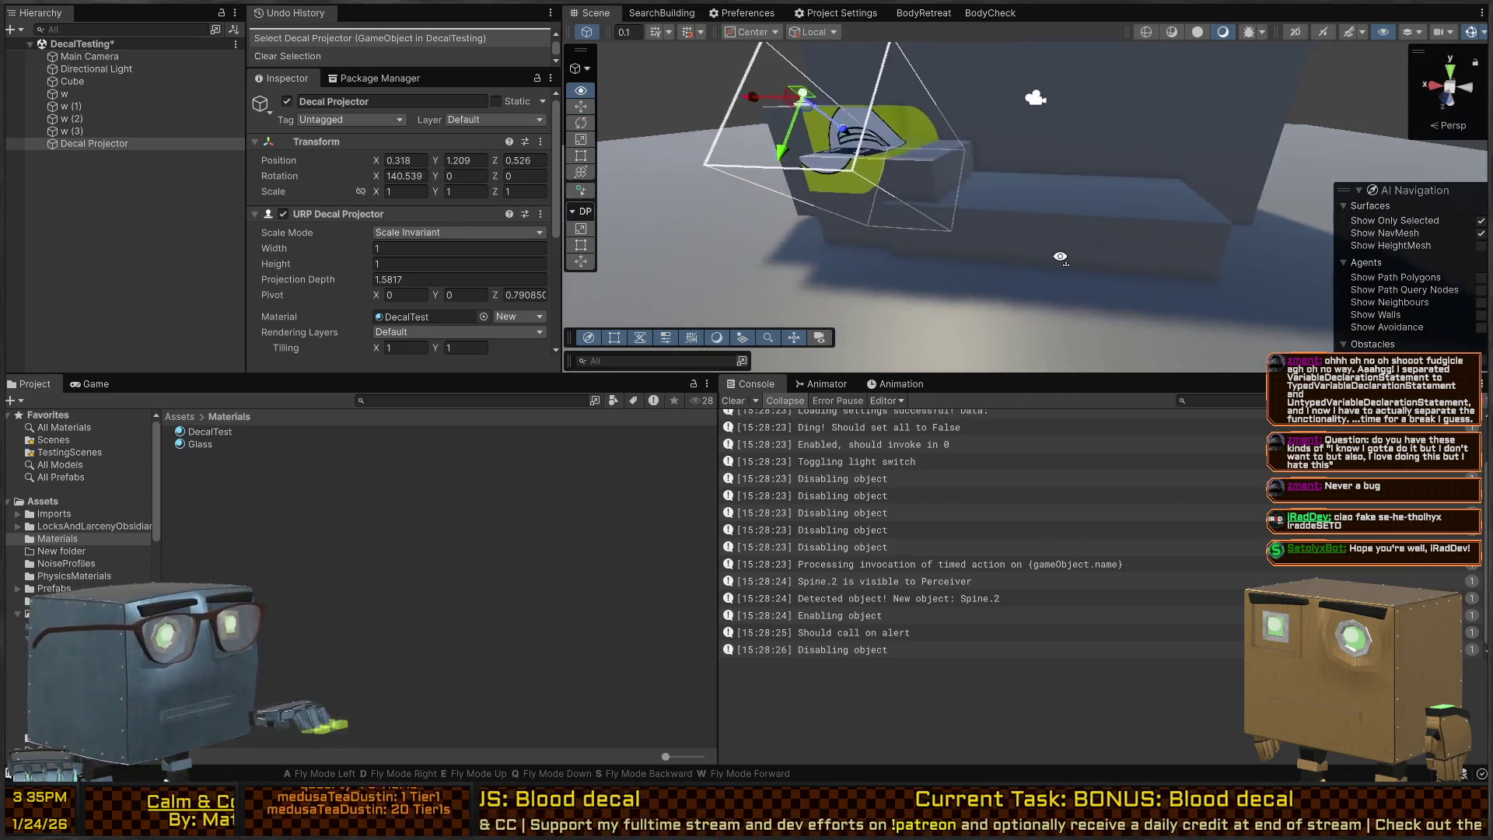
click(194, 431)
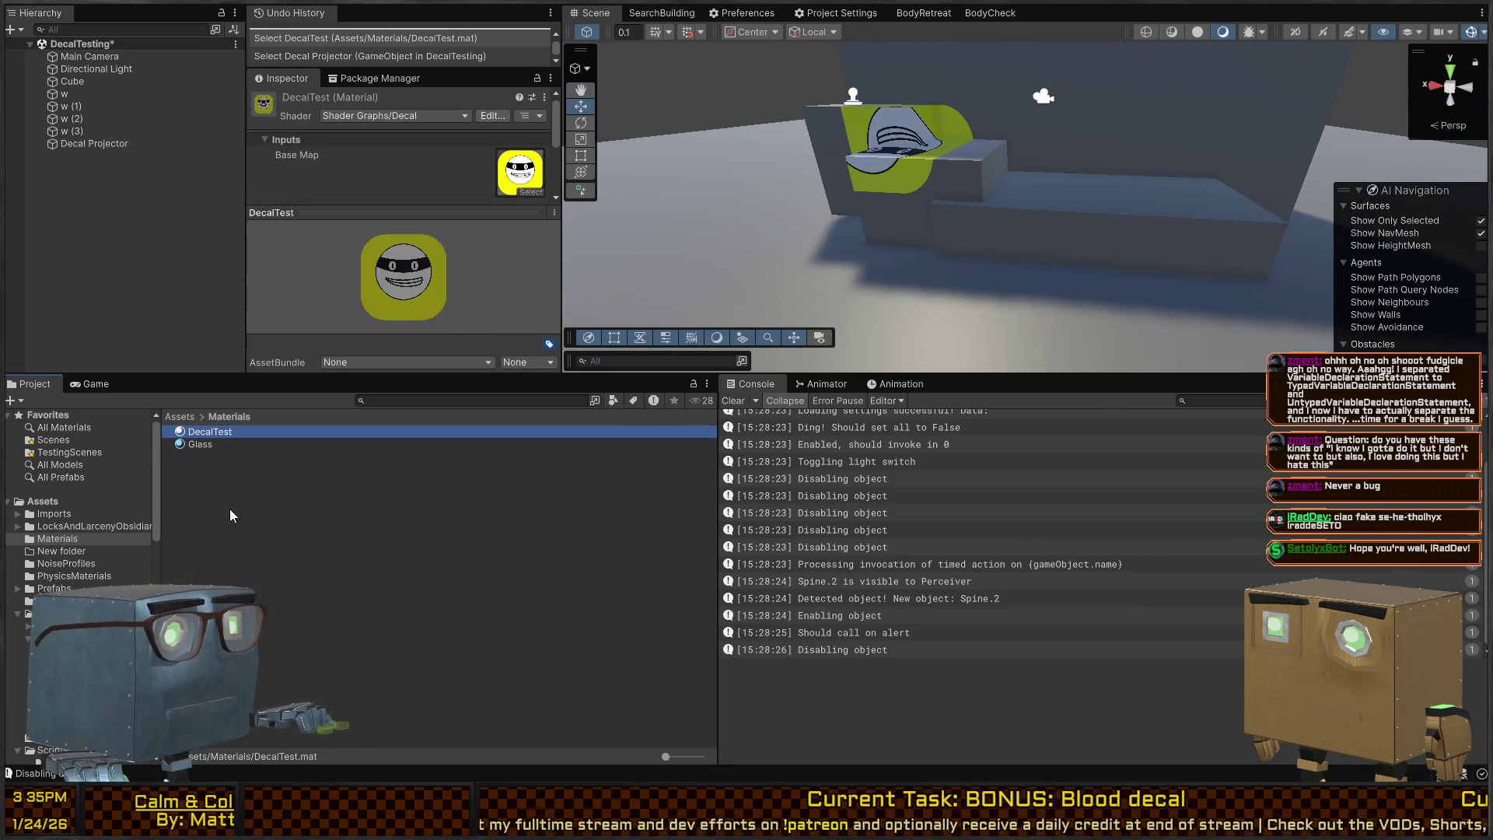
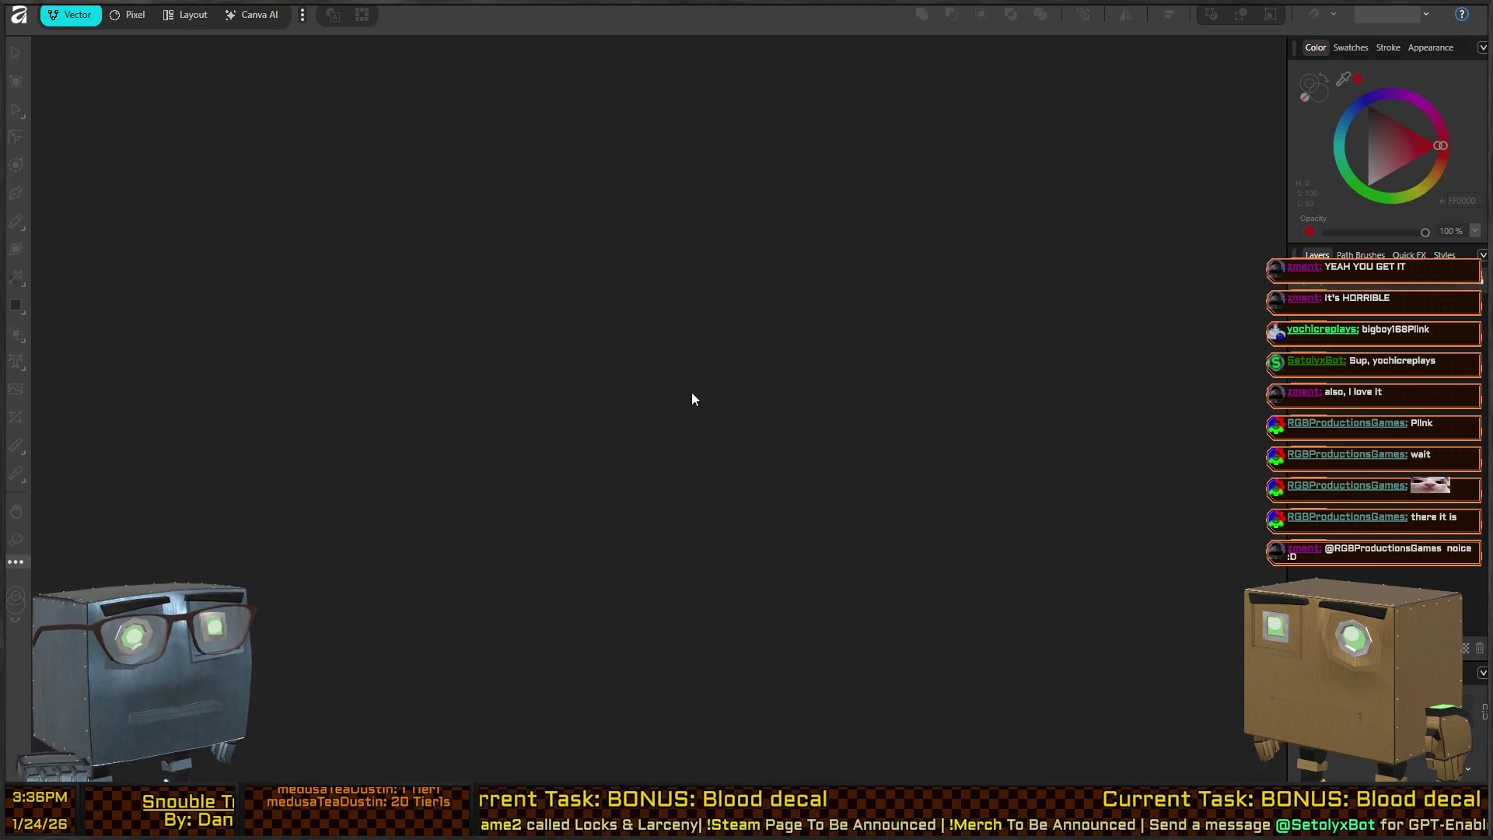
Step: Switch to the Pixel persona, pick the Paint Brush and paint two black test strokes
key(ctrl+2)
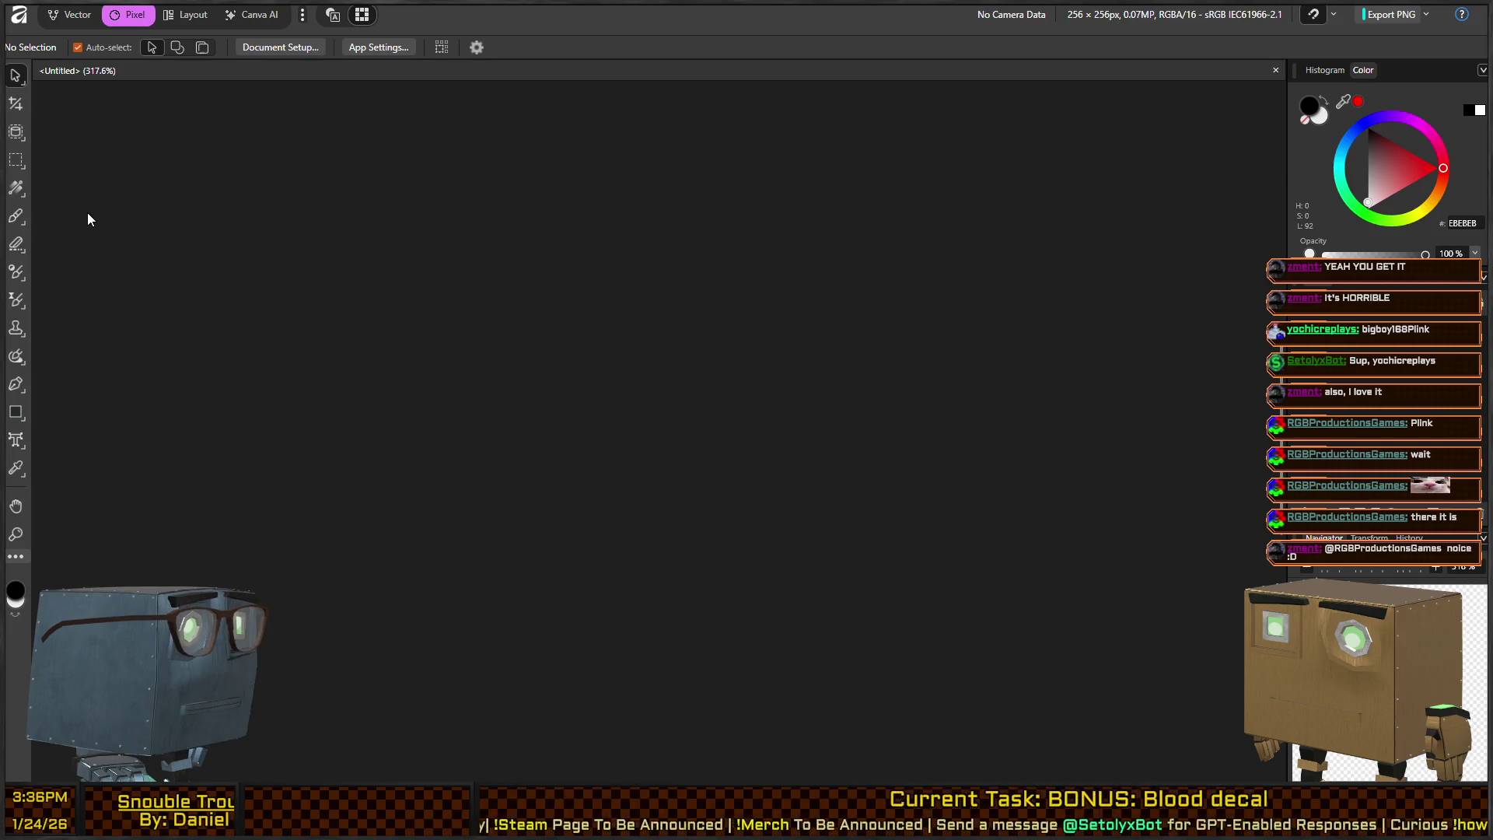
key(b)
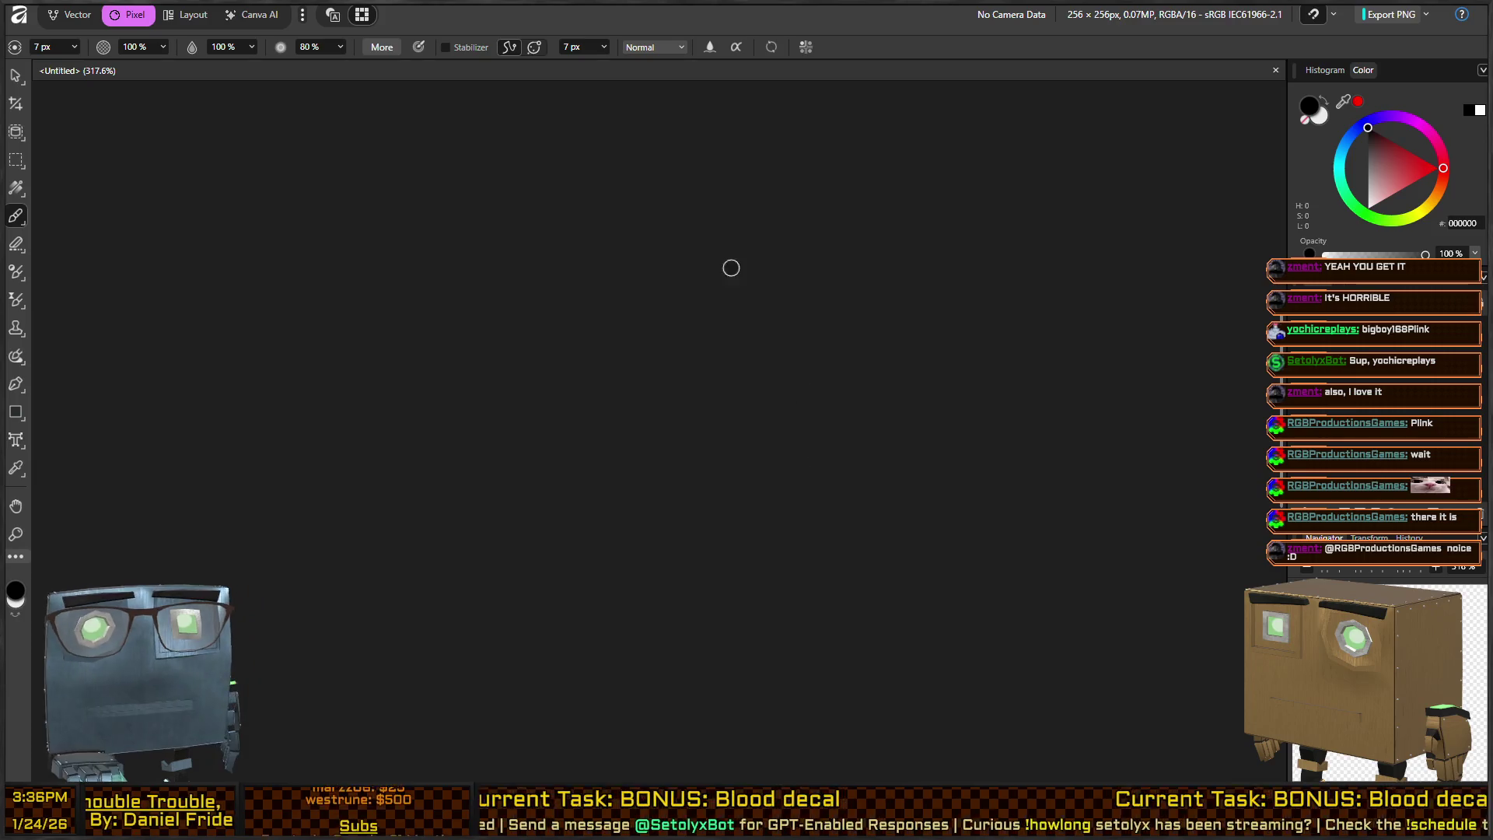
drag(730, 267, 640, 464)
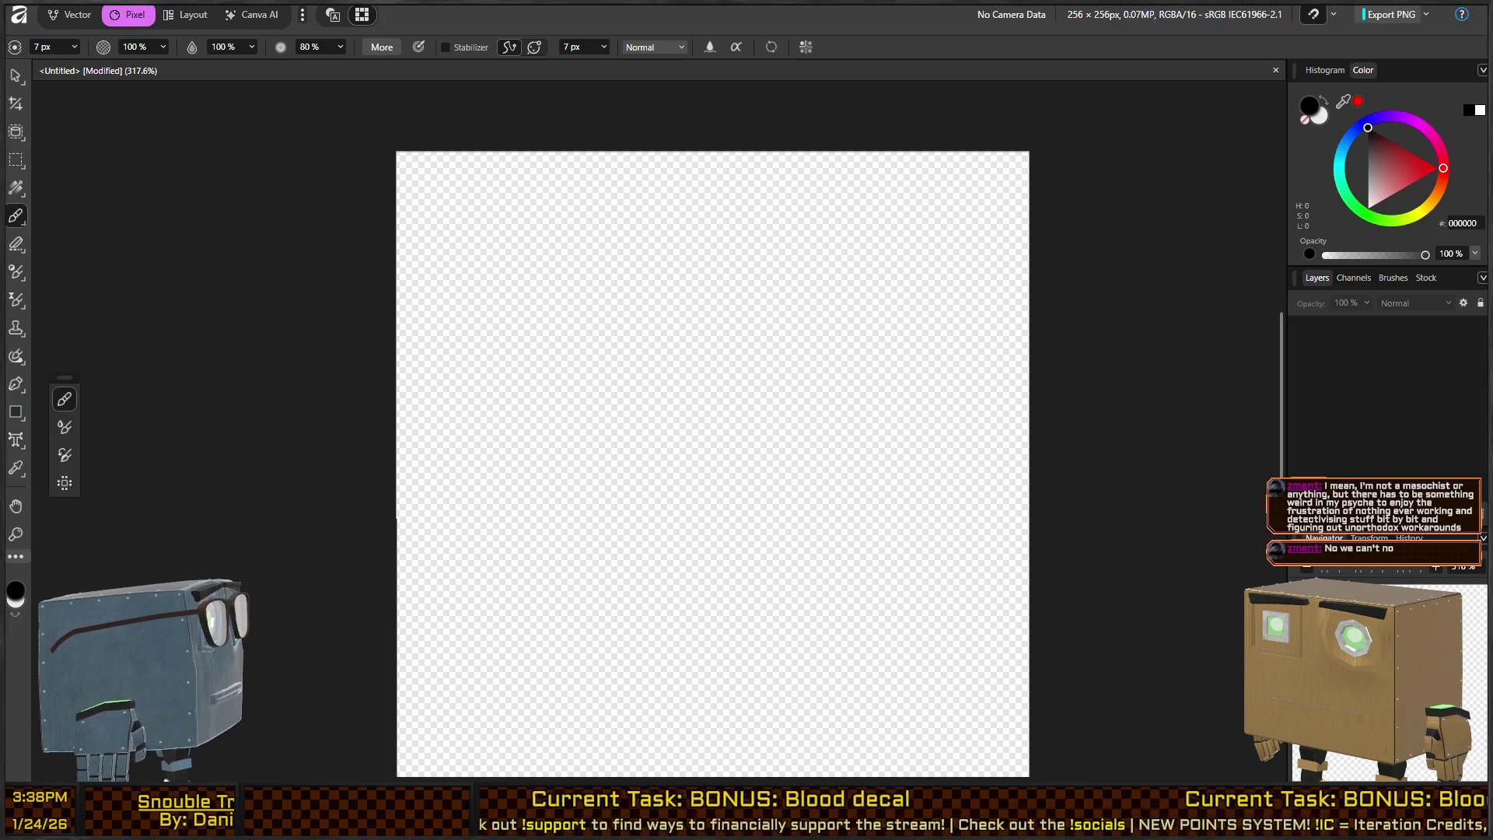
mouse_move(462, 188)
mouse_down()
mouse_move(314, 287)
mouse_move(509, 420)
mouse_up()
Step: Paint and remove test strokes, then dab several test dots around the canvas
drag(689, 417, 716, 493)
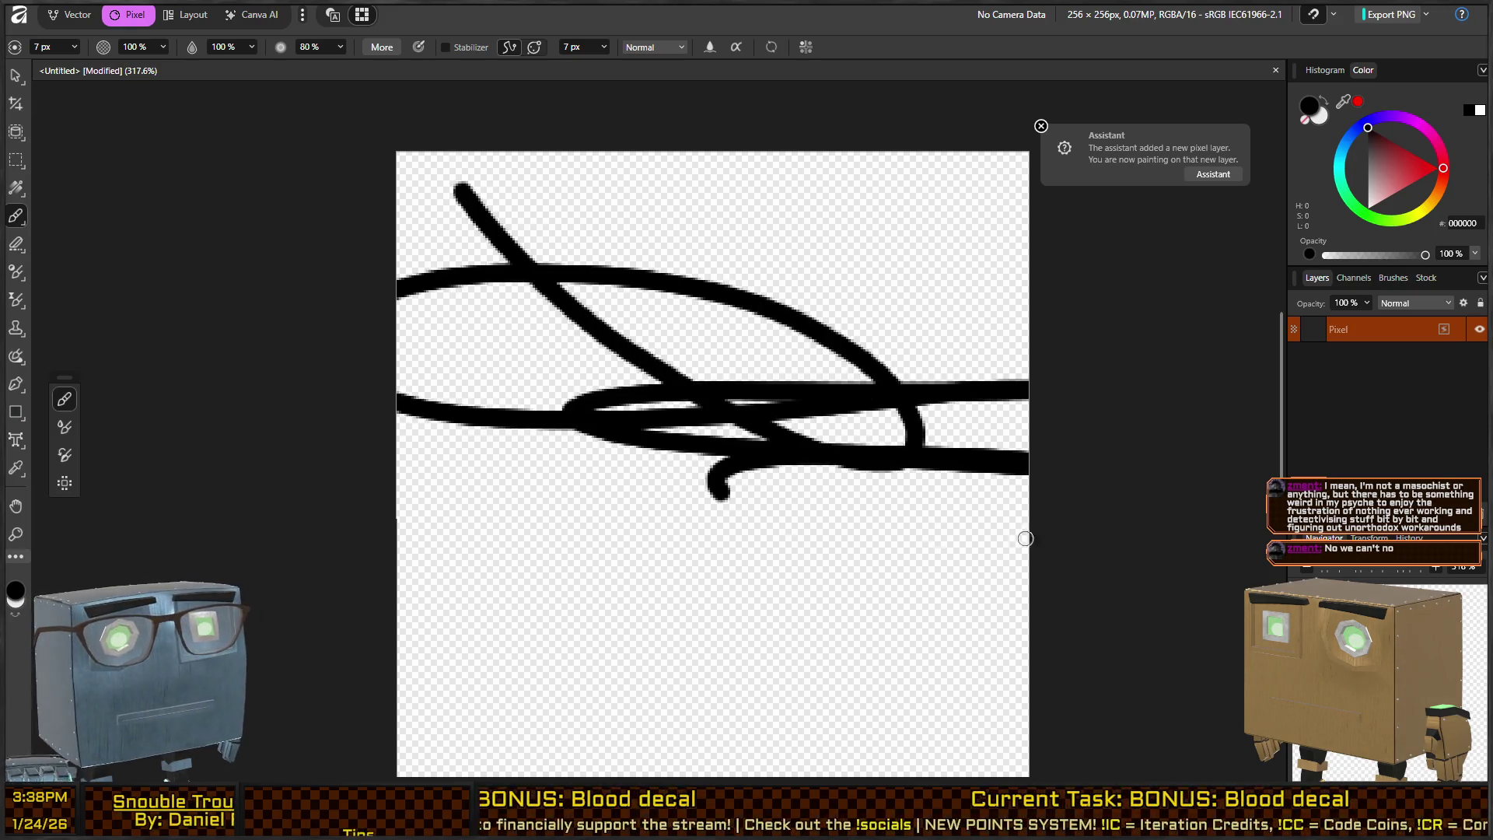
key(Delete)
click(766, 390)
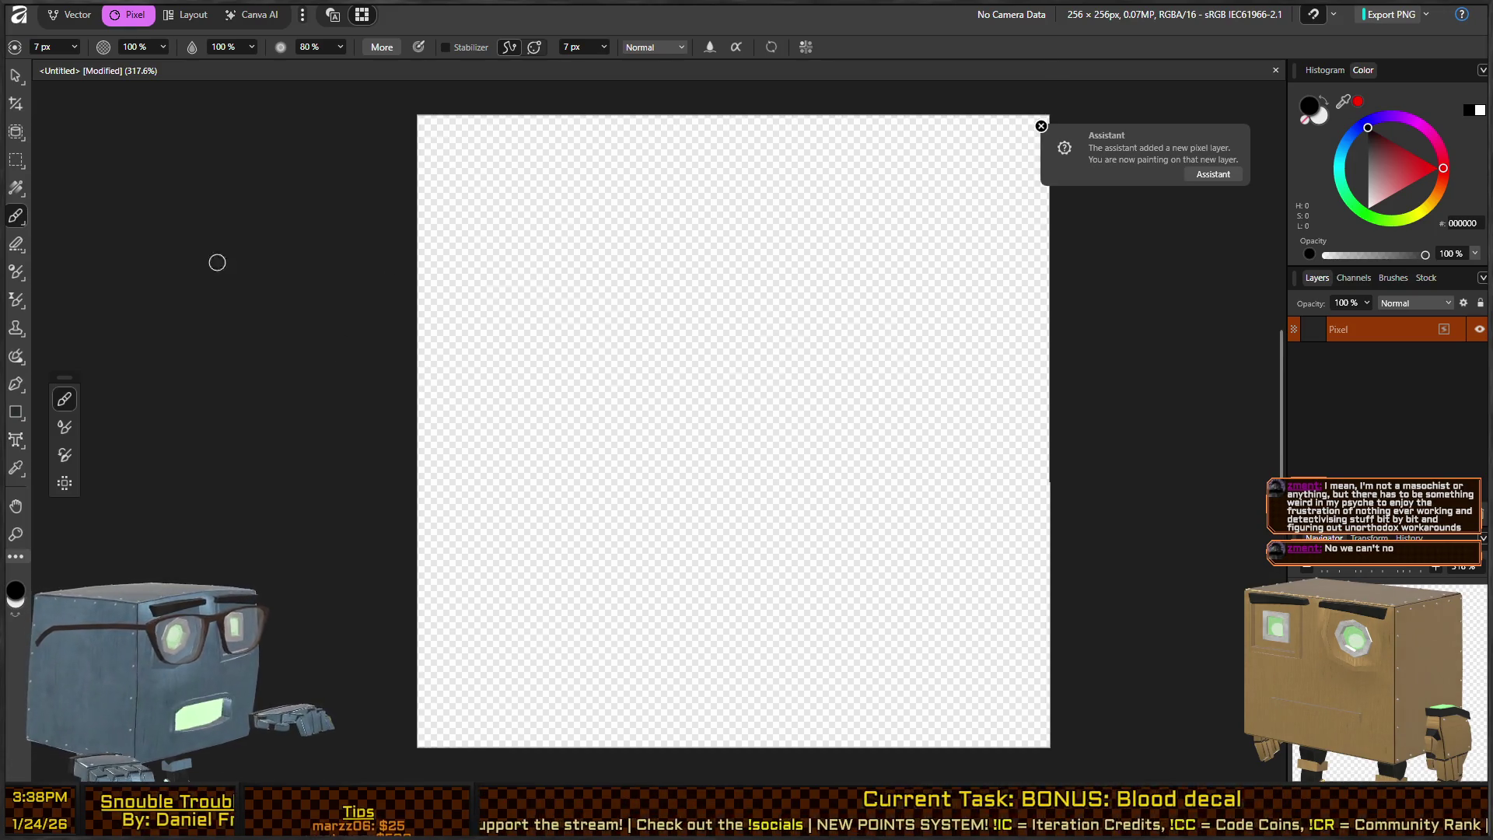
key(Delete)
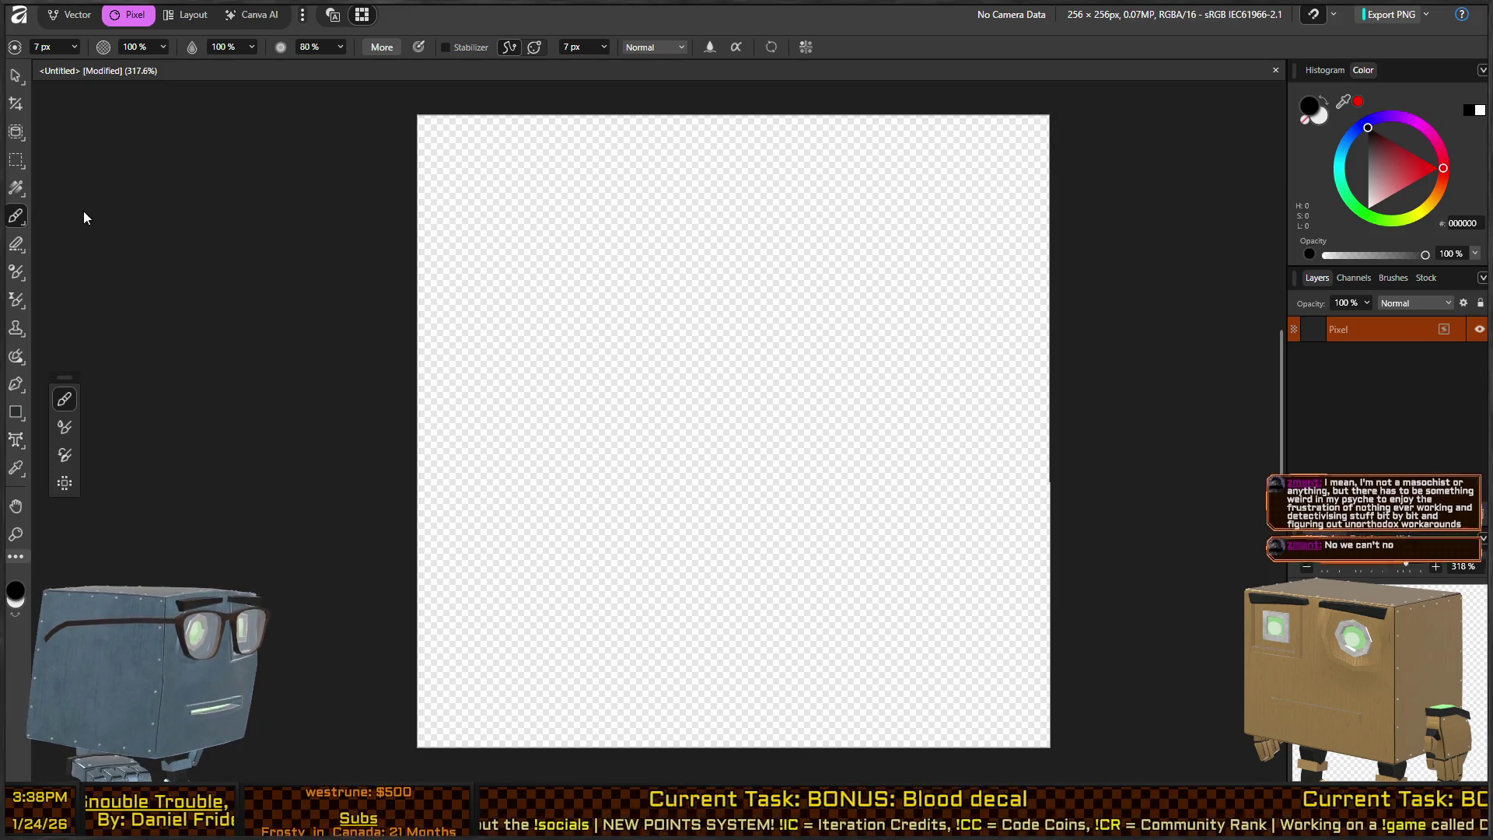
click(707, 451)
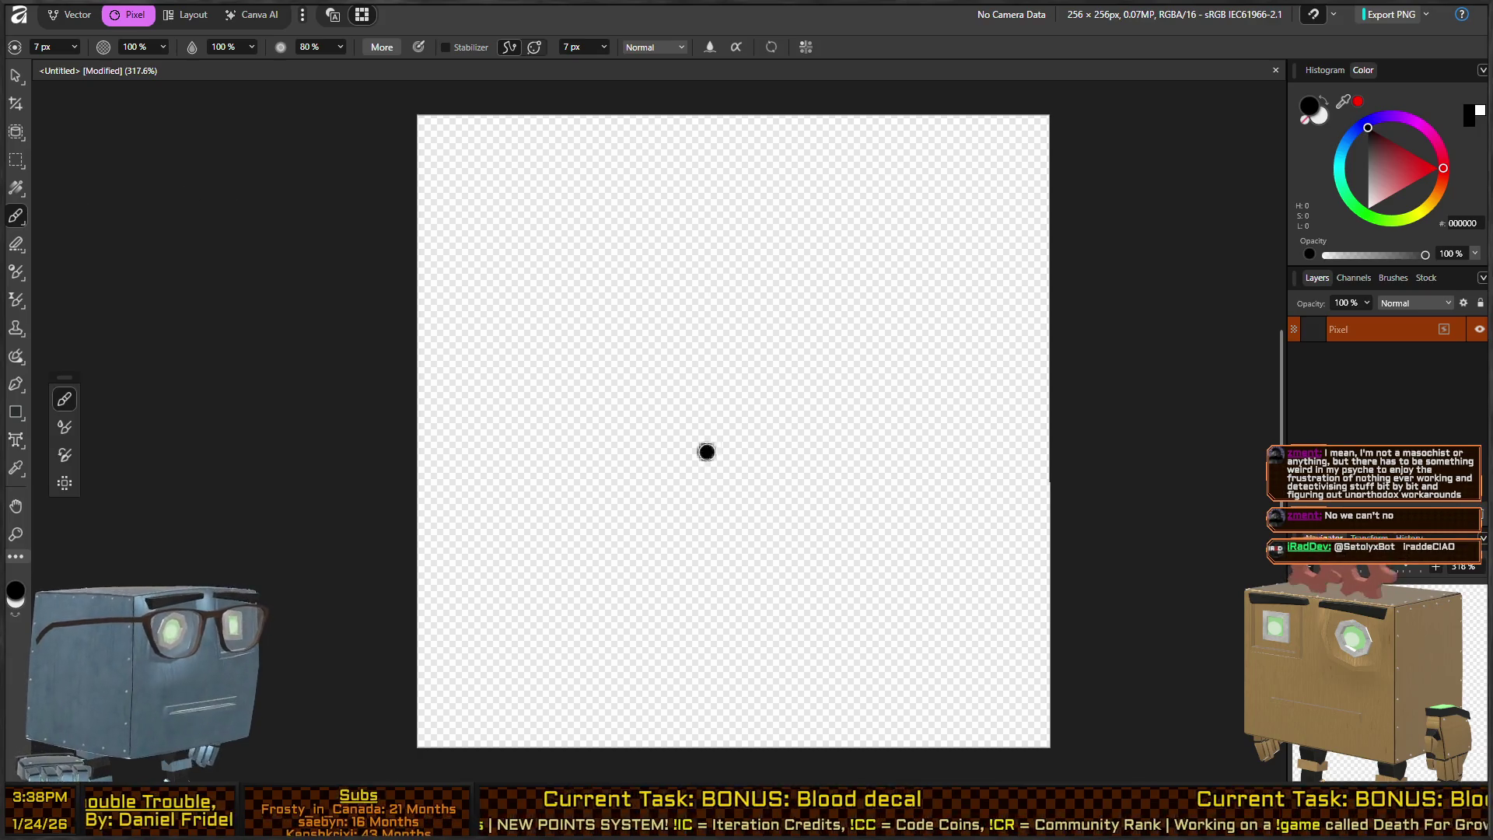
click(743, 457)
click(477, 597)
click(1007, 319)
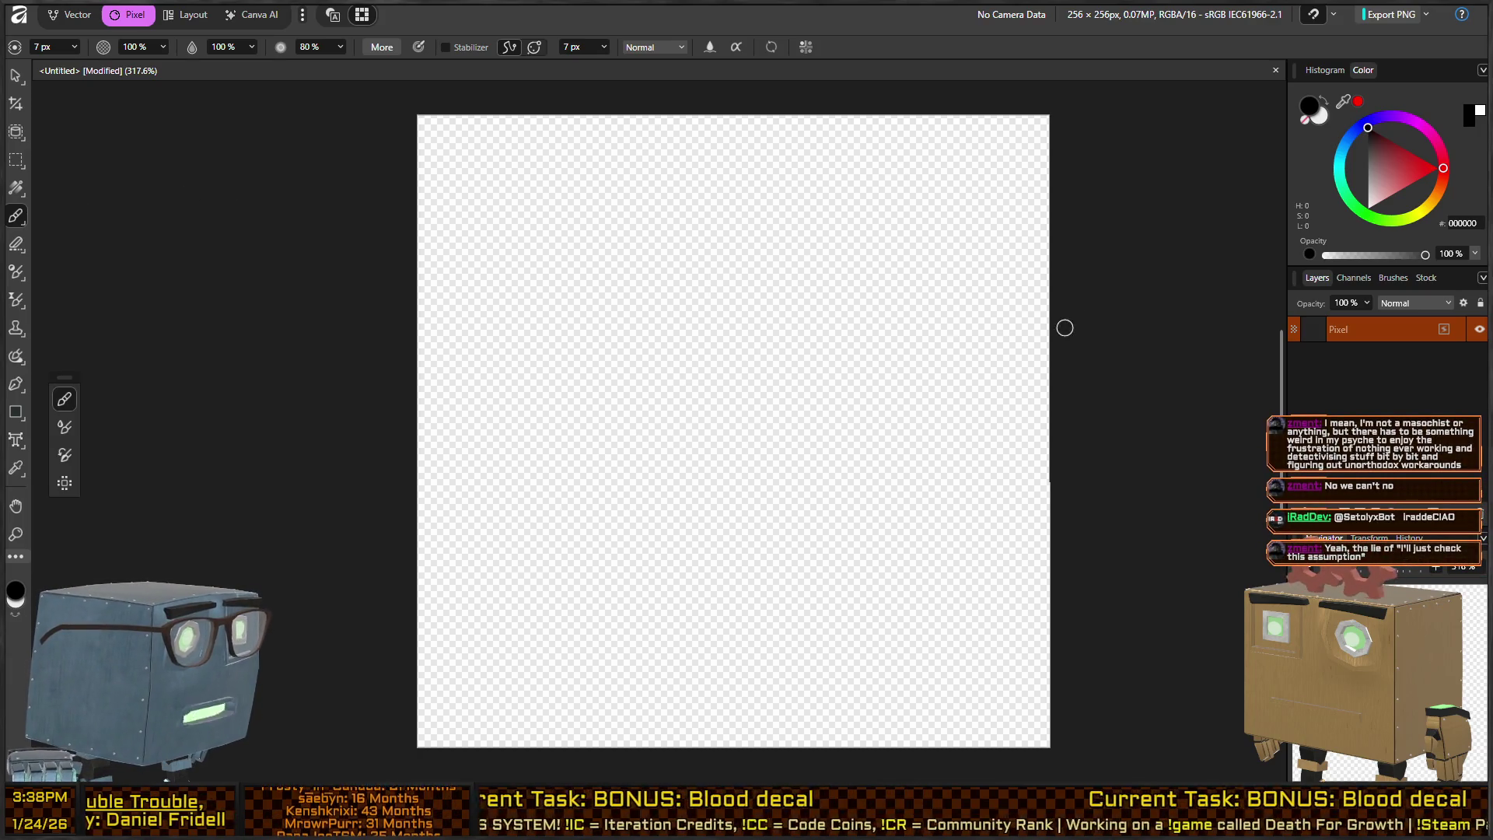
Step: Lower the brush colour opacity to 20% and widen the brush to 70 px
drag(1424, 255, 1346, 255)
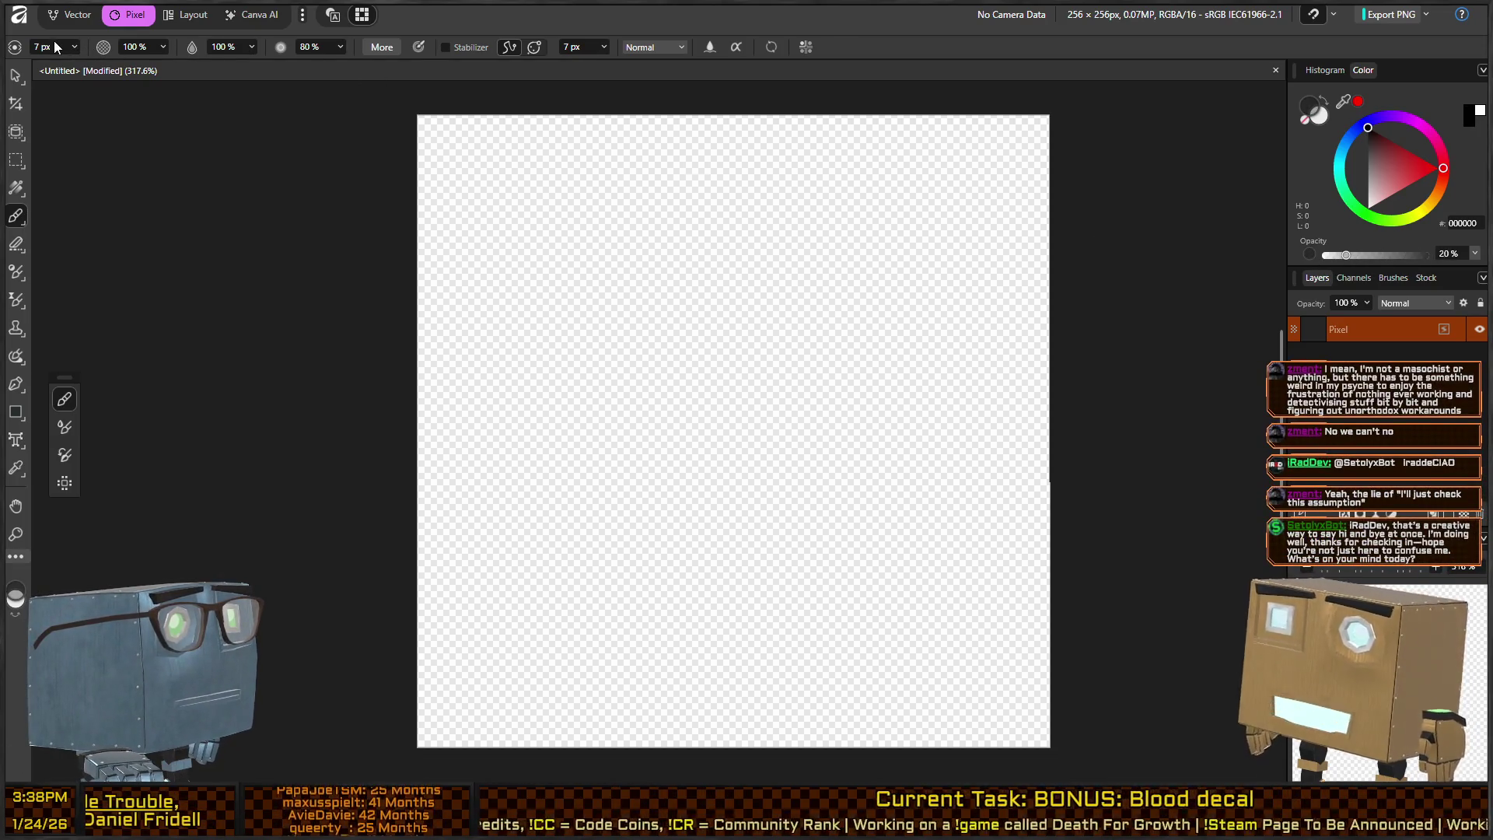
scroll(73, 47, up, 5)
key(bracketright)
key(bracketright)
key(bracketright)
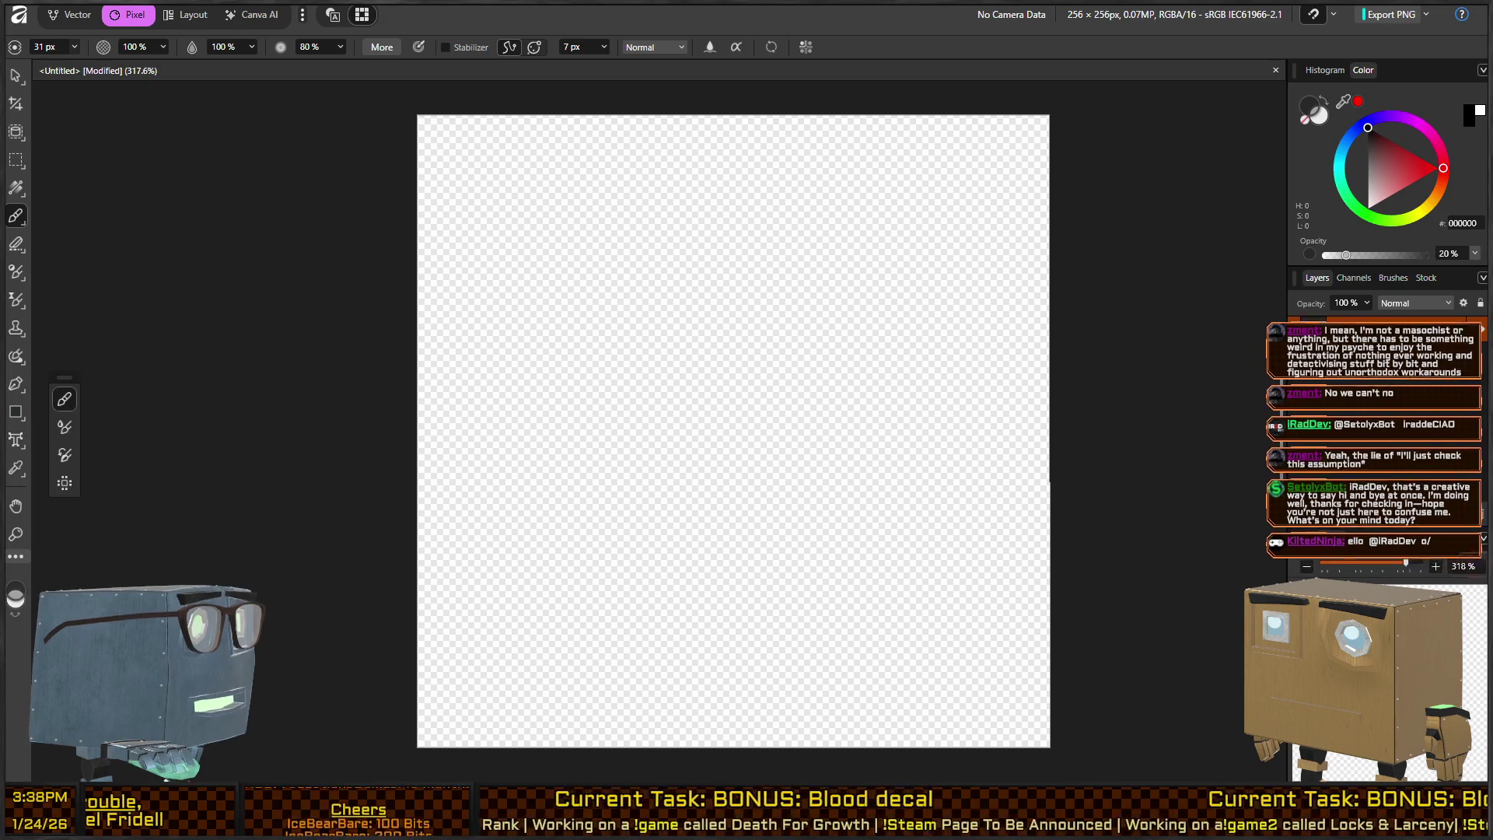
click(541, 174)
key(ctrl+z)
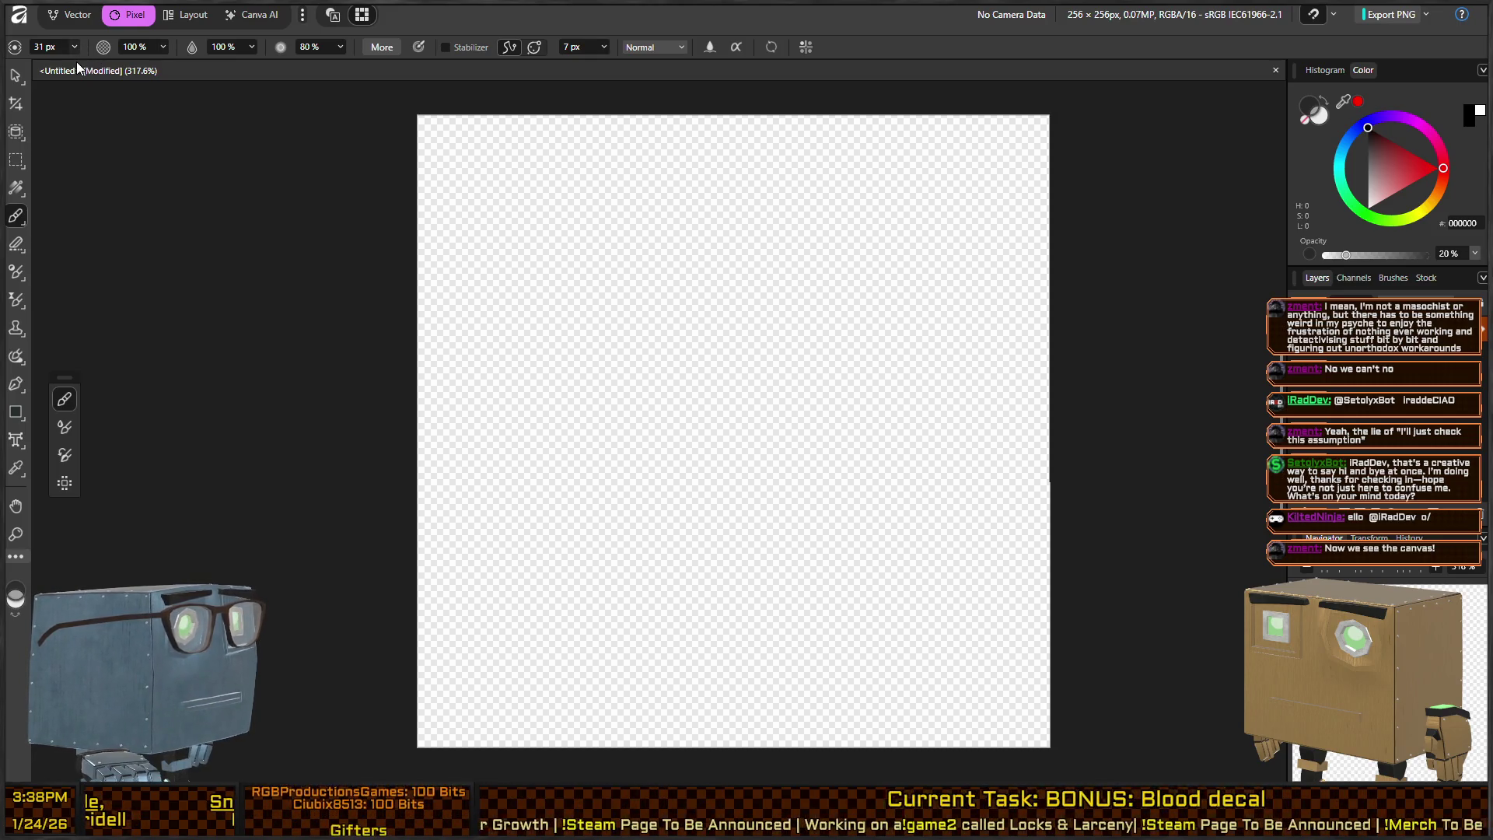
key(bracketright)
key(bracketright)
key(bracketright)
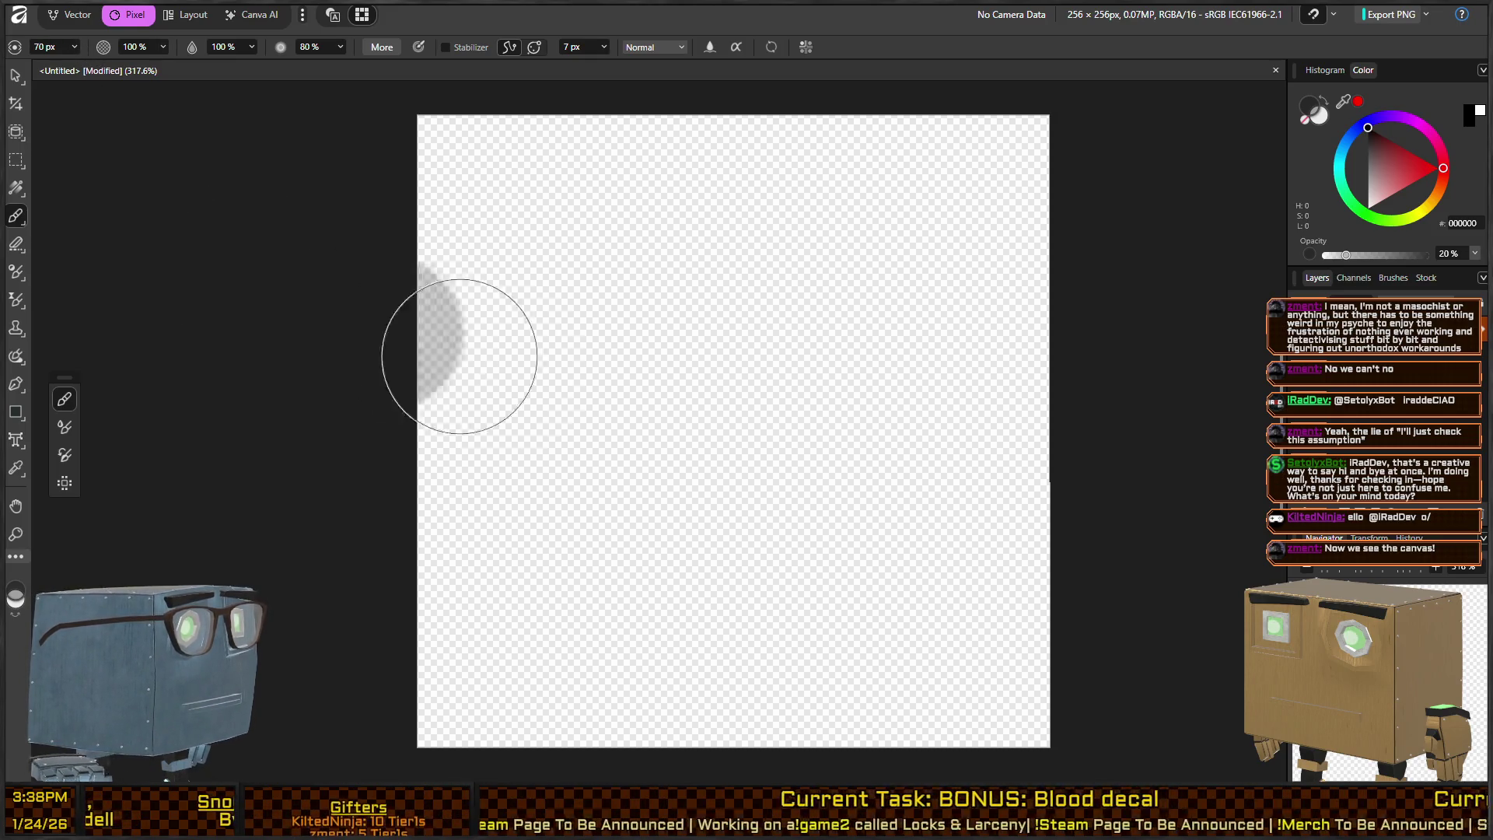
Step: Paint trial grey strokes and dabs, undoing each misfire
mouse_move(614, 409)
mouse_down()
mouse_move(643, 451)
mouse_move(669, 595)
mouse_up()
mouse_move(591, 417)
mouse_down()
mouse_move(827, 417)
mouse_move(633, 466)
mouse_move(616, 599)
mouse_move(780, 568)
mouse_up()
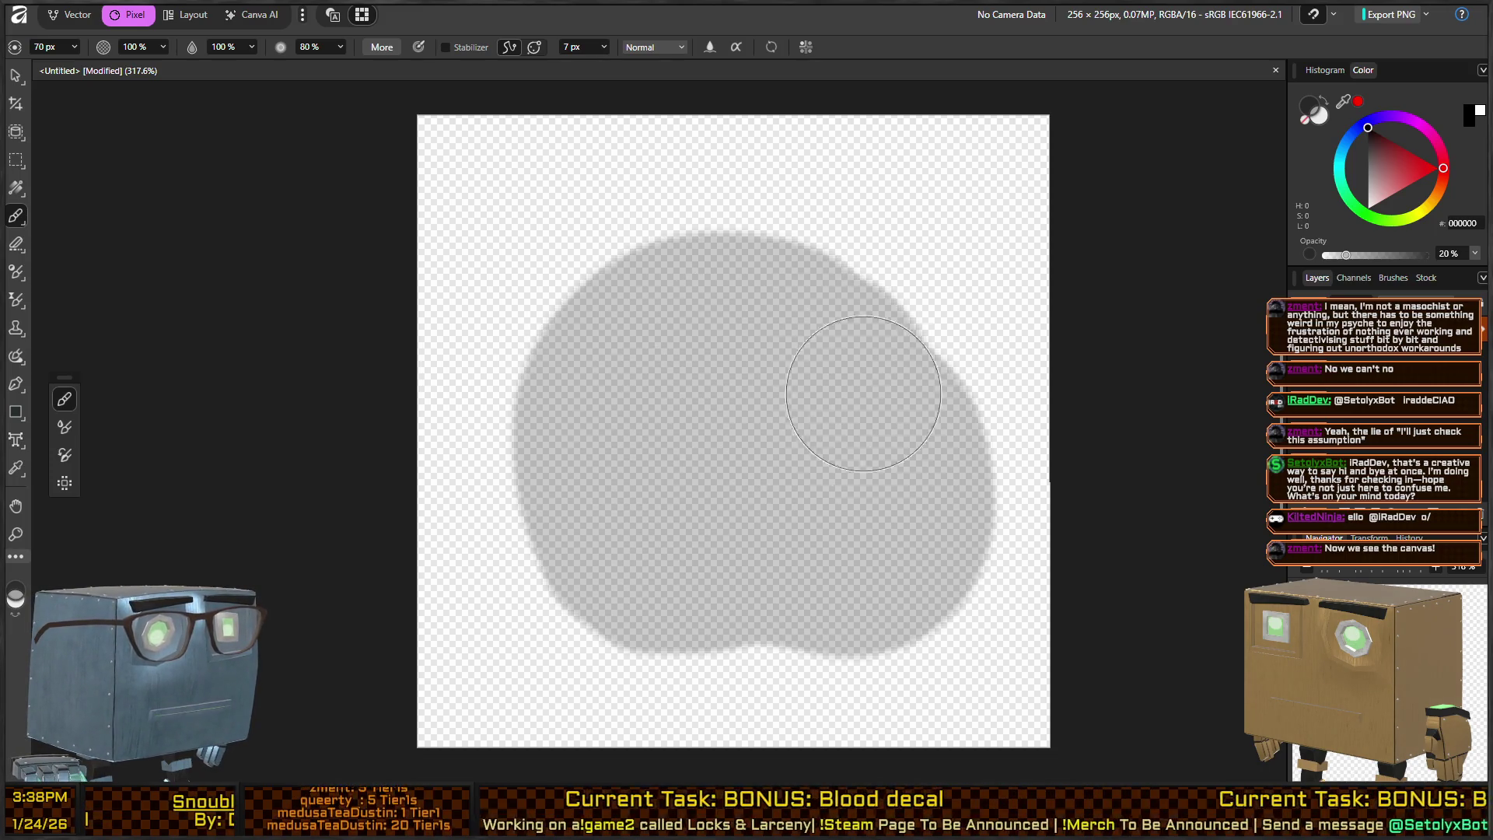
click(691, 444)
key(ctrl+z)
key(ctrl+z)
click(616, 333)
key(ctrl+z)
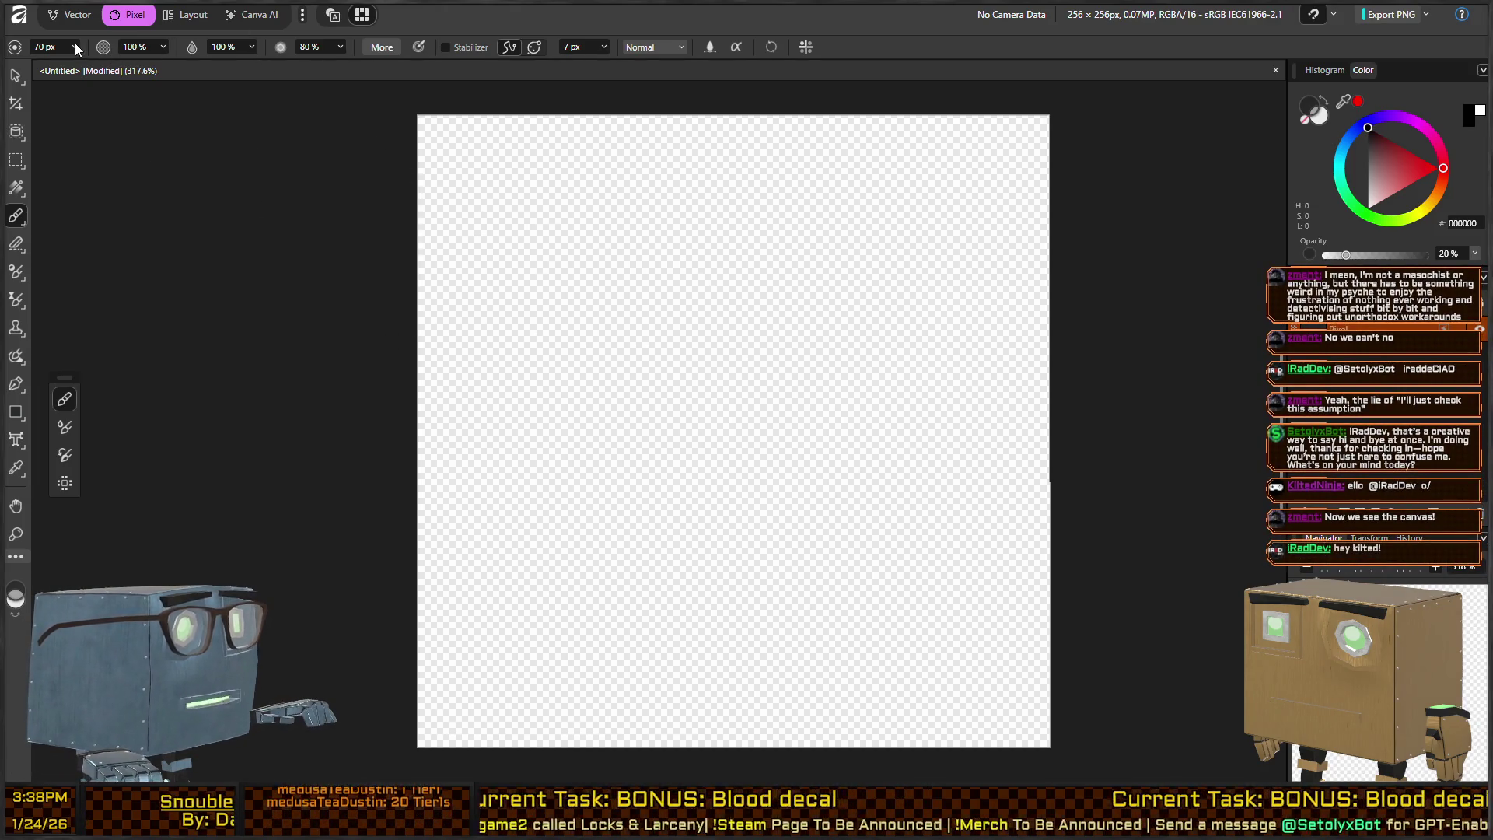
click(707, 289)
key(ctrl+z)
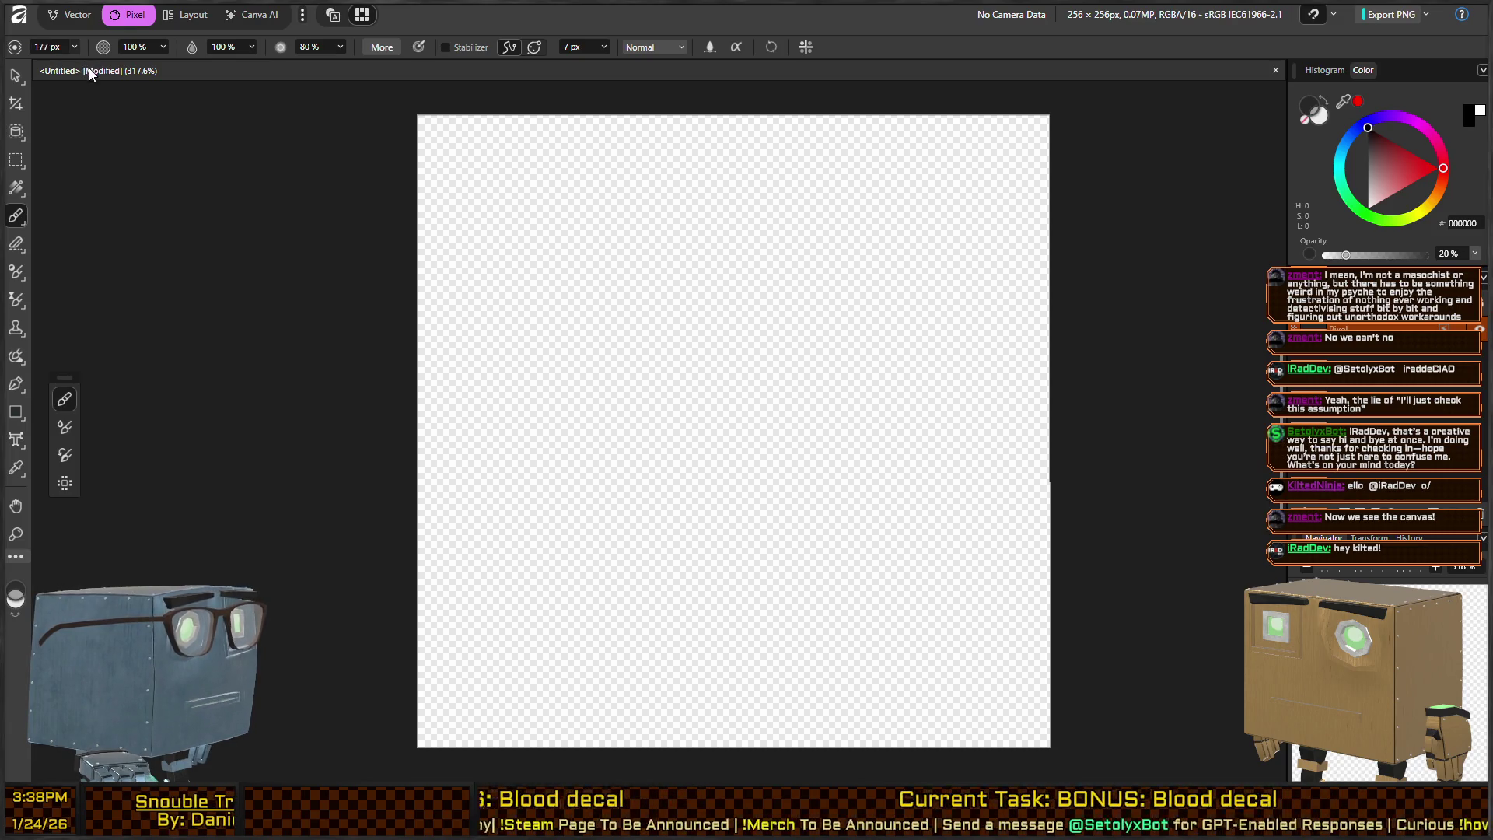
Step: Paint a large soft grey blob over most of the canvas and darken its centre
mouse_move(599, 459)
mouse_down()
mouse_move(640, 342)
mouse_move(750, 550)
mouse_move(635, 503)
mouse_move(720, 307)
mouse_move(895, 606)
mouse_up()
mouse_move(640, 459)
mouse_down()
mouse_move(624, 386)
mouse_move(873, 506)
mouse_move(716, 383)
mouse_move(873, 500)
mouse_move(738, 440)
mouse_move(714, 380)
mouse_move(693, 497)
mouse_move(627, 381)
mouse_move(737, 435)
mouse_move(723, 421)
mouse_up()
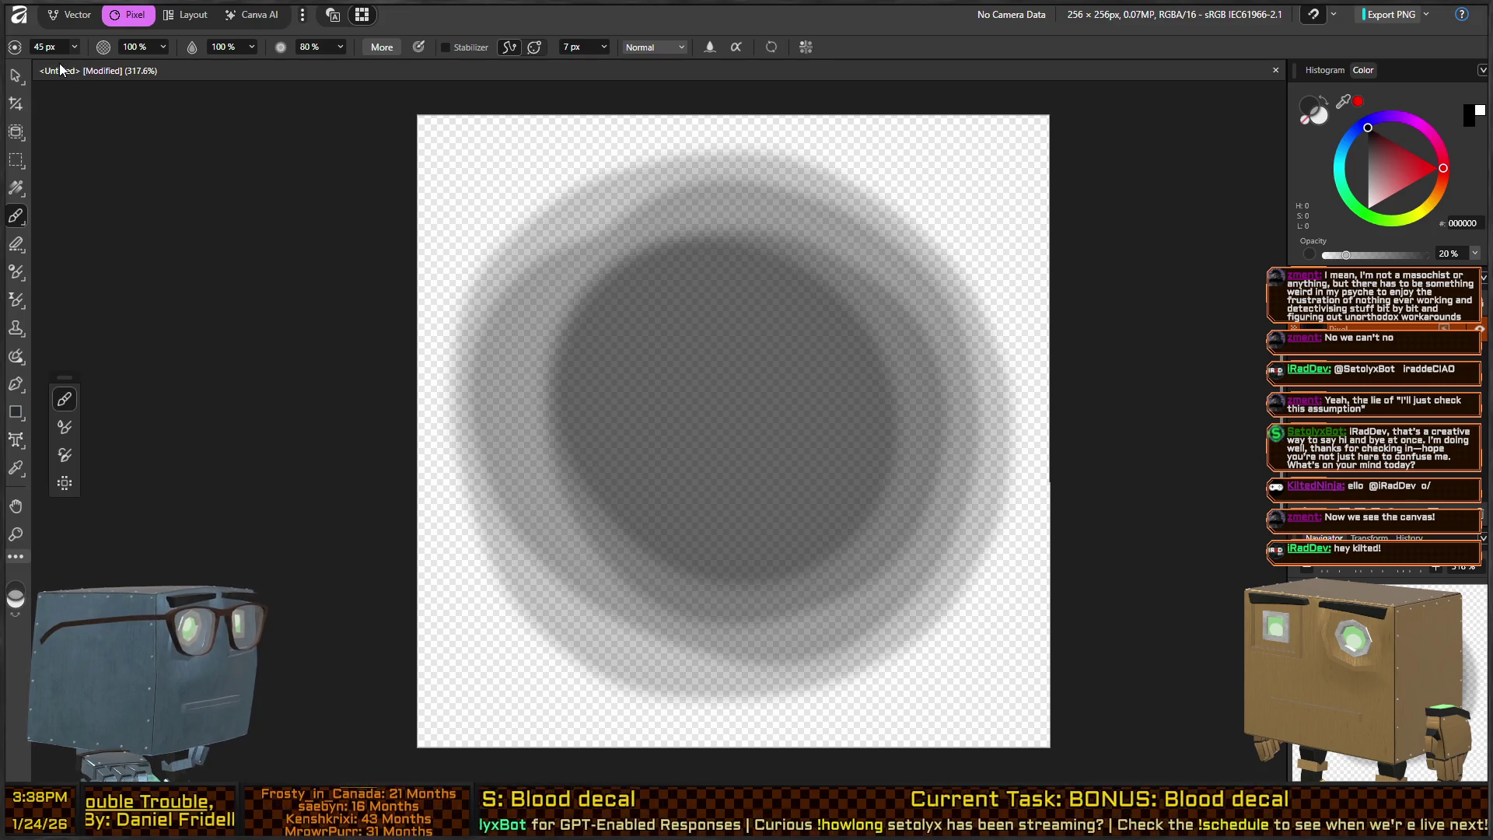
mouse_move(702, 368)
mouse_down()
mouse_move(683, 350)
mouse_move(731, 332)
mouse_move(726, 493)
mouse_move(750, 374)
mouse_move(696, 406)
mouse_move(758, 376)
mouse_move(713, 400)
mouse_move(740, 402)
mouse_up()
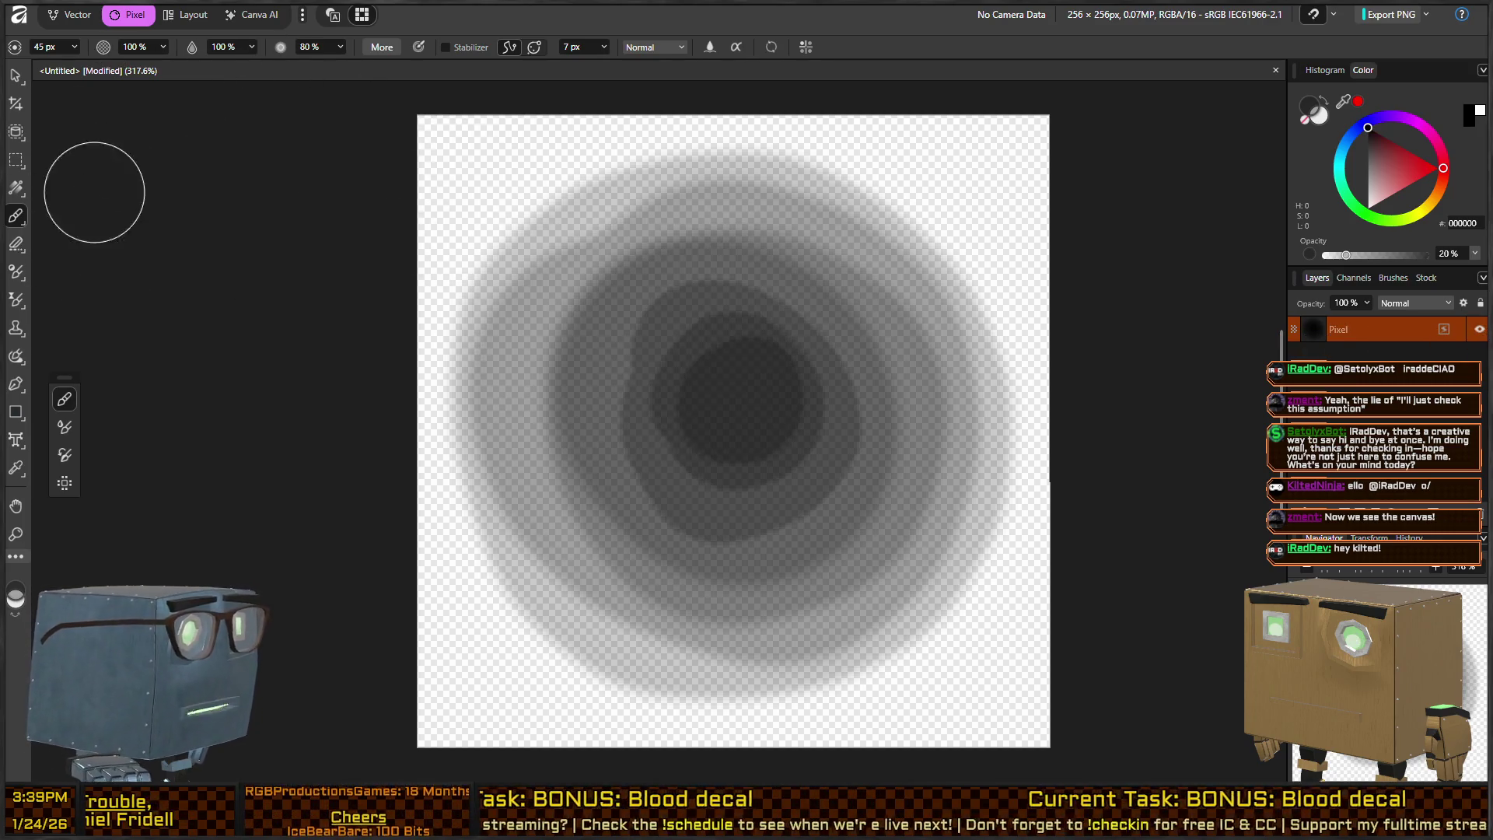
click(16, 384)
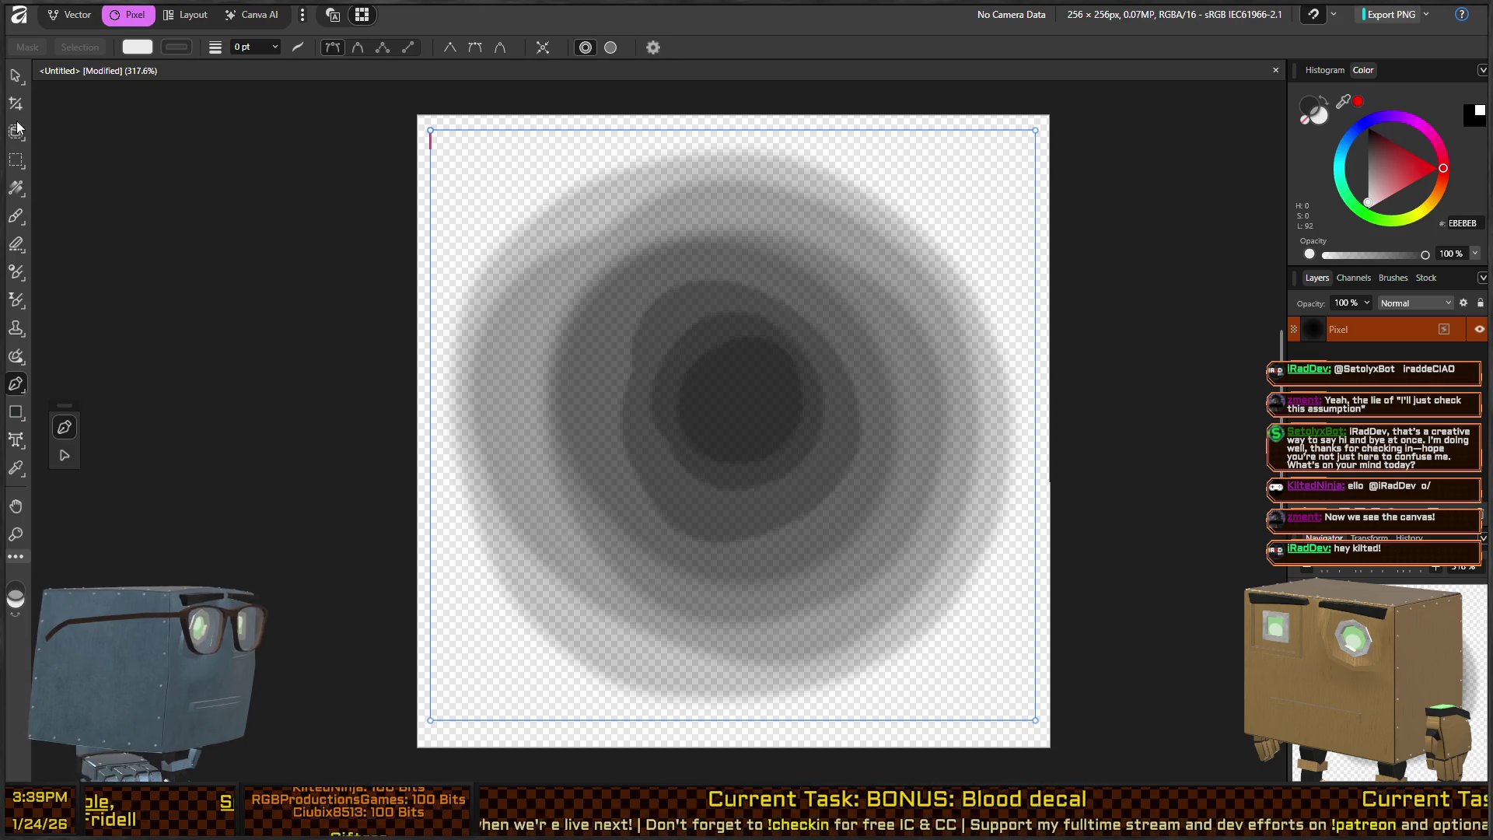
Step: Blend the grey rings with the Blur Brush, then add a new empty pixel layer
click(15, 301)
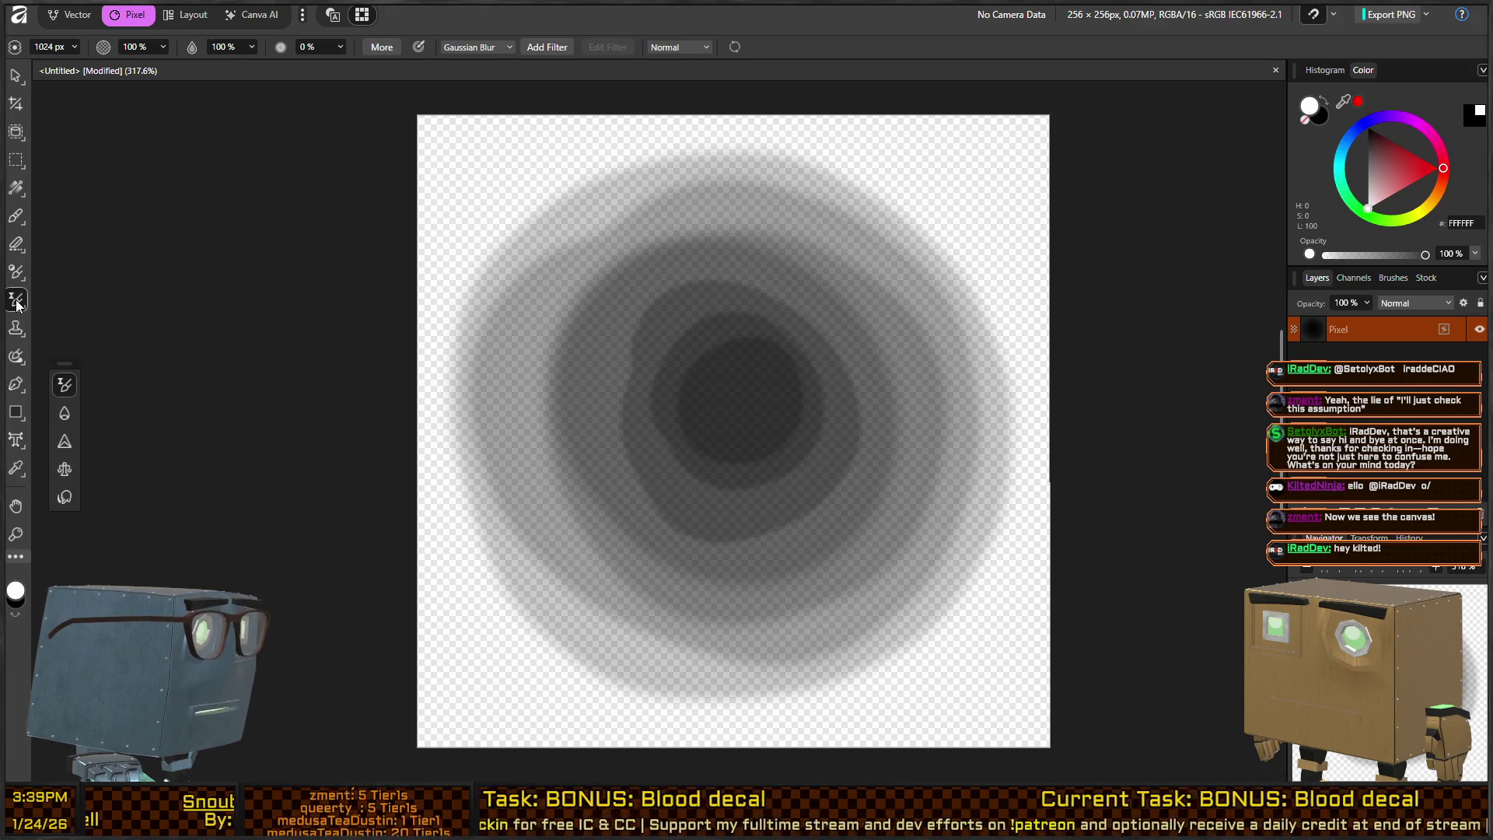
click(65, 413)
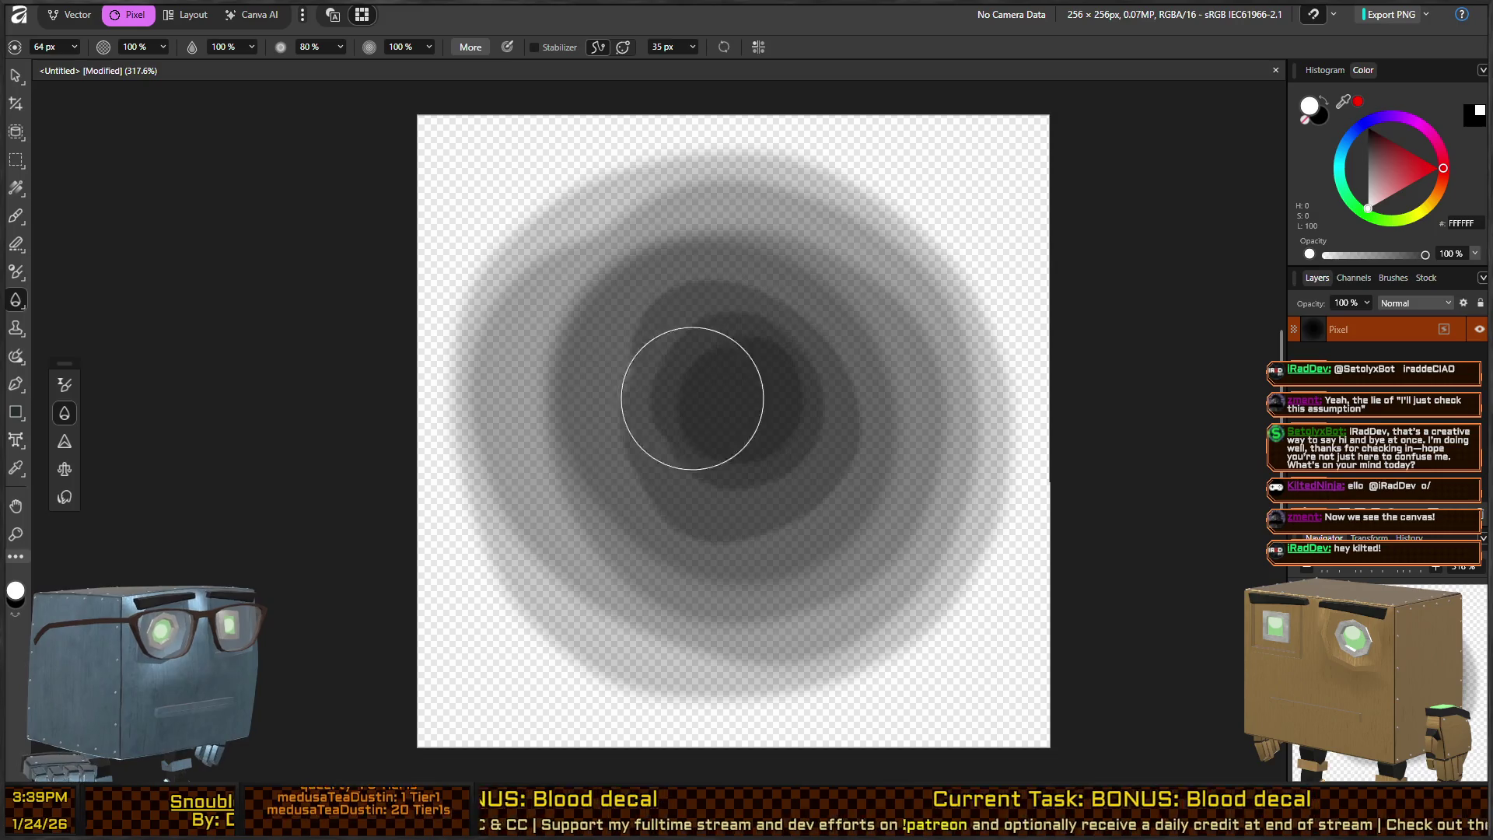
mouse_move(811, 313)
mouse_down()
mouse_move(604, 357)
mouse_move(1094, 506)
mouse_move(443, 373)
mouse_move(925, 170)
mouse_move(637, 675)
mouse_move(673, 581)
mouse_move(1136, 720)
mouse_move(900, 266)
mouse_move(1196, 426)
mouse_move(600, 366)
mouse_move(589, 596)
mouse_up()
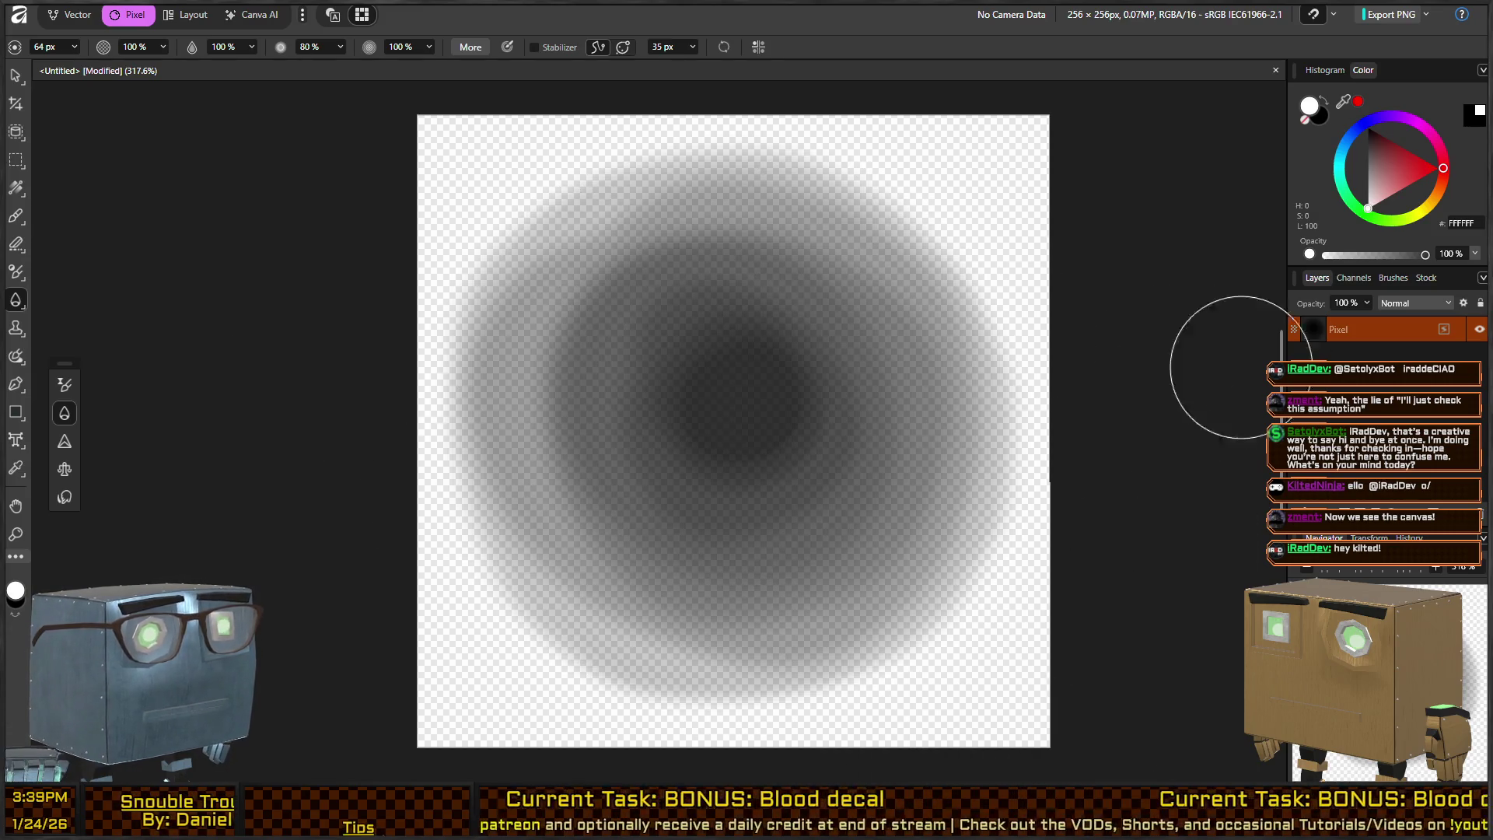
click(16, 218)
key(ctrl+shift+n)
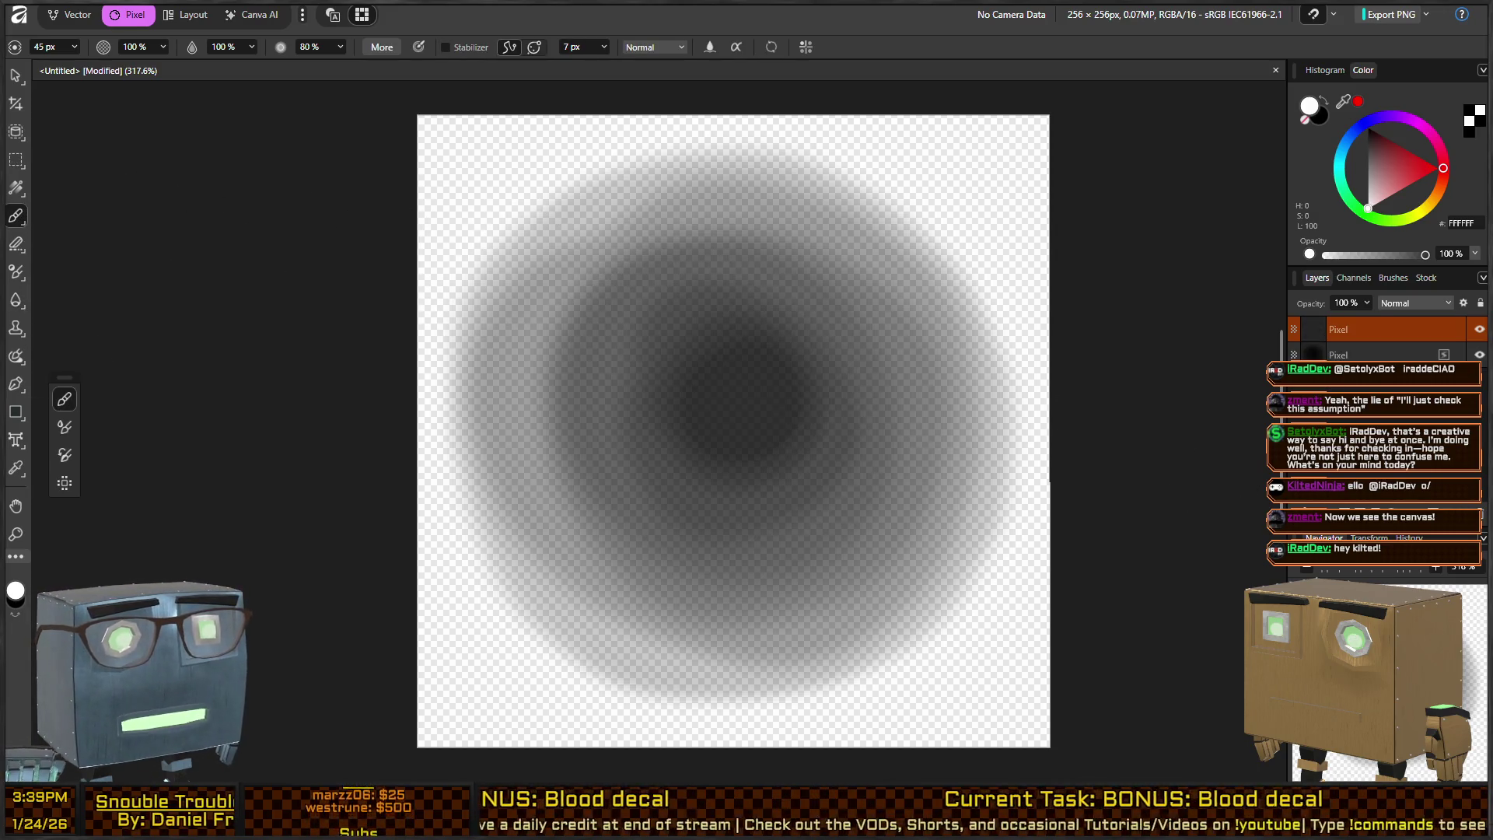
Step: Move the new layer below the blob layer, try and undo a duplicate, then switch to Unity
drag(1383, 342, 1383, 364)
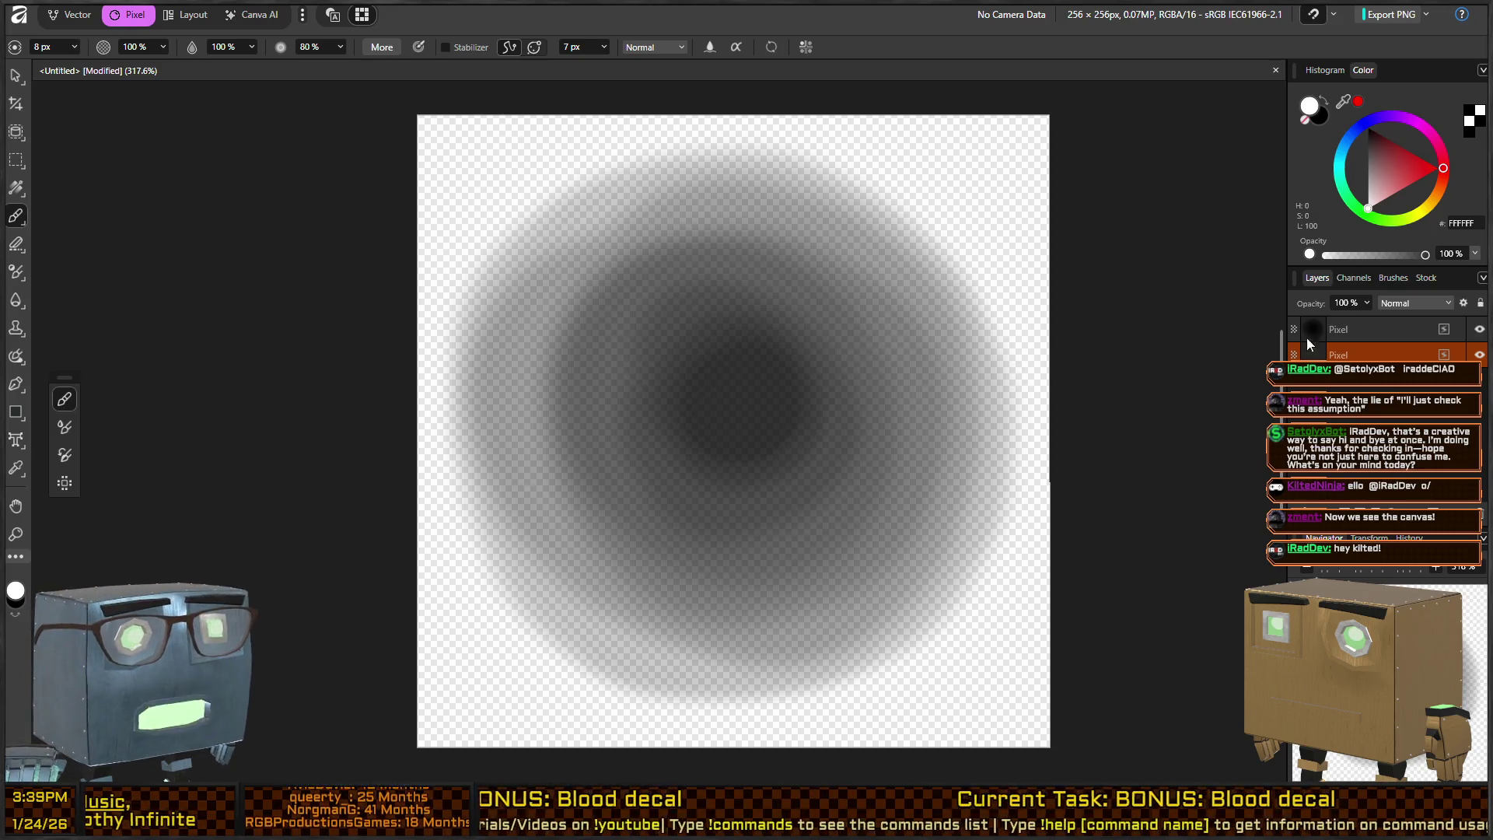
click(1384, 327)
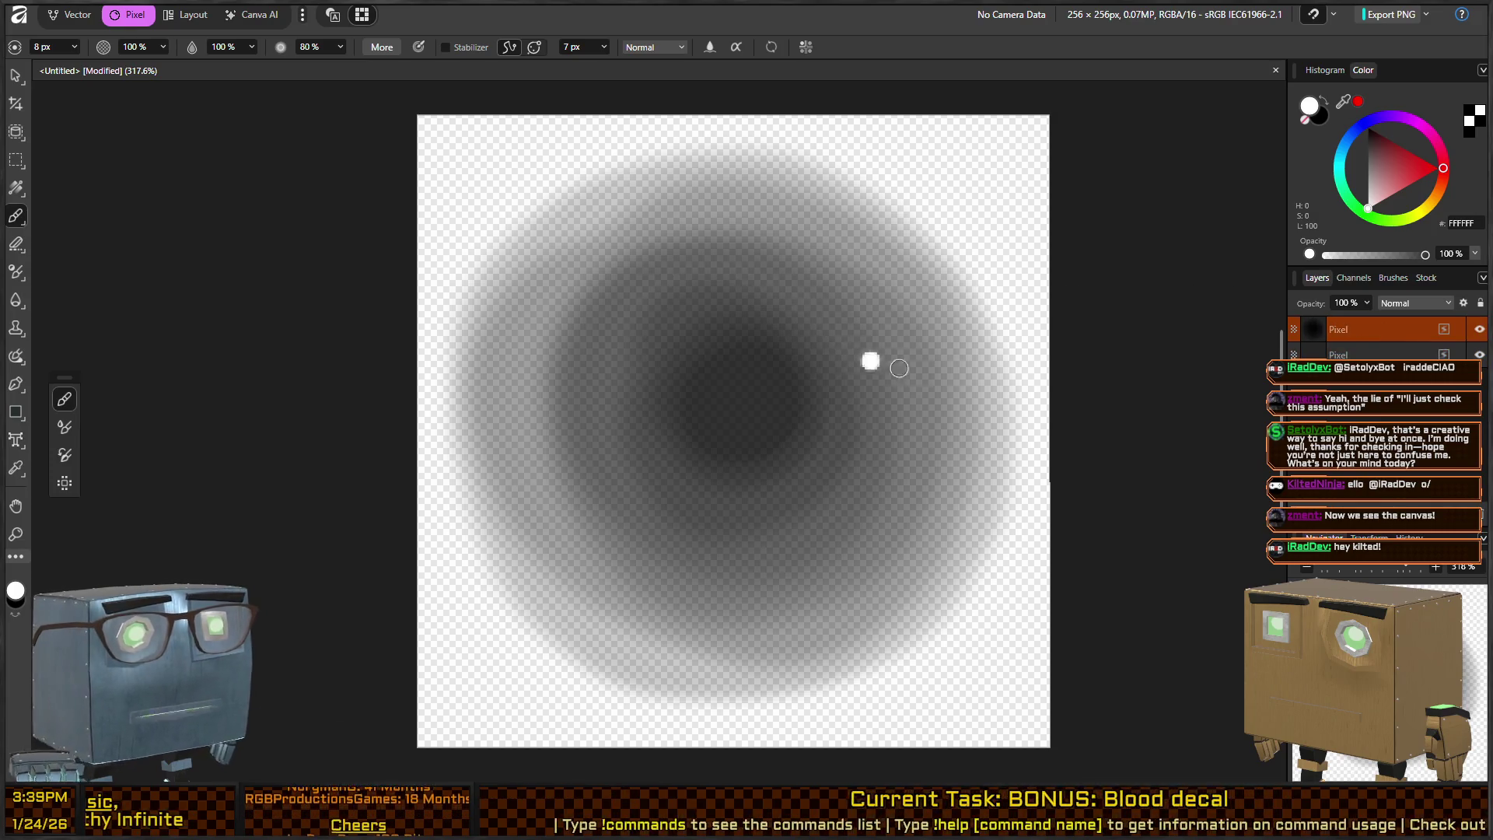
key(ctrl+j)
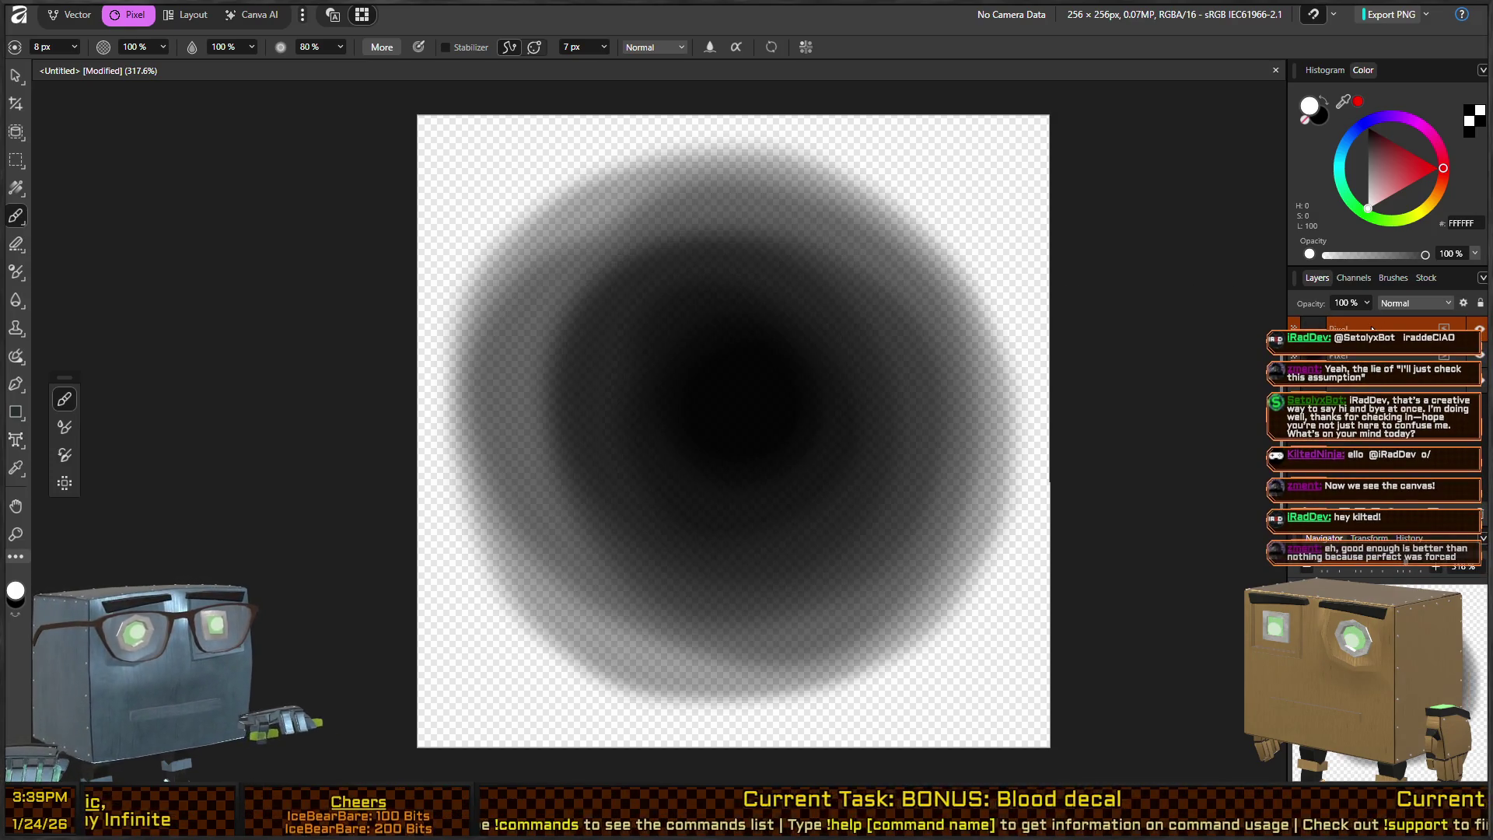
key(ctrl+z)
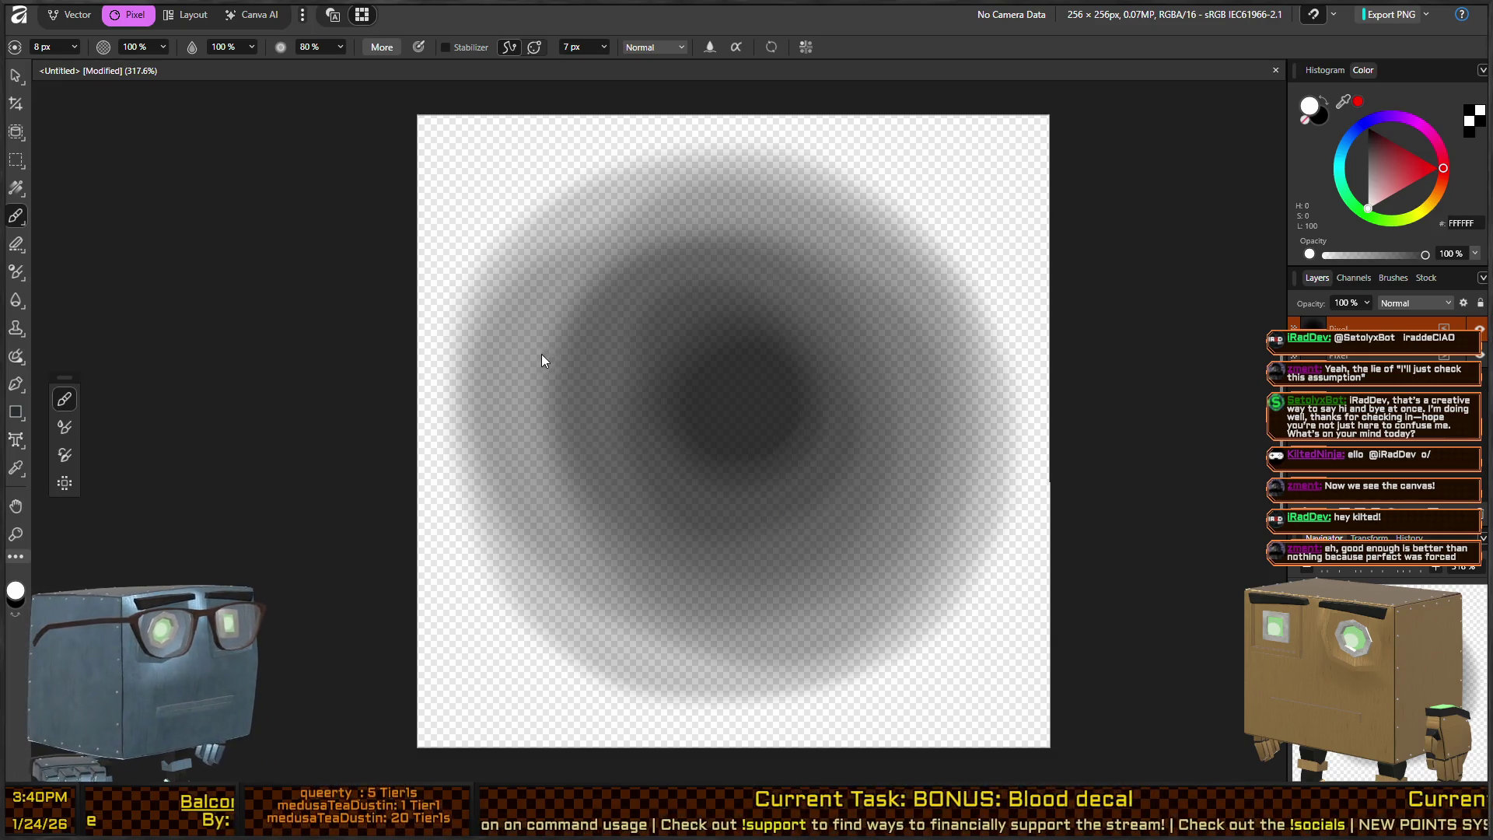
key(alt+Tab)
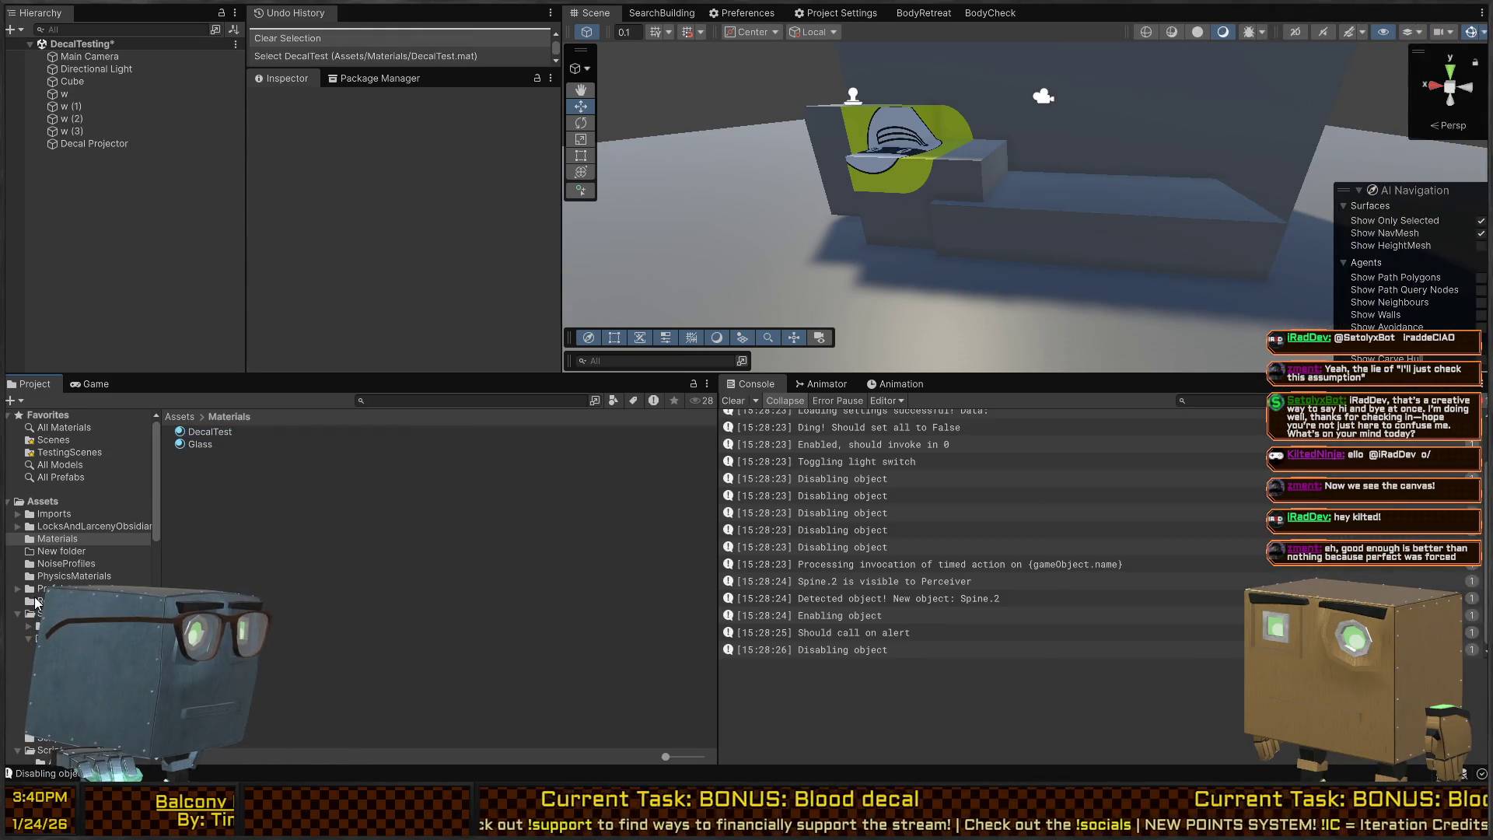
Step: Open the Imports > Images folder in the Project window and glance back at Affinity
click(54, 514)
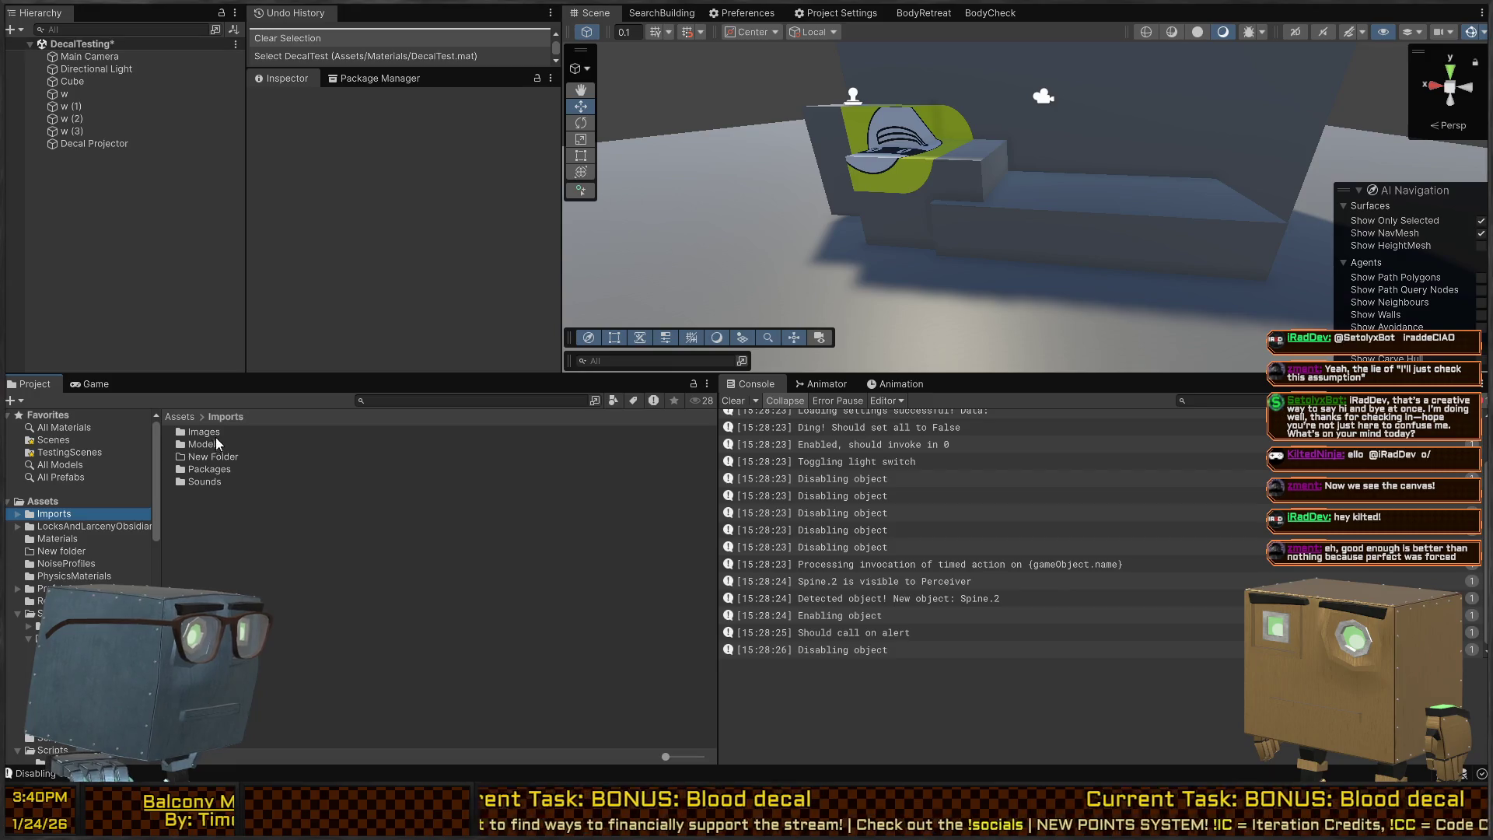
double_click(212, 432)
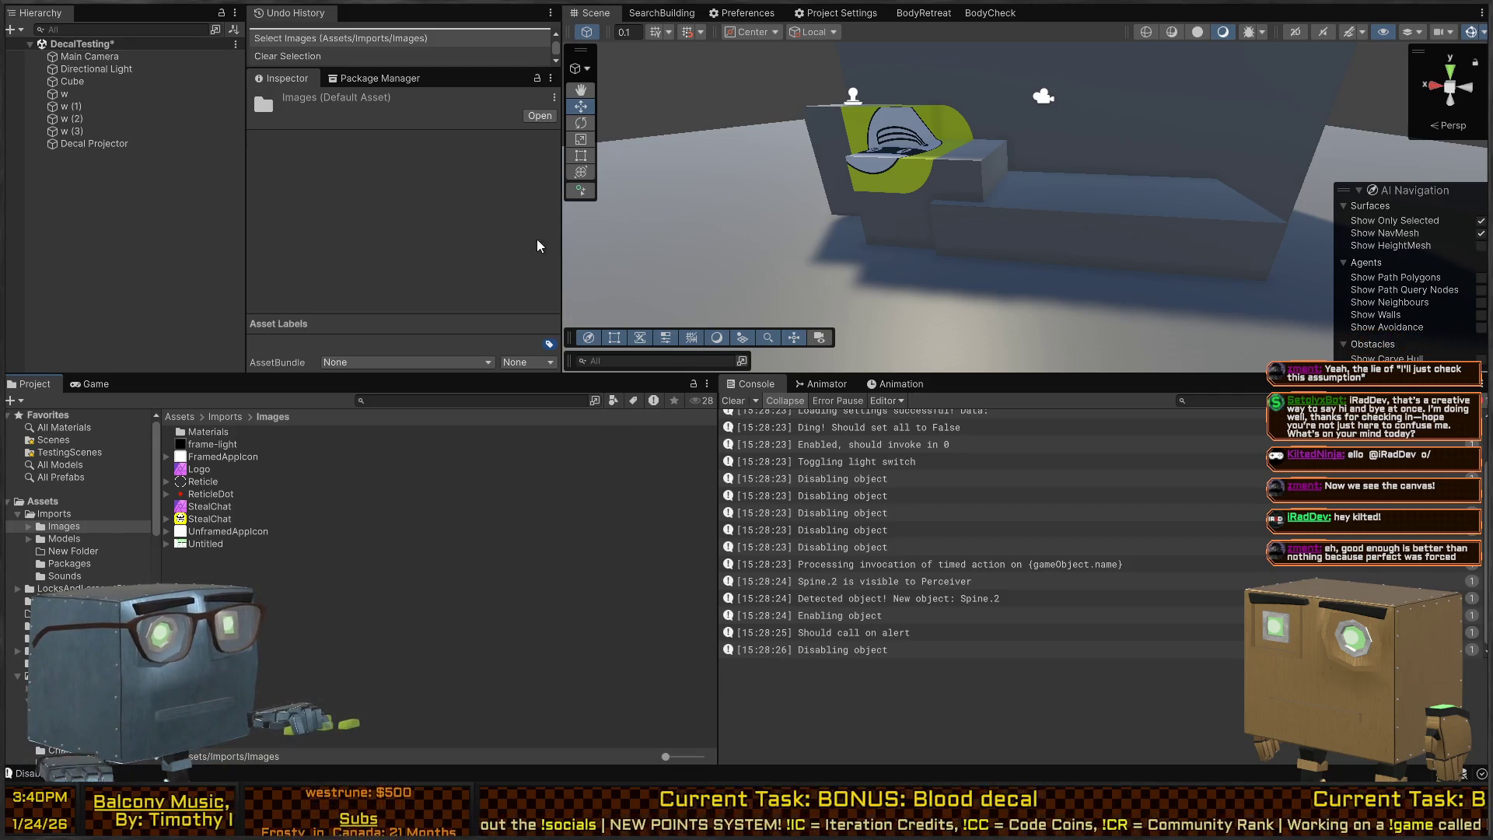
key(alt+Tab)
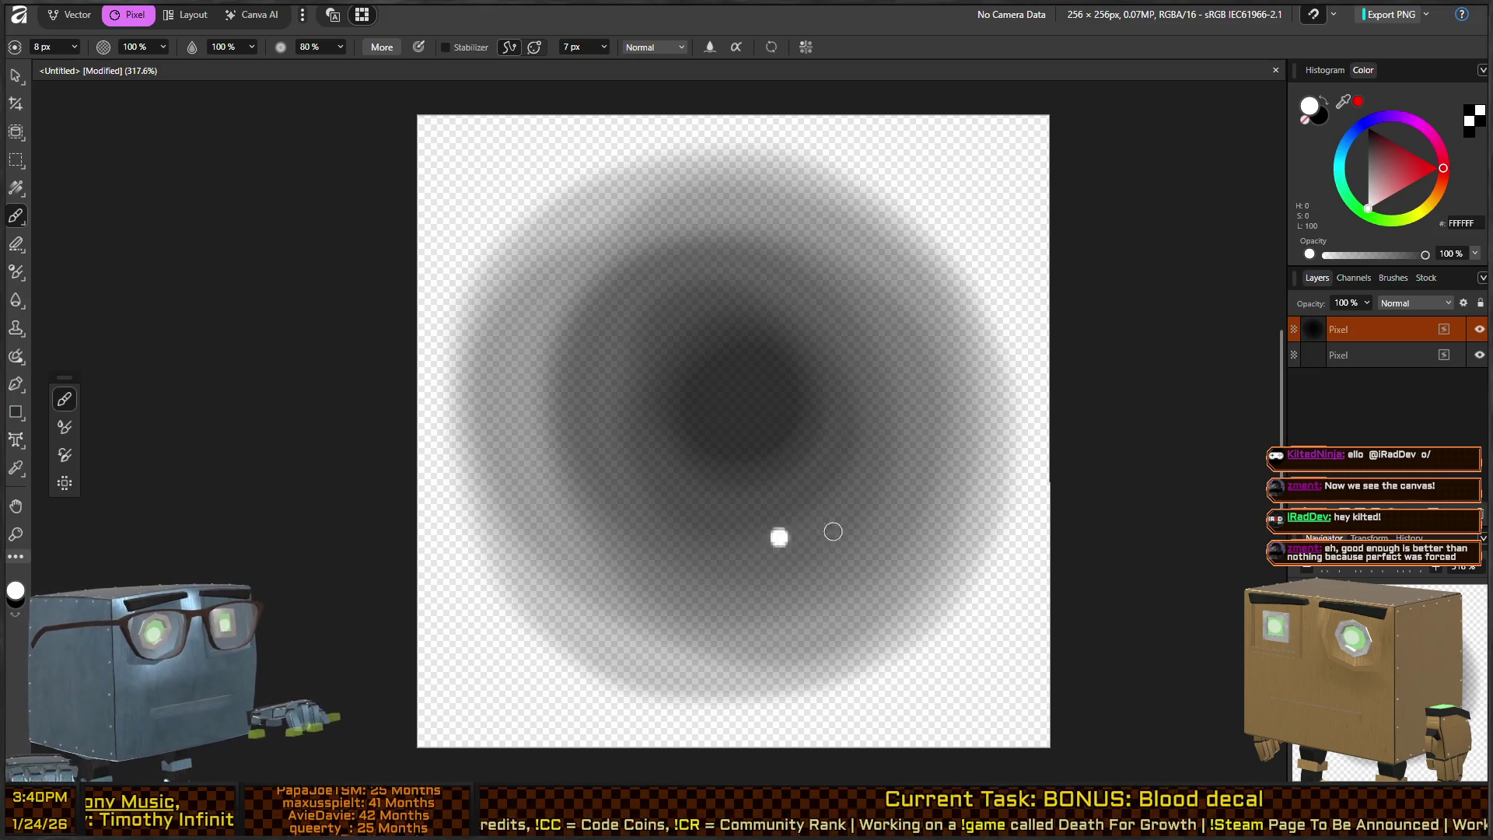
key(alt+Tab)
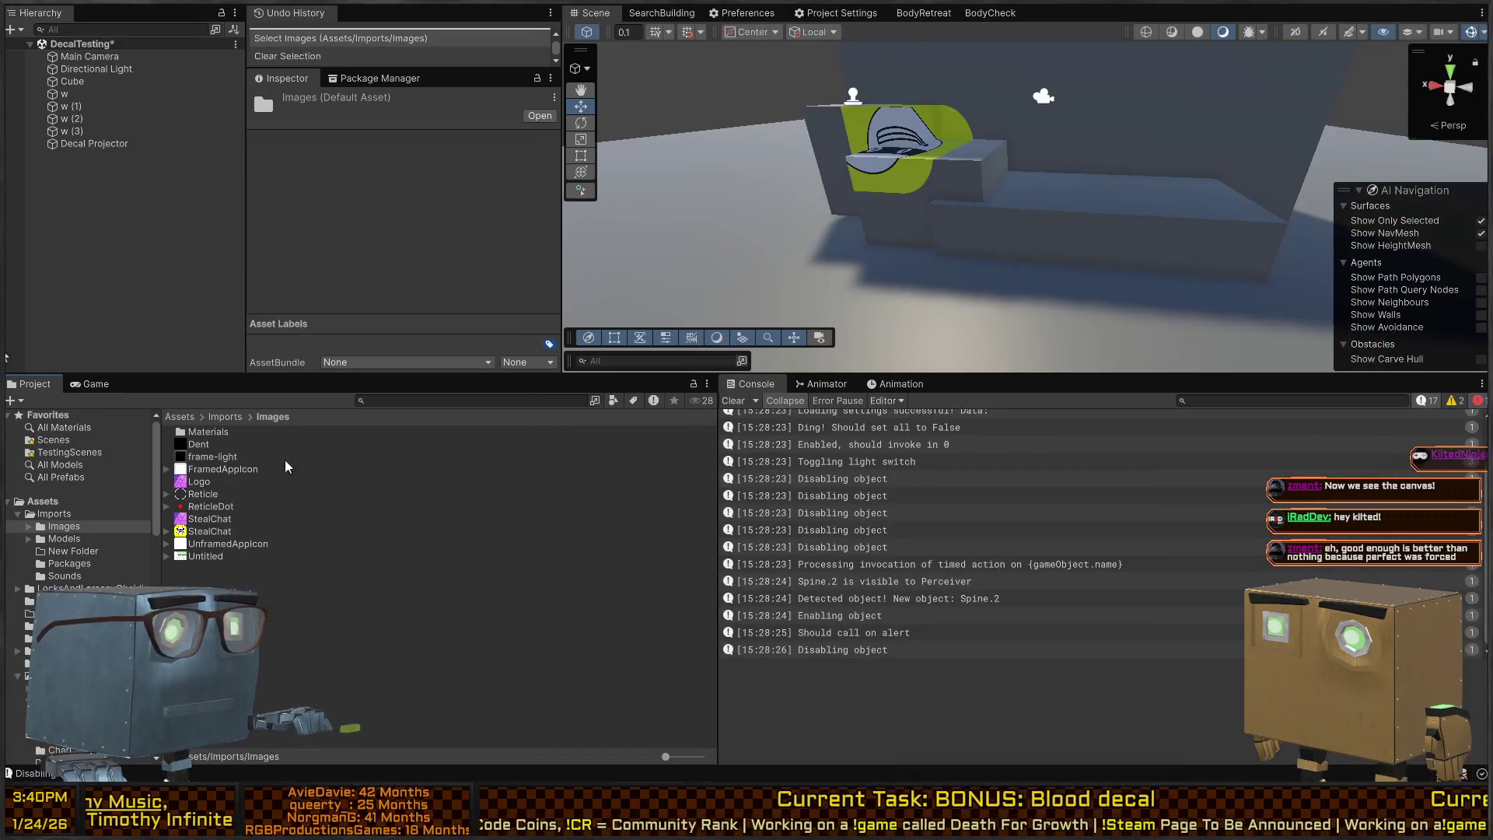
Step: Set the Dent texture's Texture Type to Sprite (2D and UI) and apply it
click(208, 445)
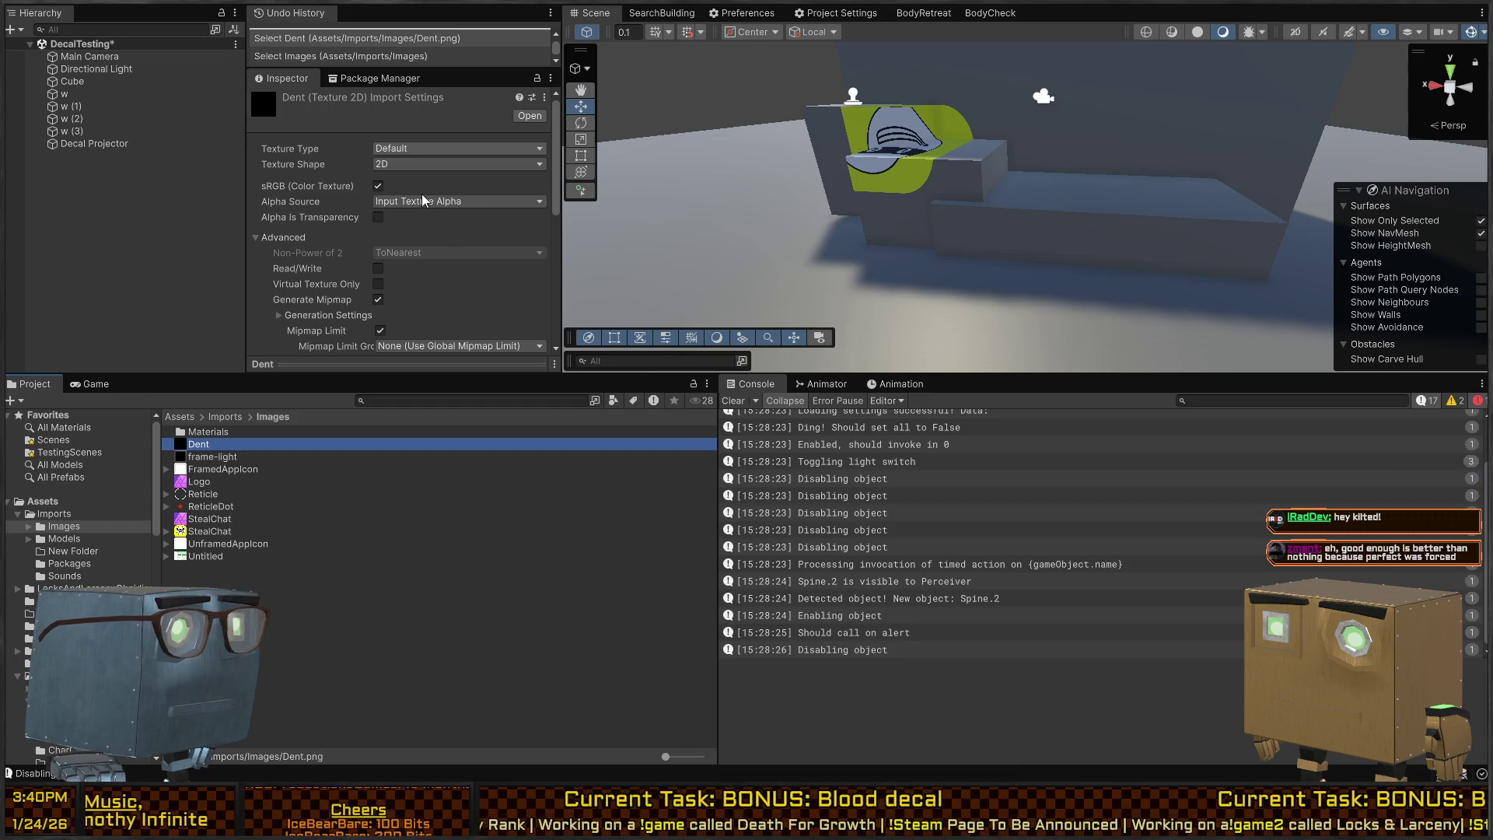
click(437, 227)
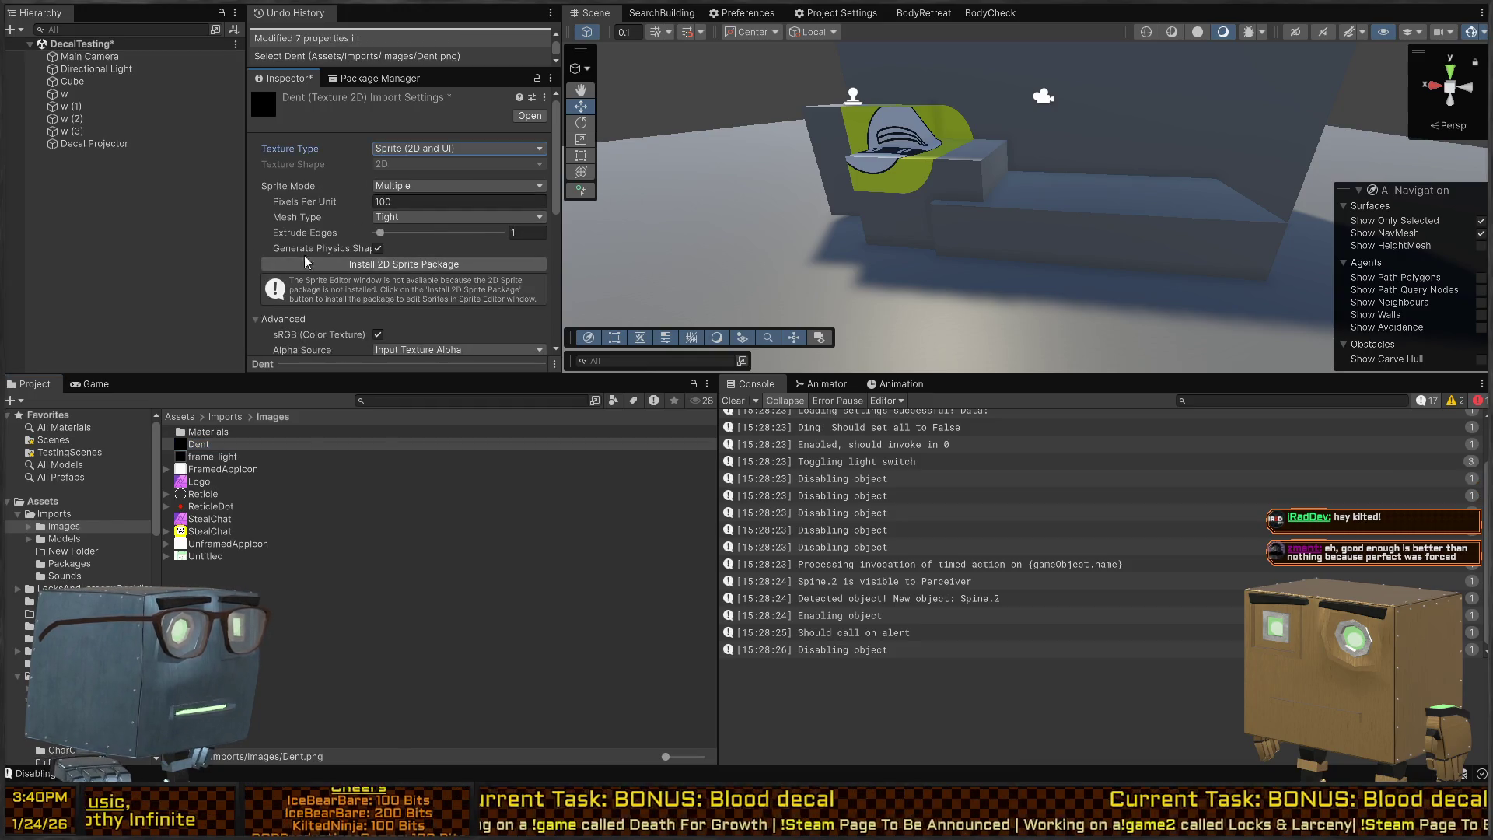
scroll(466, 249, down, 5)
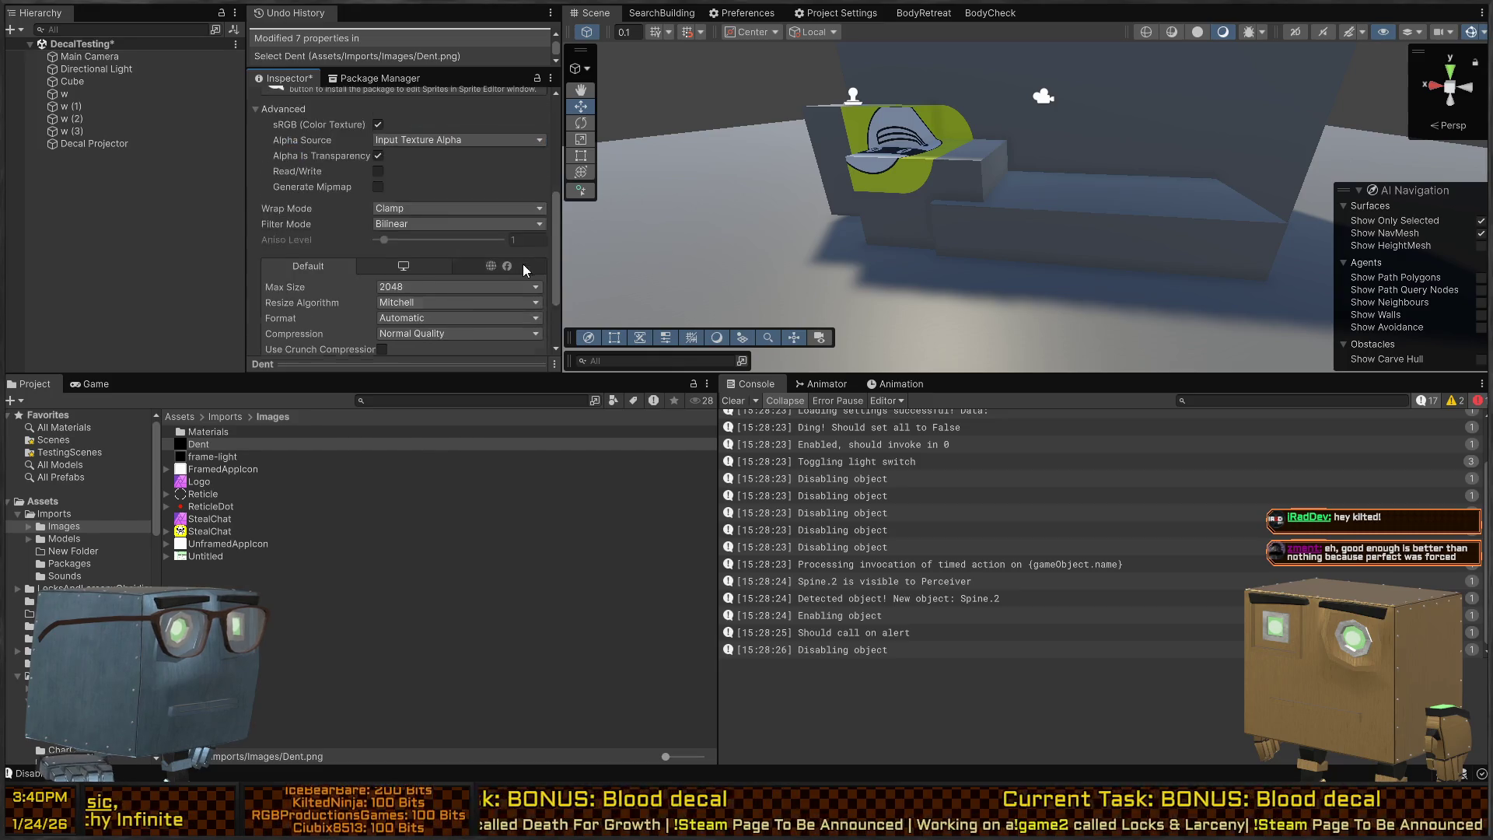
scroll(435, 241, up, 5)
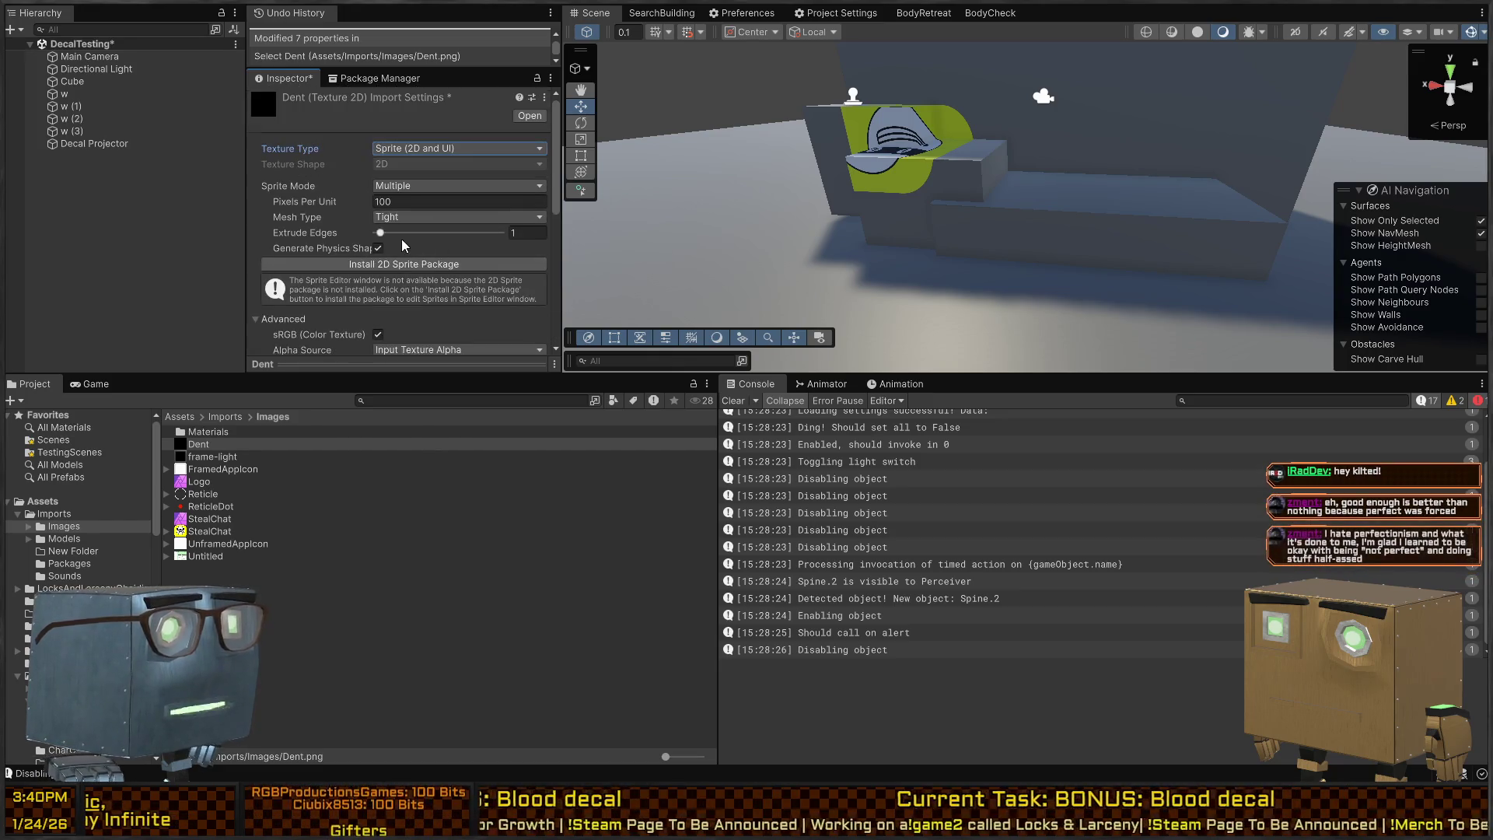
scroll(458, 309, down, 10)
click(533, 294)
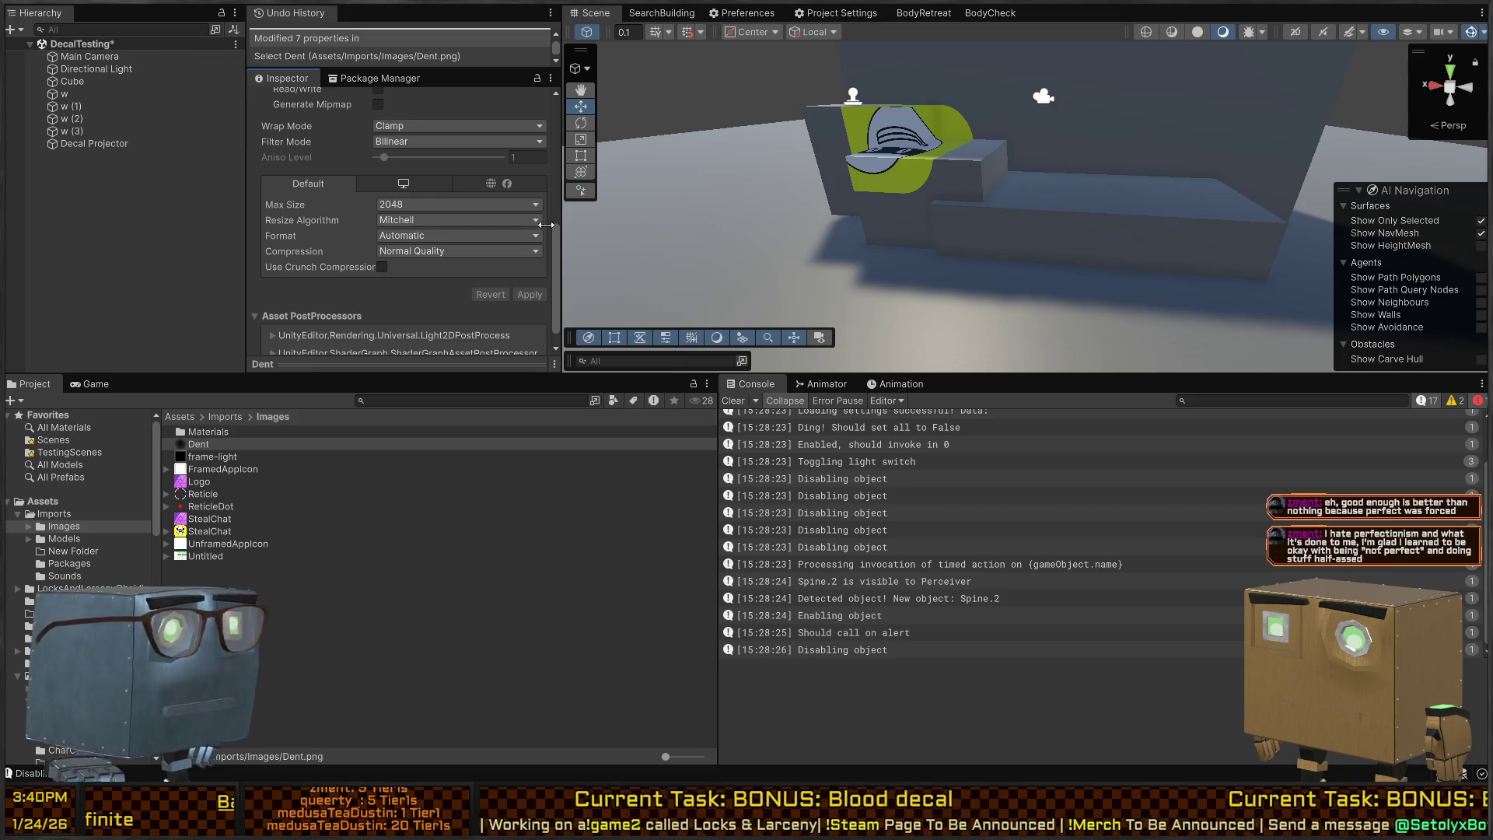
click(39, 601)
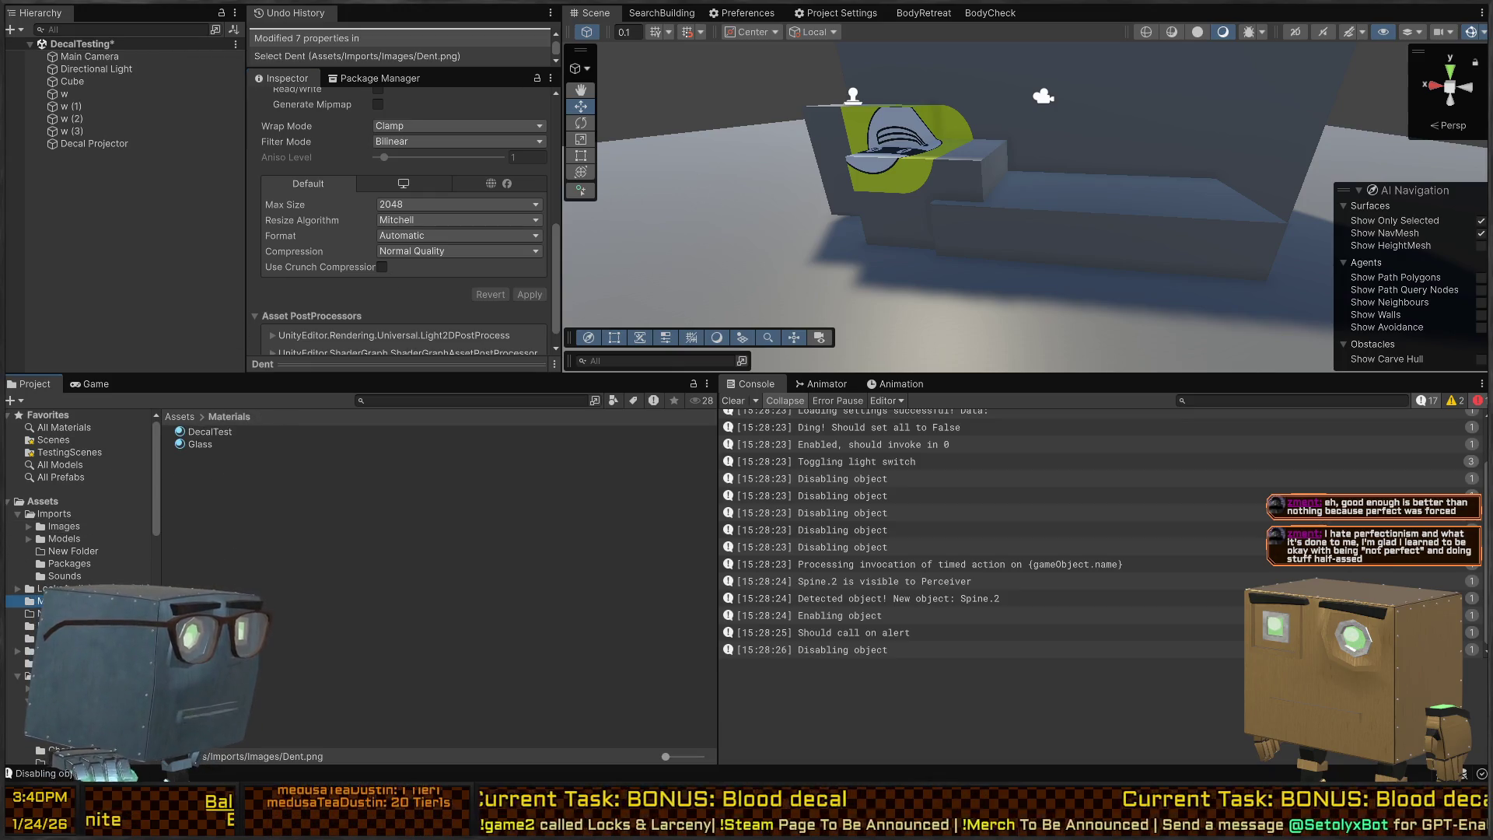
Step: Assign the dark blurred spot as the DecalTest material's Base Map
click(212, 434)
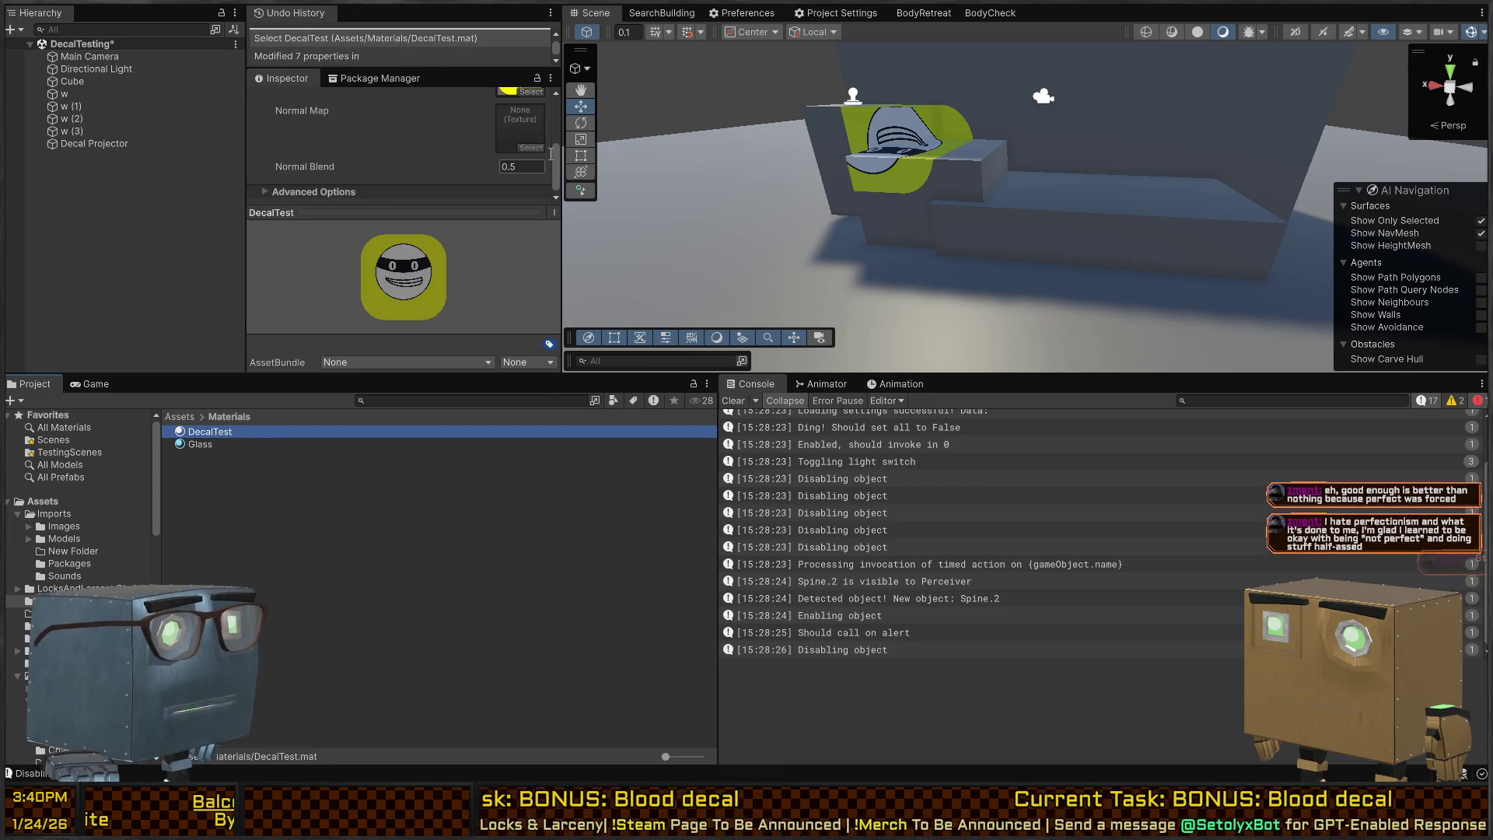
click(535, 199)
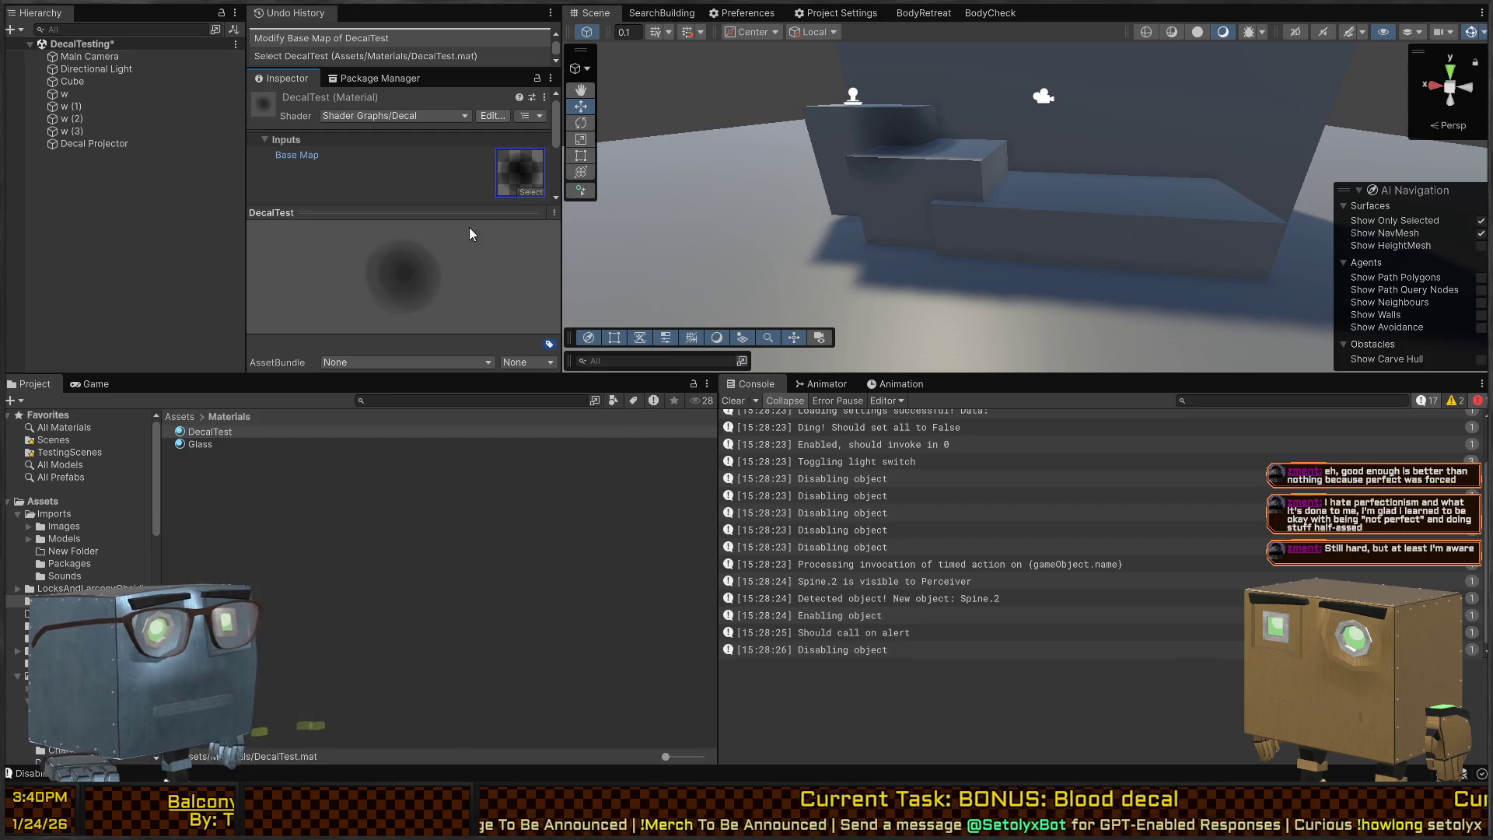
mouse_move(848, 194)
mouse_down()
mouse_move(864, 186)
mouse_move(832, 222)
mouse_move(837, 191)
mouse_up()
Step: Resize the Decal Projector to width 0.1, height 0.1, depth 0.2 and move it to the wall
click(833, 179)
key(r)
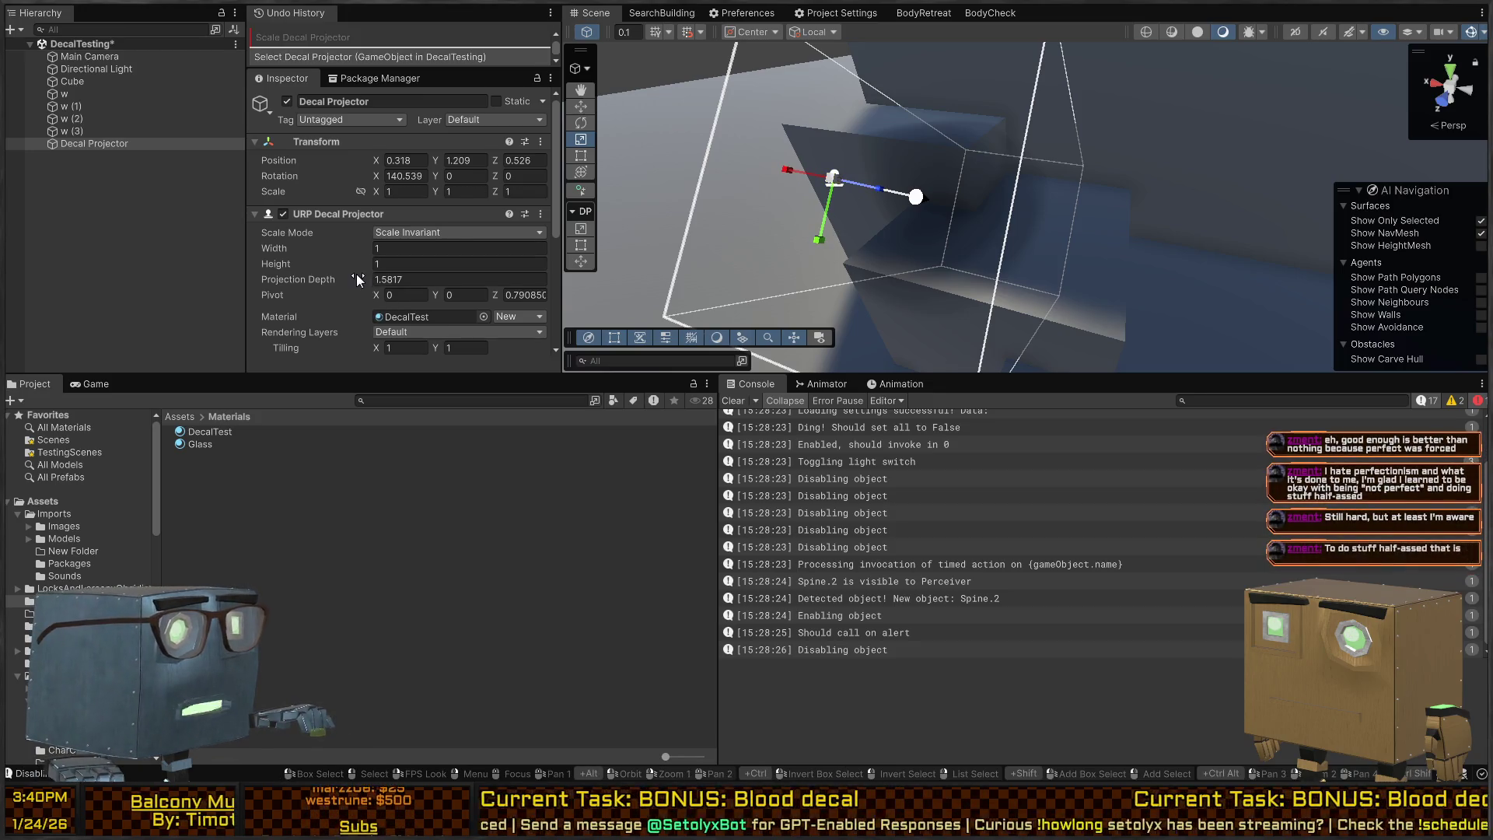
click(435, 248)
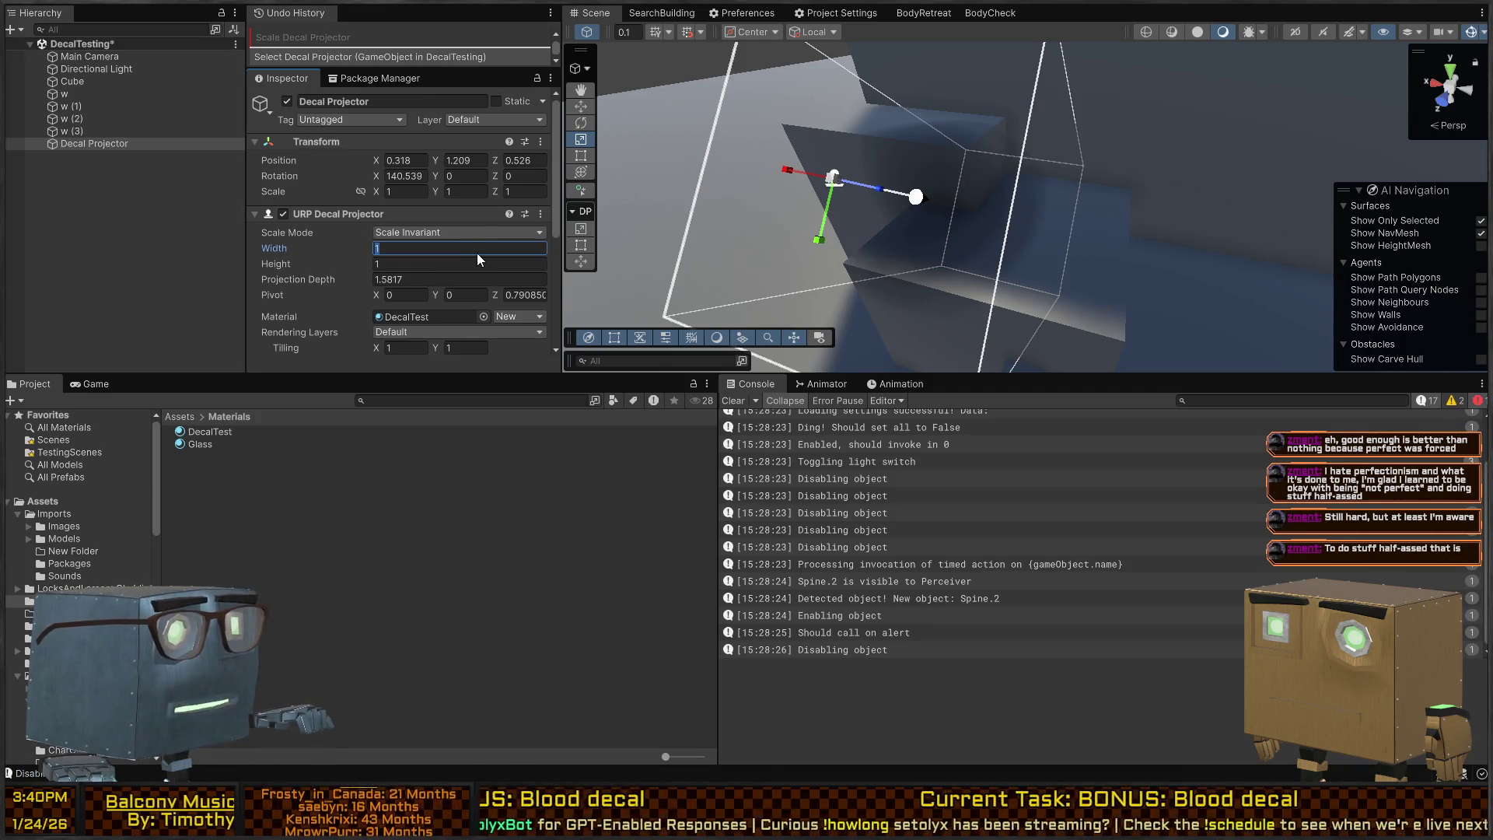
text(.1)
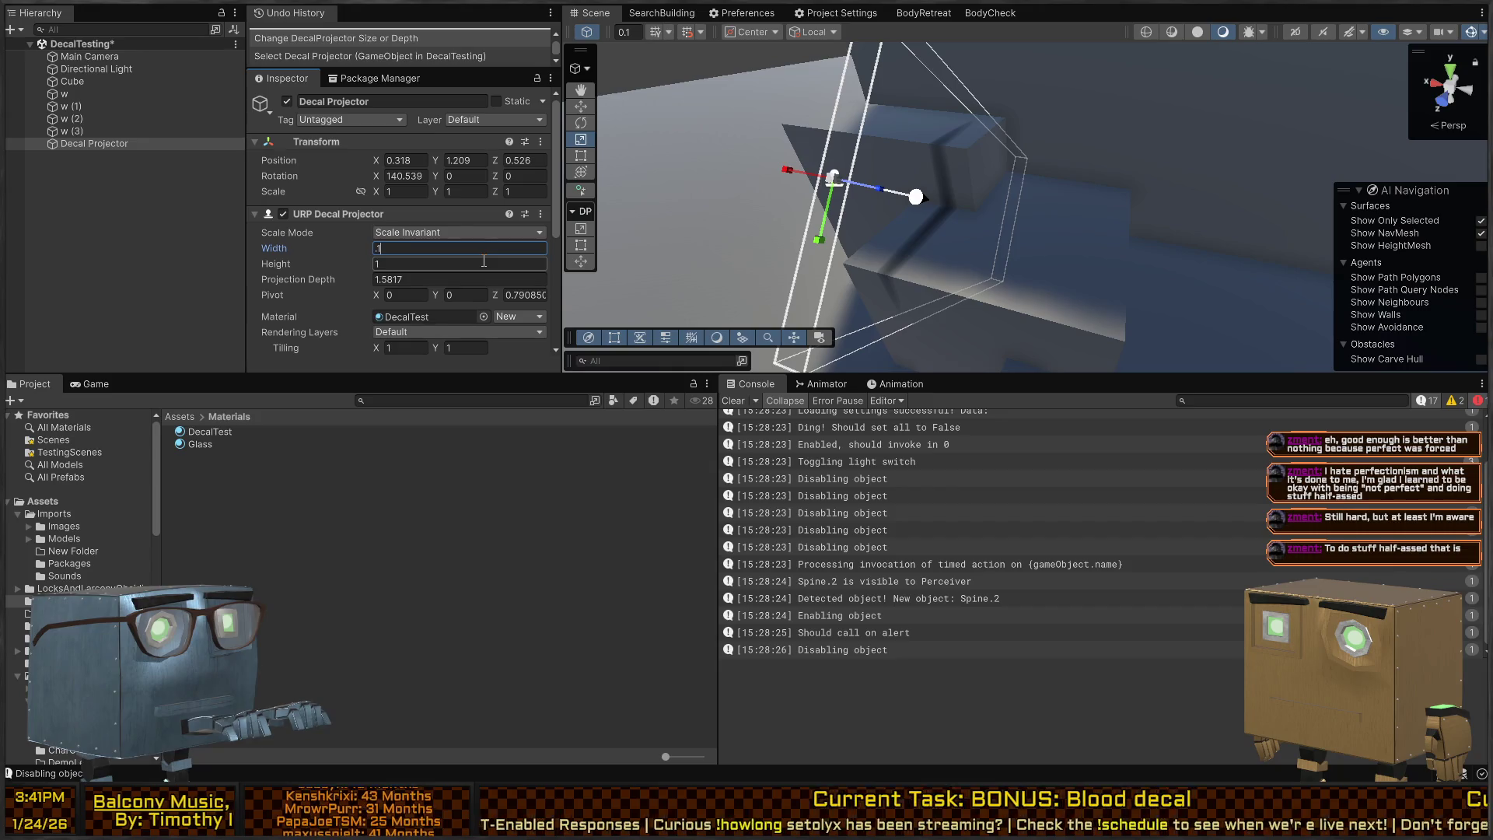
text(.1)
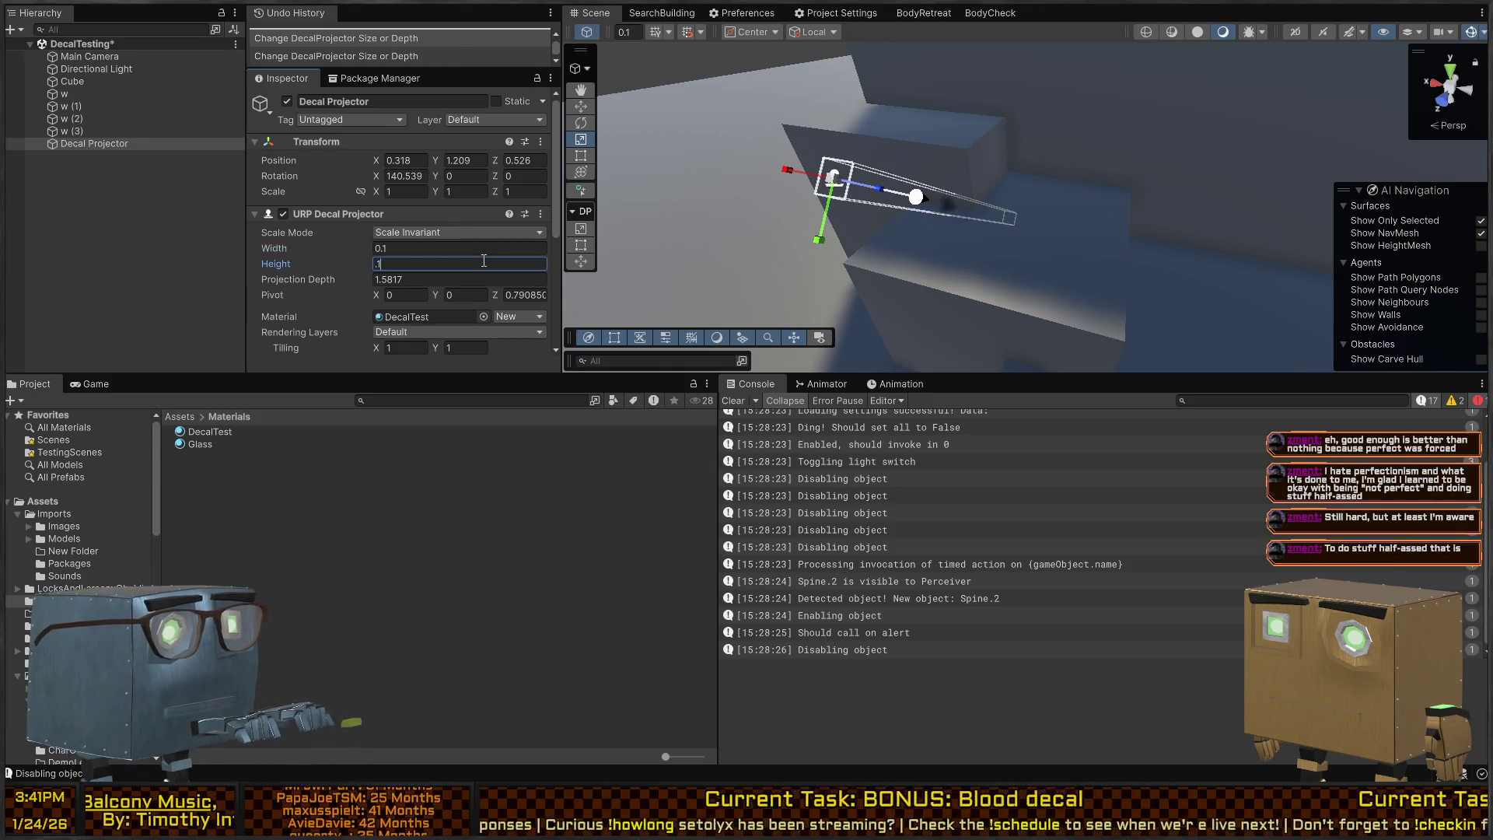
text(.2)
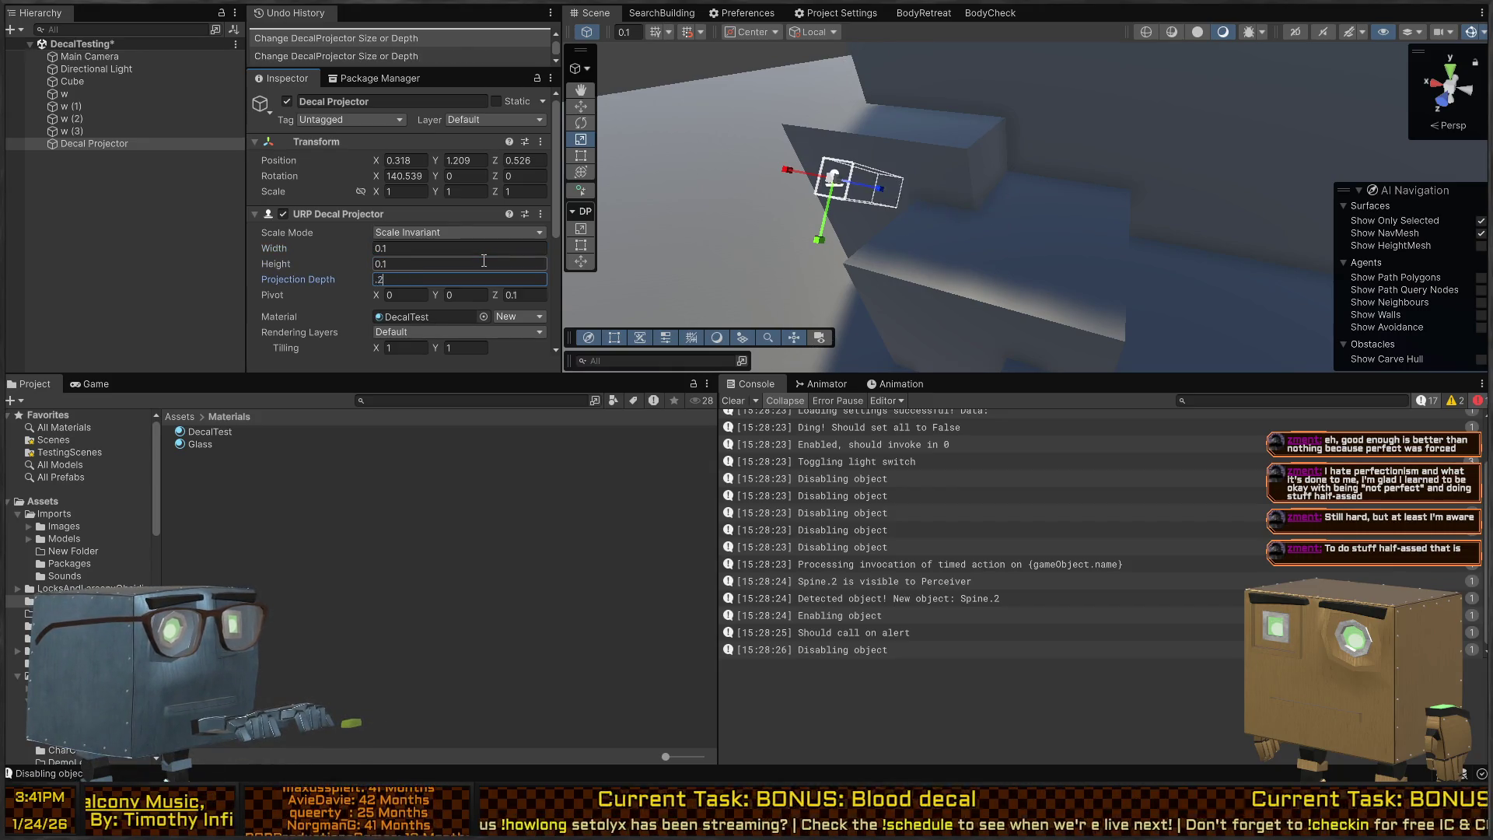
drag(967, 195, 810, 122)
mouse_move(985, 178)
mouse_down()
mouse_move(1178, 165)
mouse_move(1136, 171)
mouse_up()
key(alt+Tab)
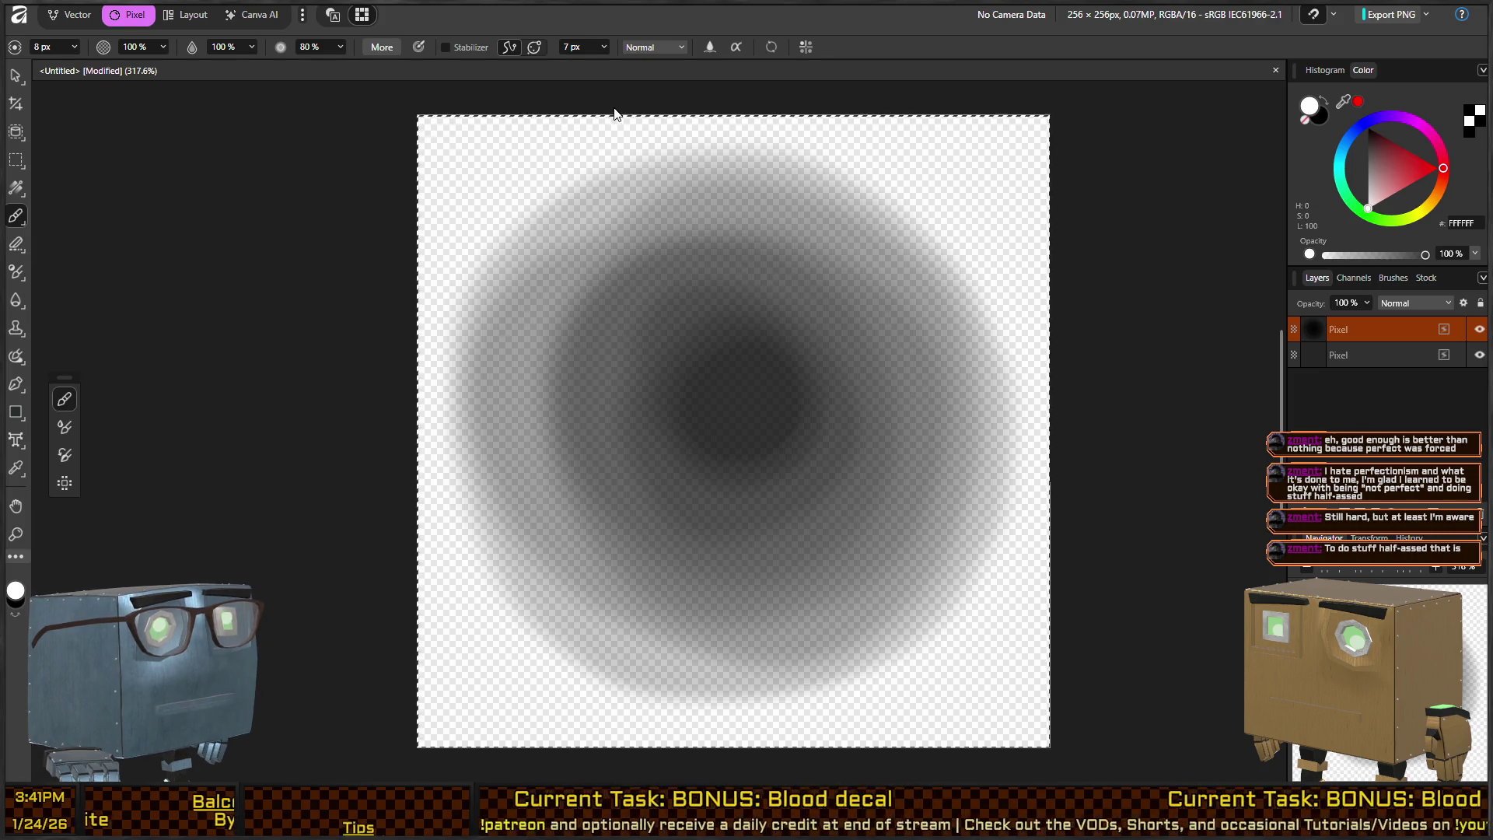
Step: Add a Levels adjustment to the texture, then delete it
key(ctrl+l)
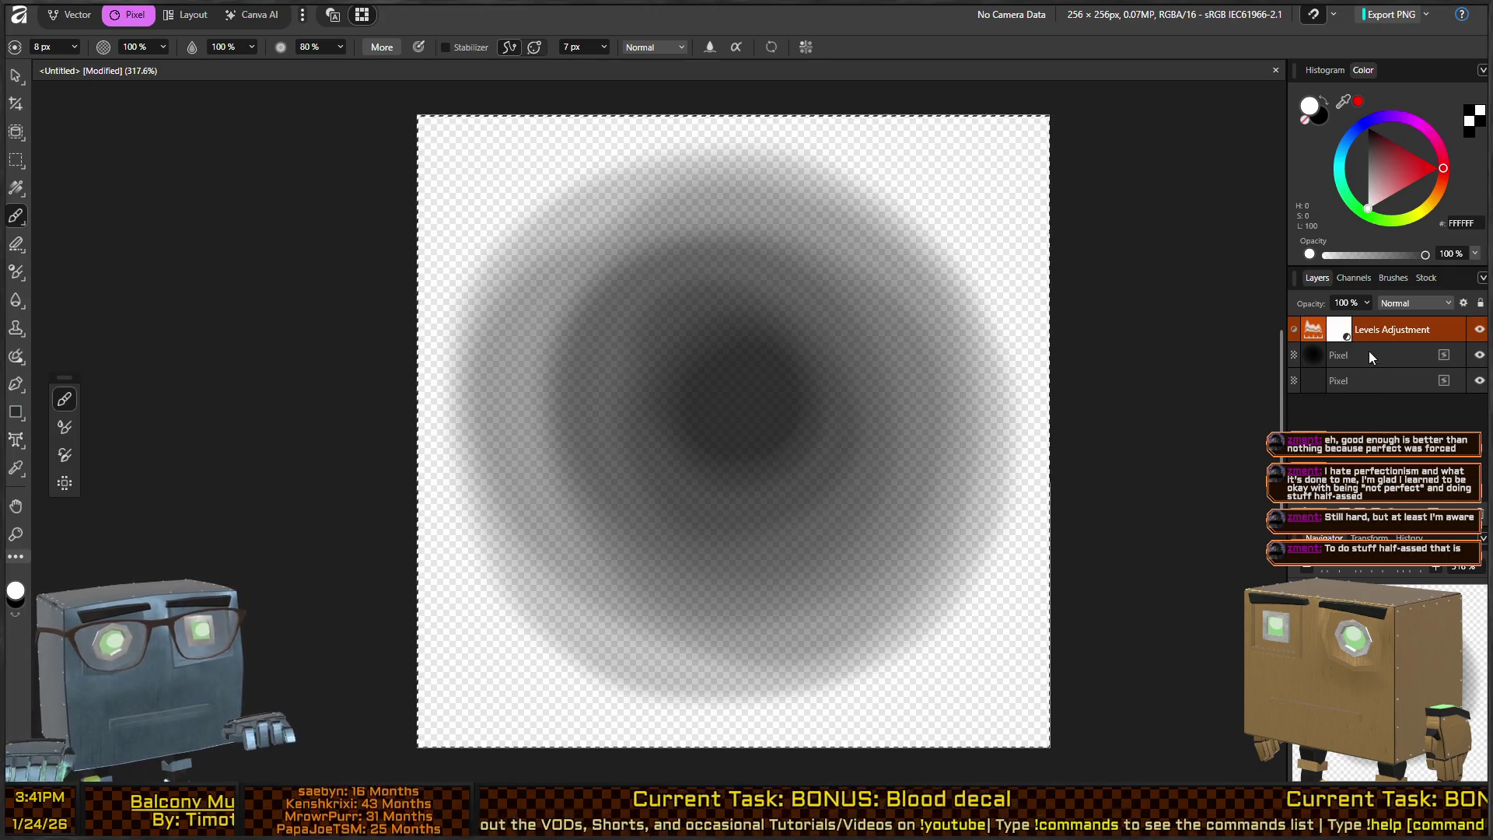
key(Escape)
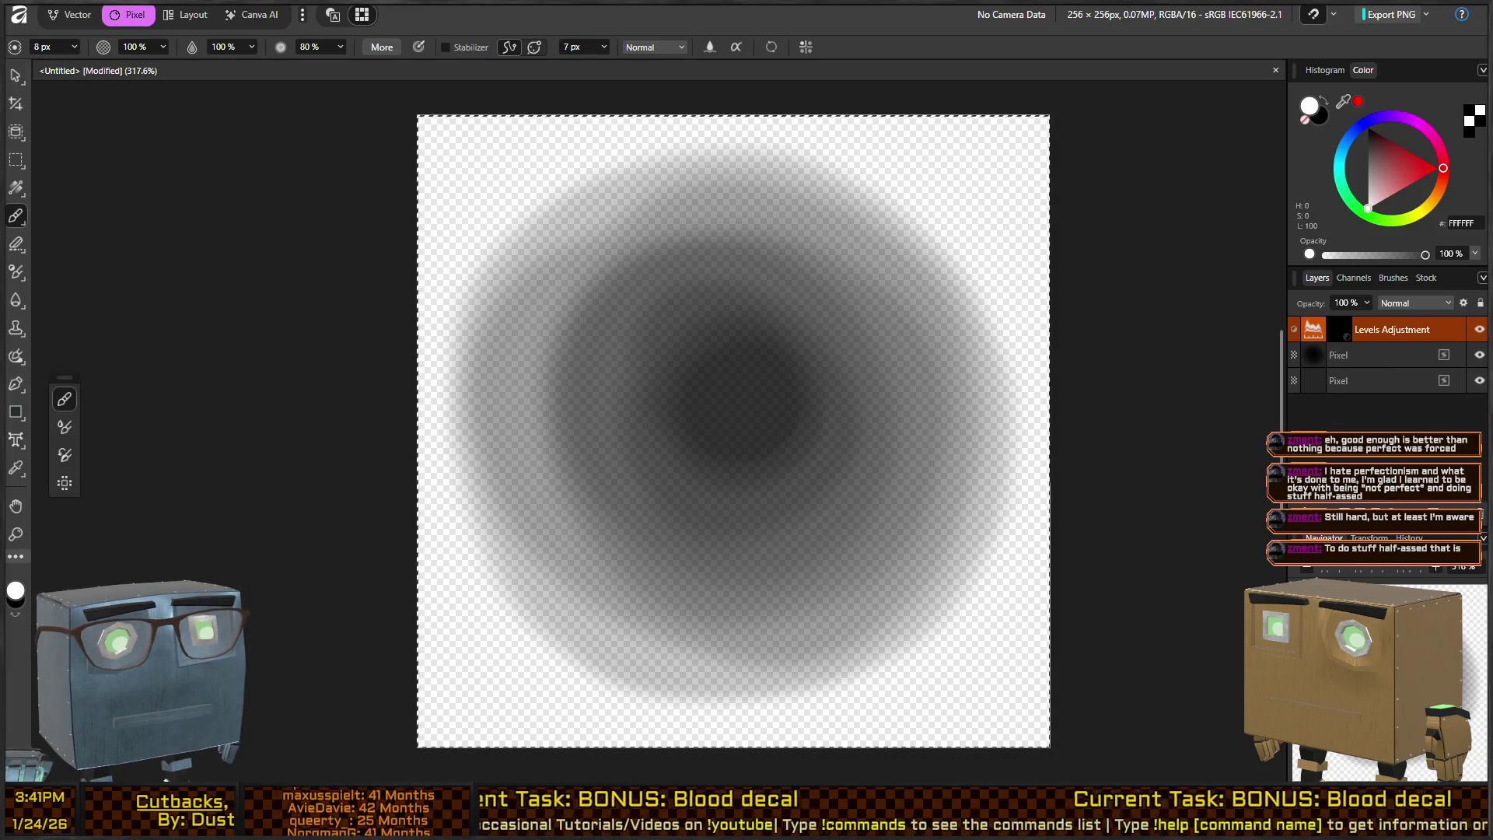
key(Delete)
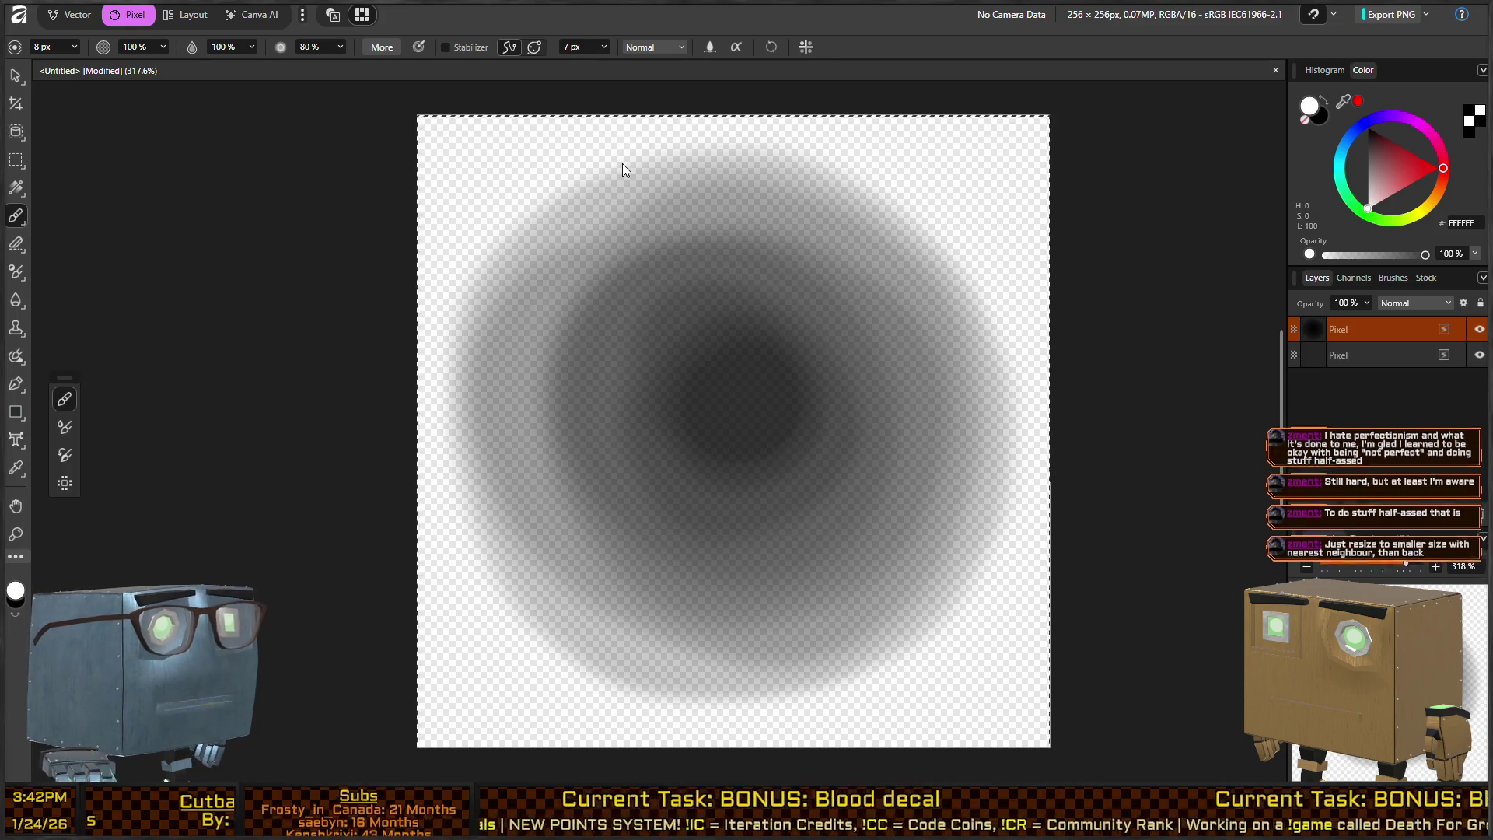
Step: Add a Brightness / Contrast adjustment, check the decal in Unity, then delete it
key(ctrl+shift+b)
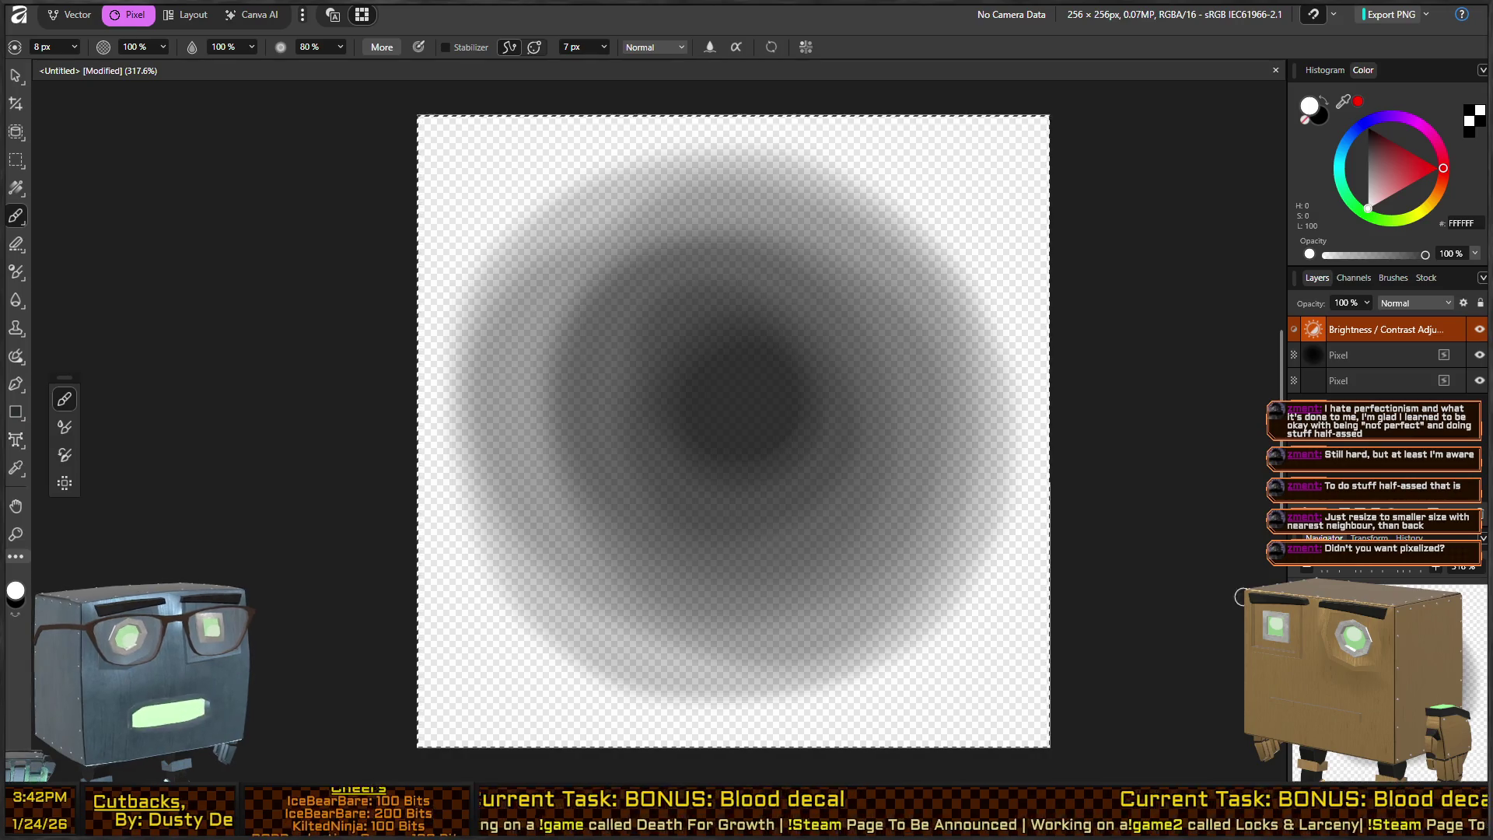
mouse_move(1392, 330)
mouse_down()
mouse_move(1395, 357)
mouse_move(1313, 353)
mouse_up()
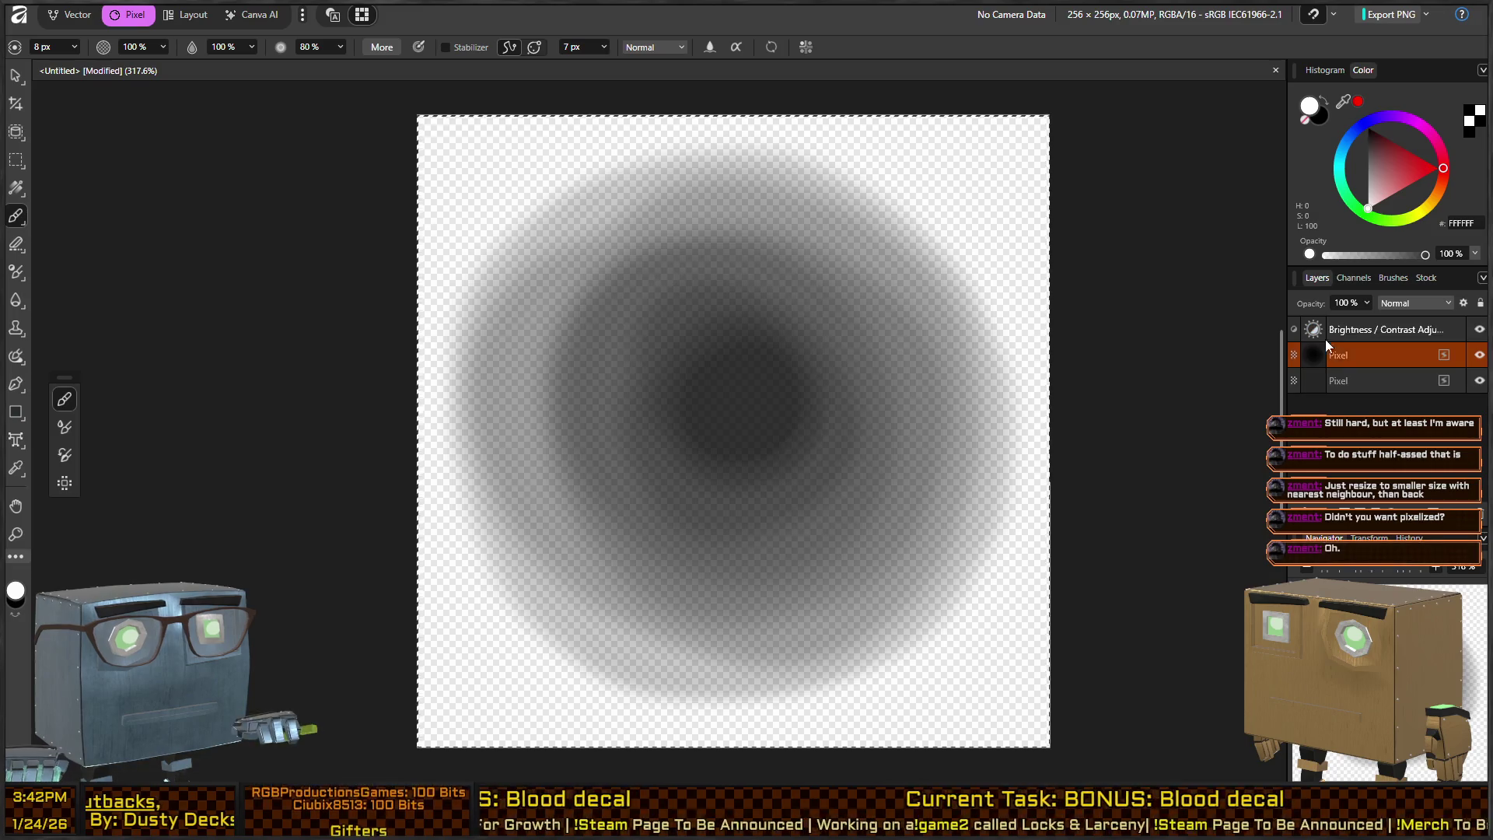
click(1334, 331)
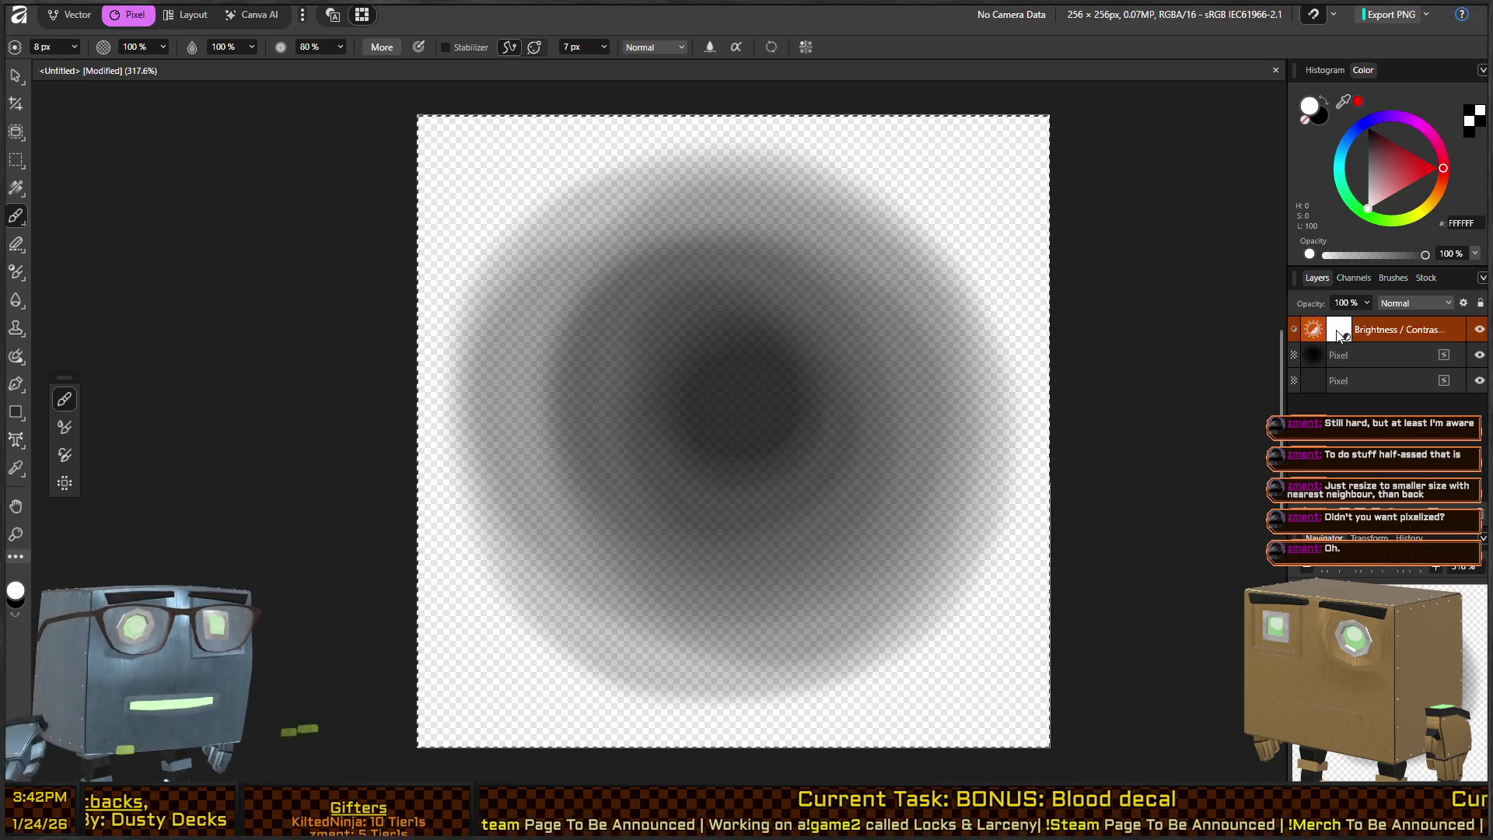
key(alt+Tab)
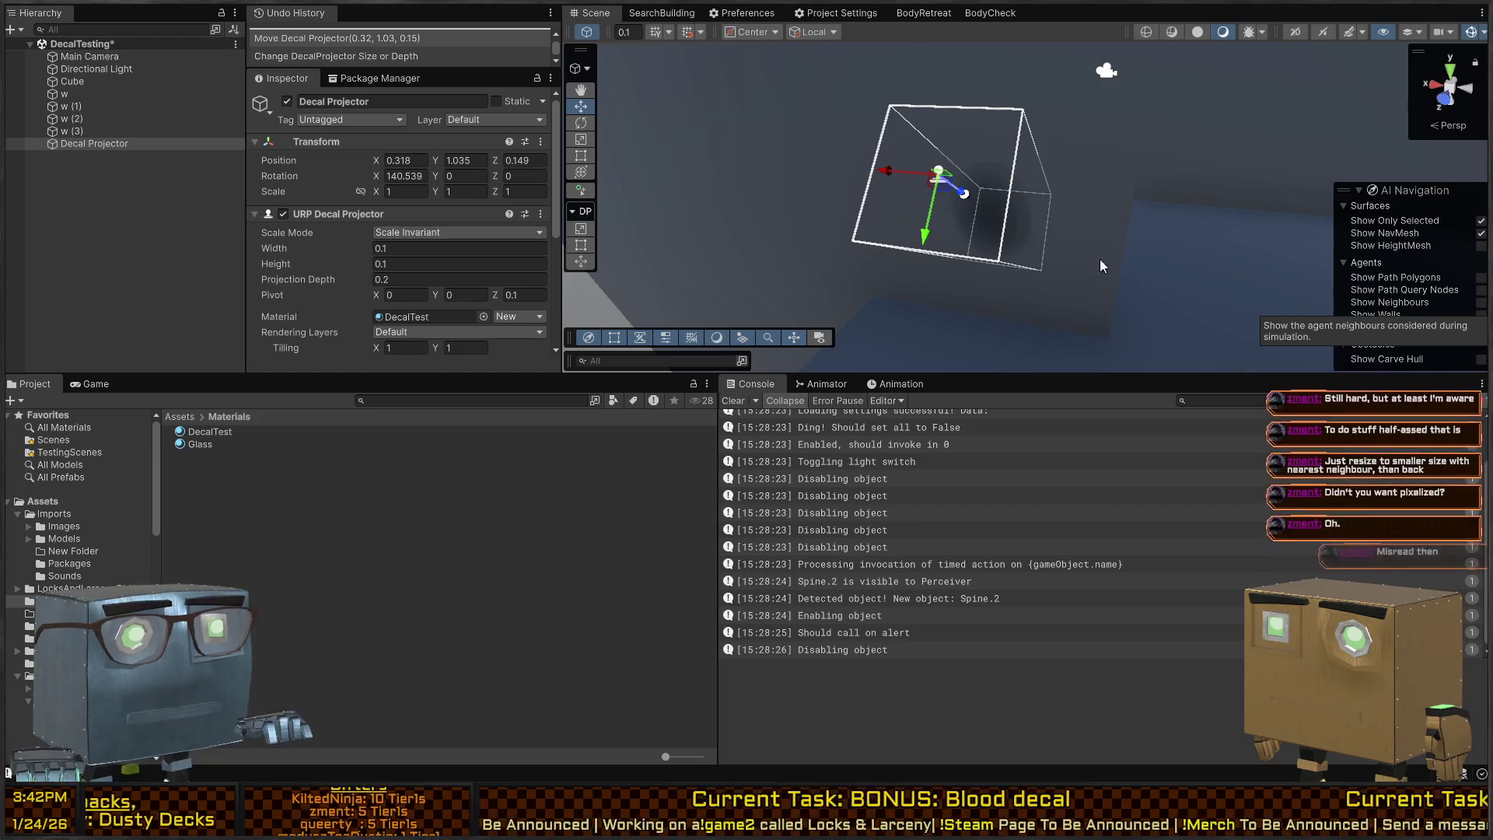
key(alt+Tab)
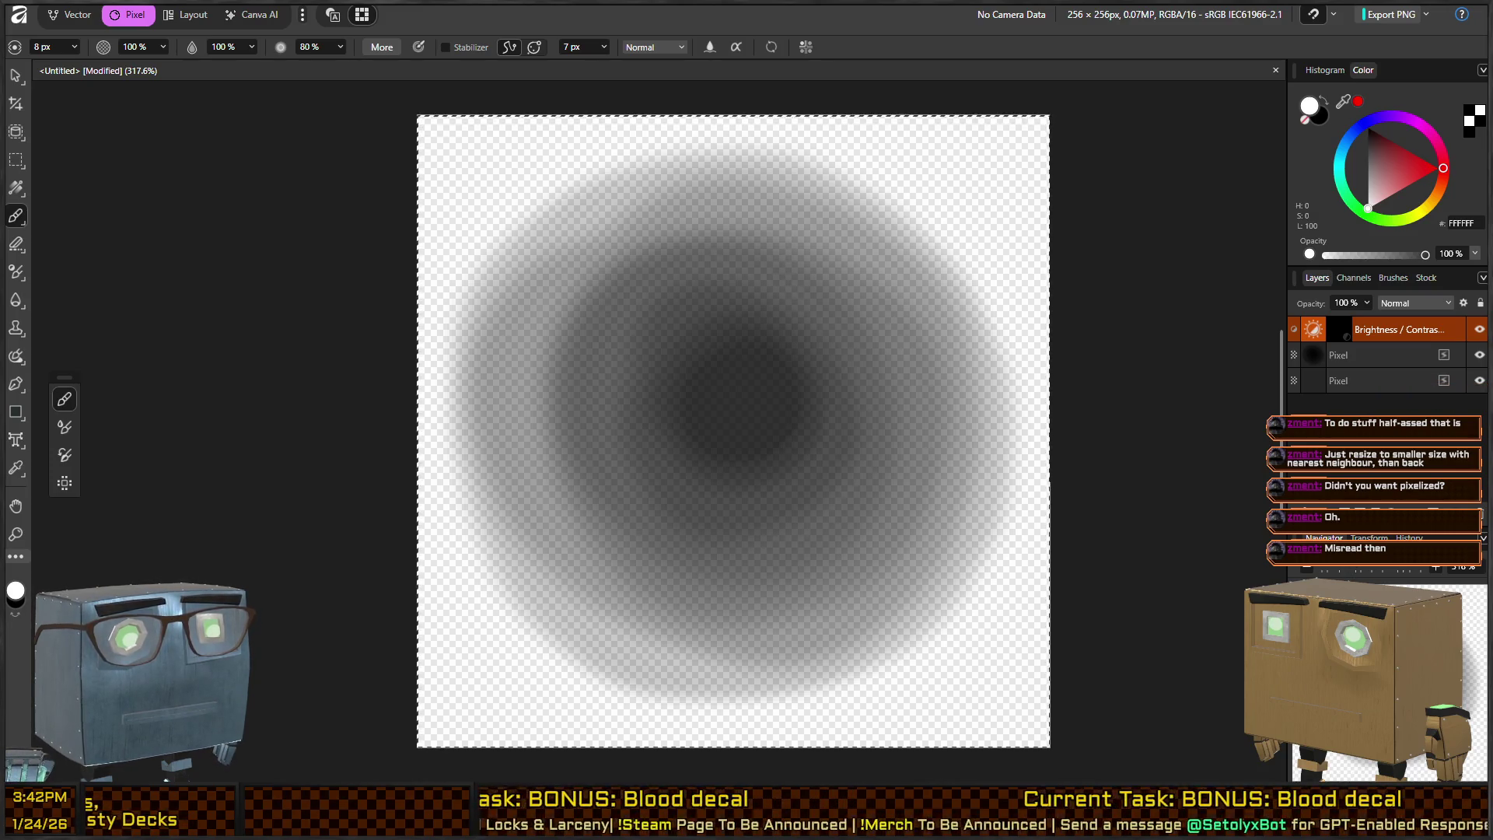
key(ctrl+e)
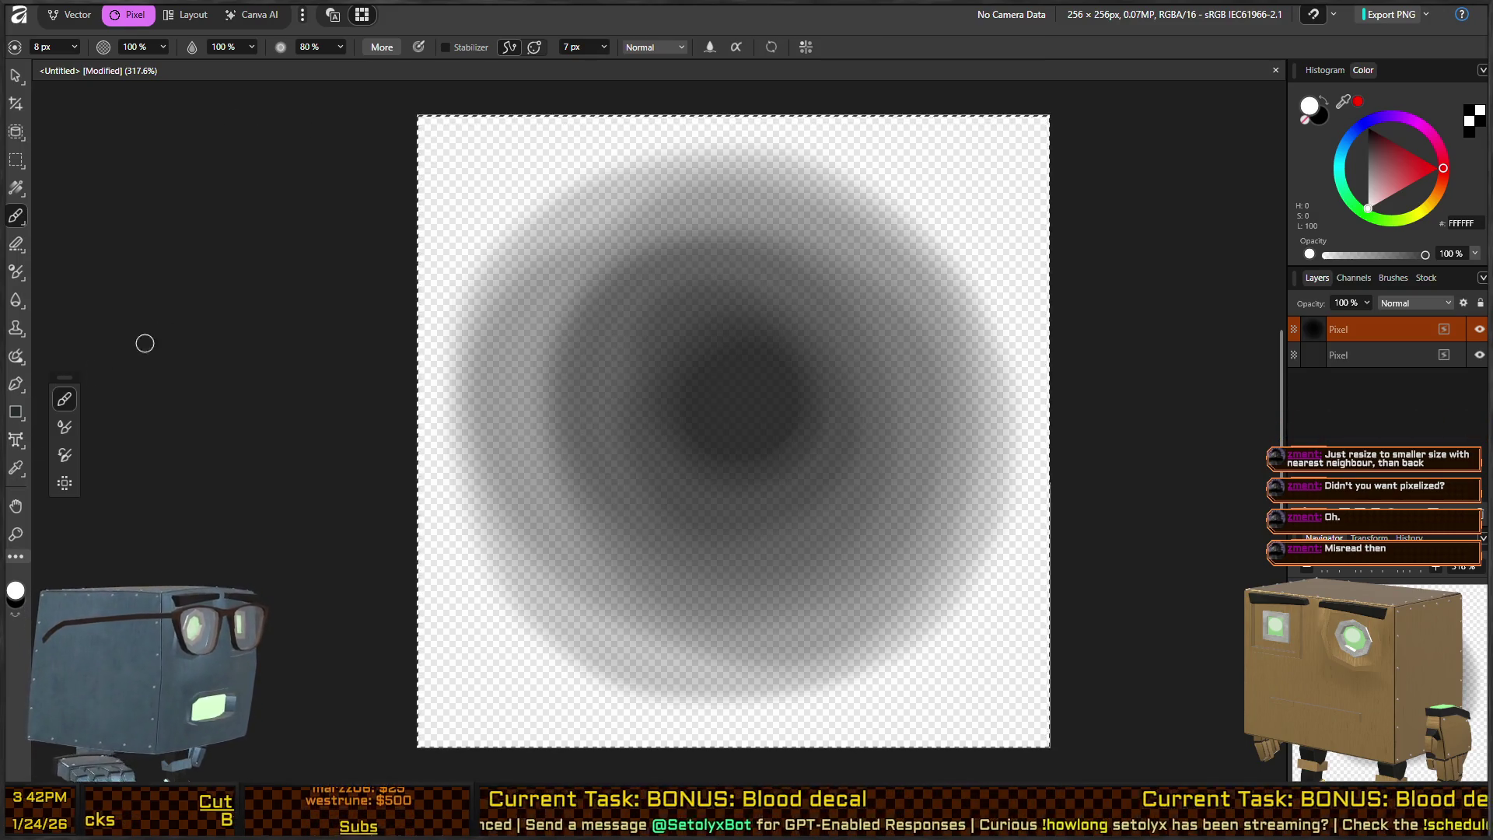
Step: Hide the blob layer and set a 109 px black brush at 32% opacity on the lower layer
click(1480, 329)
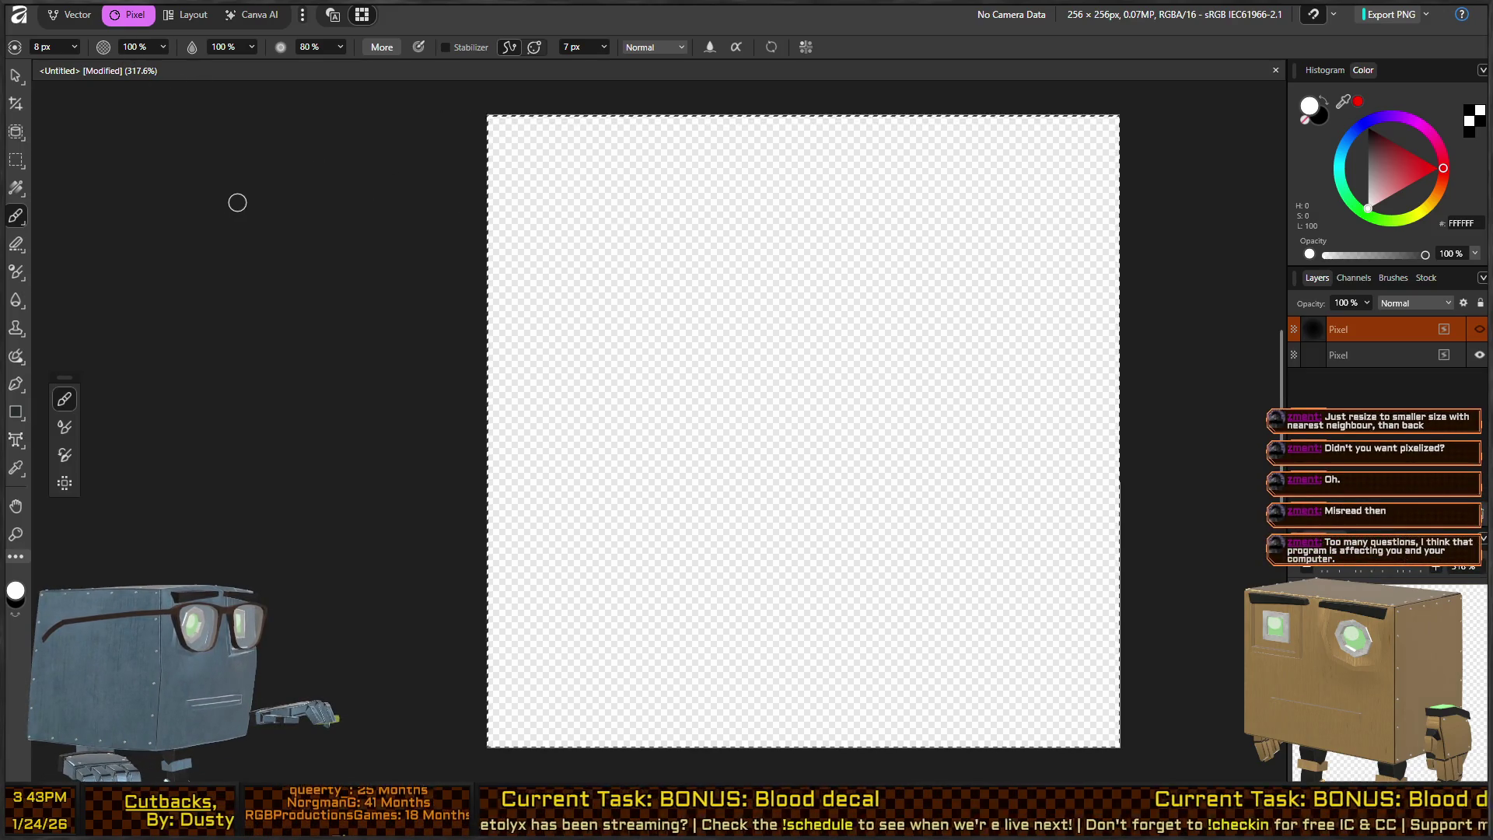
scroll(245, 225, down, 1)
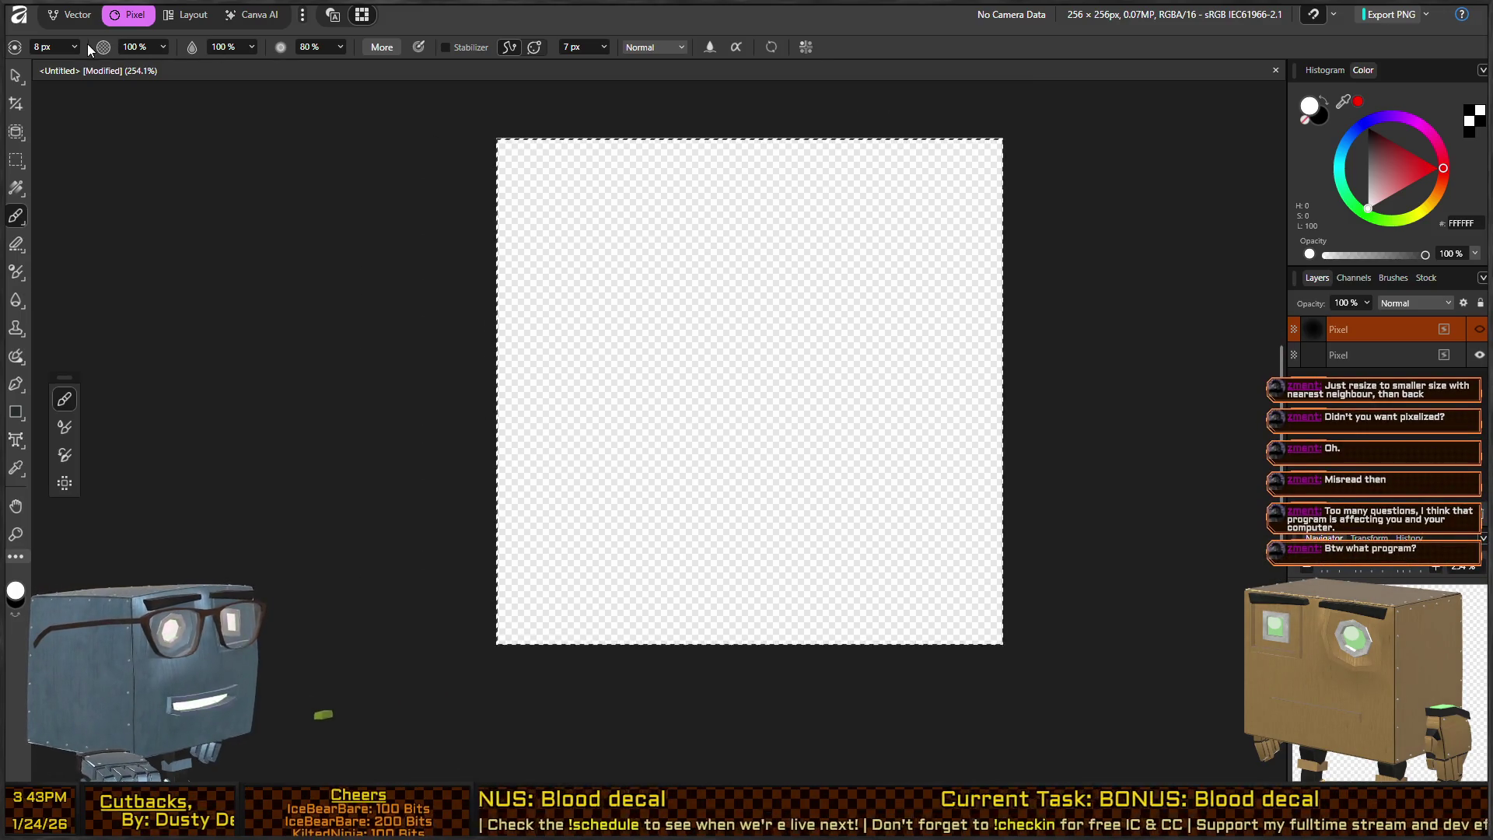
mouse_move(72, 45)
mouse_down()
mouse_move(84, 67)
mouse_move(125, 78)
mouse_up()
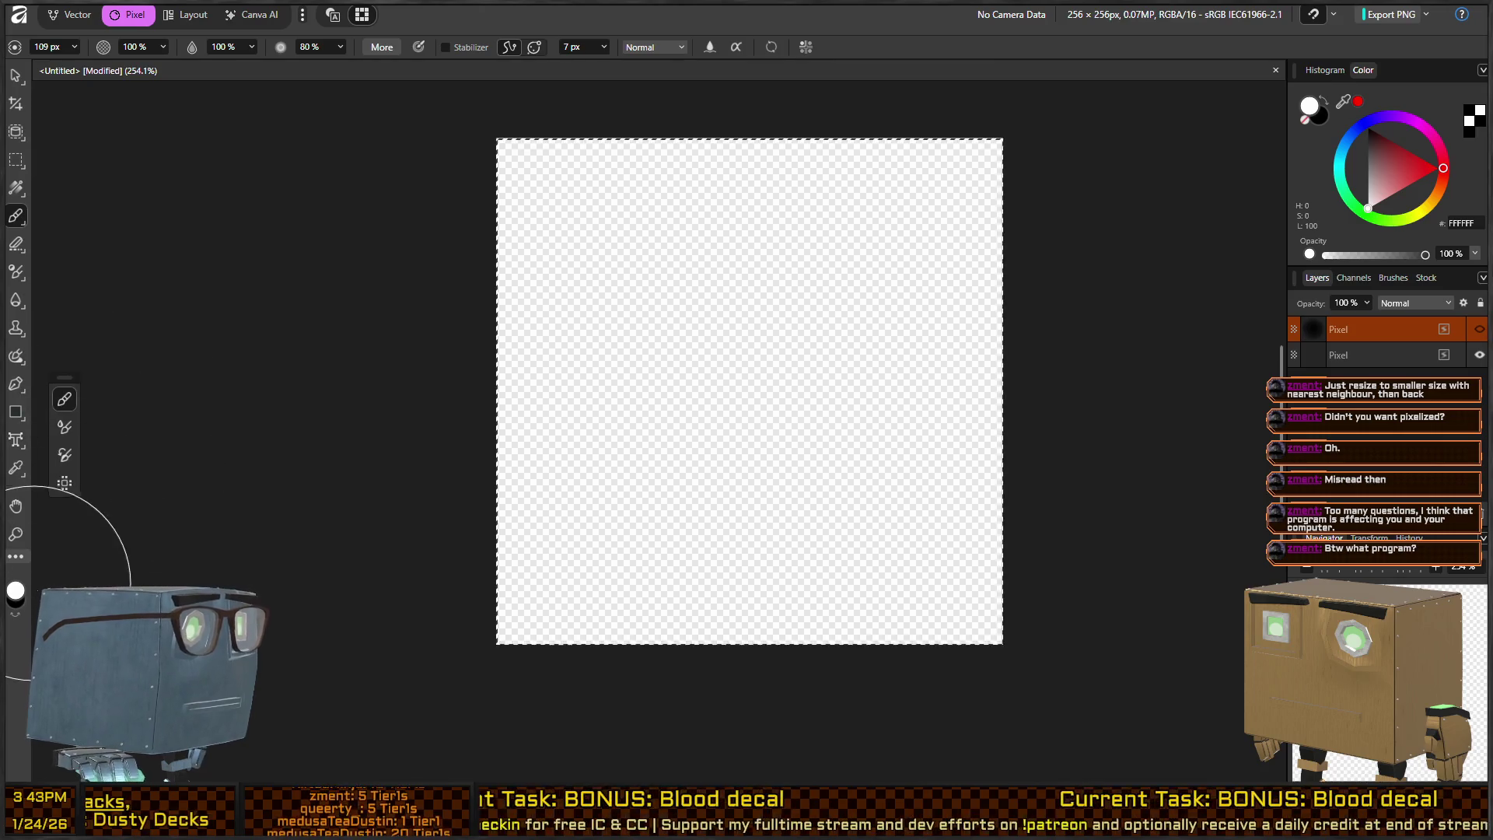
key(x)
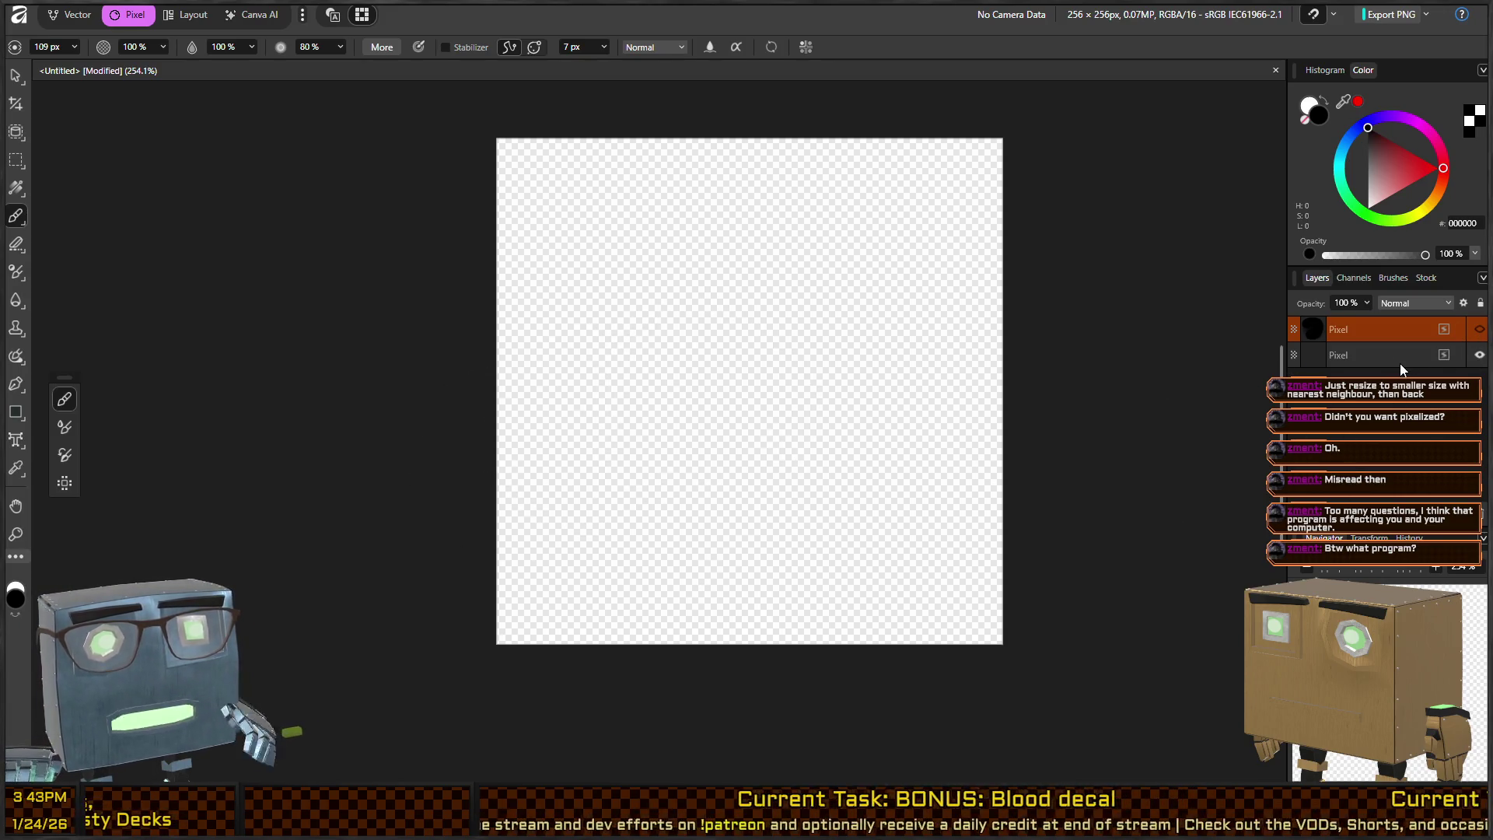
click(1356, 356)
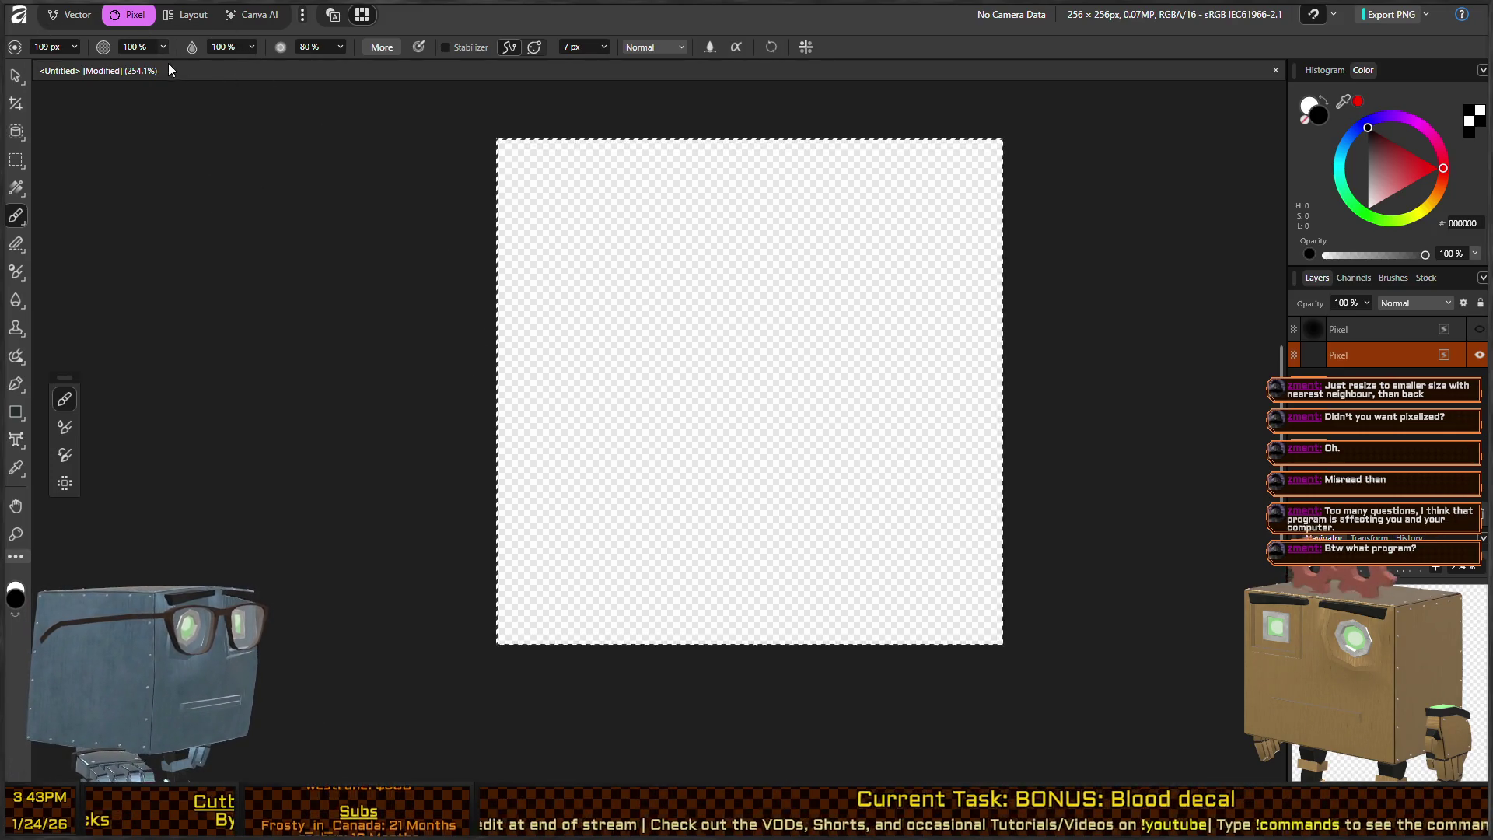
key(shift+bracketleft)
key(shift+bracketleft)
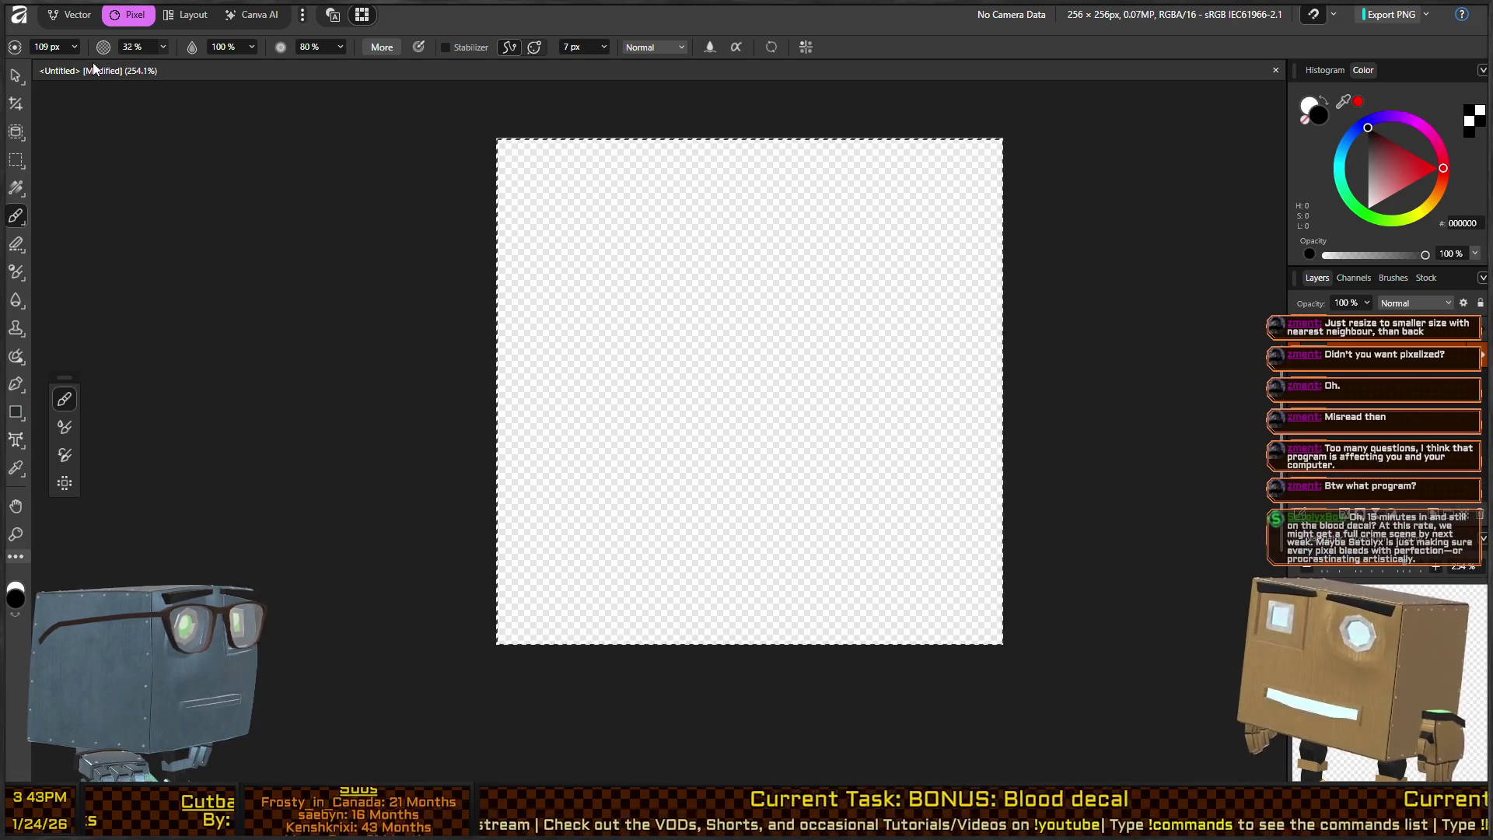
Step: Paint grey test blobs, undo them all, then show the Acrylics brushes in the Brushes panel
click(647, 384)
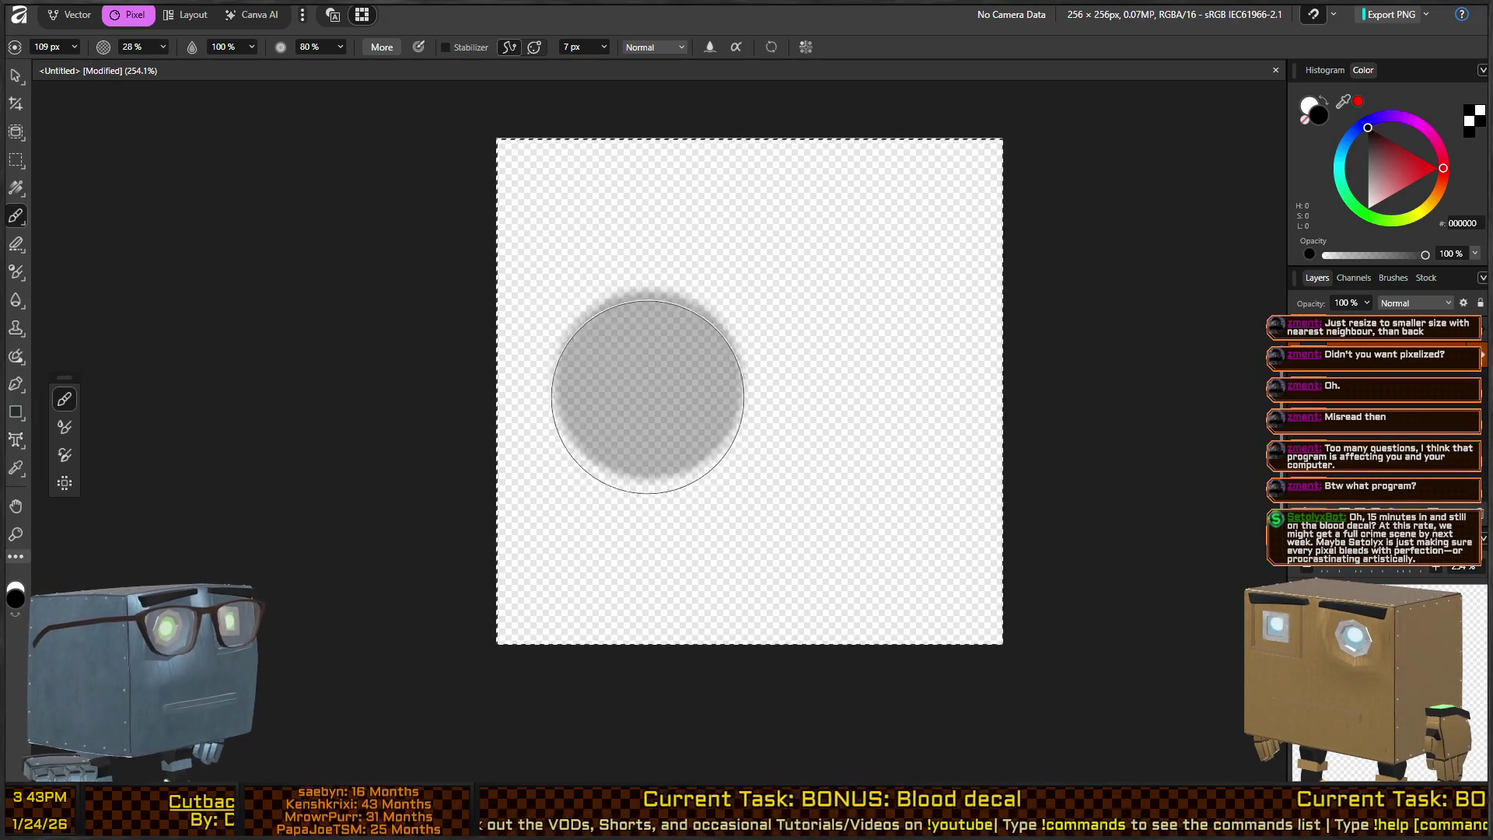
mouse_move(647, 384)
mouse_down()
mouse_move(633, 350)
mouse_move(800, 306)
mouse_move(683, 560)
mouse_move(766, 322)
mouse_move(856, 427)
mouse_move(751, 538)
mouse_up()
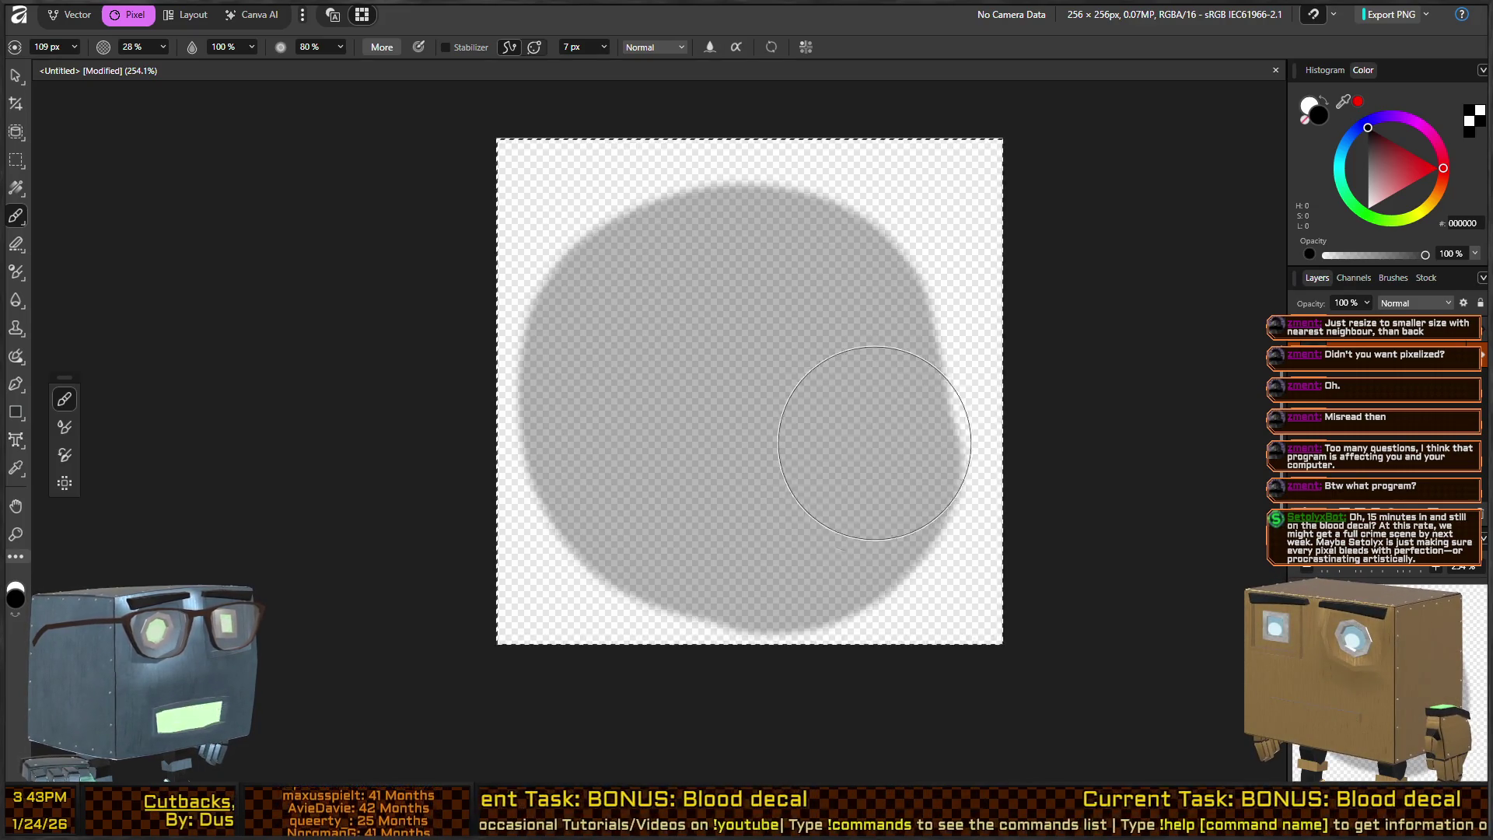
mouse_move(633, 427)
mouse_down()
mouse_move(739, 623)
mouse_move(605, 316)
mouse_move(816, 179)
mouse_move(716, 633)
mouse_move(600, 416)
mouse_move(838, 259)
mouse_up()
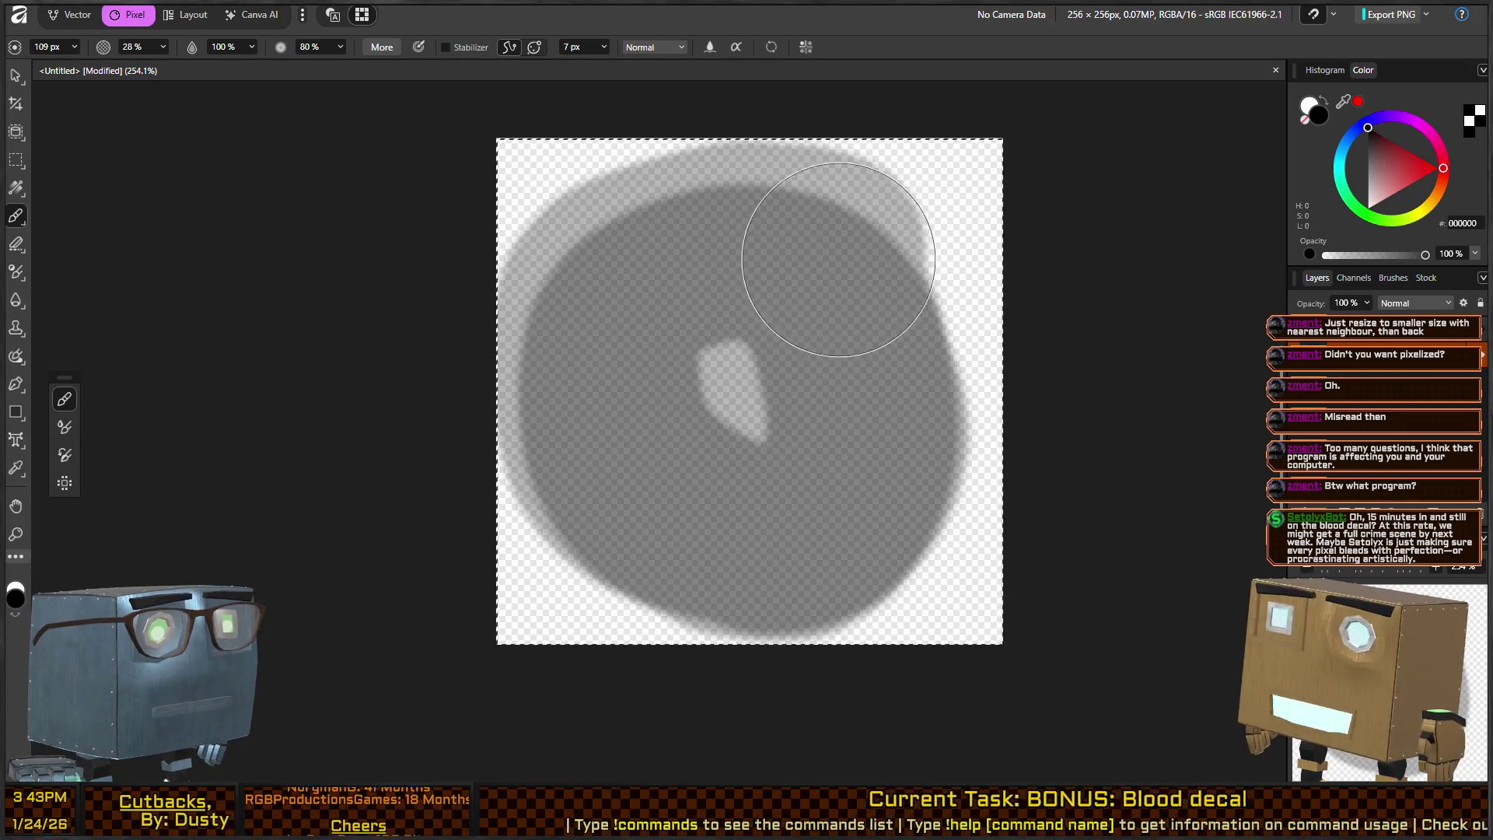
key(ctrl+z)
key(ctrl+z)
key(ctrl+z)
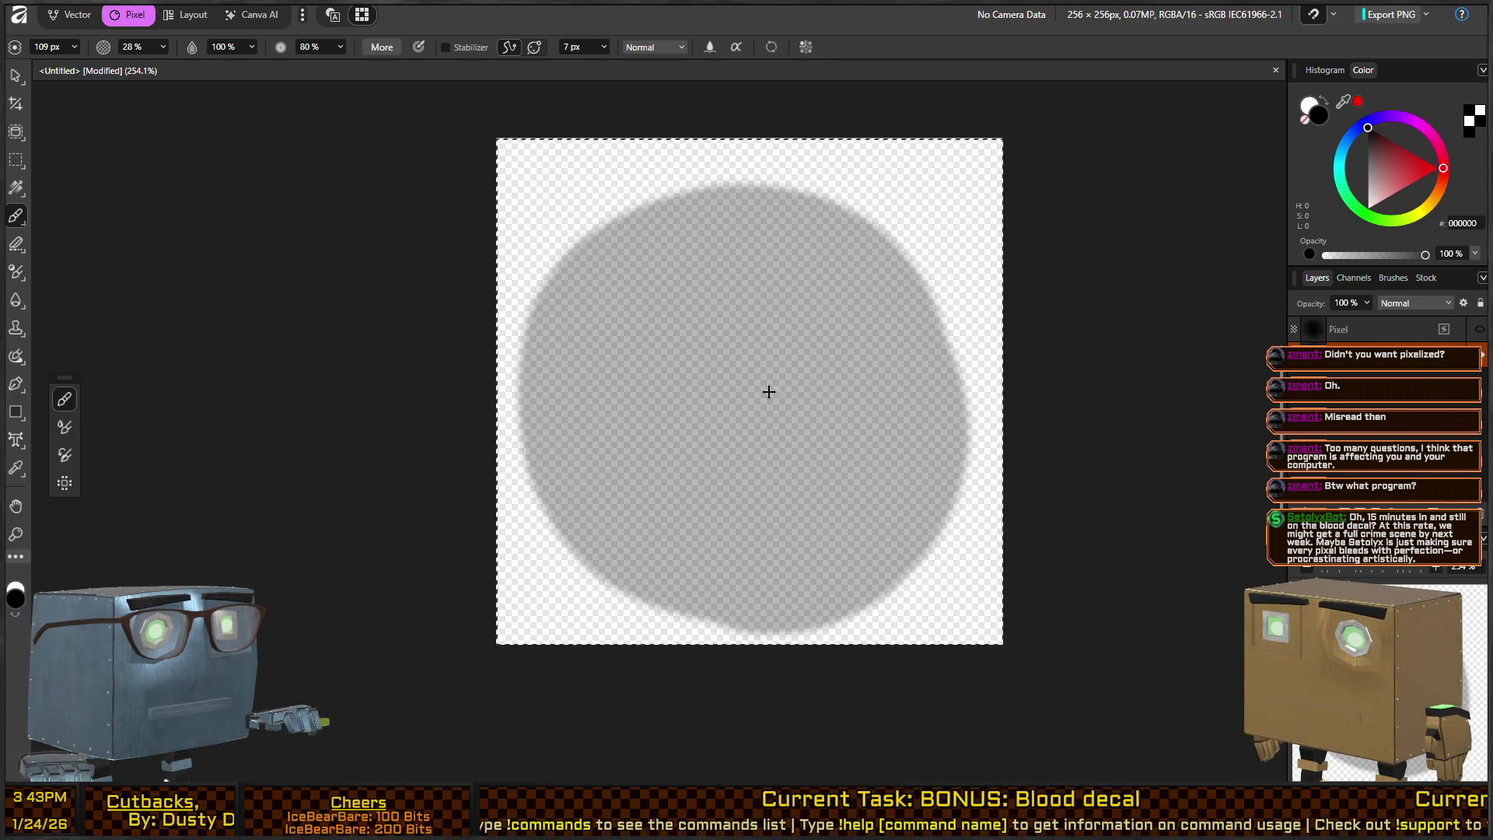
key(ctrl+z)
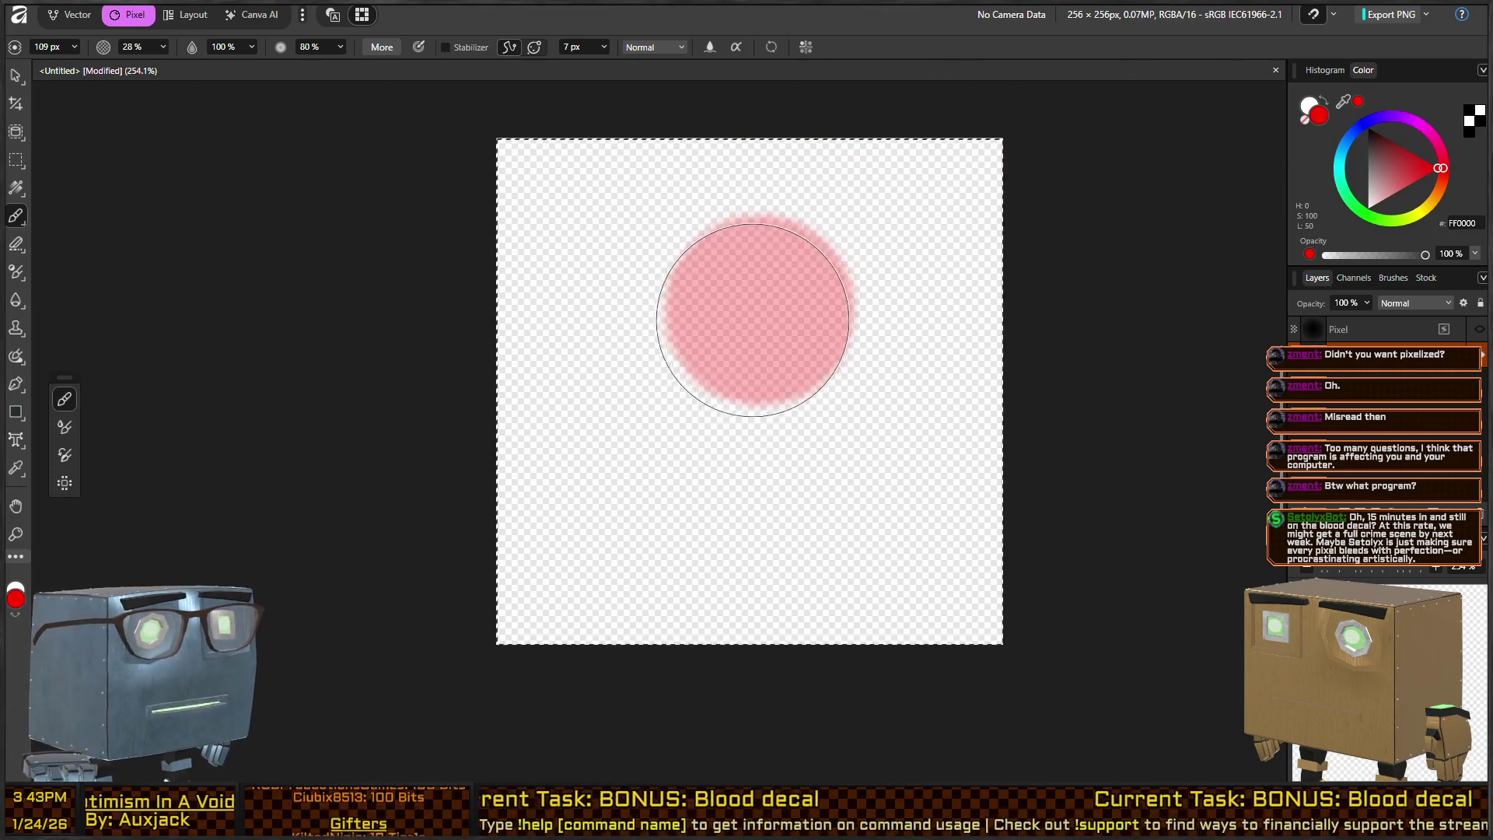
key(ctrl+z)
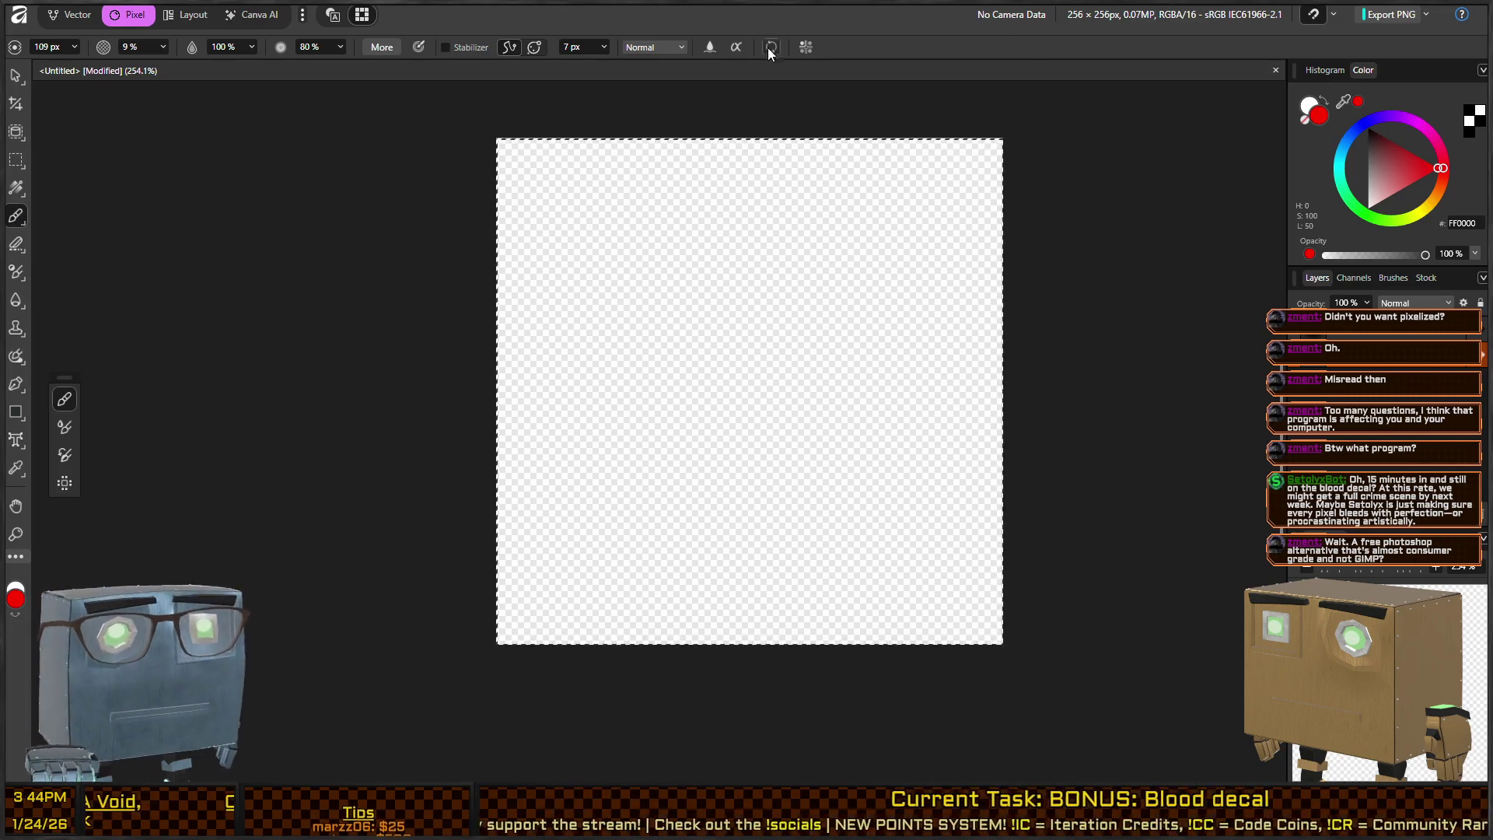
click(1394, 278)
scroll(1409, 466, down, 2)
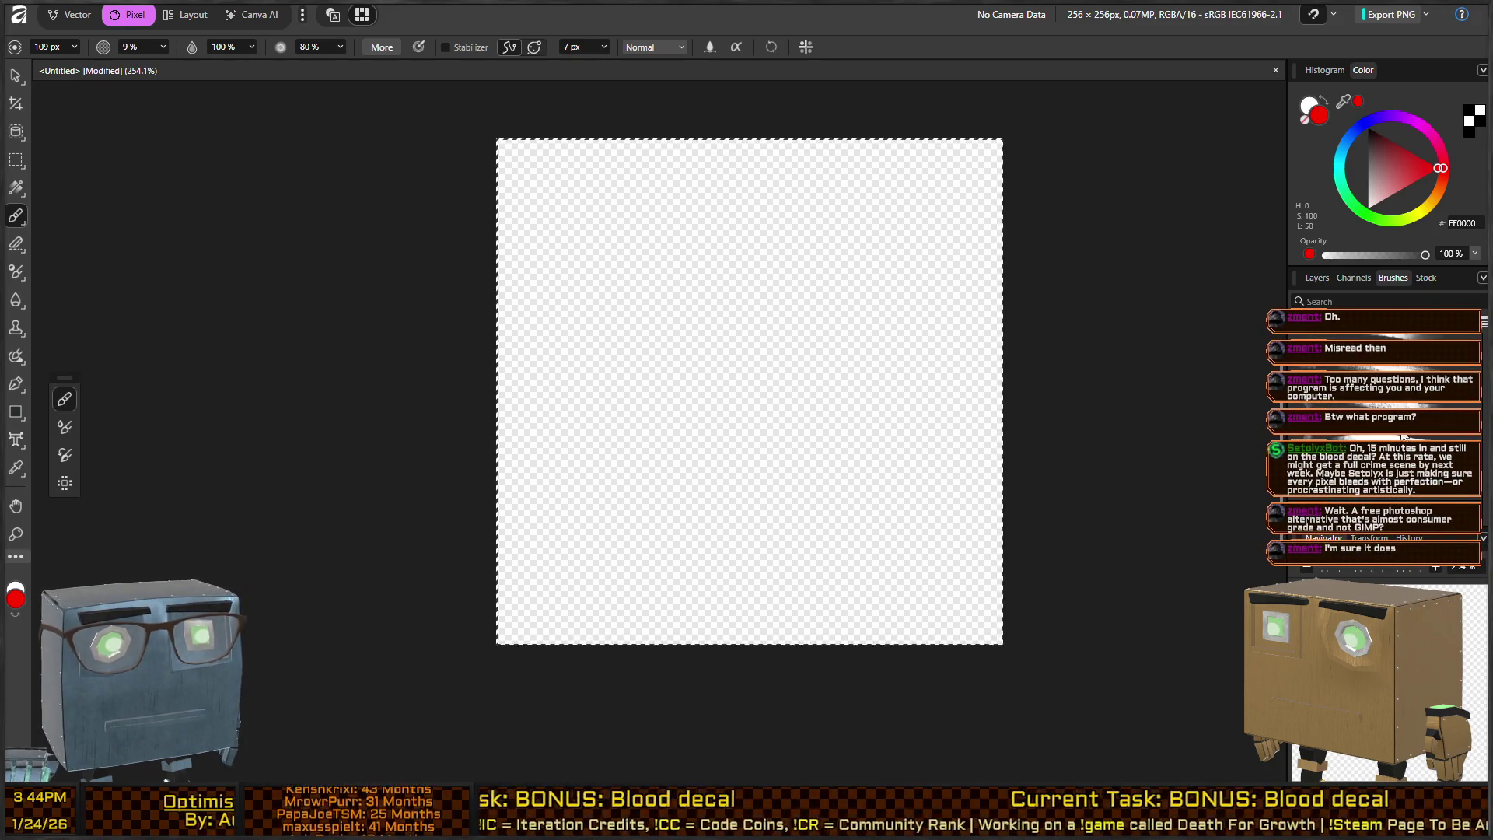
Step: Undo the stray red stripes and build up the red splotch with large strokes
scroll(1404, 437, down, 2)
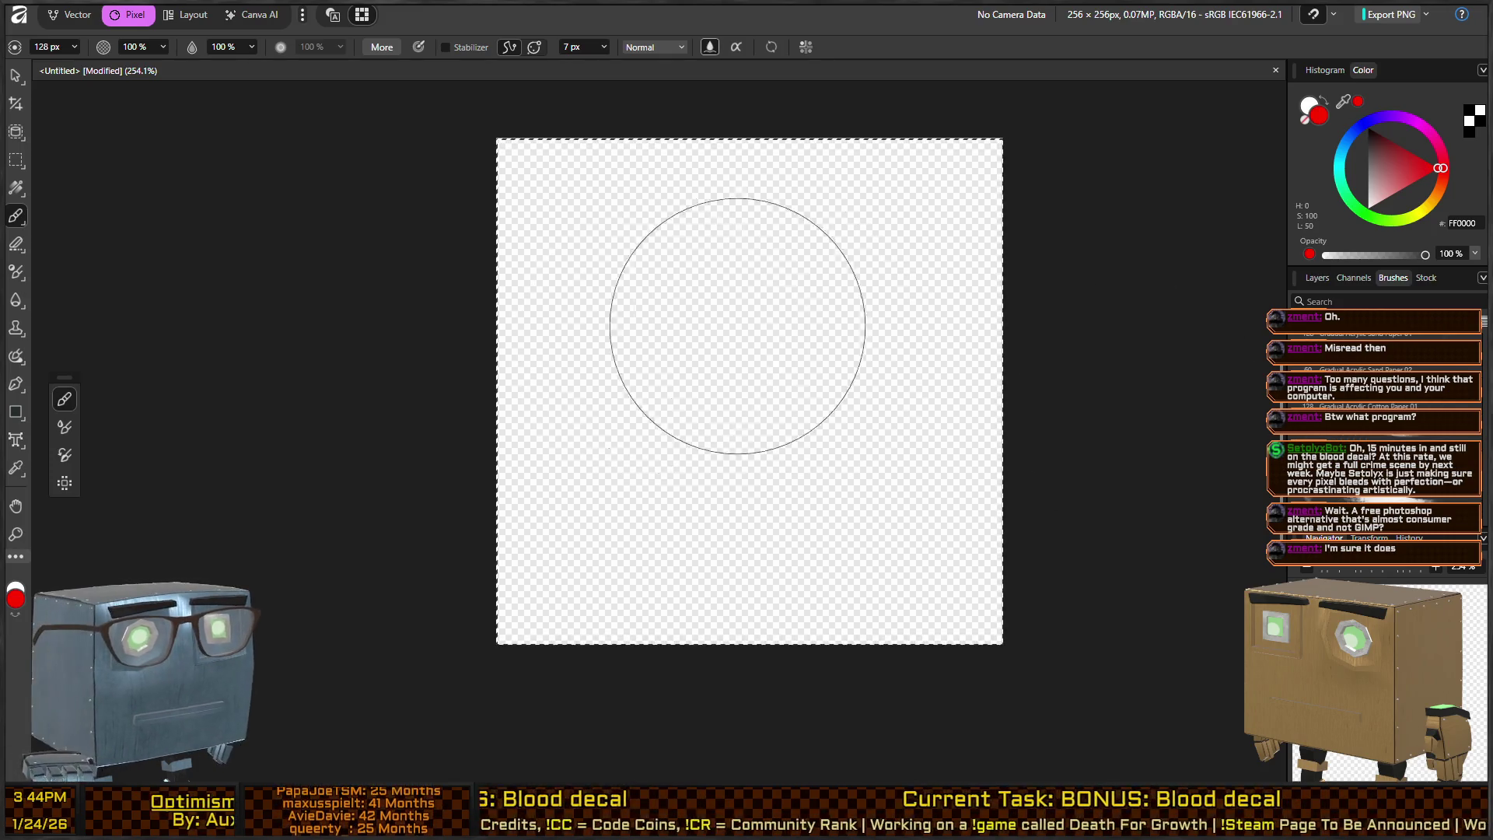
key(ctrl+z)
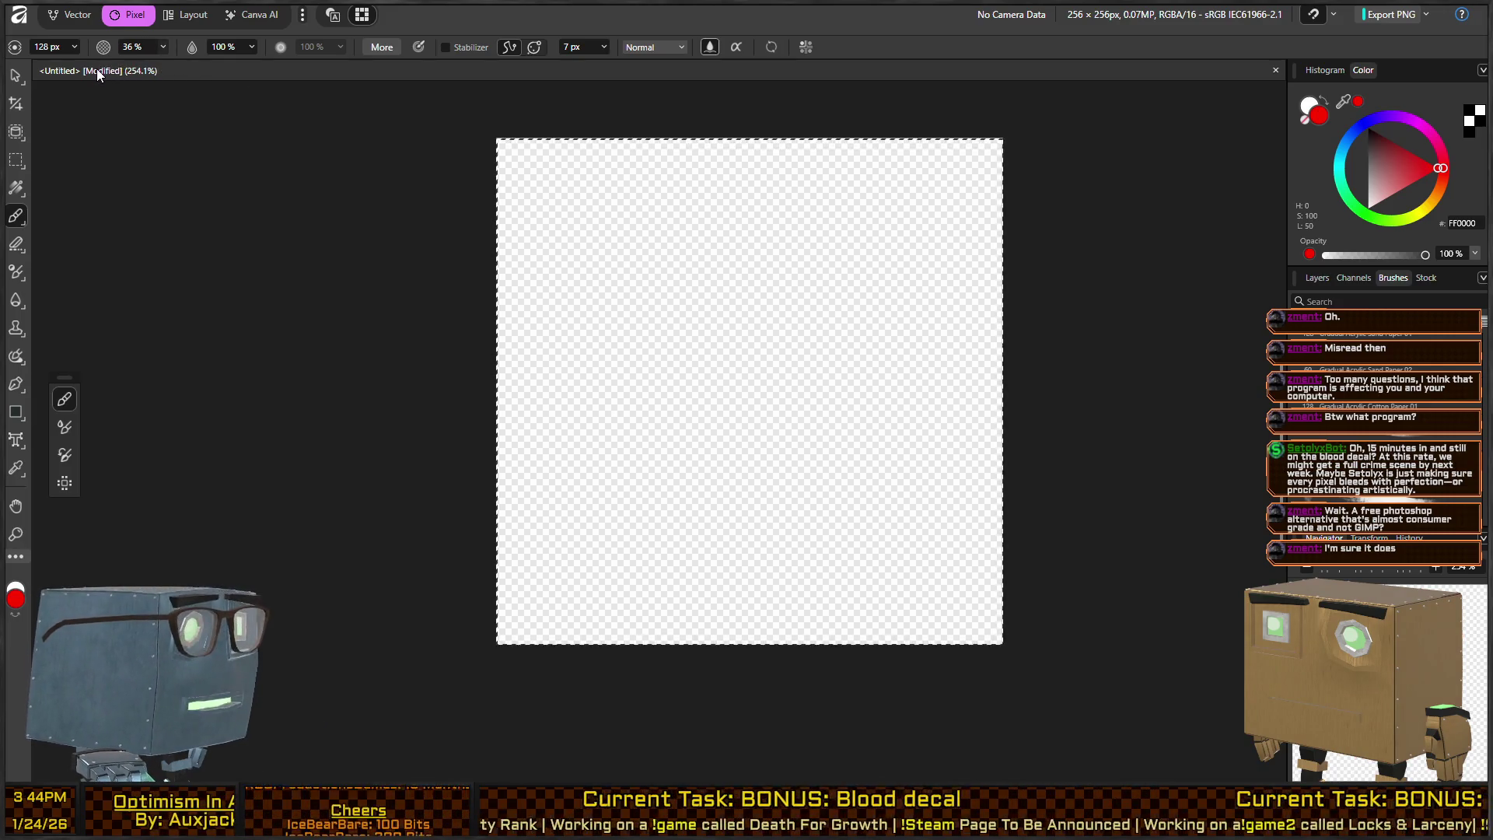
click(761, 259)
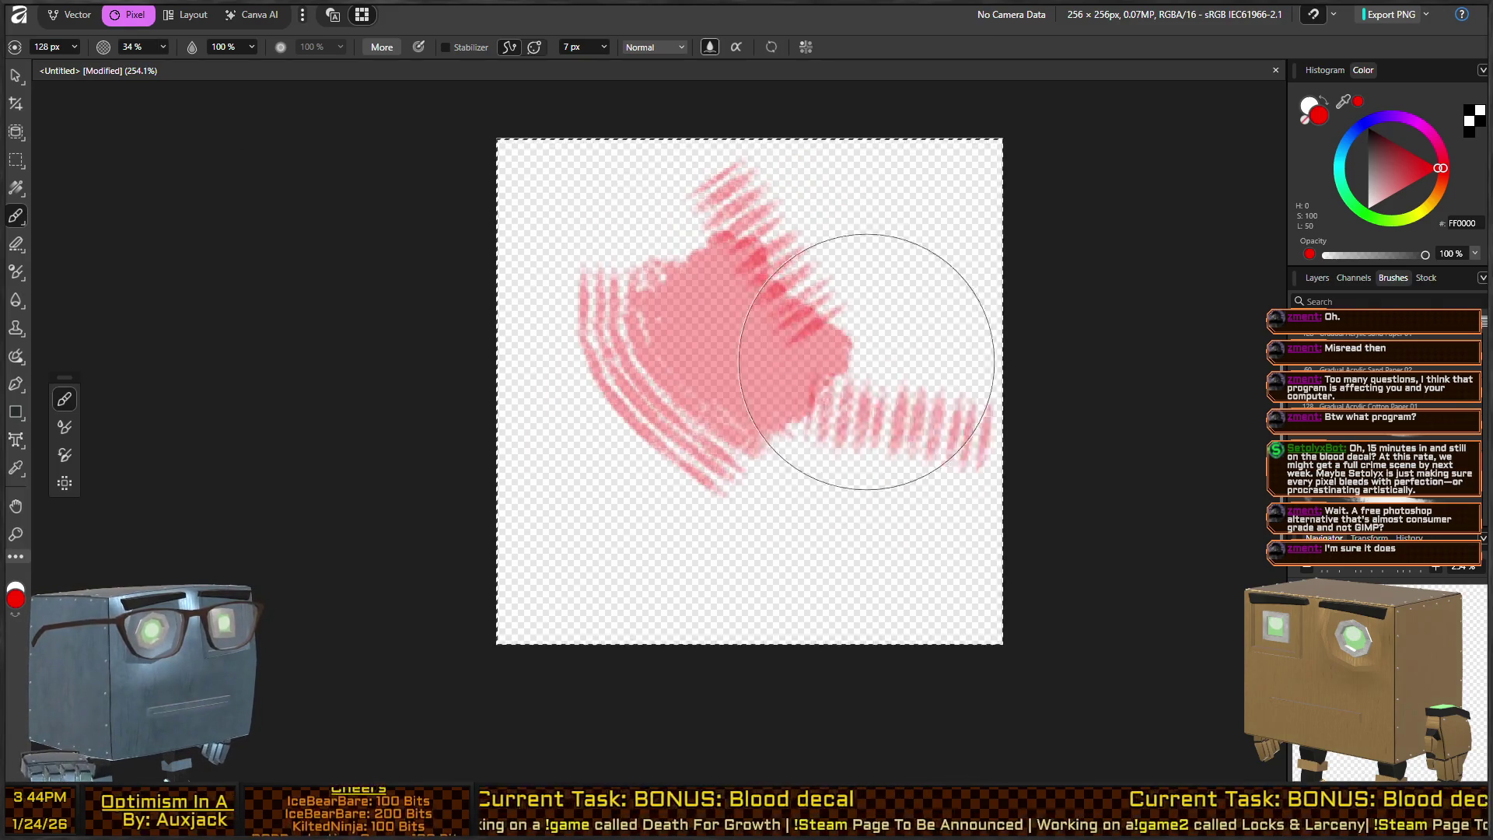
drag(829, 333, 901, 480)
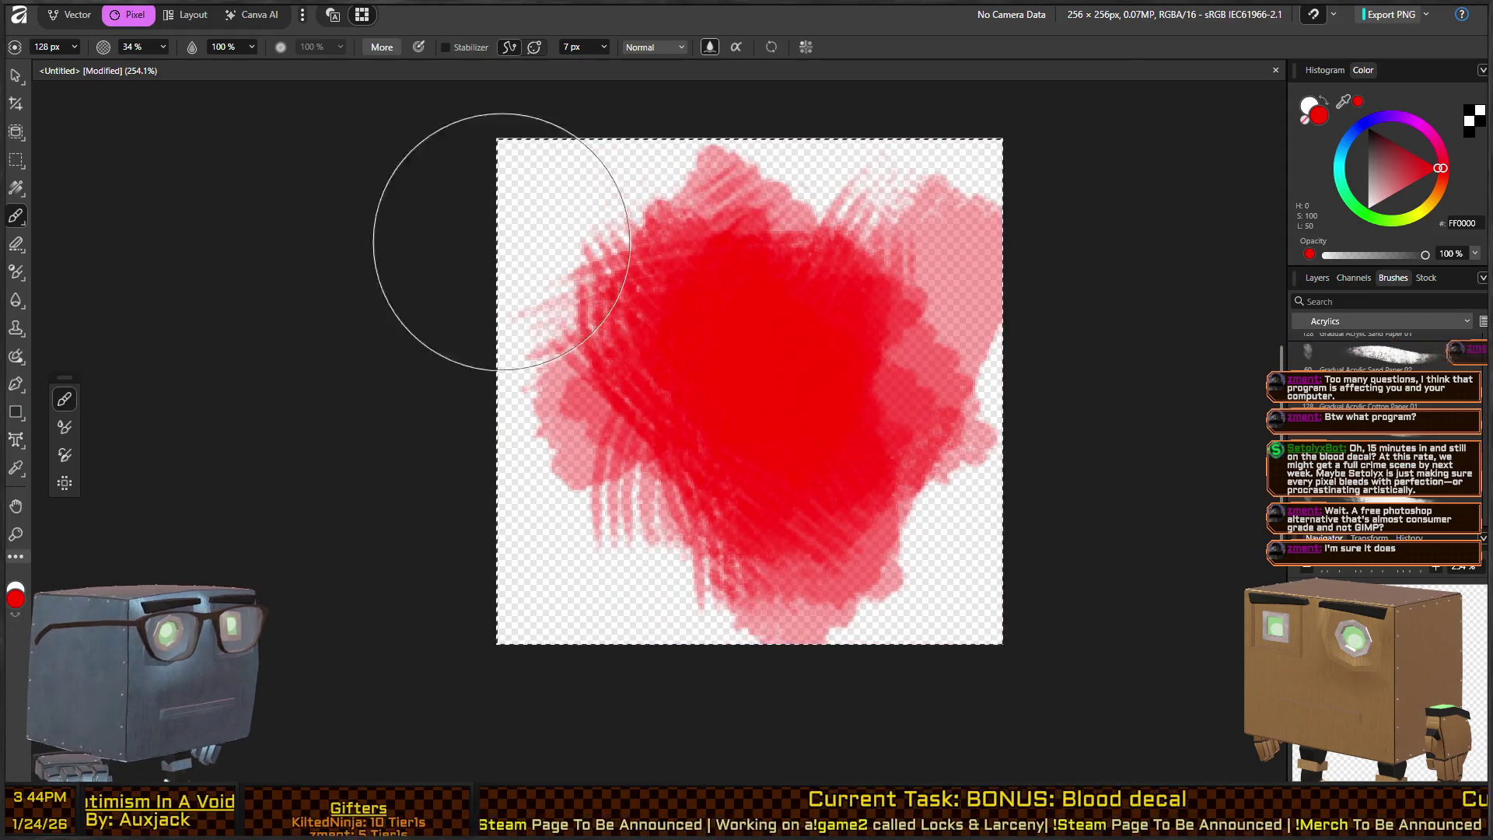
Step: Erase parts of the red splotch to fade it and streak its edges
key(e)
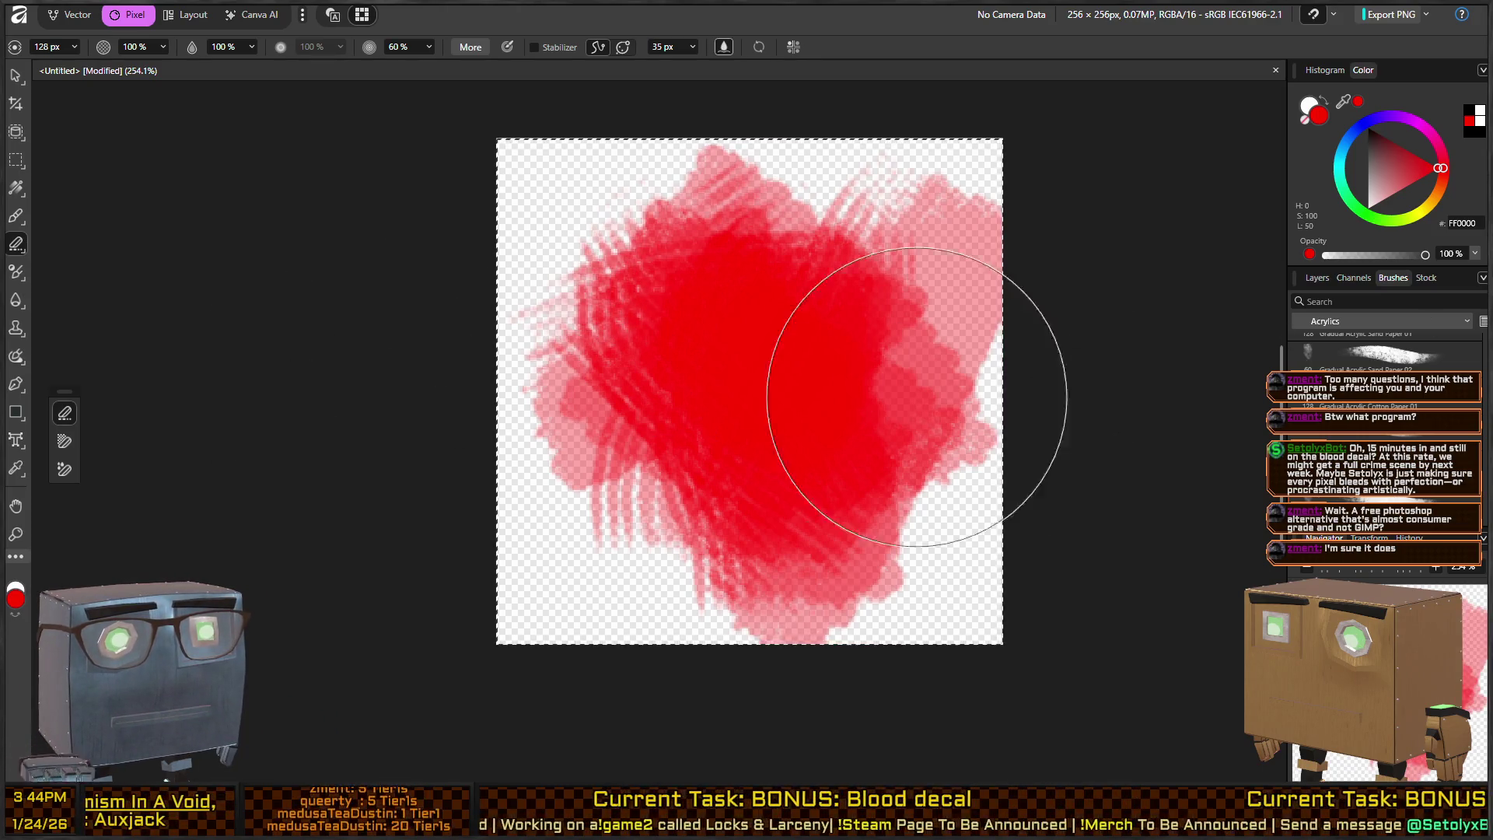
mouse_move(493, 434)
mouse_down()
mouse_move(966, 200)
mouse_move(583, 179)
mouse_up()
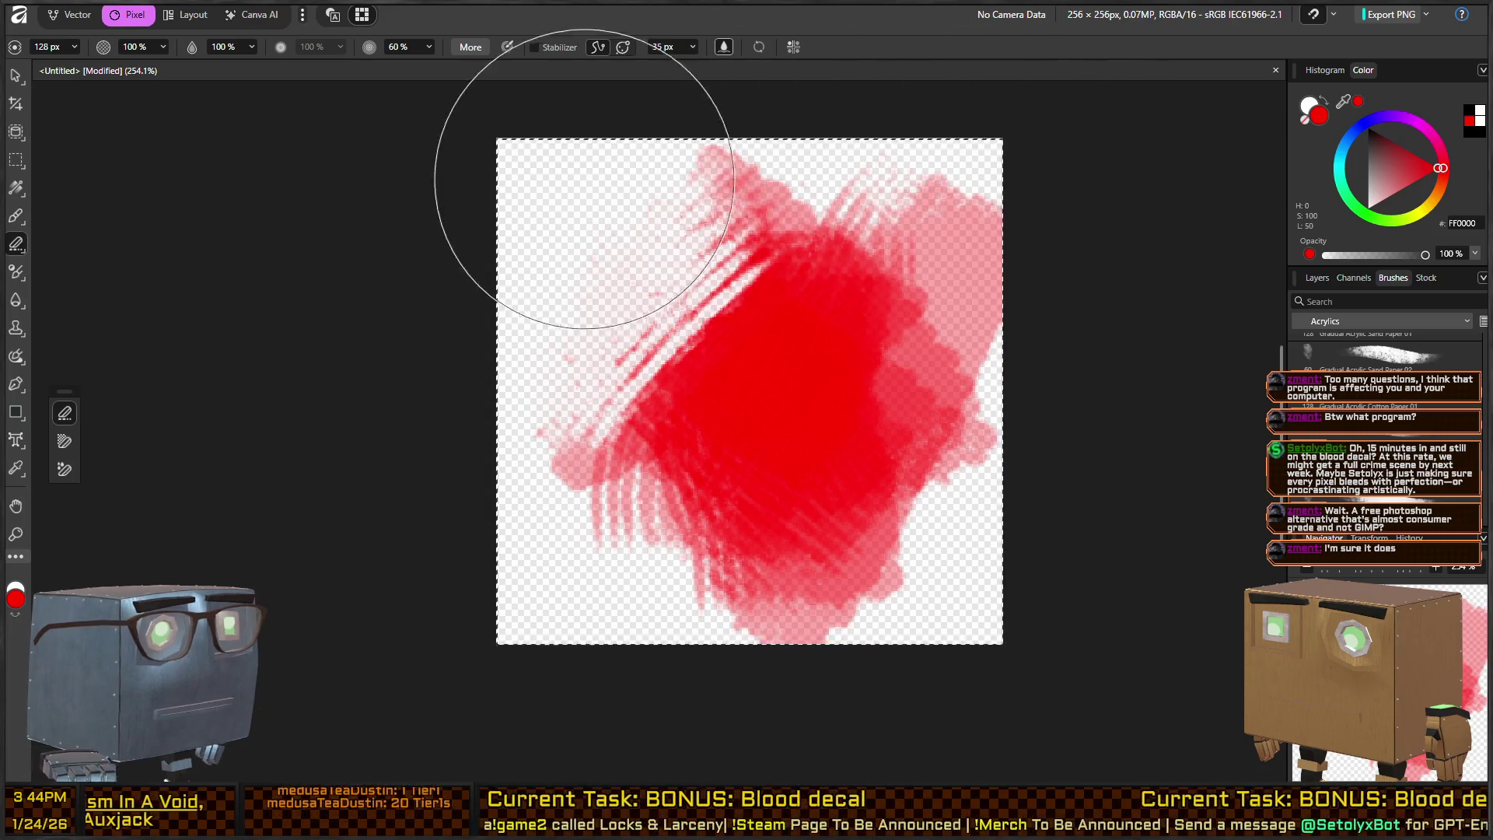
key(ctrl+z)
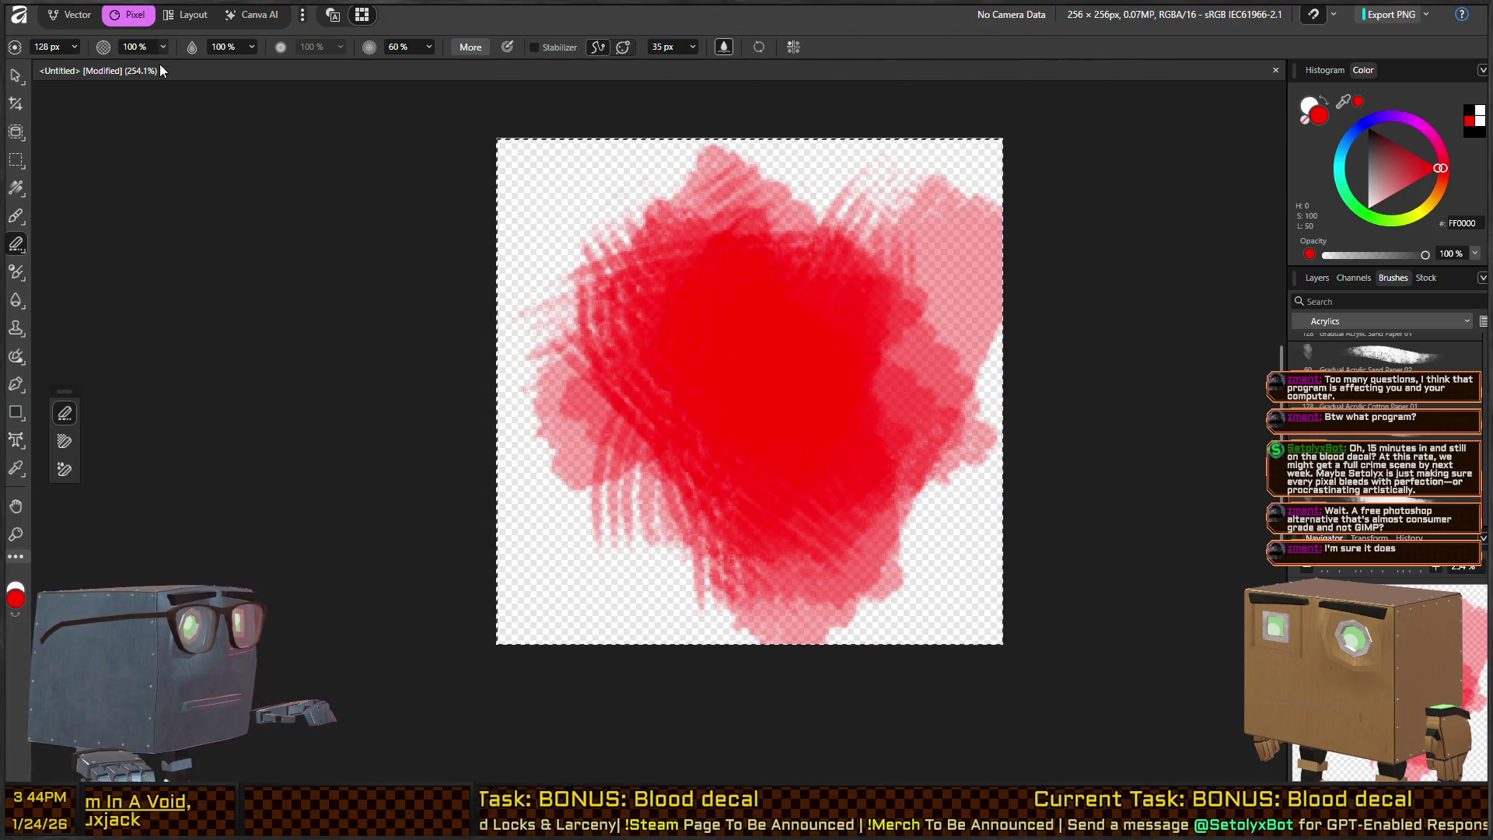
mouse_move(360, 310)
mouse_down()
mouse_move(1084, 343)
mouse_move(683, 483)
mouse_up()
mouse_move(1000, 383)
mouse_down()
mouse_move(874, 434)
mouse_move(567, 250)
mouse_move(1082, 389)
mouse_move(321, 690)
mouse_up()
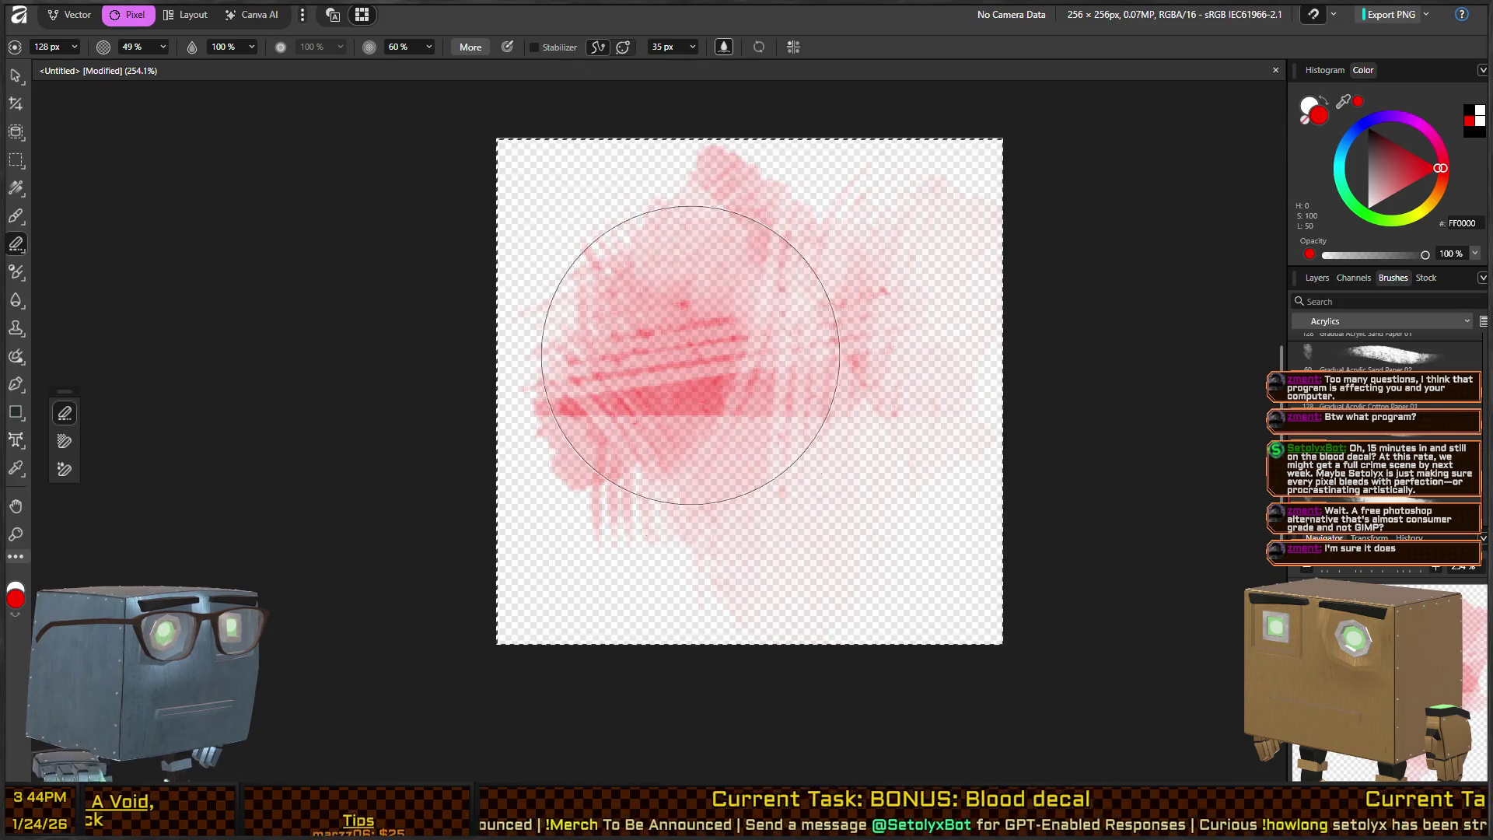
mouse_move(690, 355)
mouse_down()
mouse_move(283, 350)
mouse_move(684, 483)
mouse_up()
Step: Paint dark red C81010 strokes over the centre and upper middle with the textured brush
key(b)
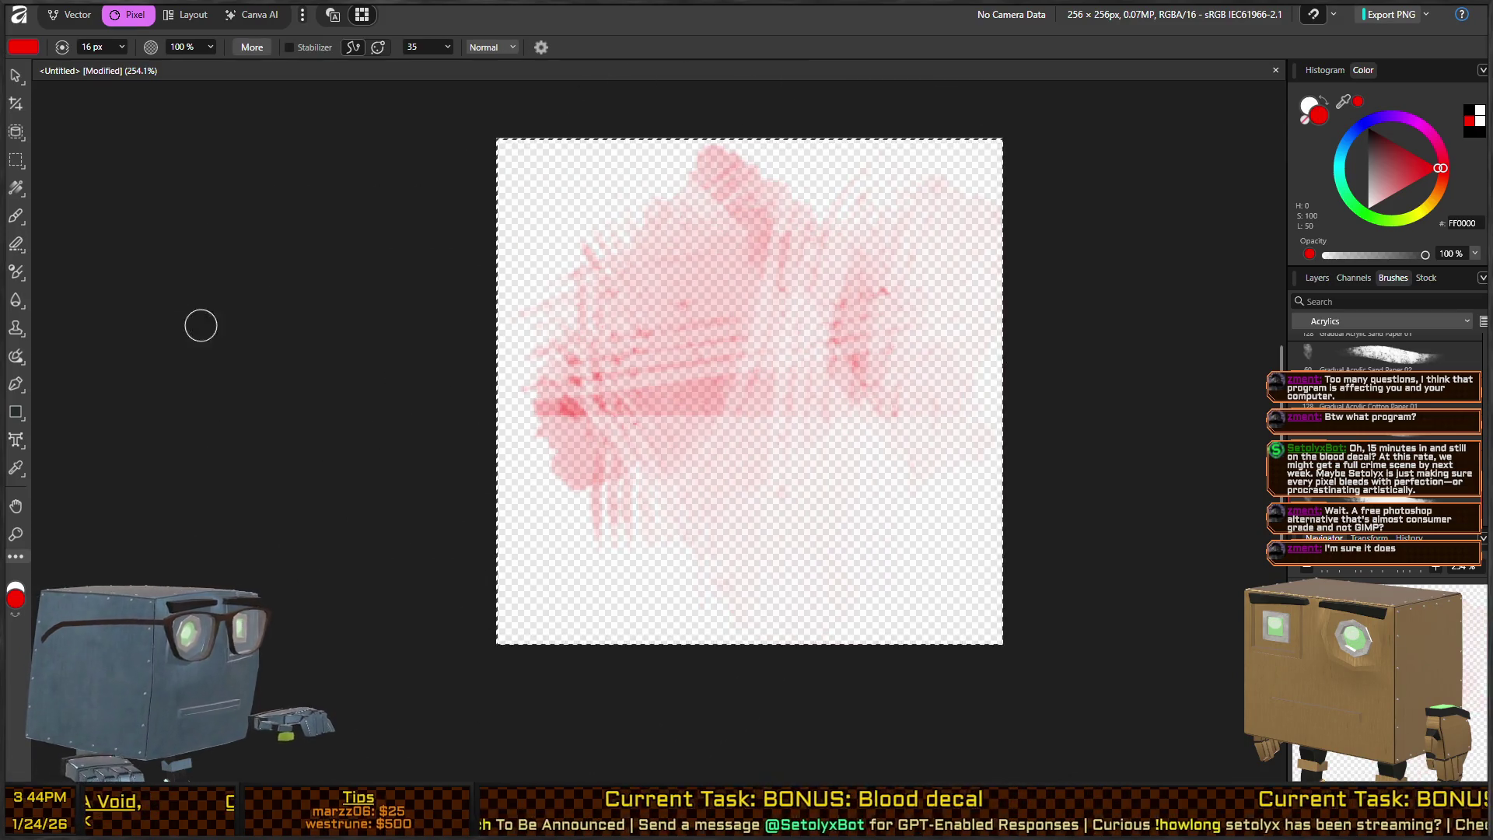
click(15, 215)
click(727, 445)
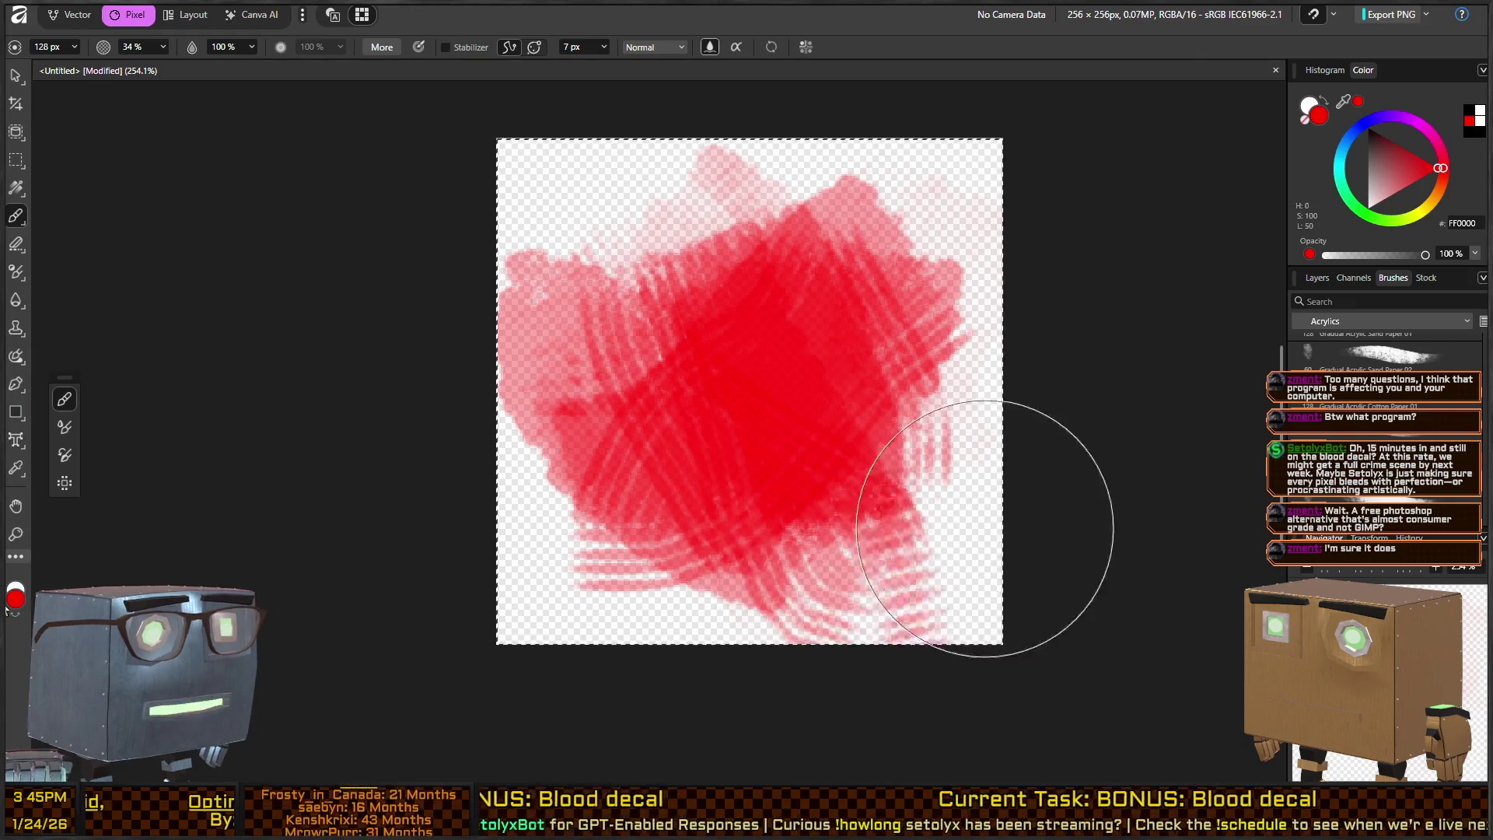
click(1407, 152)
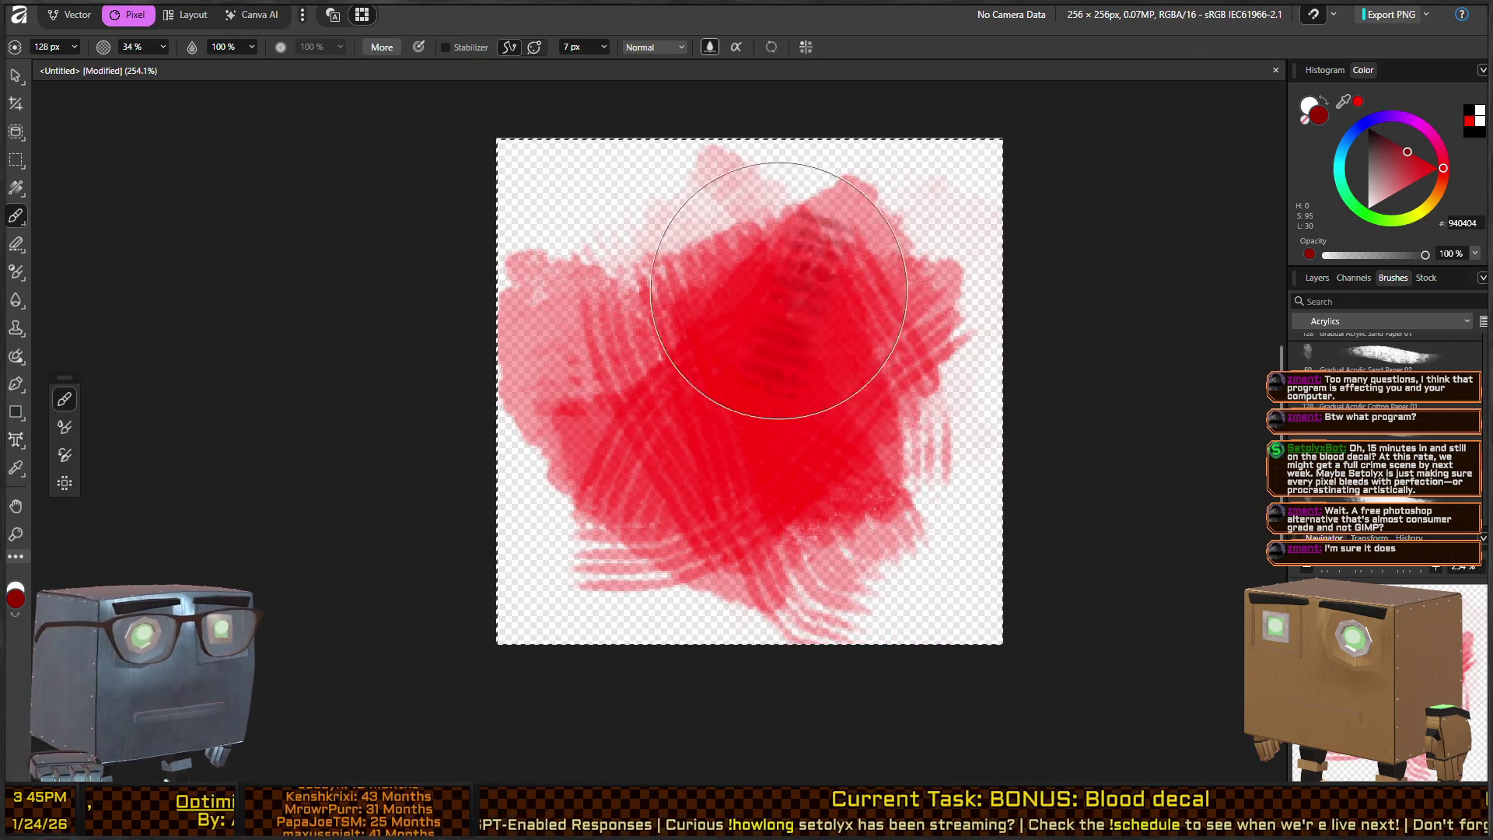
mouse_move(779, 290)
mouse_down()
mouse_move(657, 326)
mouse_move(933, 211)
mouse_up()
drag(716, 279, 825, 389)
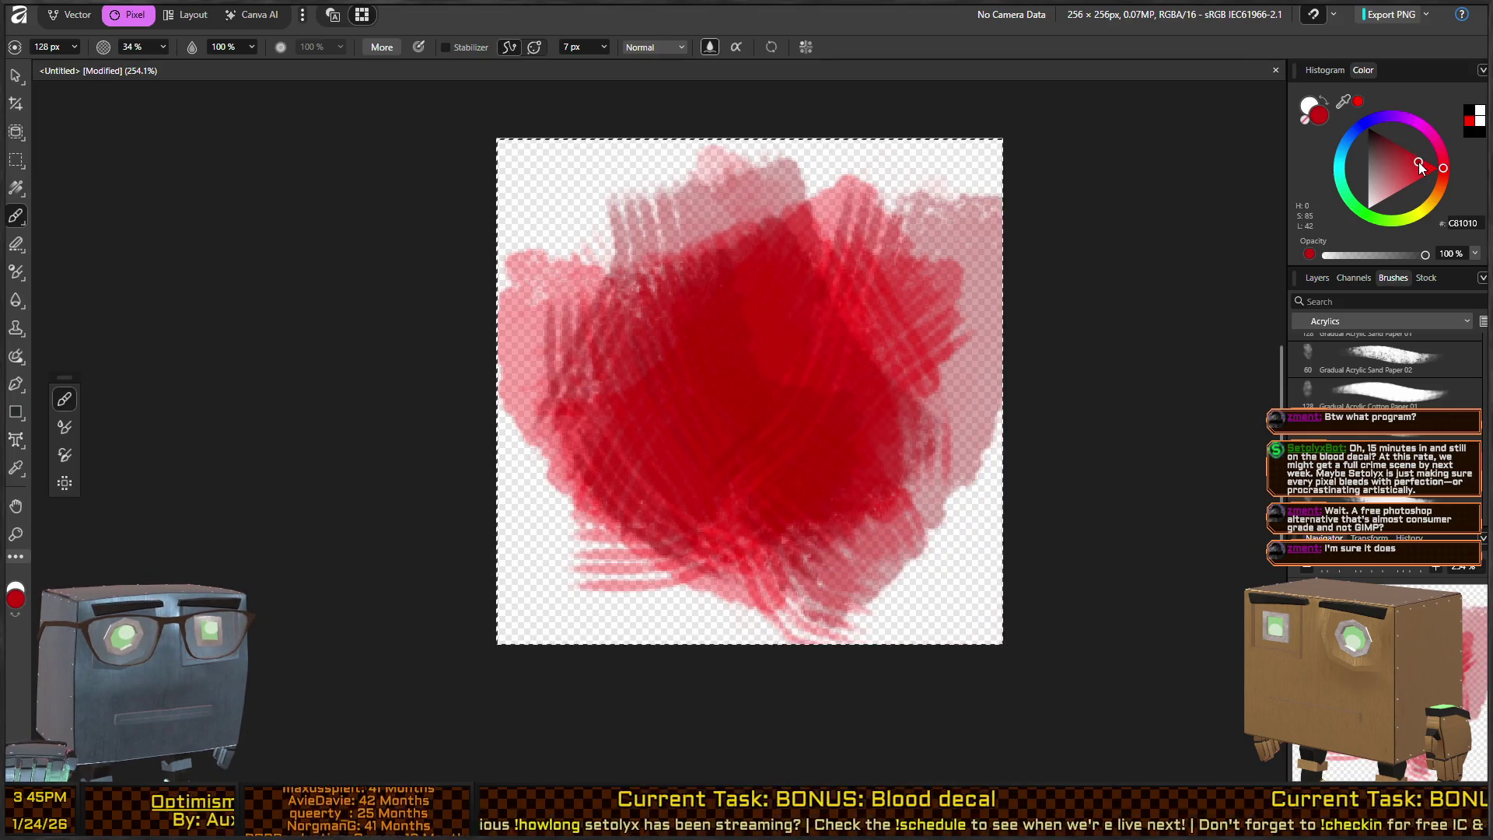
drag(856, 226, 790, 283)
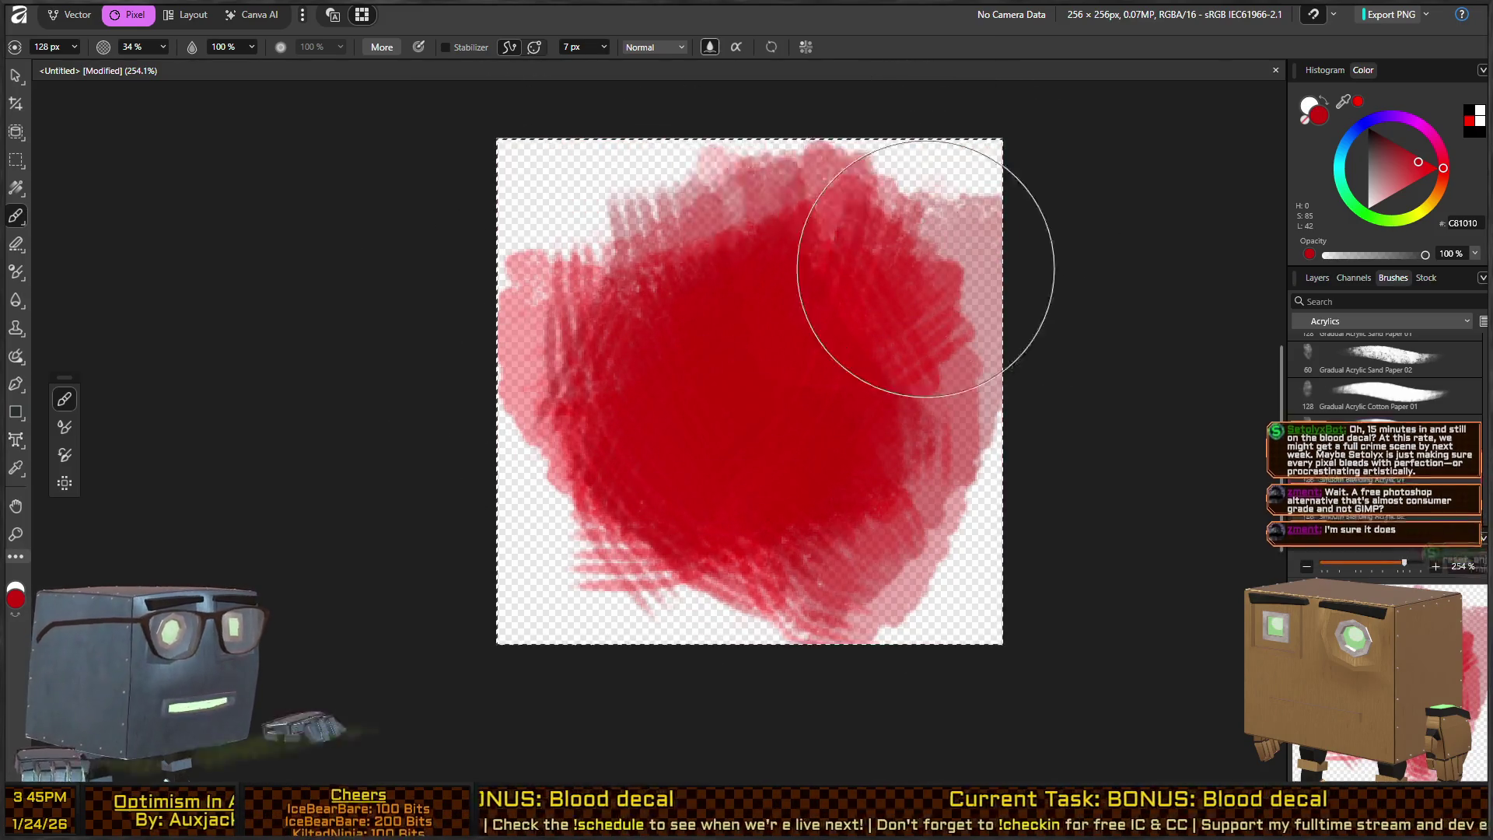
Step: Erase pink paint at the blob's upper right, undoing the unwanted erases
key(e)
mouse_move(1010, 223)
mouse_down()
mouse_move(1024, 136)
mouse_move(1133, 300)
mouse_move(1127, 433)
mouse_up()
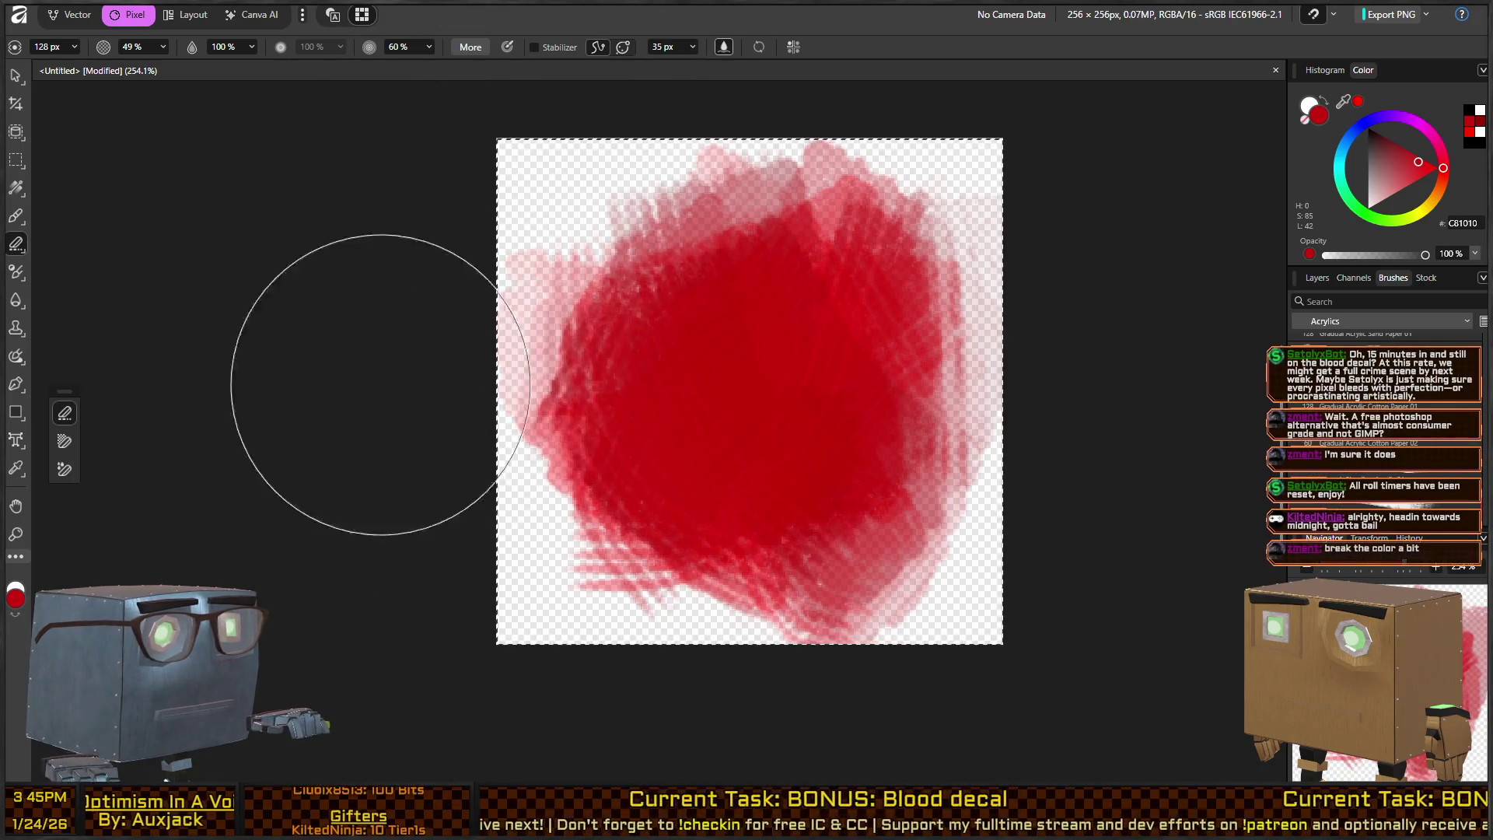
drag(504, 656, 1233, 633)
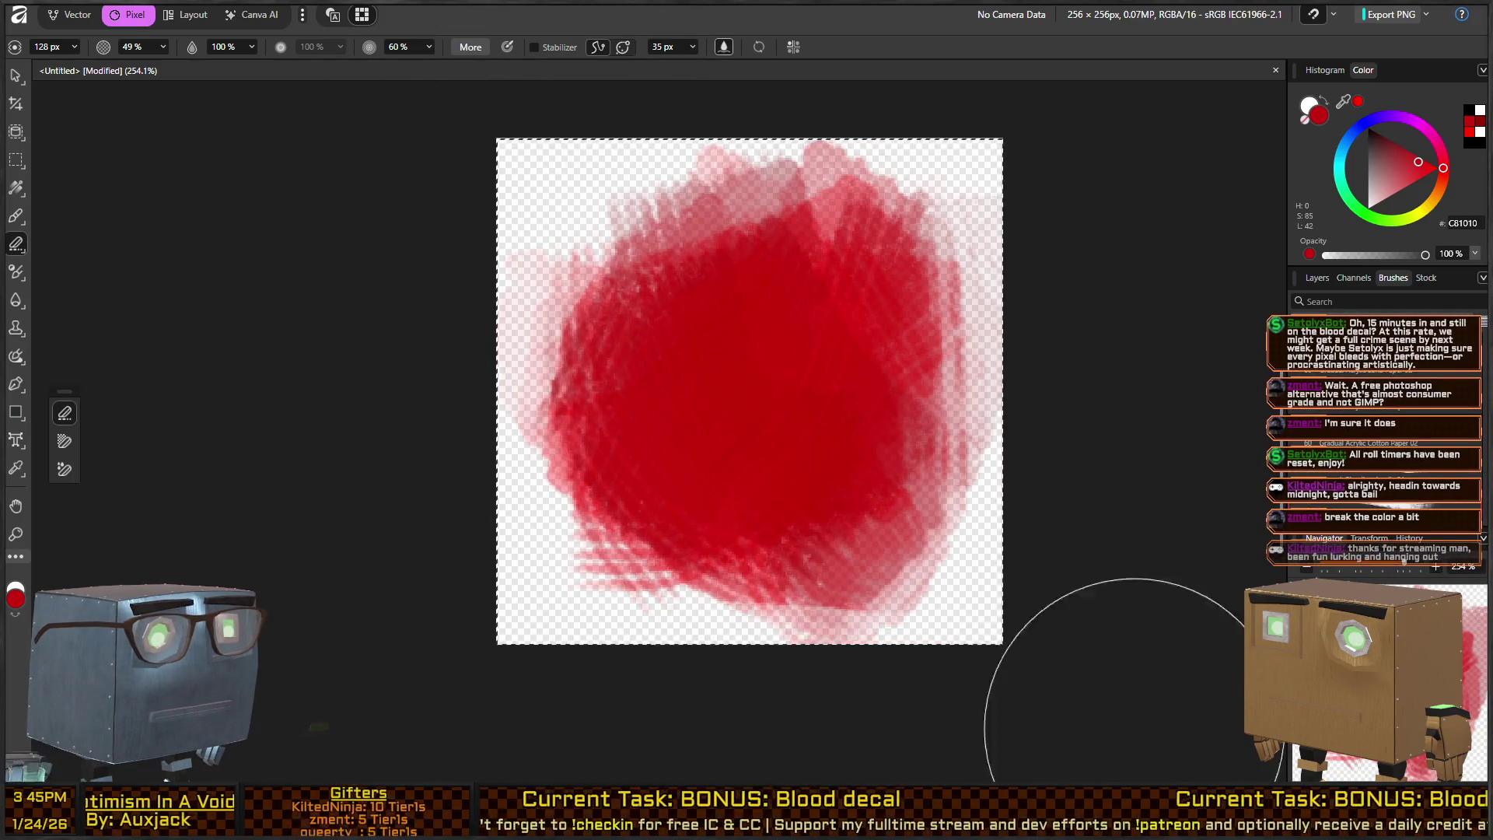
key(ctrl+z)
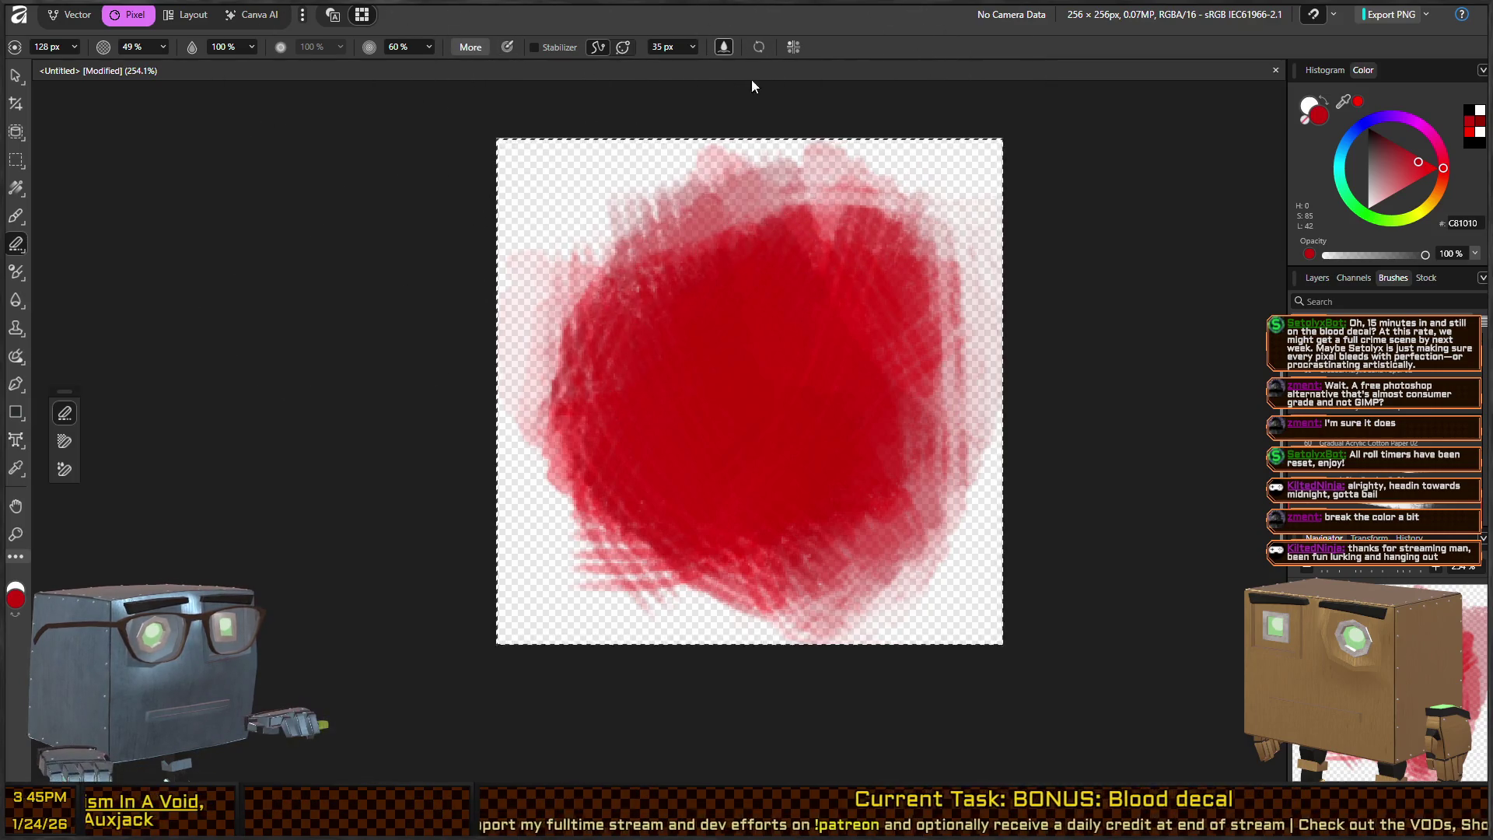
drag(809, 342, 794, 289)
key(ctrl+z)
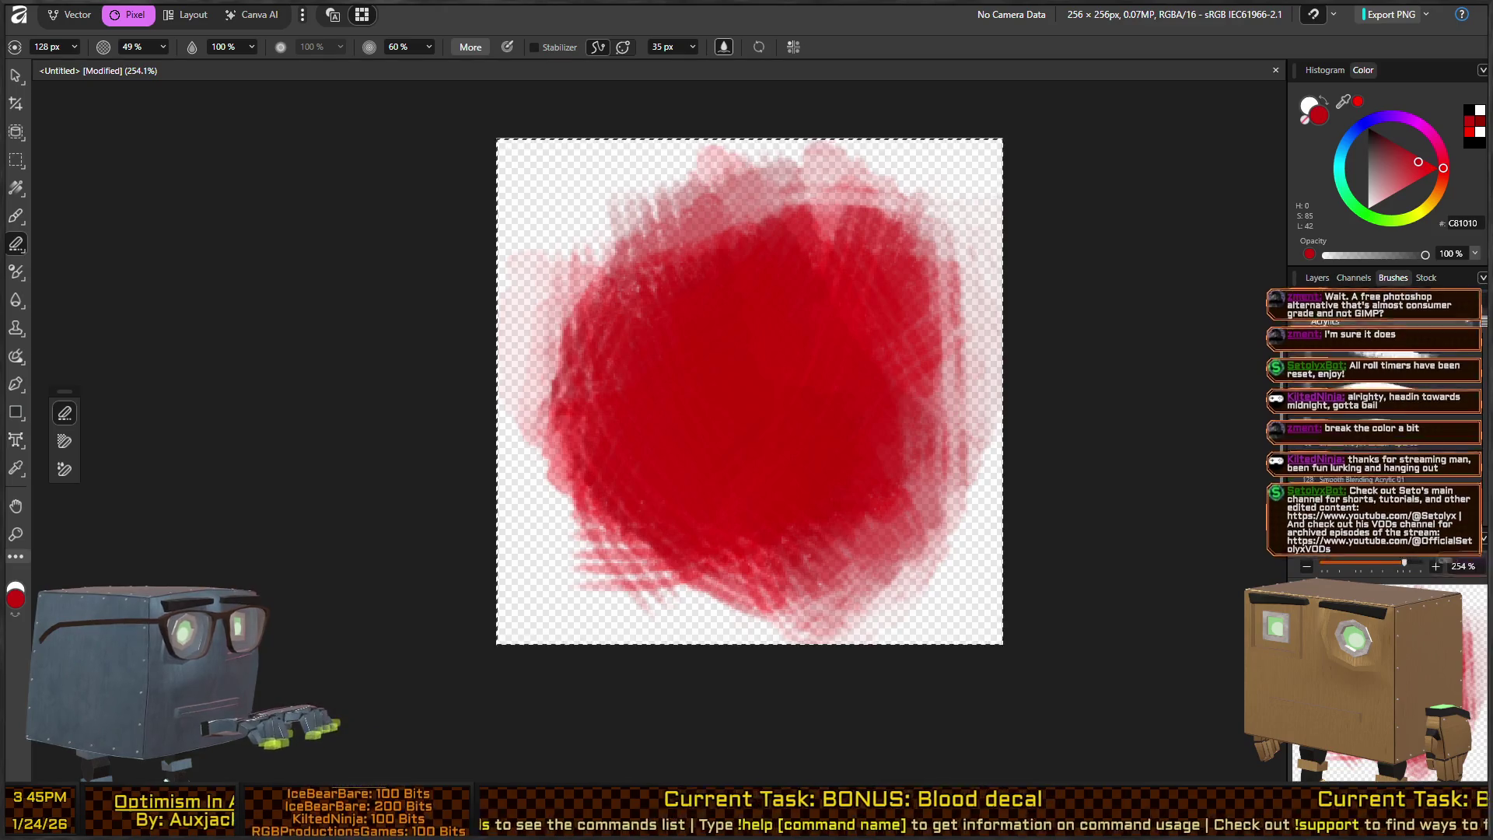
Step: Soften the top of the blood splotch with one more stroke and return to Unity
drag(684, 296, 741, 312)
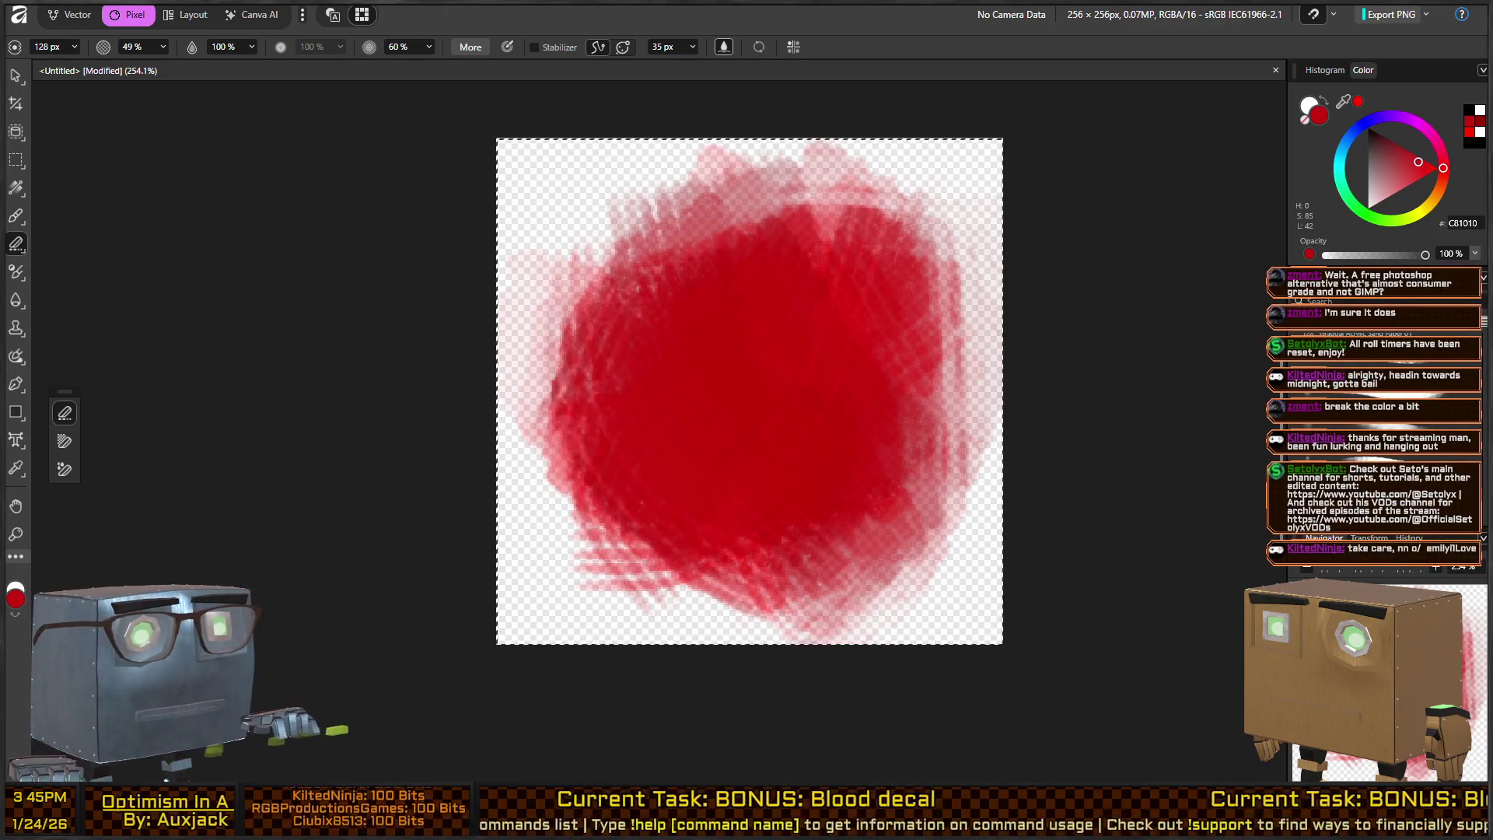
key(alt+Tab)
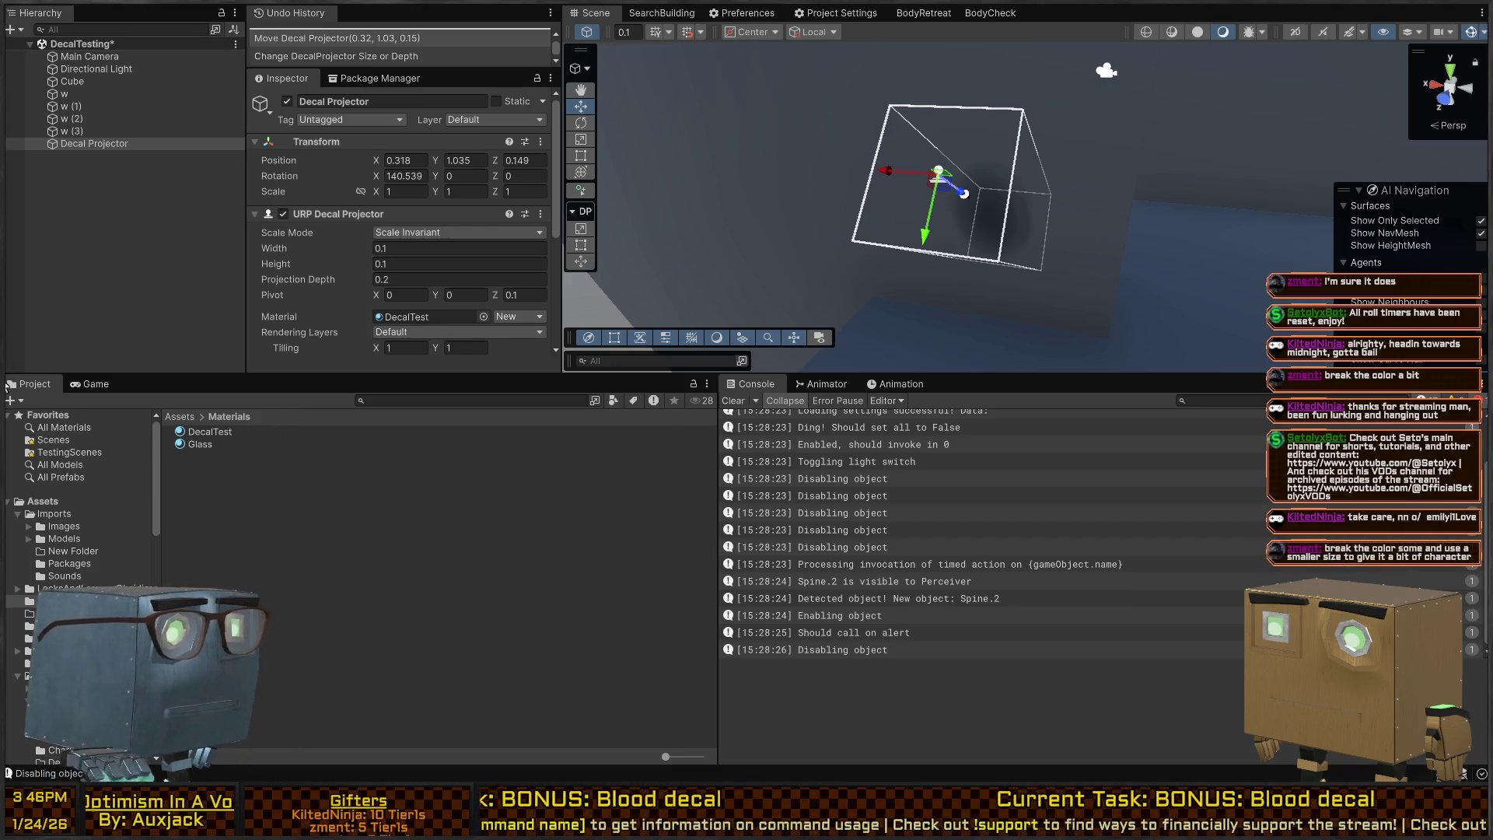
Step: Duplicate the DecalTest material, name the copy BloodSplat, and choose a new base map for it
click(207, 444)
key(Up)
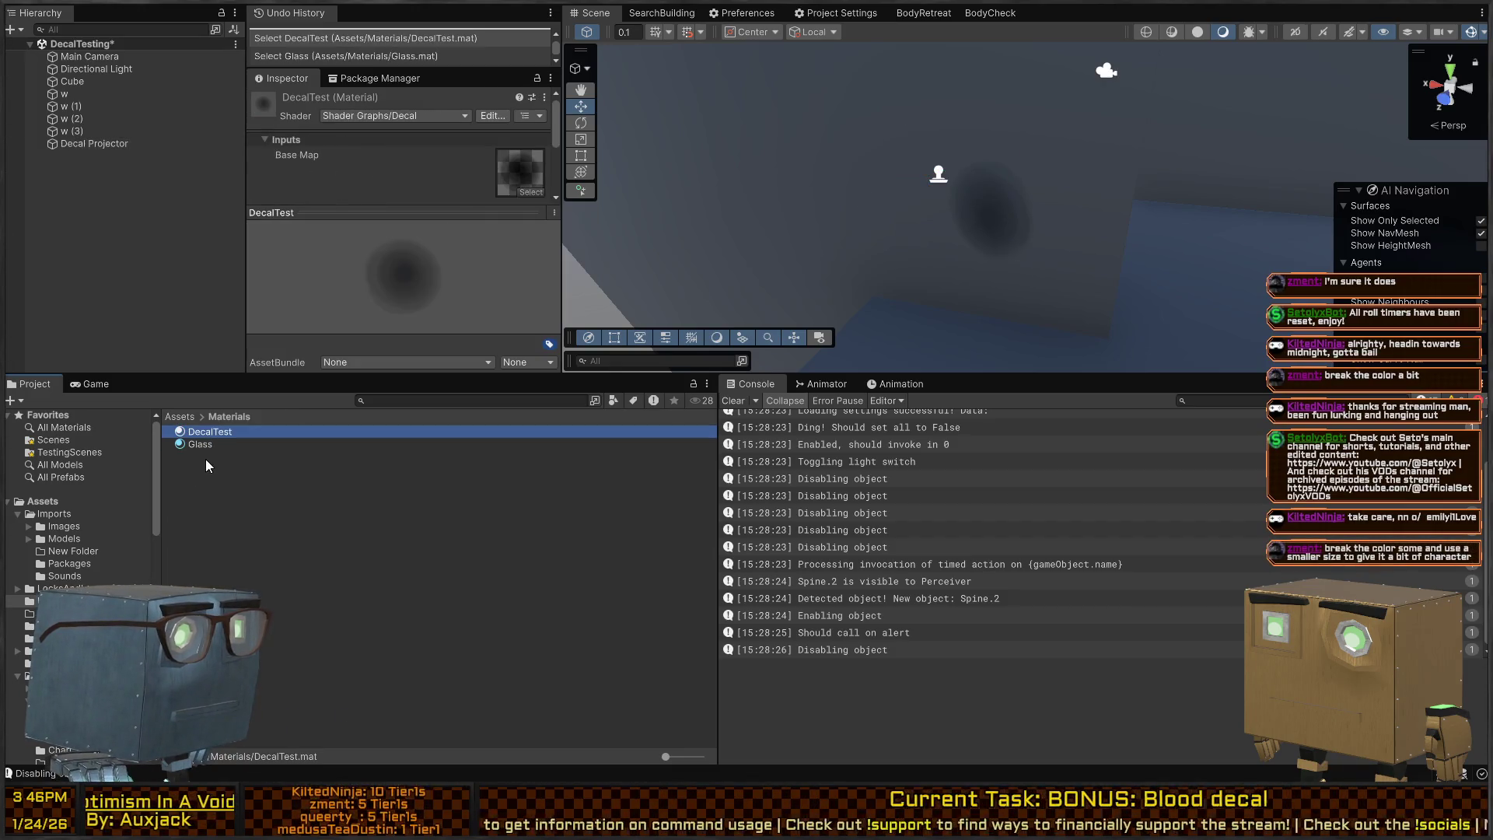
key(ctrl+d)
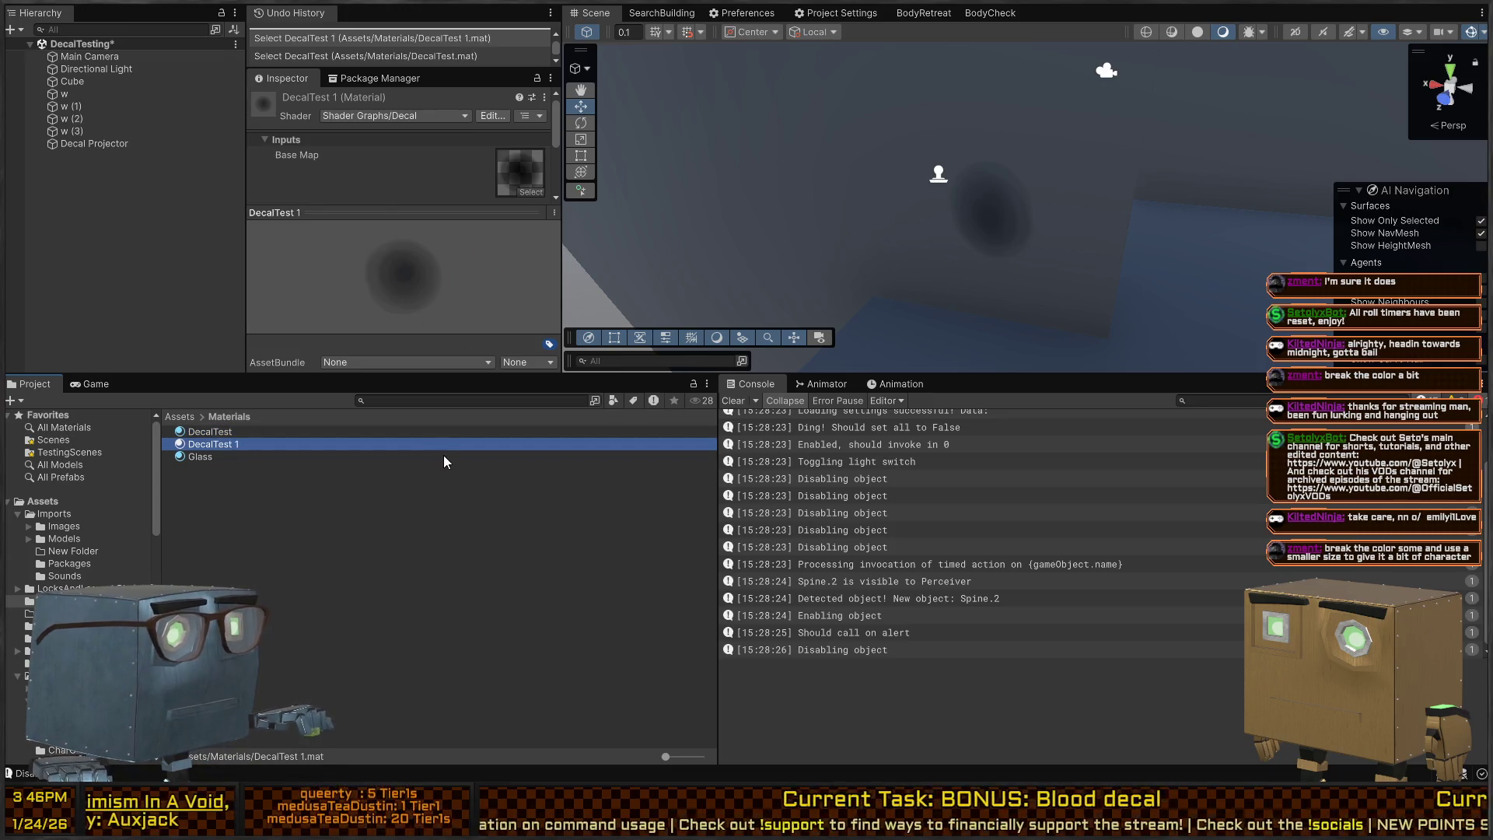
key(F2)
text(BloodSplate)
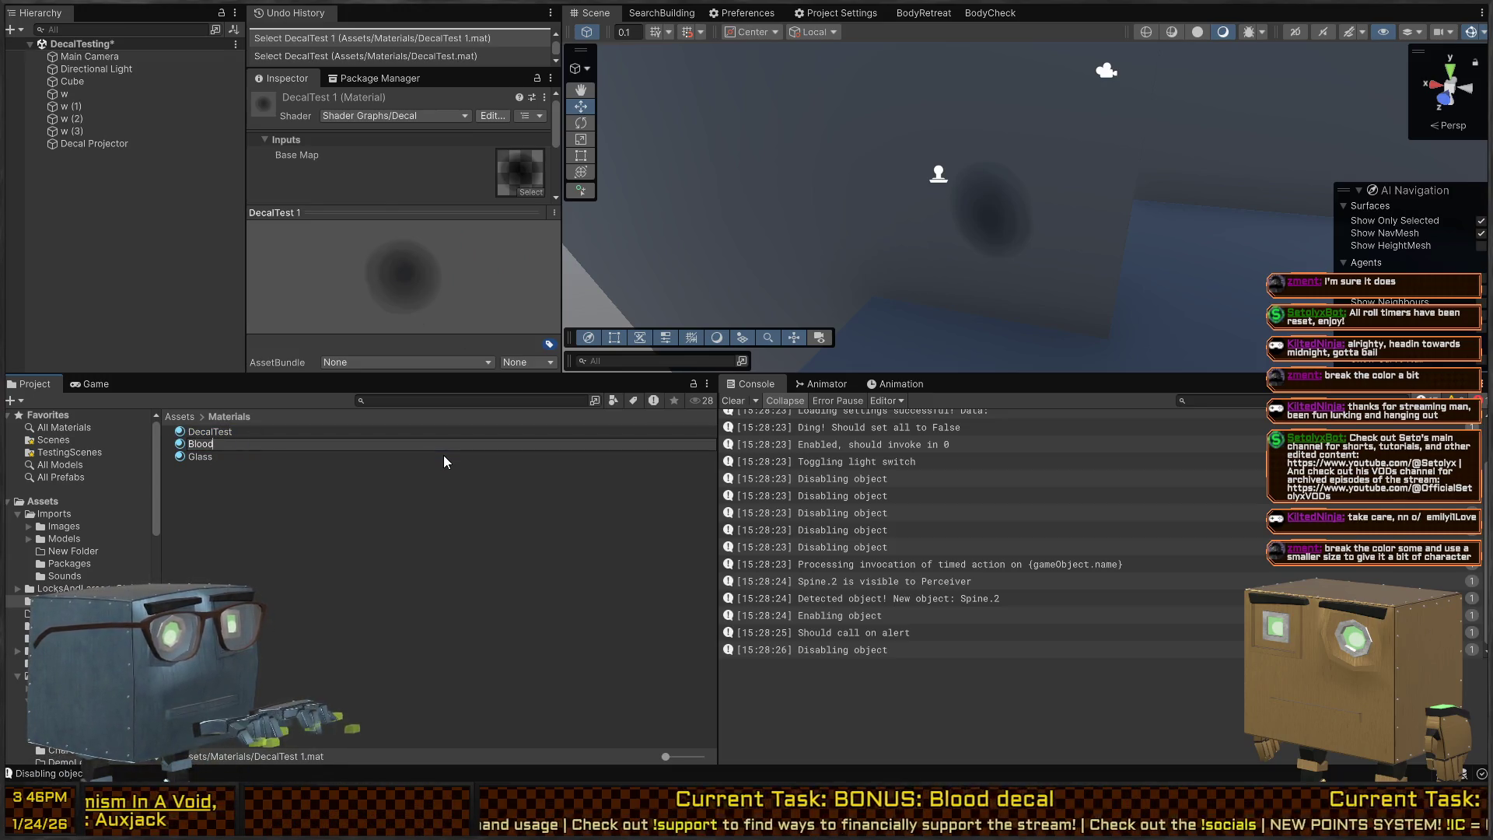
key(Return)
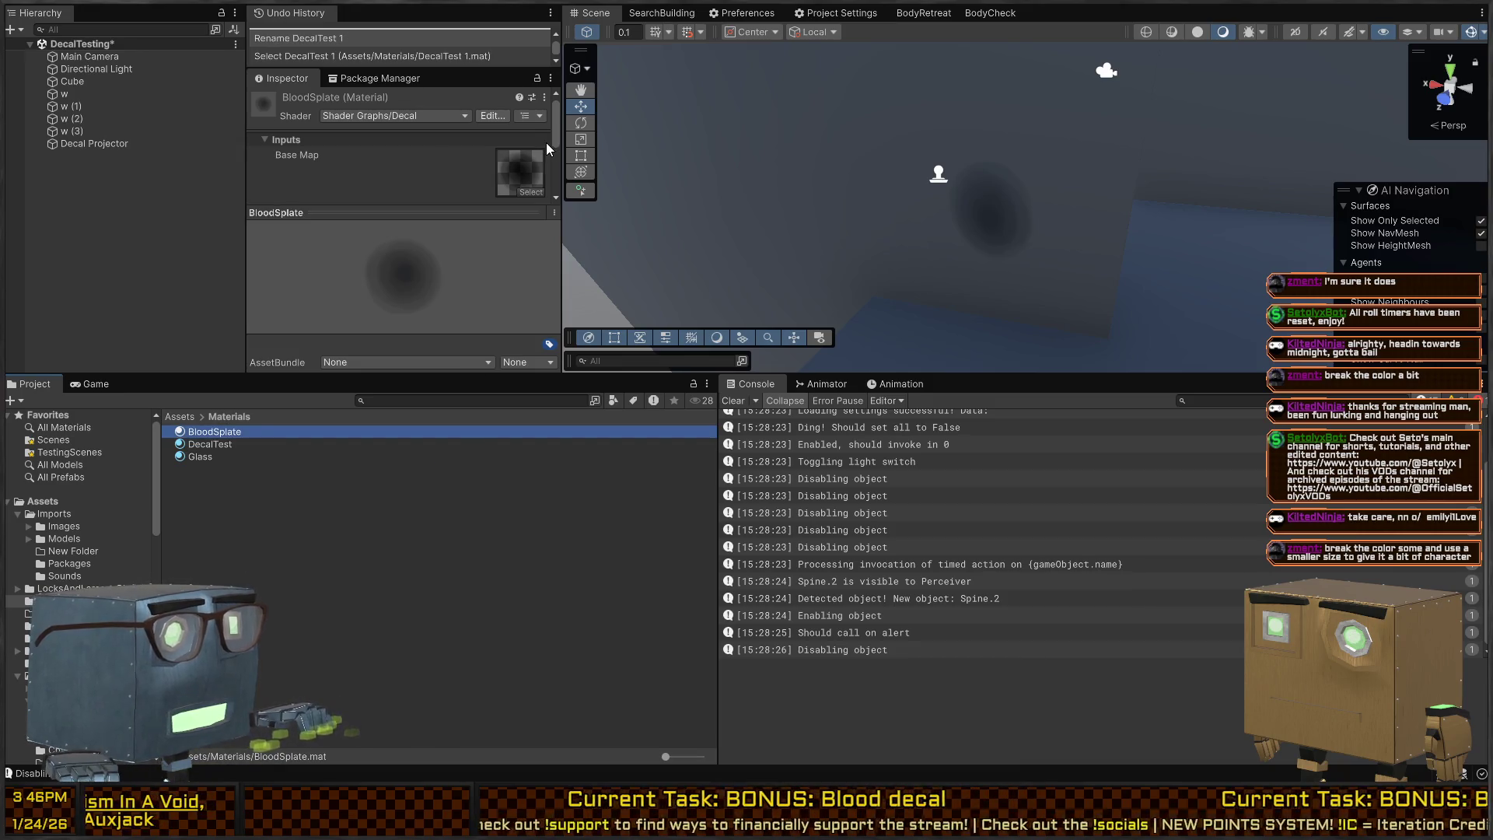
key(F2)
key(End)
key(BackSpace)
key(Return)
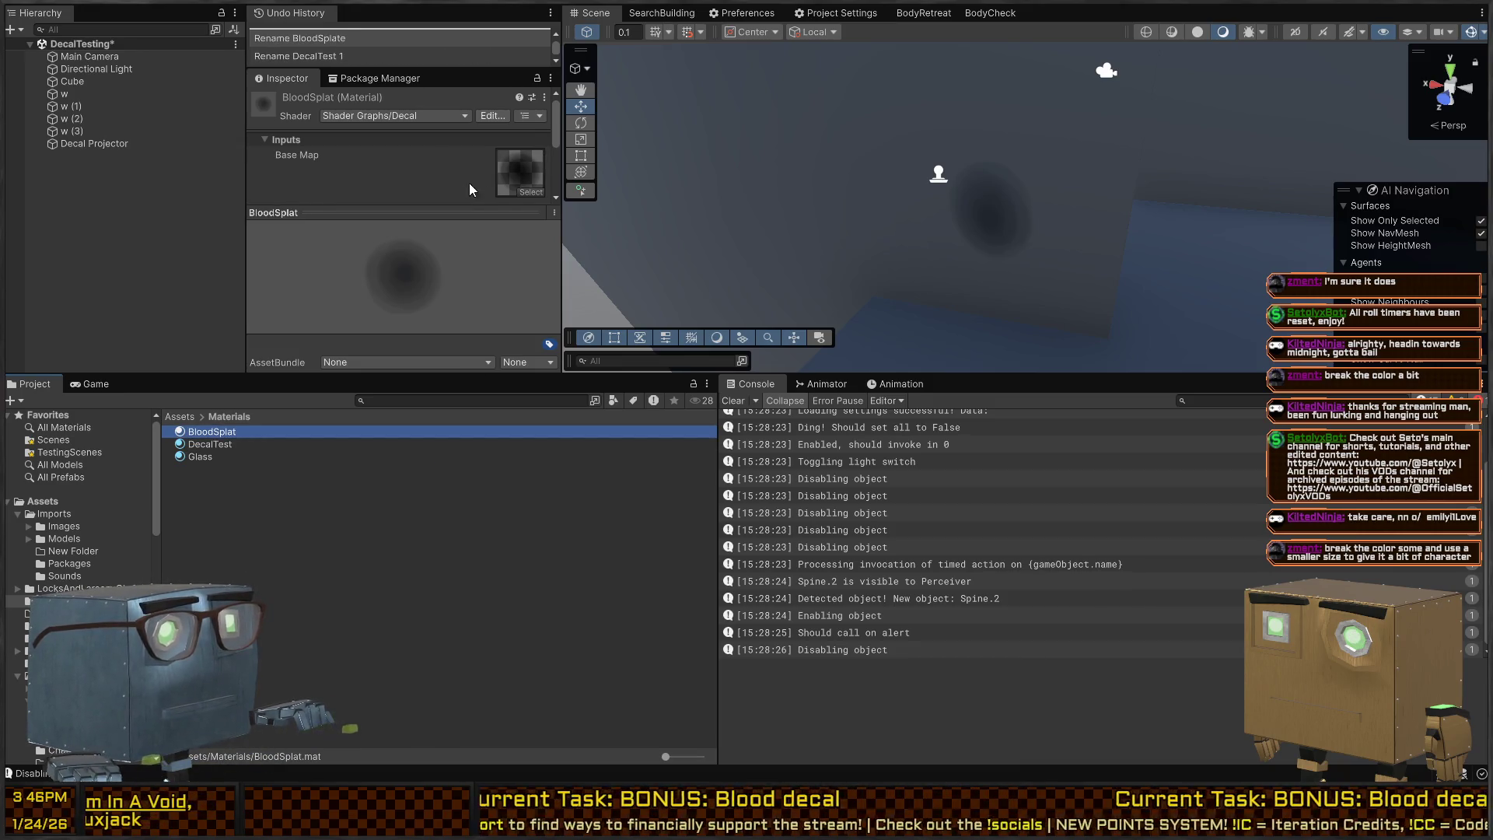
click(529, 191)
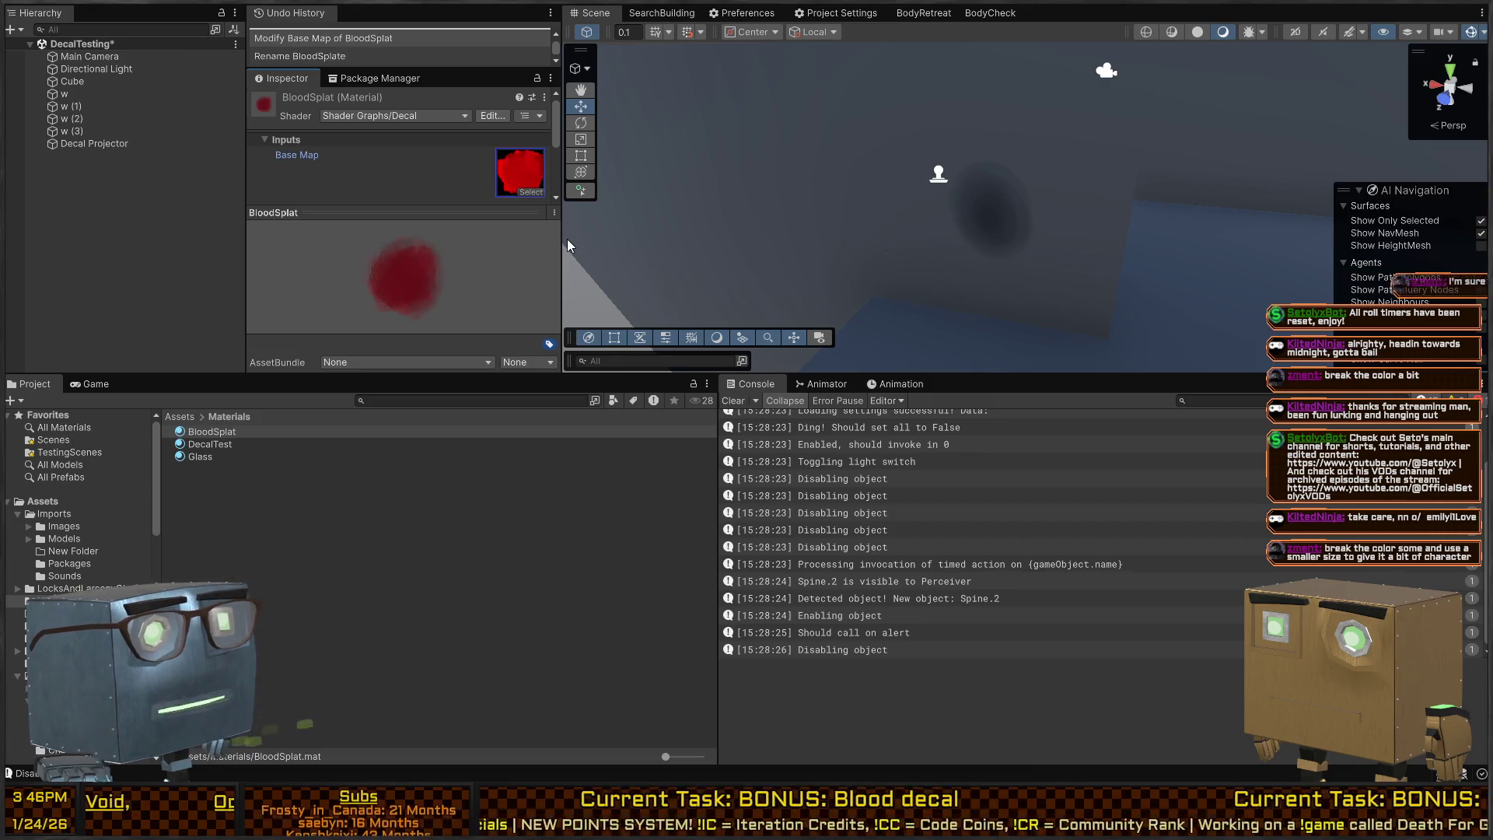
Step: Duplicate the Decal Projector and slide the copy along the wall
drag(1053, 211, 882, 230)
click(882, 230)
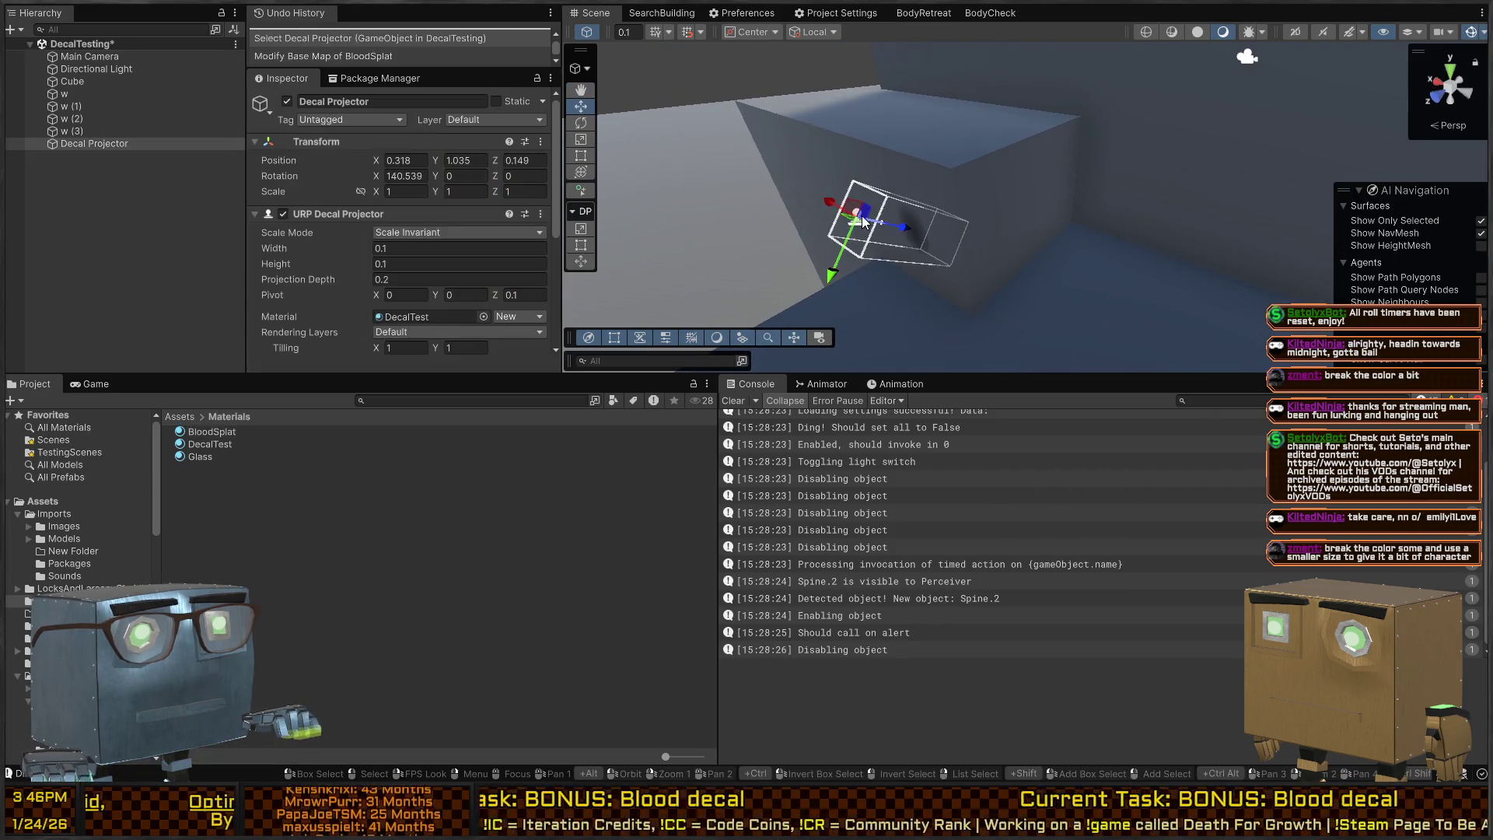
key(f)
key(ctrl+d)
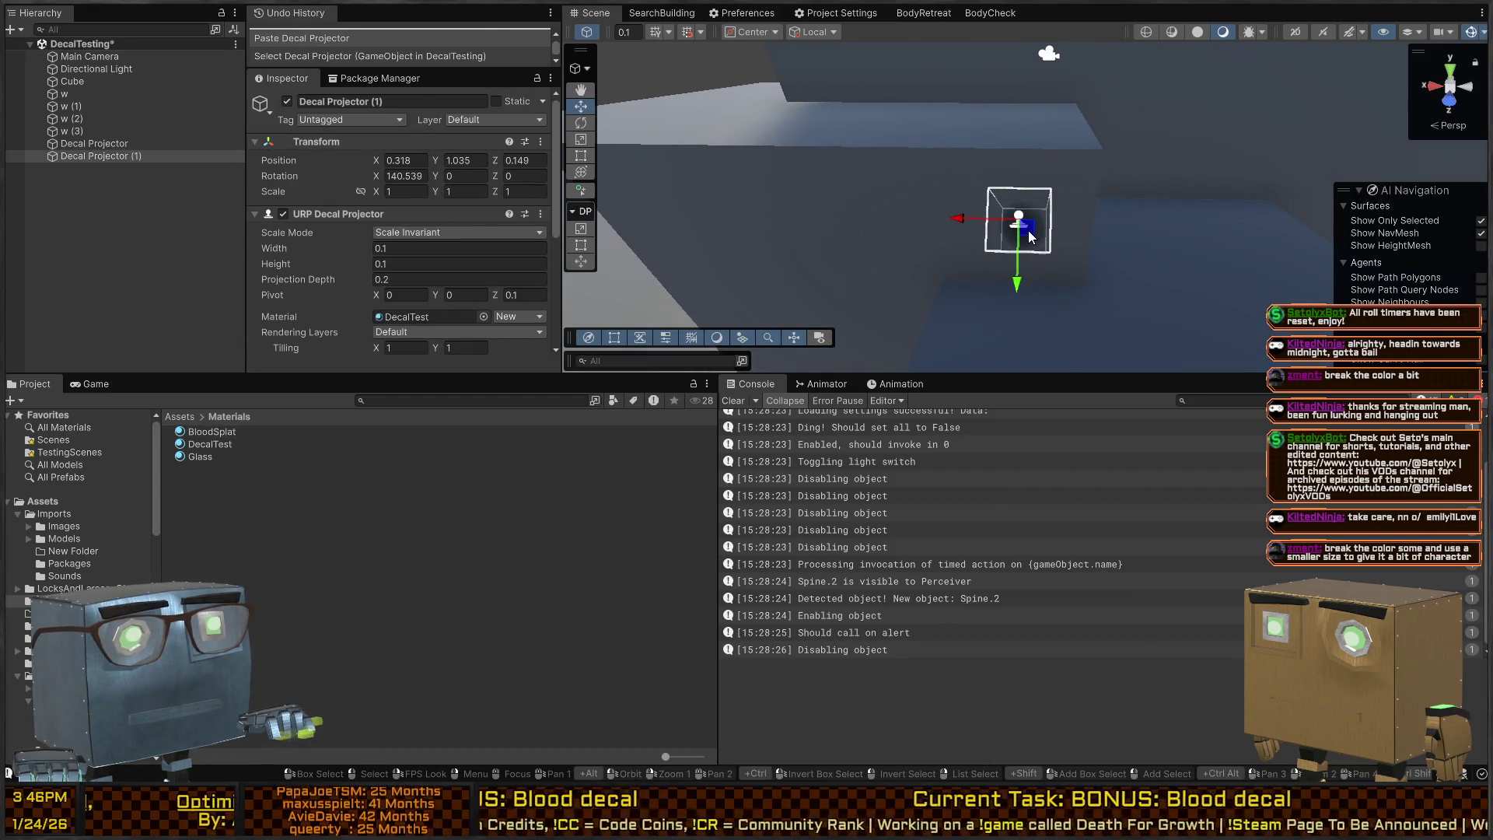
drag(1031, 236, 910, 226)
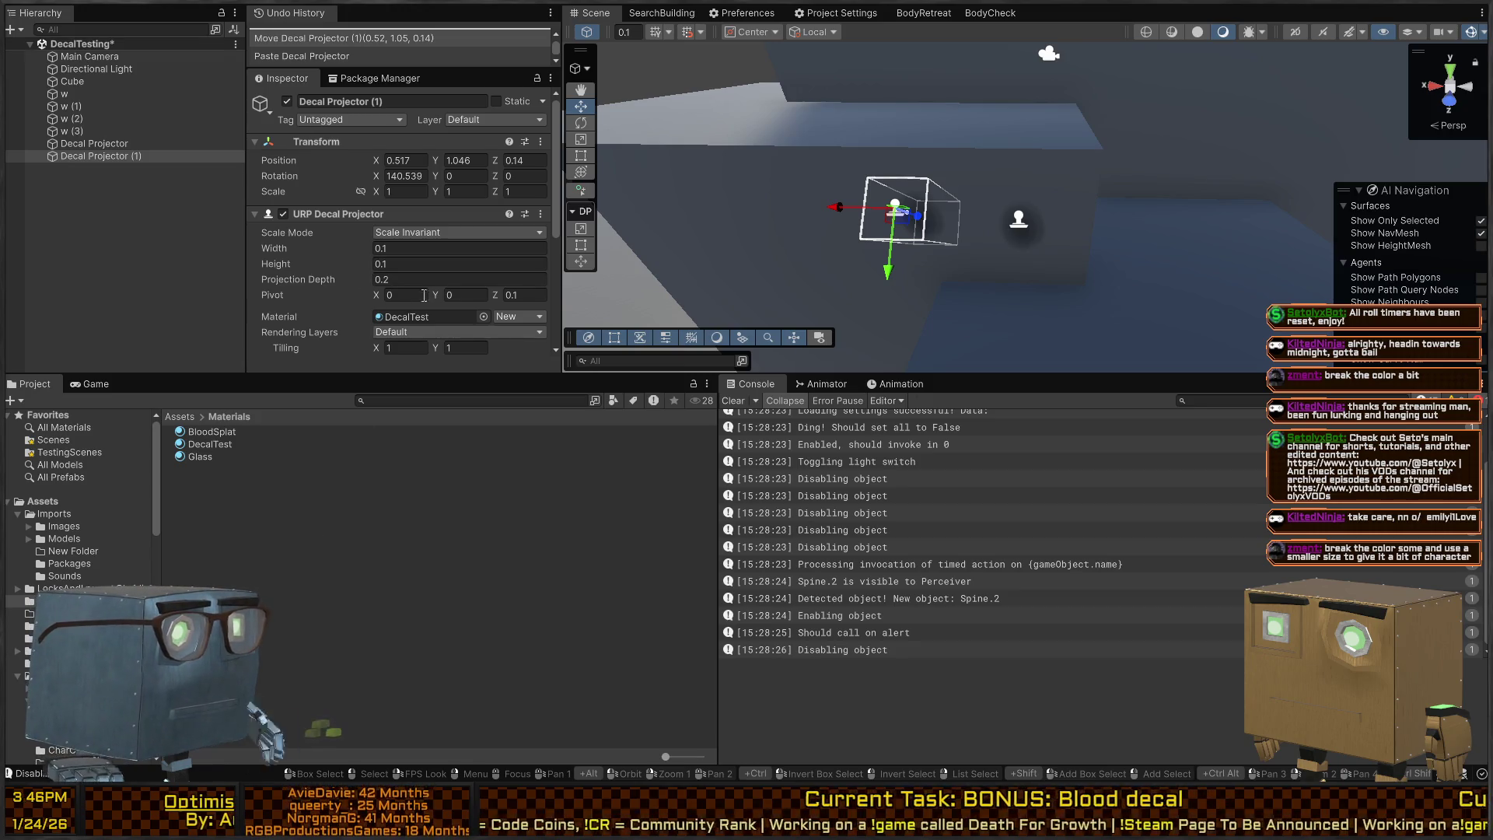
Step: Assign the BloodSplat material to the duplicate projector and frame the view on it
scroll(393, 322, down, 3)
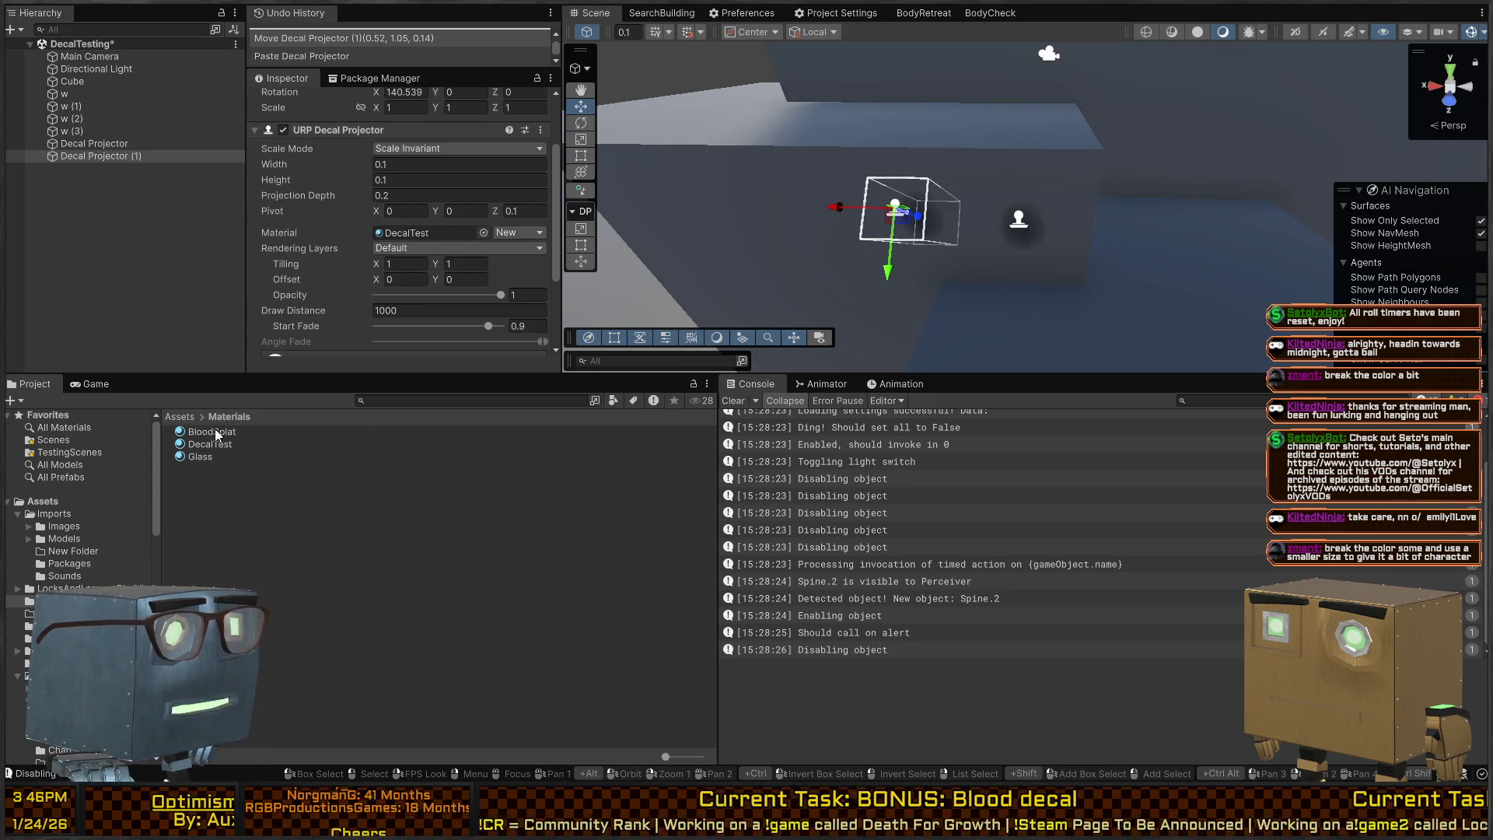
click(450, 233)
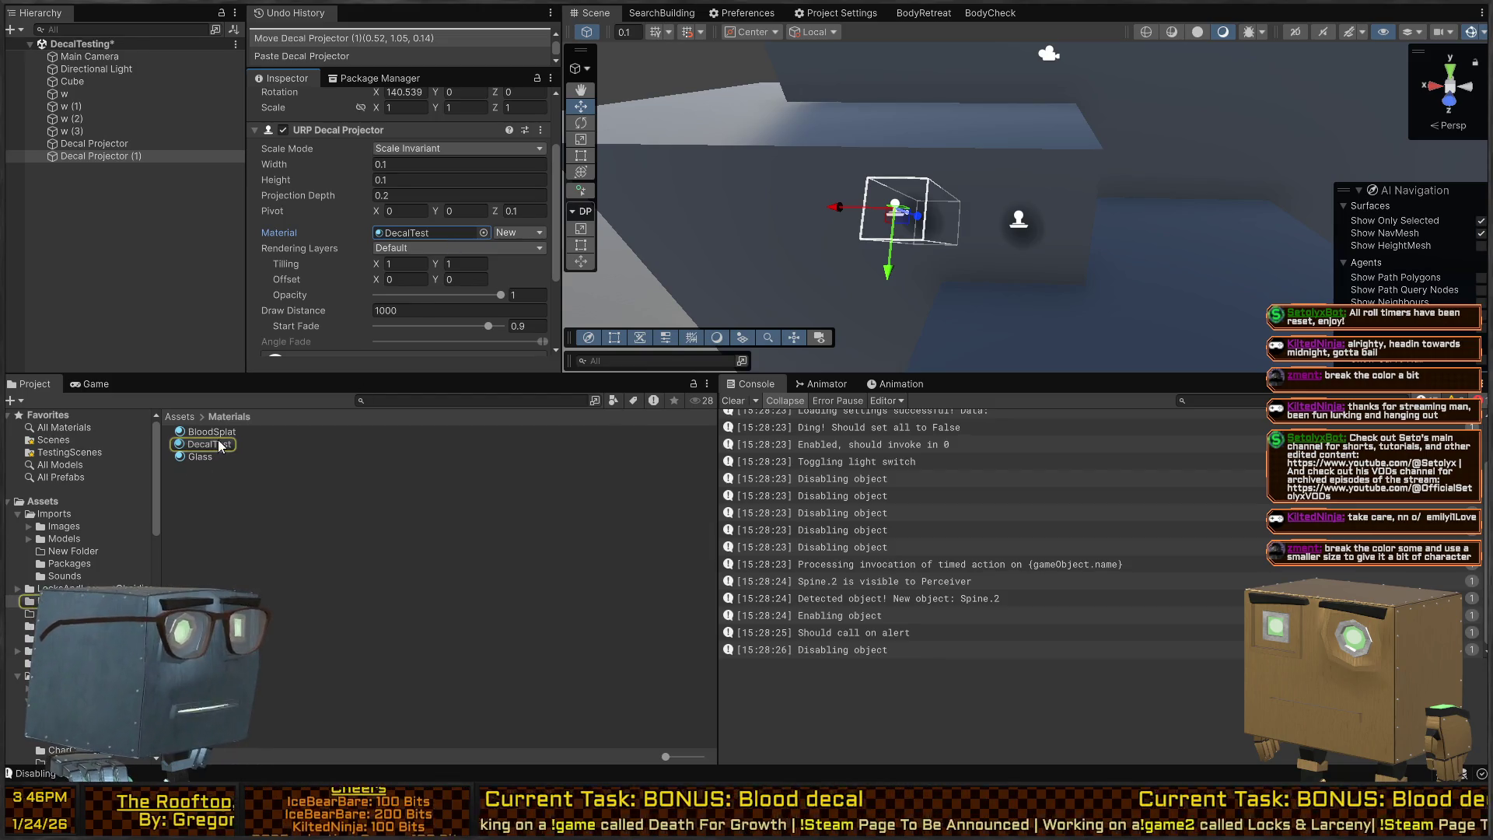
drag(204, 433, 429, 232)
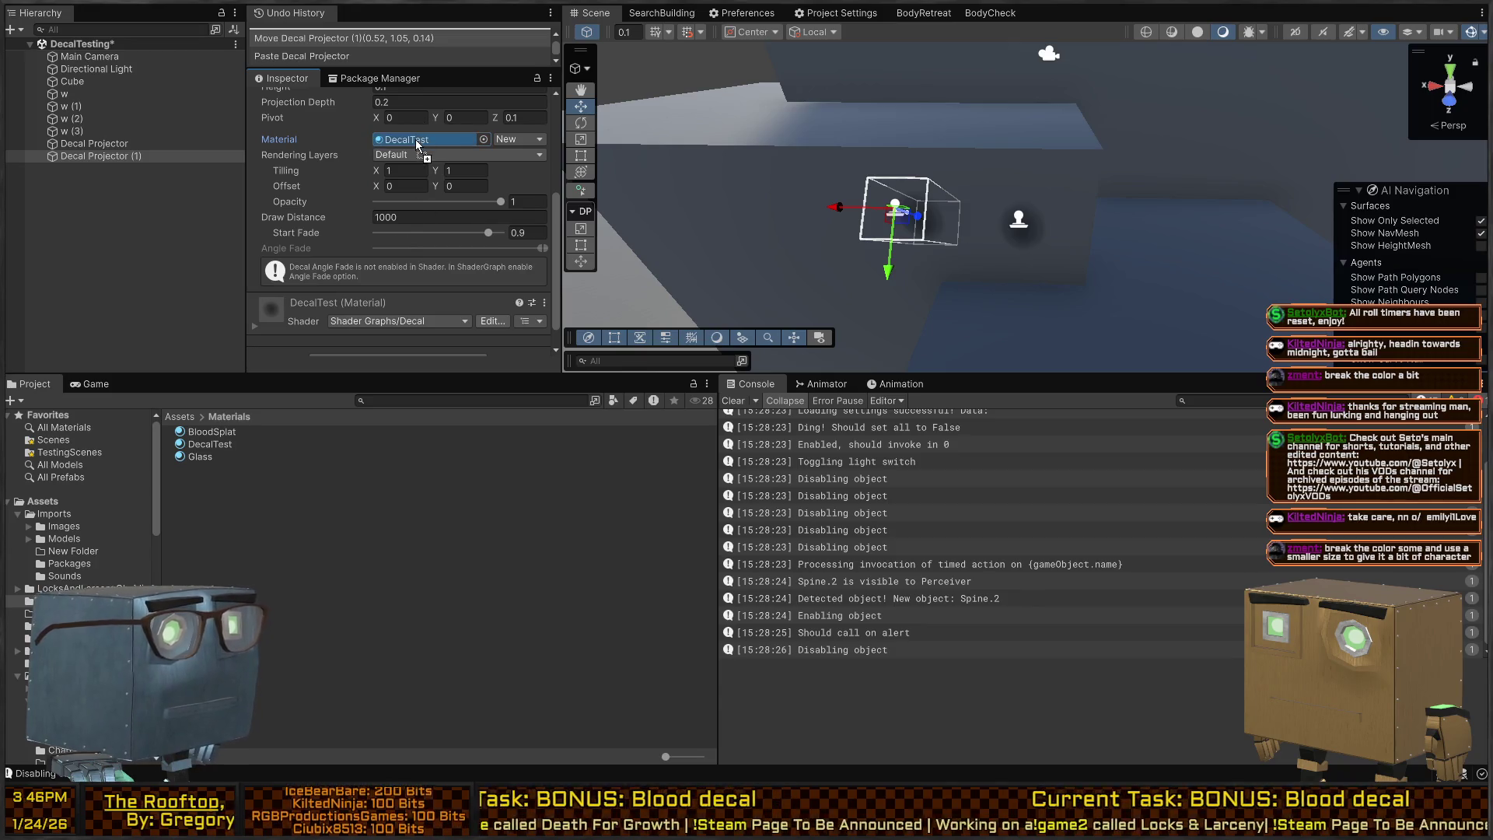
key(f)
mouse_move(855, 194)
mouse_down()
mouse_move(918, 188)
mouse_move(1008, 229)
mouse_move(956, 274)
mouse_up()
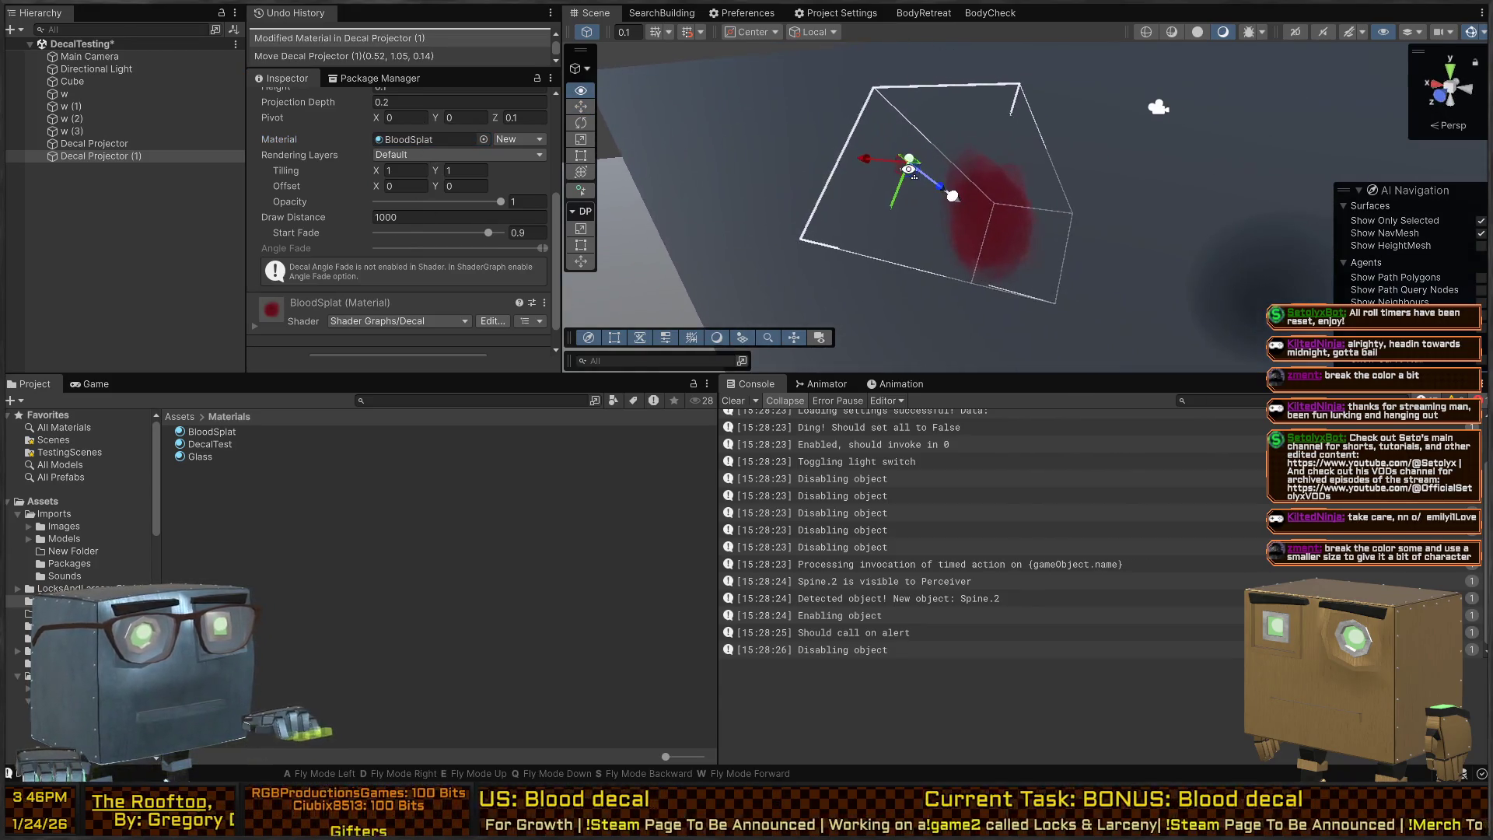
key(e)
key(w)
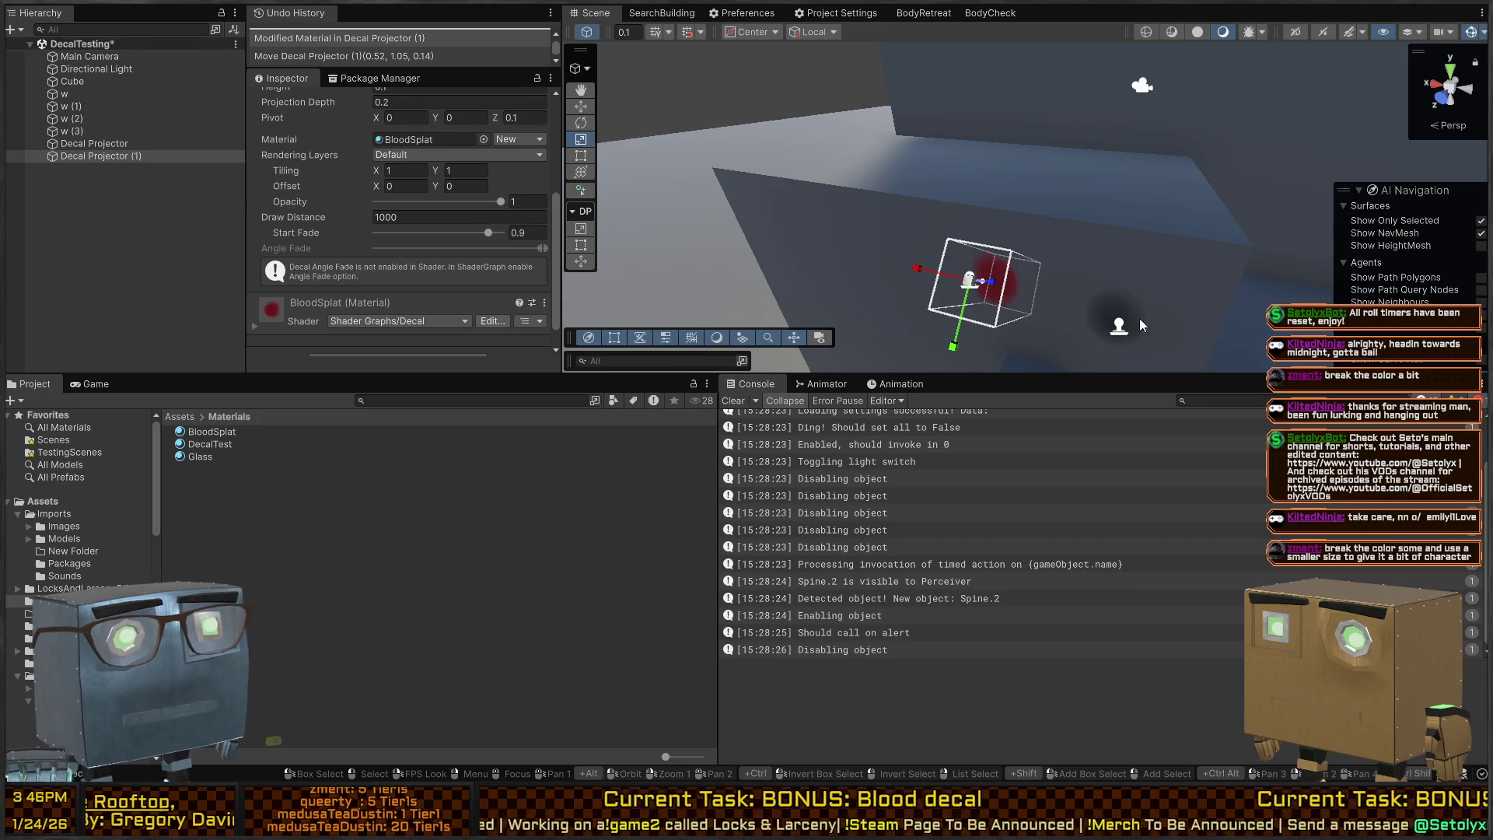
key(alt)
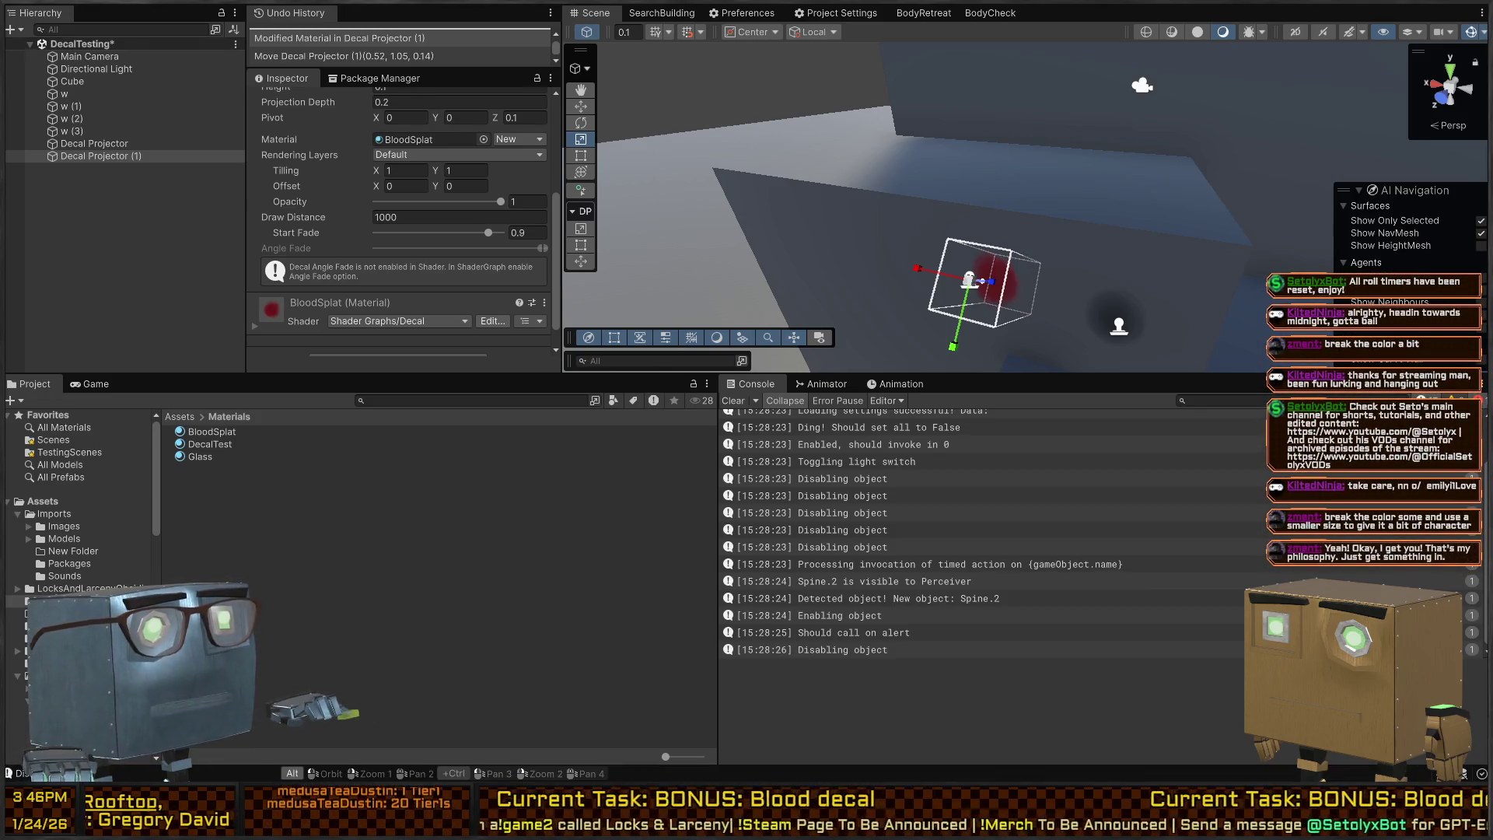
Step: Set the decal's Height and Width to 0.025 and start editing Projection Depth
text(.025)
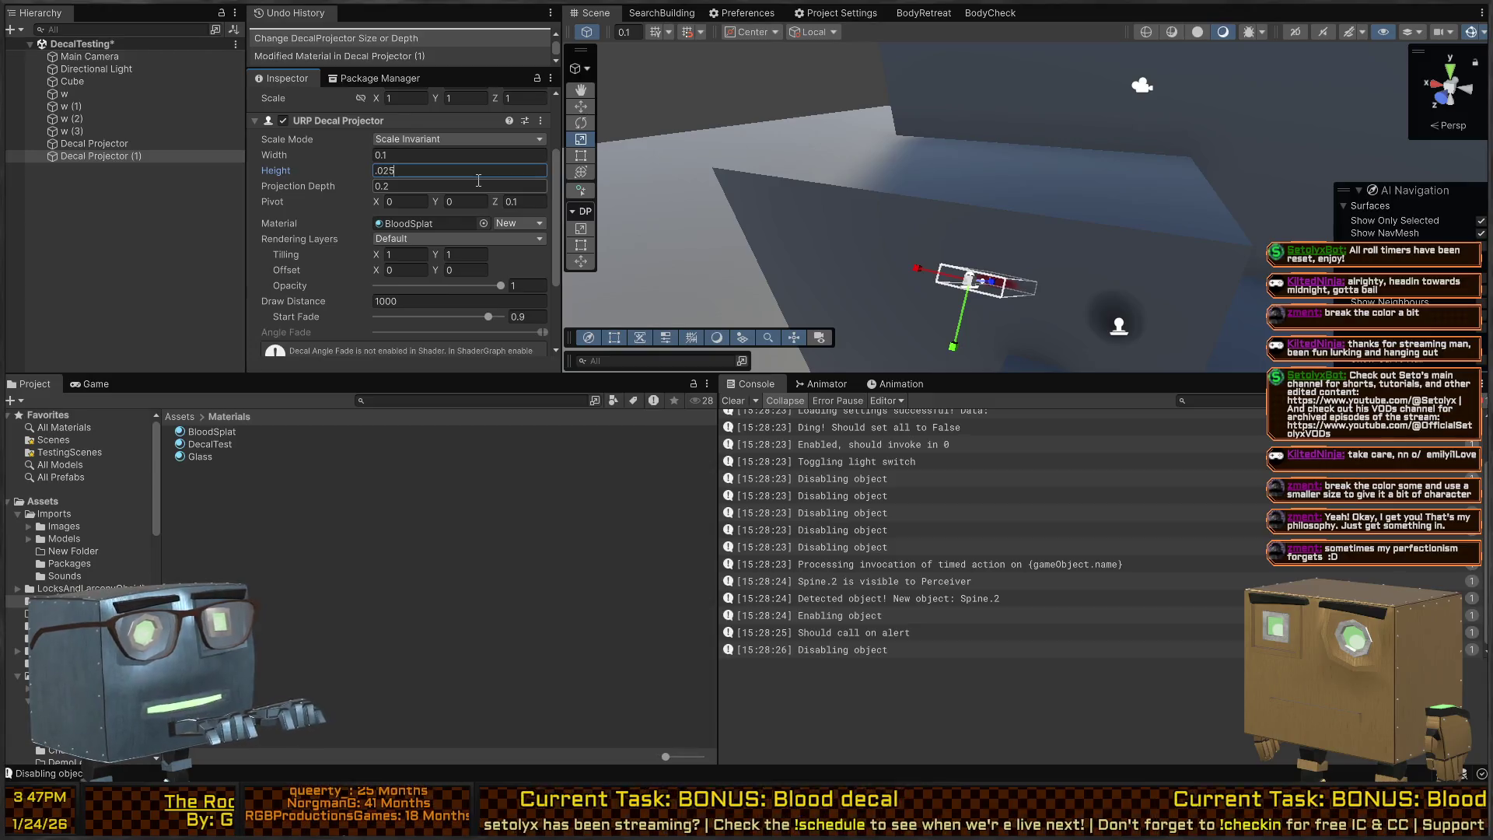
key(shift+Tab)
text(25)
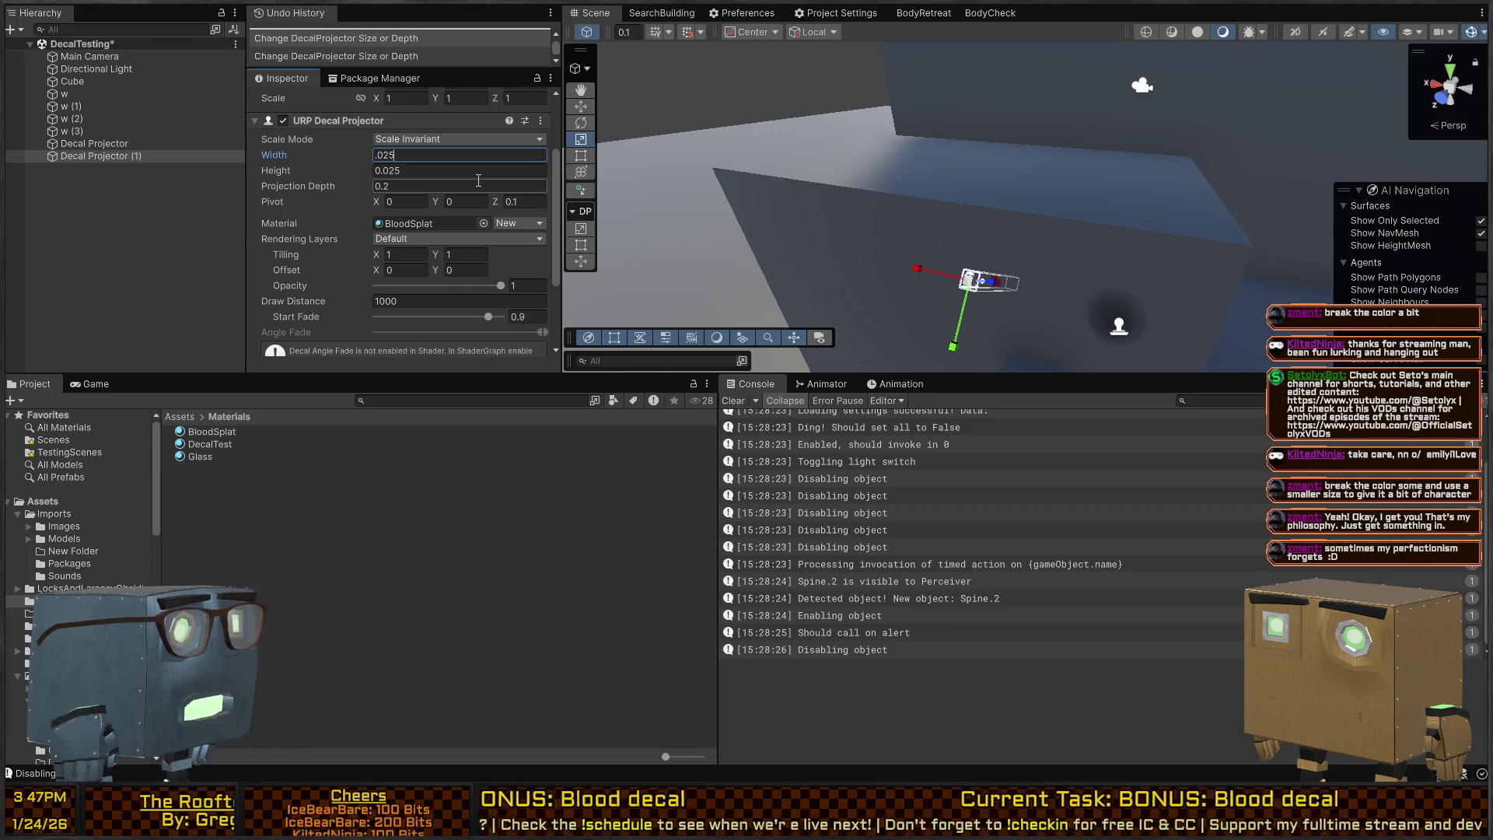
key(Tab)
key(Tab)
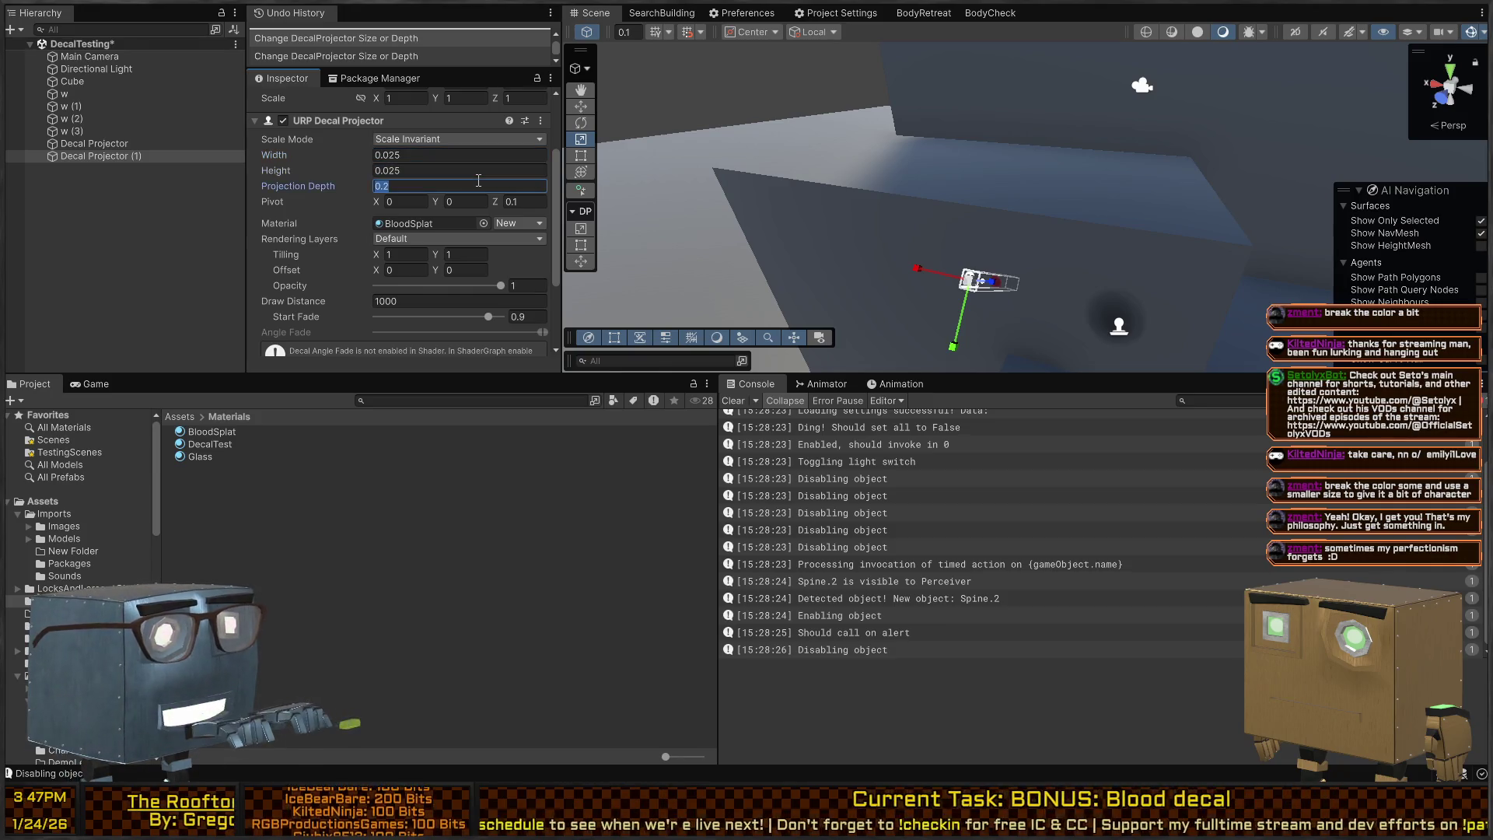
text(.07)
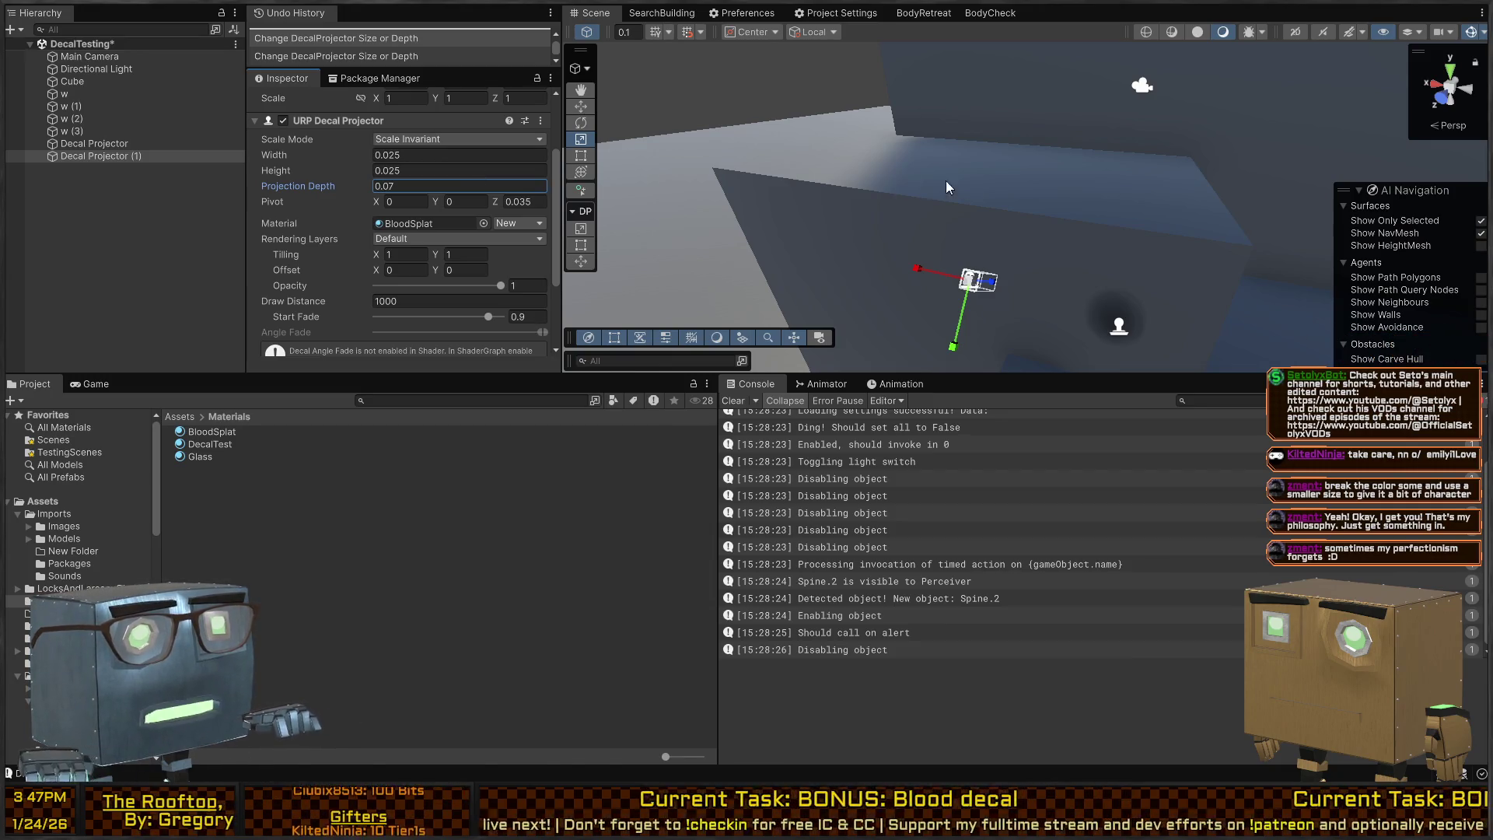
Step: Set Projection Depth to 0.025, move the decal onto the wall surface, then deselect it
mouse_move(946, 181)
mouse_down()
mouse_move(838, 123)
mouse_move(843, 184)
mouse_move(884, 223)
mouse_move(949, 193)
mouse_move(1087, 202)
mouse_up()
key(e)
key(w)
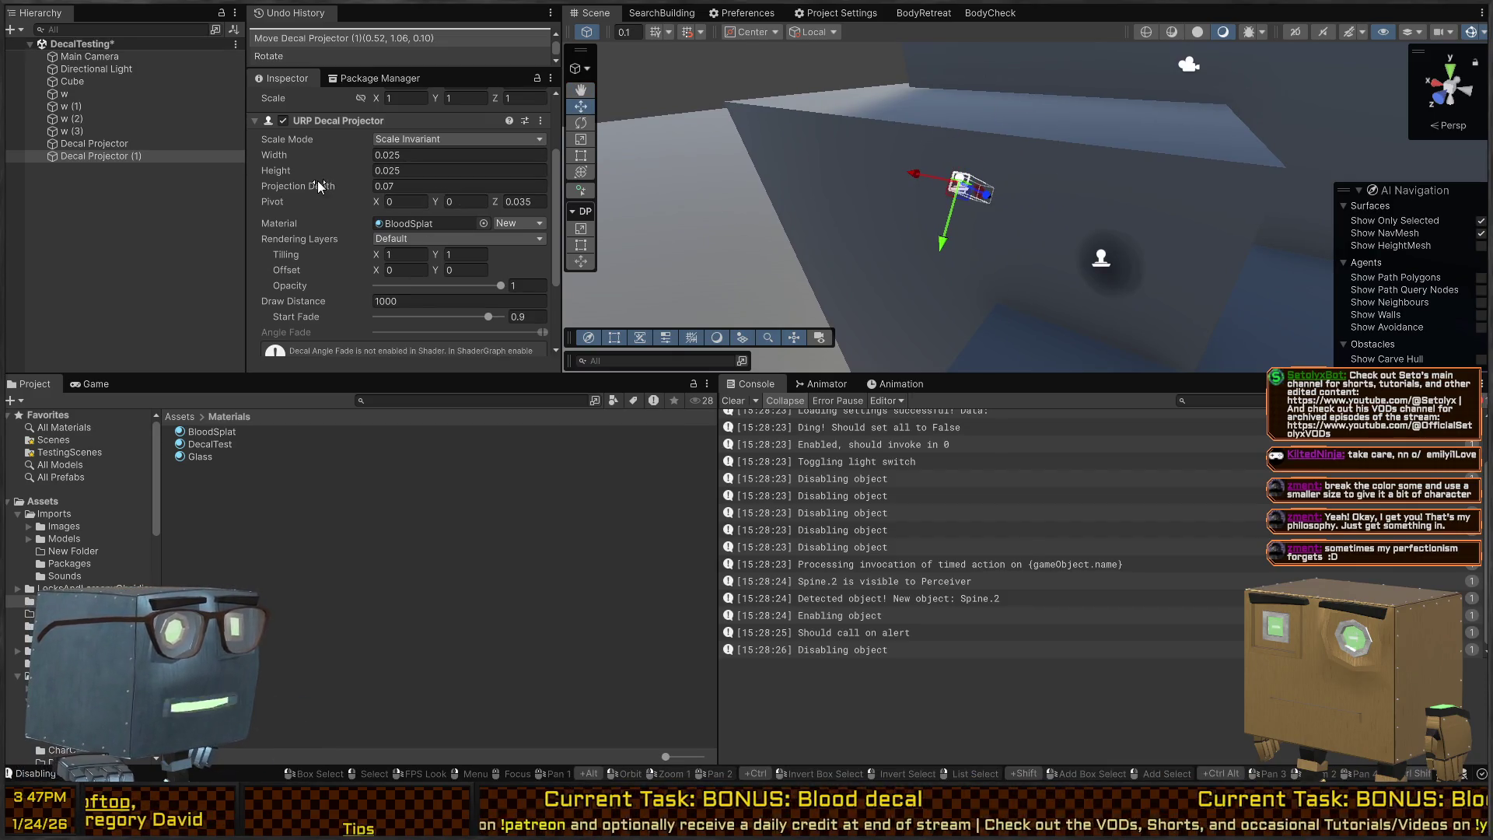
drag(321, 184, 307, 182)
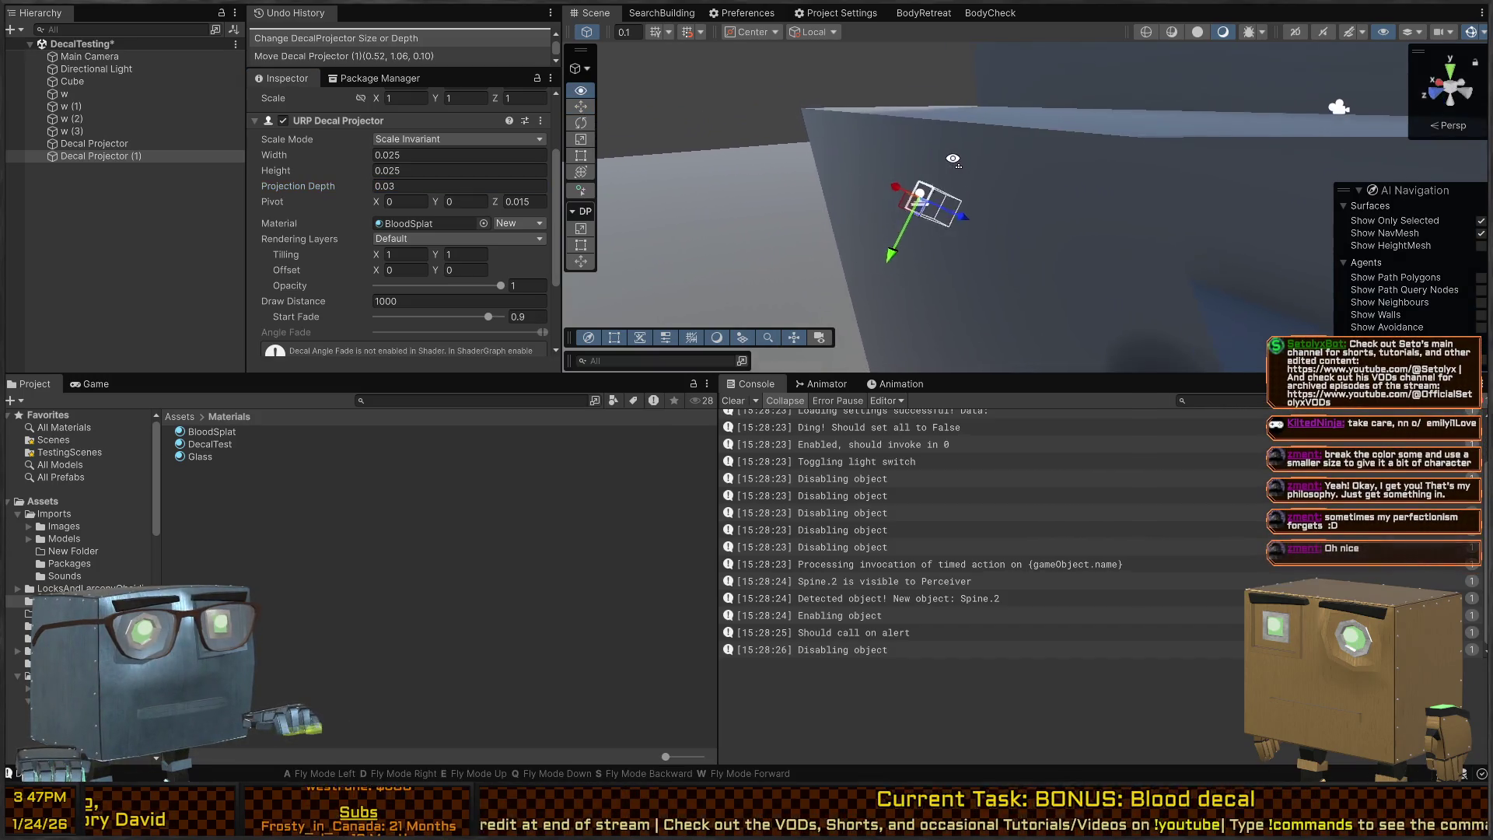
click(448, 182)
text(.025)
drag(908, 196, 938, 200)
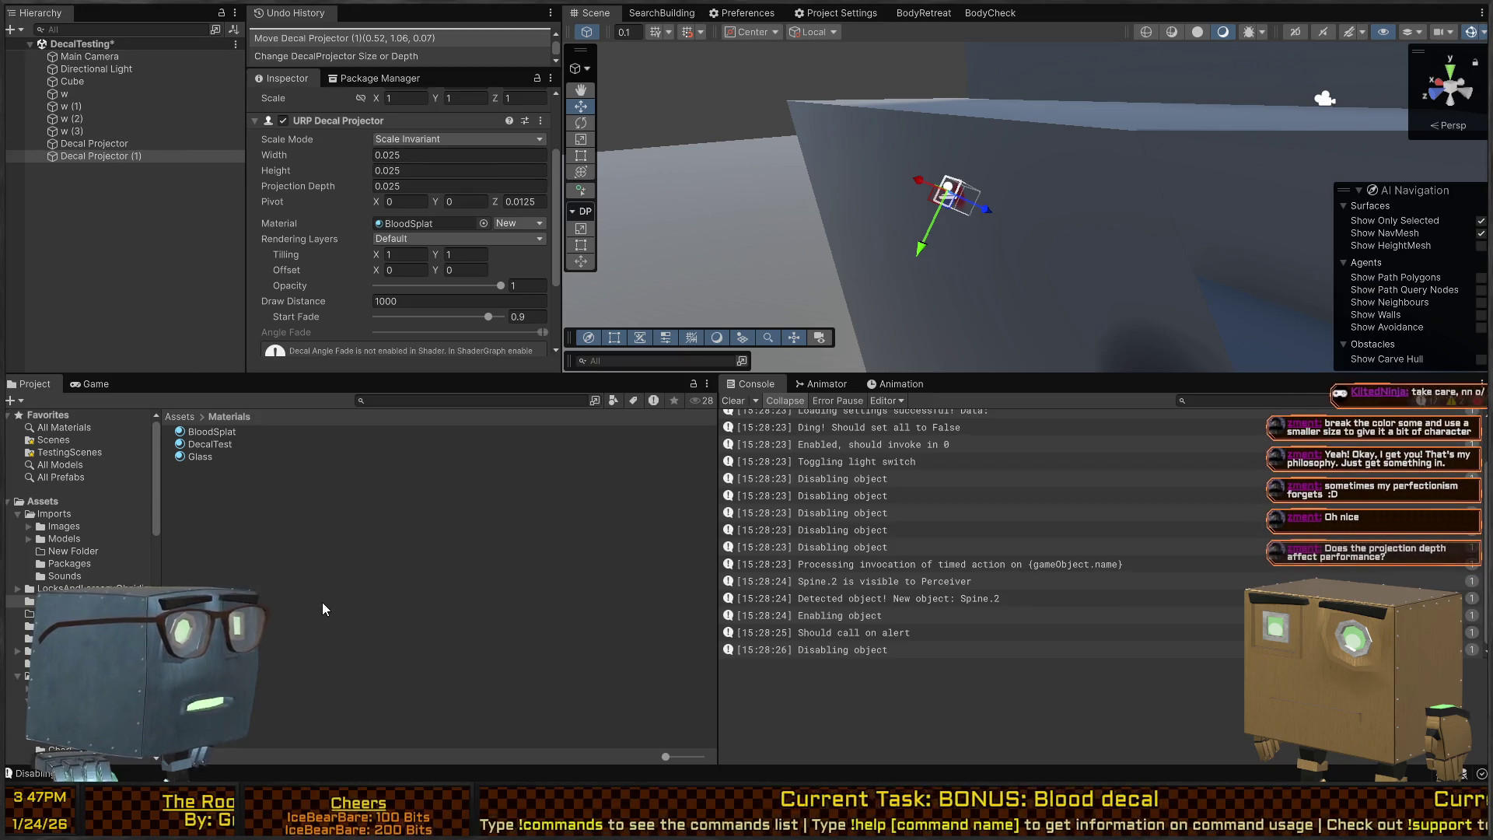
click(303, 622)
Step: Browse to Assets/Scripts/Core, create a folder named Decals there, and open it
scroll(77, 545, down, 3)
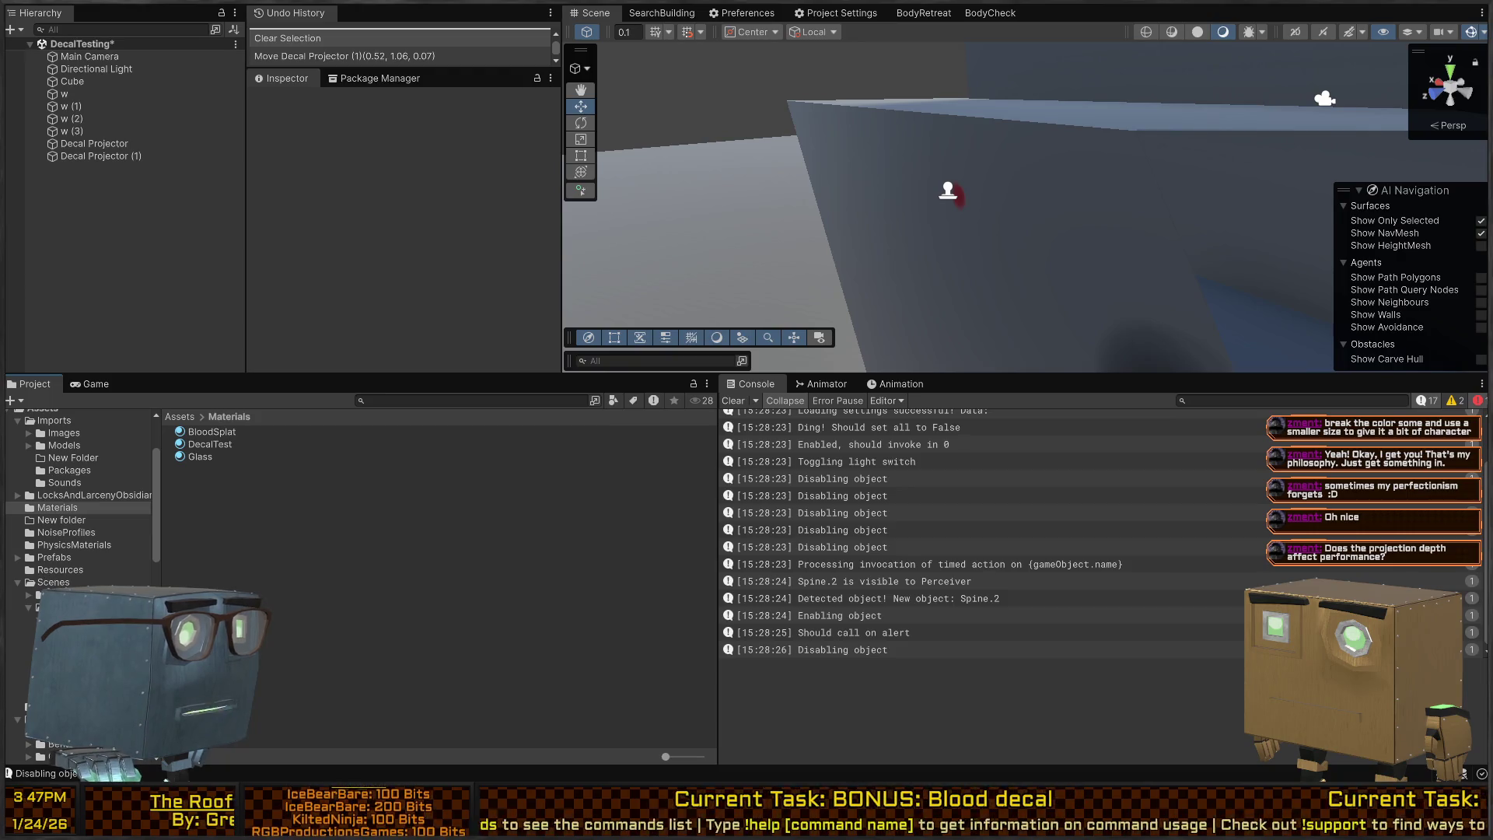
click(53, 582)
drag(156, 563, 156, 626)
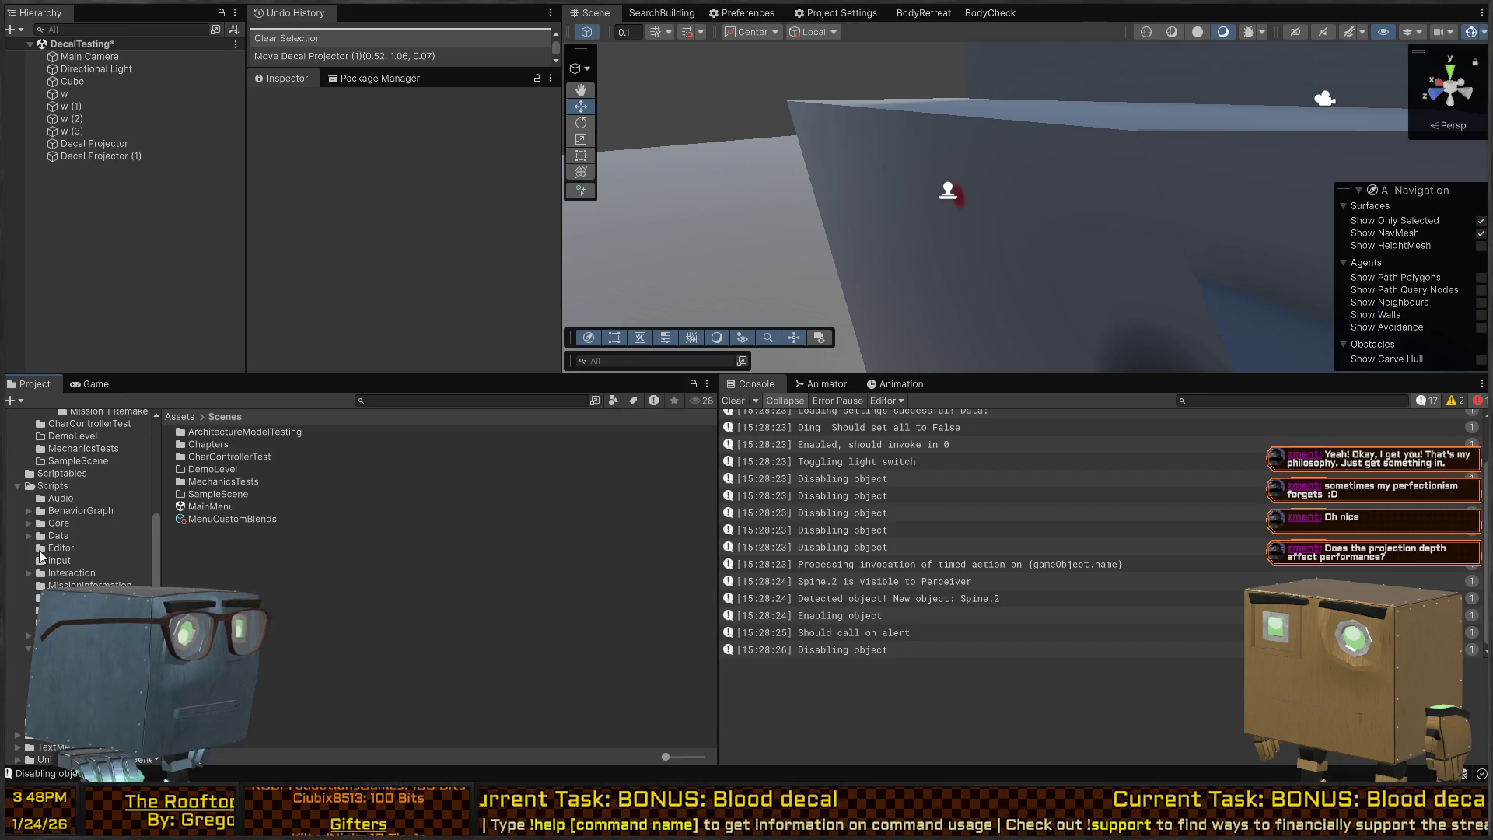
click(60, 523)
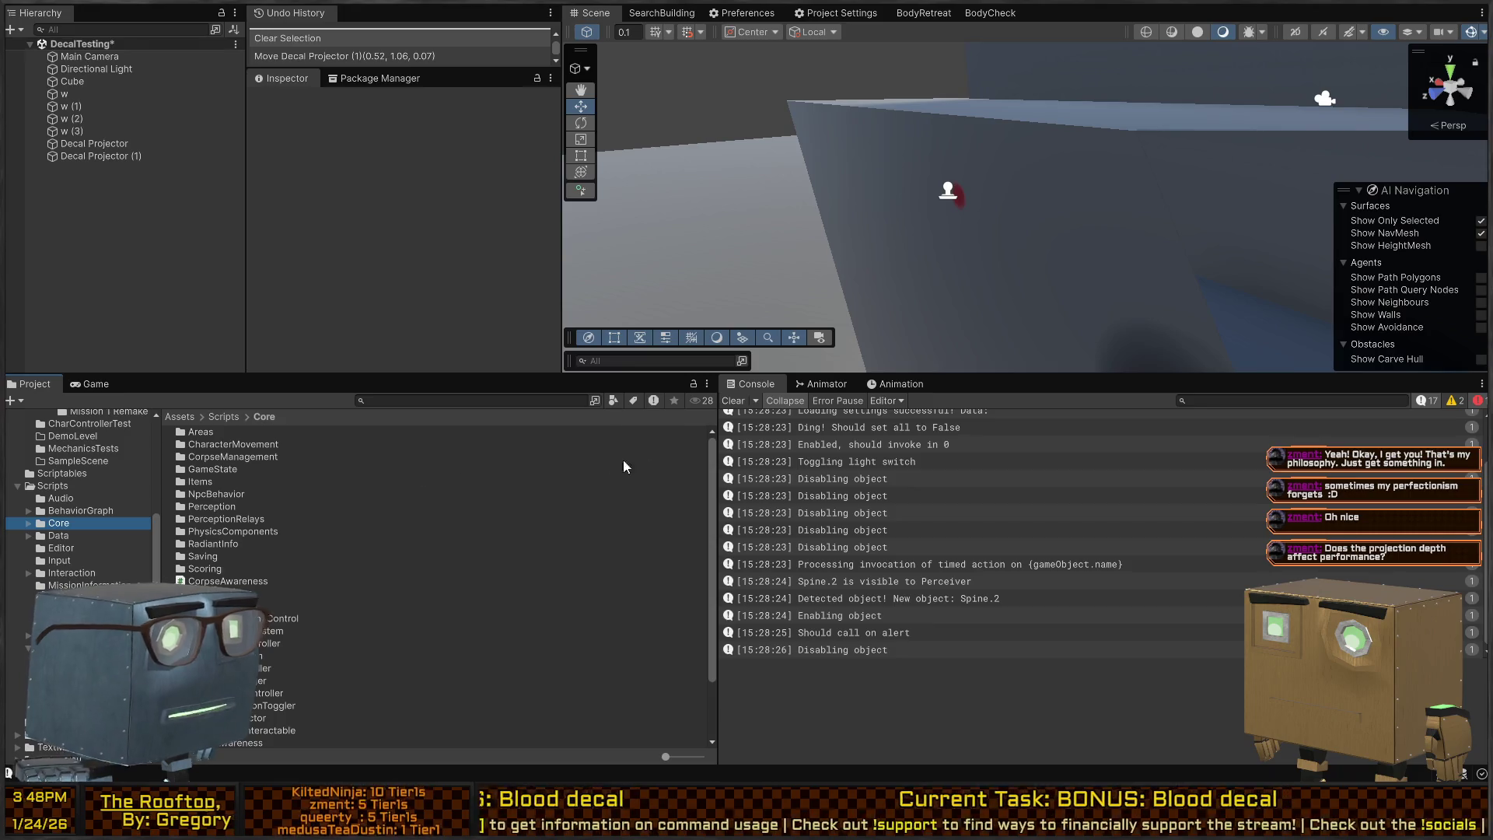
click(327, 630)
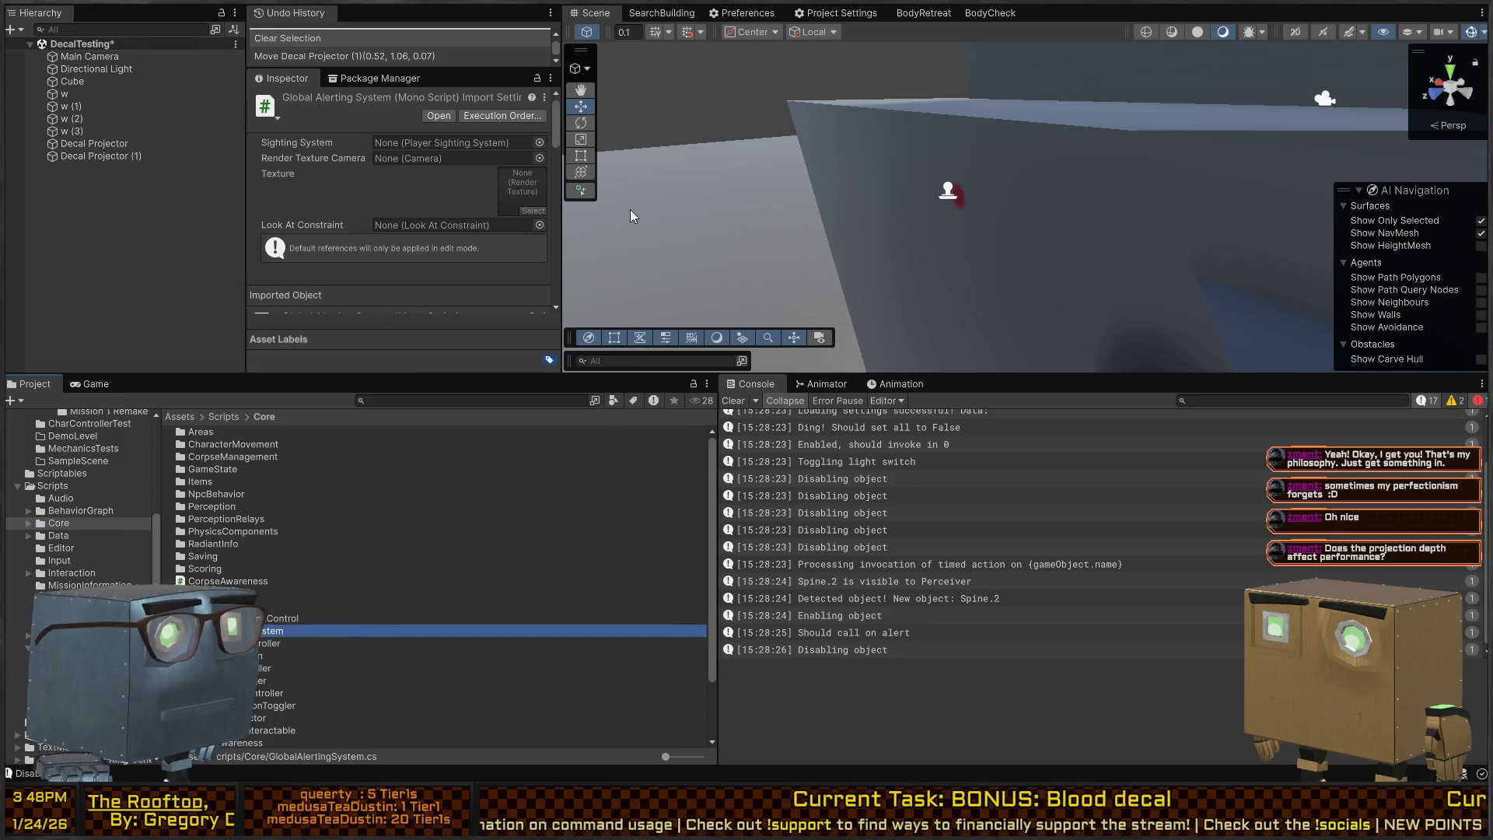
key(ctrl+shift+n)
text(Deca)
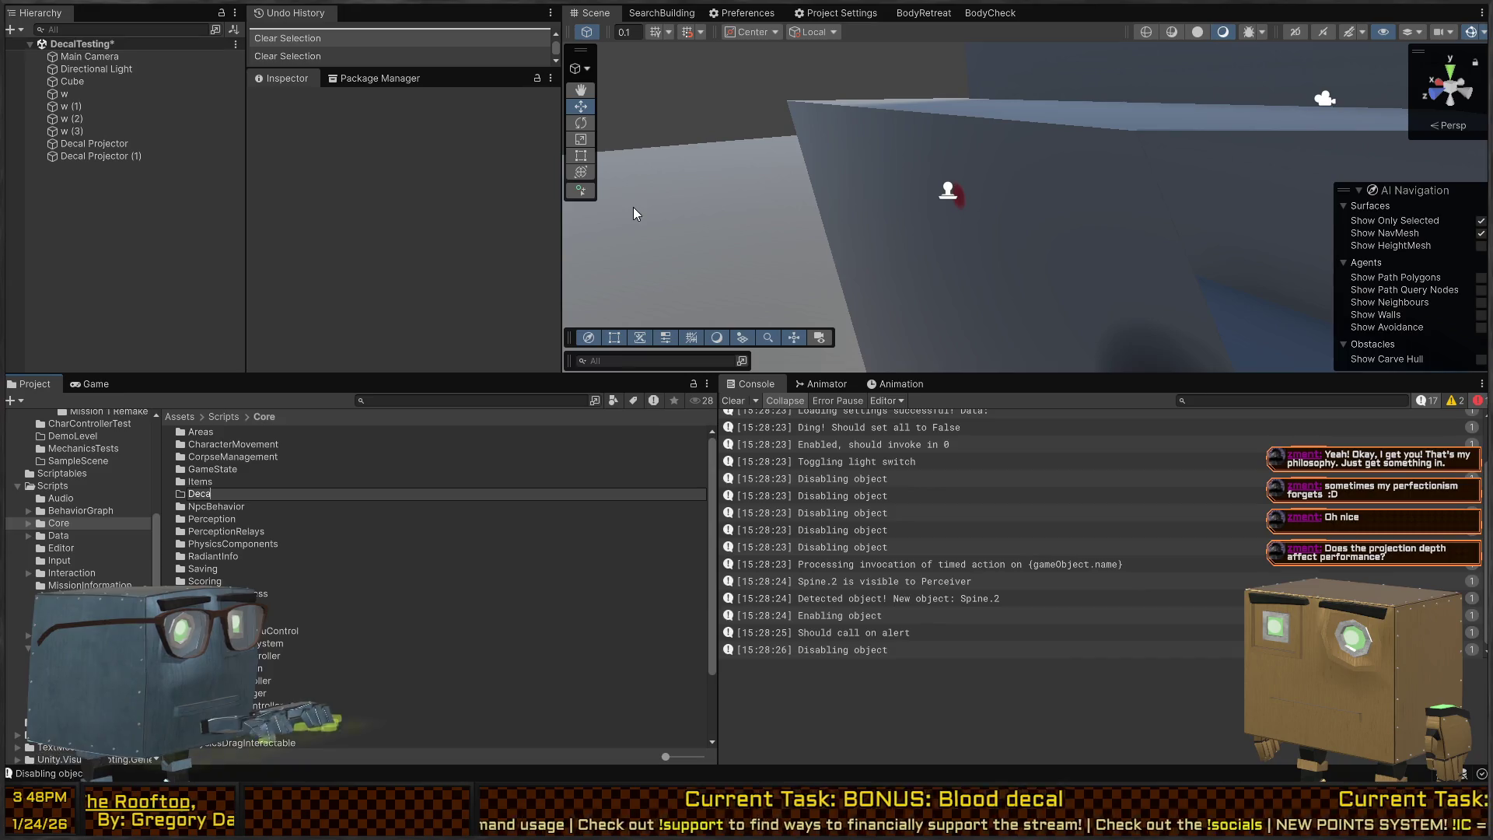
text(ls)
key(Return)
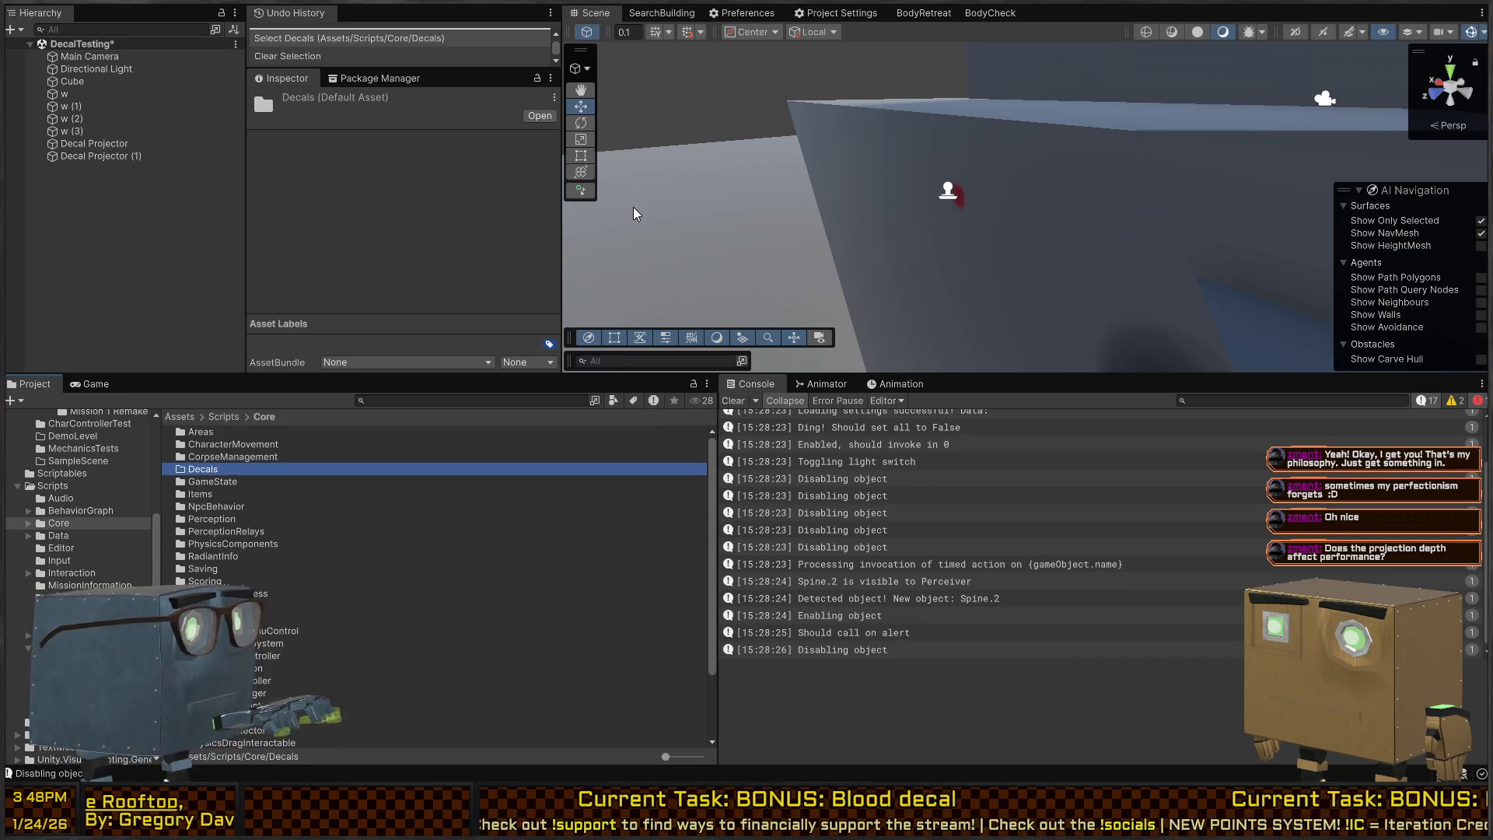
key(Return)
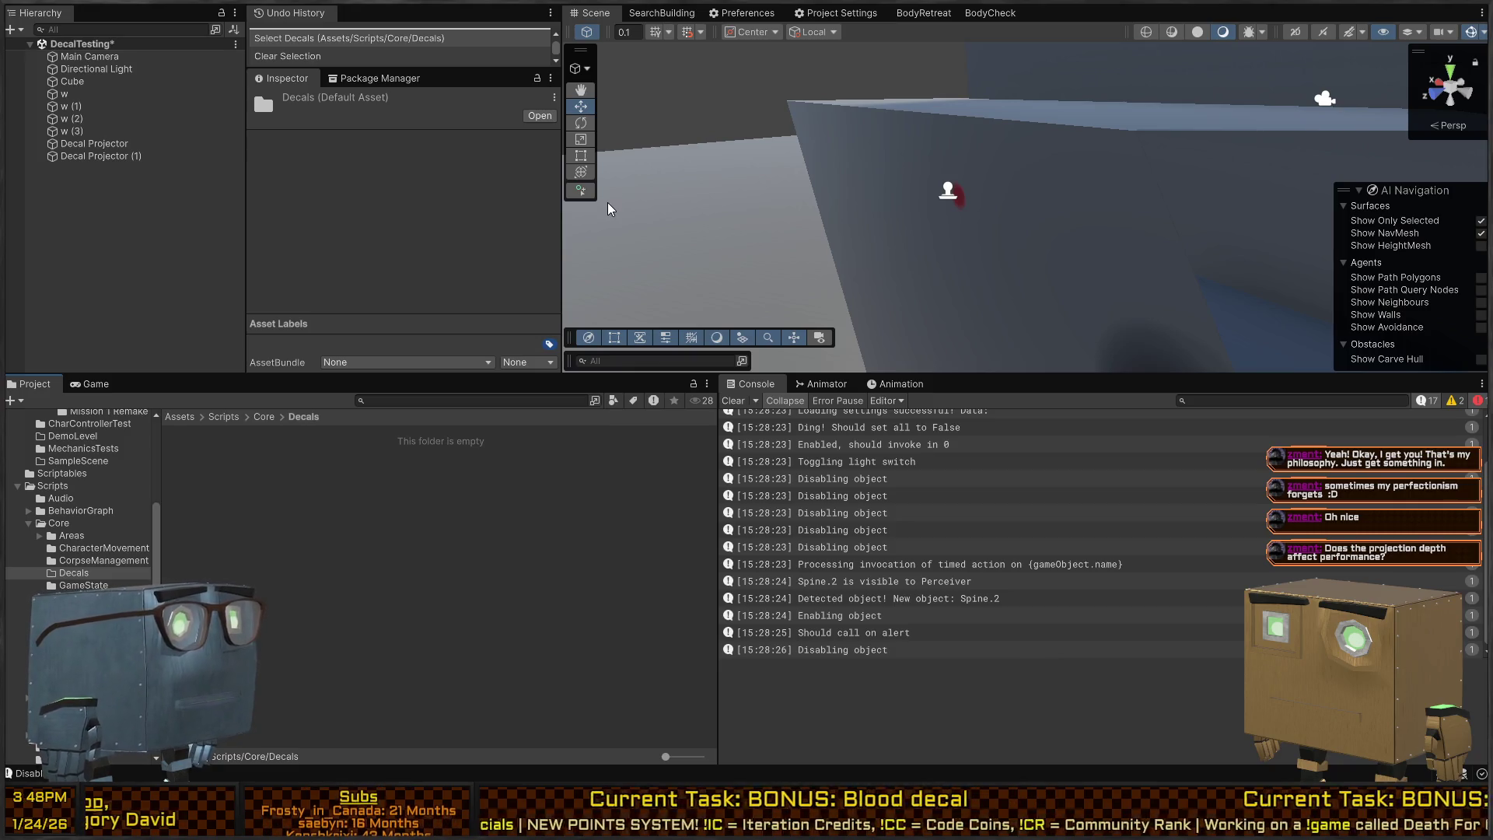
Step: Fly up to the cube and inspect the second decal projector's scale mode
mouse_move(1032, 207)
mouse_down()
mouse_move(1087, 186)
mouse_move(679, 208)
mouse_up()
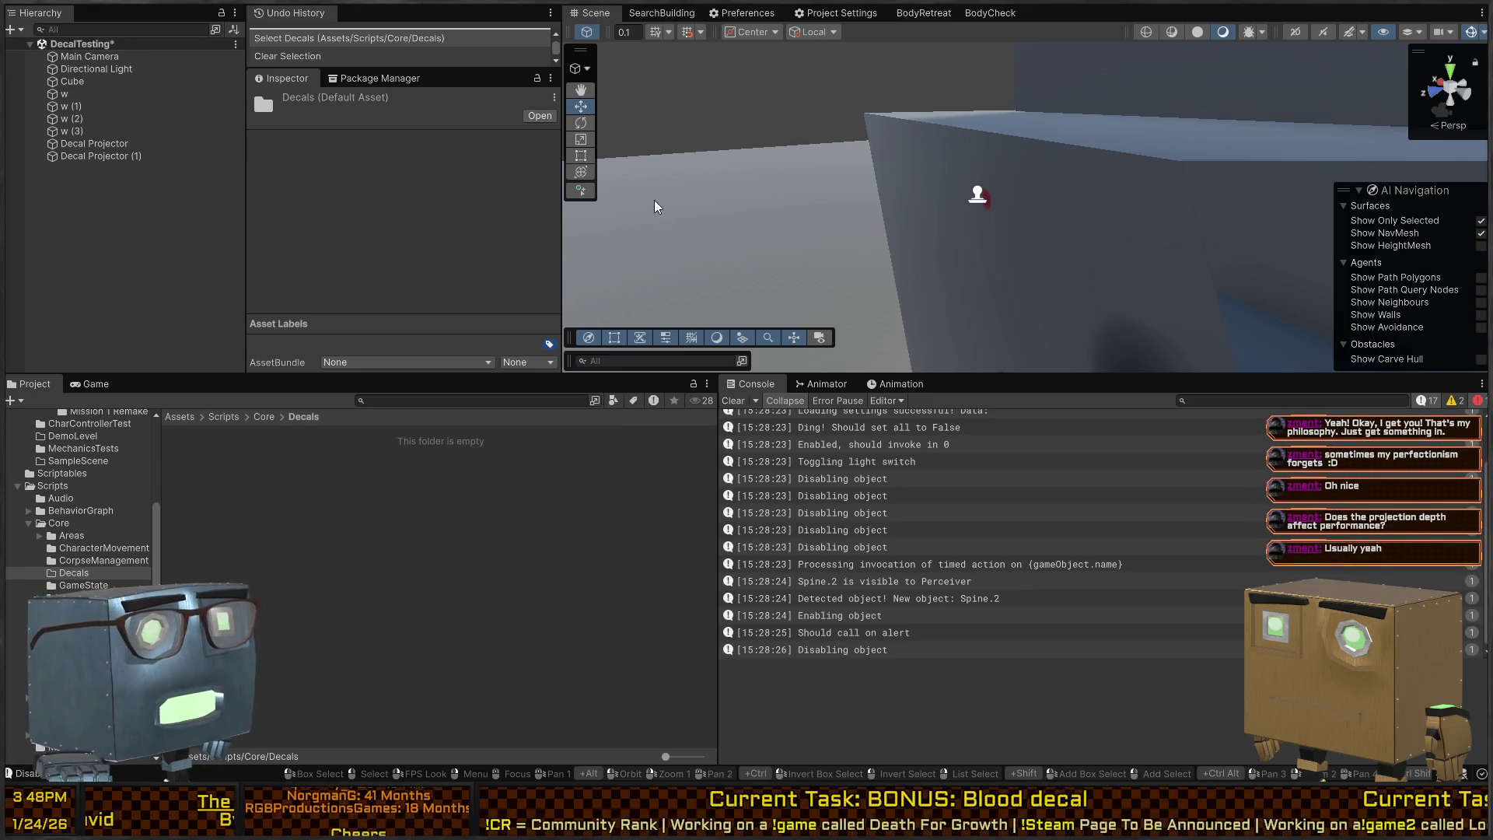
mouse_move(1054, 235)
mouse_down()
mouse_move(1057, 253)
mouse_move(1031, 201)
mouse_up()
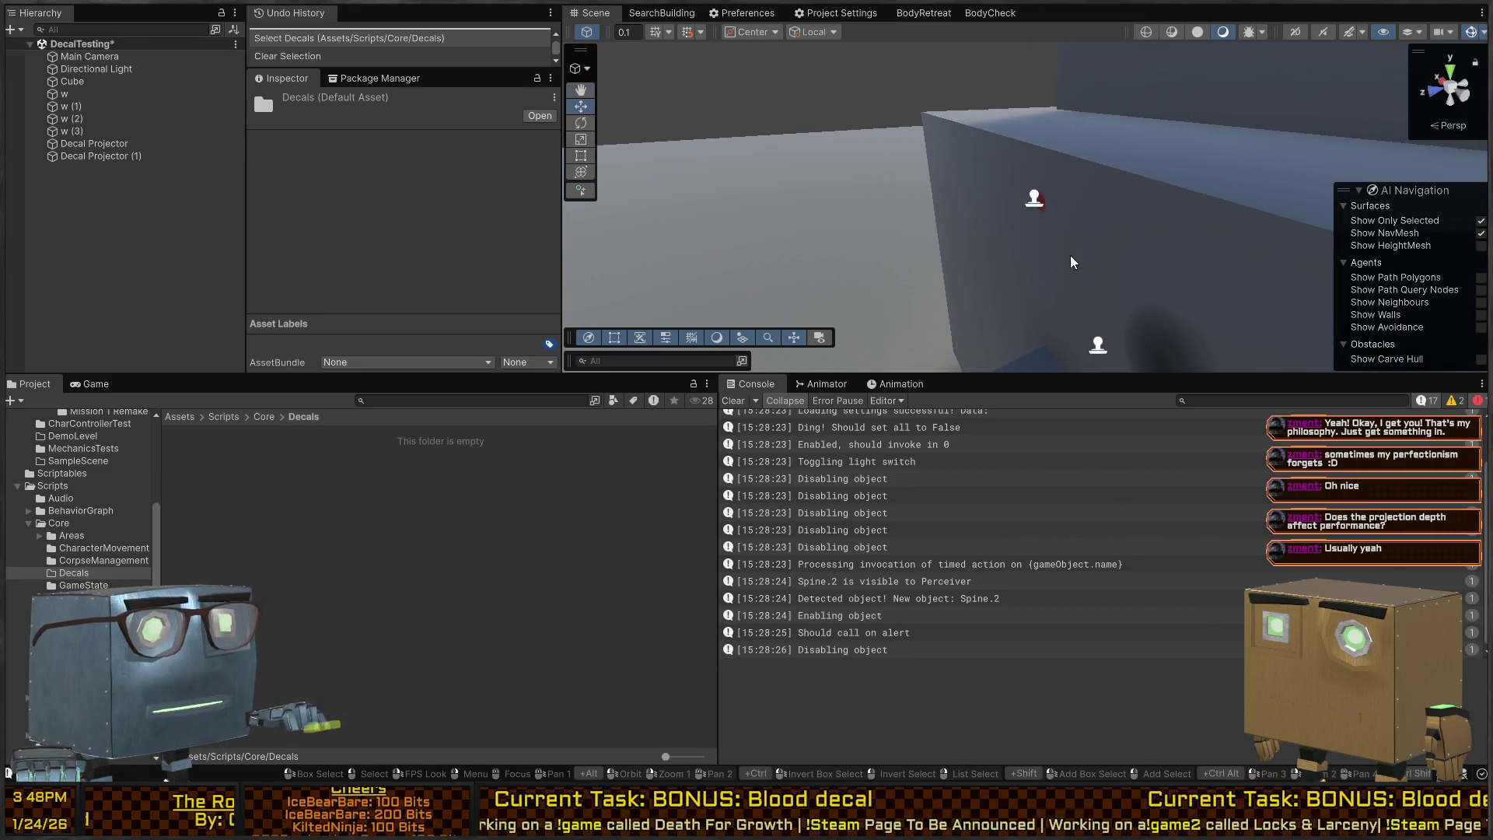
click(1034, 202)
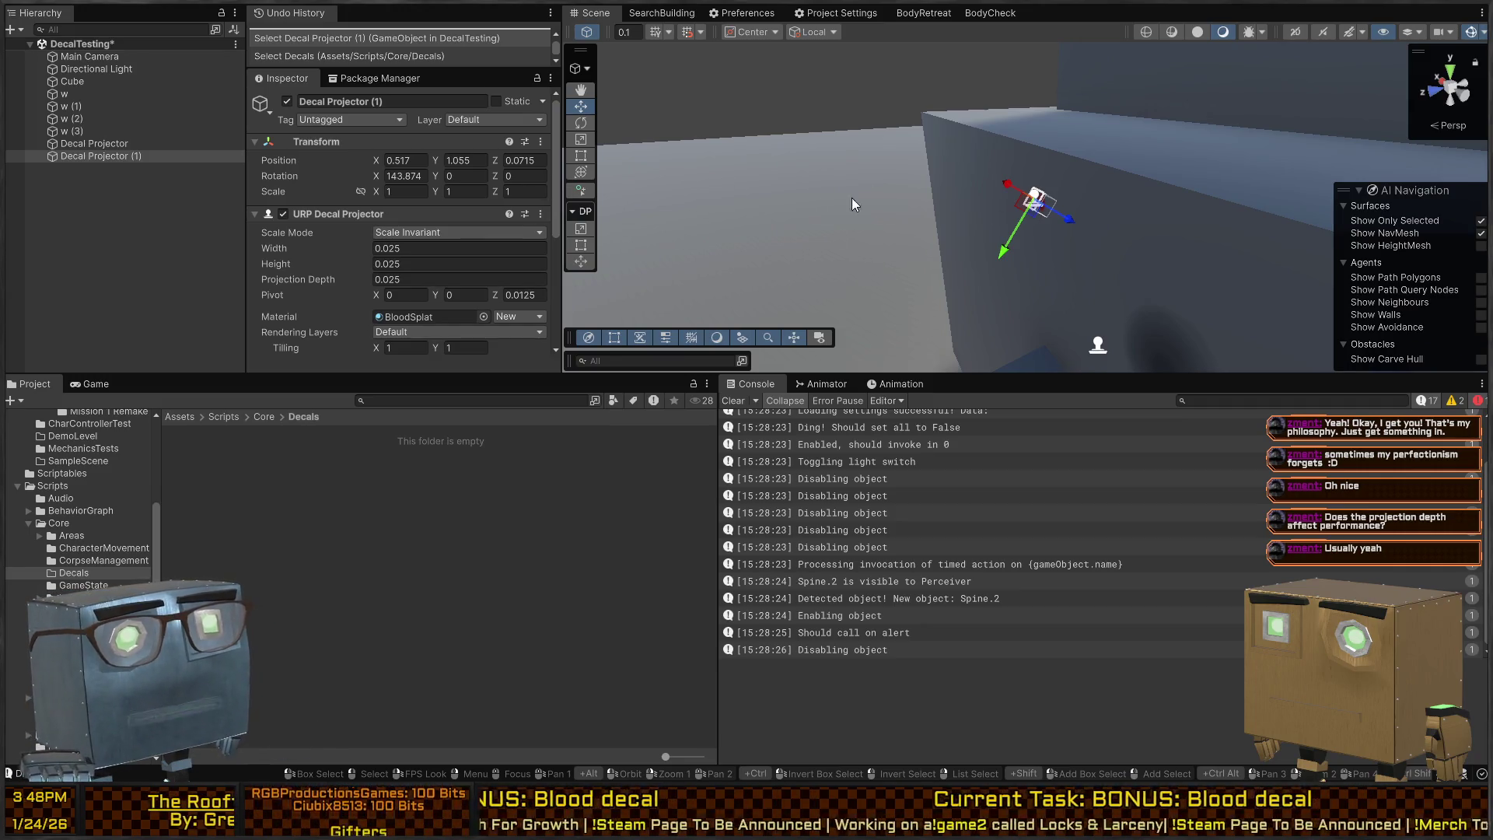
scroll(430, 249, down, 3)
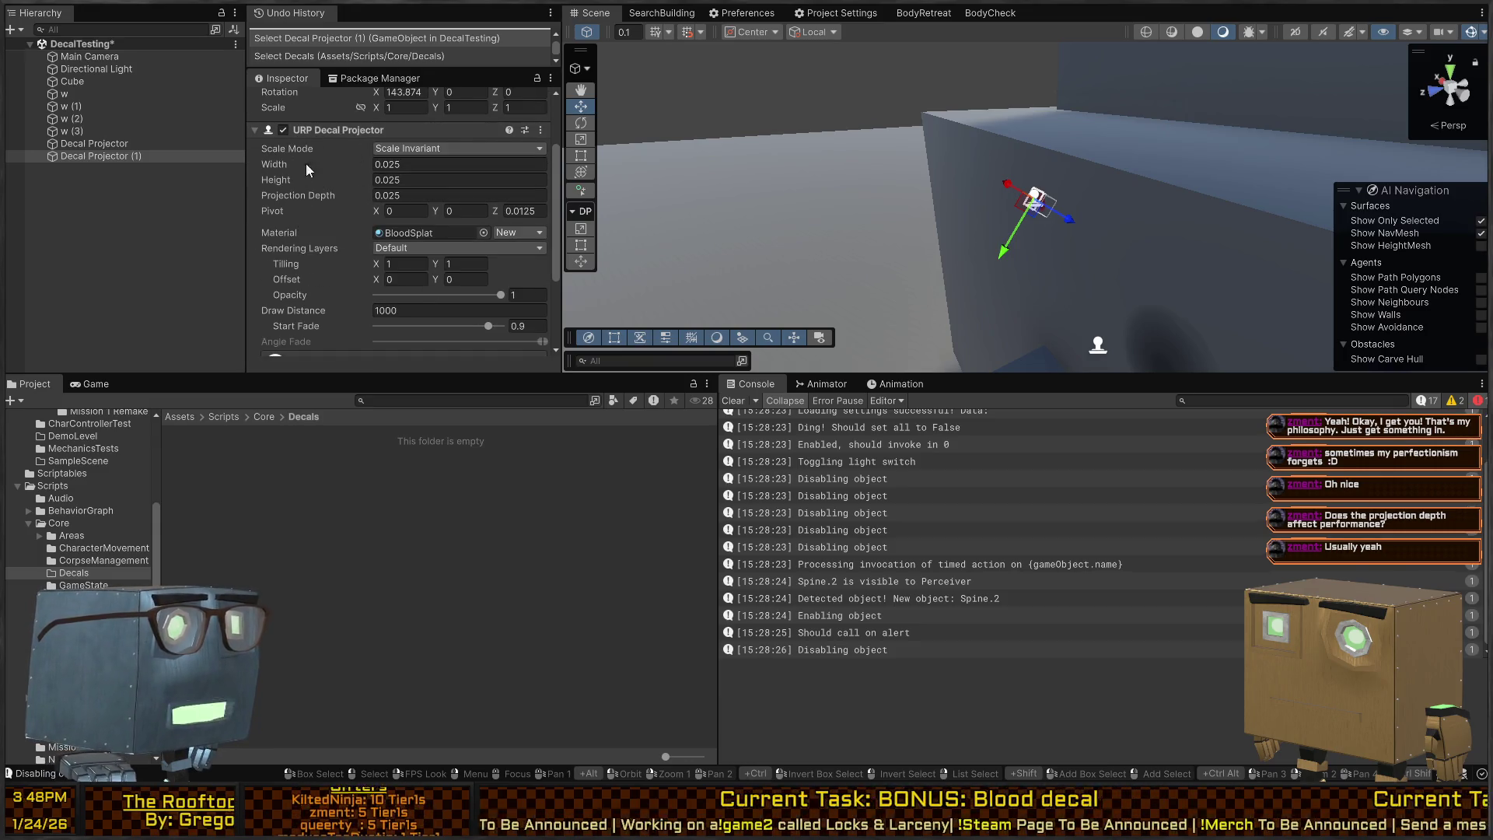
scroll(300, 171, down, 2)
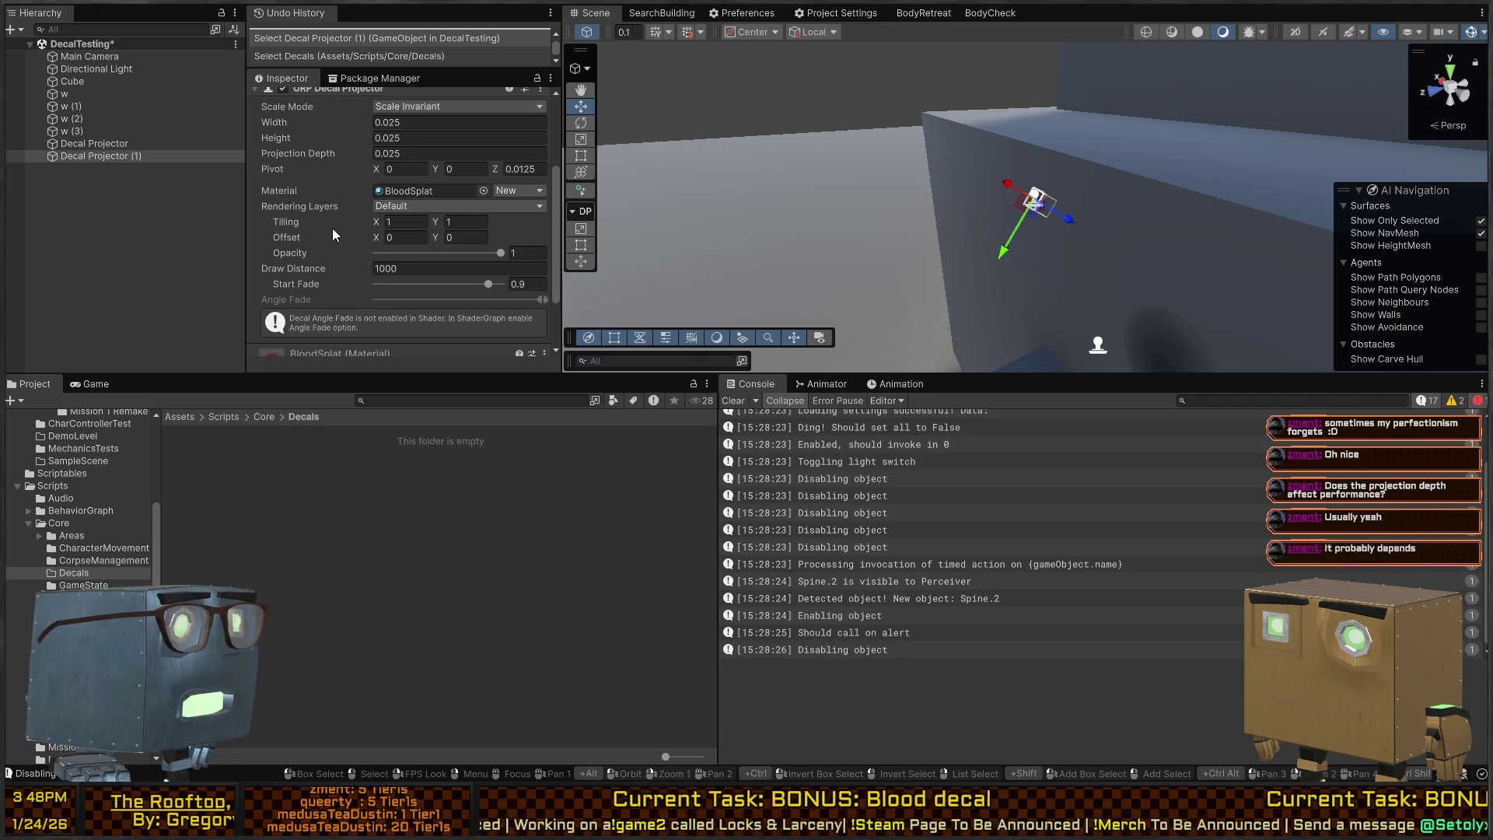
scroll(334, 231, up, 3)
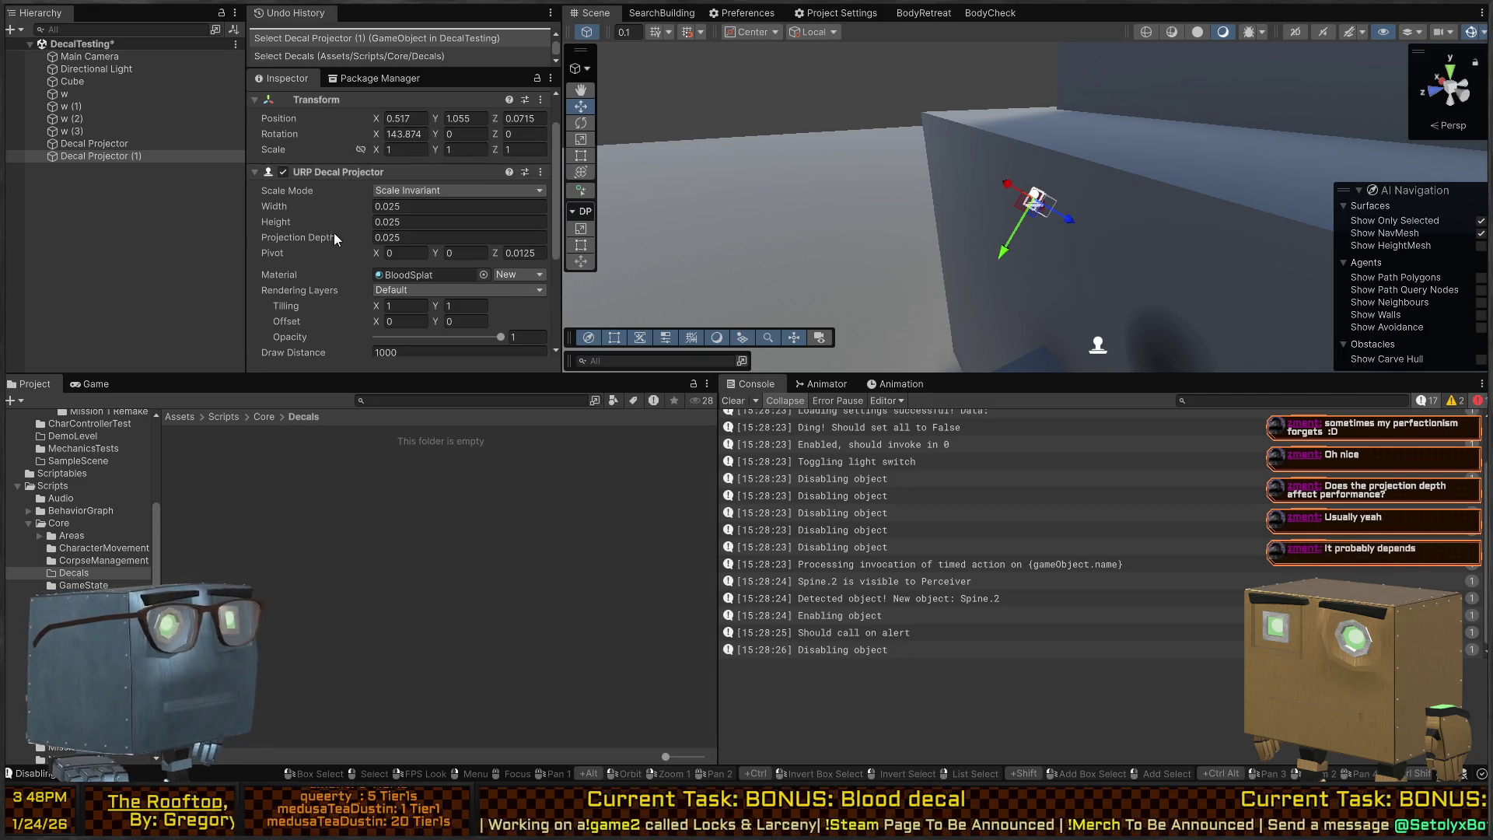
click(381, 191)
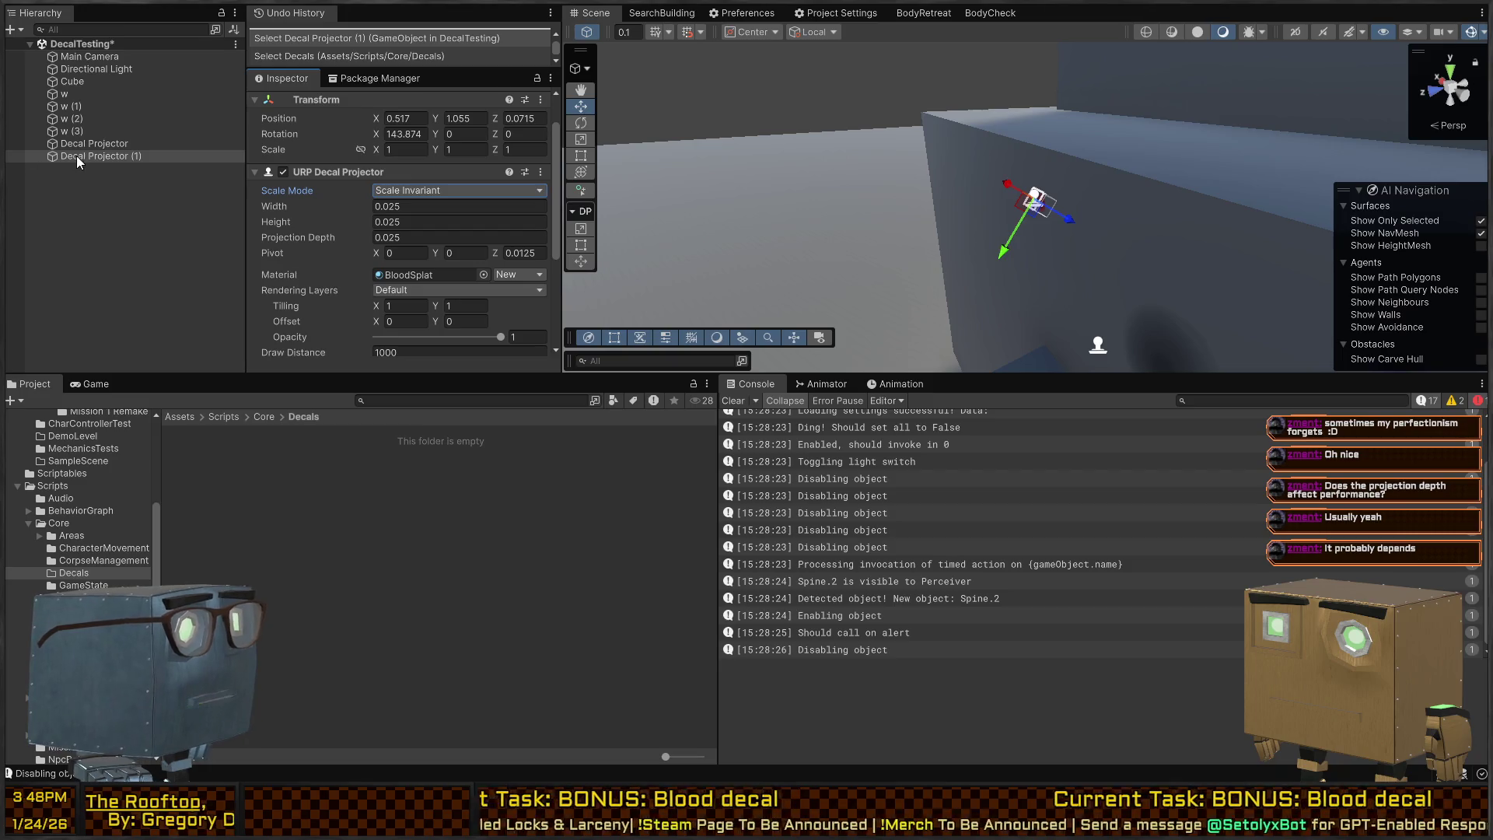
Step: Create a MonoBehaviour script named DecalPrinter in the Decals folder
key(ctrl+z)
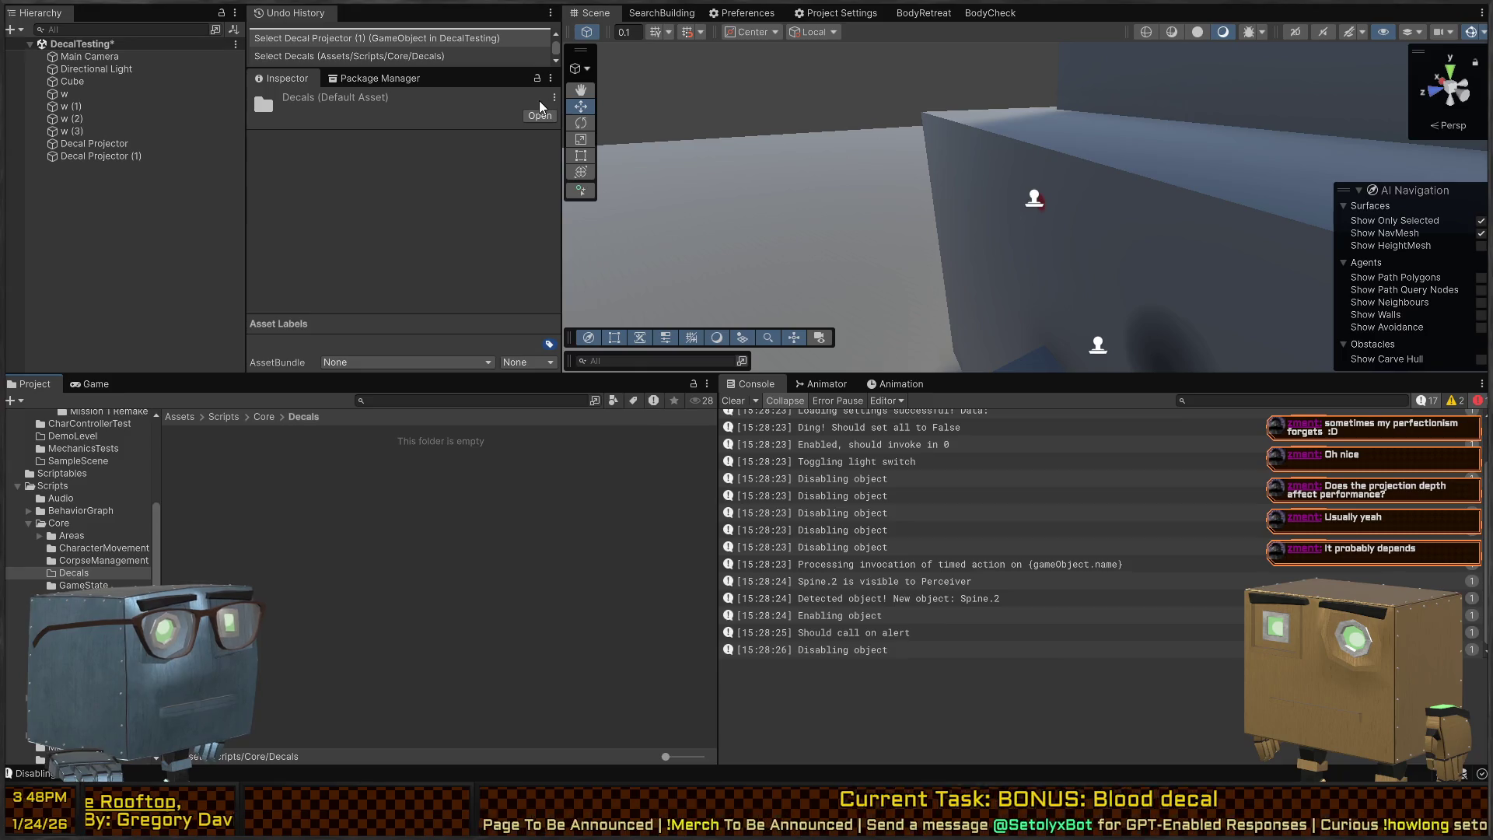
key(ctrl+alt+m)
text(DecalPrinter)
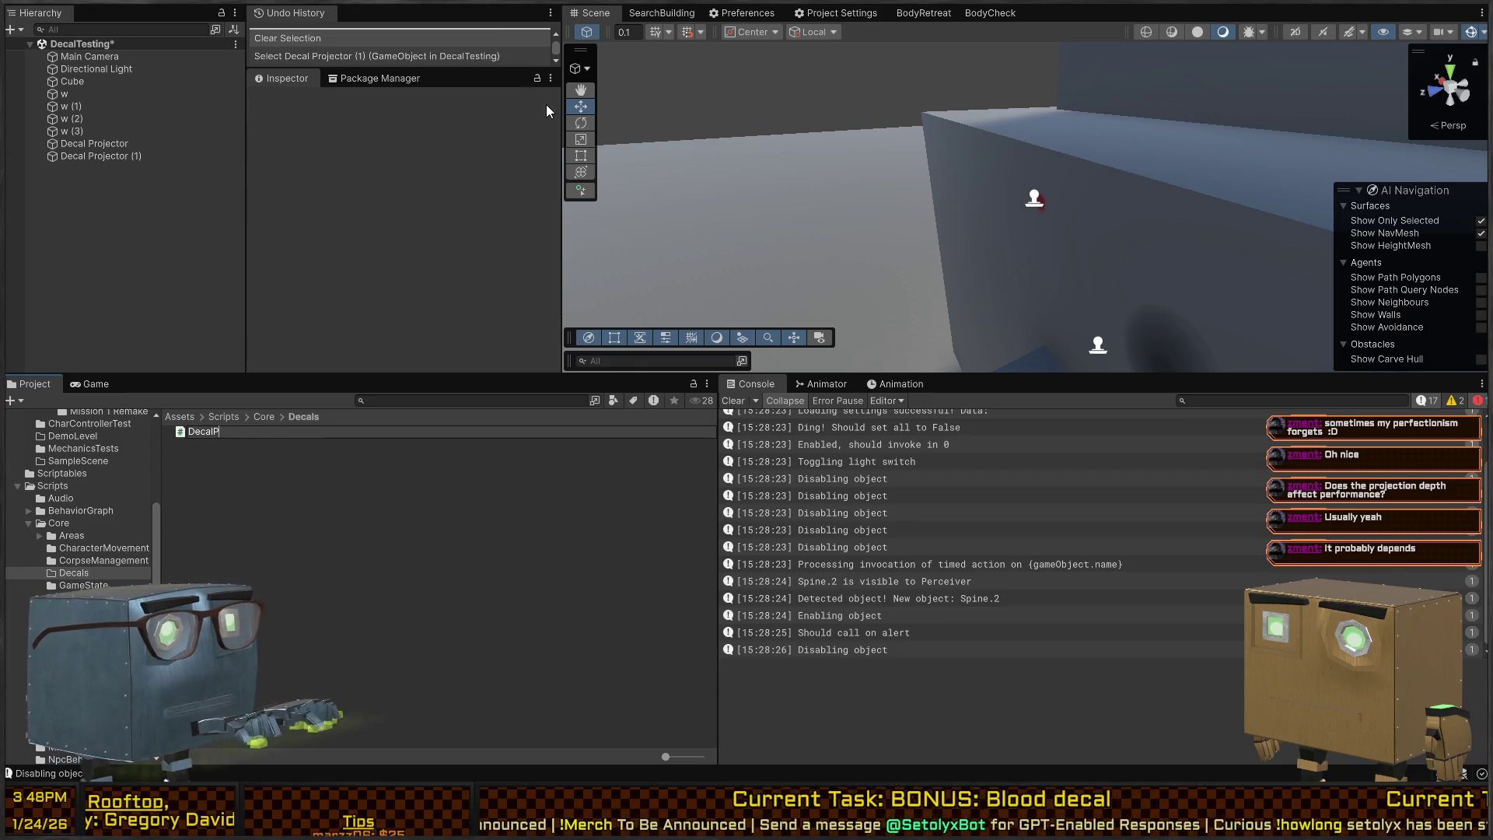
key(Return)
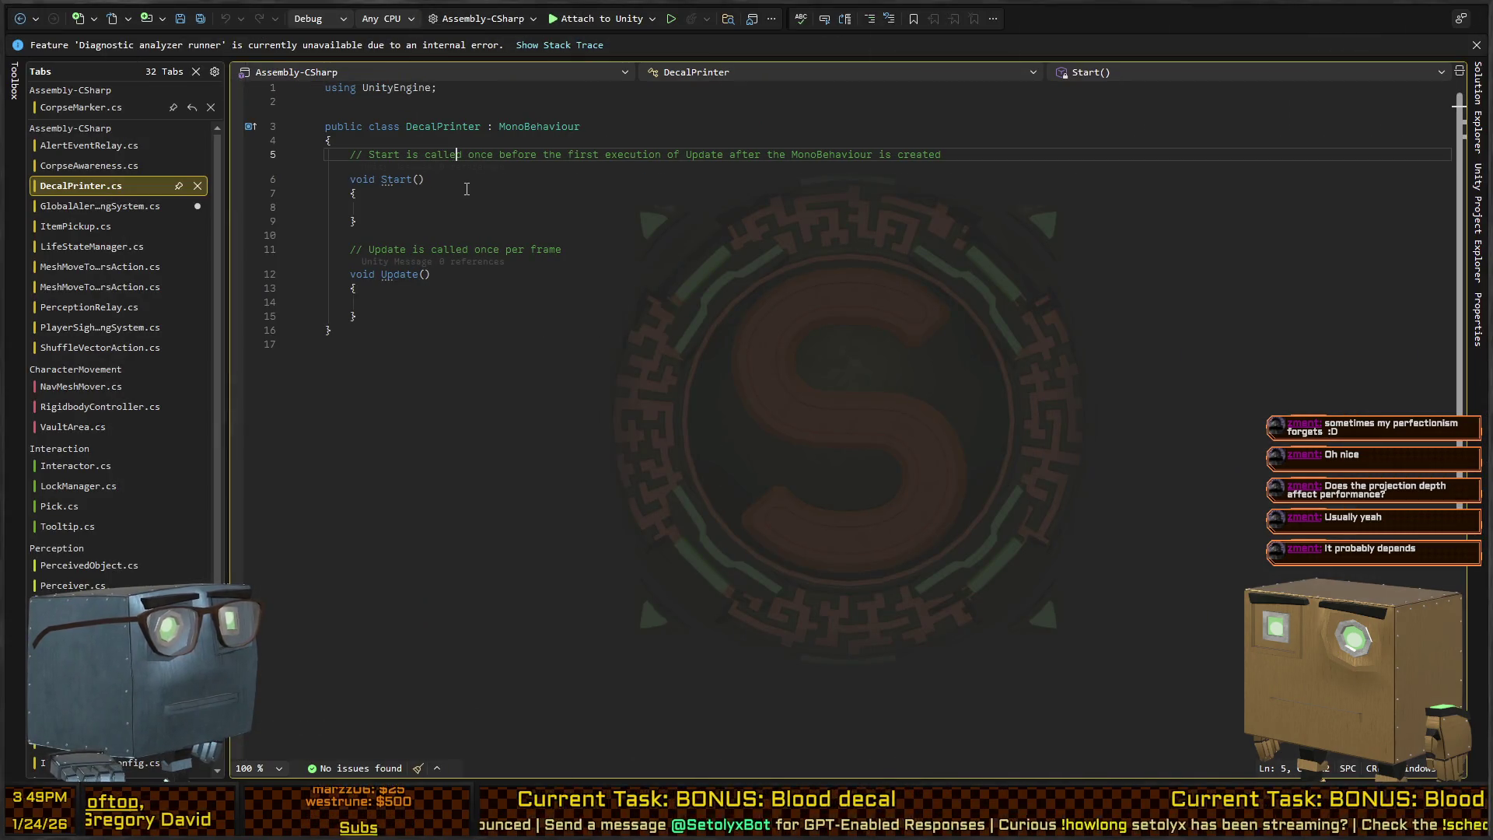
Step: Add a public GameObject DecalPrefab field and delete the template's Start and Update methods
key(Return)
text(public)
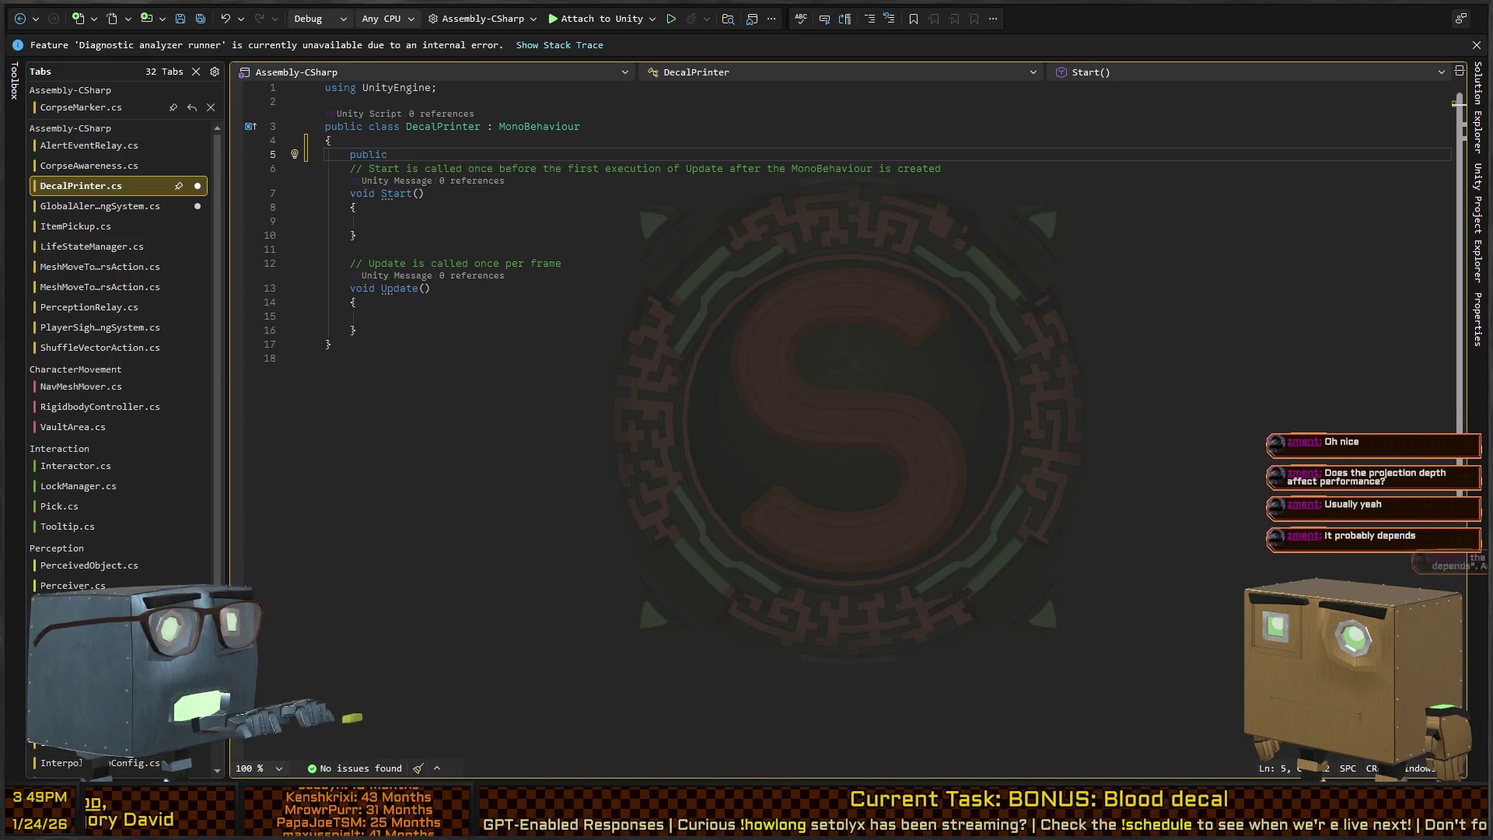
text(Game)
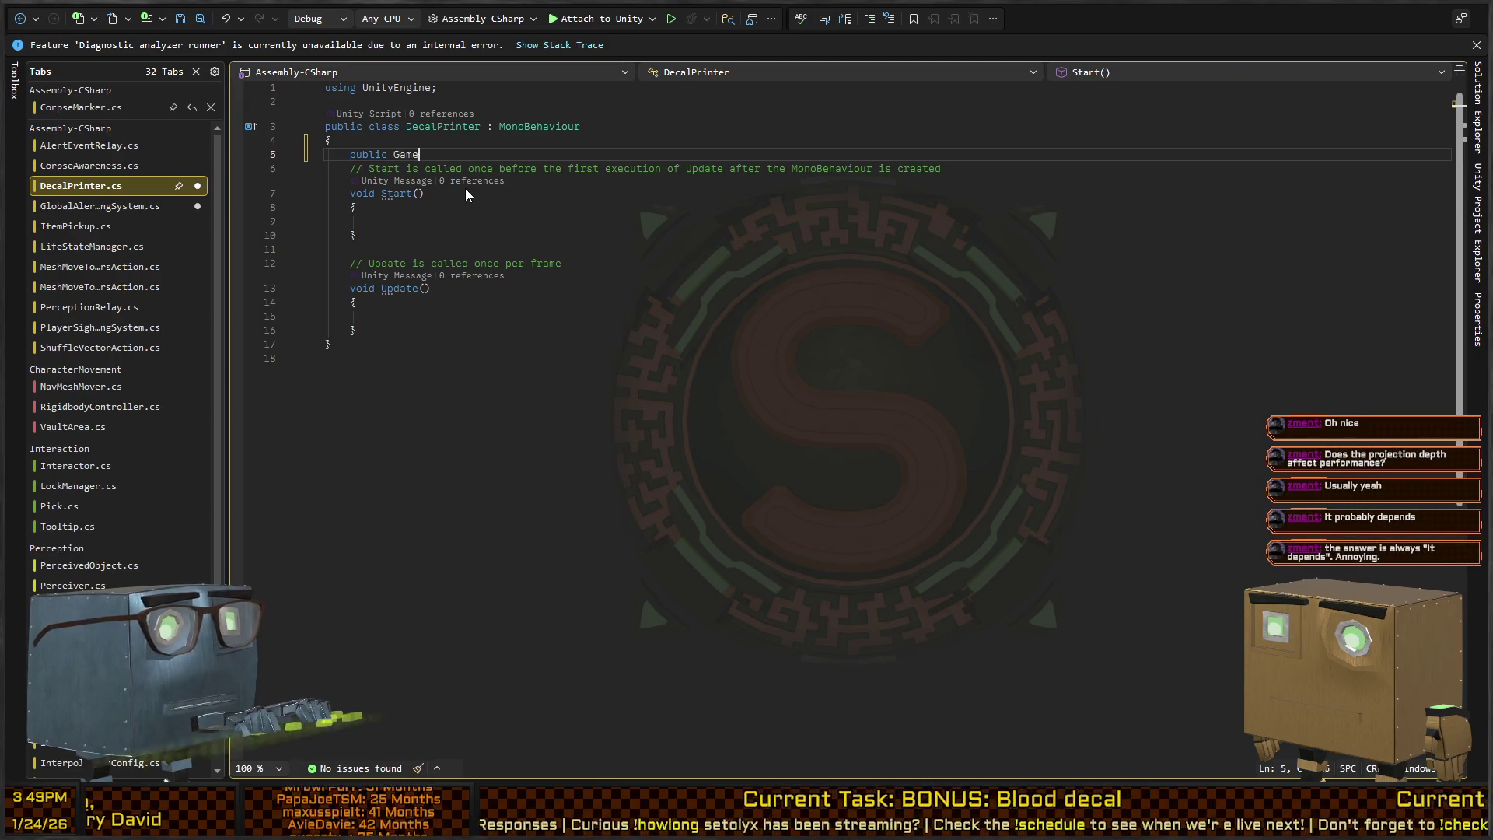
text(Object Decal)
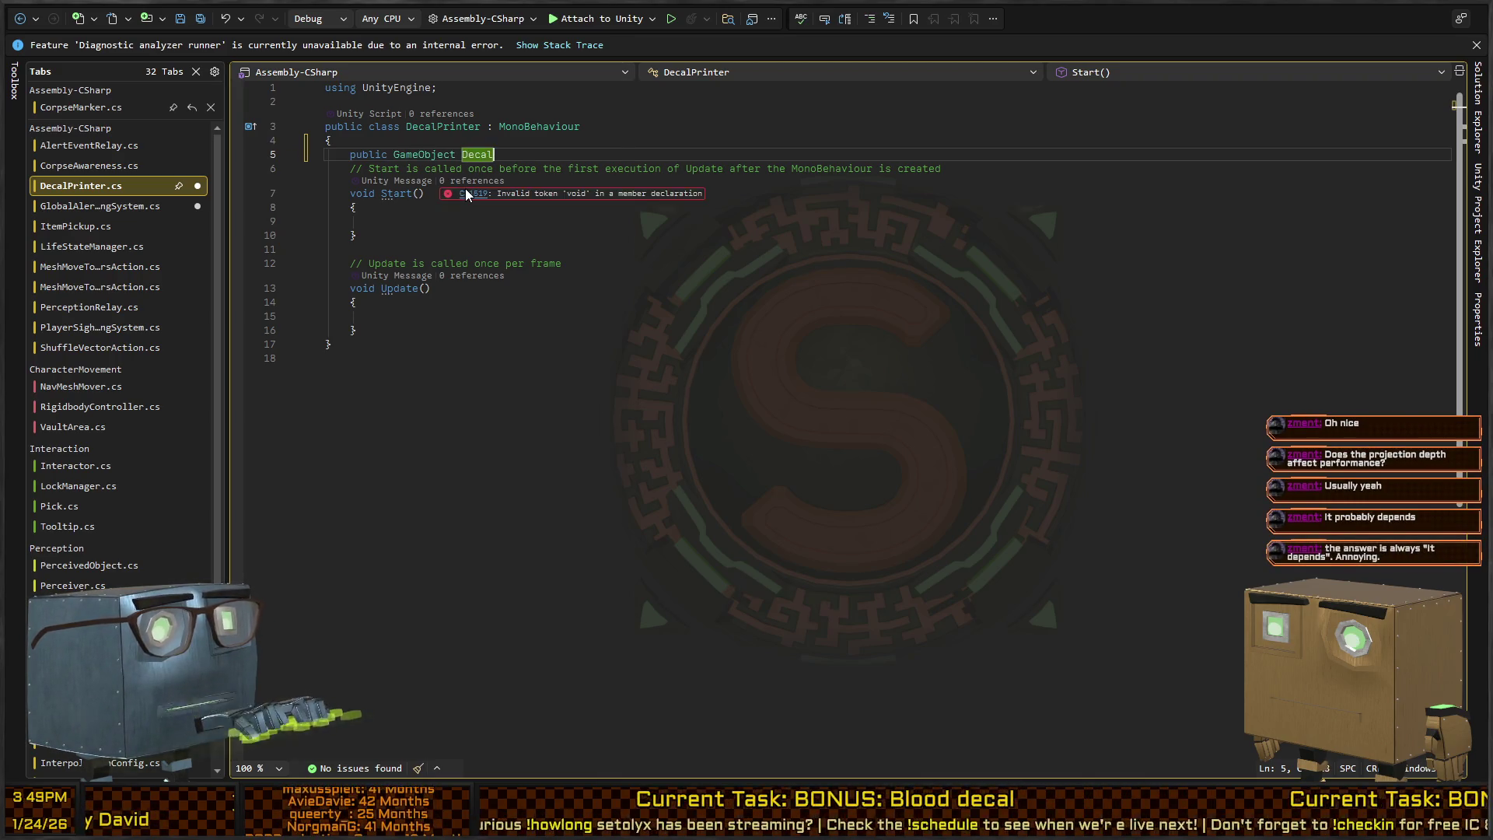
text(Prefab;)
key(Return)
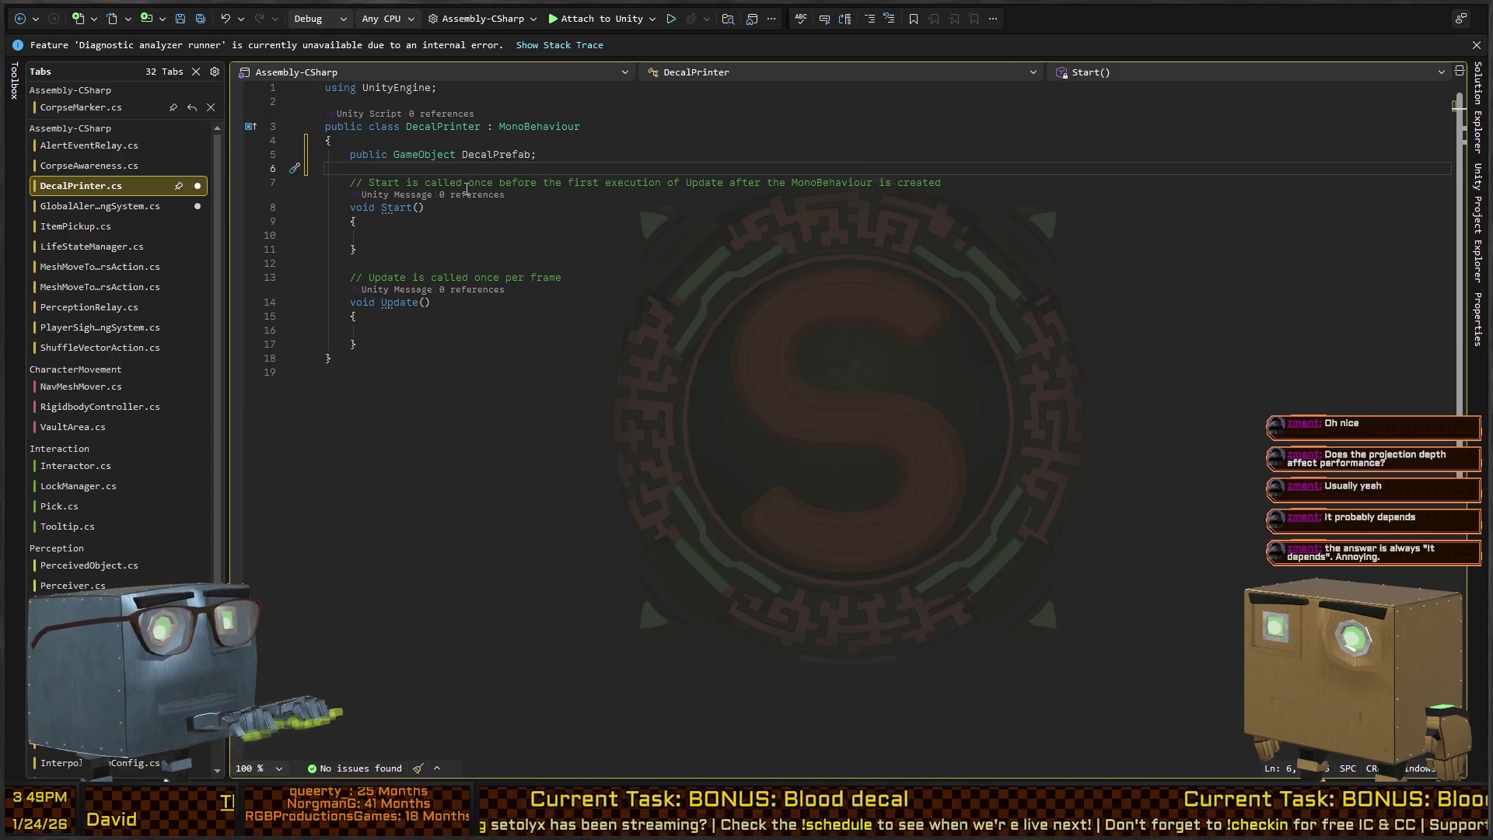
key(shift+Down)
key(shift+Down)
key(shift+Down)
key(shift+Down)
key(shift+Down)
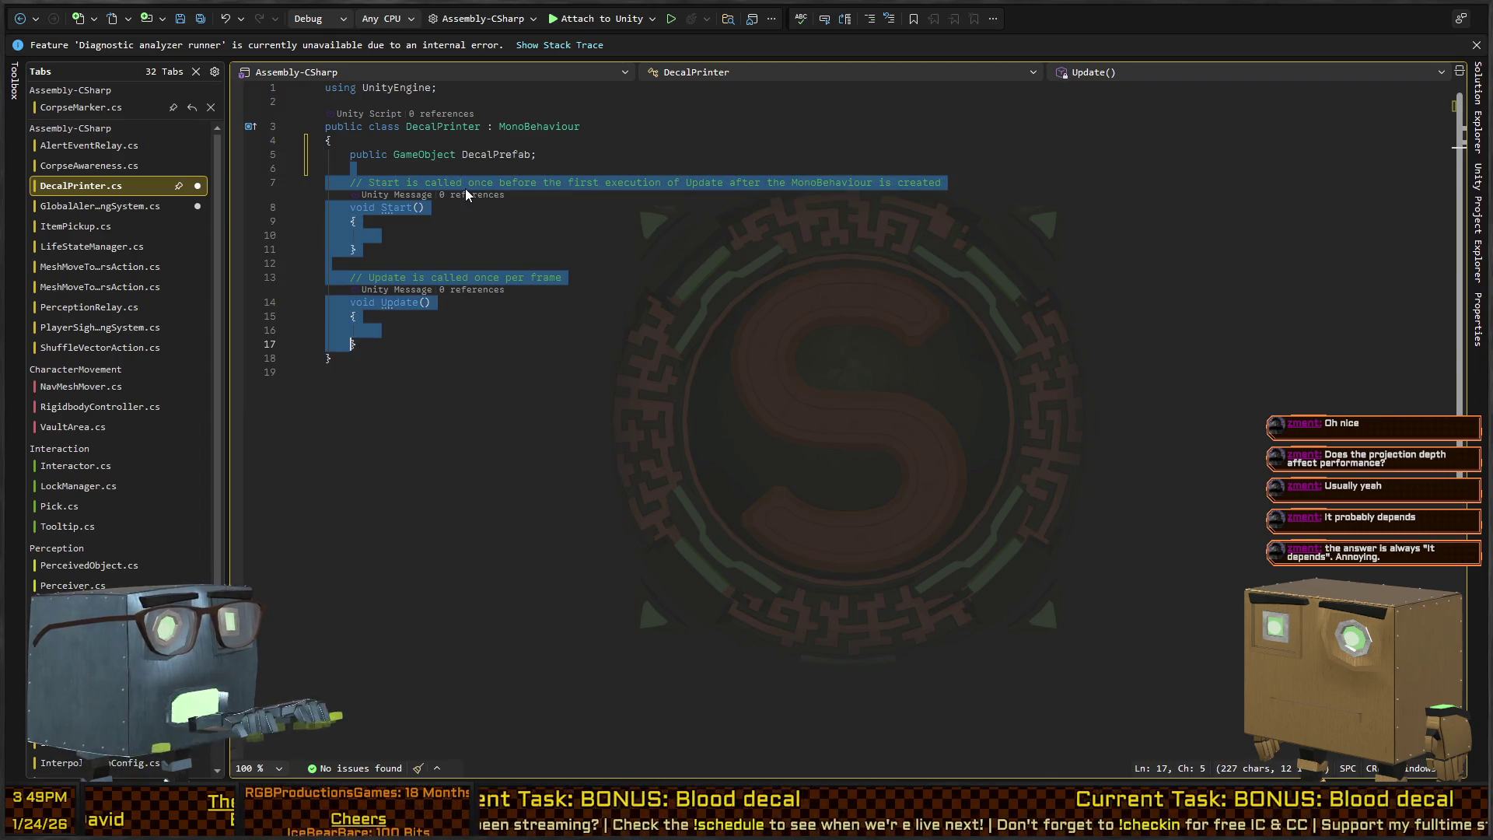
key(Delete)
key(Return)
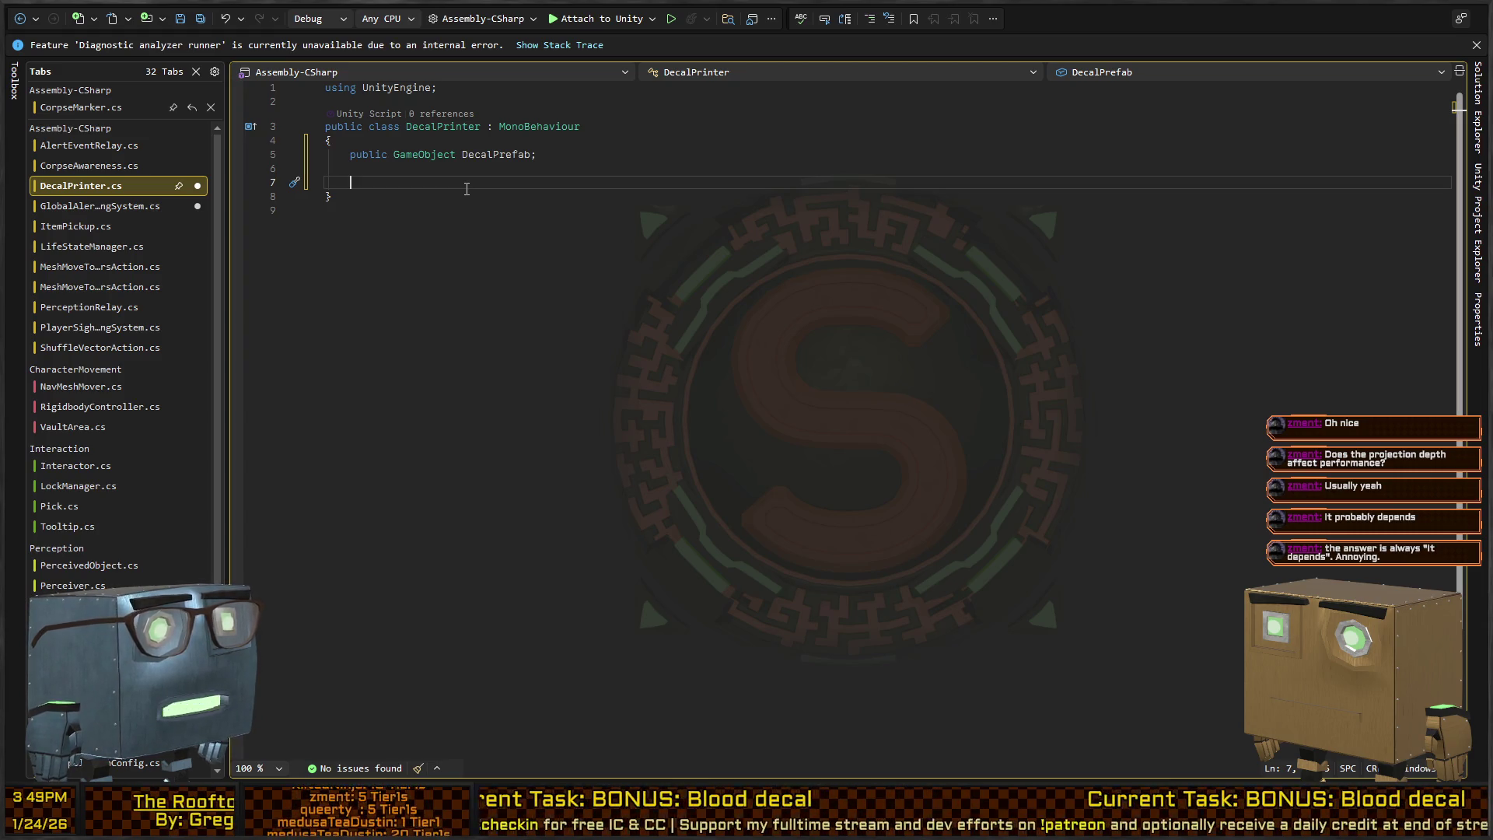
Step: Declare public void PrintToPoint(Vector3 point, Vector3 up) and open its empty body
text(public )
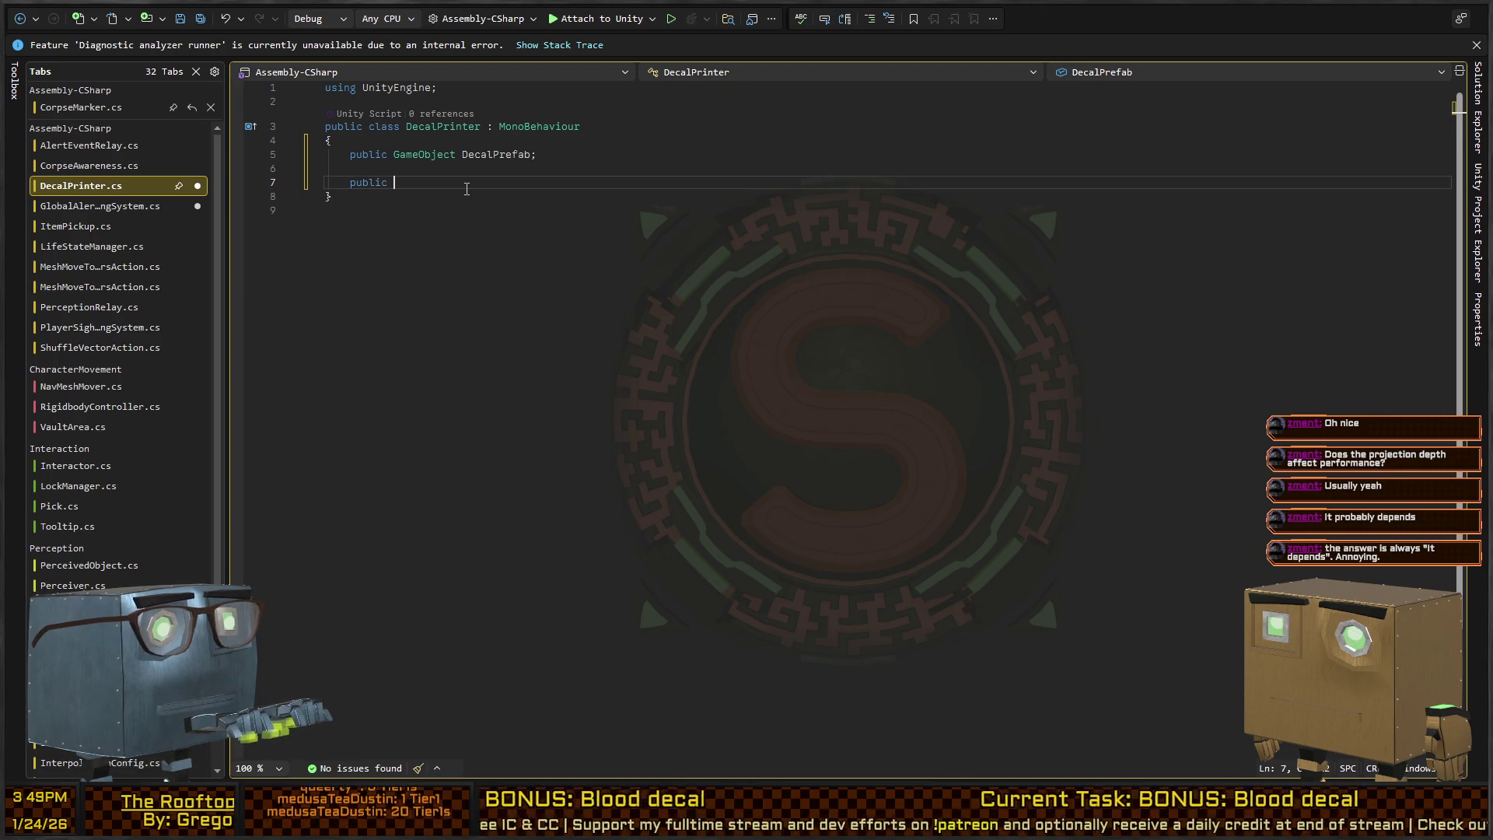
text(void PrintToPoint()
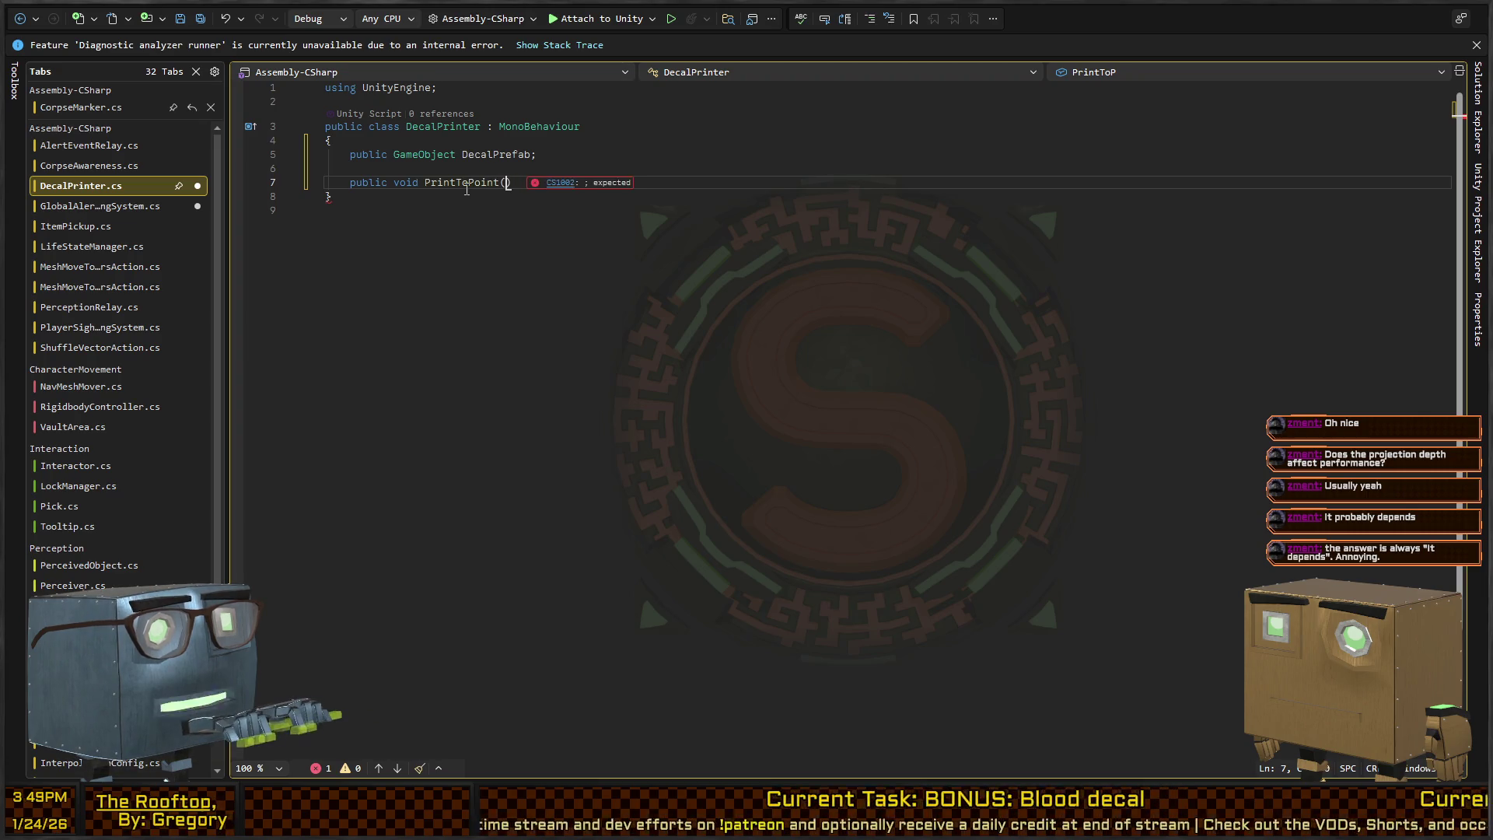
text(Vector3 point,Vector3 up) {)
key(Return)
text(tr)
key(BackSpace)
key(BackSpace)
key(BackSpace)
key(ctrl+BackSpace)
key(Up)
key(Up)
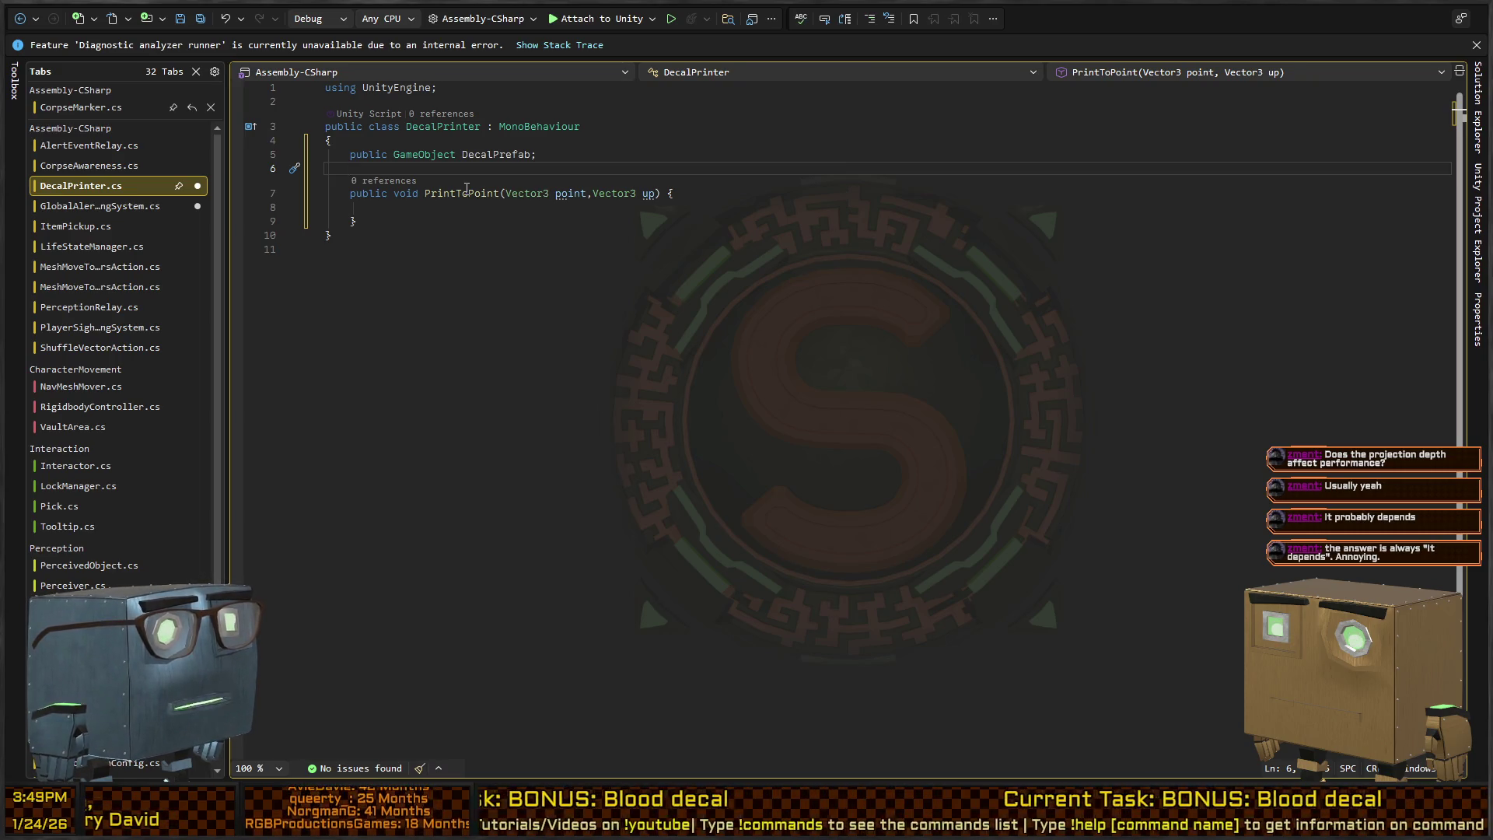
key(Up)
key(Up)
key(Up)
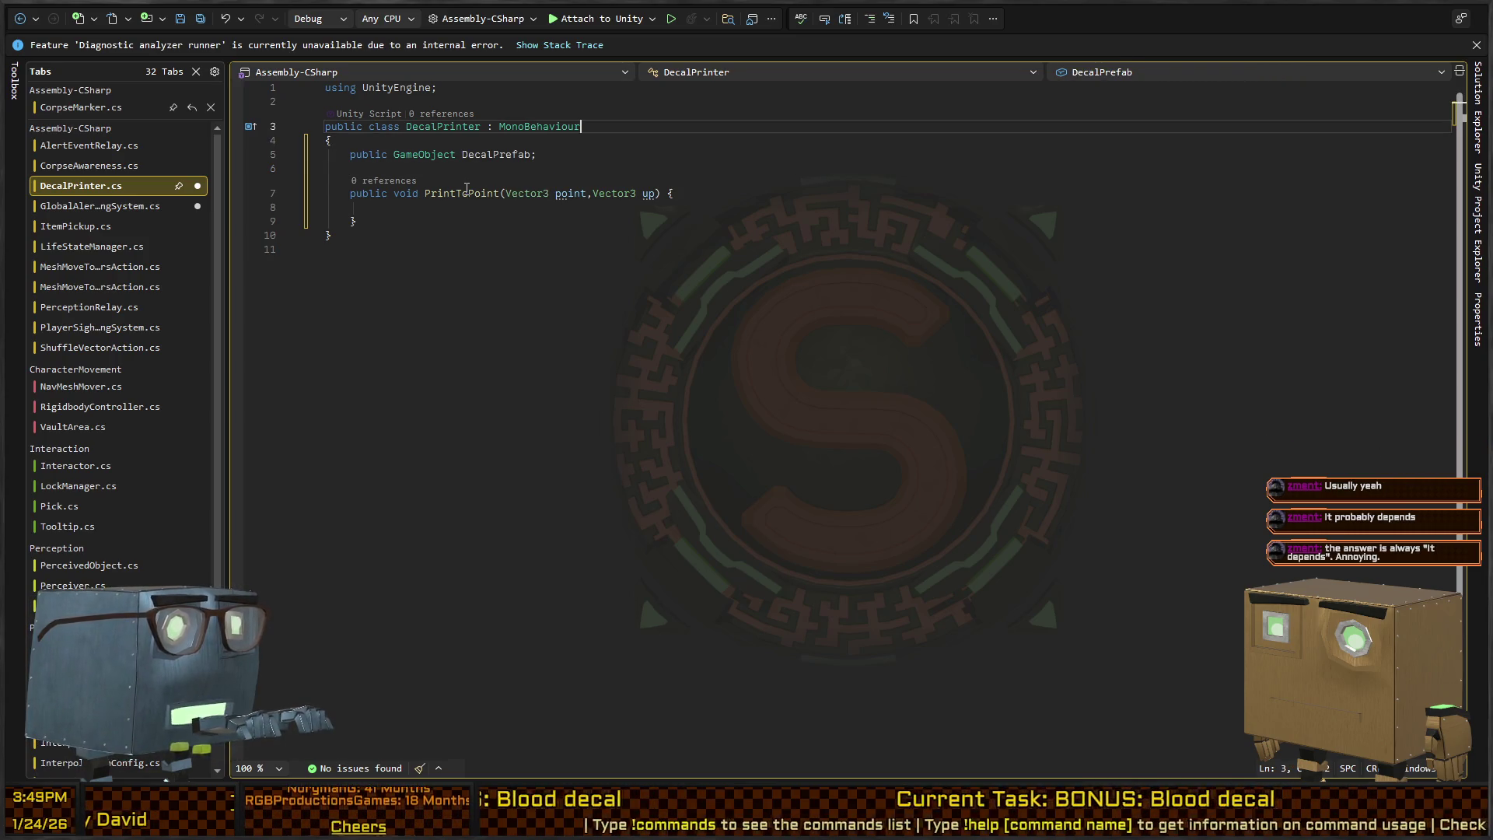
key(ctrl+shift+Left)
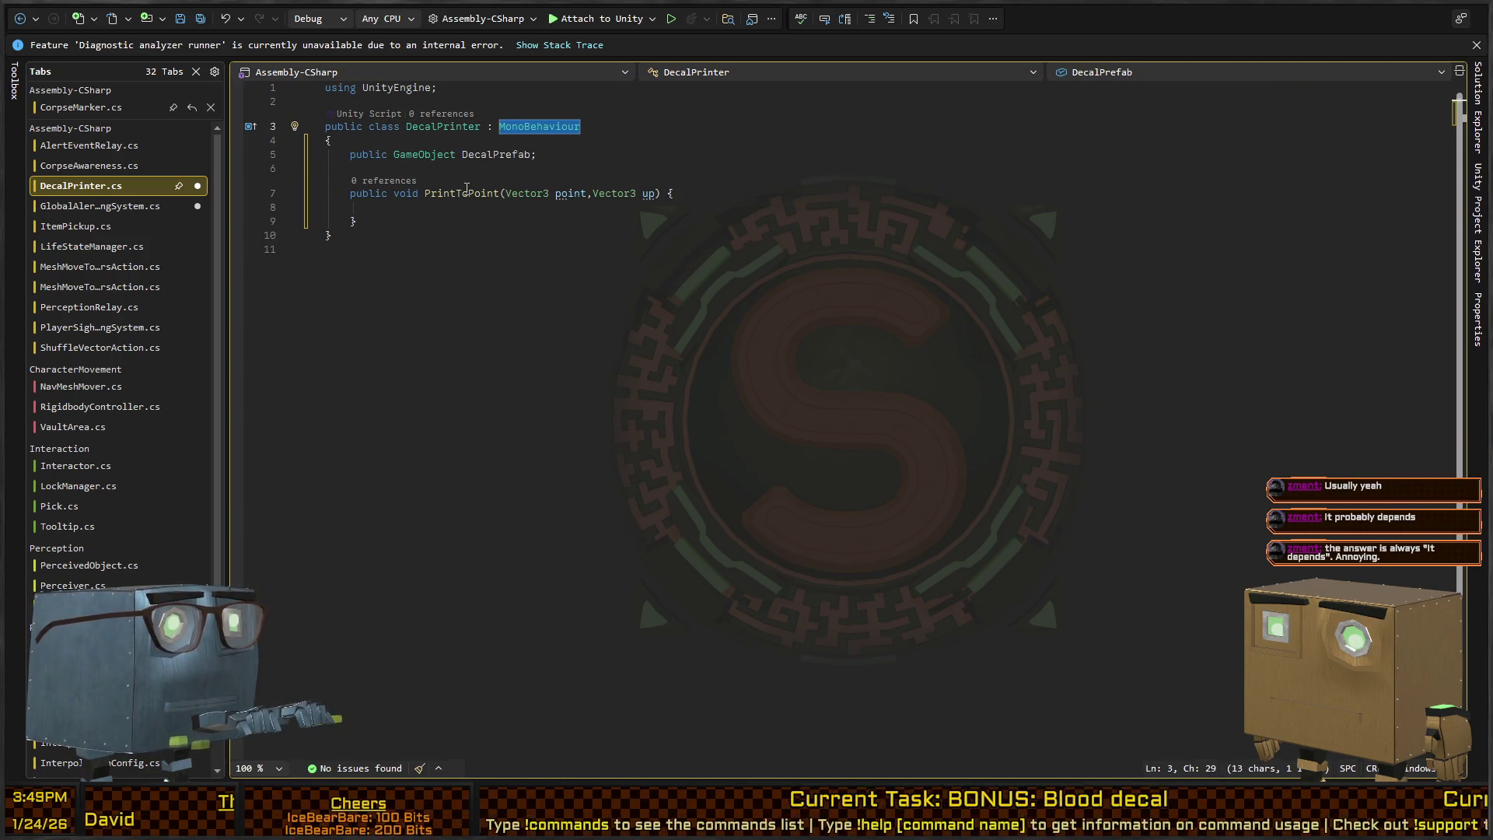
key(Down)
key(Down)
key(Down)
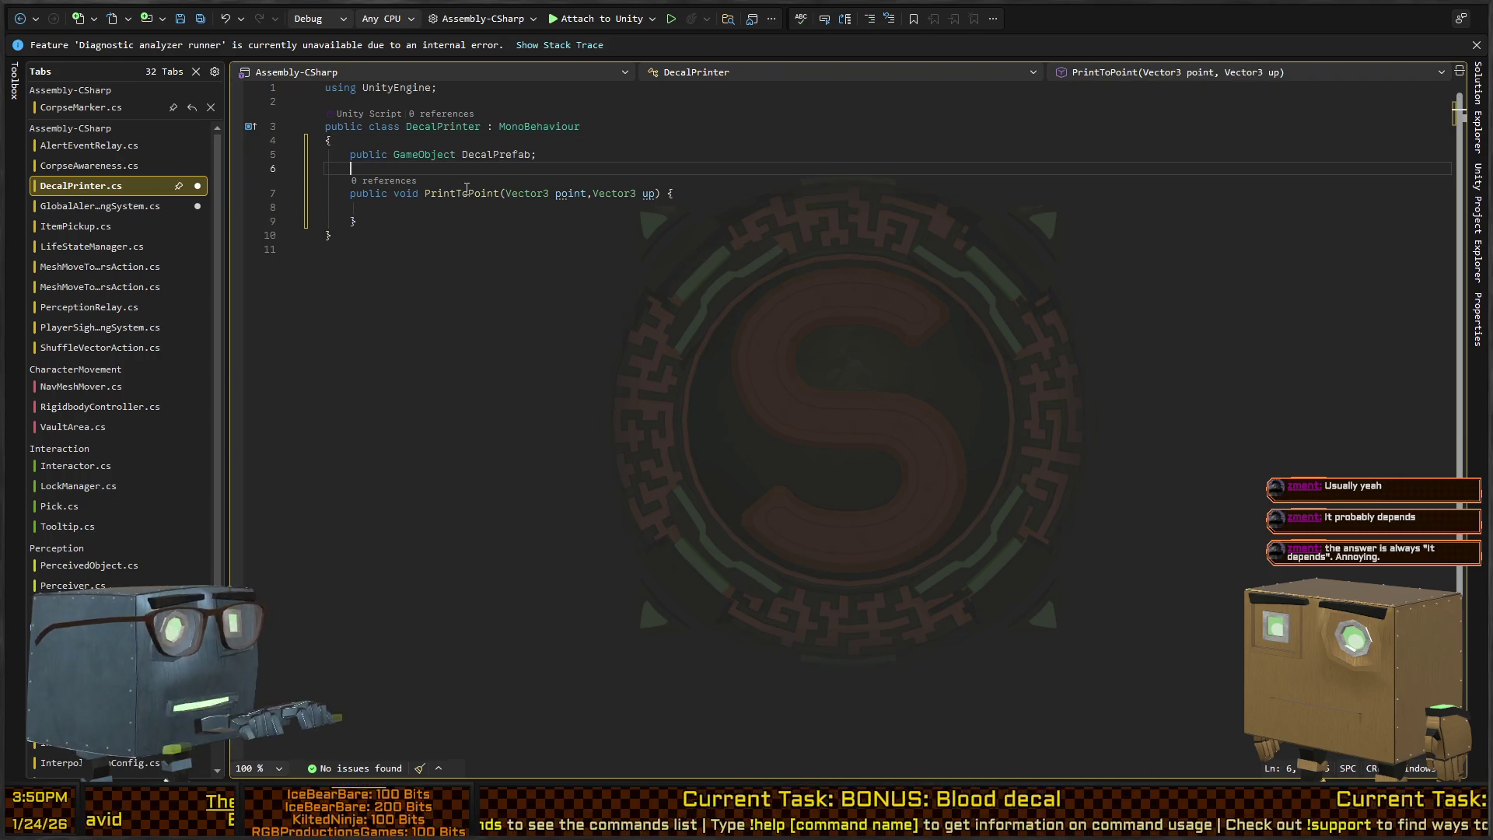
key(Up)
key(Up)
key(Up)
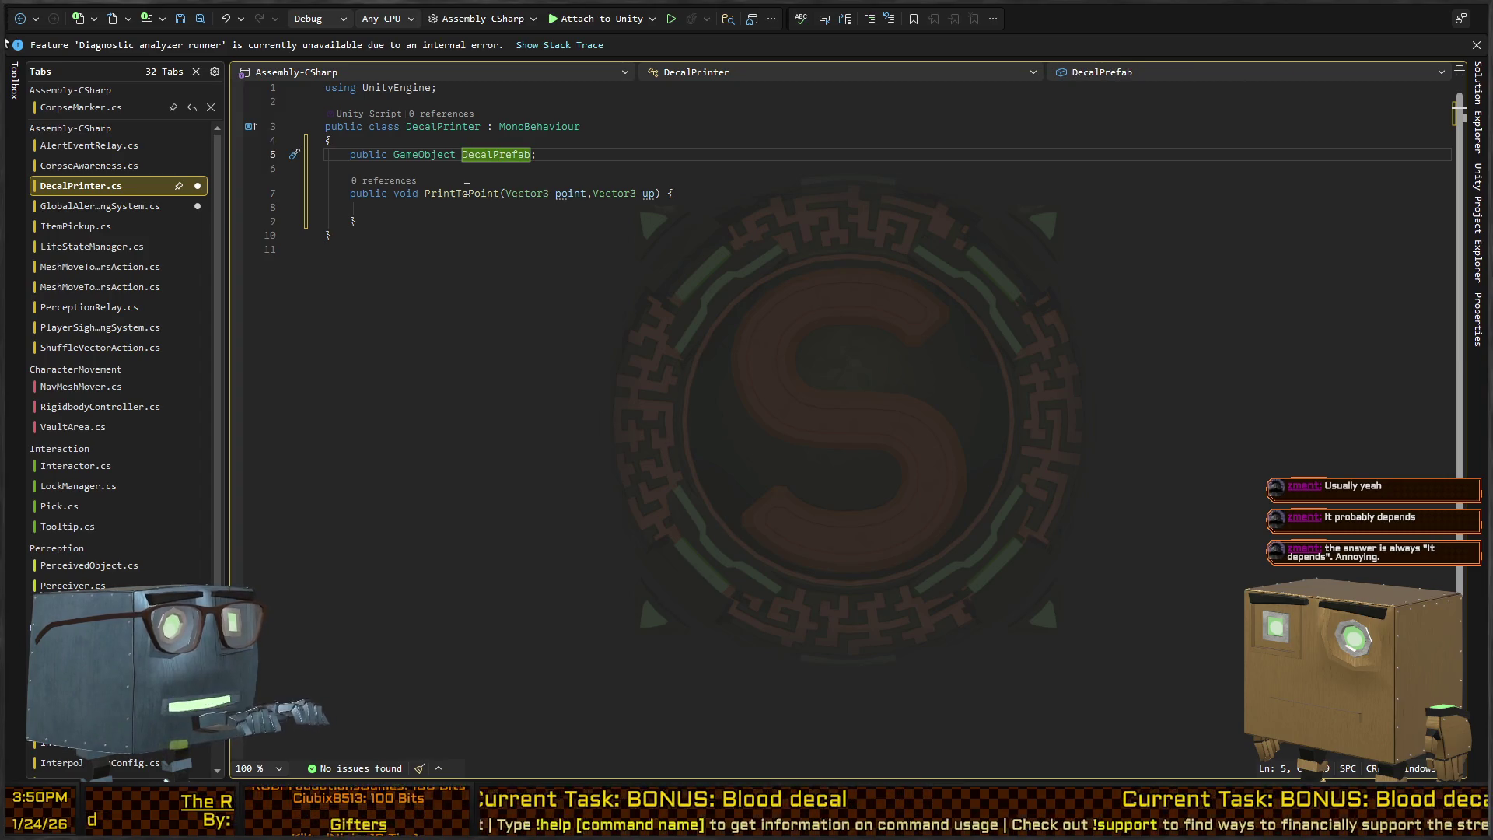
key(Down)
key(Down)
key(Down)
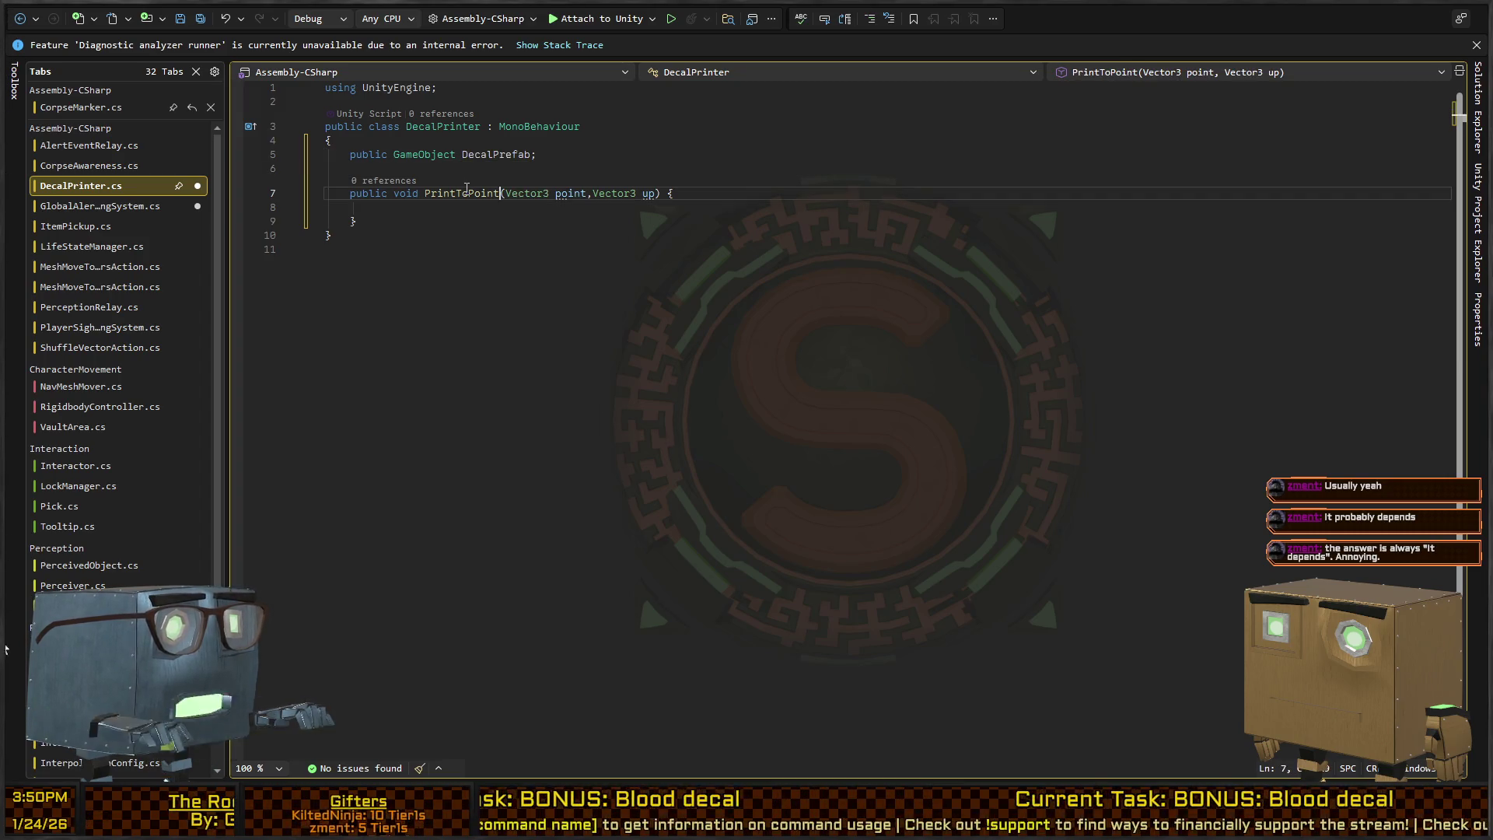
Step: Instantiate DecalPrefab as inst, set its position, and begin a Quaternion.Euler rotation line
text(var inst = )
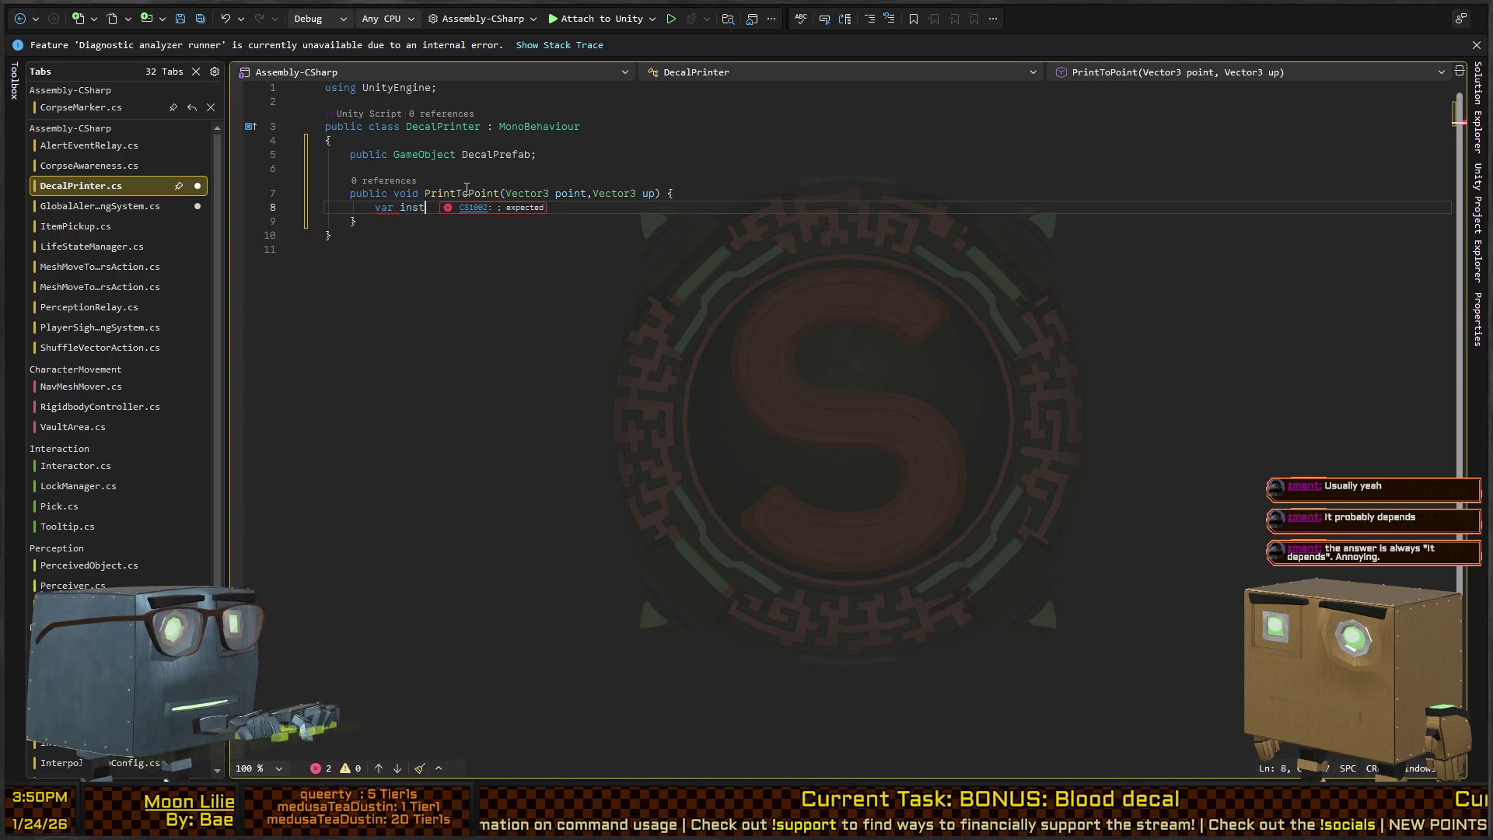
text(Inst)
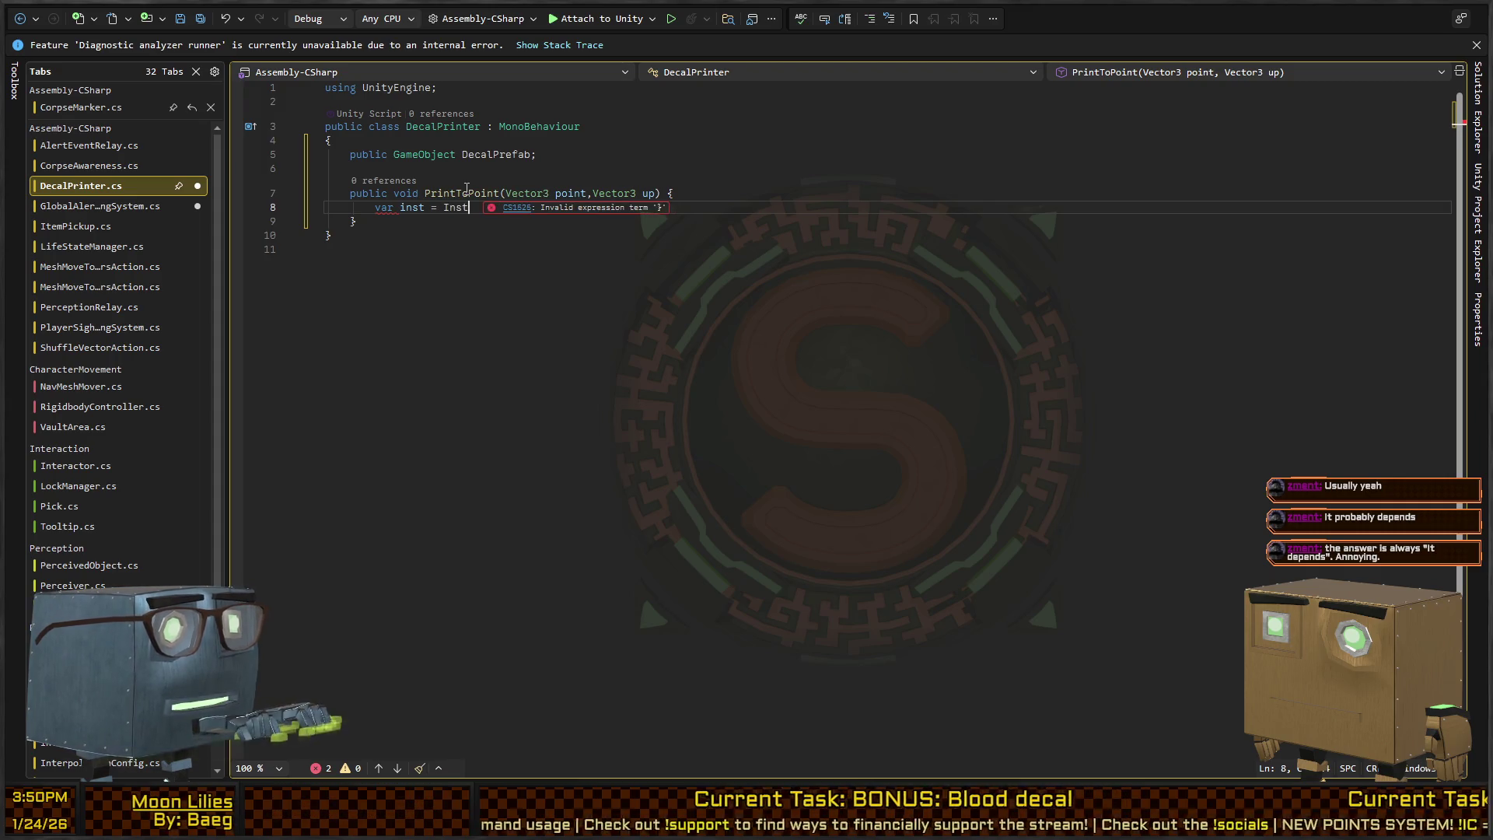
text(antiate(DecalPrefab))
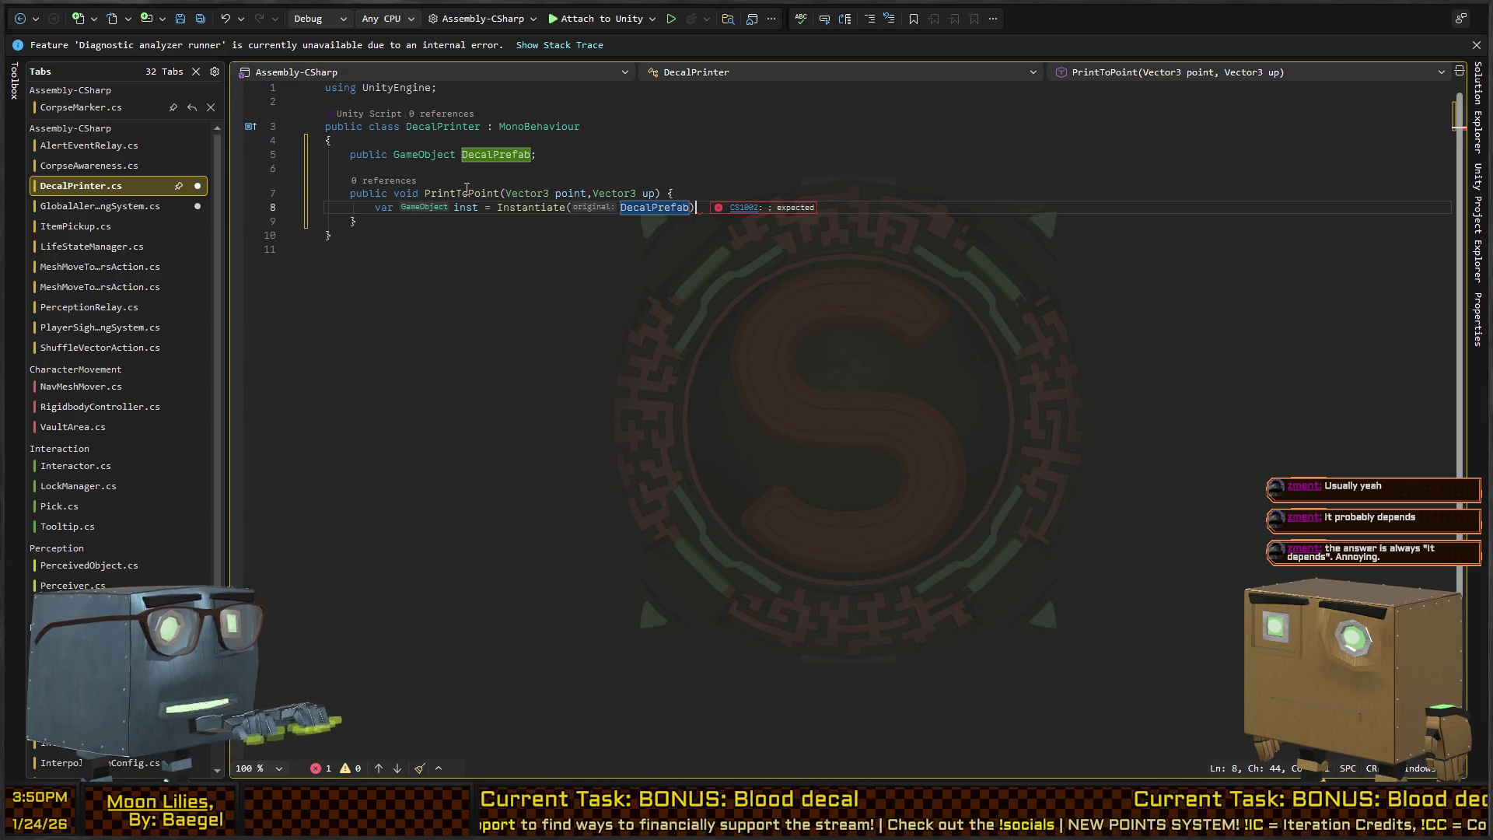
text(;)
key(Return)
text(nsform.position = p)
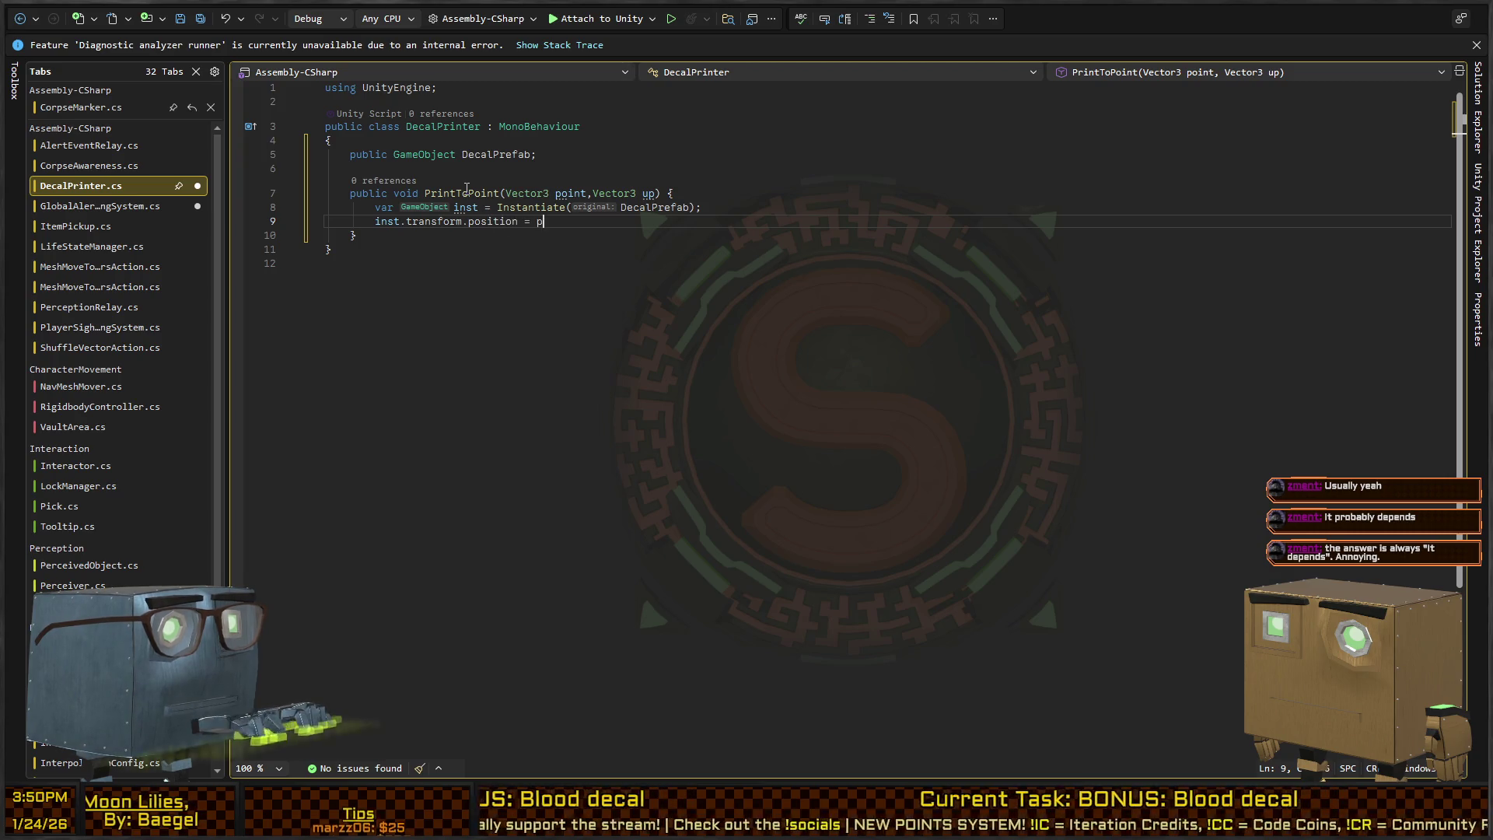
key(Return)
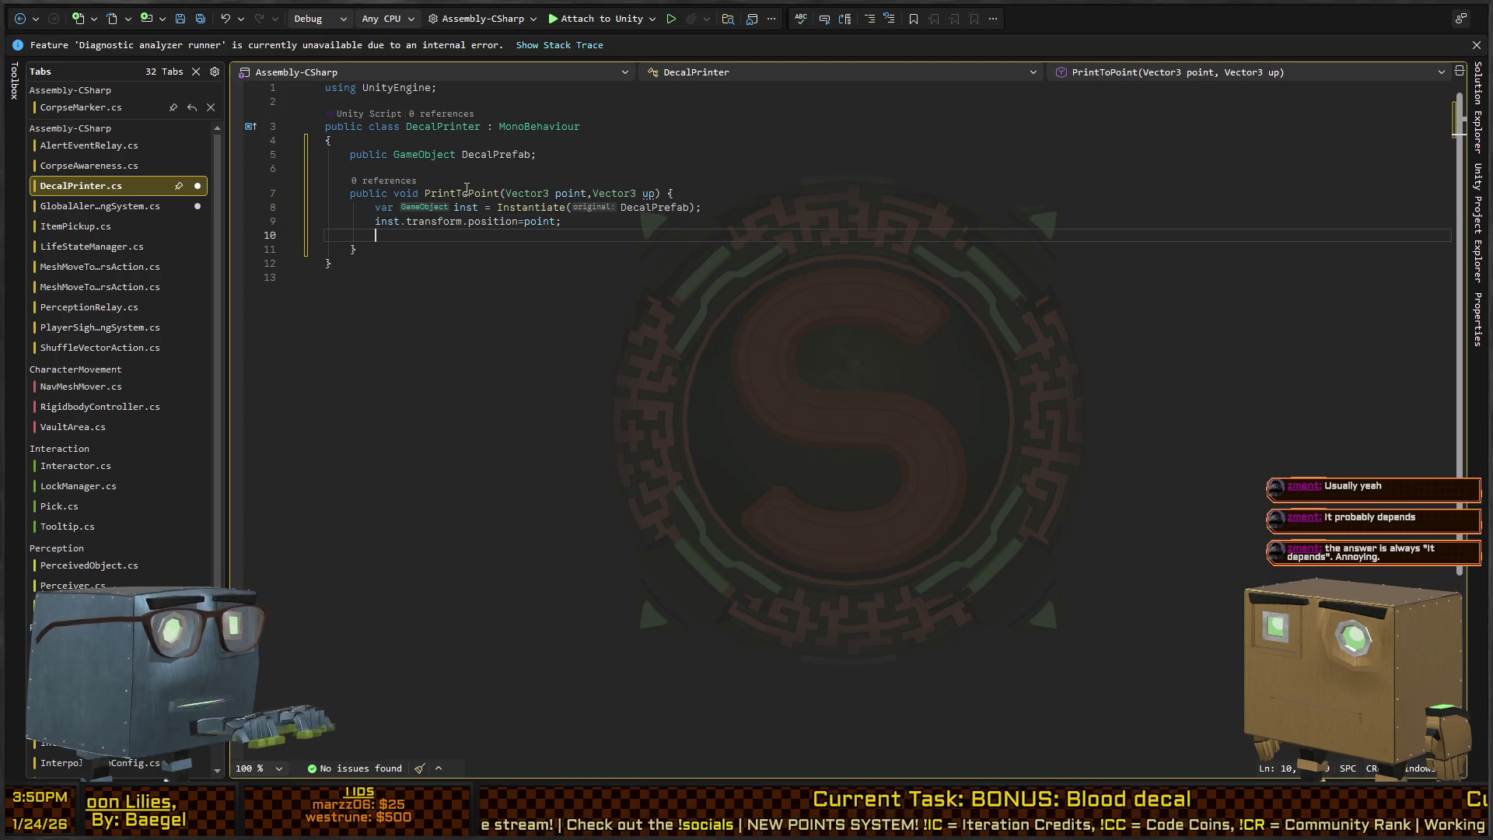
text(inst.transform.rotation = Qu)
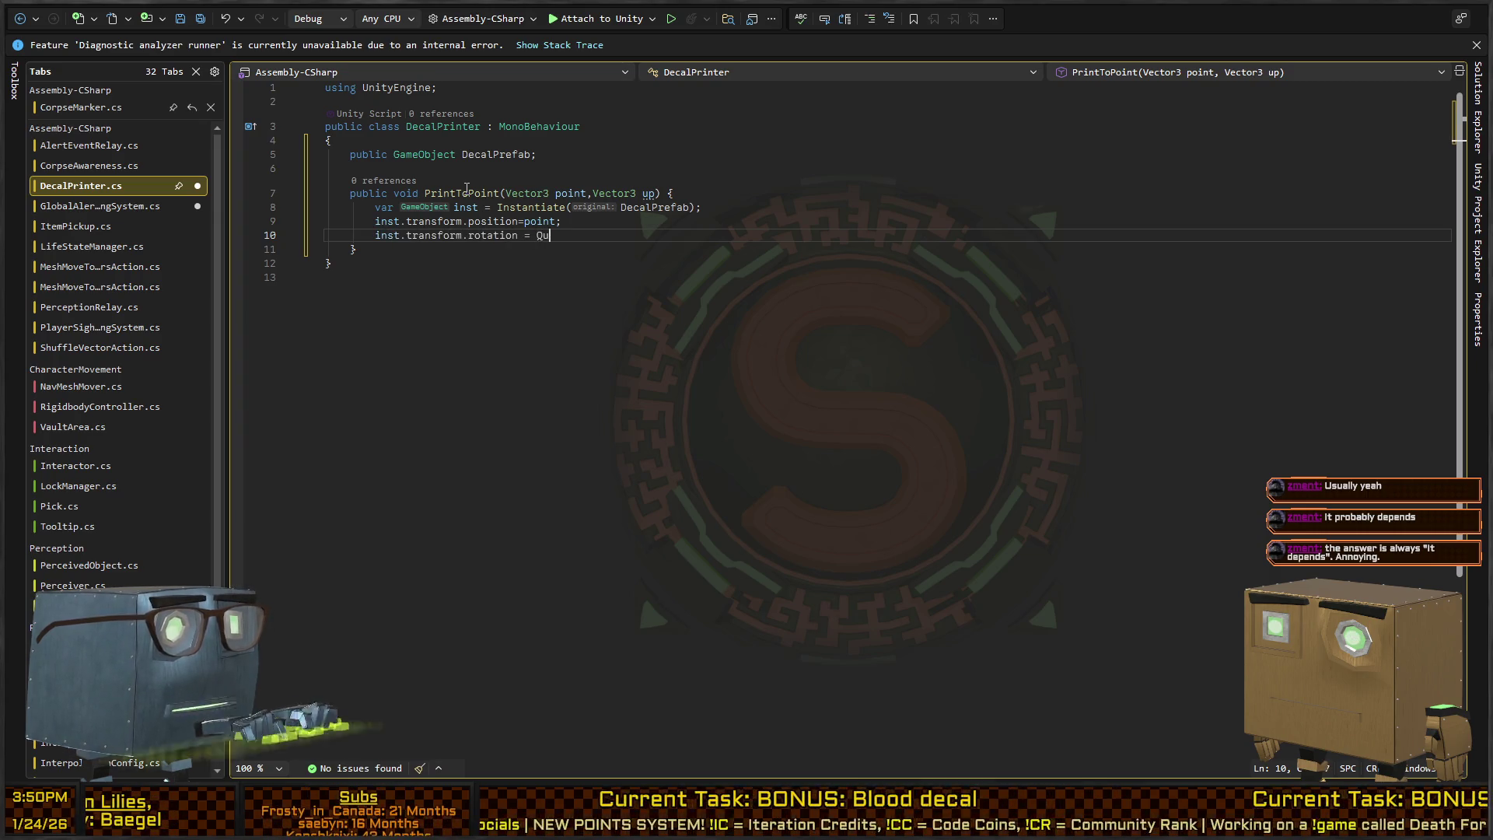
text(aternion.)
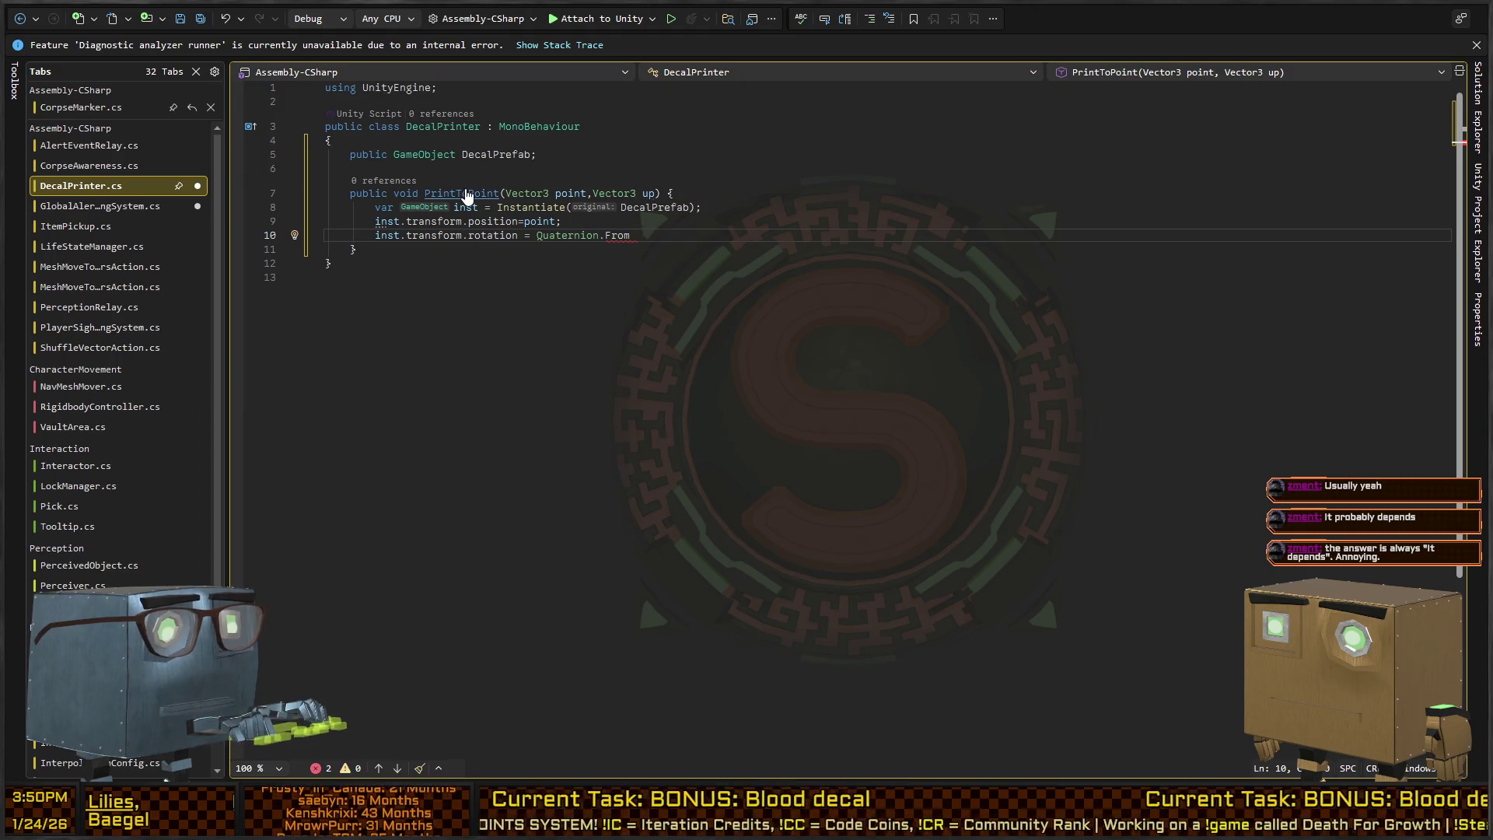
text(U)
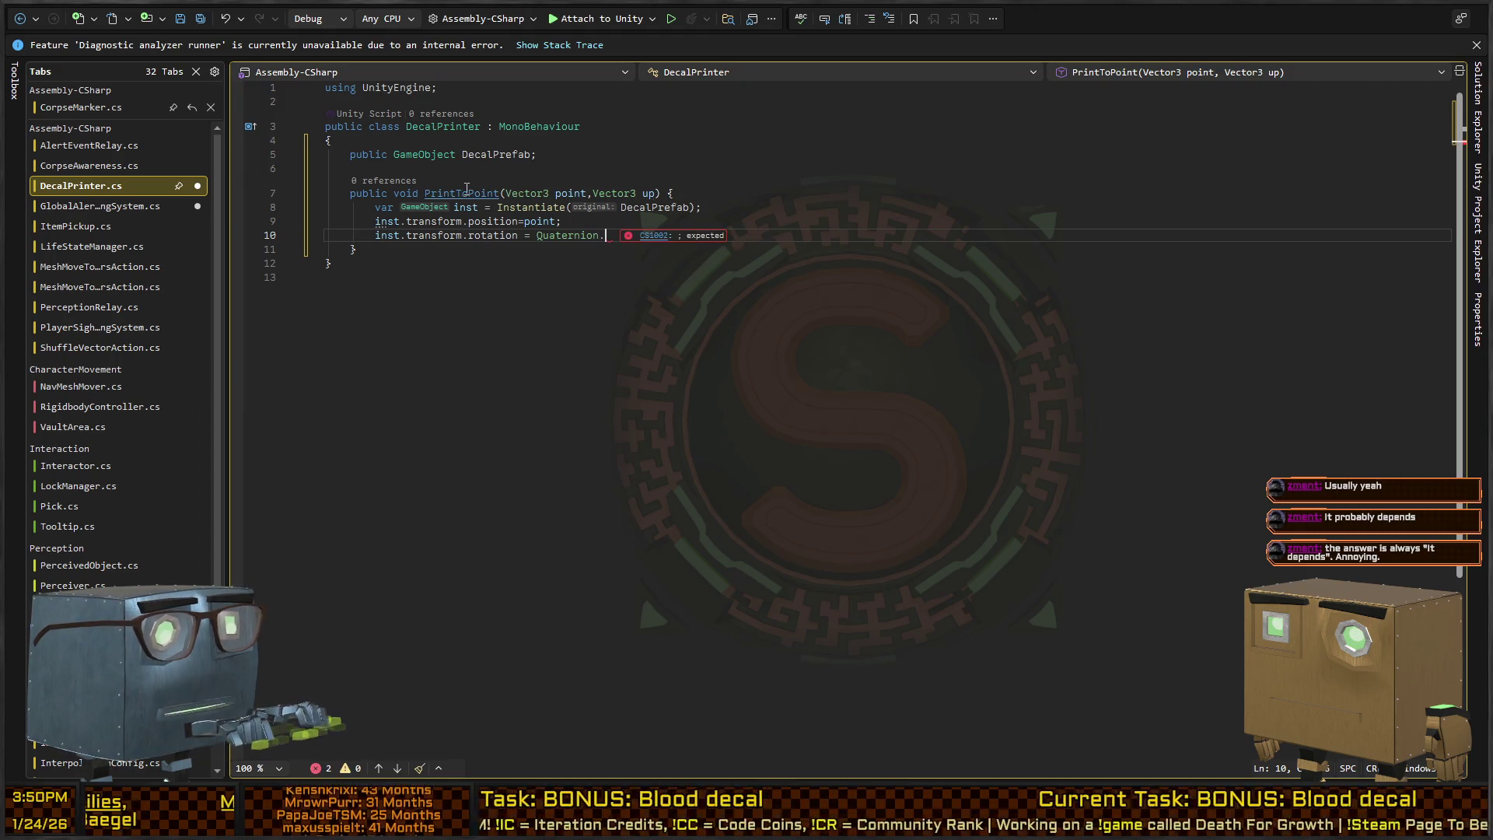
key(BackSpace)
text(Look)
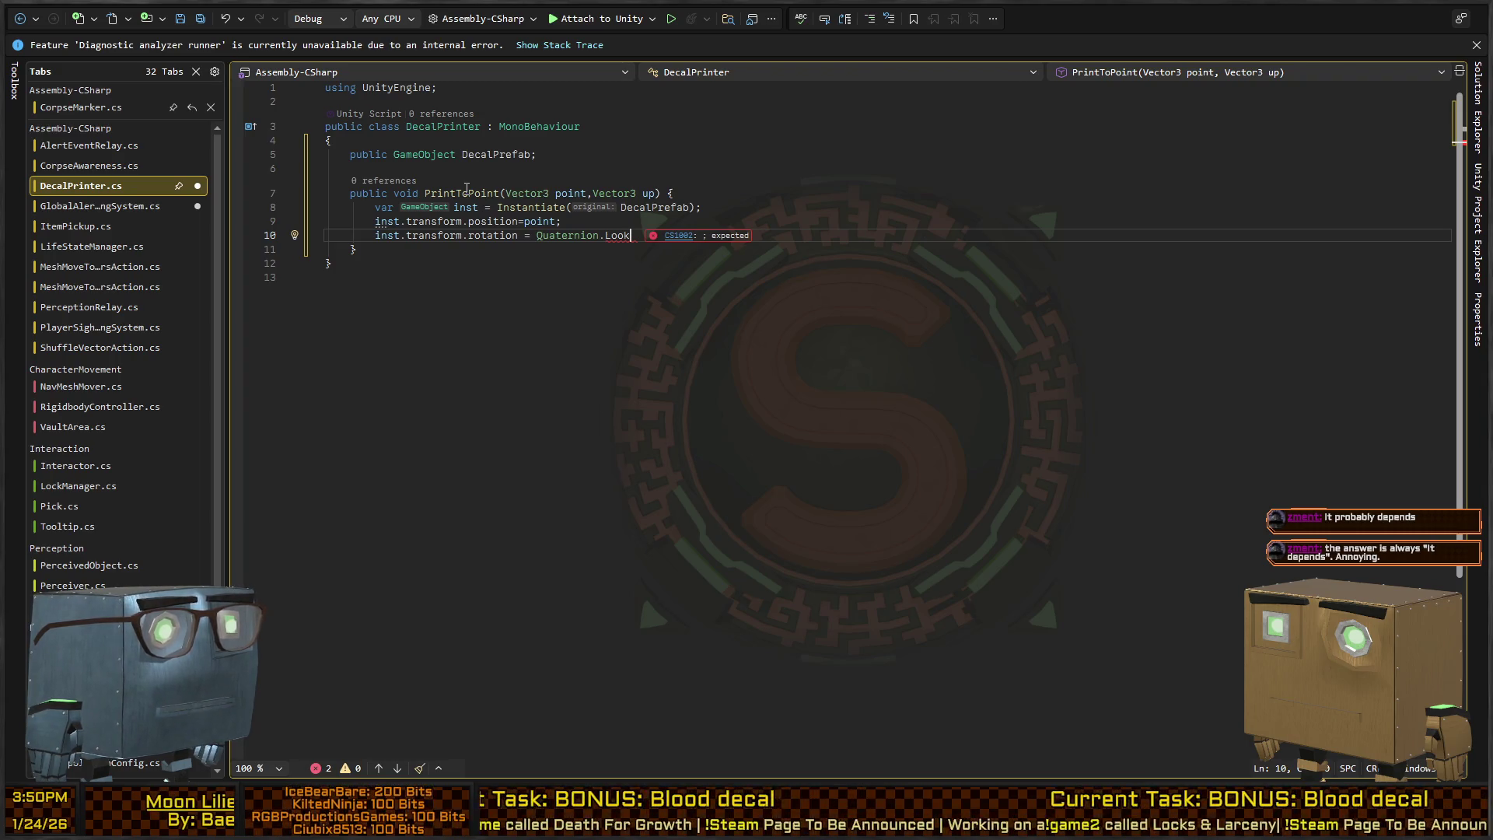
key(BackSpace)
key(BackSpace)
key(BackSpace)
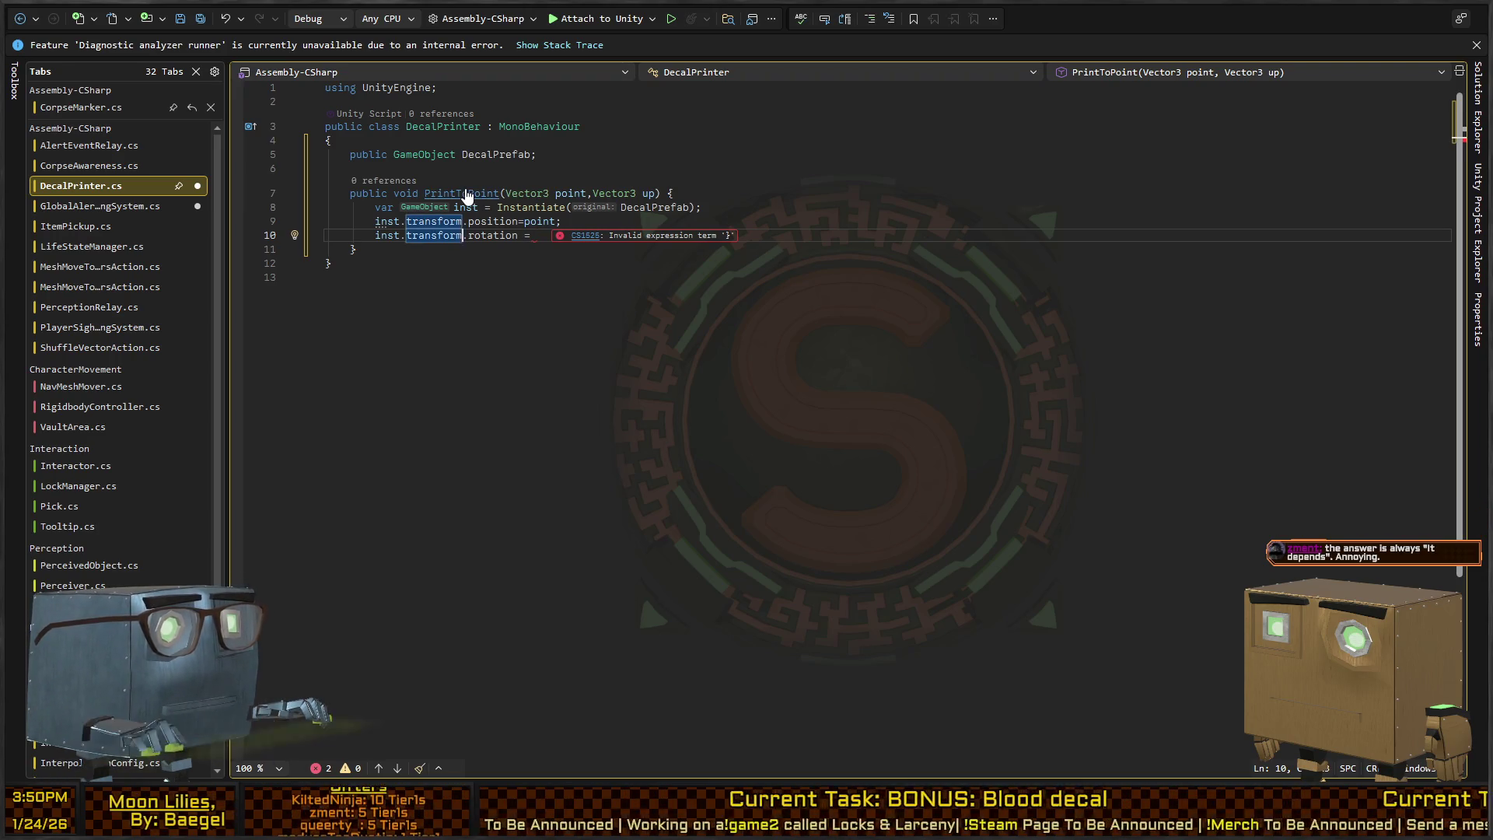
text(Quaternion.e)
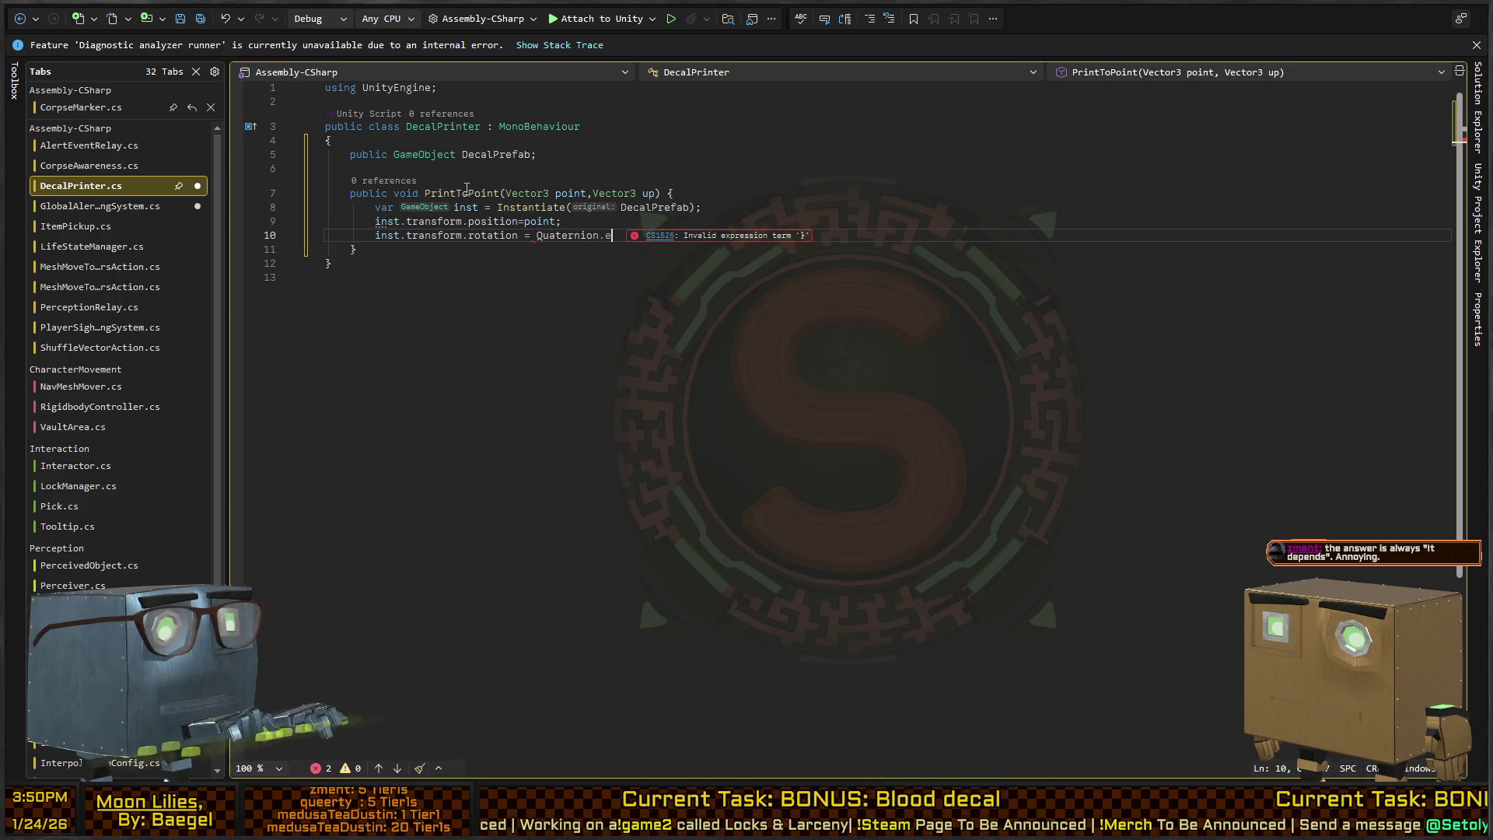
text(Euler()
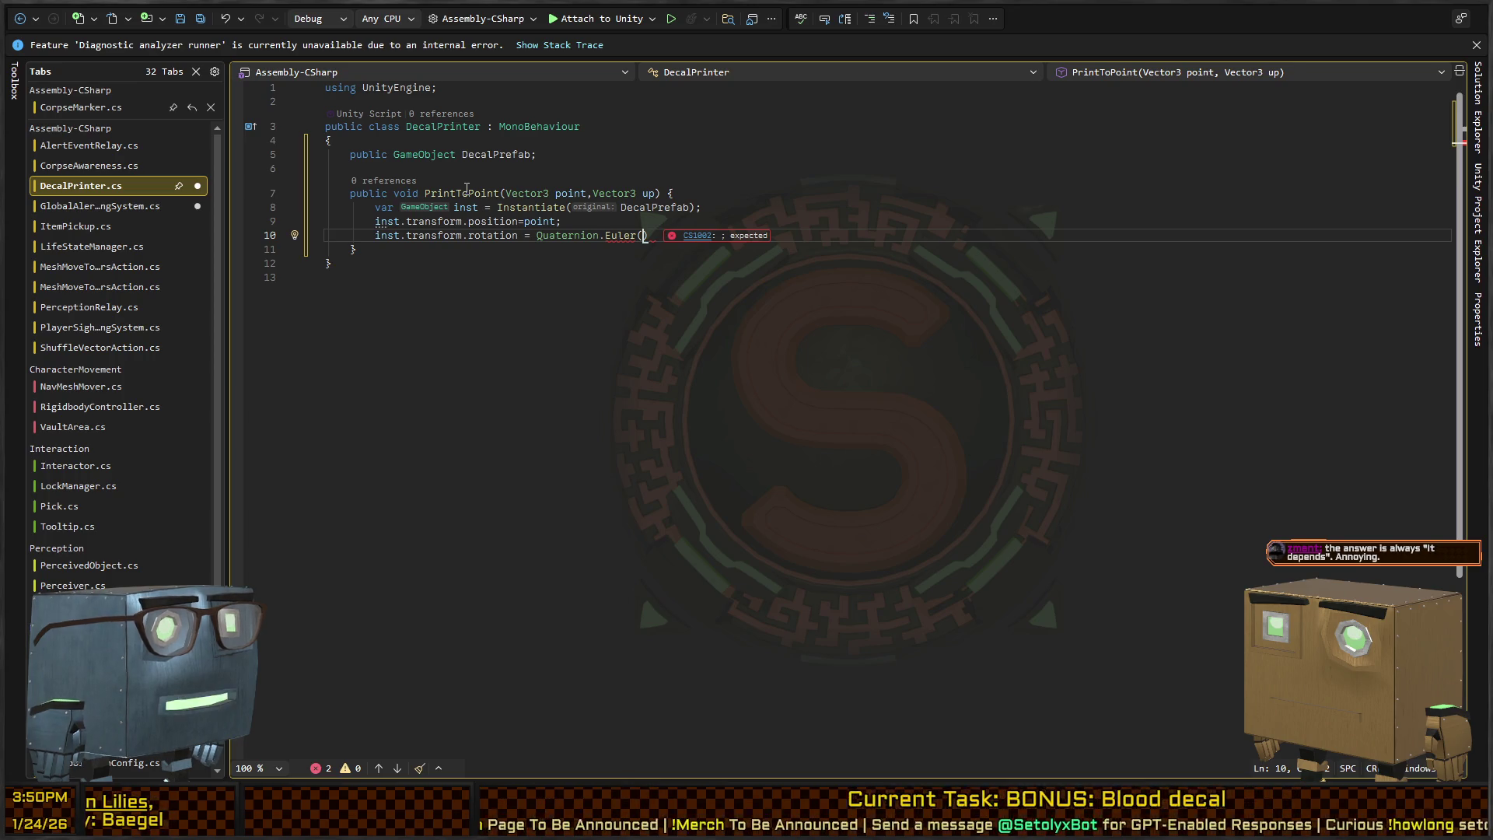
Step: Rename the second parameter to rotationEuler, pass it to Quaternion.Euler, and save DecalPrinter.cs
key(Up)
key(Up)
key(Up)
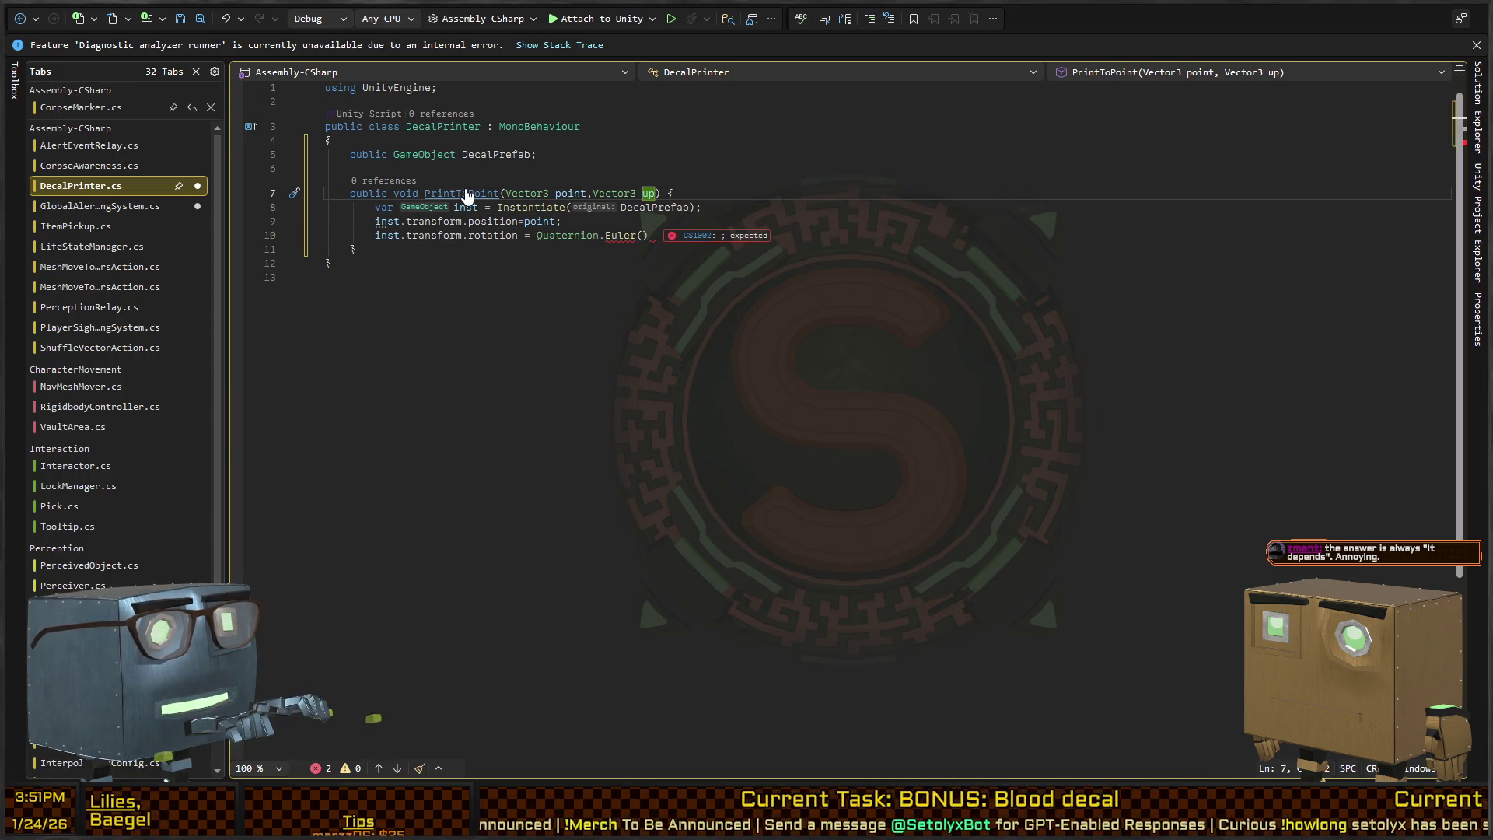
key(ctrl+Left)
key(shift+Right)
key(shift+Right)
key(shift+Right)
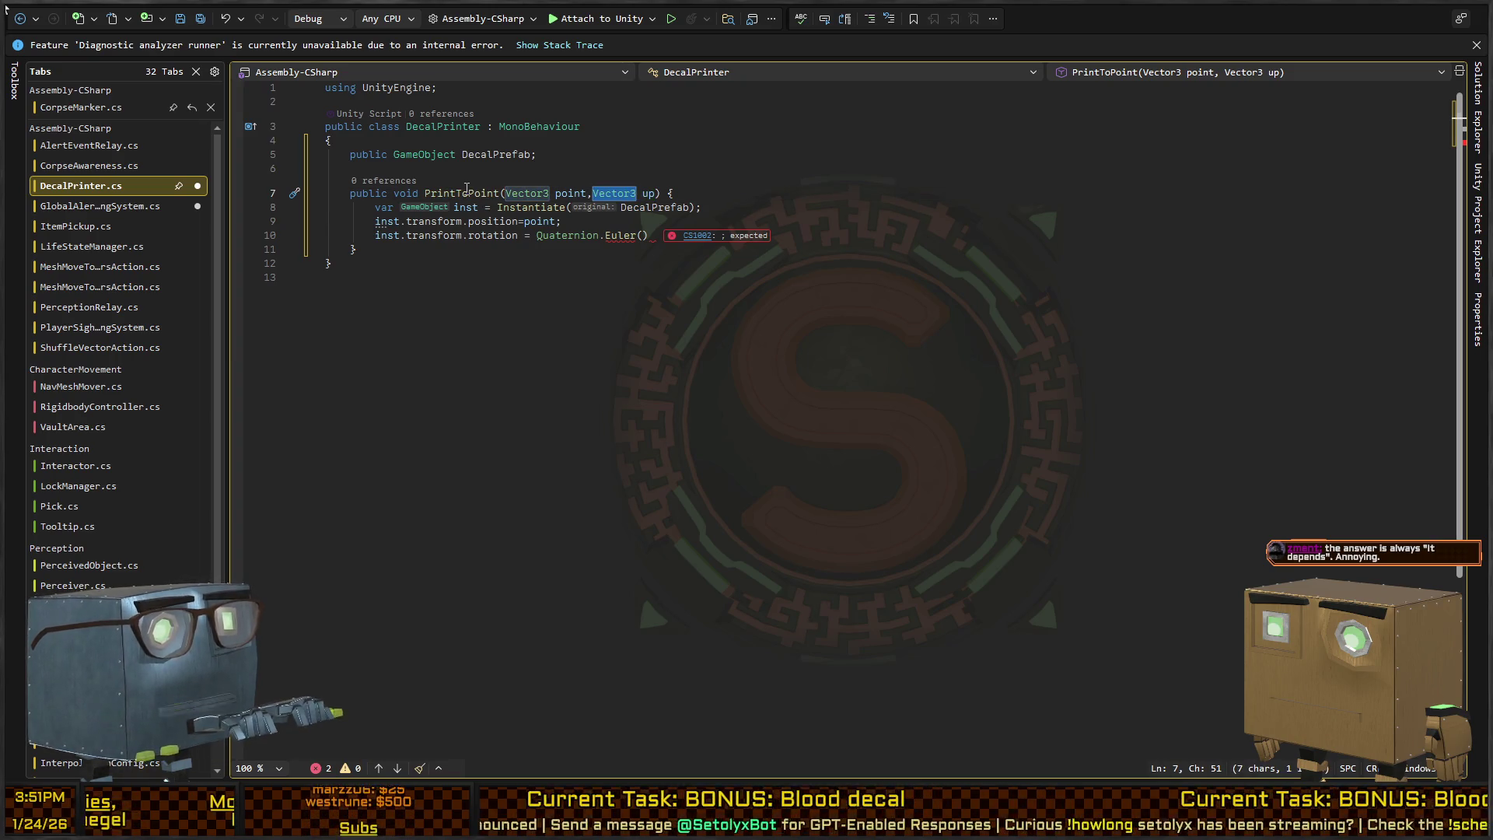
key(End)
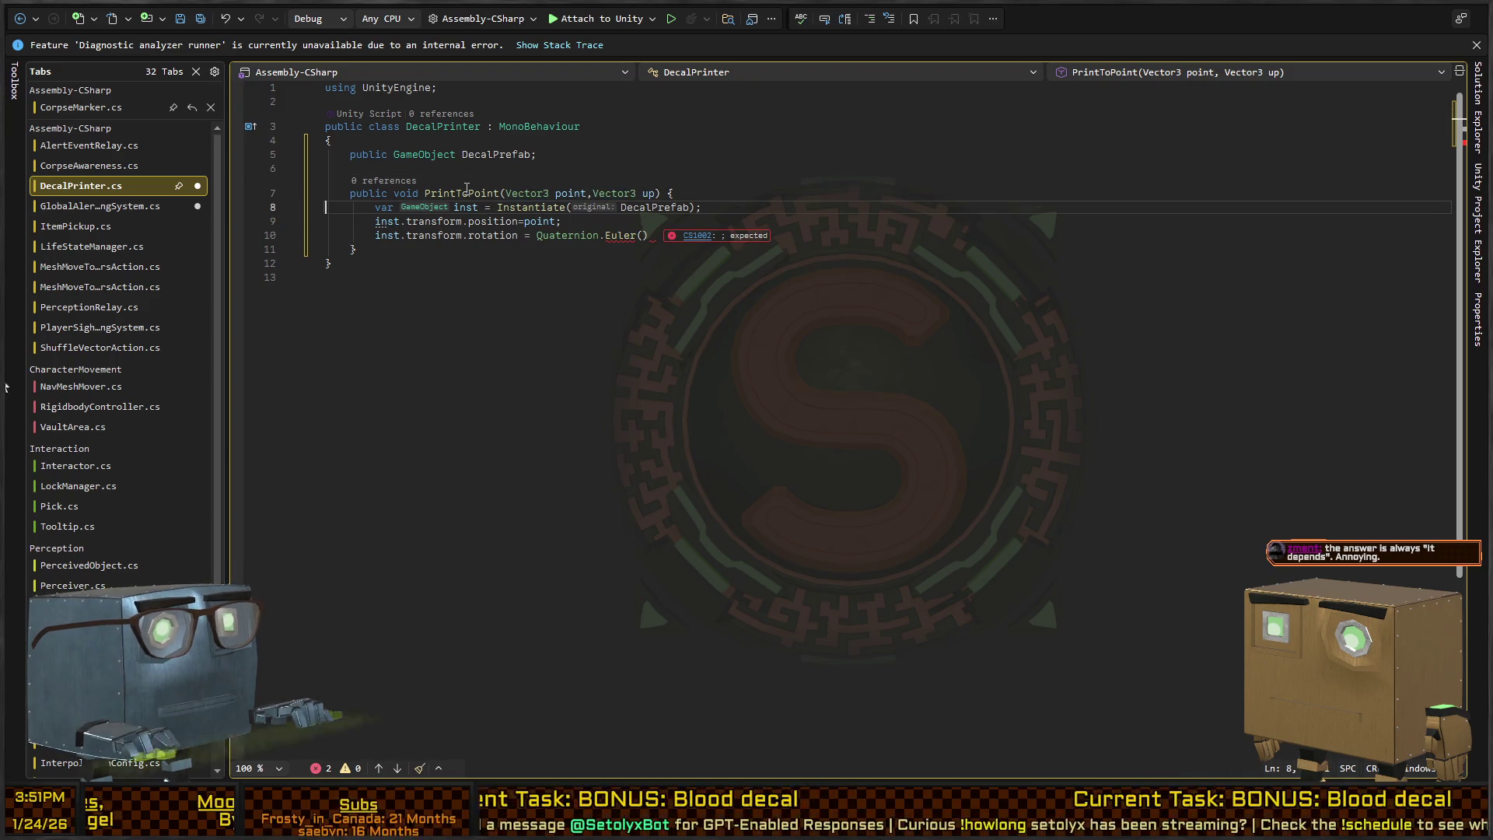
key(Left)
key(Left)
key(Left)
key(BackSpace)
key(BackSpace)
text(rotationE)
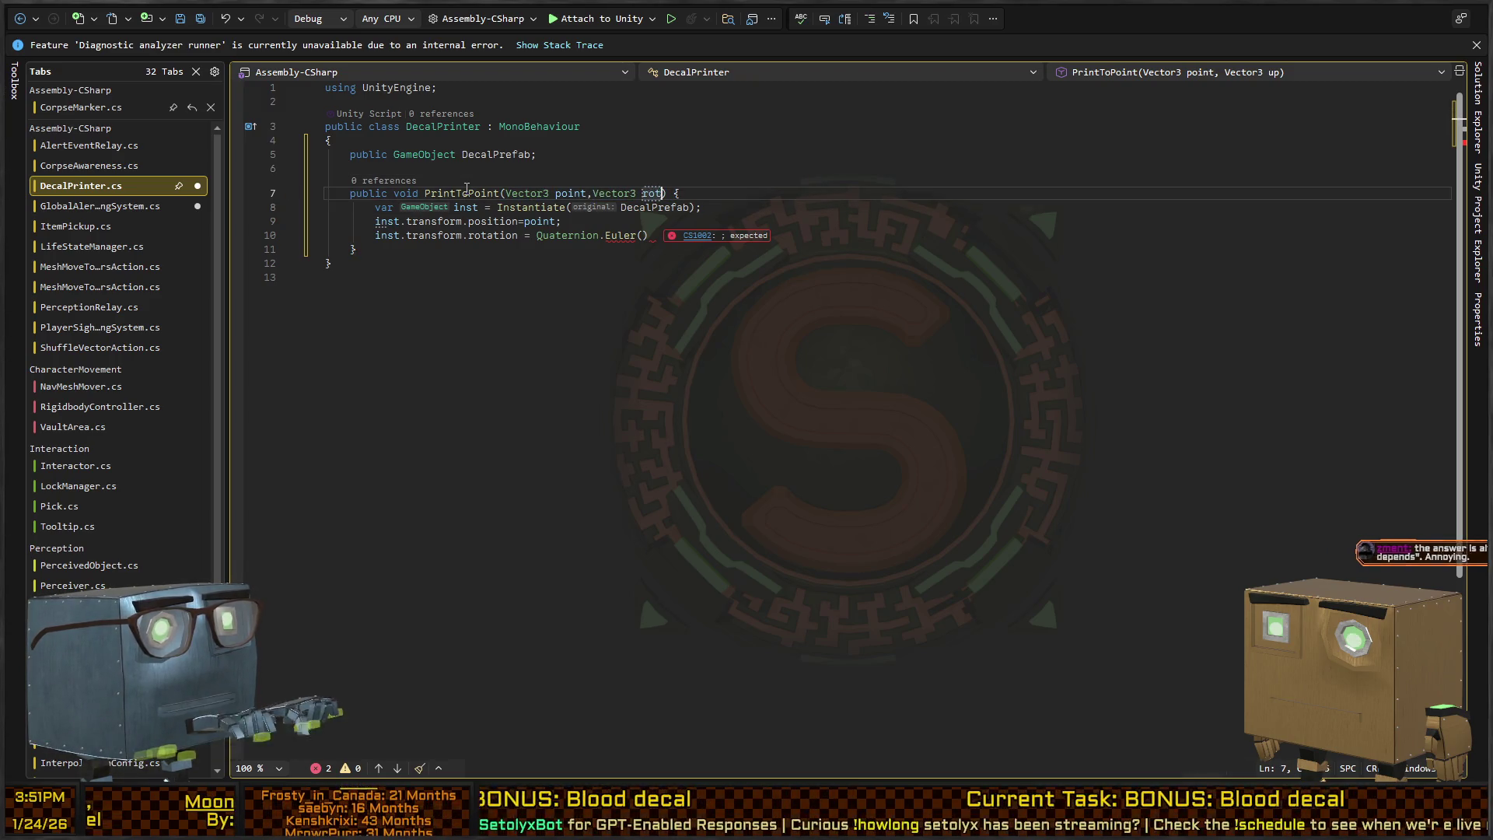
key(Down)
key(Down)
key(Down)
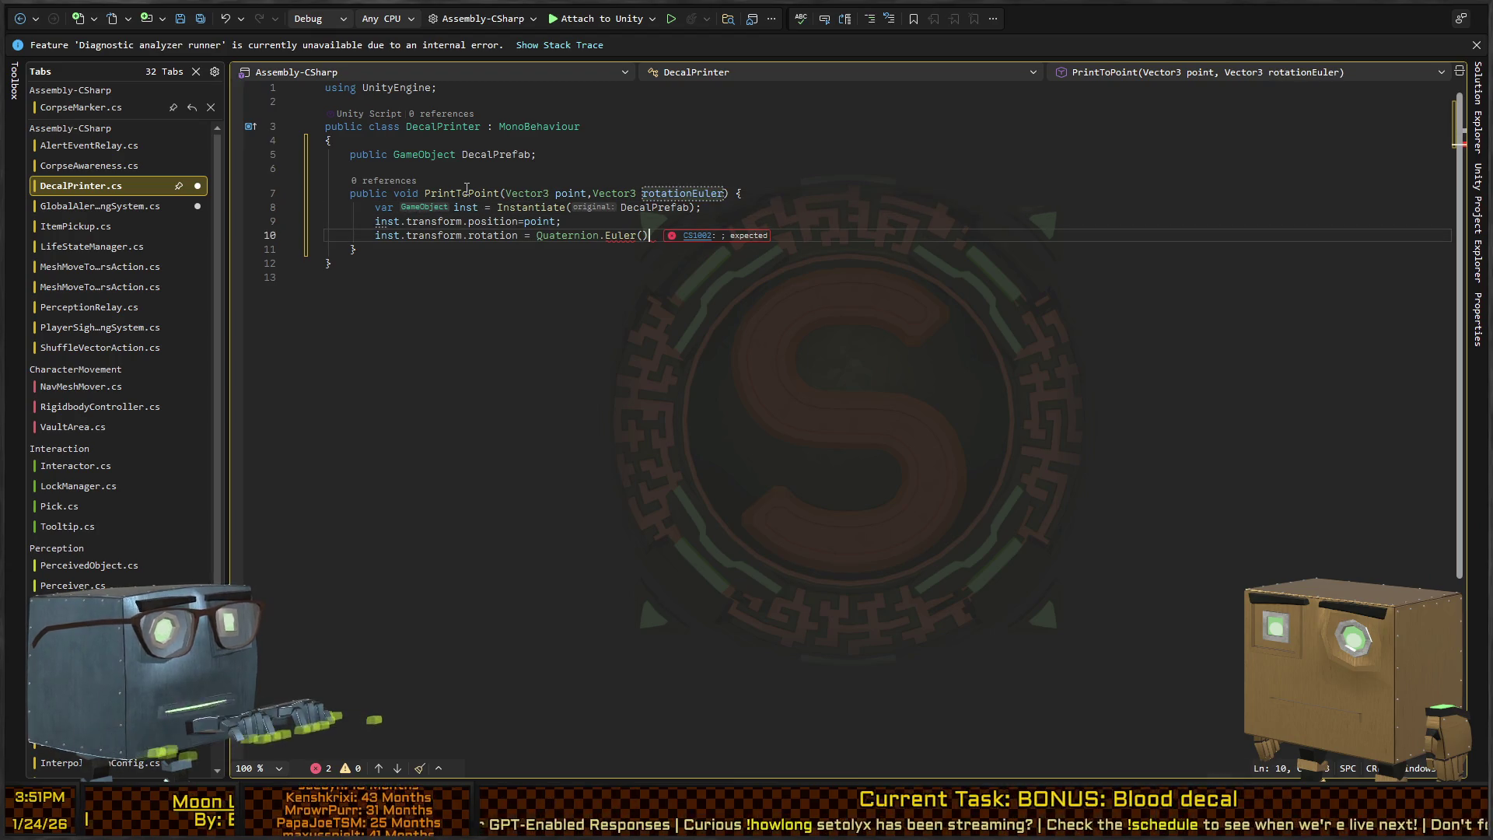
key(ctrl+Left)
key(ctrl+Left)
key(ctrl+Left)
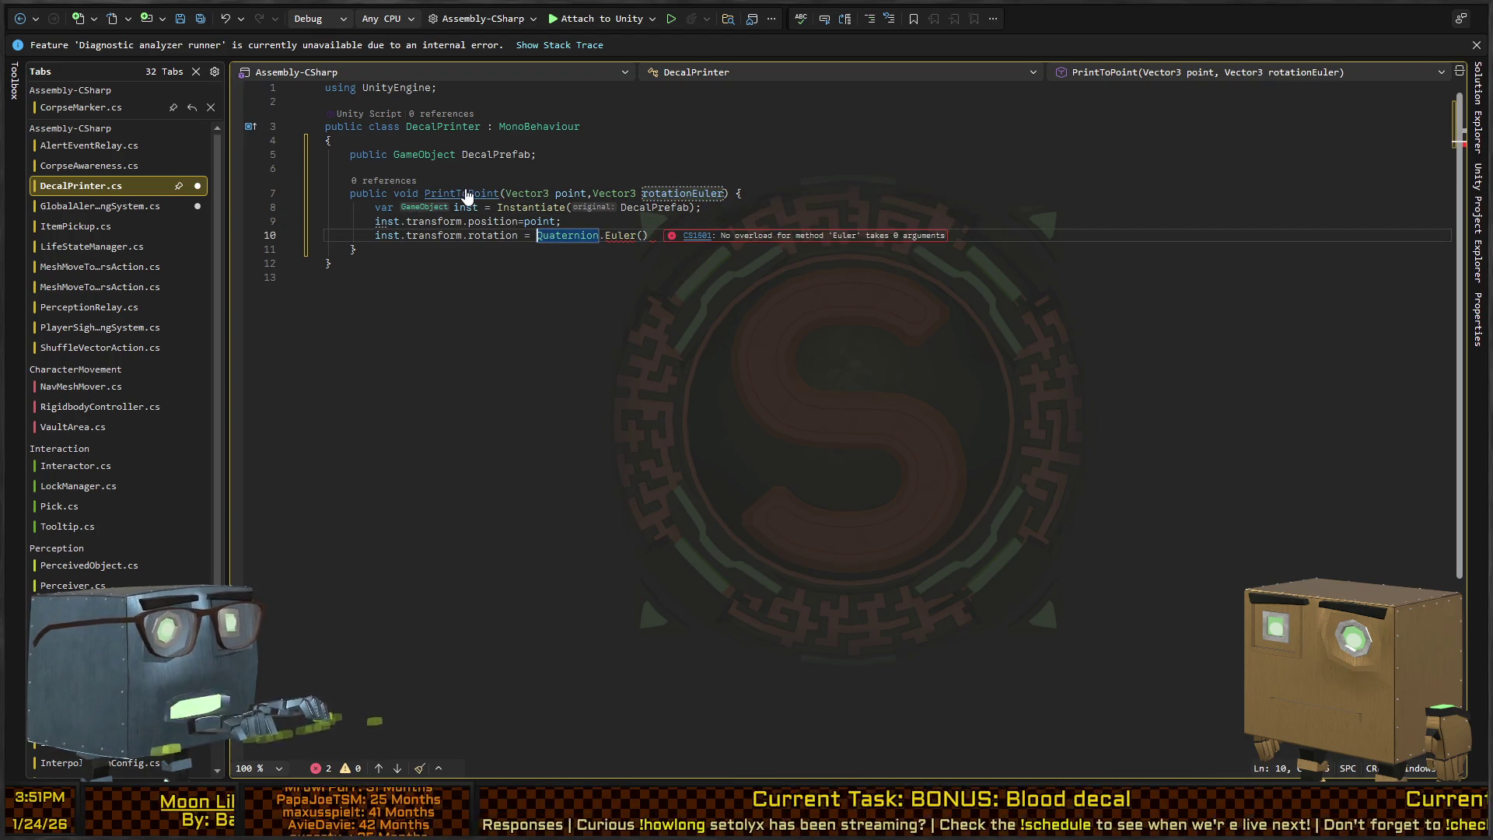
key(shift+End)
key(BackSpace)
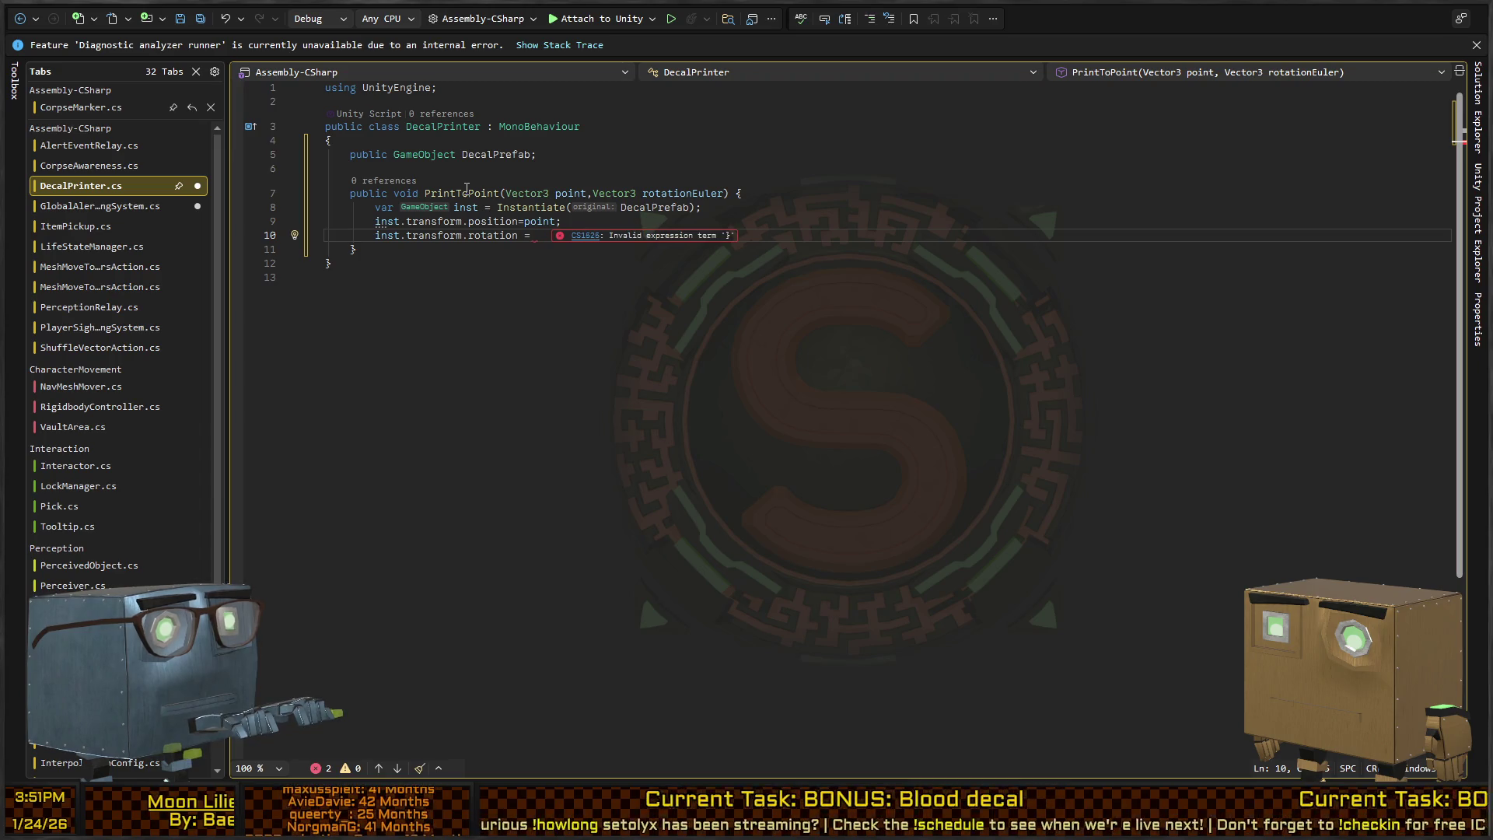
key(ctrl+z)
text(rotationEuler))
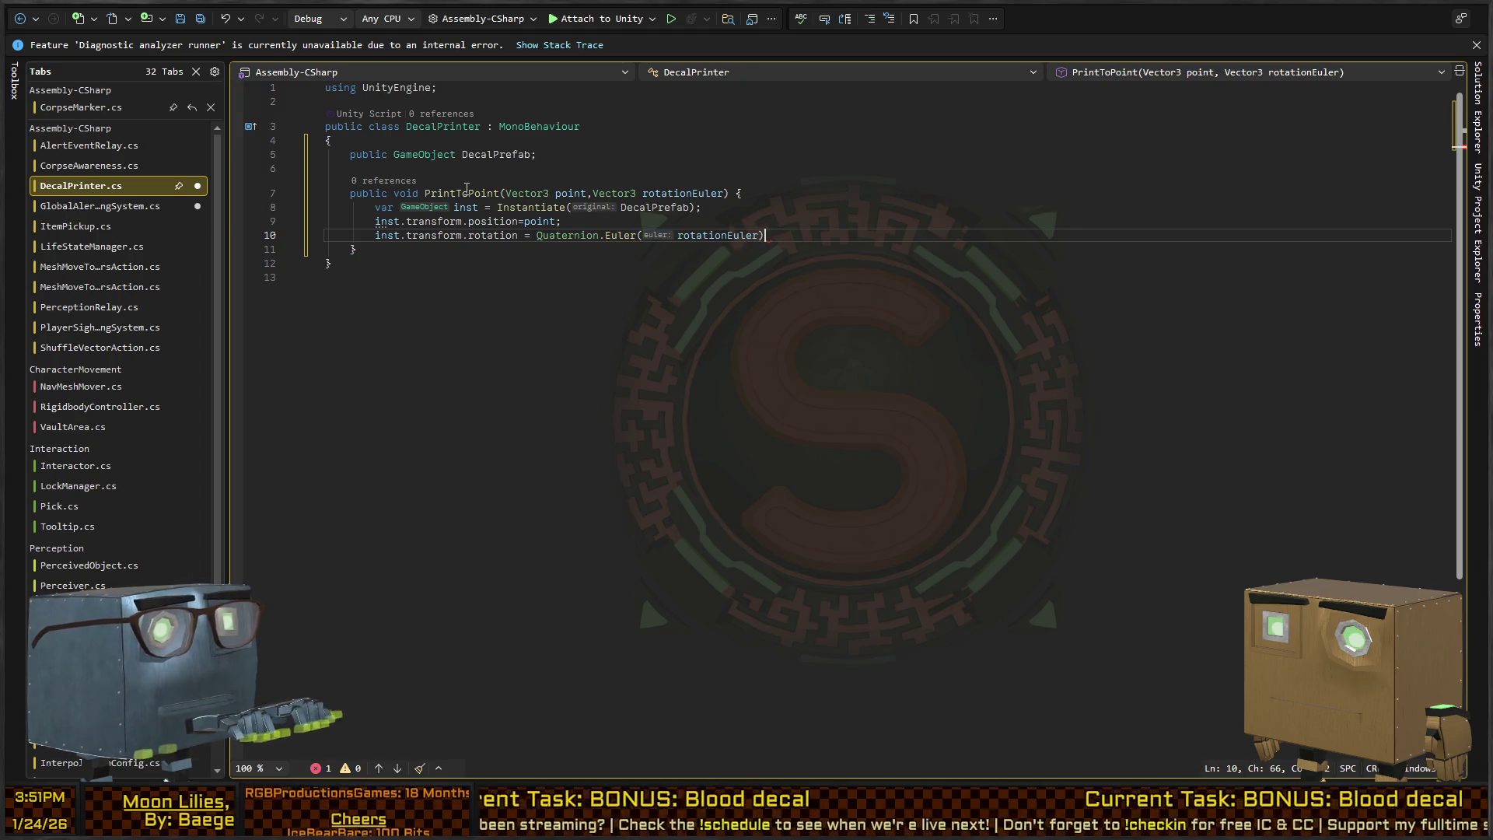
text(;)
key(ctrl+s)
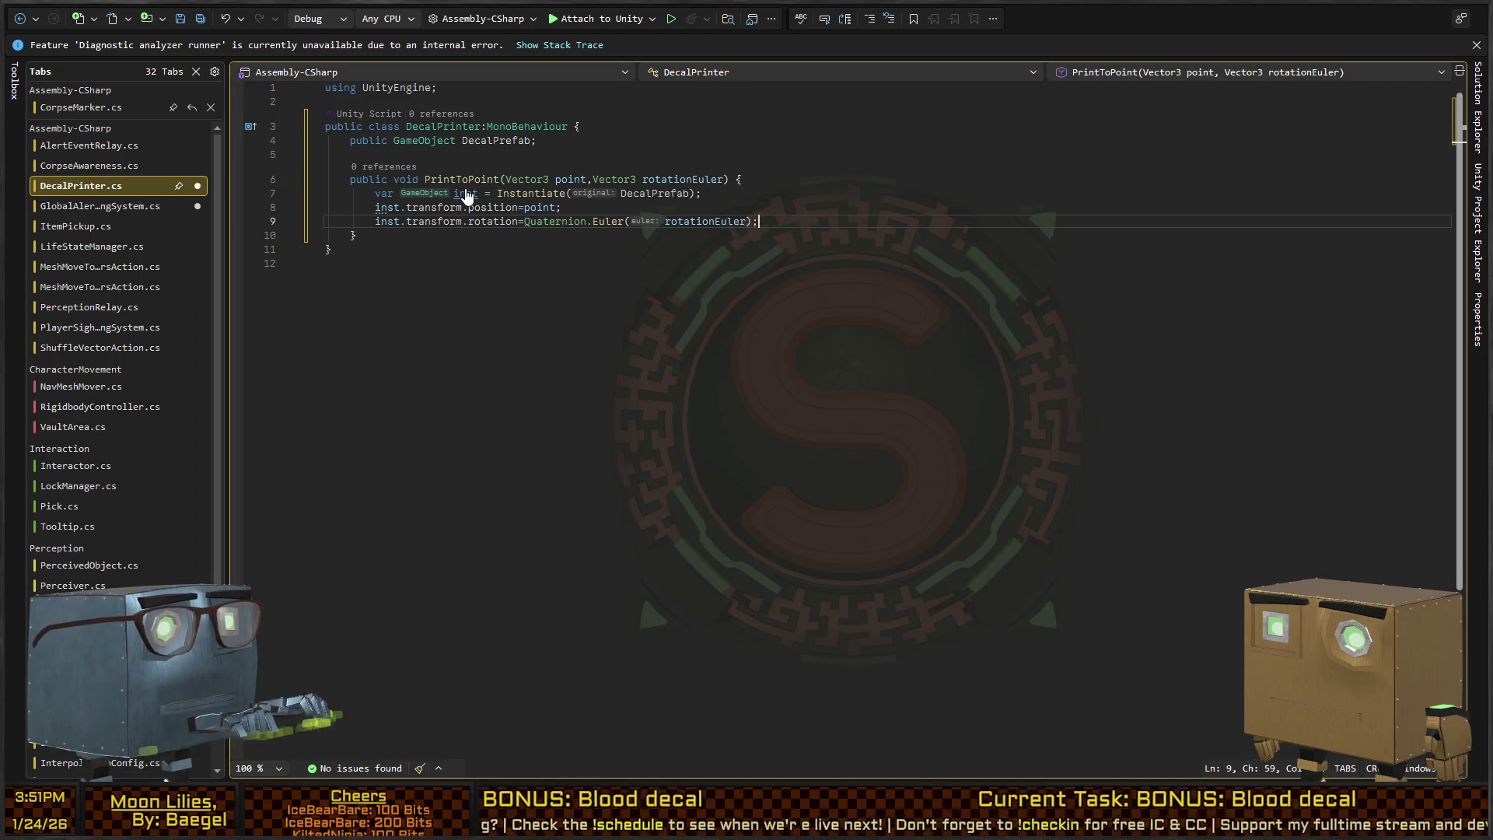
Step: Add a public void ProjectFromPoint(Vector3 point, Vector3 direction) method above PrintToPoint
click(517, 156)
key(Return)
key(Return)
key(Return)
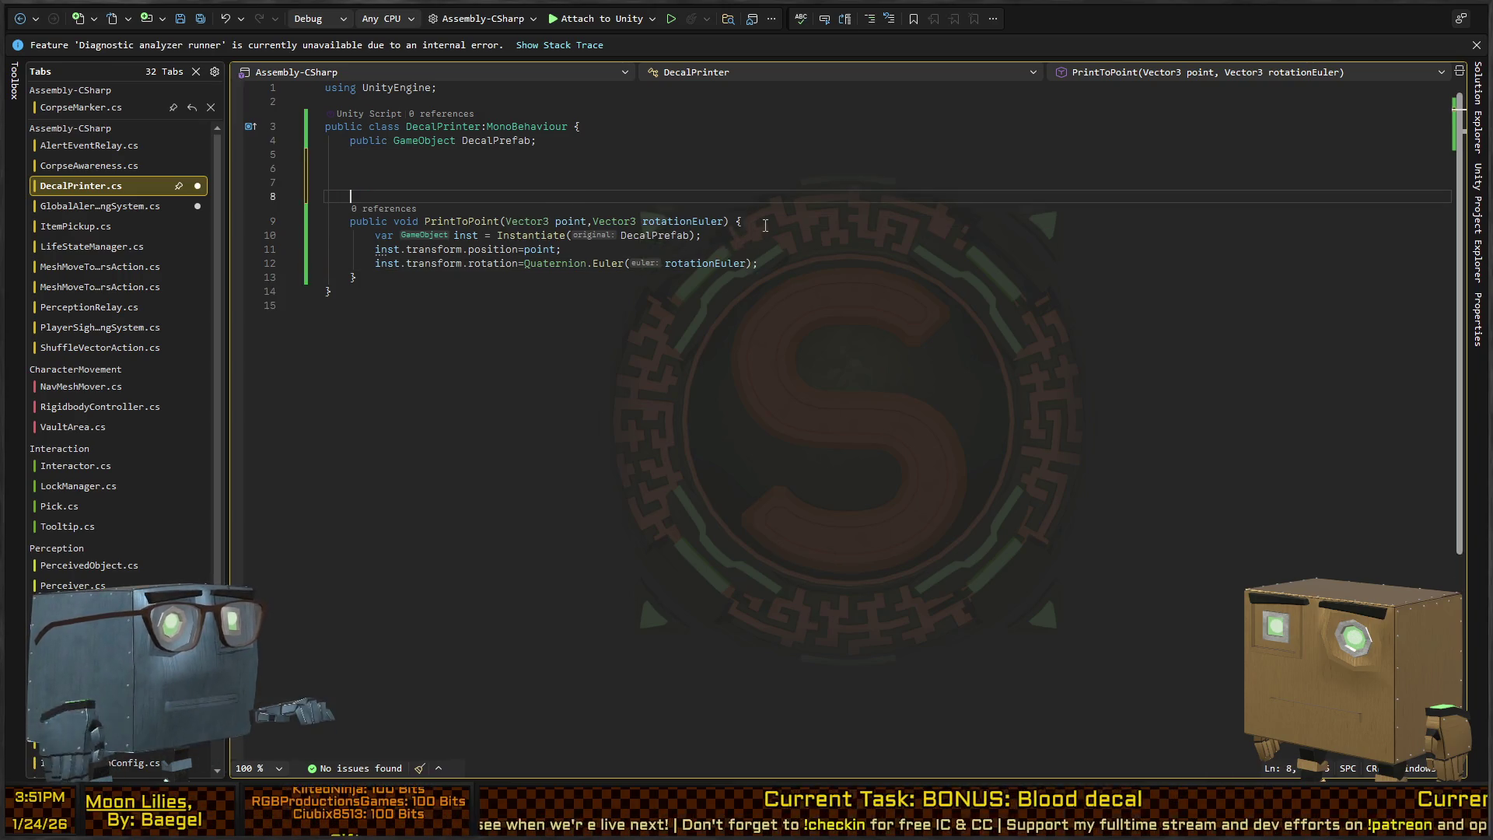
key(Return)
key(Up)
key(Up)
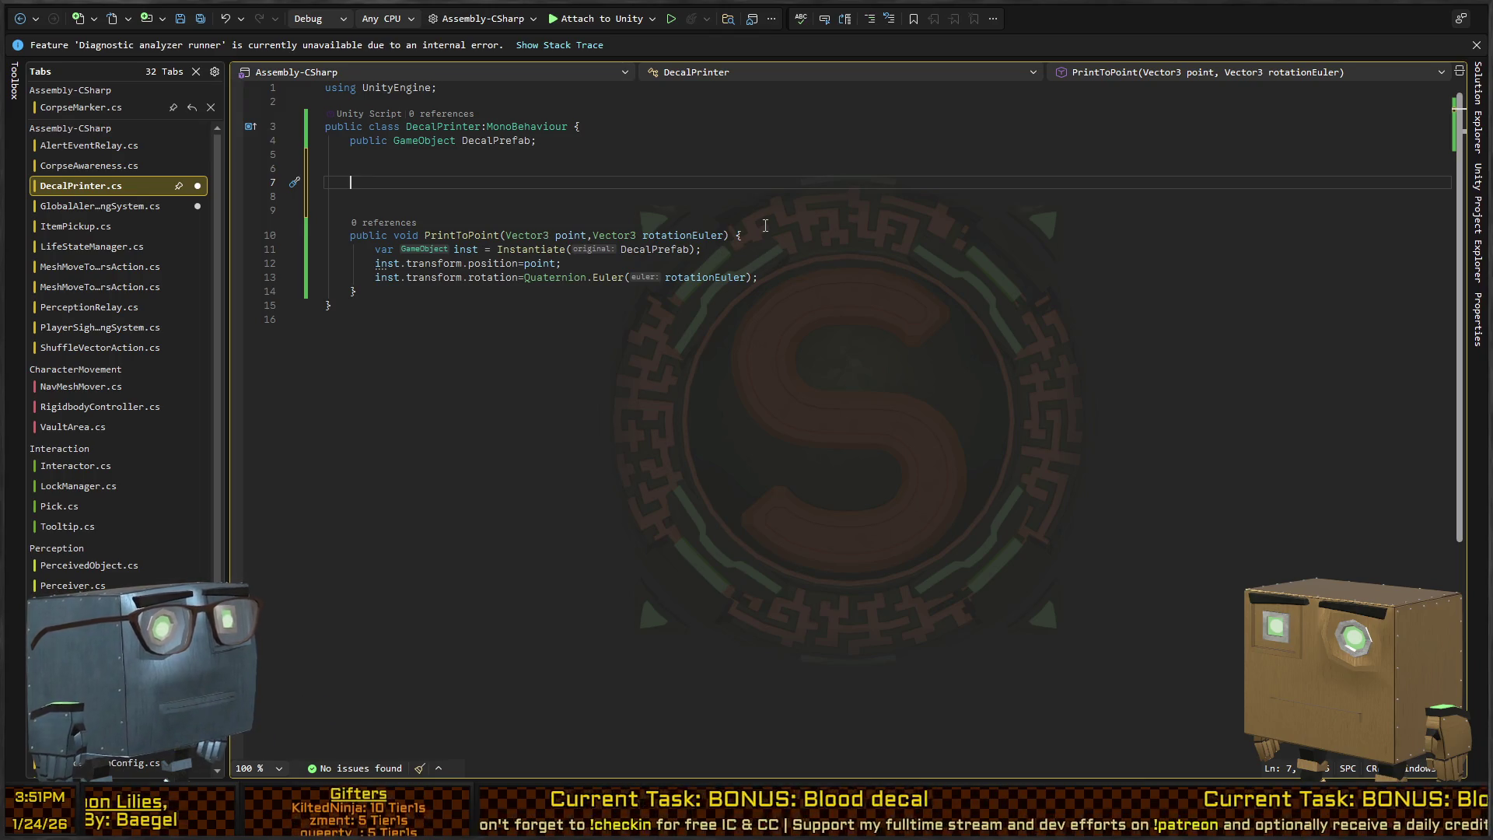
text(public)
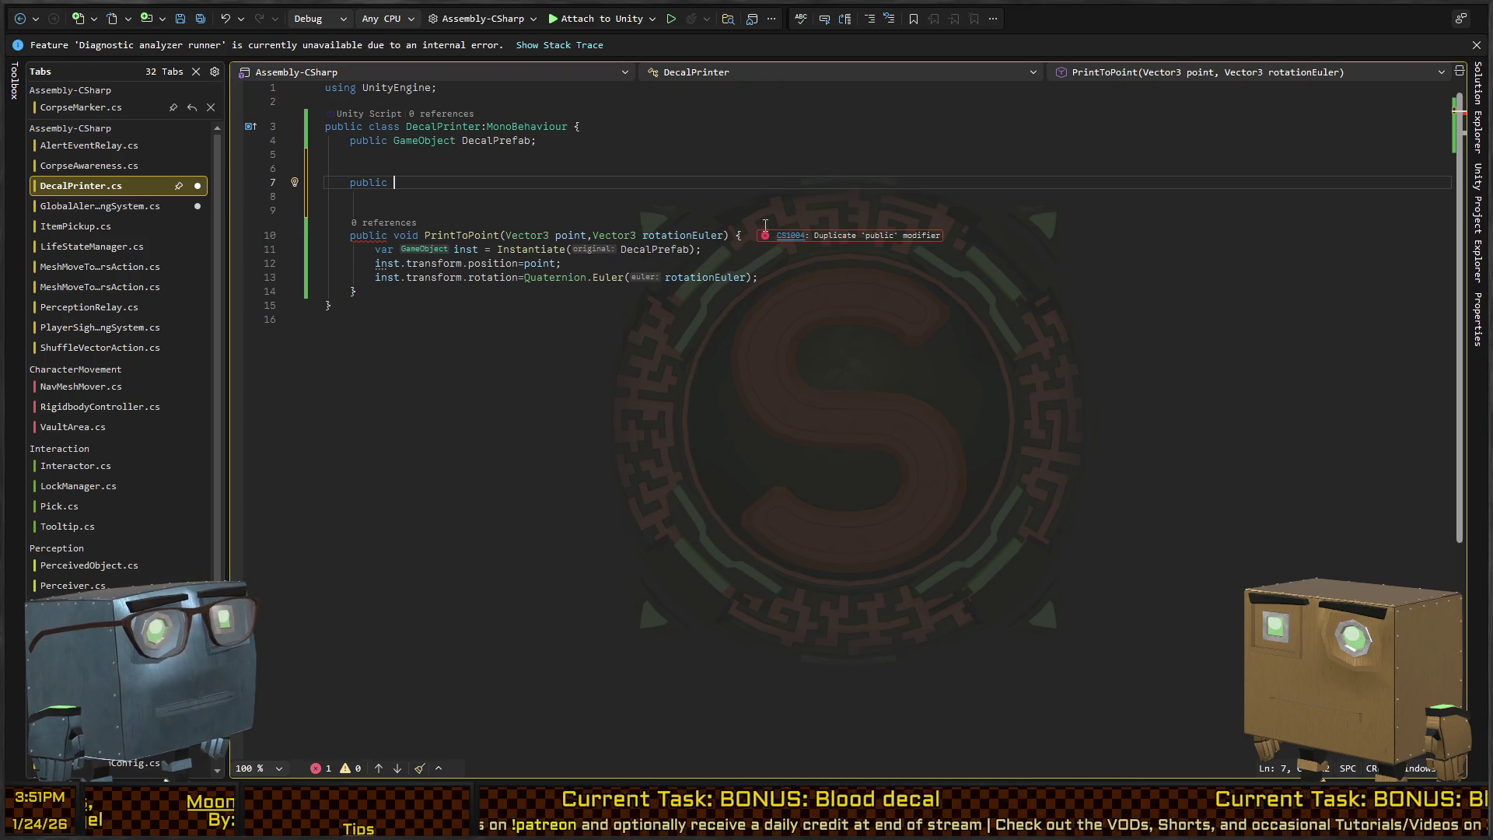
text(void Proj)
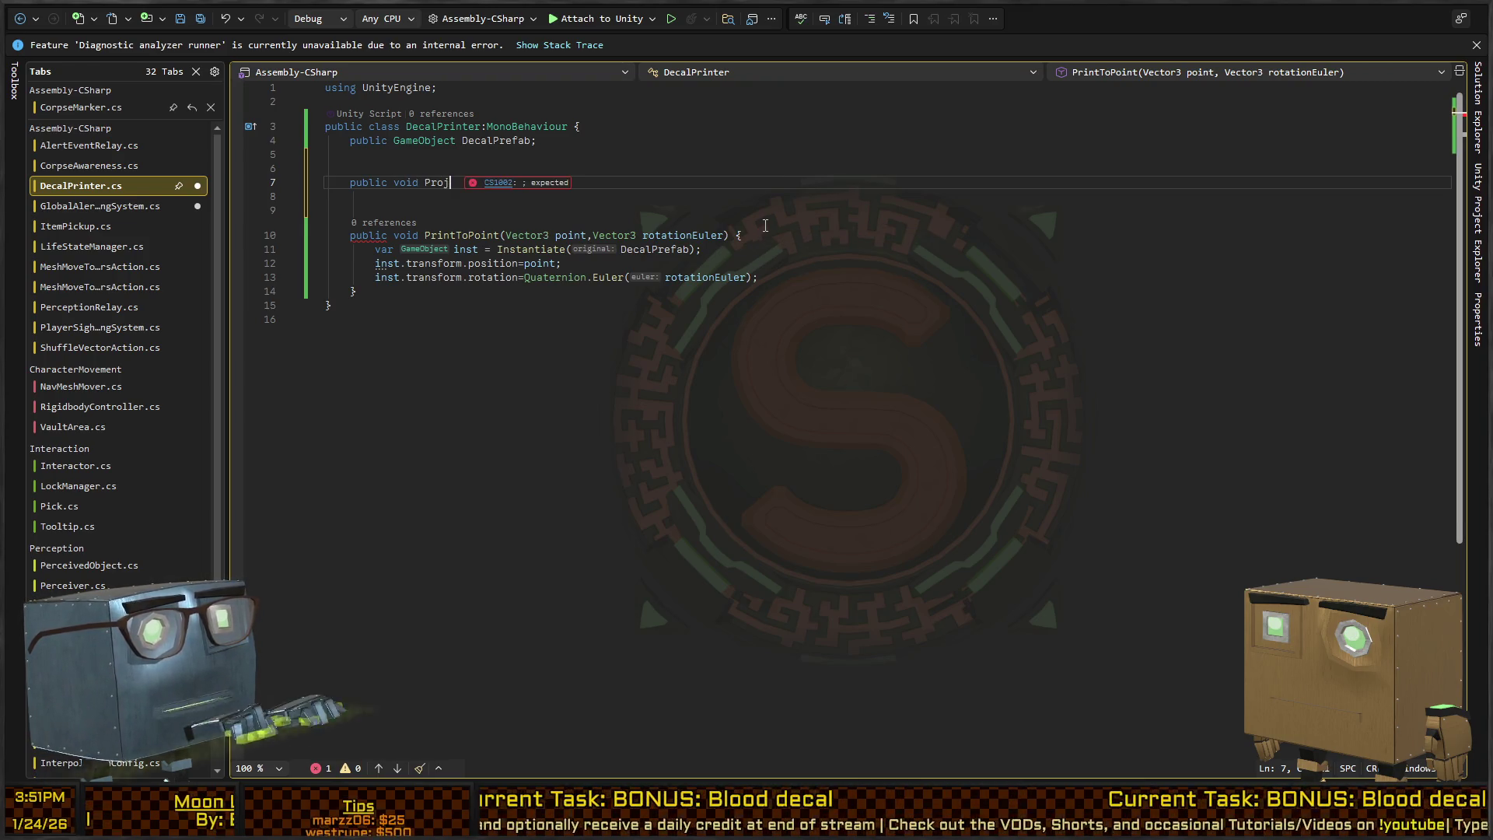
text(ectFromPoint()
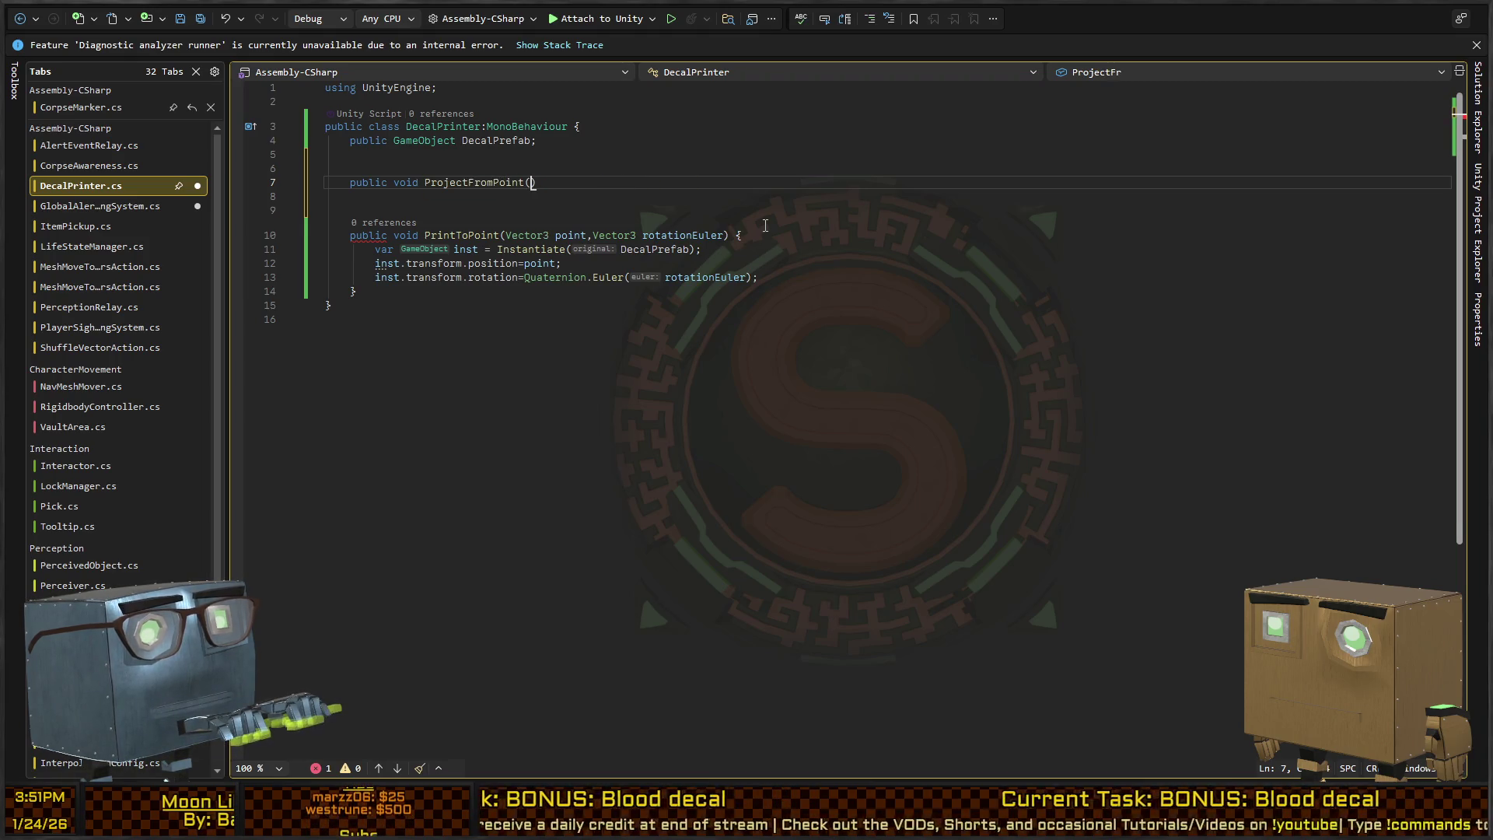
text(Vector3 point, )
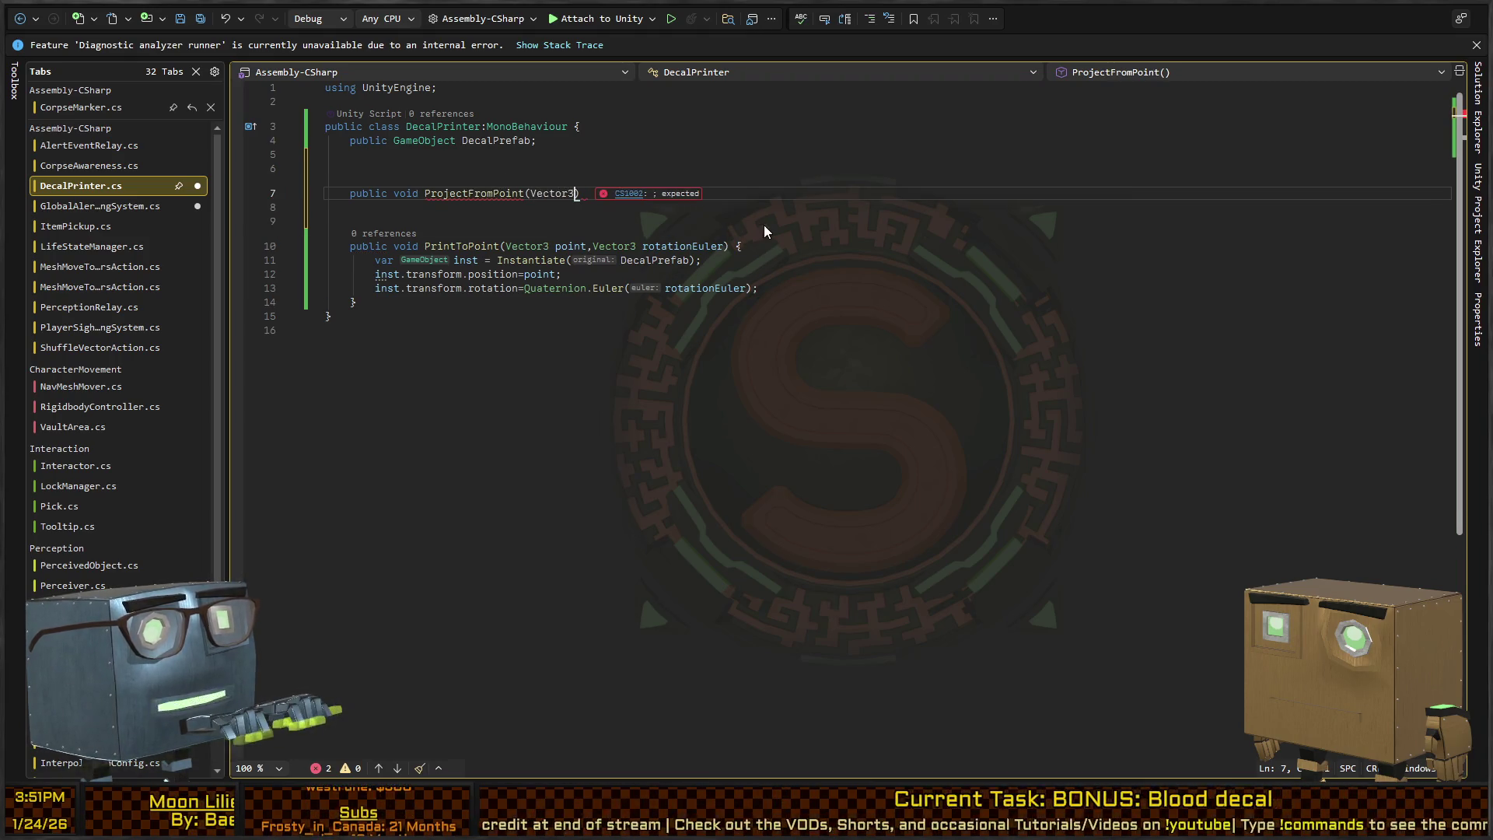
text(Vector3 forwar)
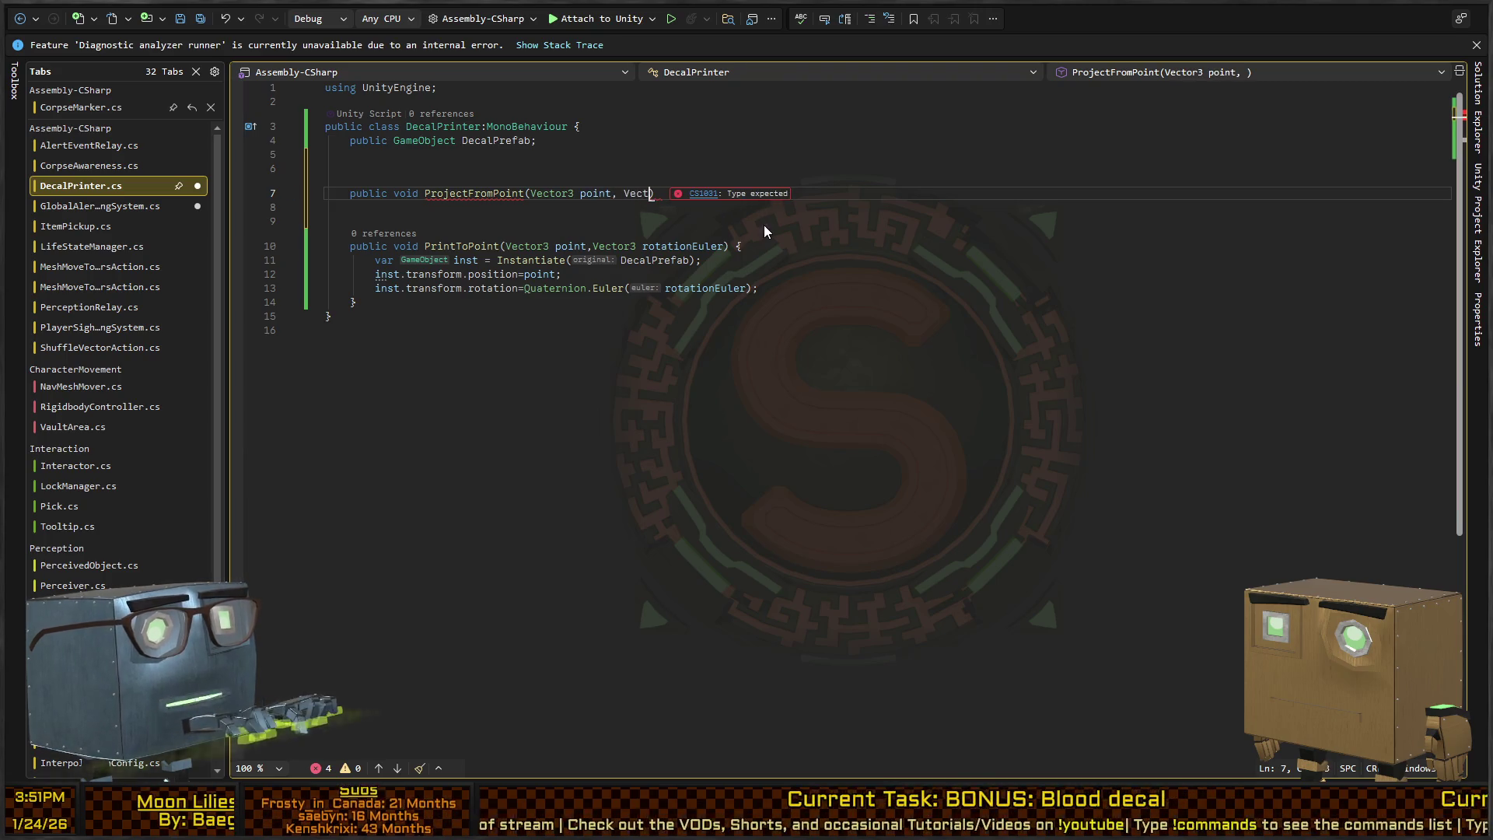
key(BackSpace)
key(BackSpace)
key(BackSpace)
text(direction) {)
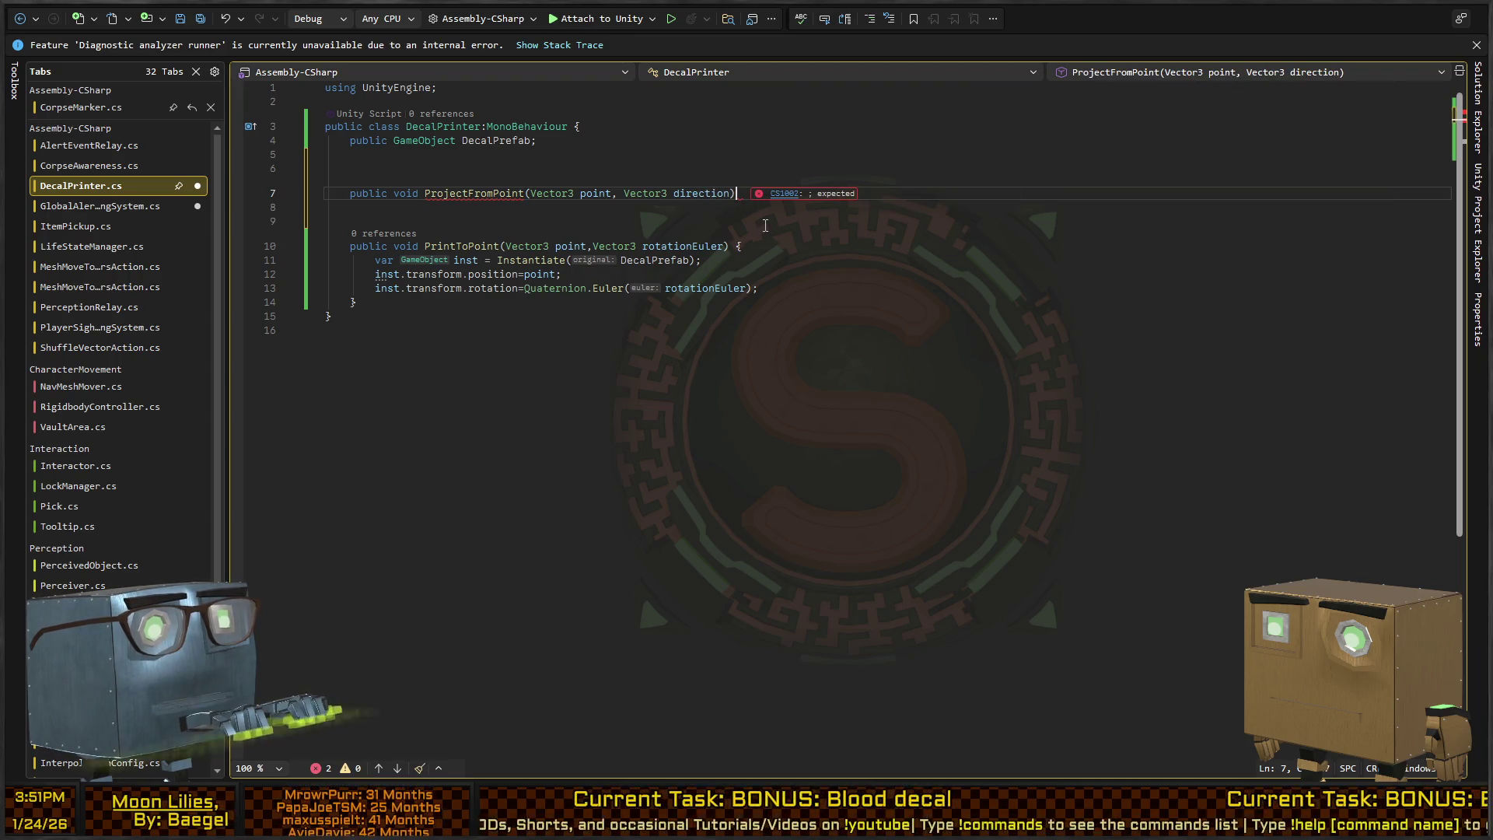
key(Return)
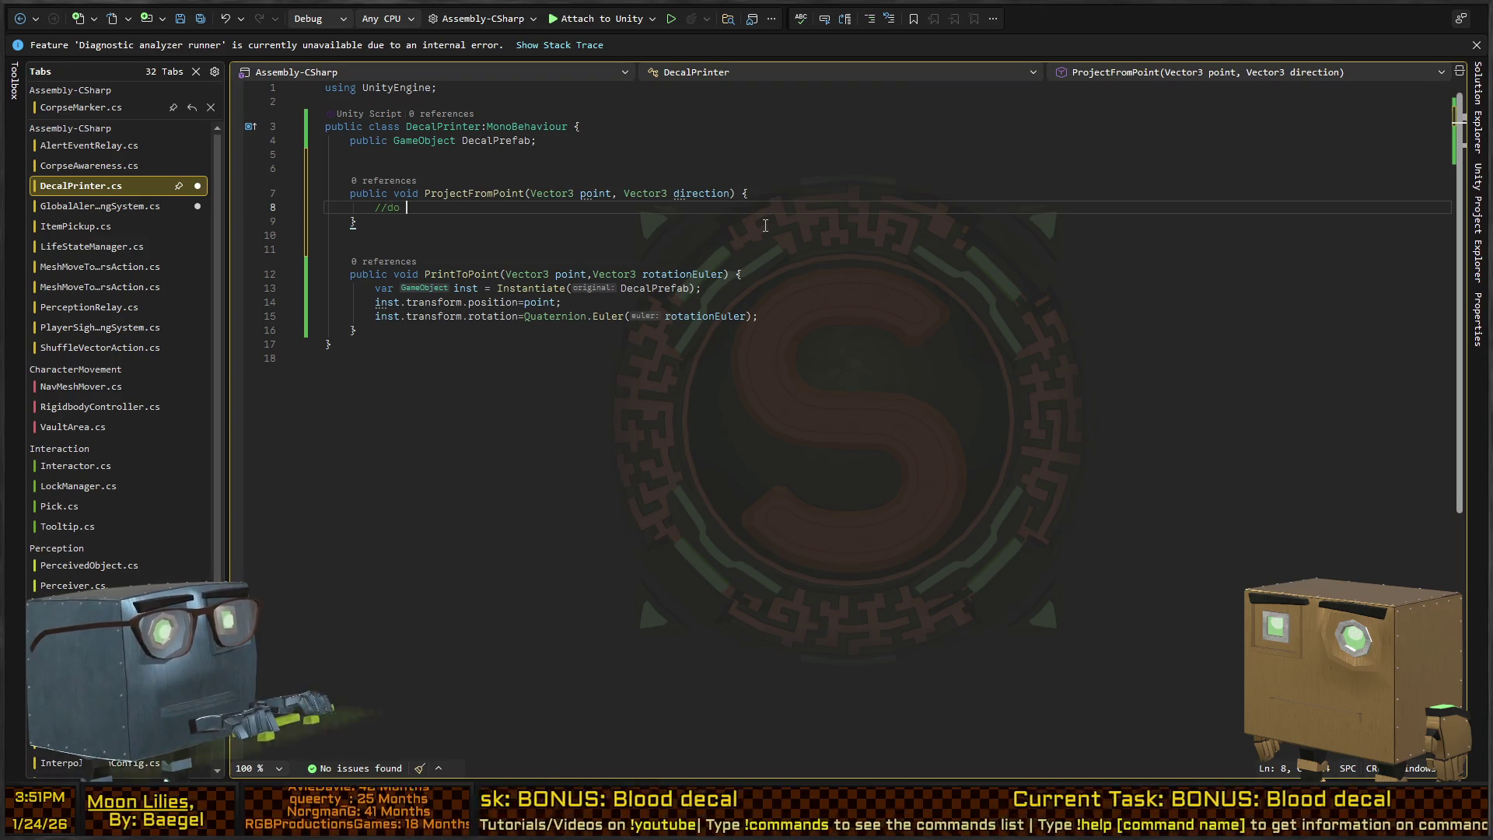
Step: Begin an if(!Physics.Raycast(point,direction, check inside ProjectFromPoint
text(if(!Pha)
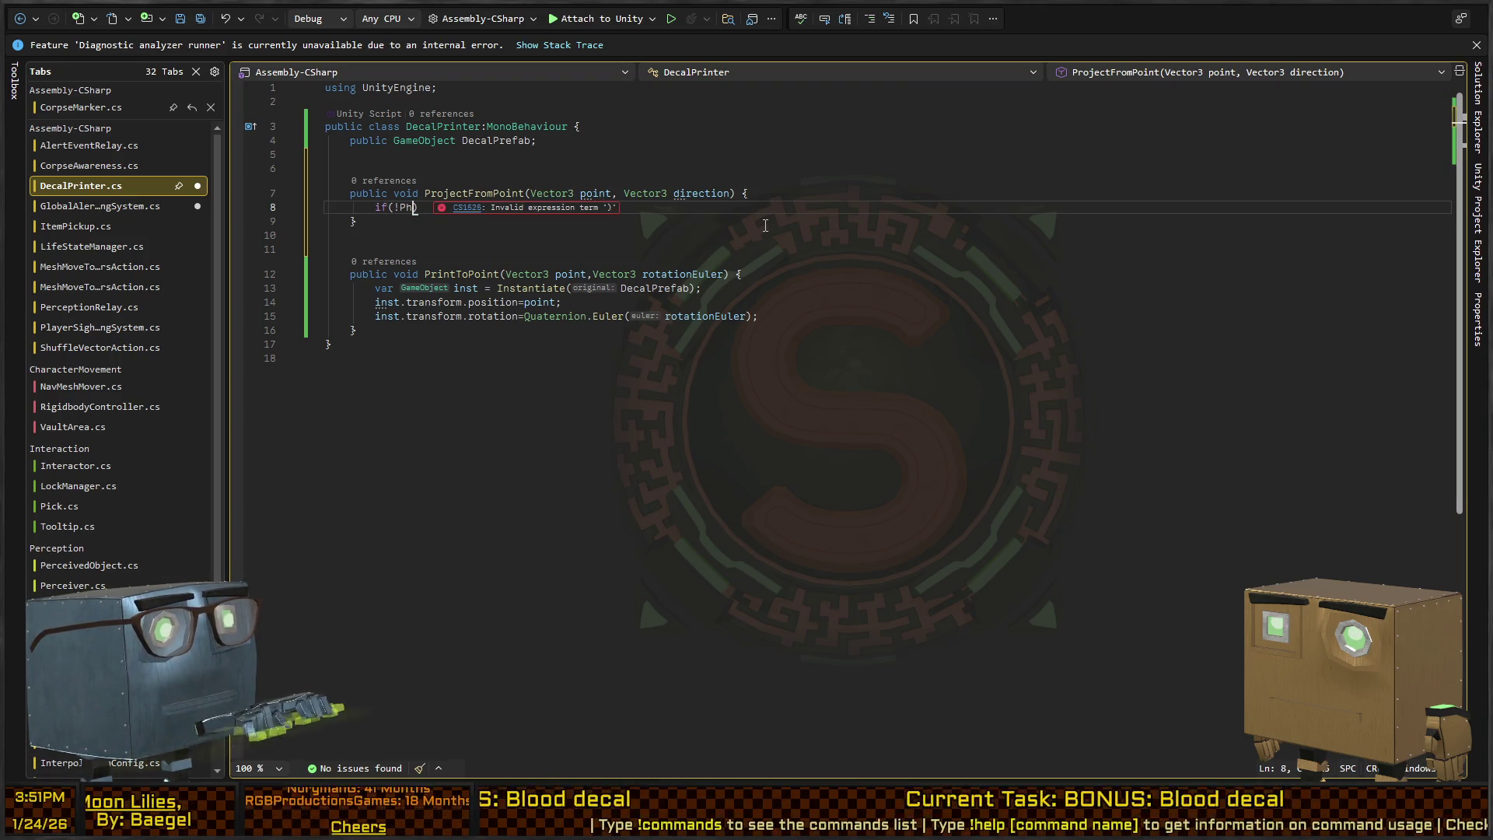
key(BackSpace)
text(ysics.Raycast)
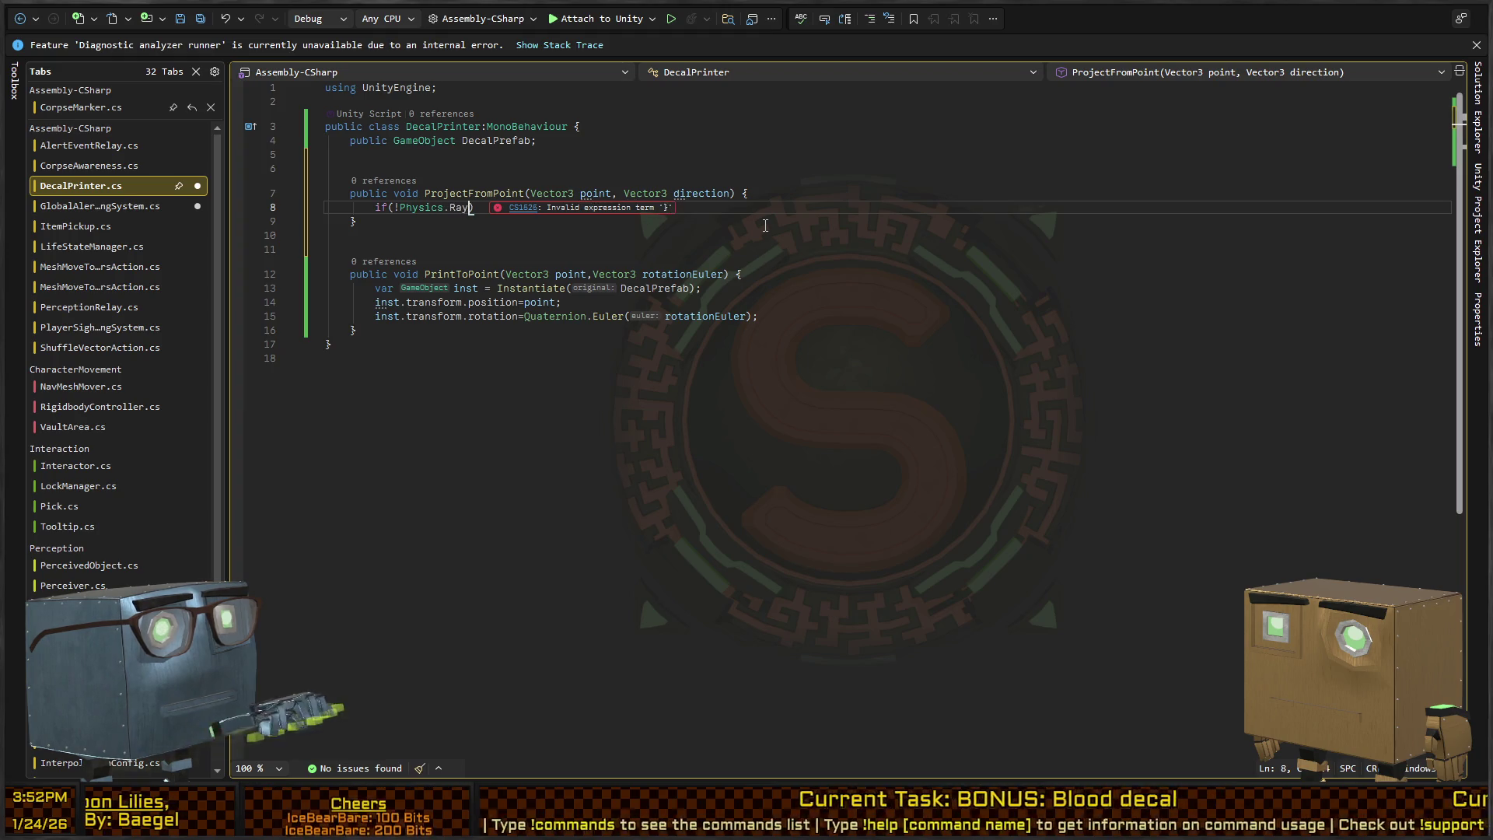
text((point,d)
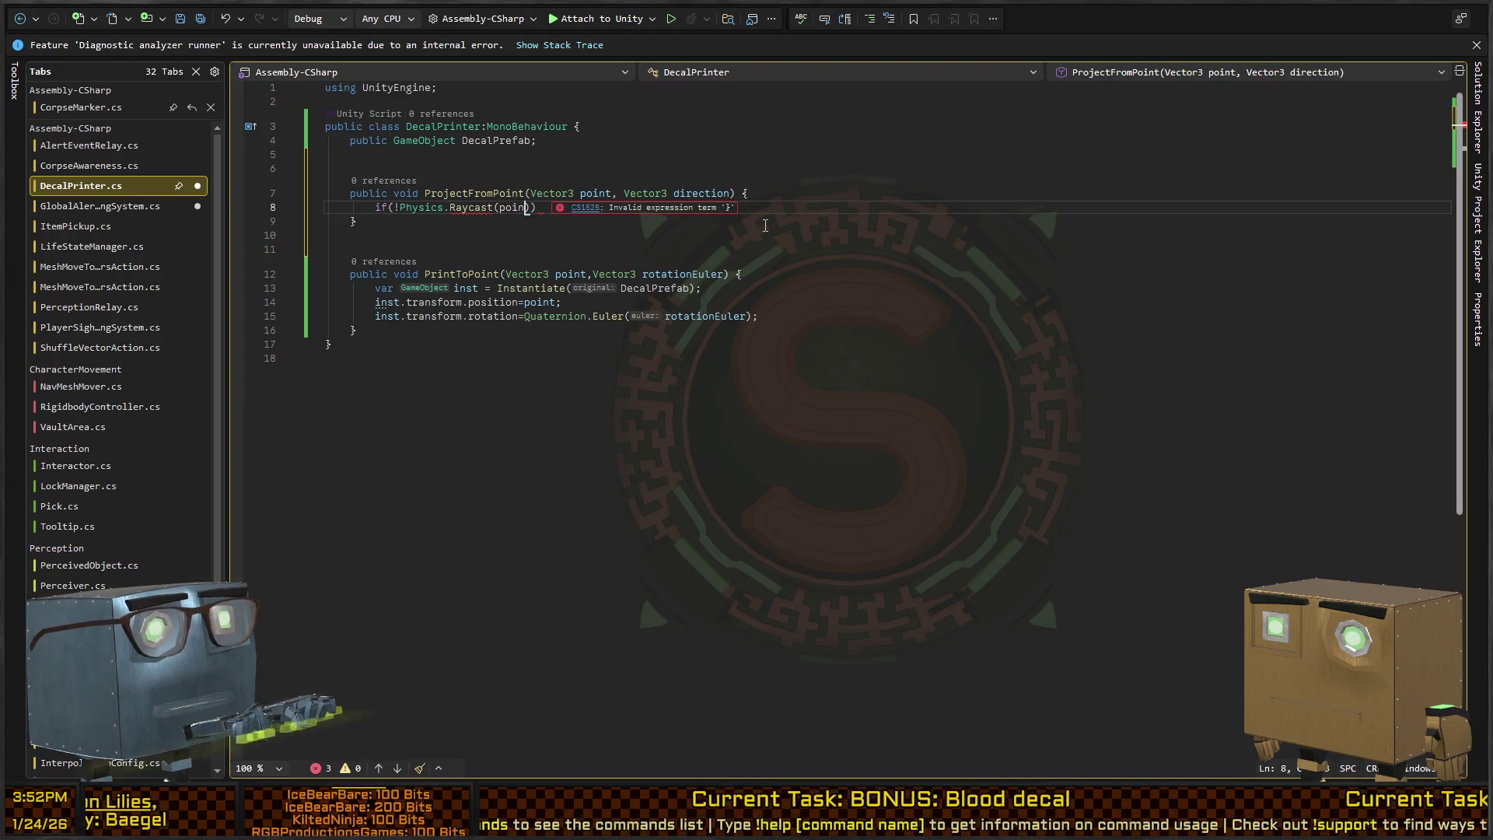
text(irection,)
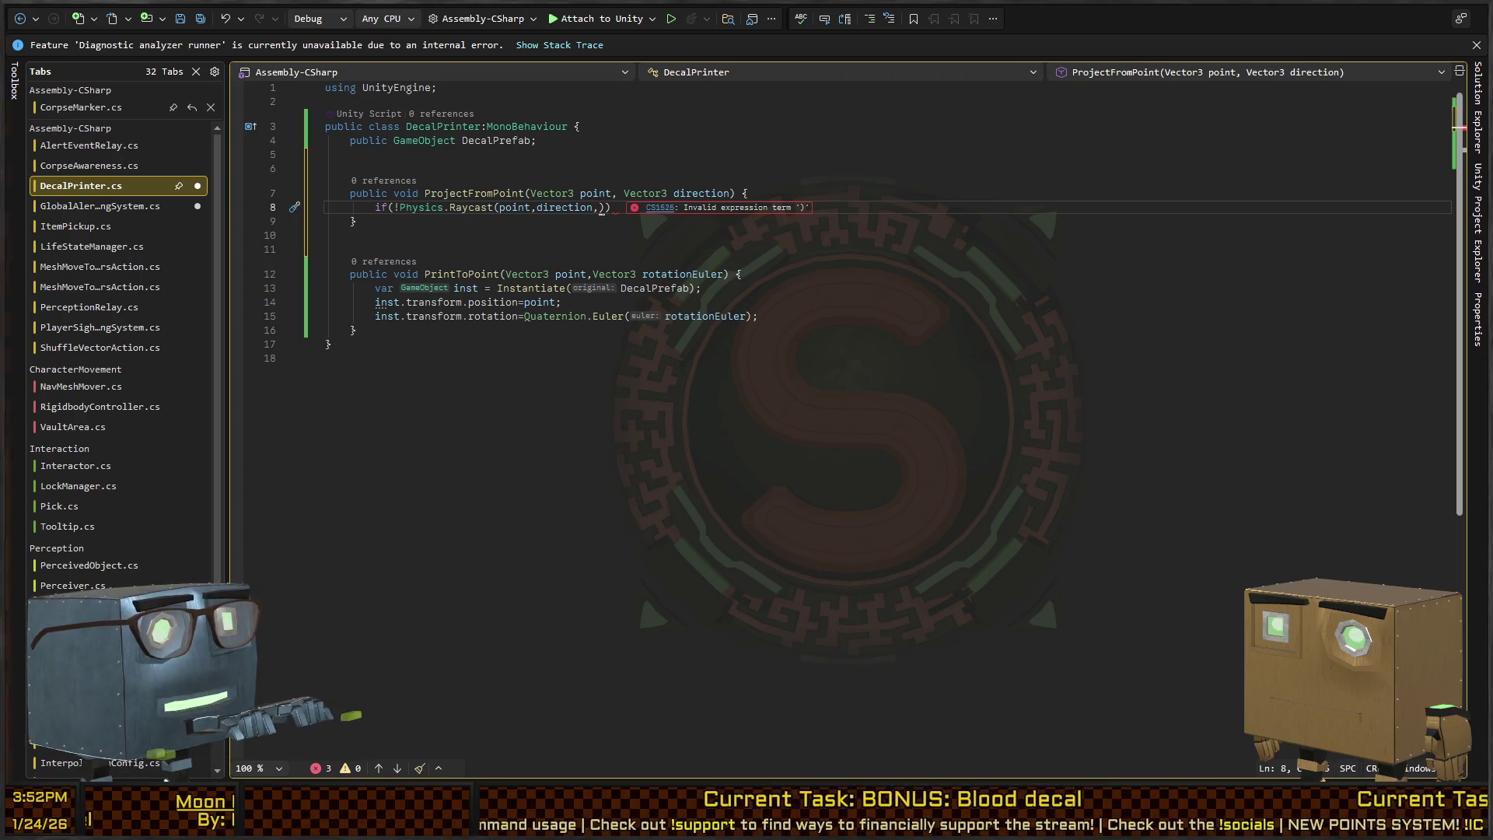
key(alt+Tab)
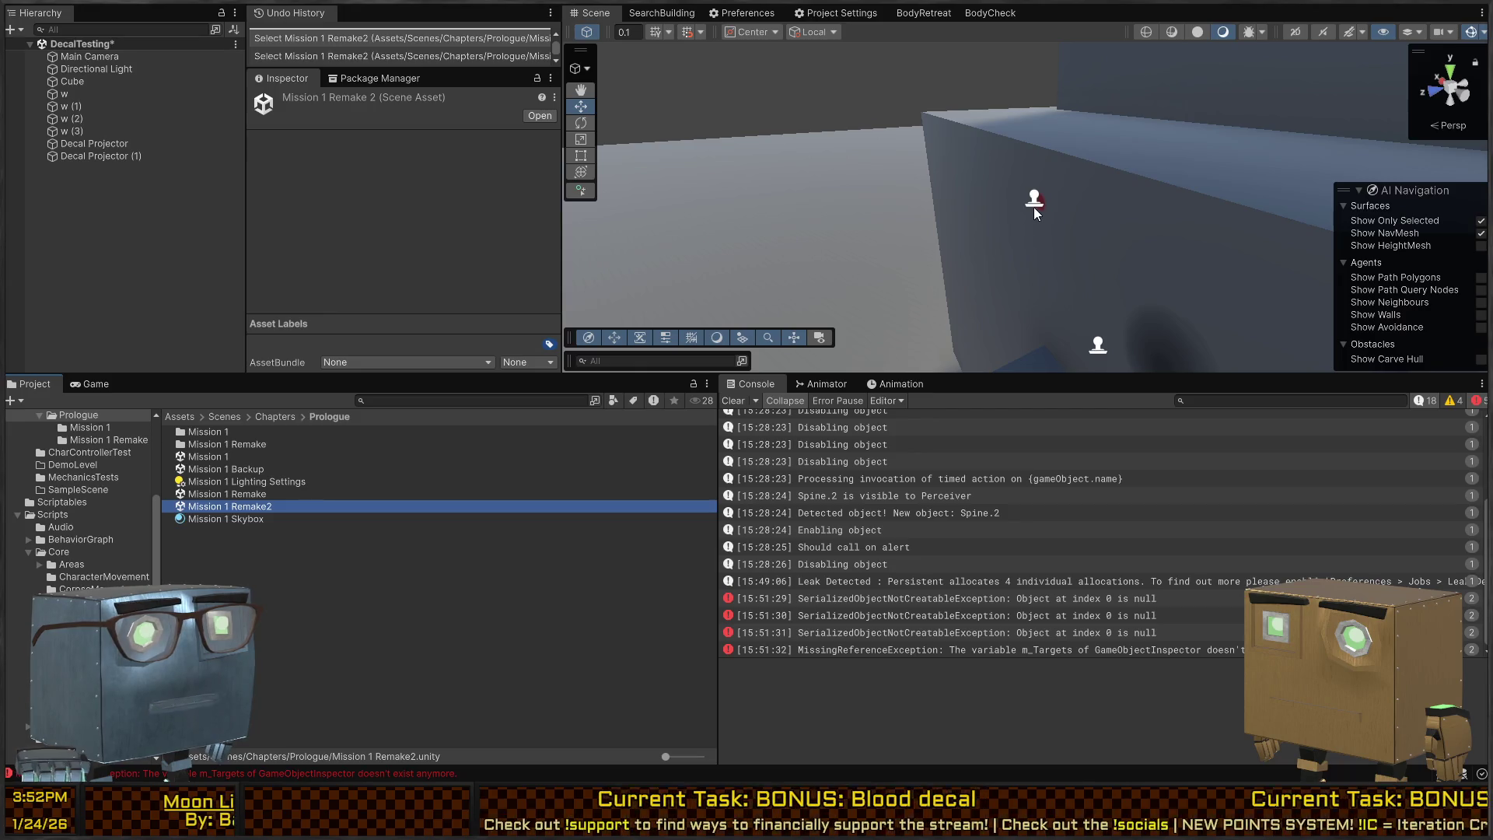
Step: Review Decal Projector (1)'s settings, then finish the Raycast with .5f distance and ~0 mask, returning on a miss
click(1029, 203)
click(1035, 195)
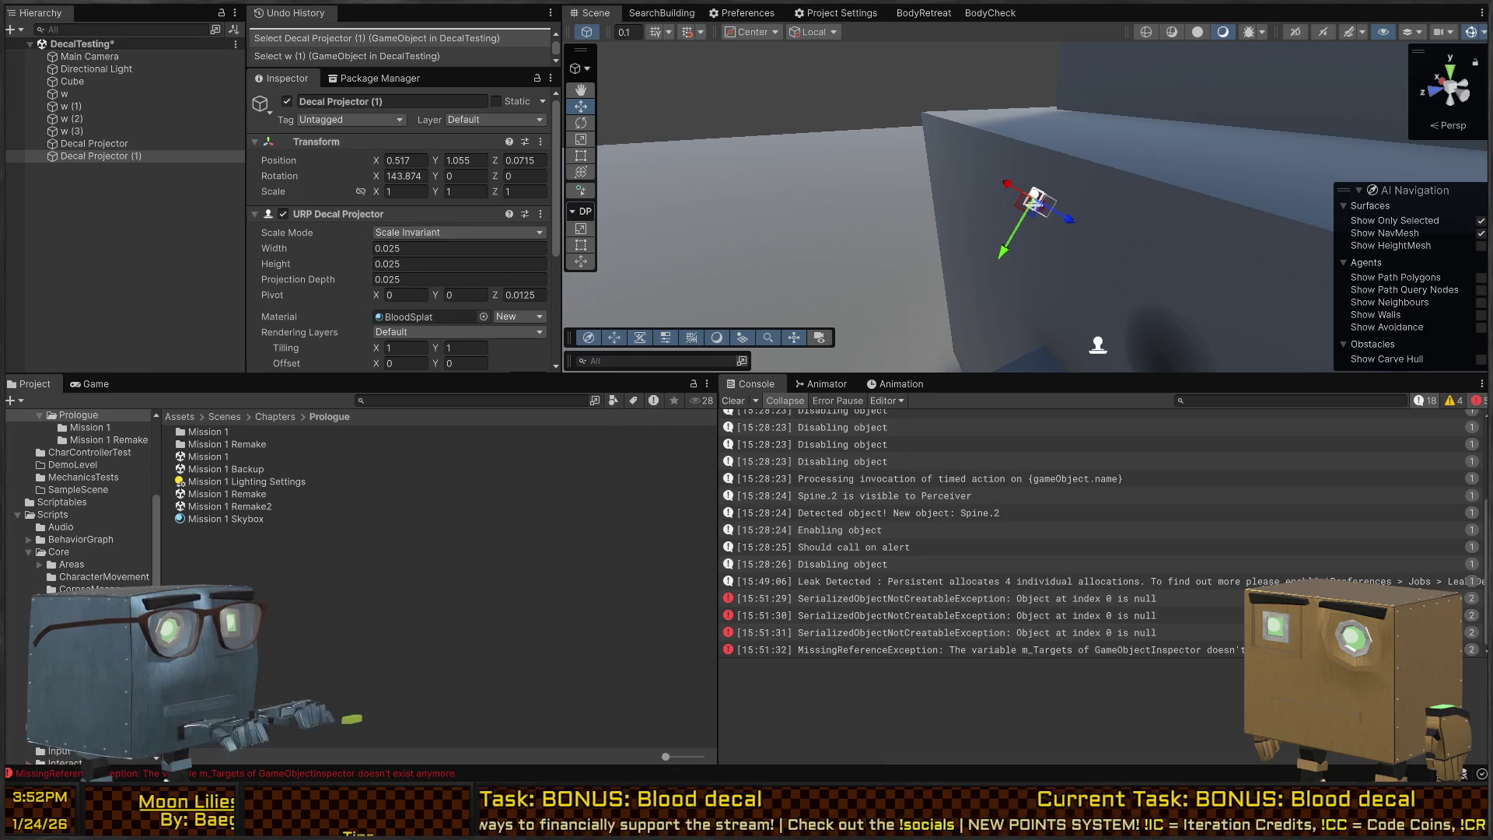
key(alt+Tab)
text(.5)
text(f))
text(,)
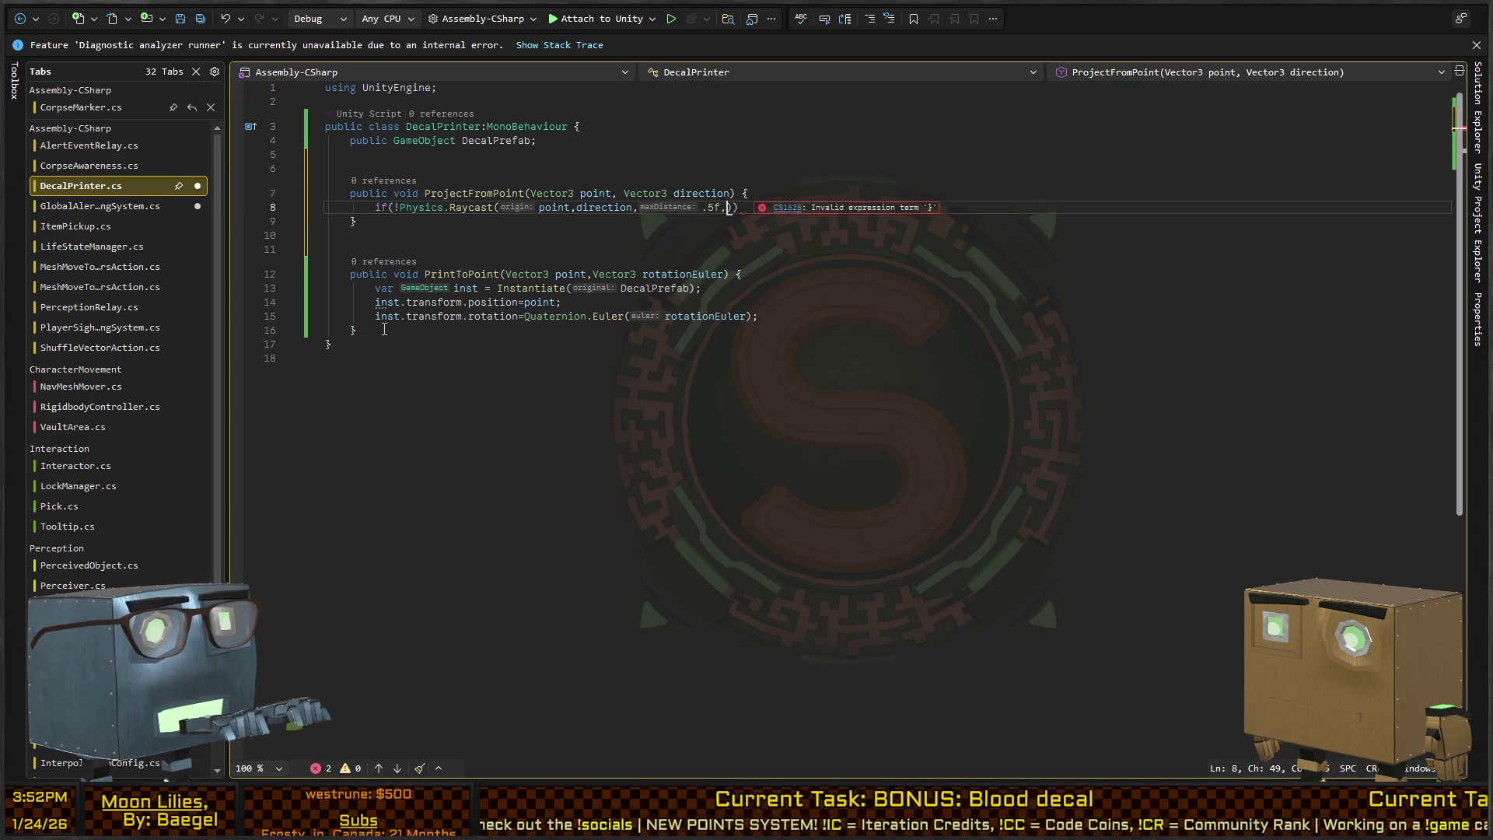
text(~0)
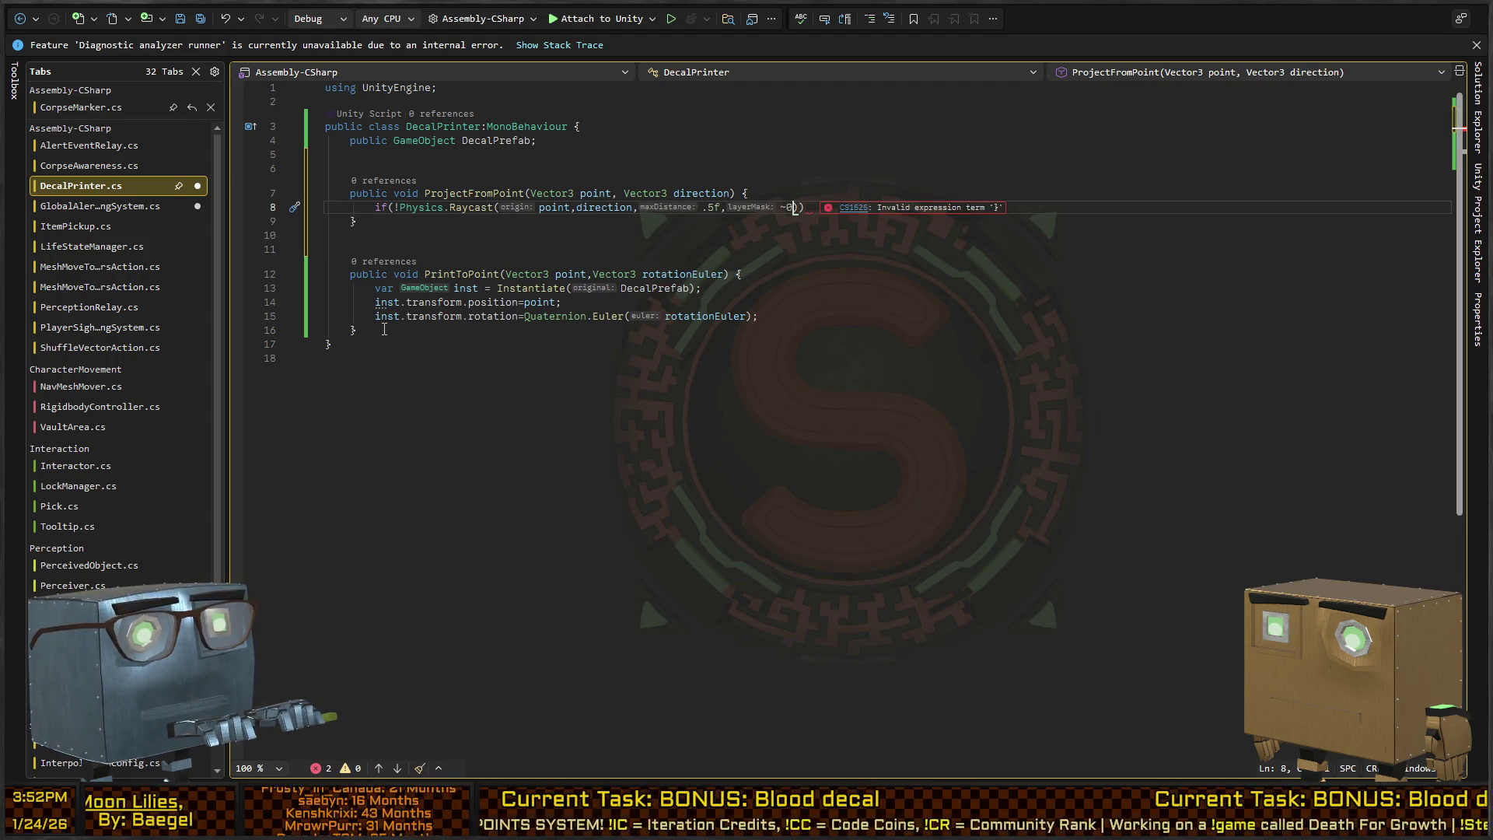
text())
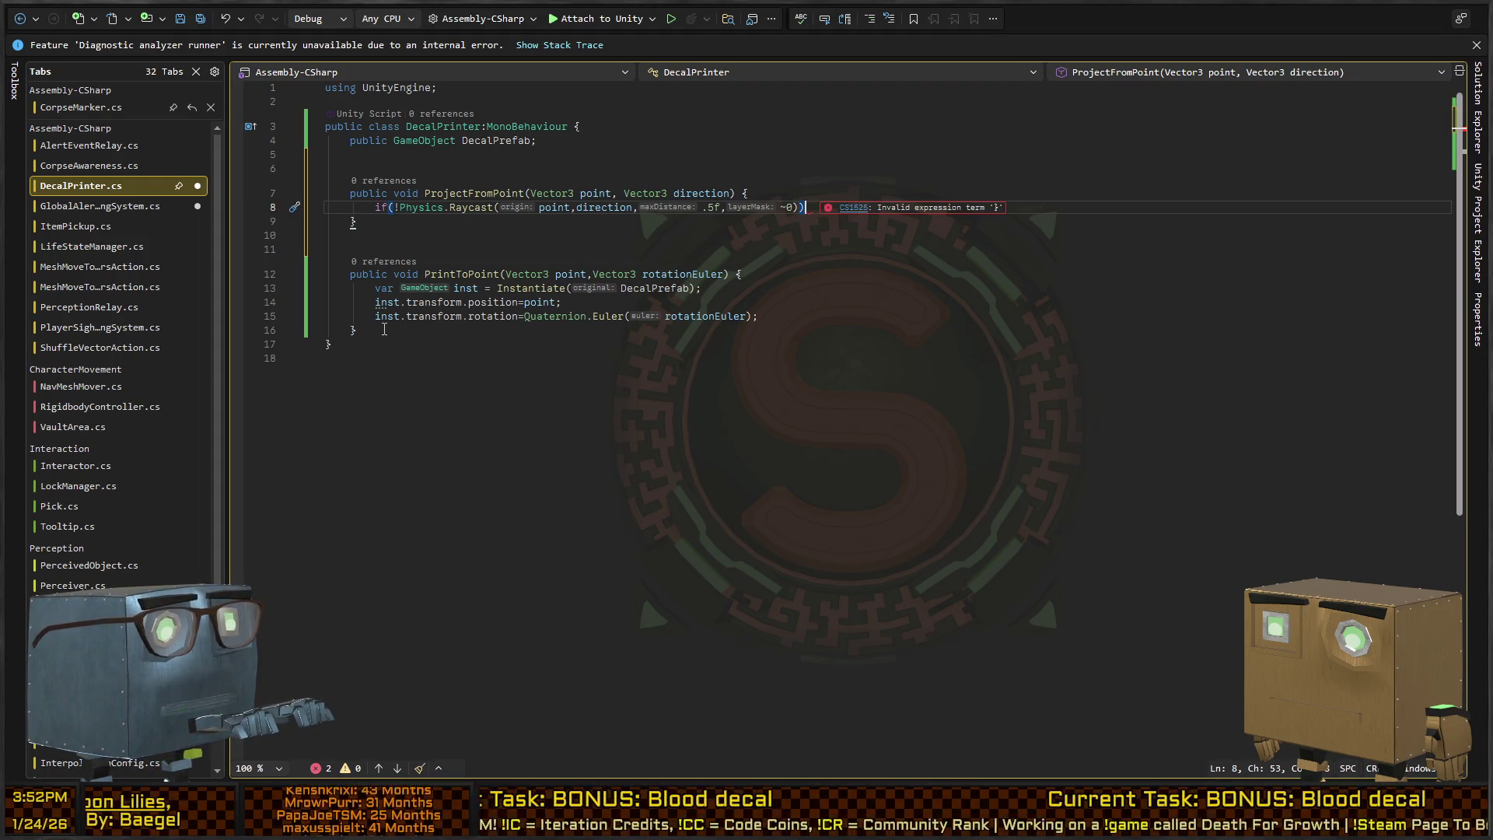
text( return;)
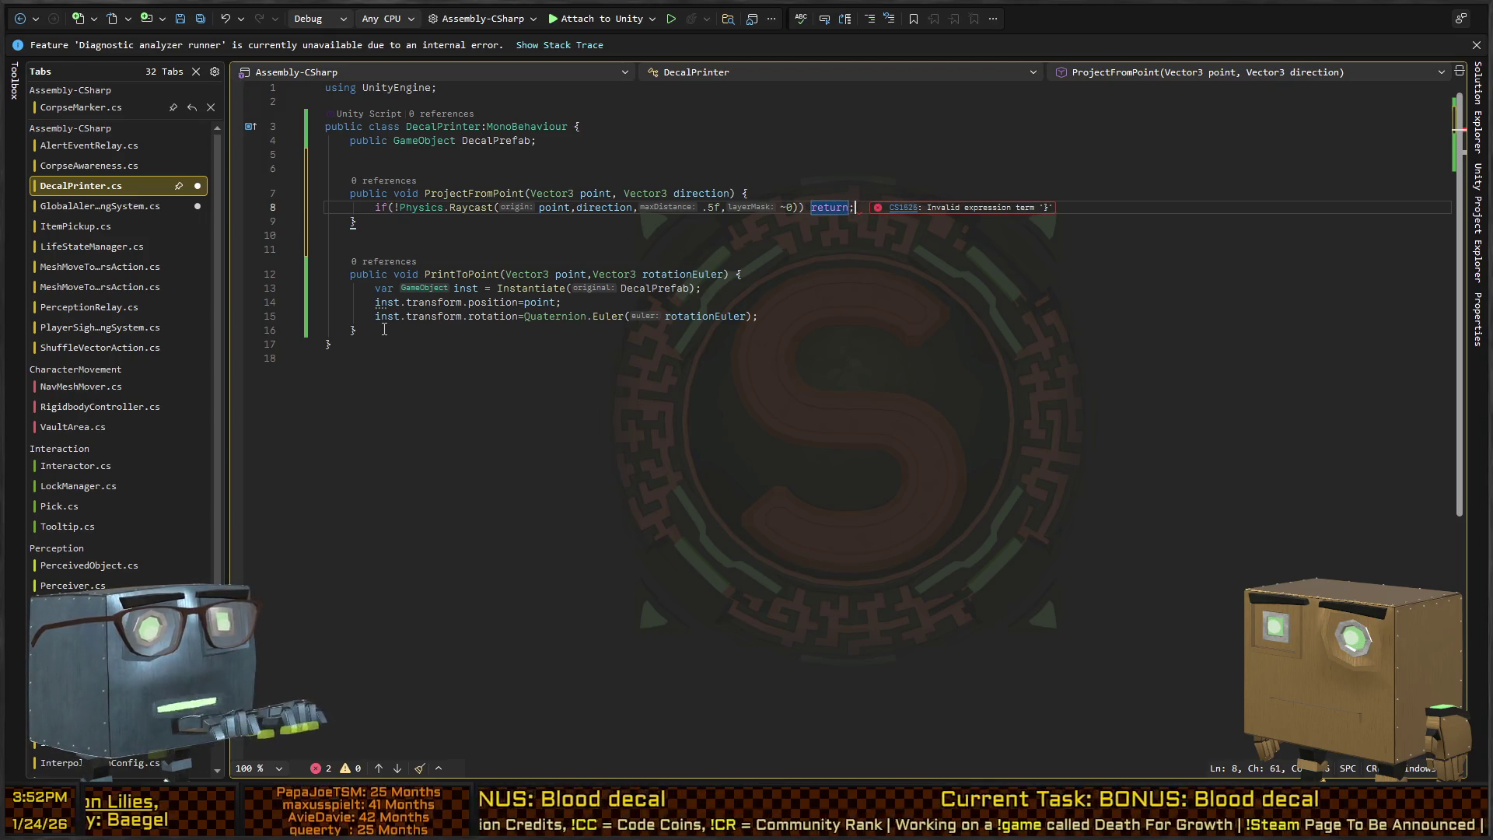
Step: Add 'out var hit' to the Raycast call after direction, then open an empty line under the hit check
key(ctrl+Left)
key(ctrl+Left)
key(ctrl+Left)
key(ctrl+Left)
key(ctrl+Left)
text(out var hit)
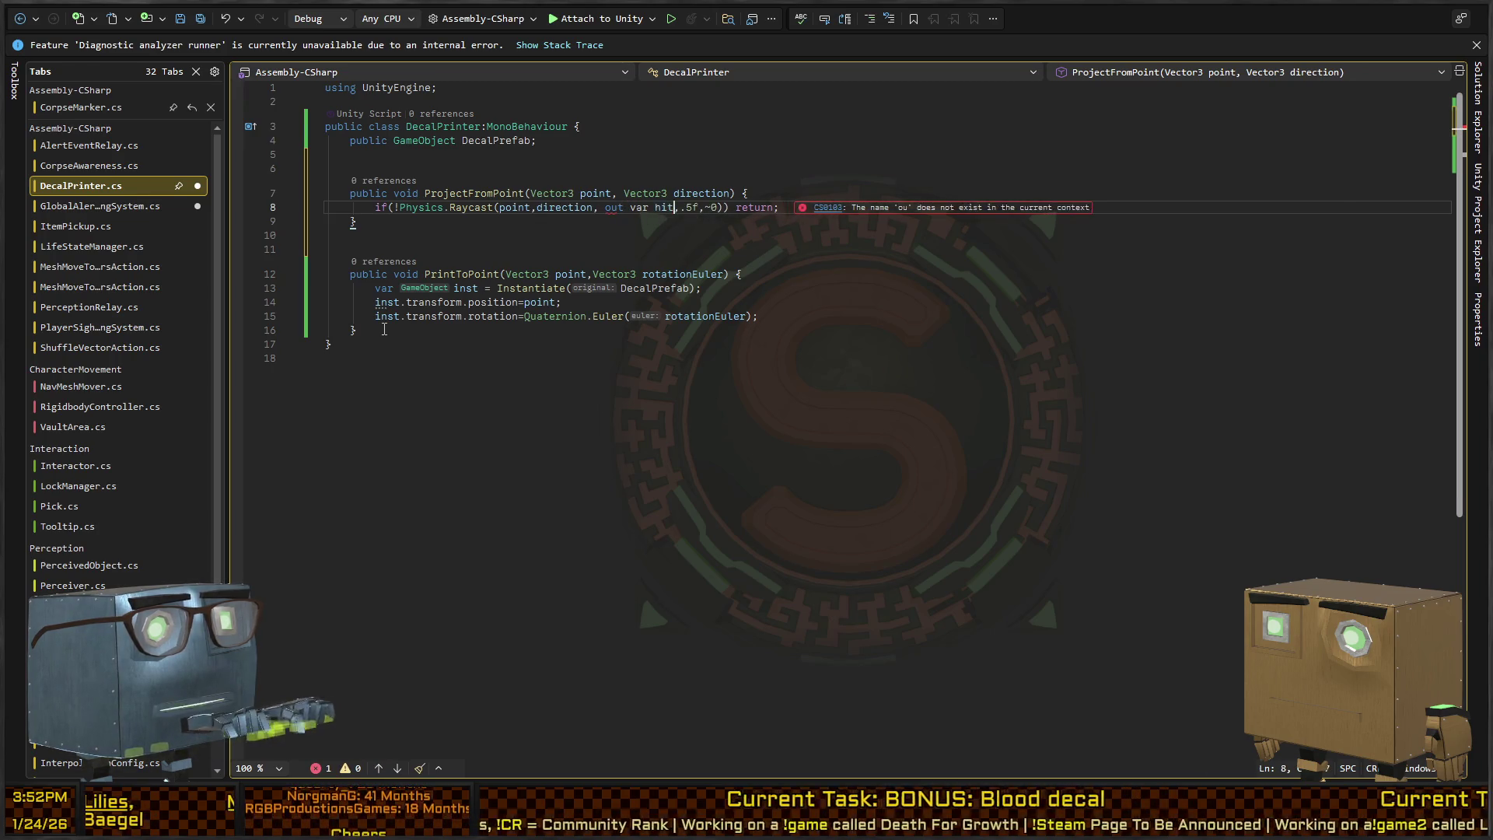
key(Down)
key(Down)
key(Up)
key(Up)
key(End)
key(Return)
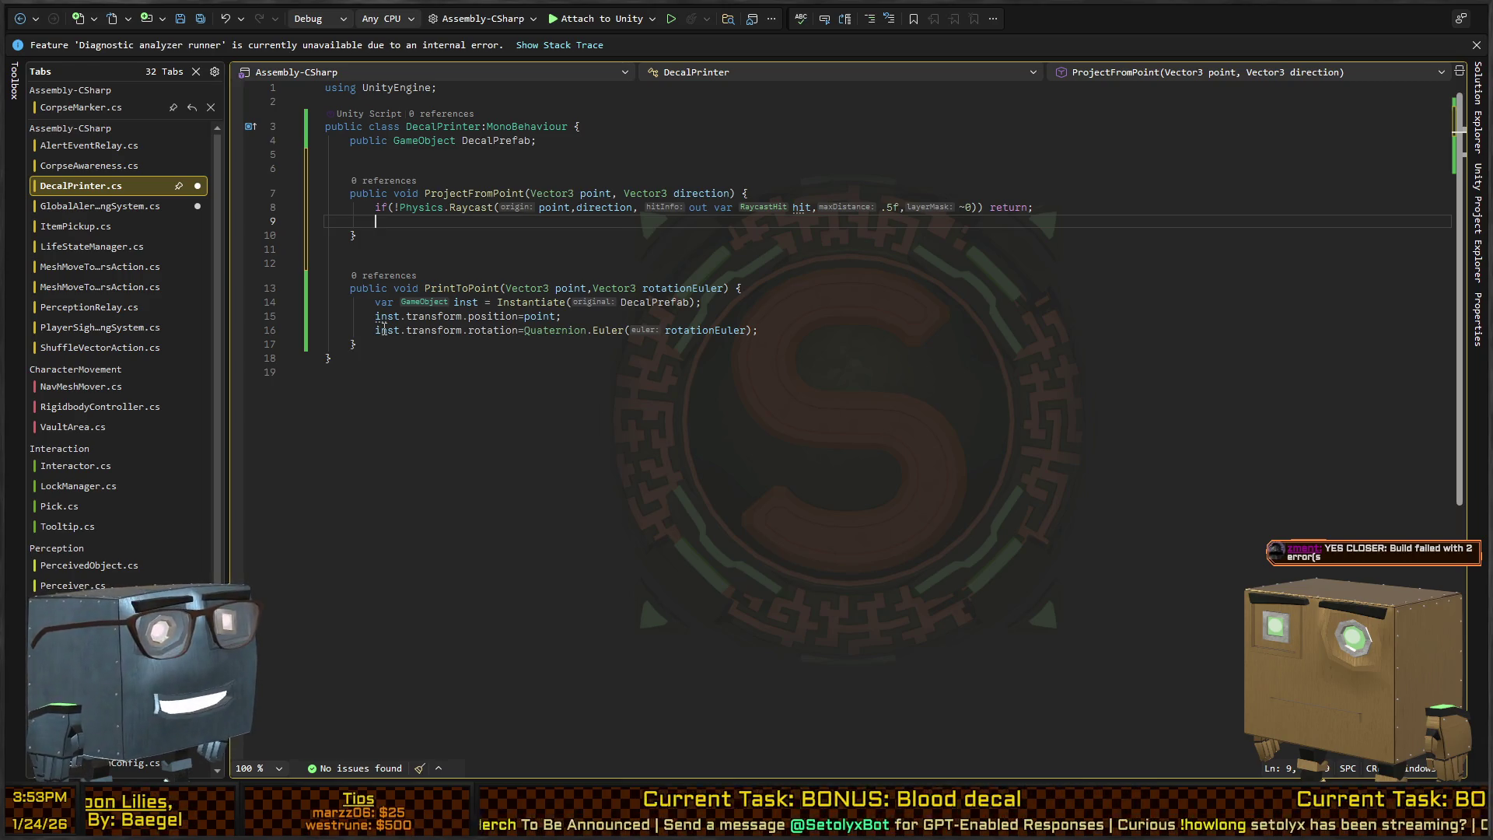
Step: Replace the abandoned Instantiate and var attempts with a PrintToPoint(hit.point, call on the new line
text(Instantiate()
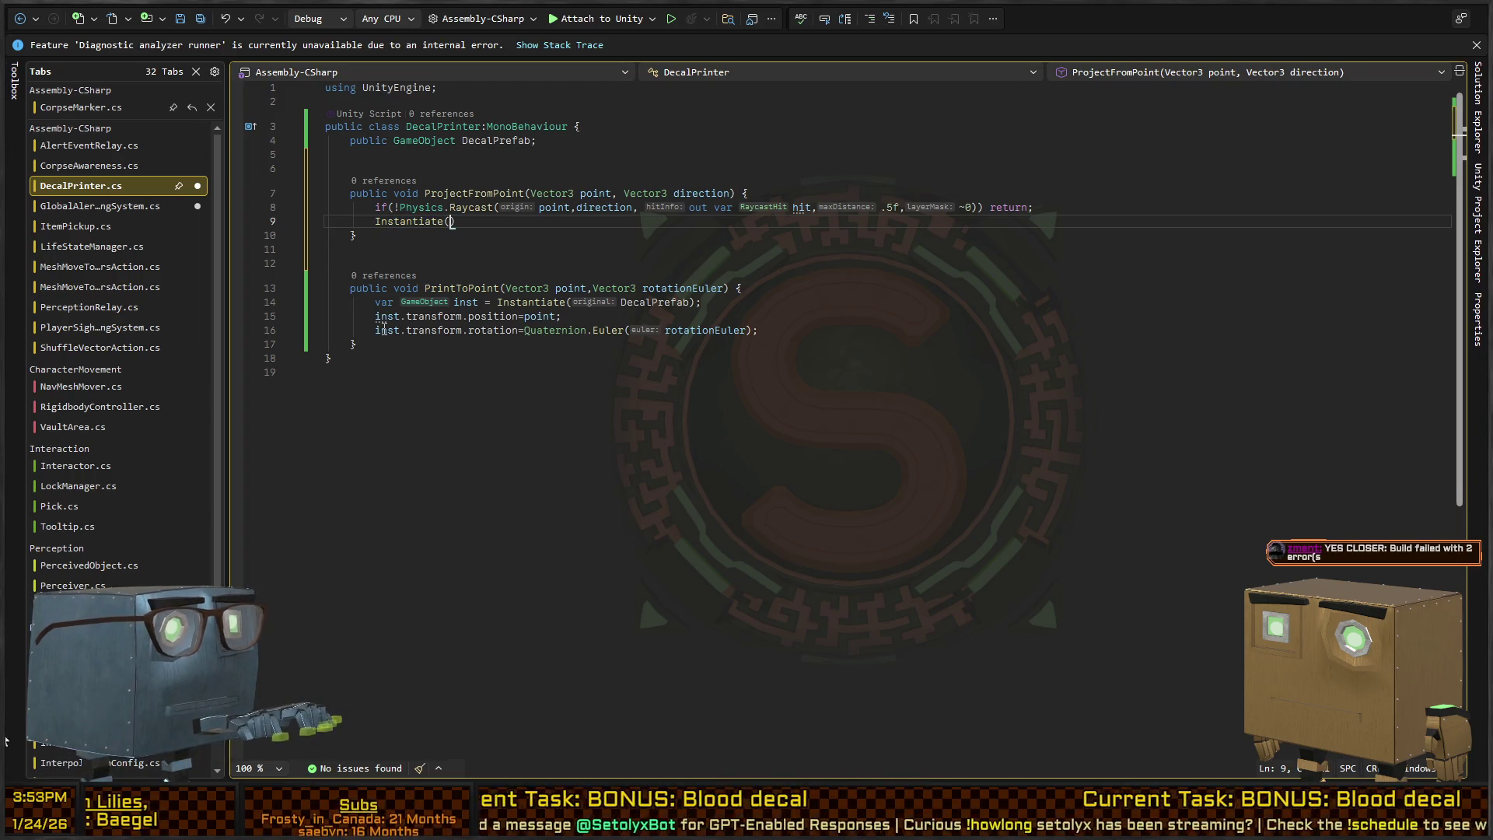
key(shift+Home)
key(BackSpace)
text(printTo)
text(()
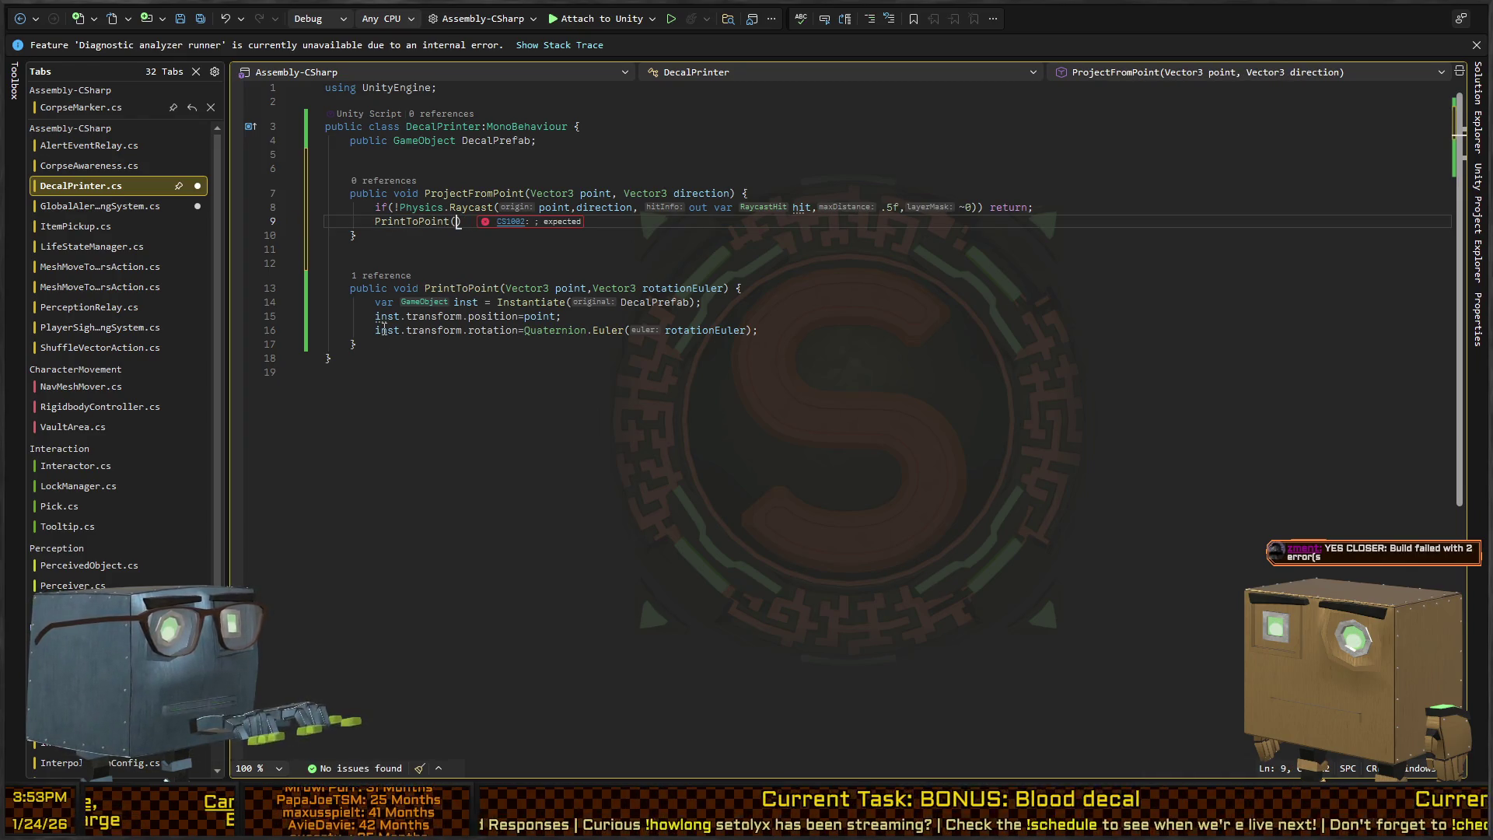
text(hit.point,)
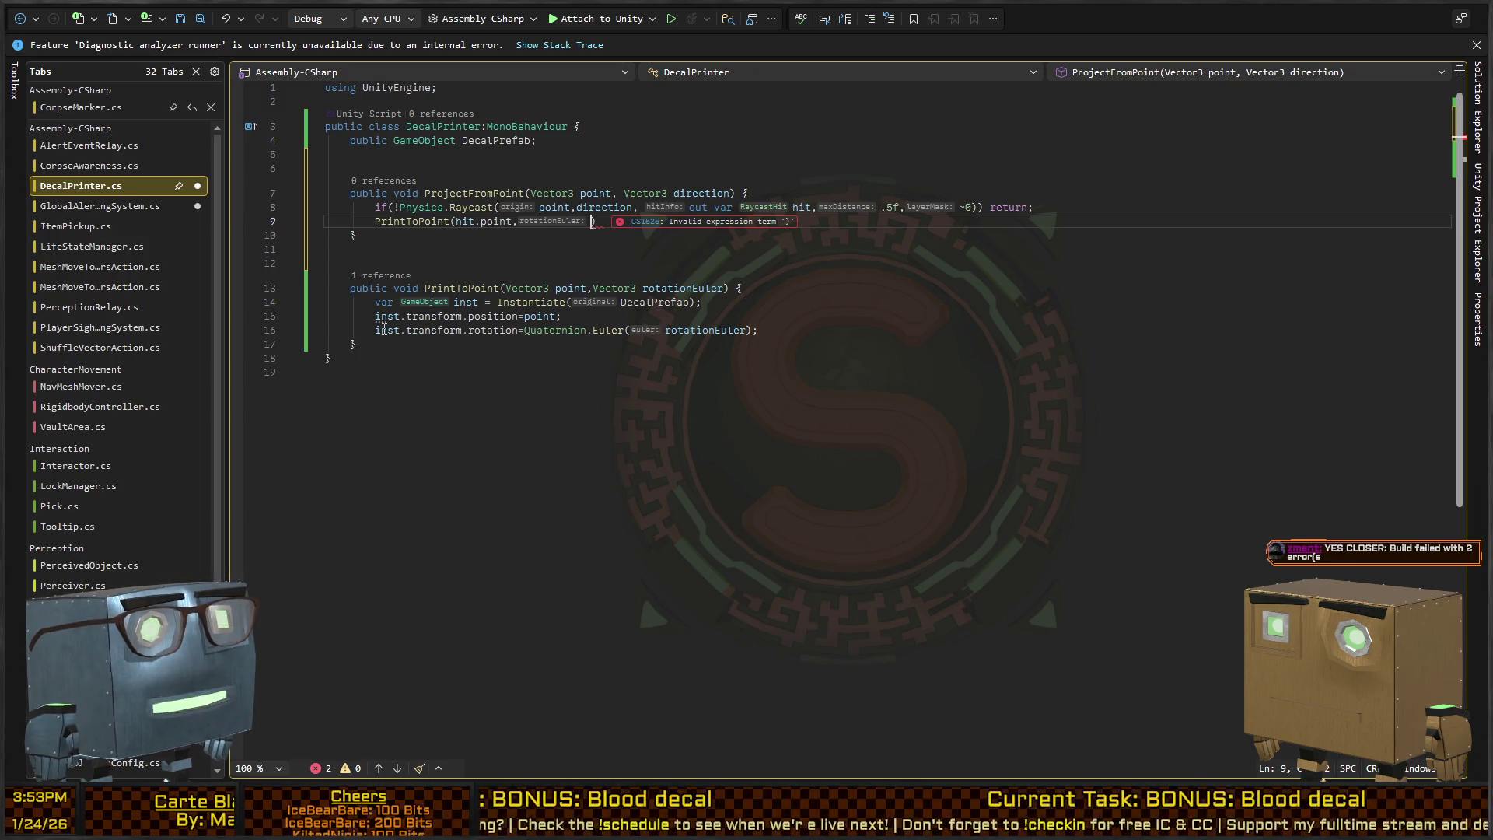
key(ctrl+Return)
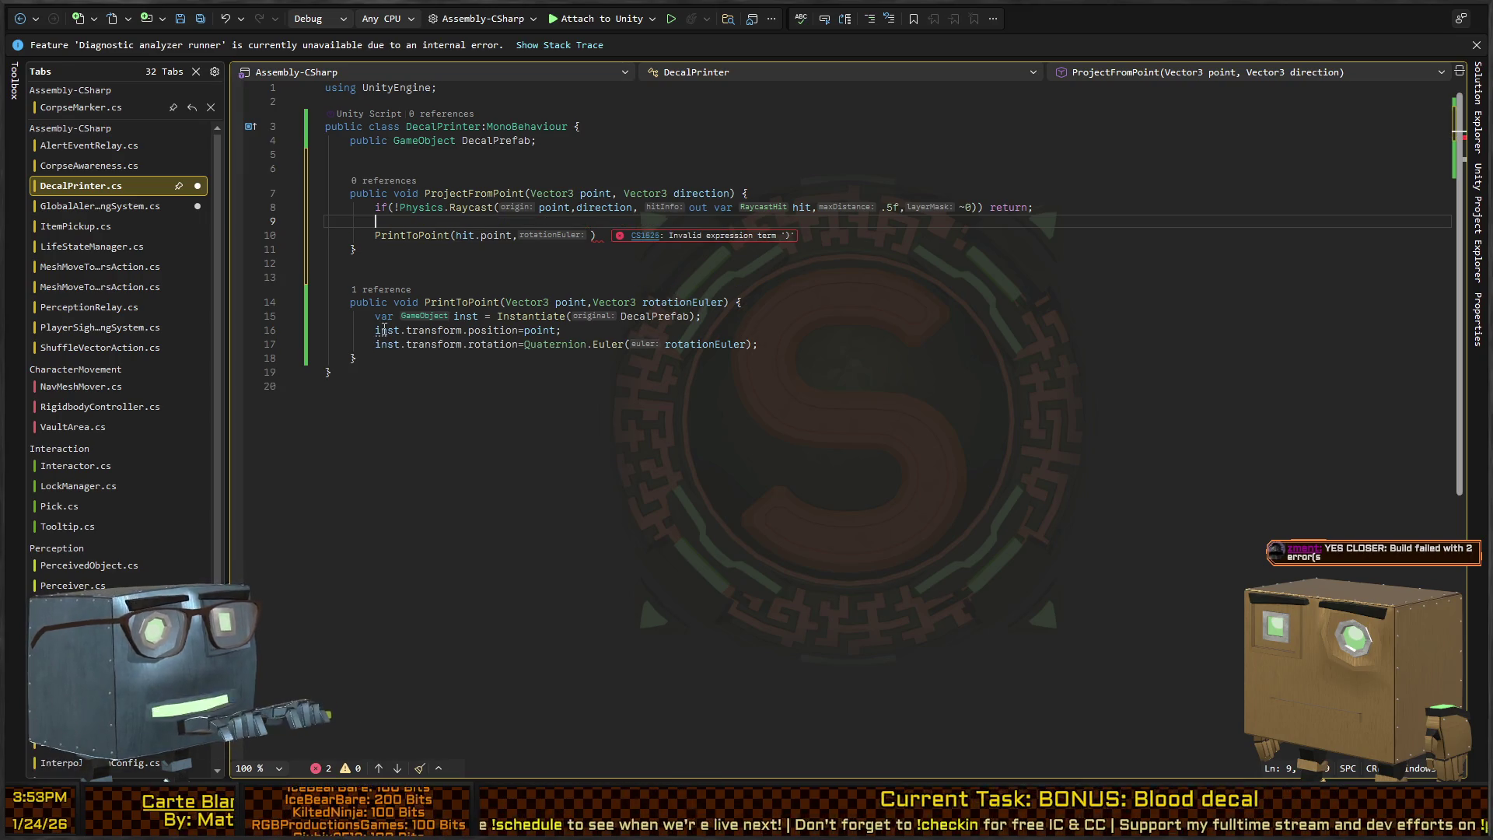
text(var)
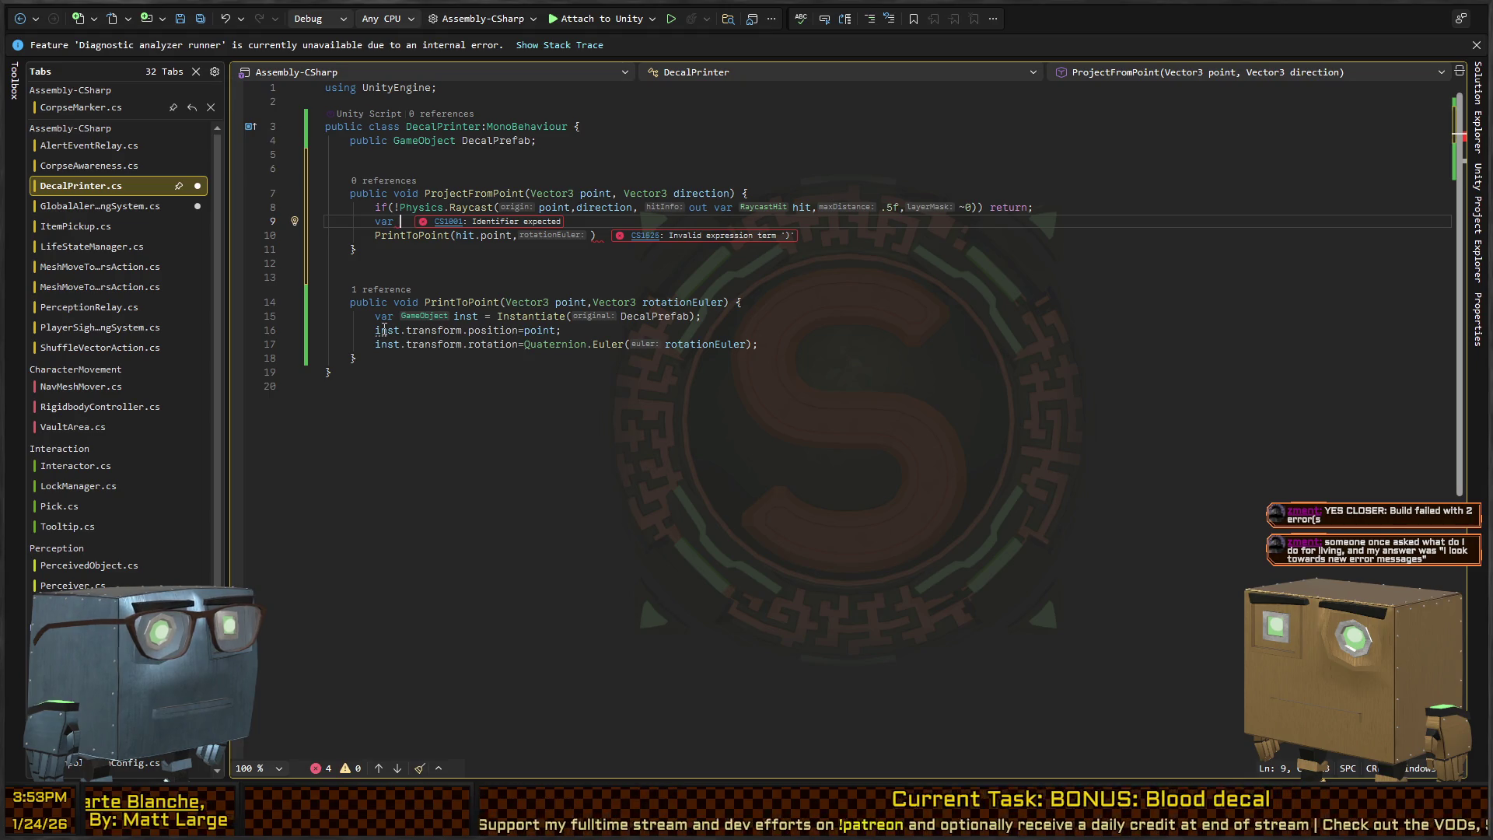
key(BackSpace)
key(BackSpace)
key(BackSpace)
key(Down)
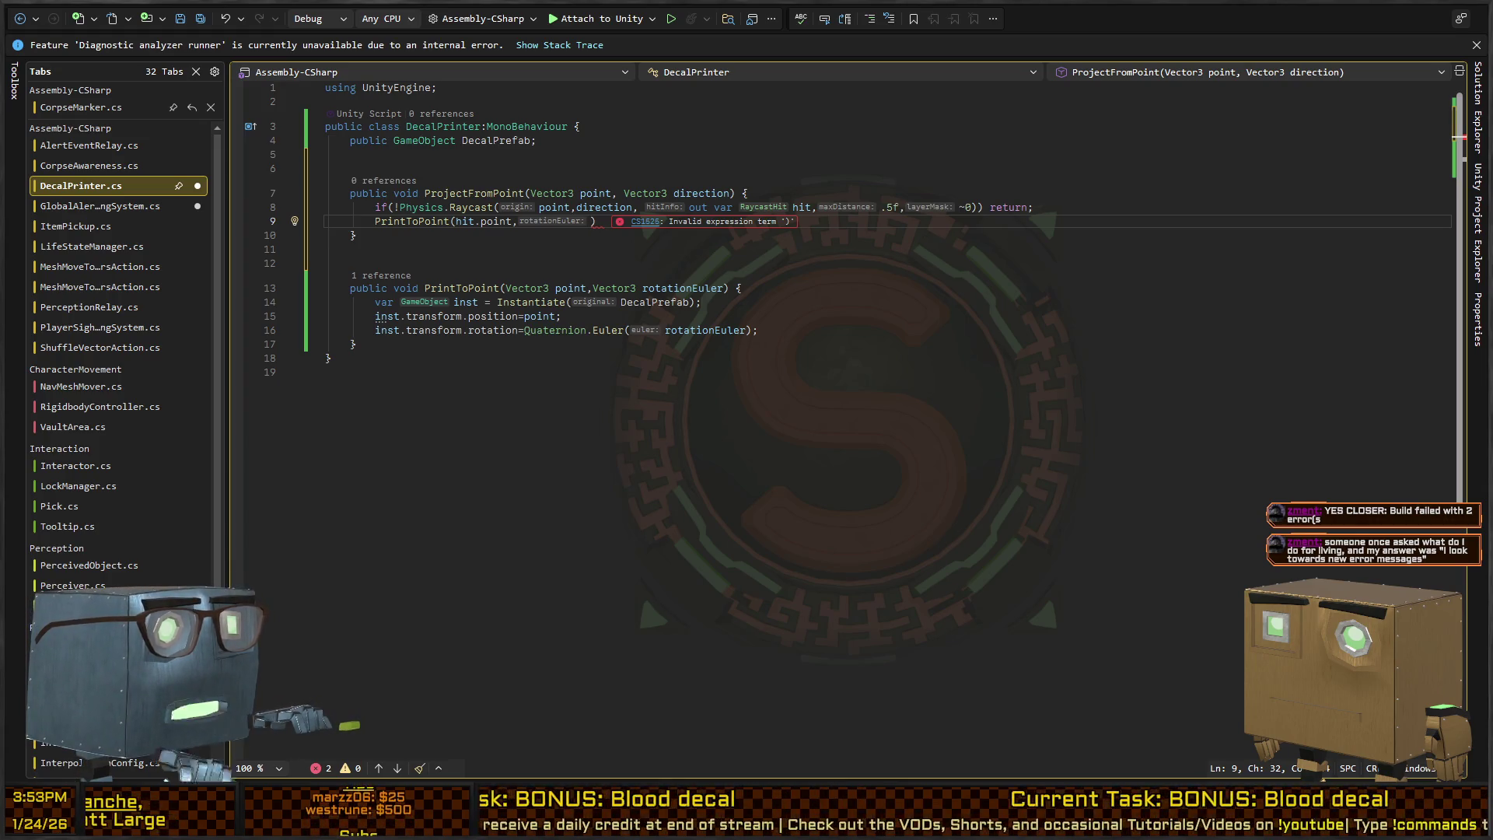
key(alt+Tab)
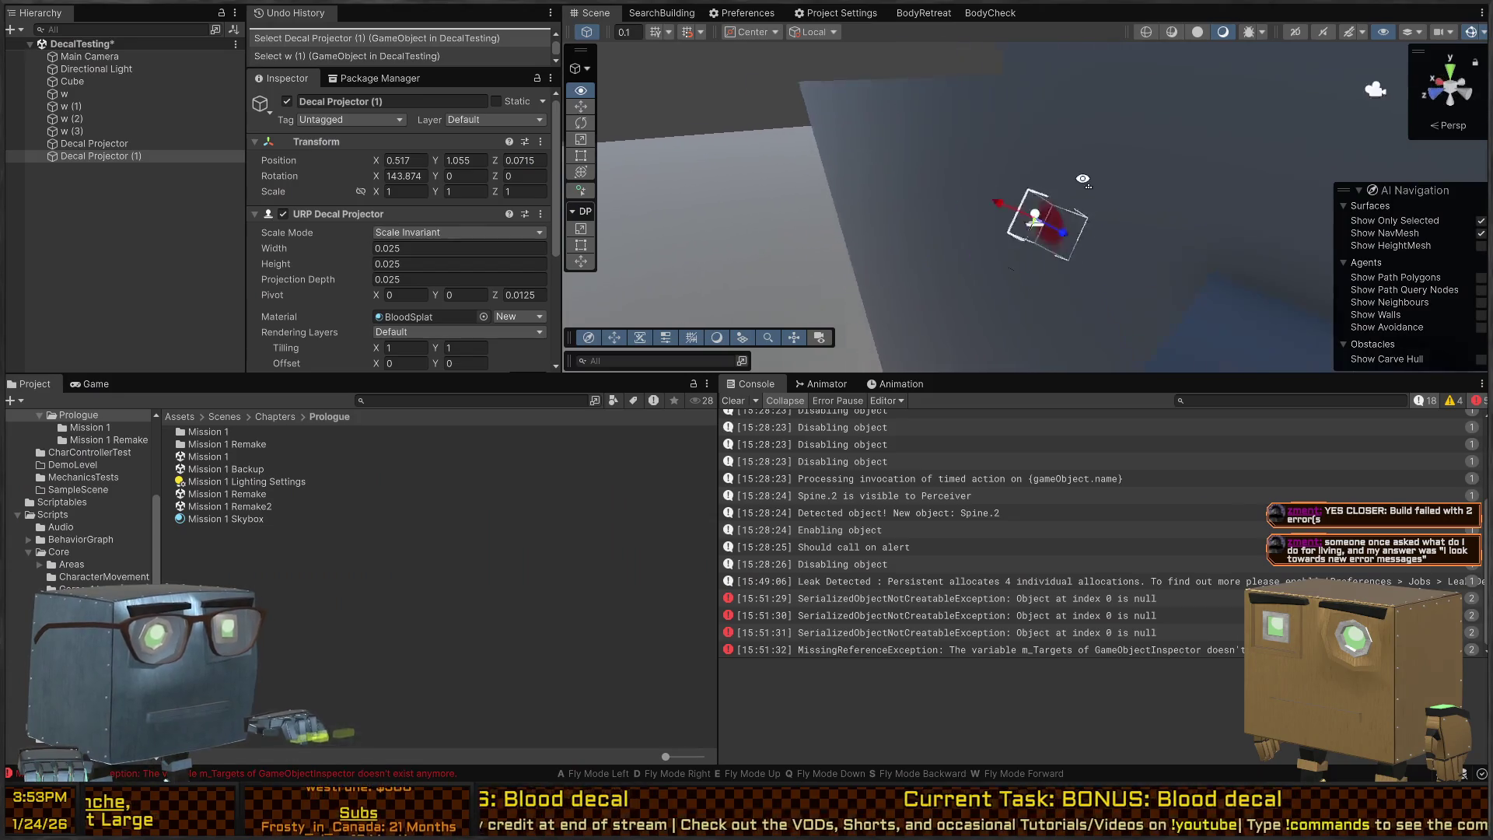
Step: Tilt and drag Decal Projector (1) onto the cube face to check how the blood decal lands
key(e)
mouse_move(925, 253)
mouse_down()
mouse_move(904, 180)
mouse_move(929, 160)
mouse_up()
key(w)
mouse_move(983, 218)
mouse_down()
mouse_move(1075, 227)
mouse_move(1127, 148)
mouse_move(1227, 146)
mouse_move(1151, 179)
mouse_up()
key(e)
key(w)
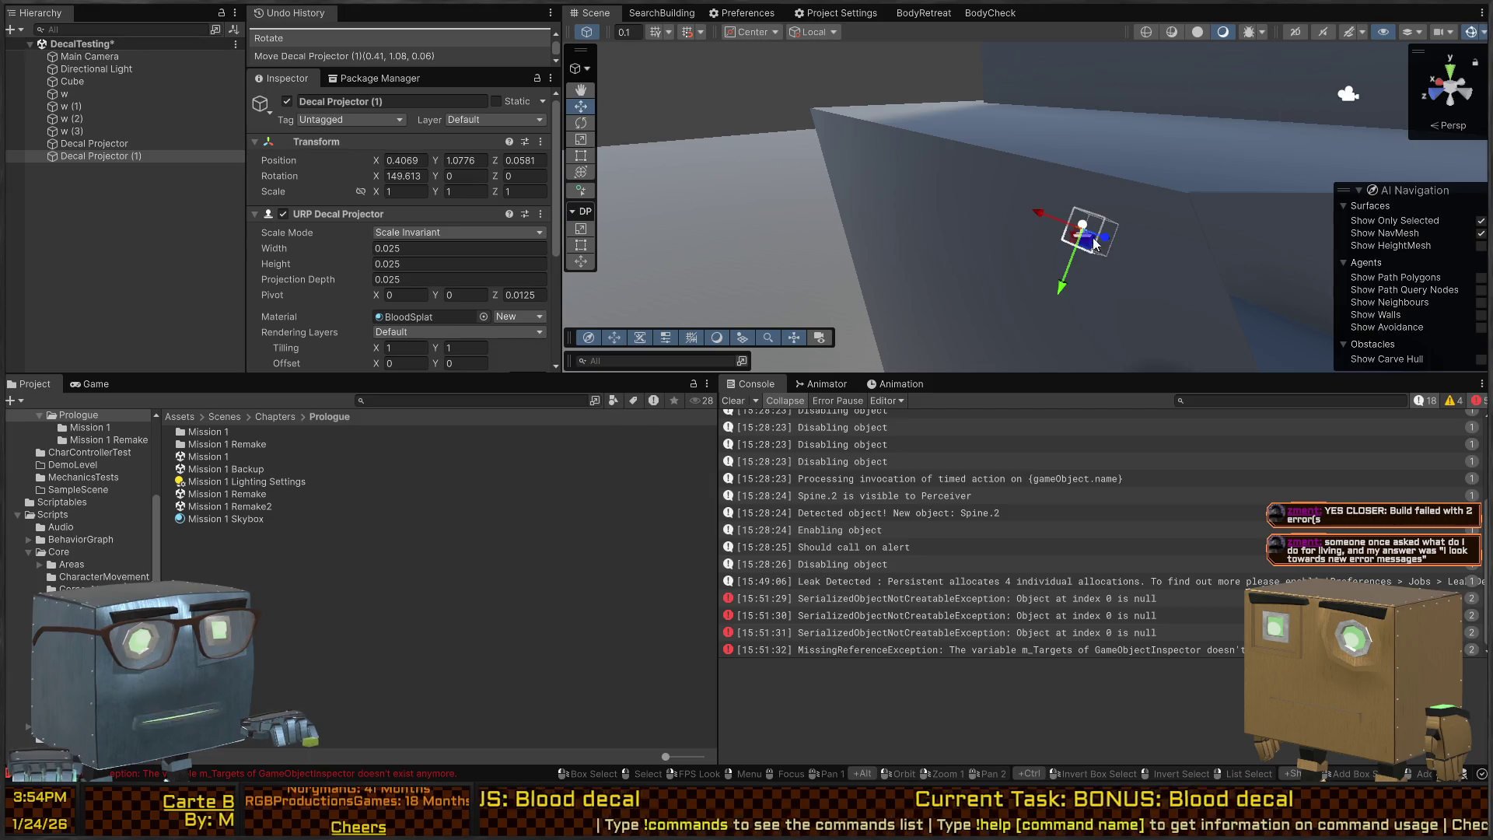
drag(1083, 246, 1063, 233)
mouse_move(1063, 233)
mouse_down()
mouse_move(1019, 202)
mouse_move(1030, 188)
mouse_up()
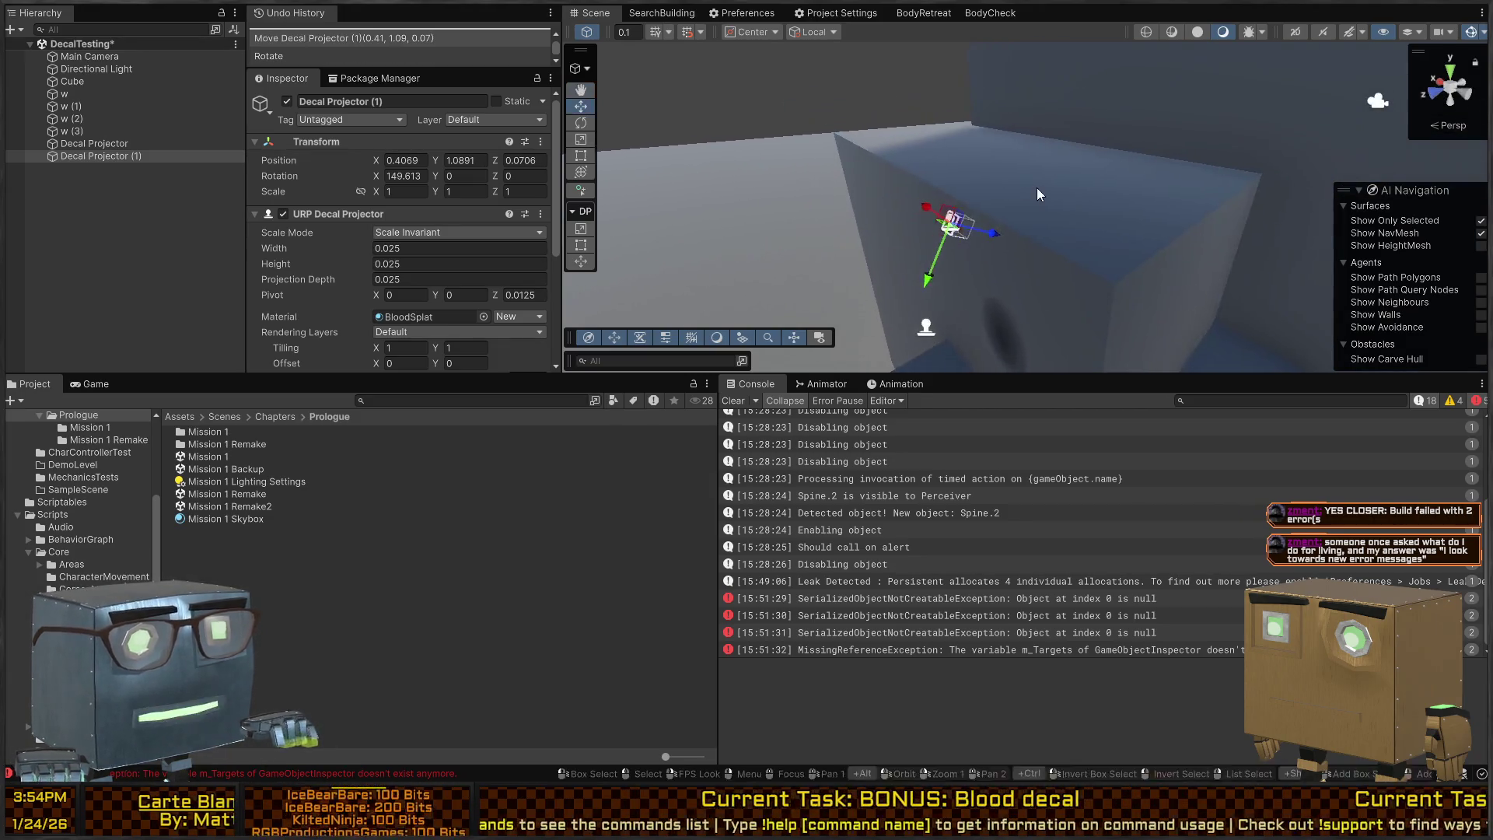
key(alt+Tab)
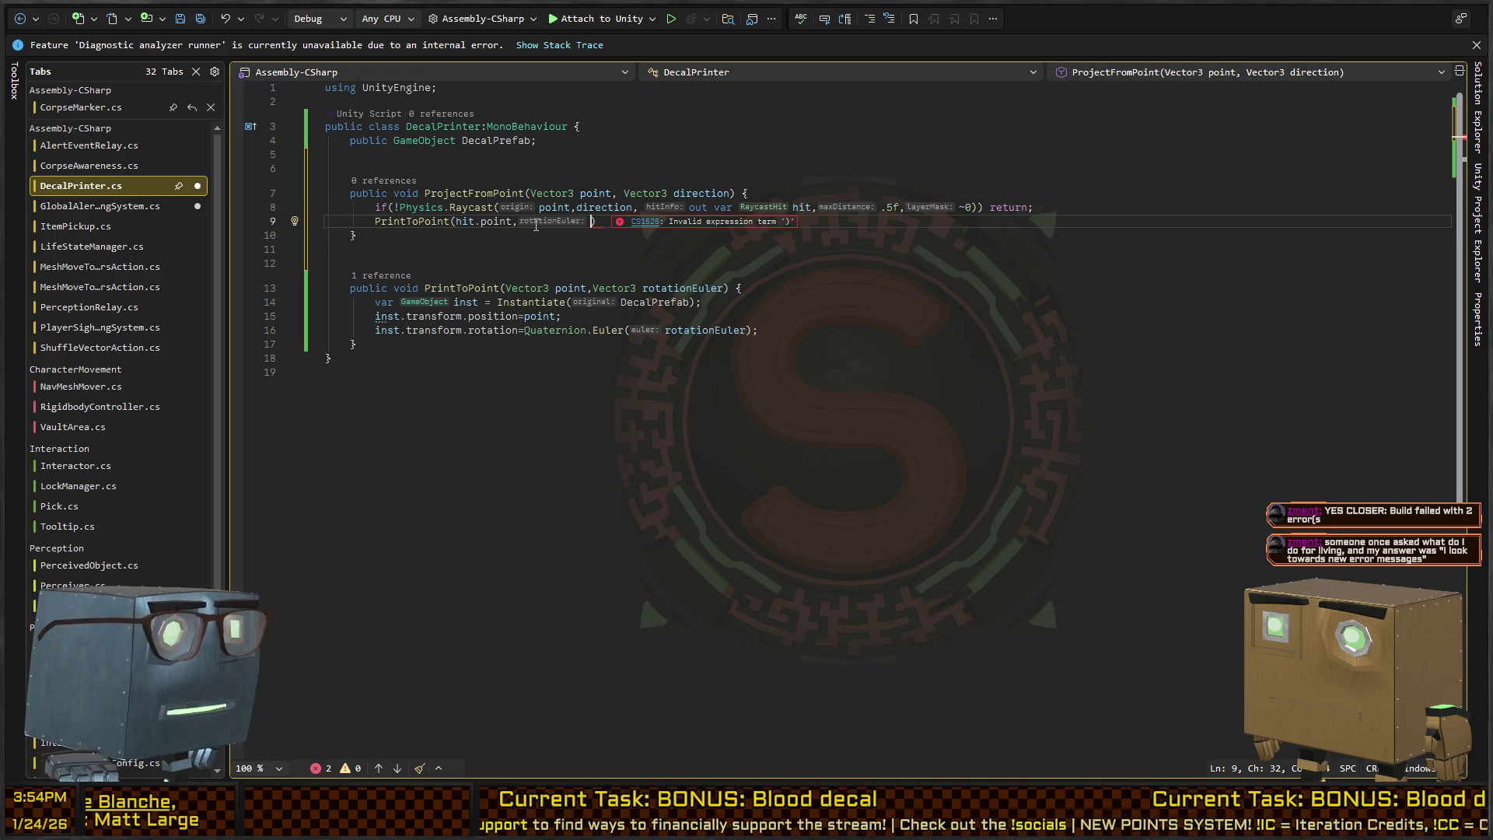
Step: Change PrintToPoint's point argument to hit.point-(direction.normalized*.01f)
click(502, 221)
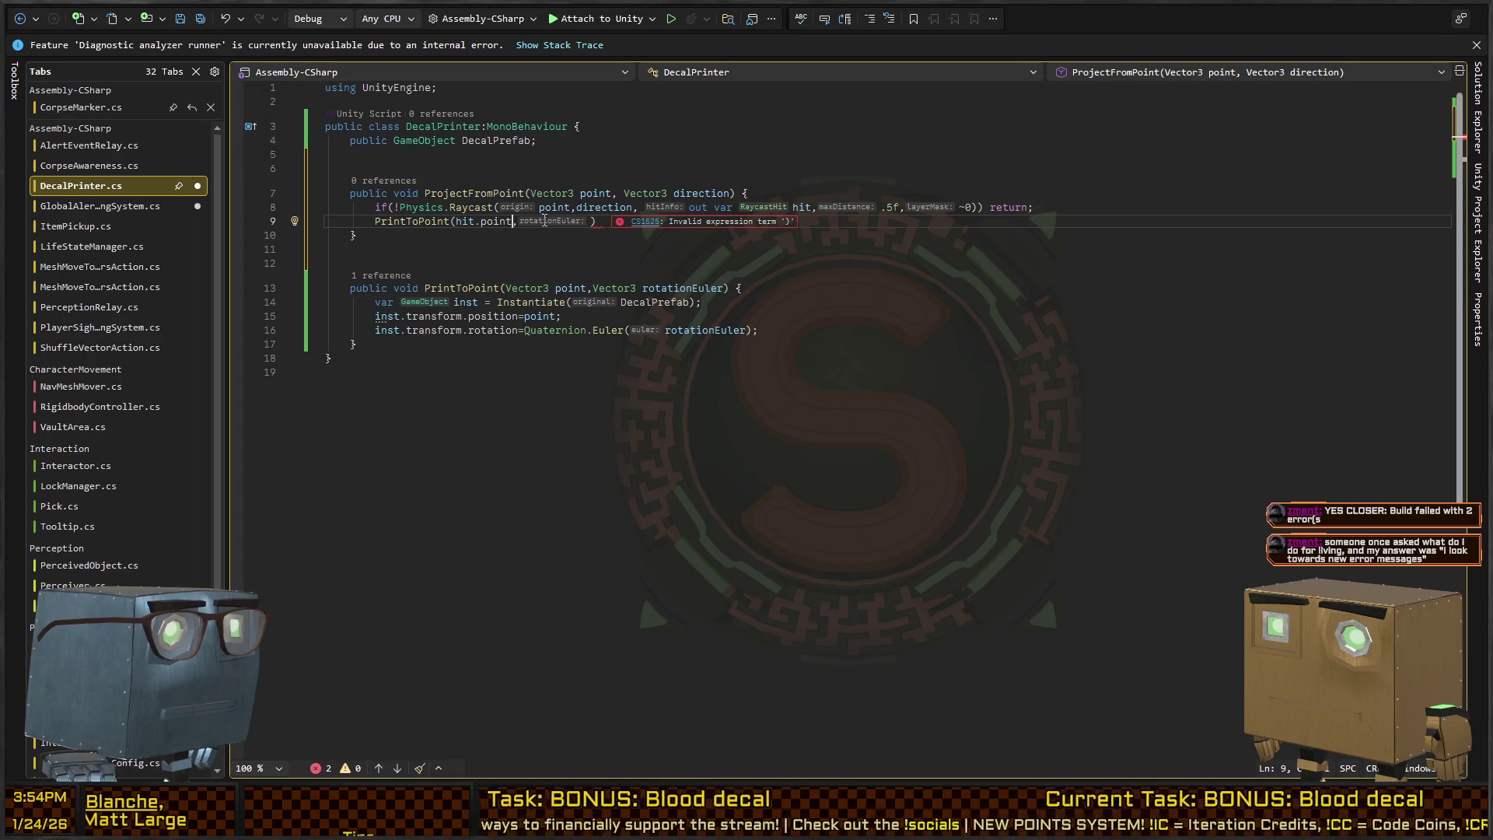
click(572, 223)
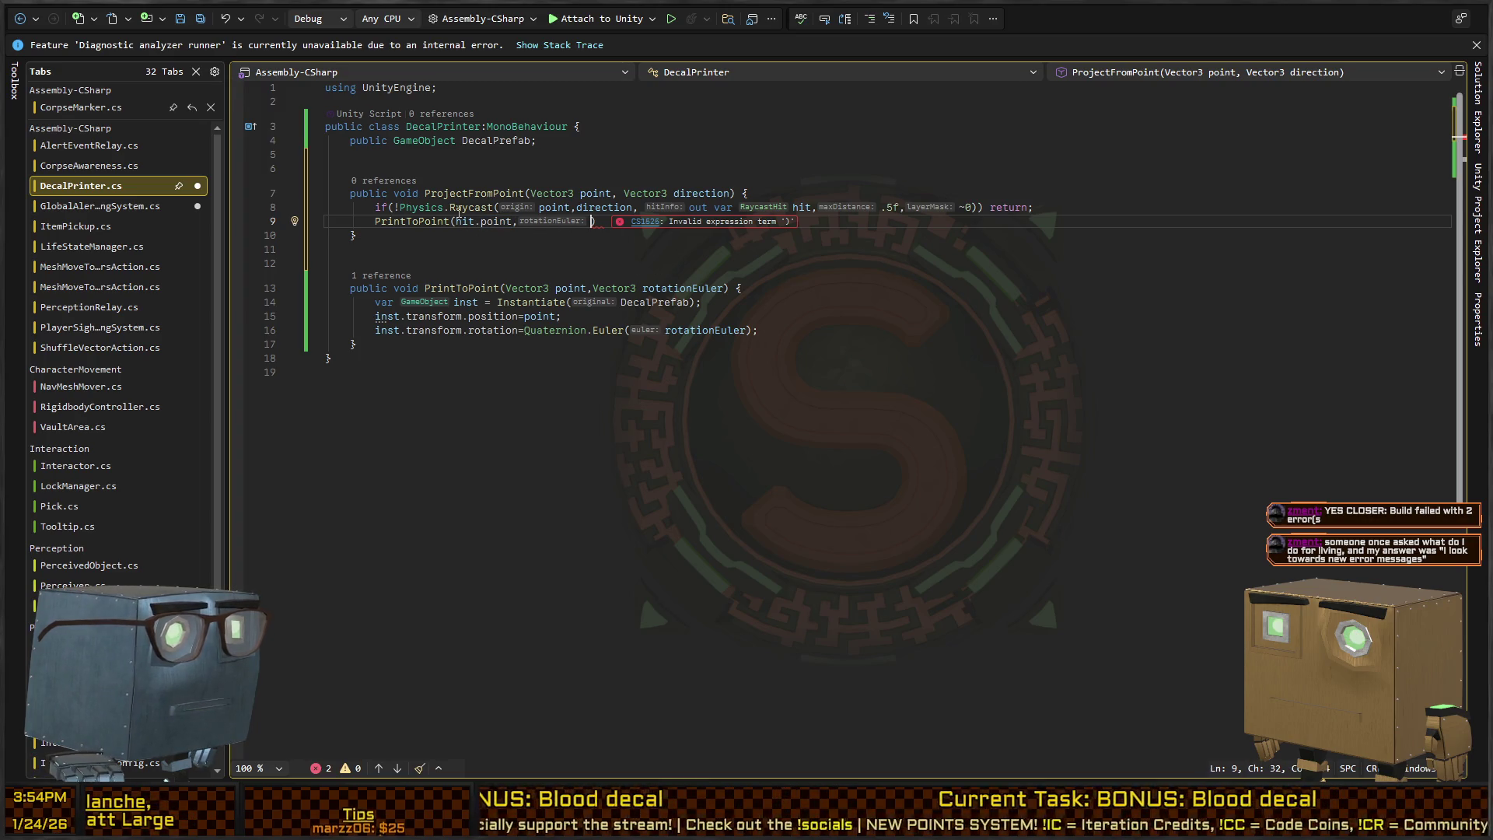
double_click(497, 222)
text(-)
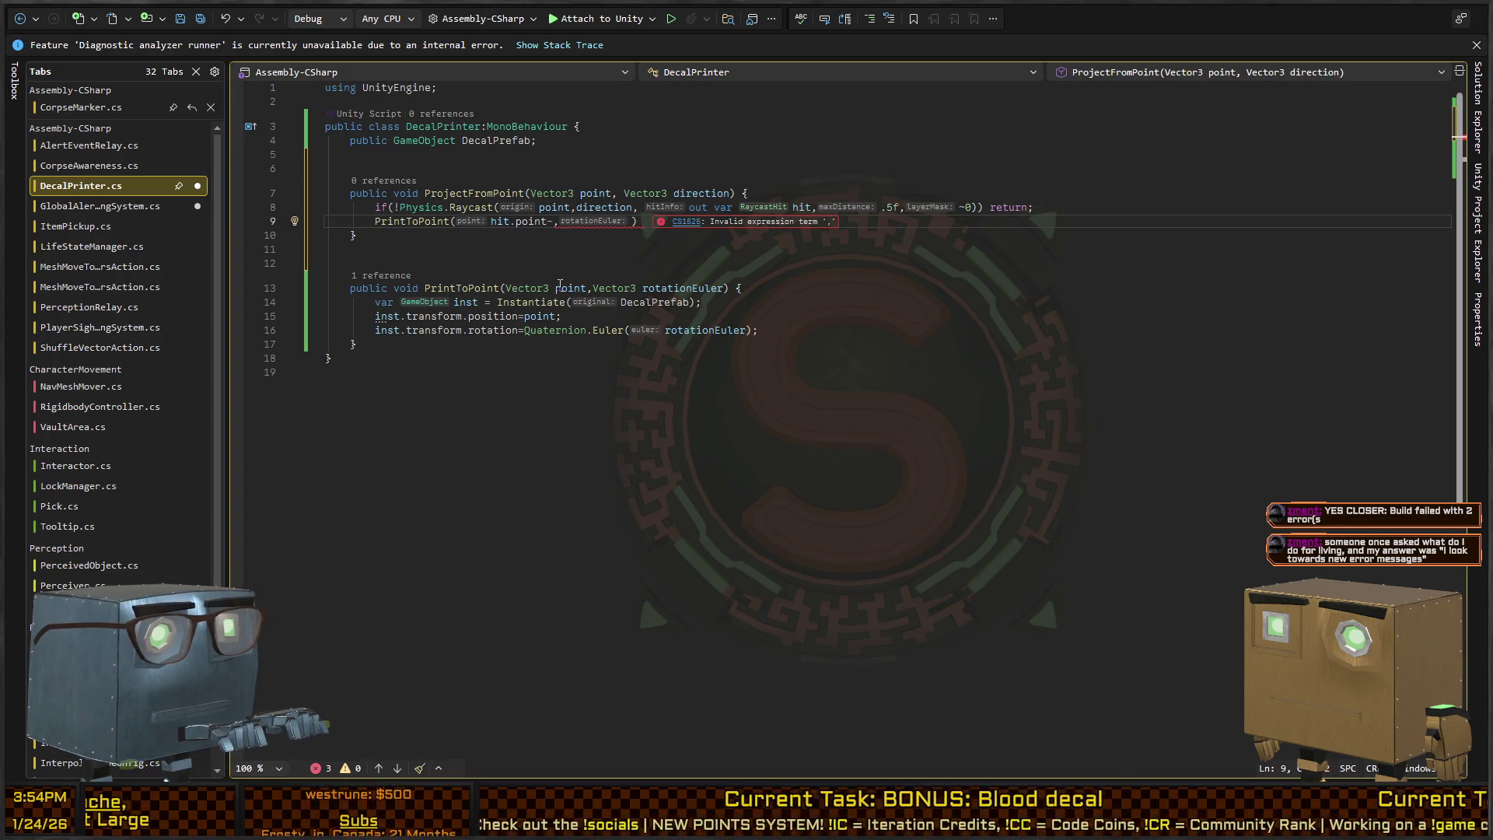
text(direction.normalize)
text(*.01f)
text(,)
key(Left)
key(Left)
key(Left)
text(.normalized)
key(ctrl+Left)
key(ctrl+Left)
key(ctrl+Left)
key(ctrl+shift+Right)
key(ctrl+shift+Right)
key(ctrl+shift+Right)
key(ctrl+shift+Left)
text(()
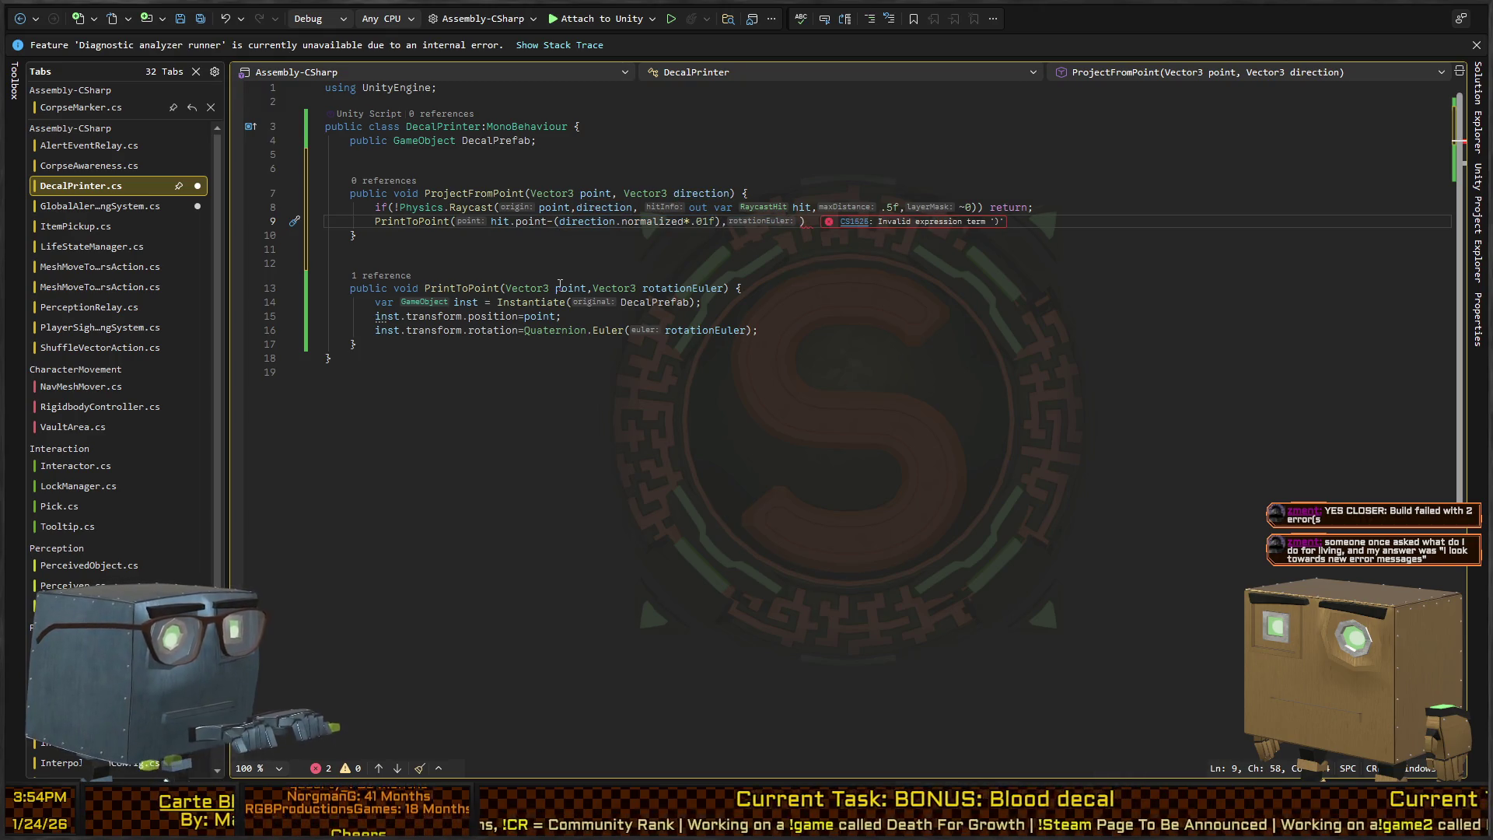
key(Right)
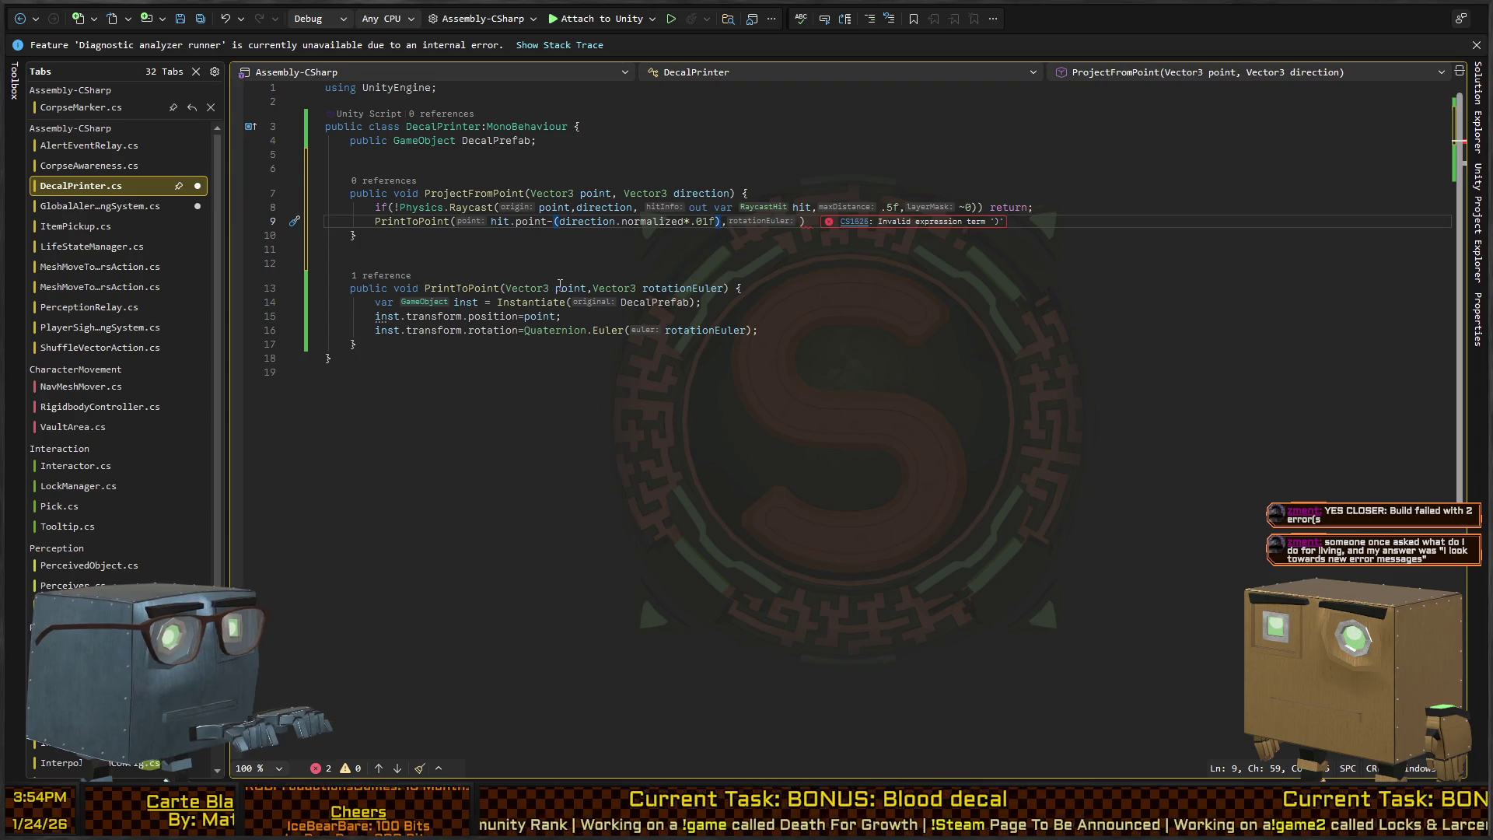
text(,)
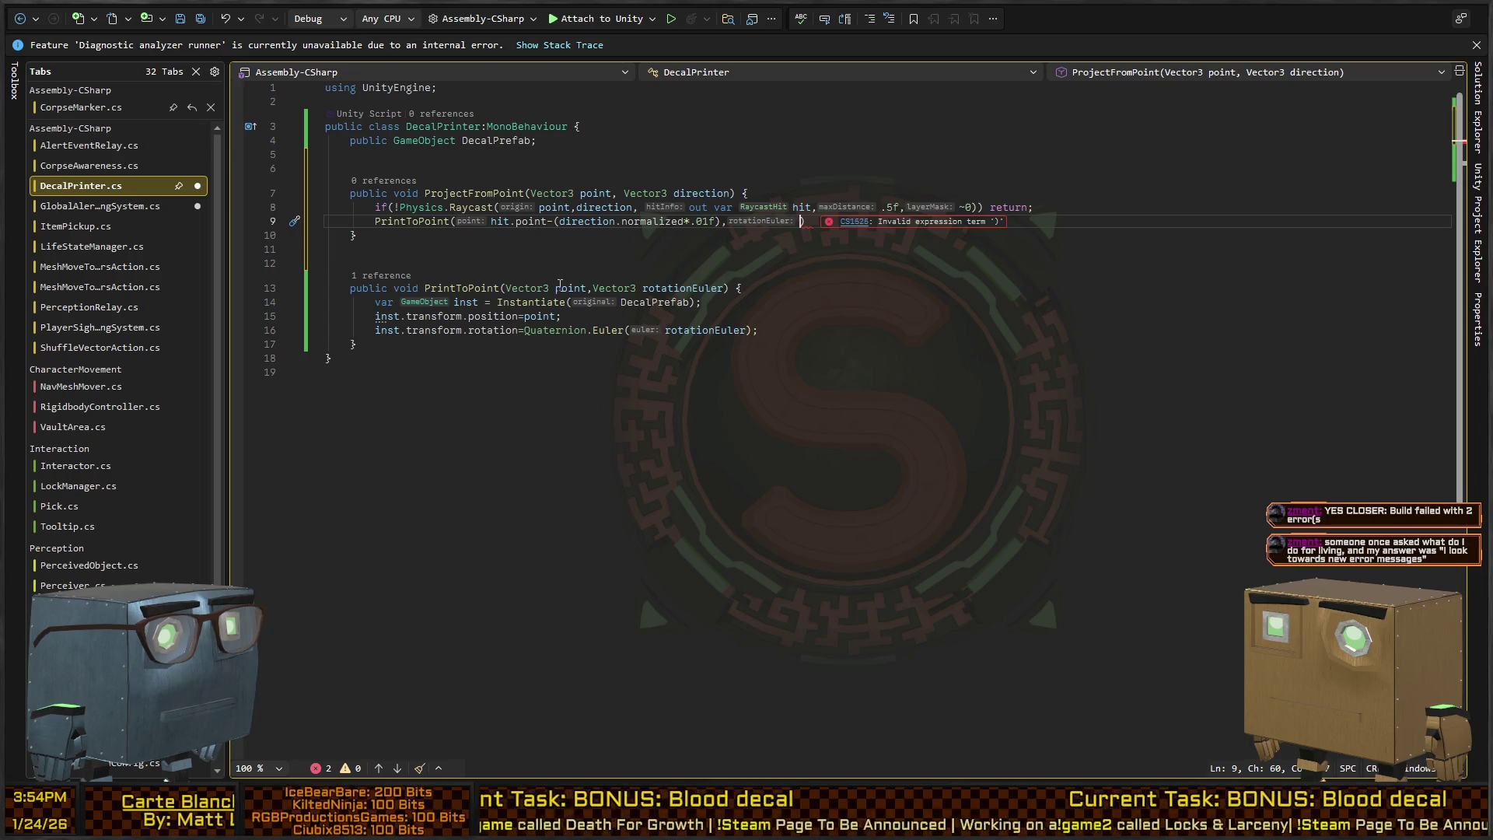
key(Left)
key(Left)
text(,)
Step: Move the offset expression into a new 'var printPoint =' line above the PrintToPoint call
key(Left)
key(shift+Left)
key(shift+Left)
key(shift+Left)
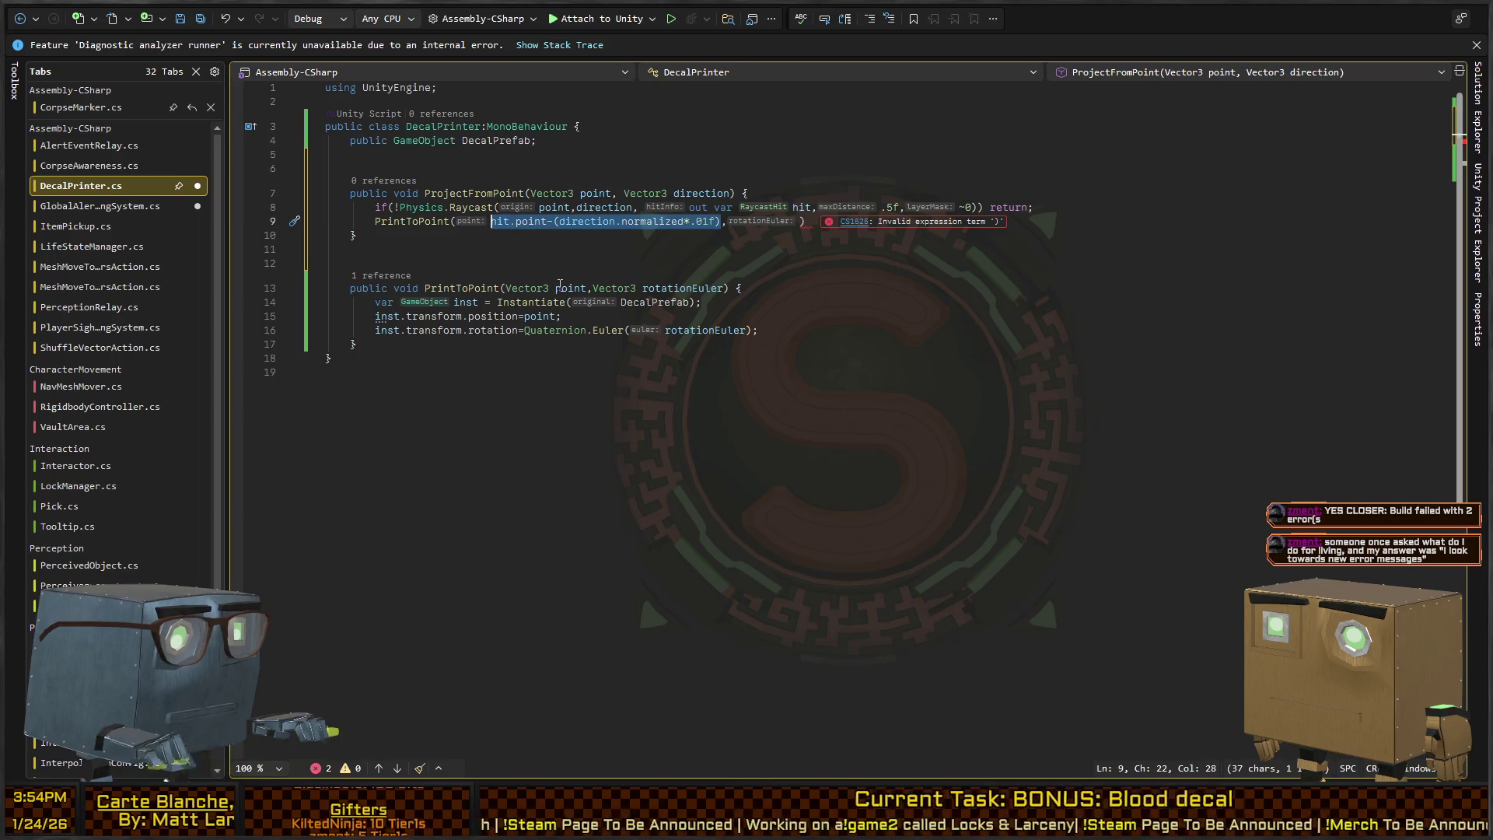
key(ctrl+x)
key(ctrl+Return)
text(var printPoint =)
key(ctrl+v)
Step: Finish printPoint and add 'var lookRotation = Quaternion.LookRotation(point, printPoint);' below it
text(;)
key(Down)
text(var loo)
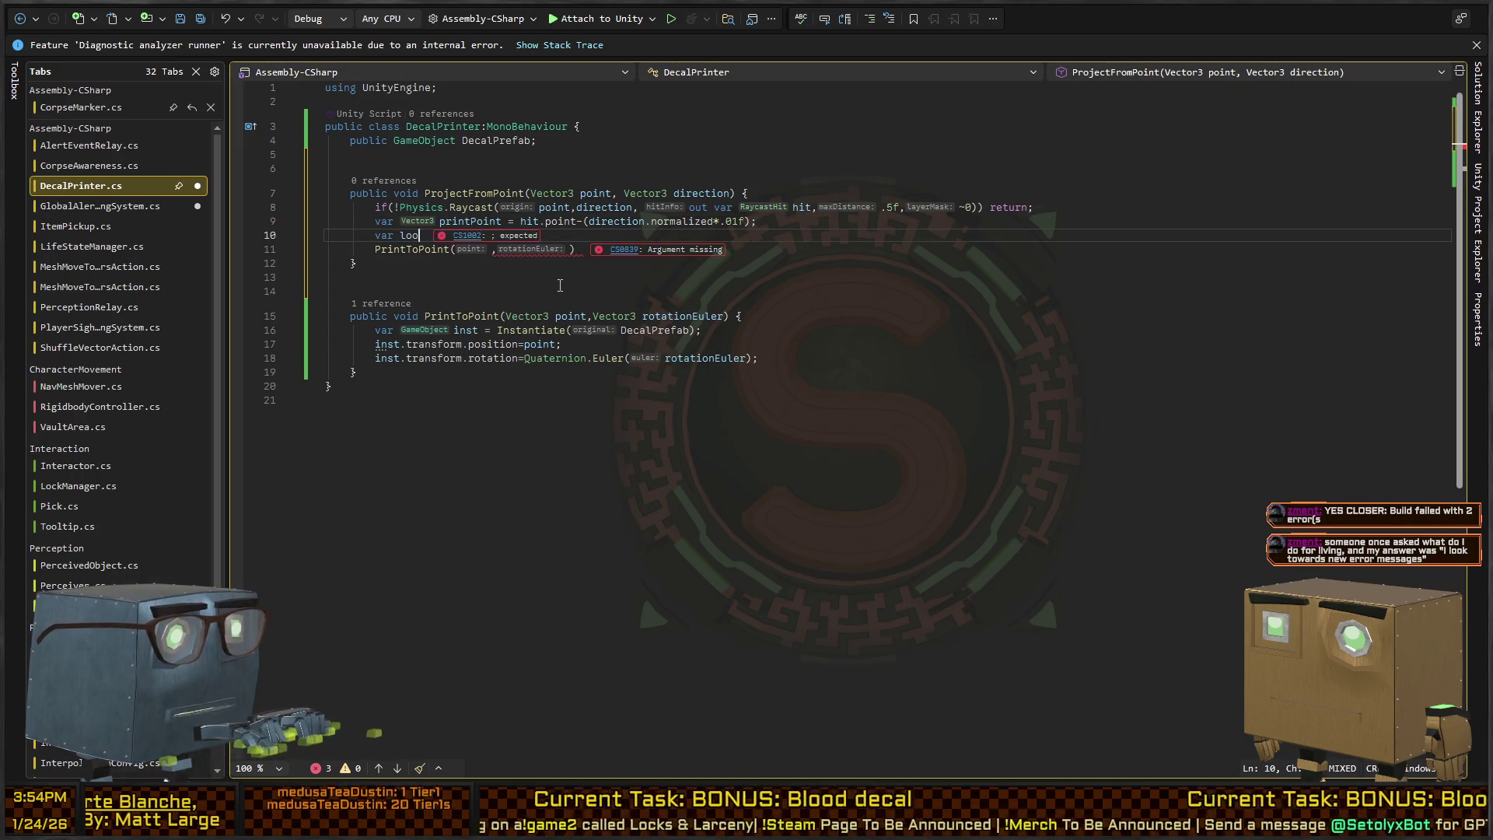
text(kRotation)
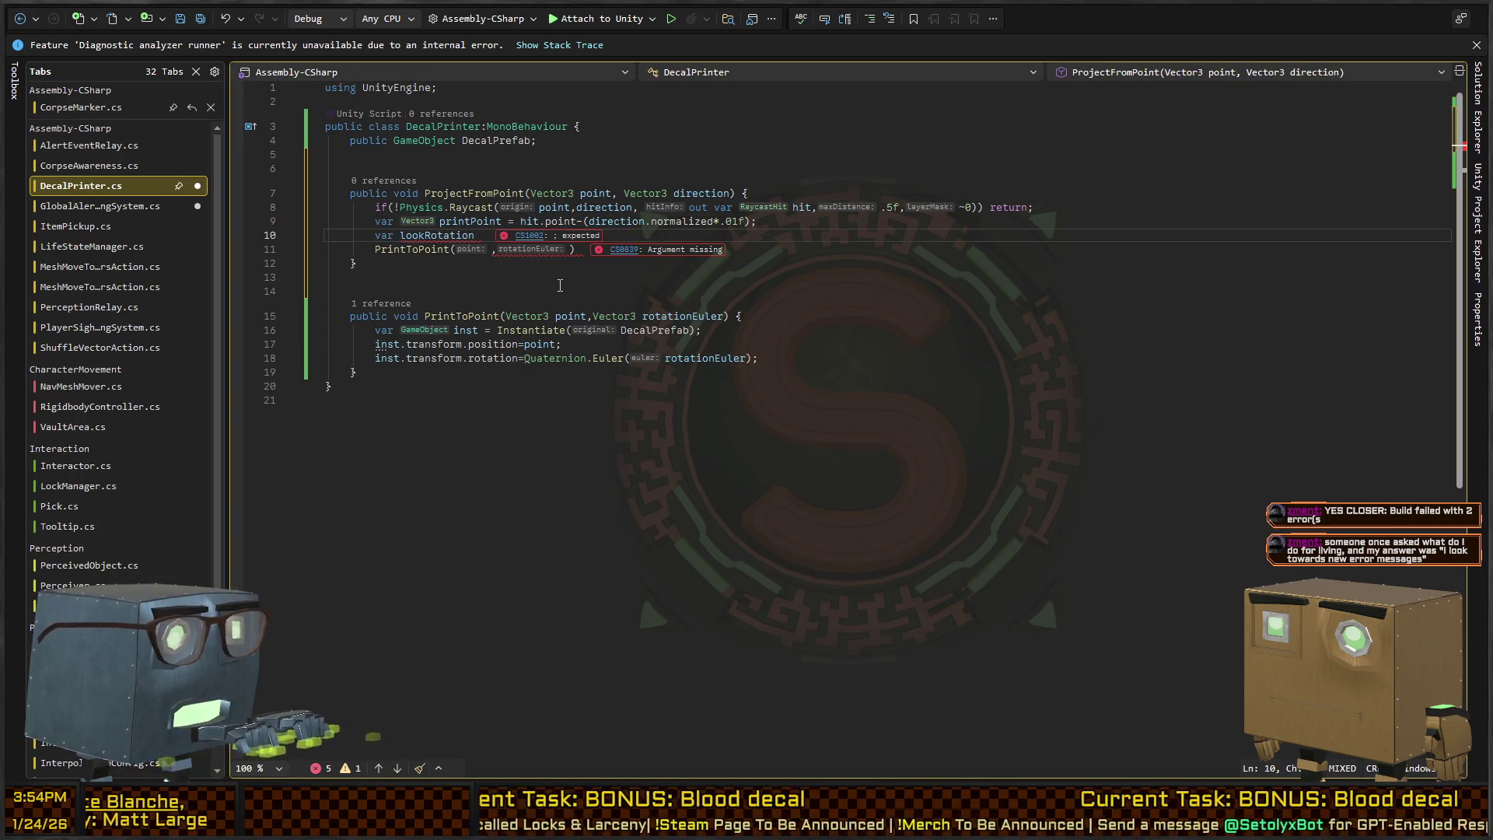
text( = Quaternion.Look)
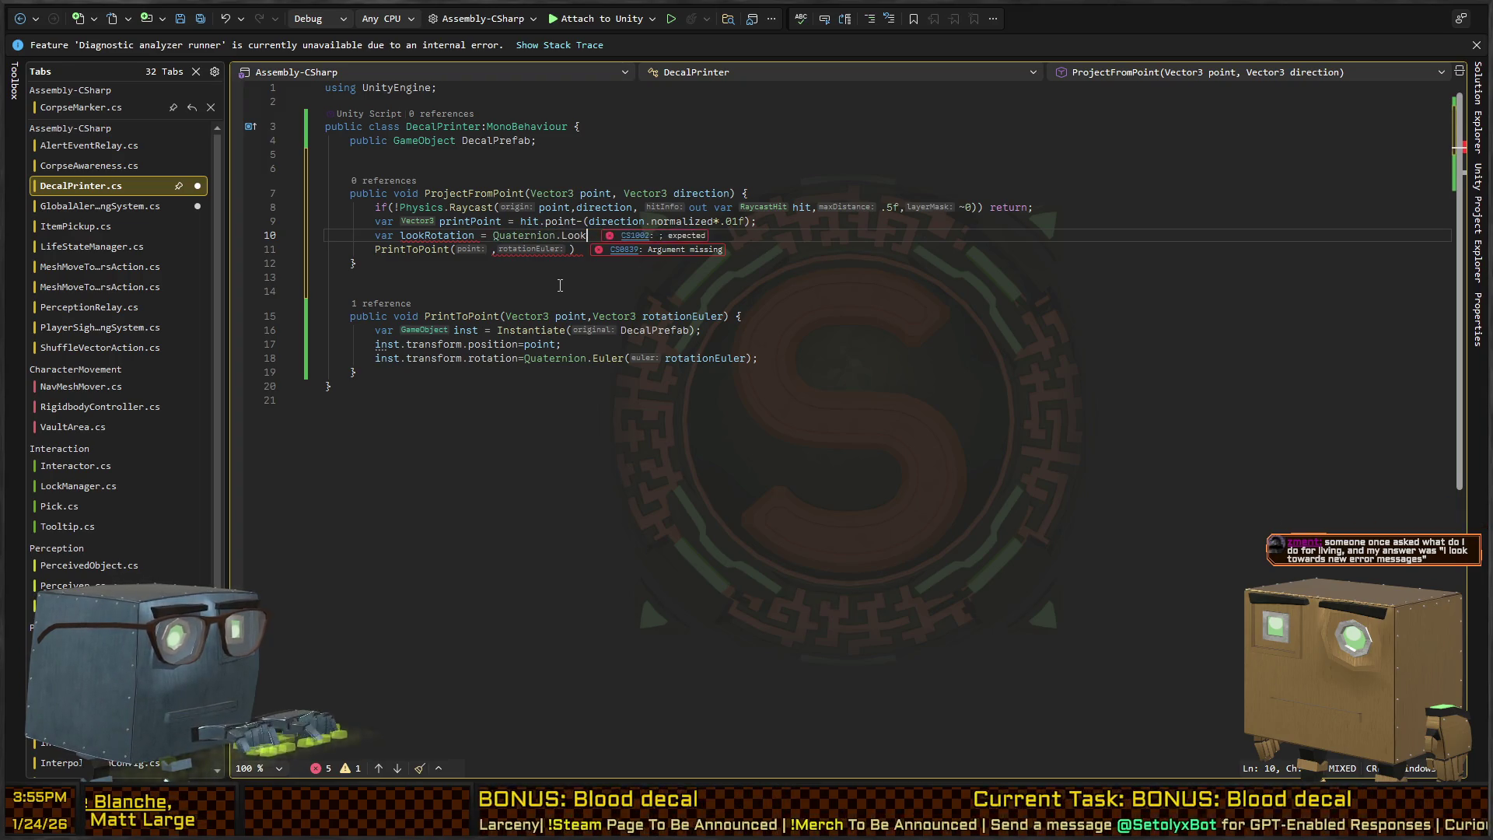
text(Rotation(printPoint(n)
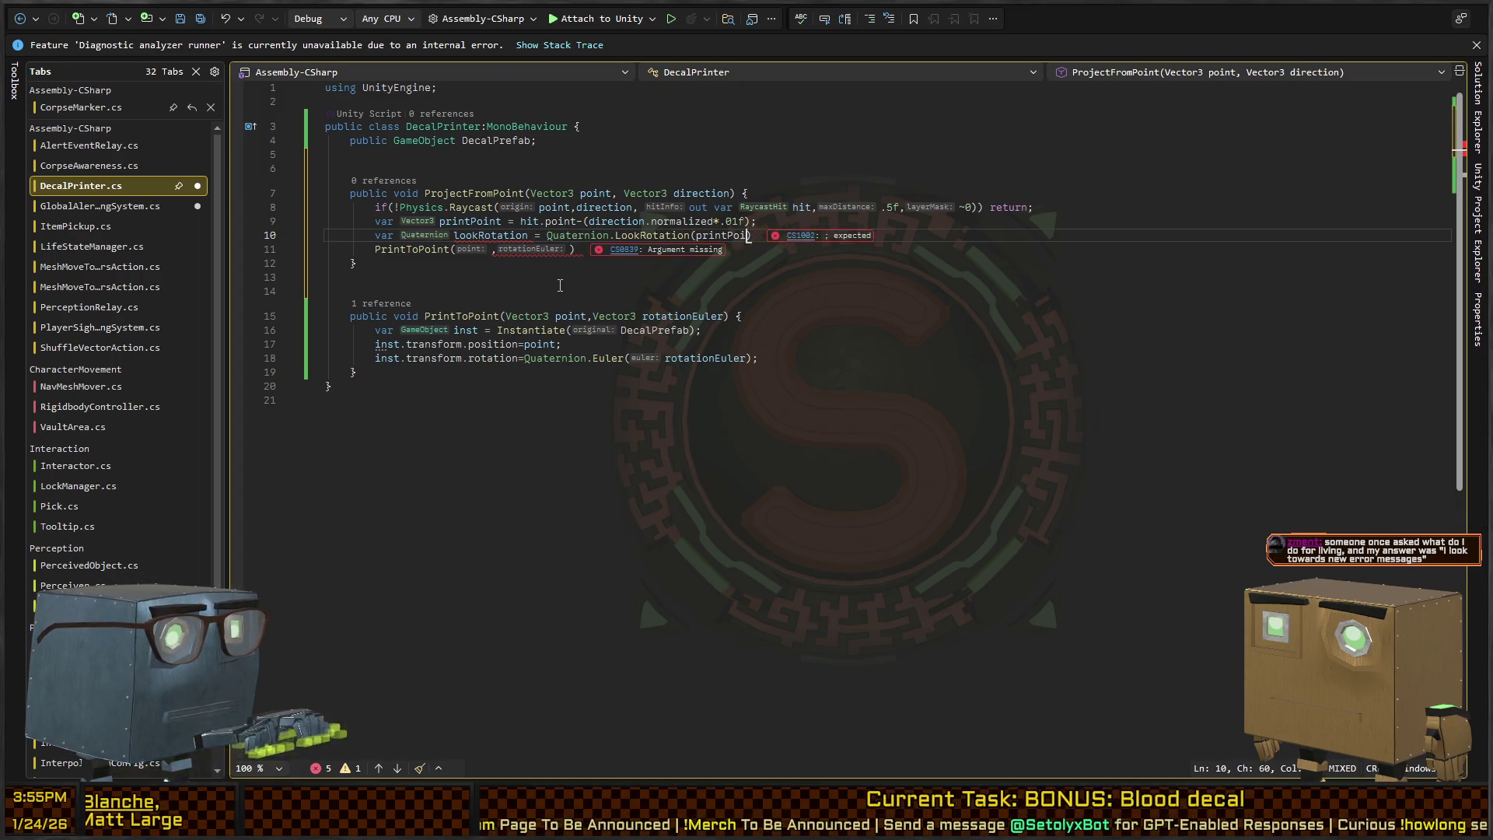
key(BackSpace)
key(BackSpace)
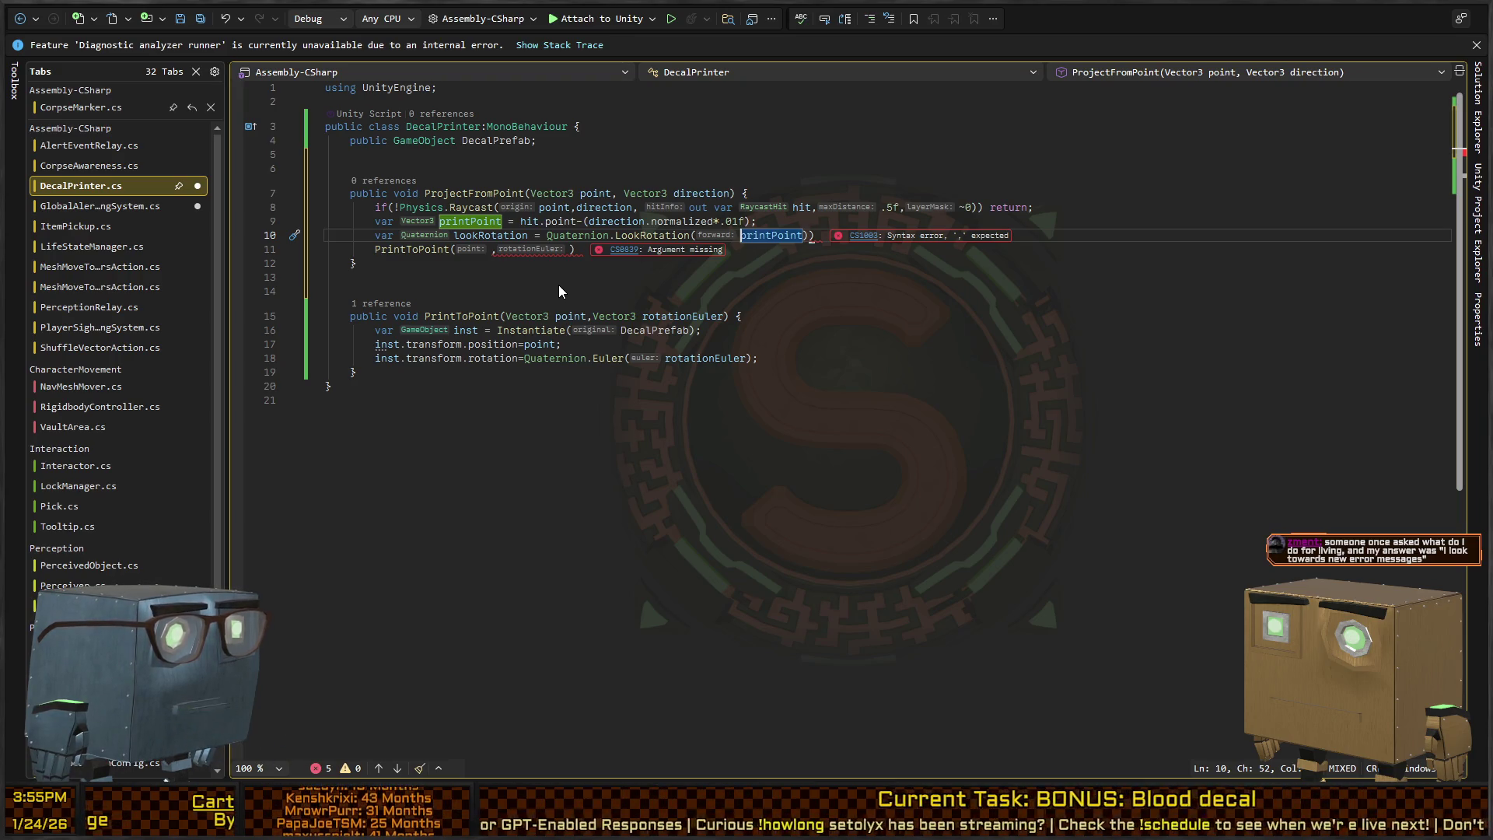
key(Up)
key(ctrl+Left)
key(ctrl+Left)
key(ctrl+Left)
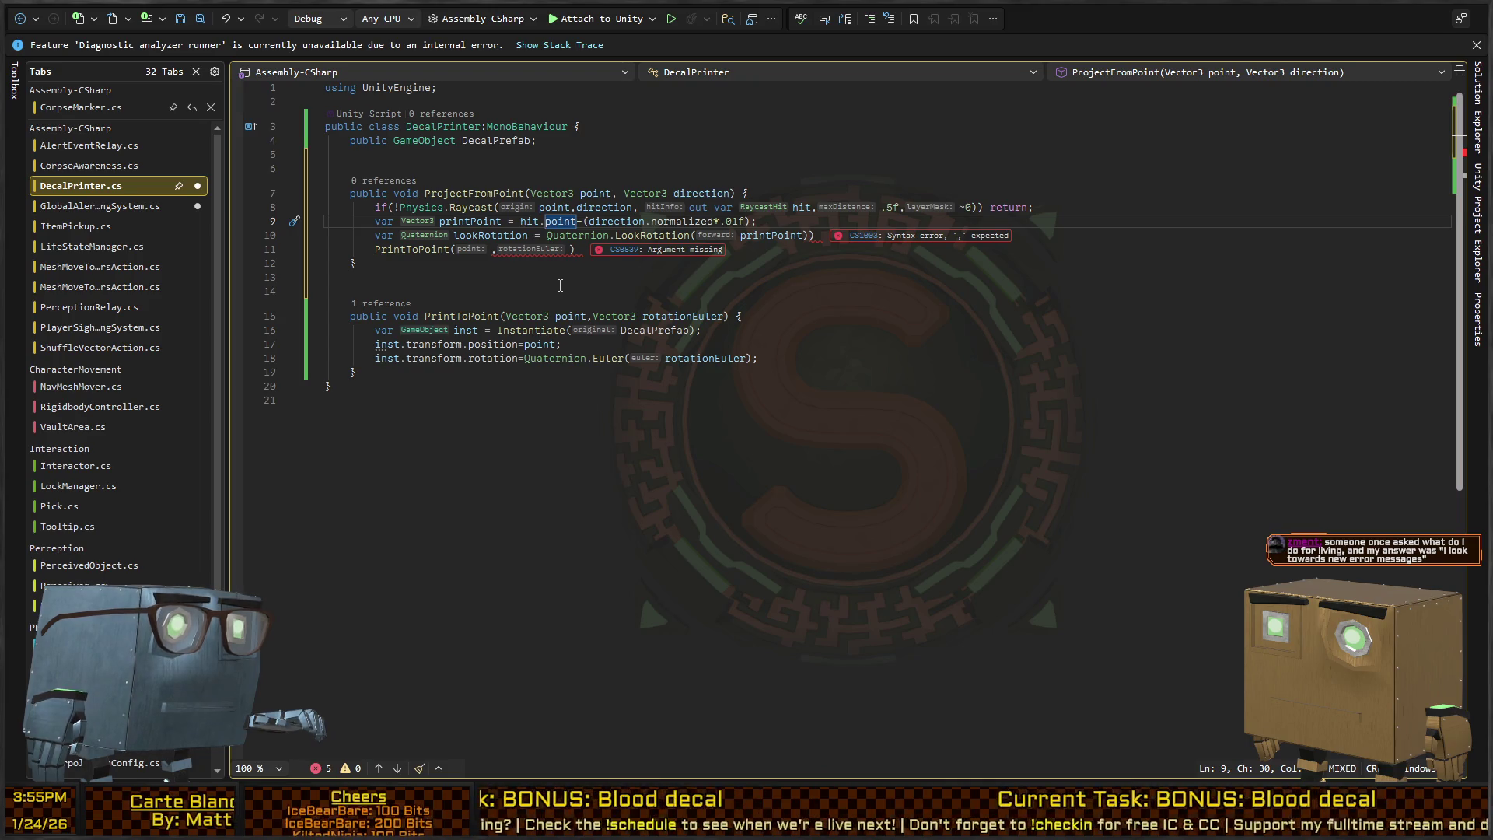
key(Down)
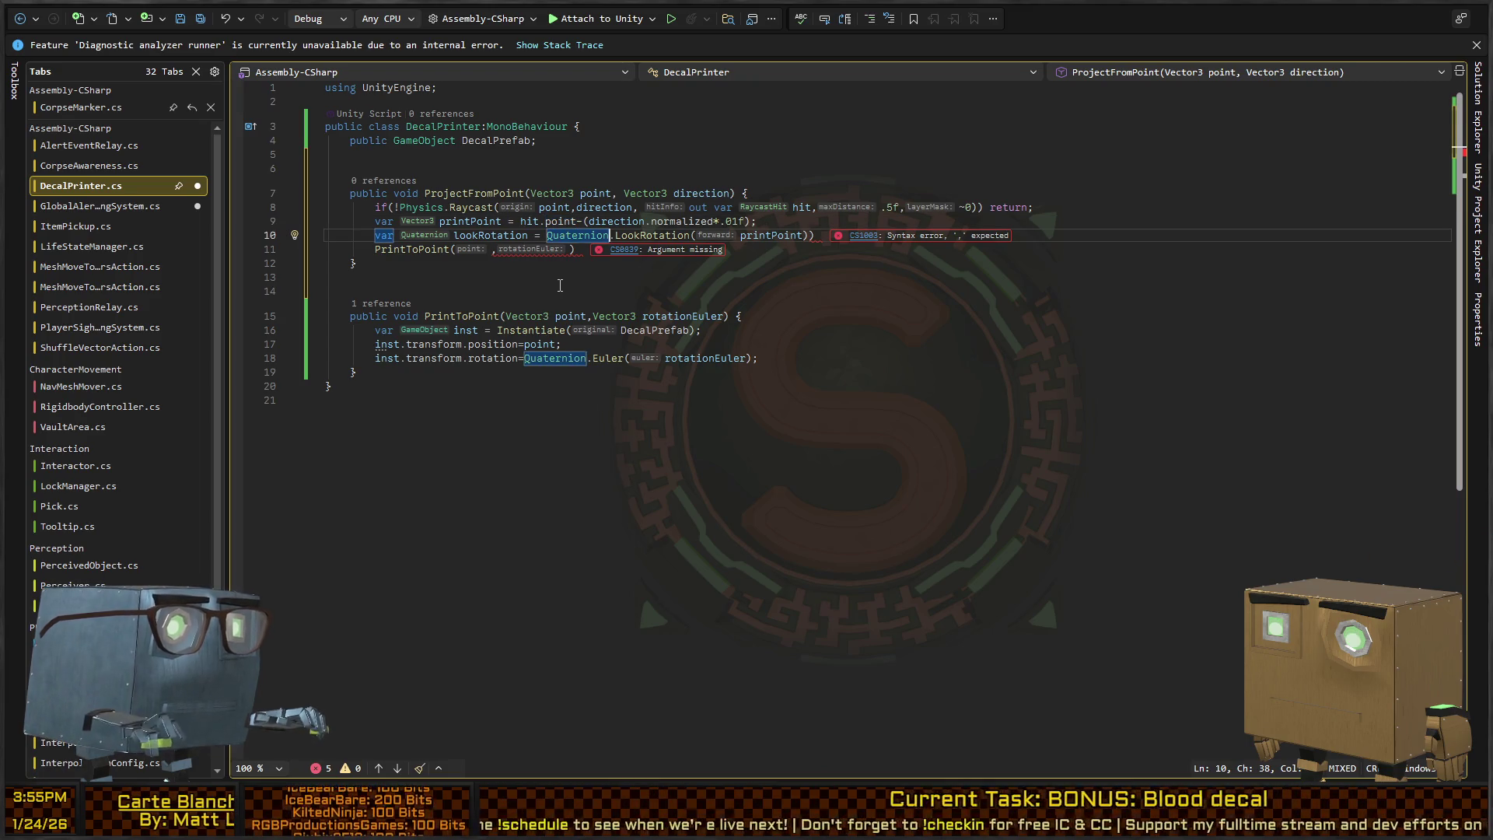
key(ctrl+Right)
key(ctrl+Right)
key(ctrl+Right)
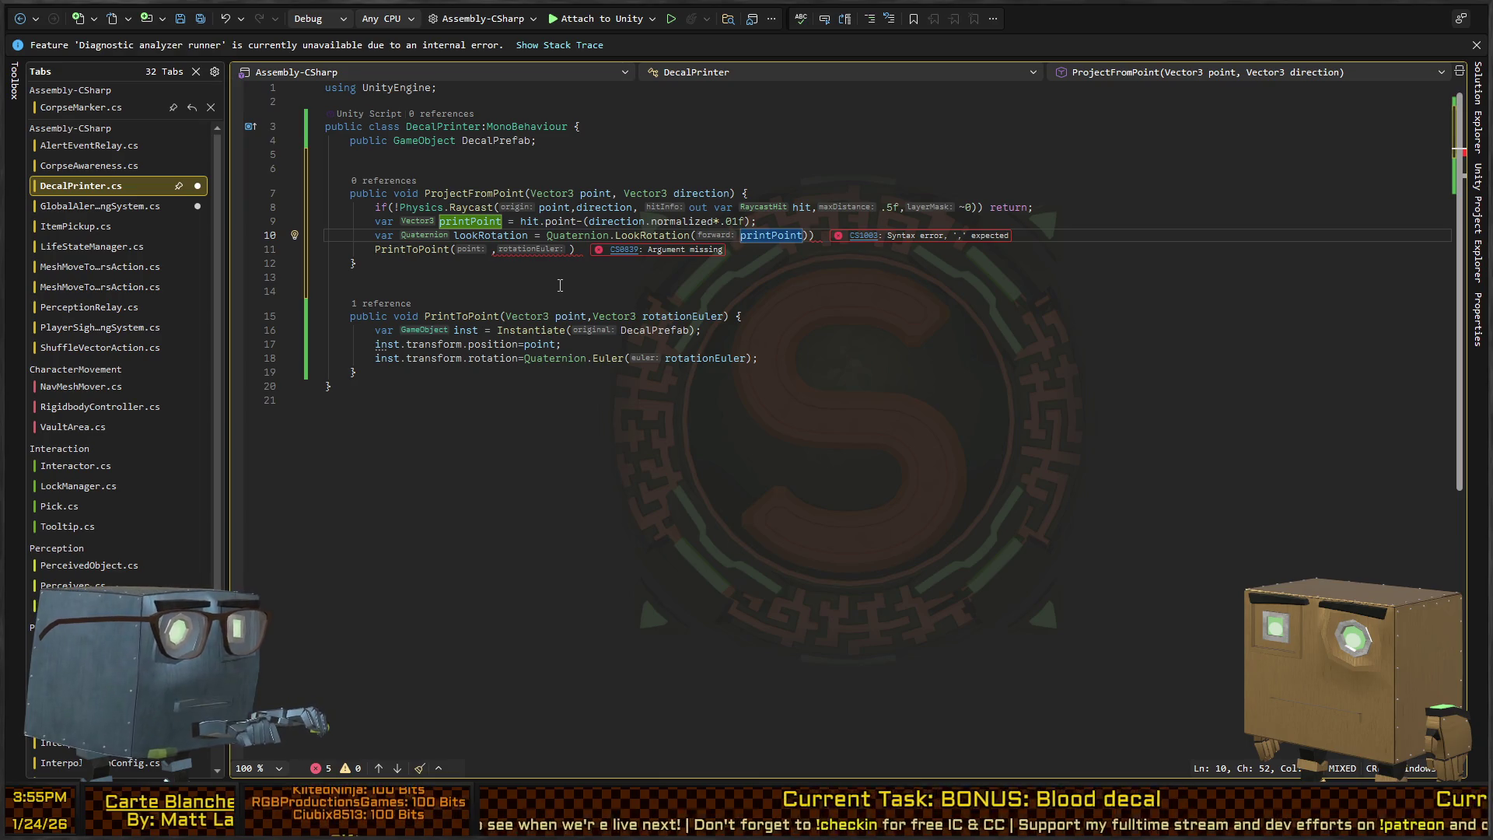
text(point,)
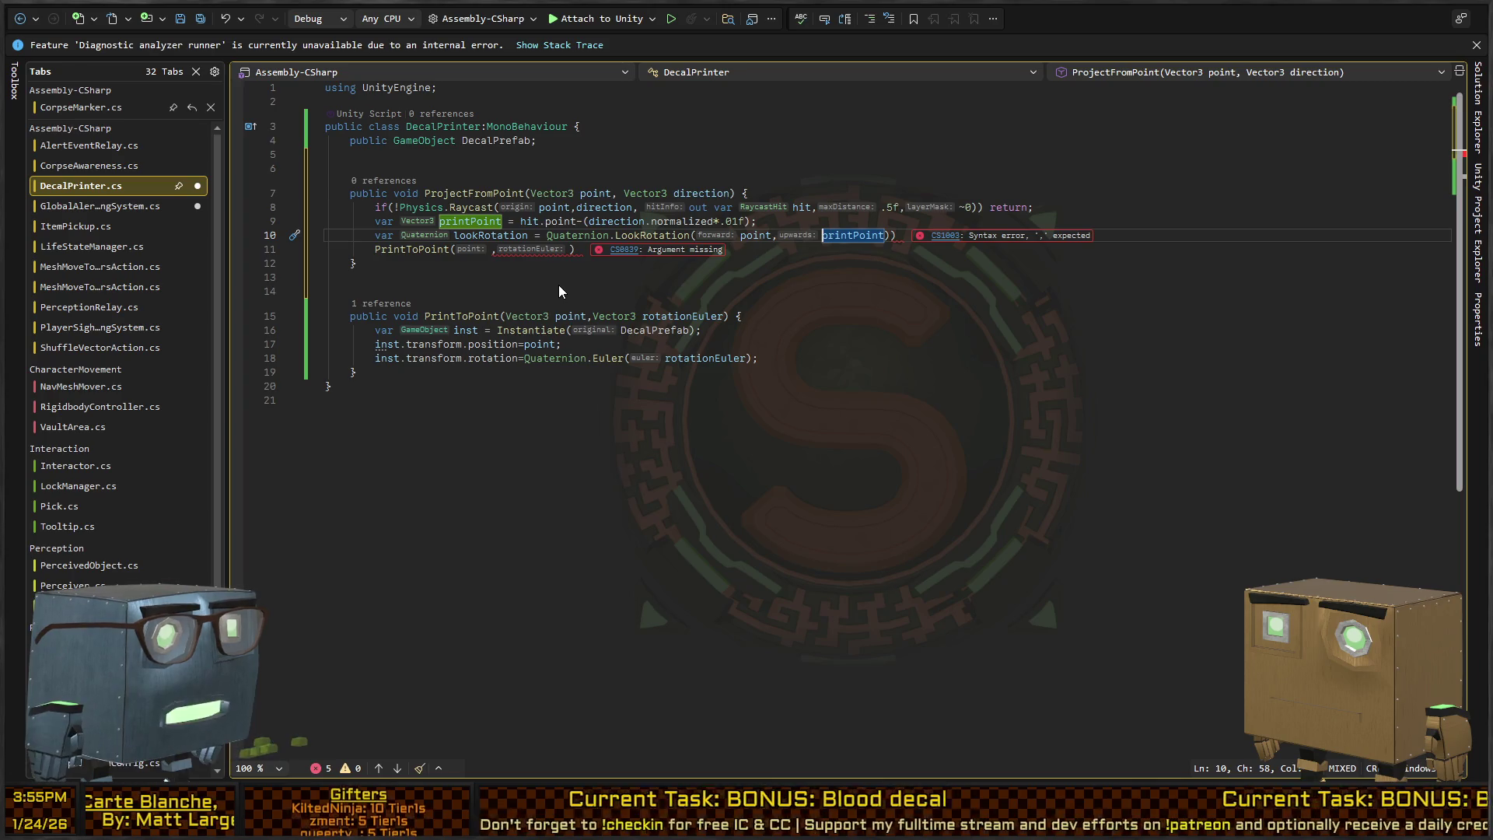
key(End)
text(;)
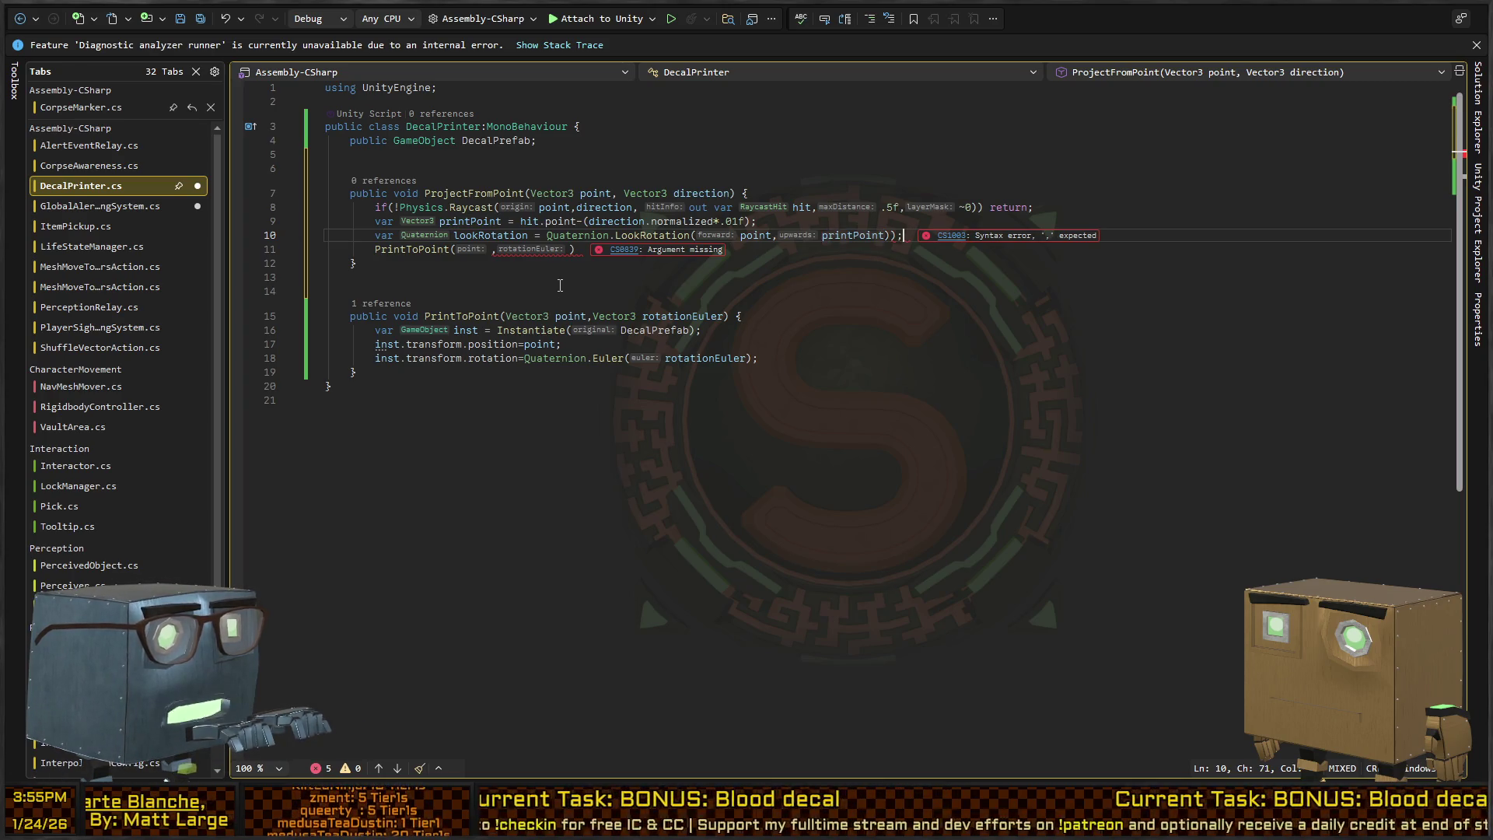
key(BackSpace)
key(BackSpace)
text(;)
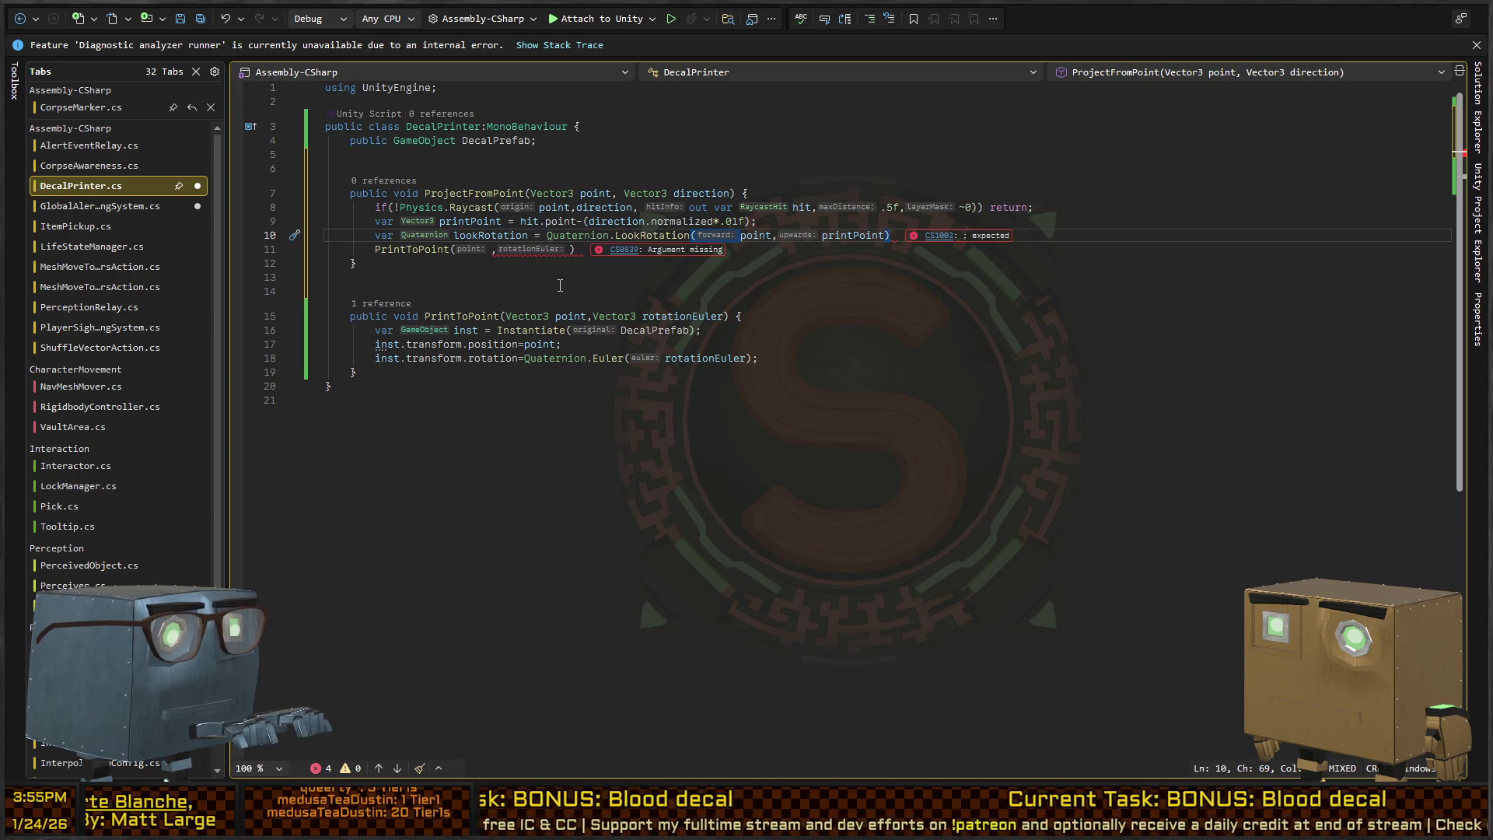
Step: Pass printPoint and lookRotation as the PrintToPoint call's arguments
key(Down)
key(Left)
key(Left)
text(printP)
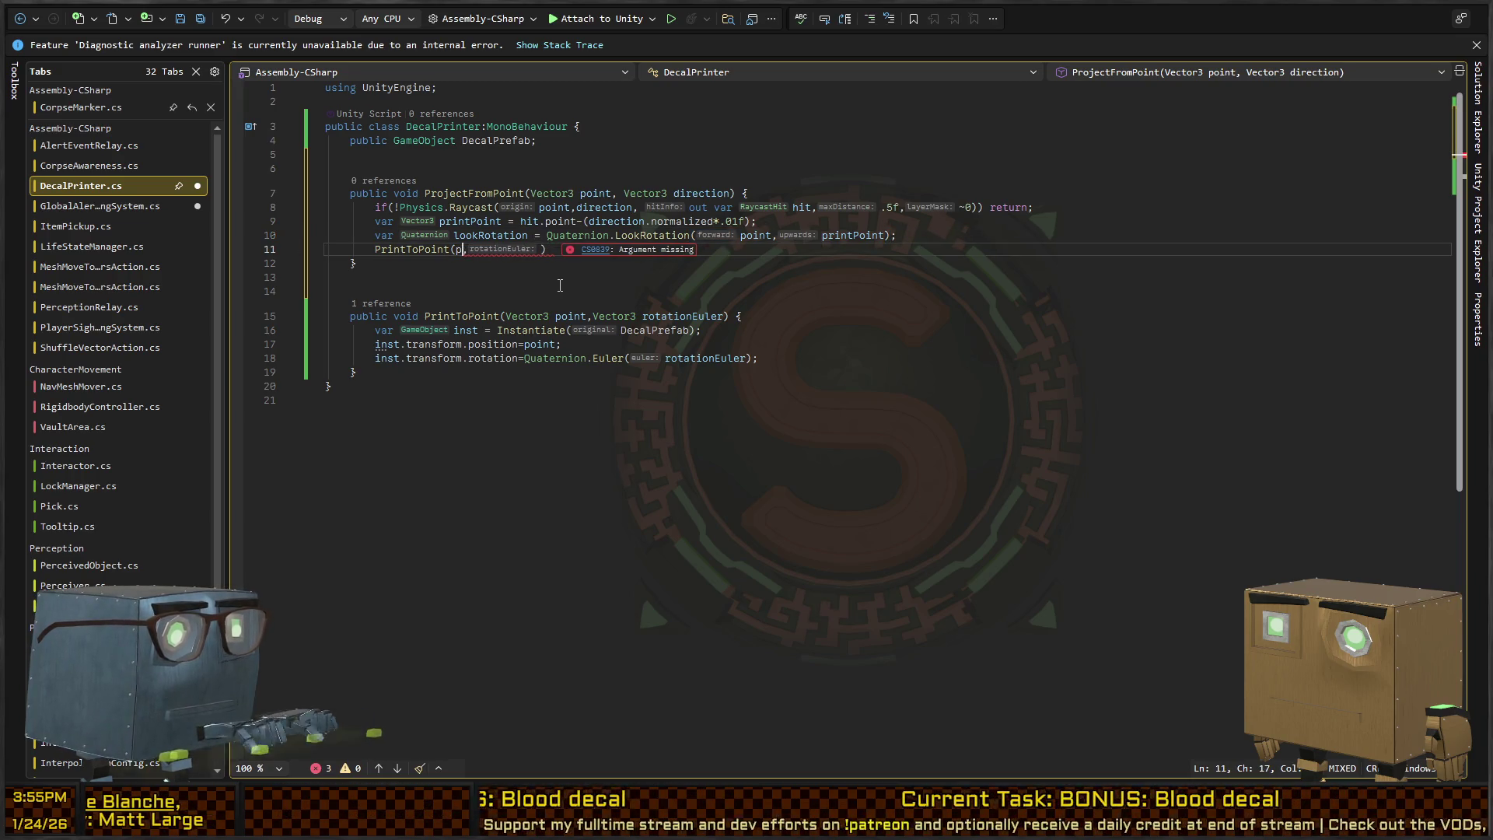
text(oint,l)
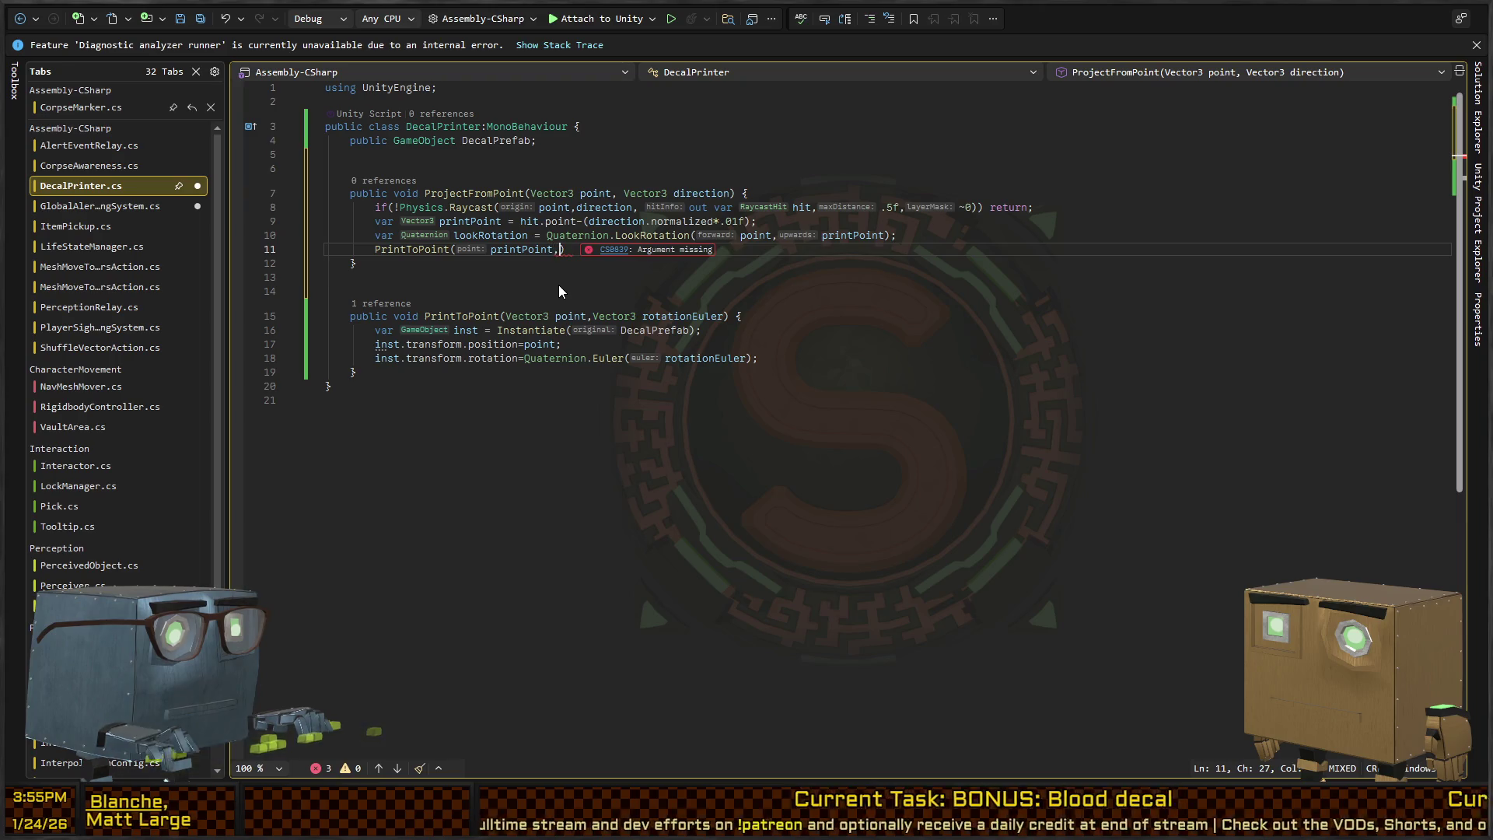
text(ookRotation)
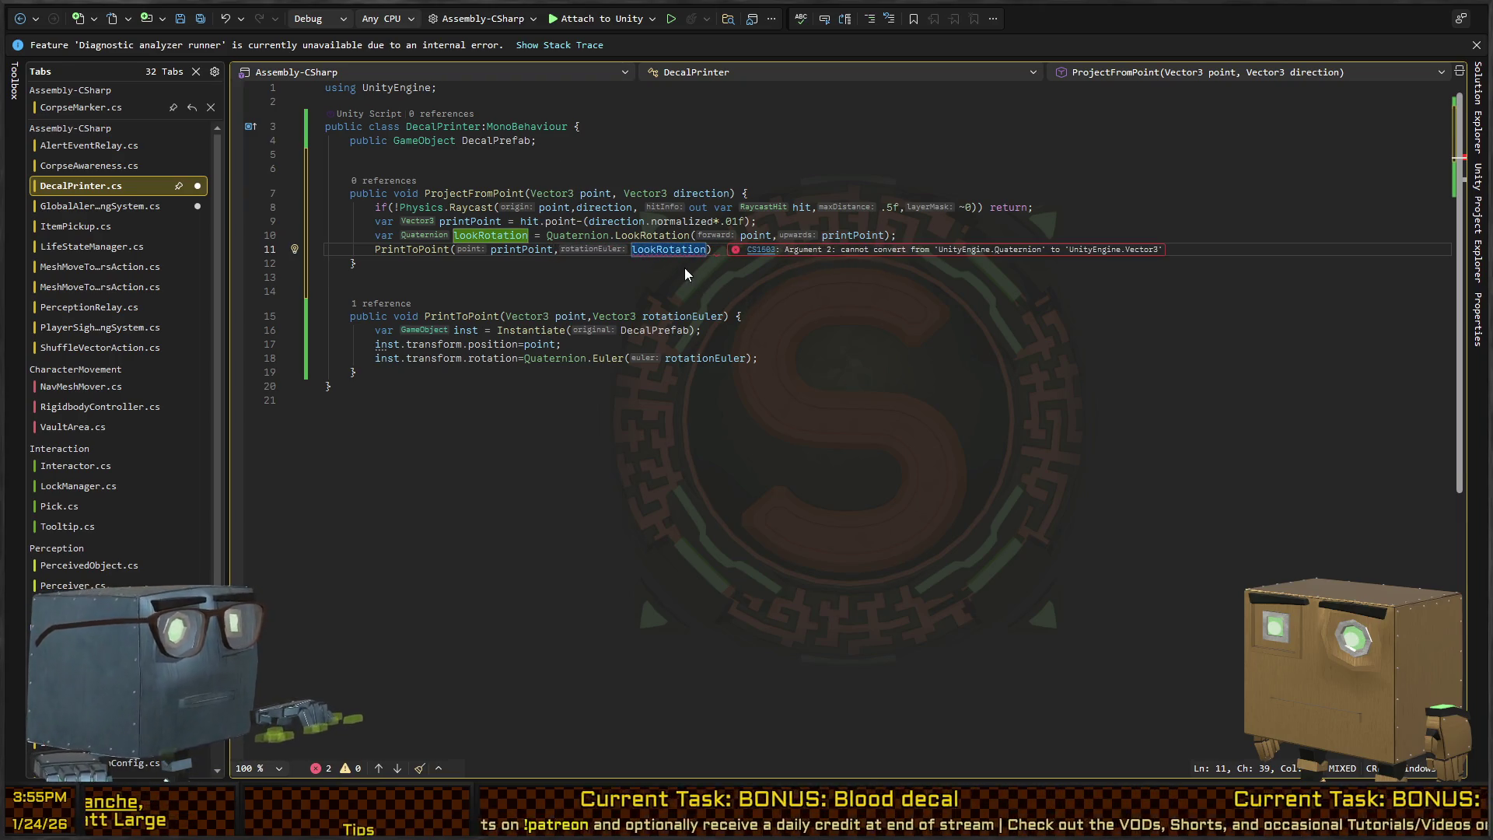
Step: Change PrintToPoint's Vector3 rotationEuler parameter to a Quaternion named rotation
double_click(626, 315)
text(Quate)
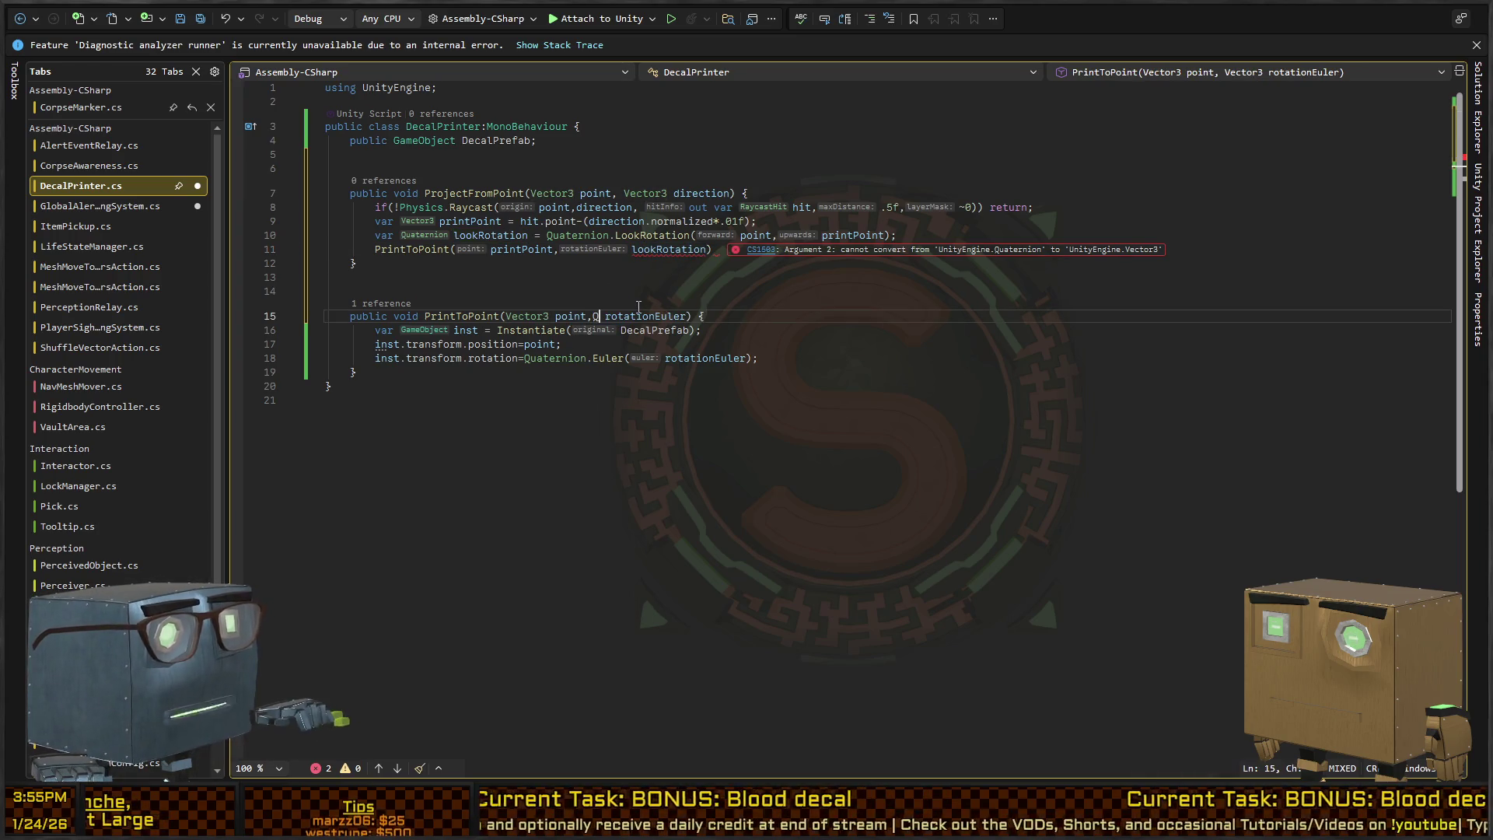
text(rnion)
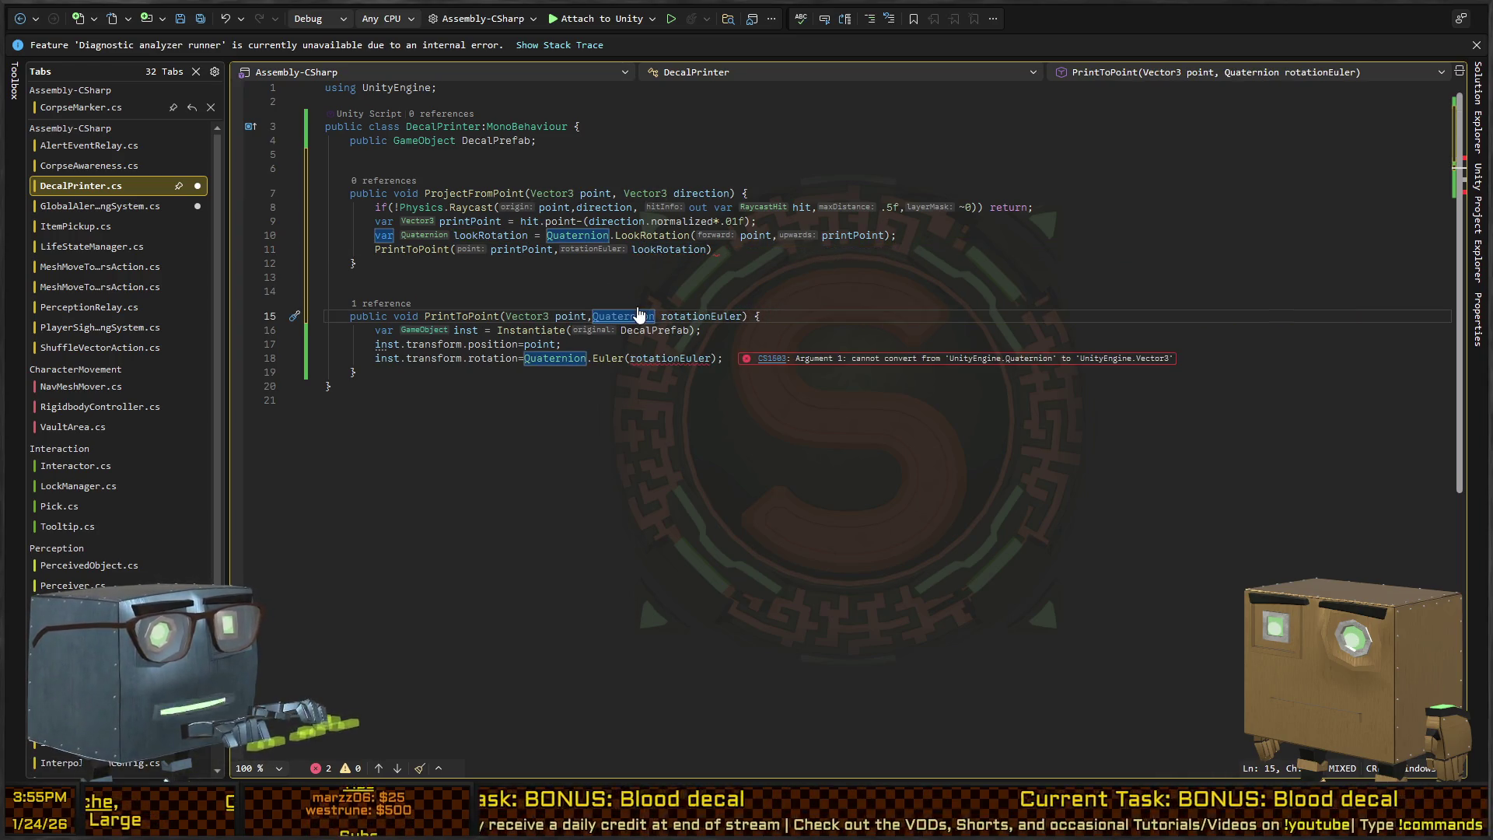
key(ctrl+shift+Right)
text(rotation)
Step: Assign rotation directly instead of Quaternion.Euler(rotationEuler), add the missing semicolon, and save
key(Down)
key(Down)
key(Down)
key(ctrl+Left)
key(ctrl+BackSpace)
key(ctrl+BackSpace)
key(ctrl+BackSpace)
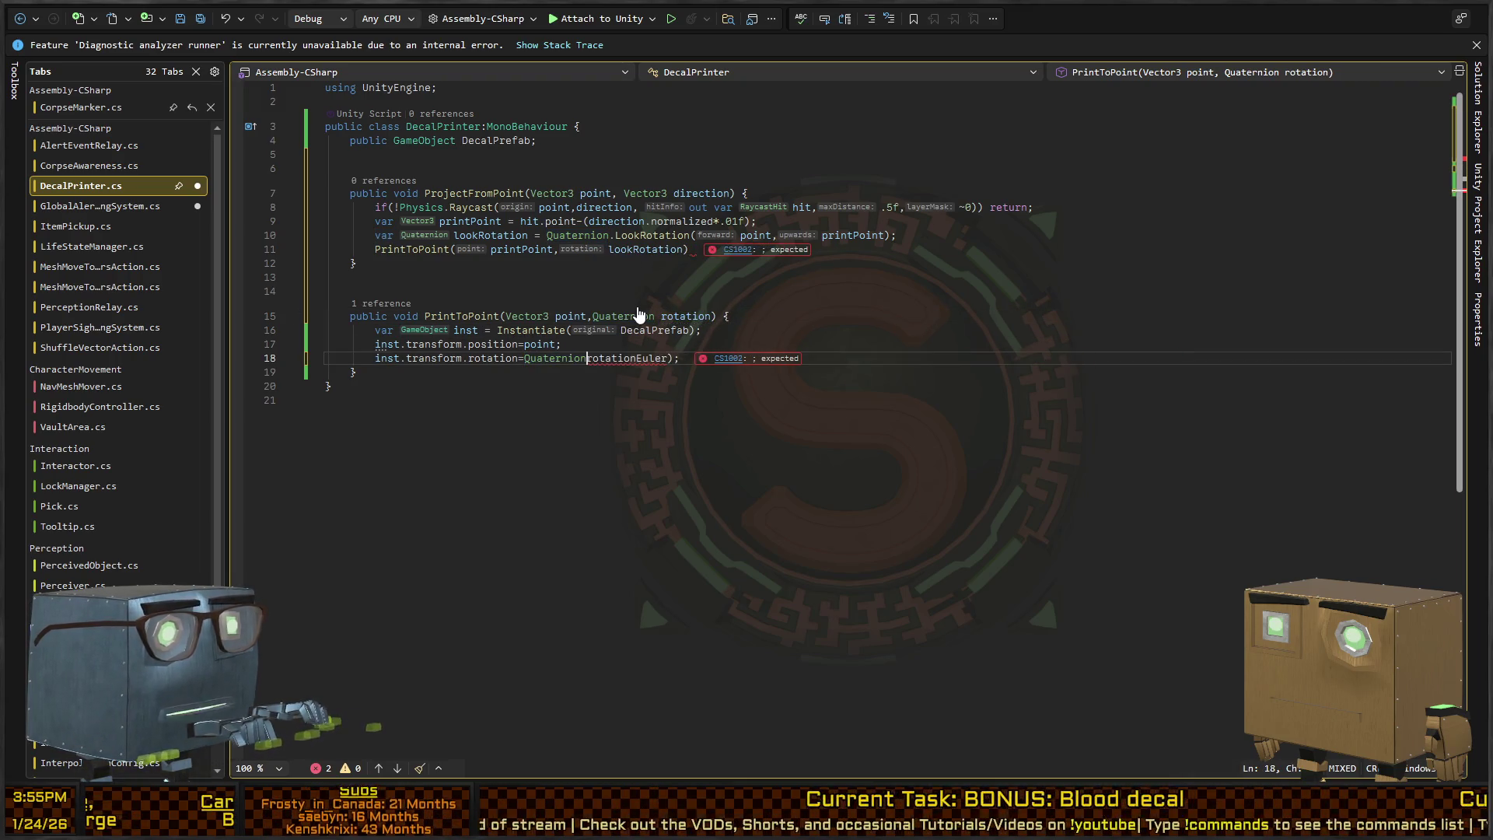
key(ctrl+shift+Right)
text(rotation)
key(Delete)
key(Up)
key(Up)
key(Up)
key(Up)
key(Up)
key(Up)
key(End)
text(;)
key(ctrl+s)
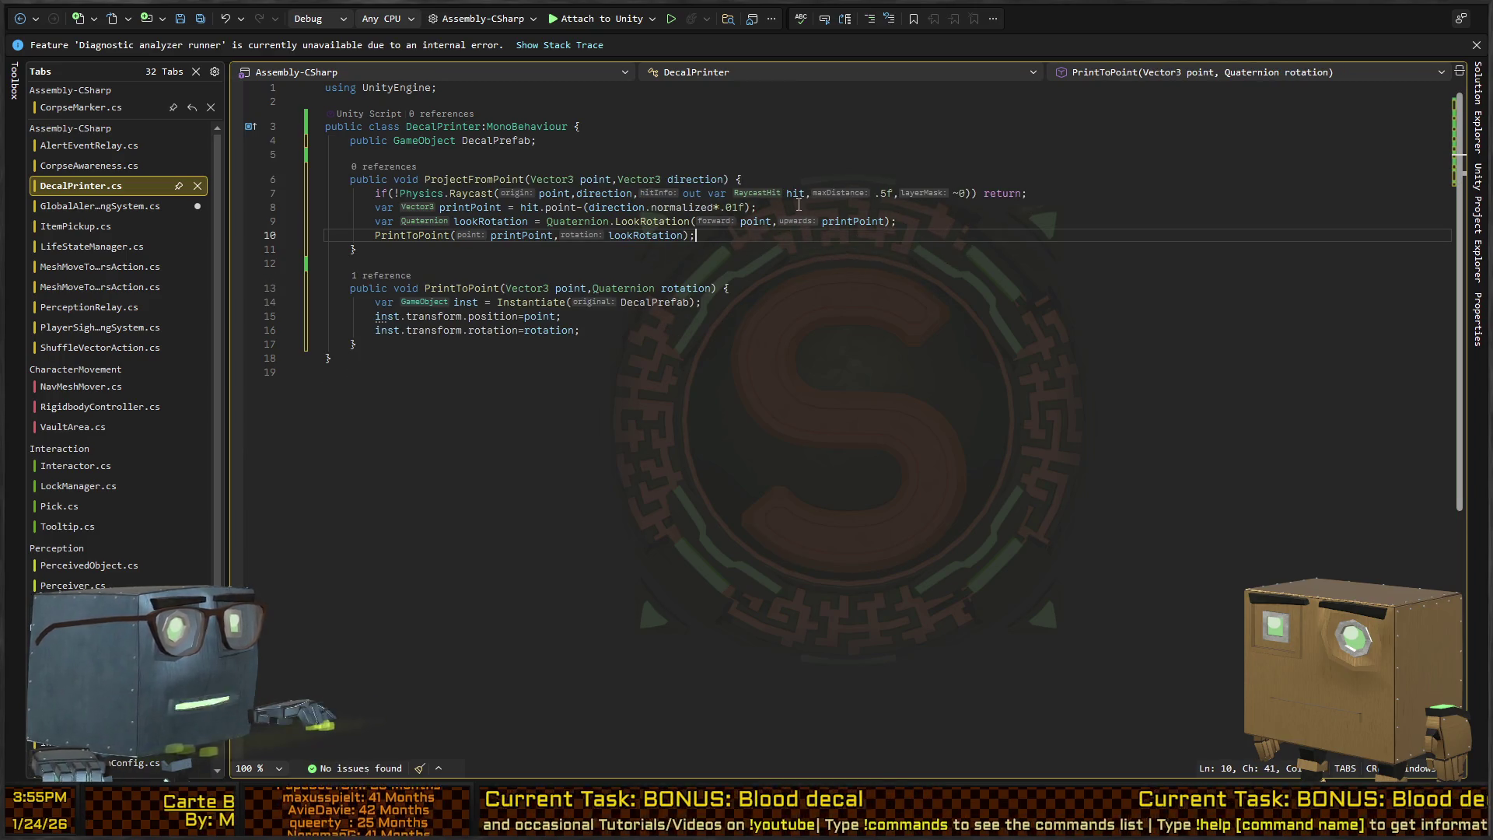
click(646, 144)
Step: Replace the MonoBehaviour base with SingletonMonoBehaviour<DecalPrinter>, save, and open UtilityItemSelector.cs
key(Return)
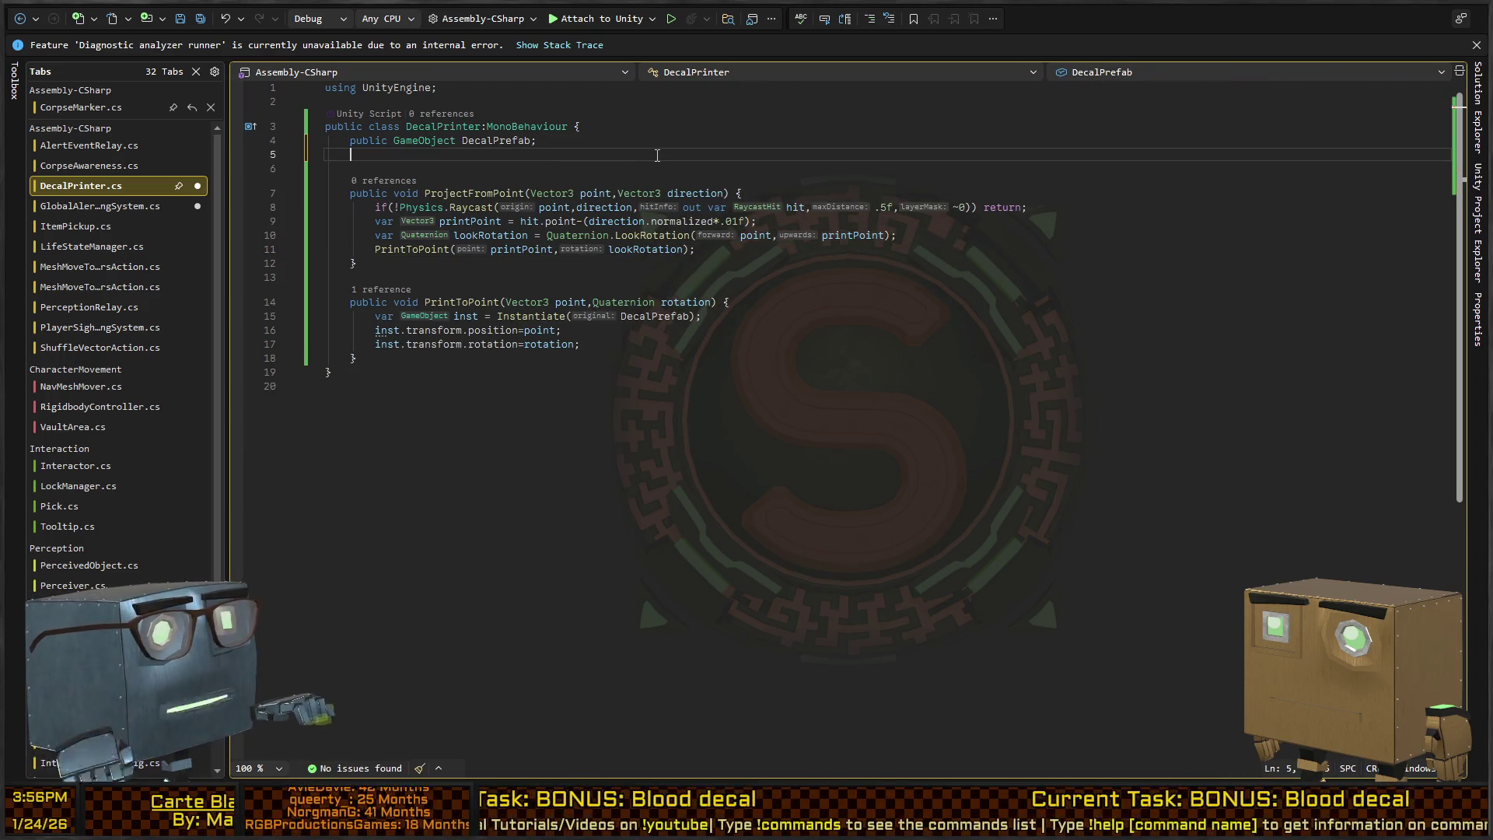
key(Up)
key(Up)
key(End)
key(ctrl+shift+Left)
text(Singleton)
text(MonoBehaviour<Dec)
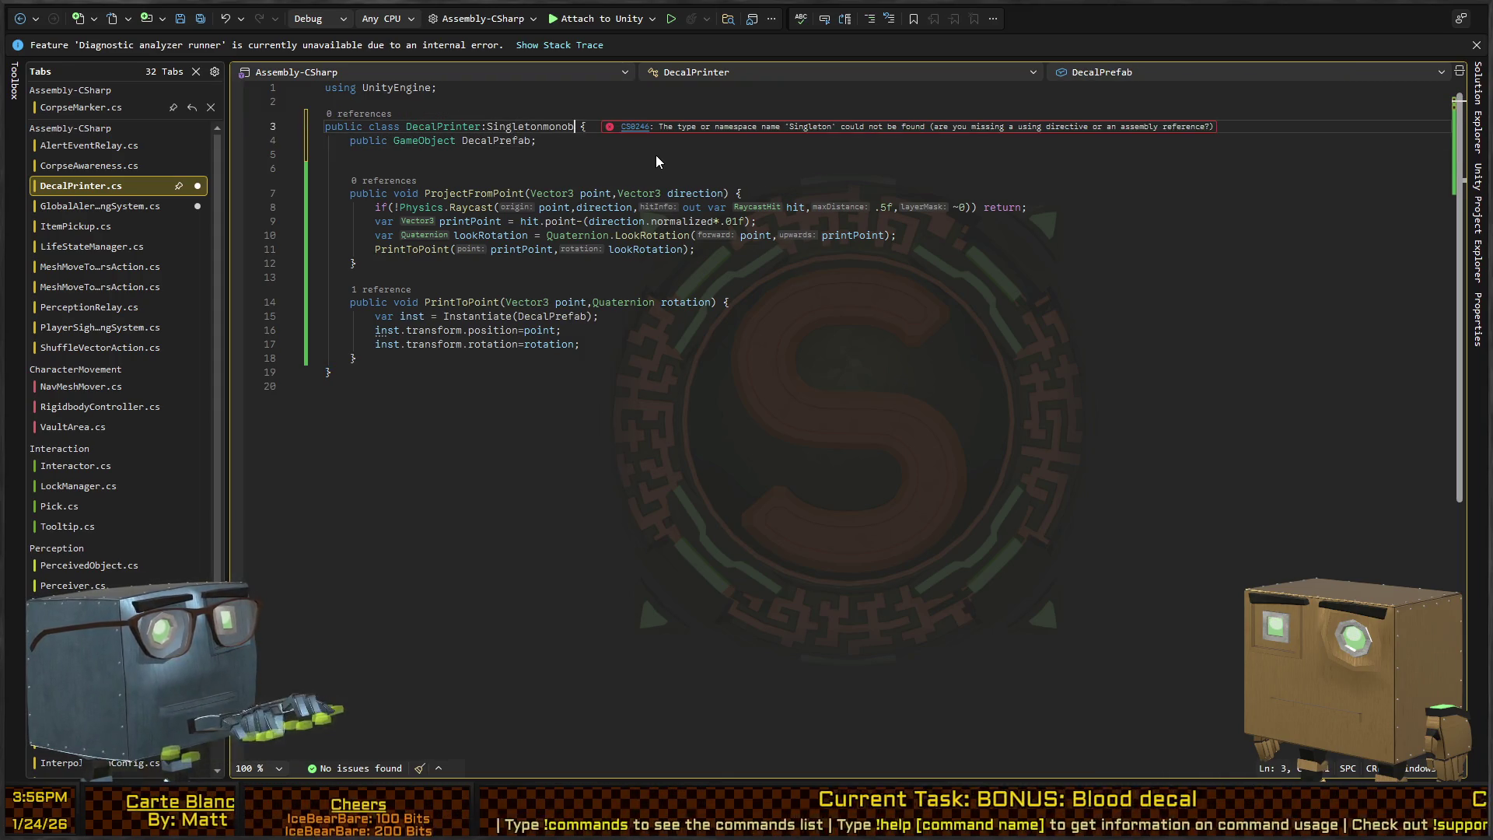
text(alPrinter>)
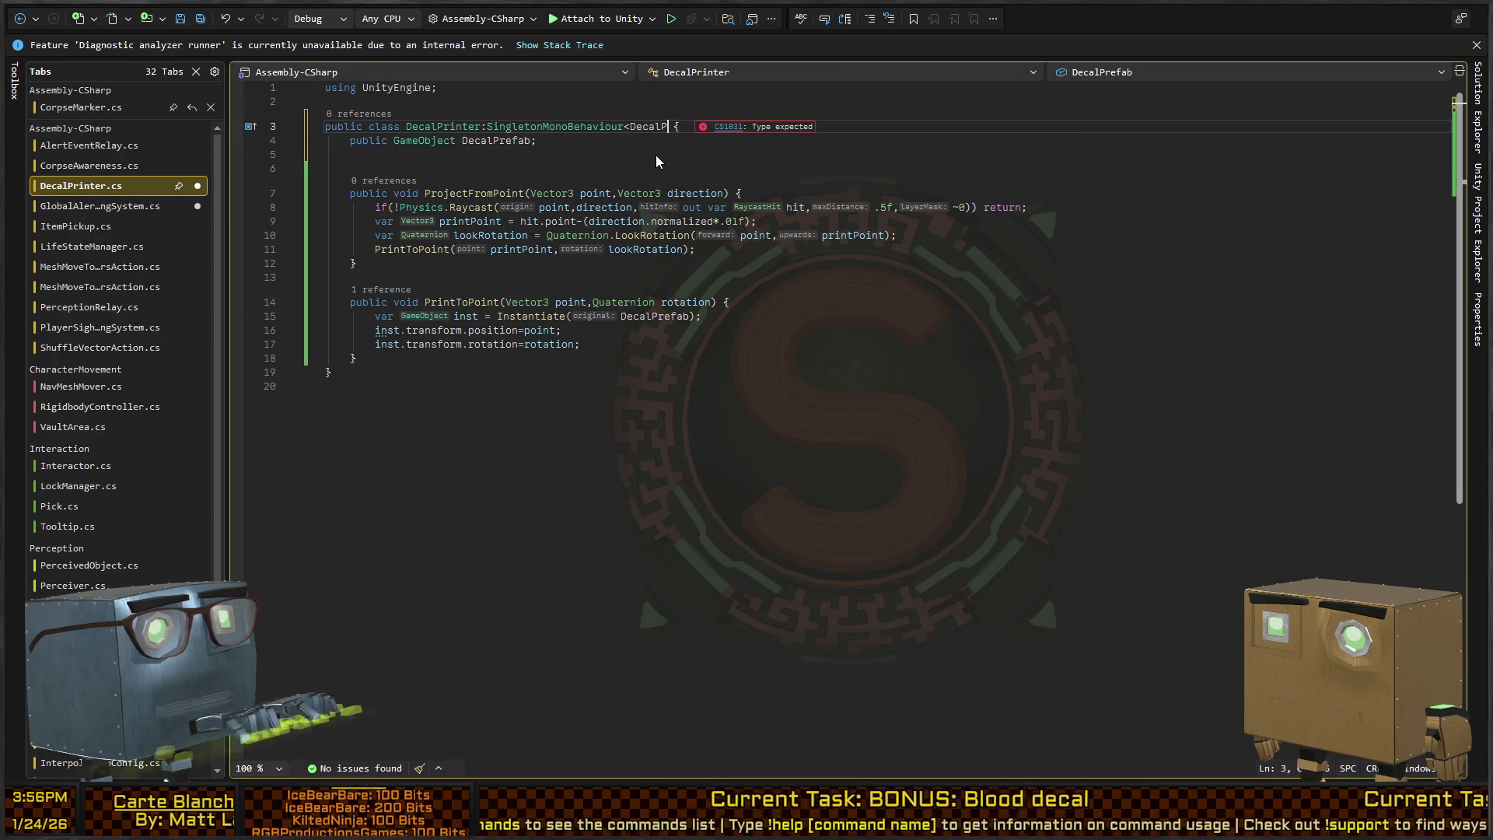
key(Down)
key(Down)
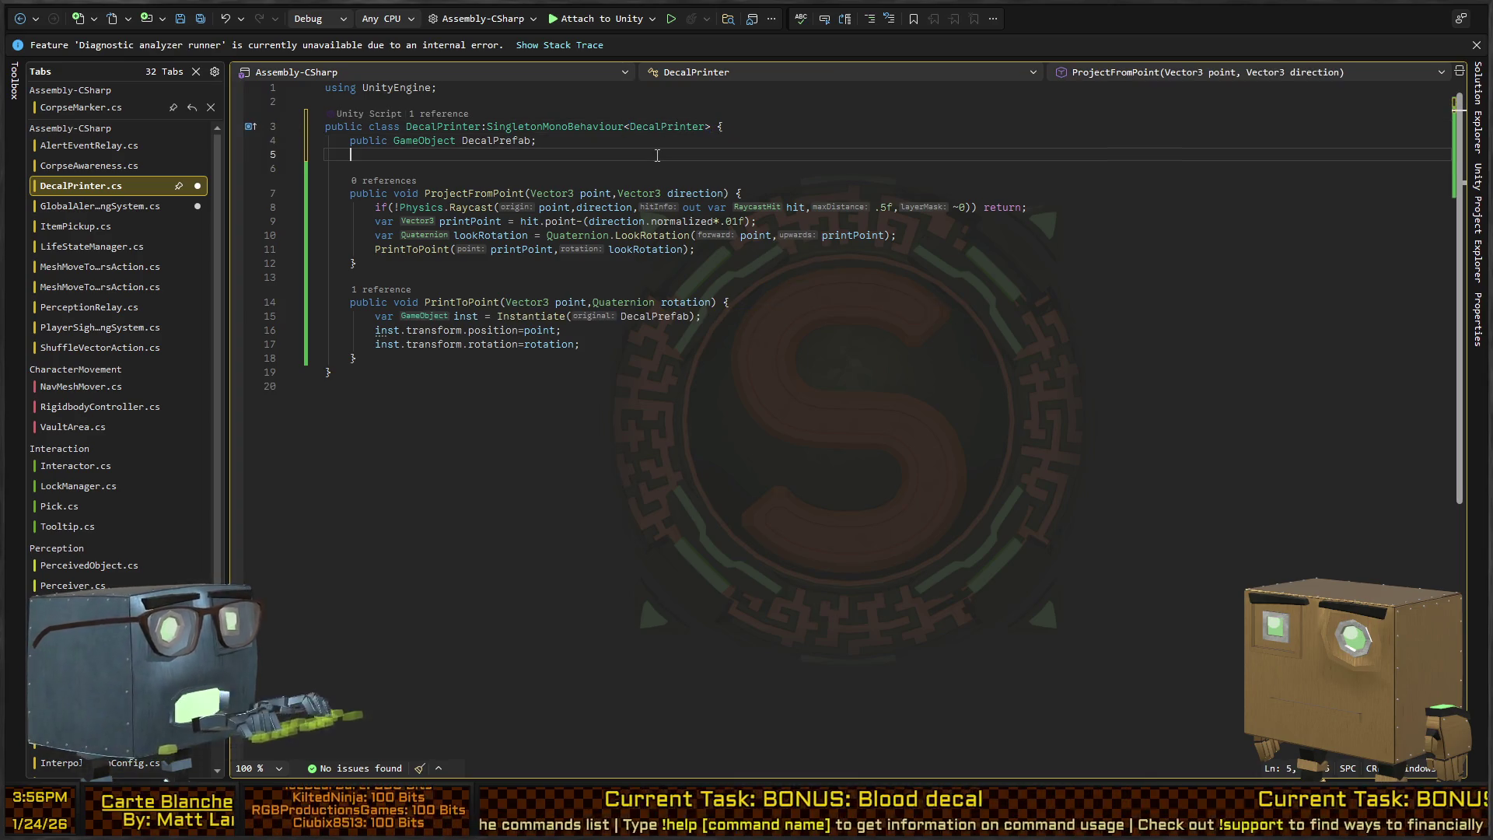
key(Delete)
key(ctrl+s)
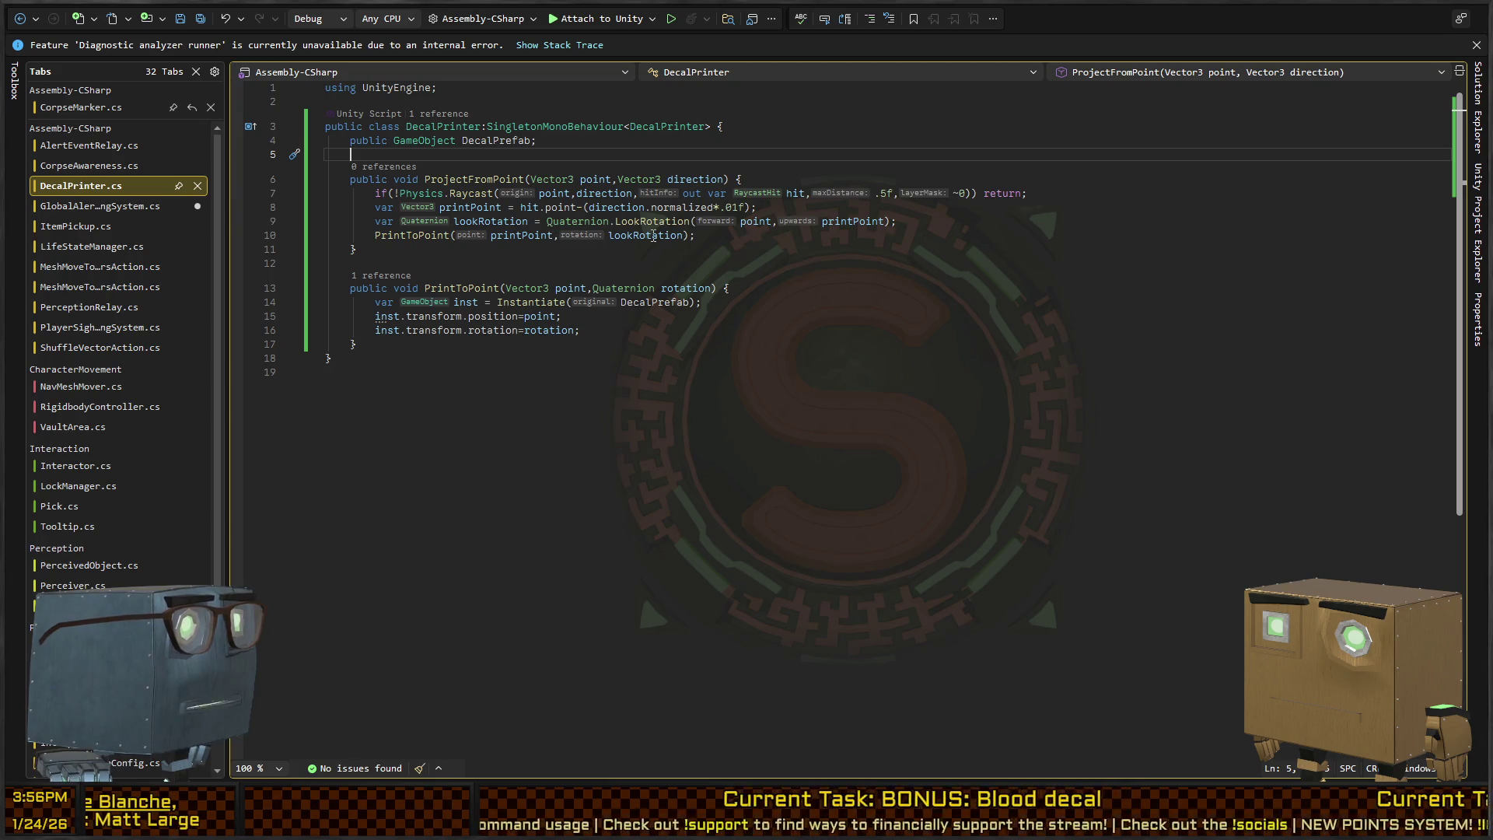
key(ctrl+Tab)
key(ctrl+Tab)
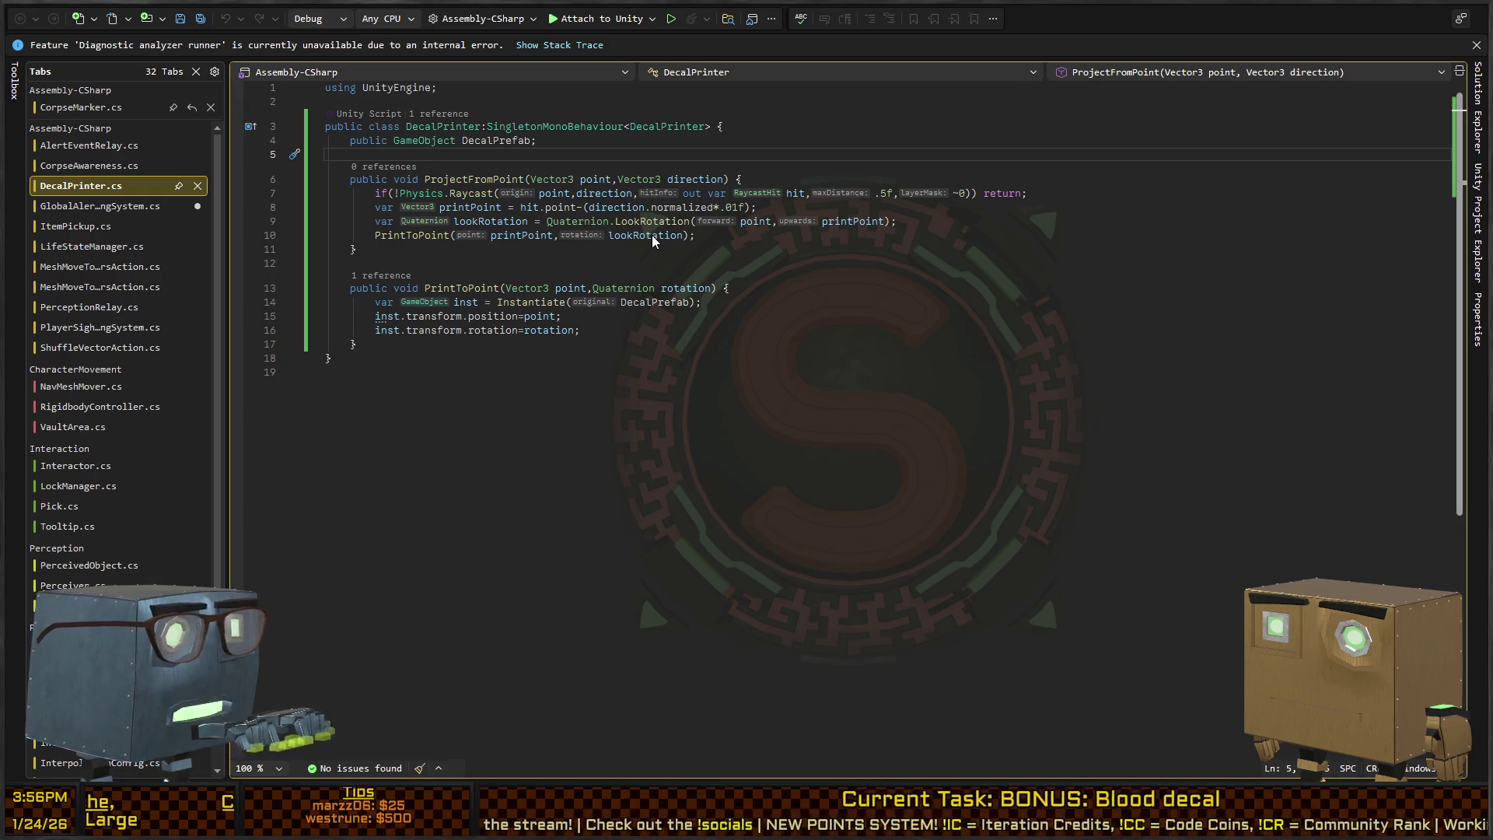
key(ctrl+minus)
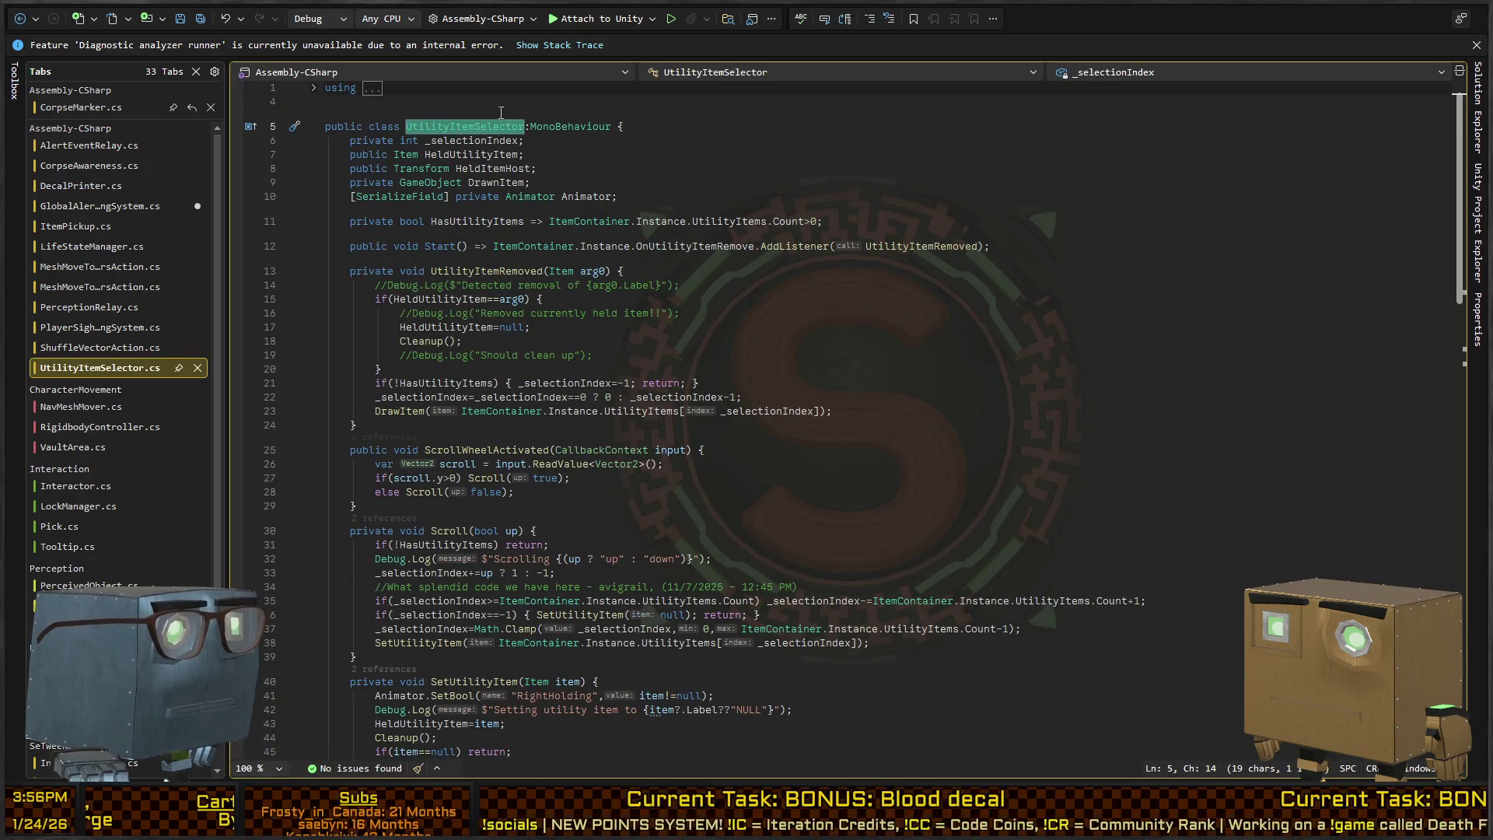
Step: In ItemBehaviorActivator's ProcessSwing, start a 'DecalPrinter' line below the hit-animation comment, then show DecalPrinter
click(556, 102)
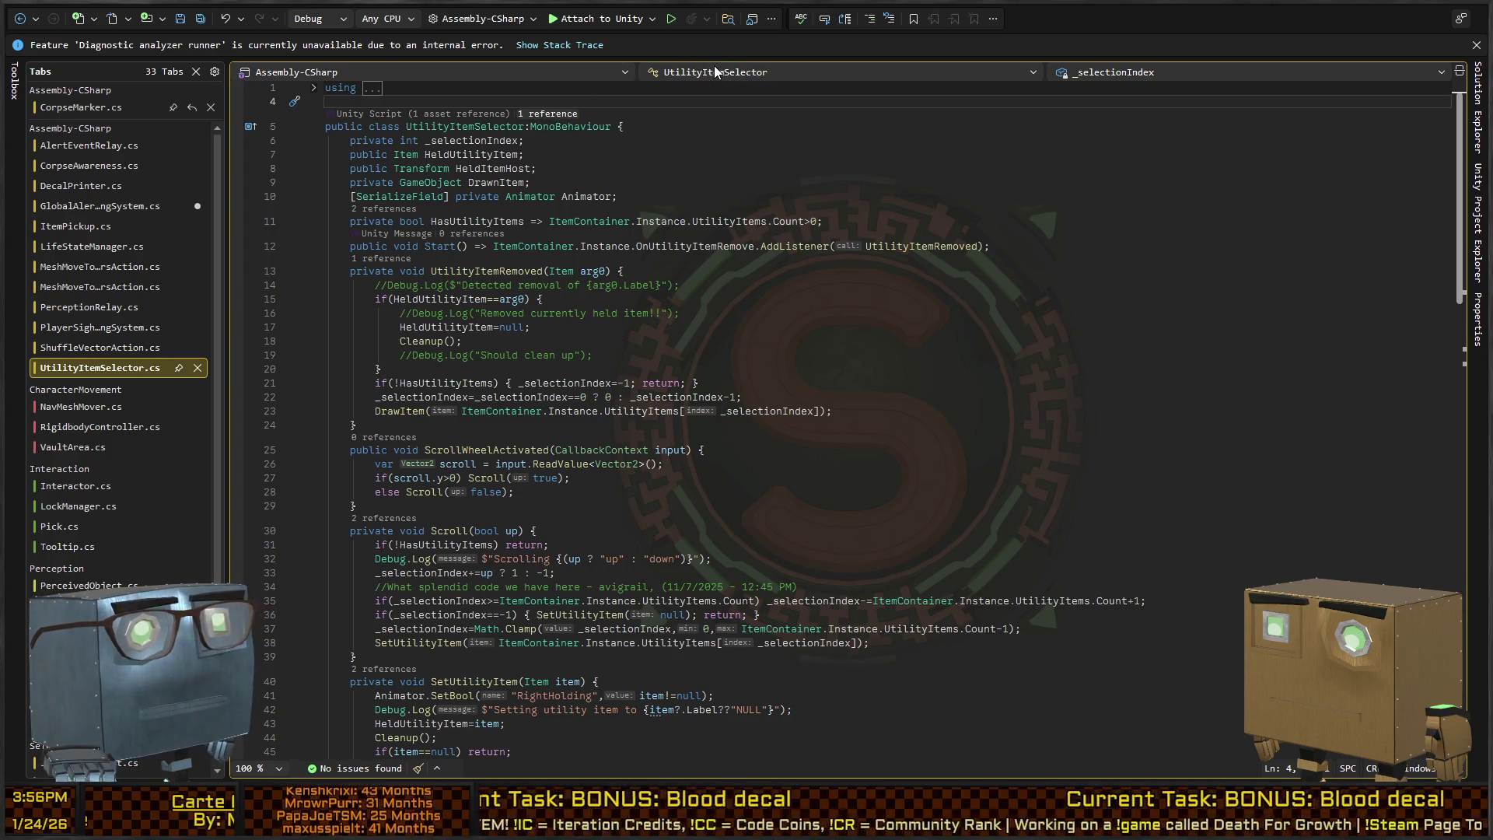
key(shift+F12)
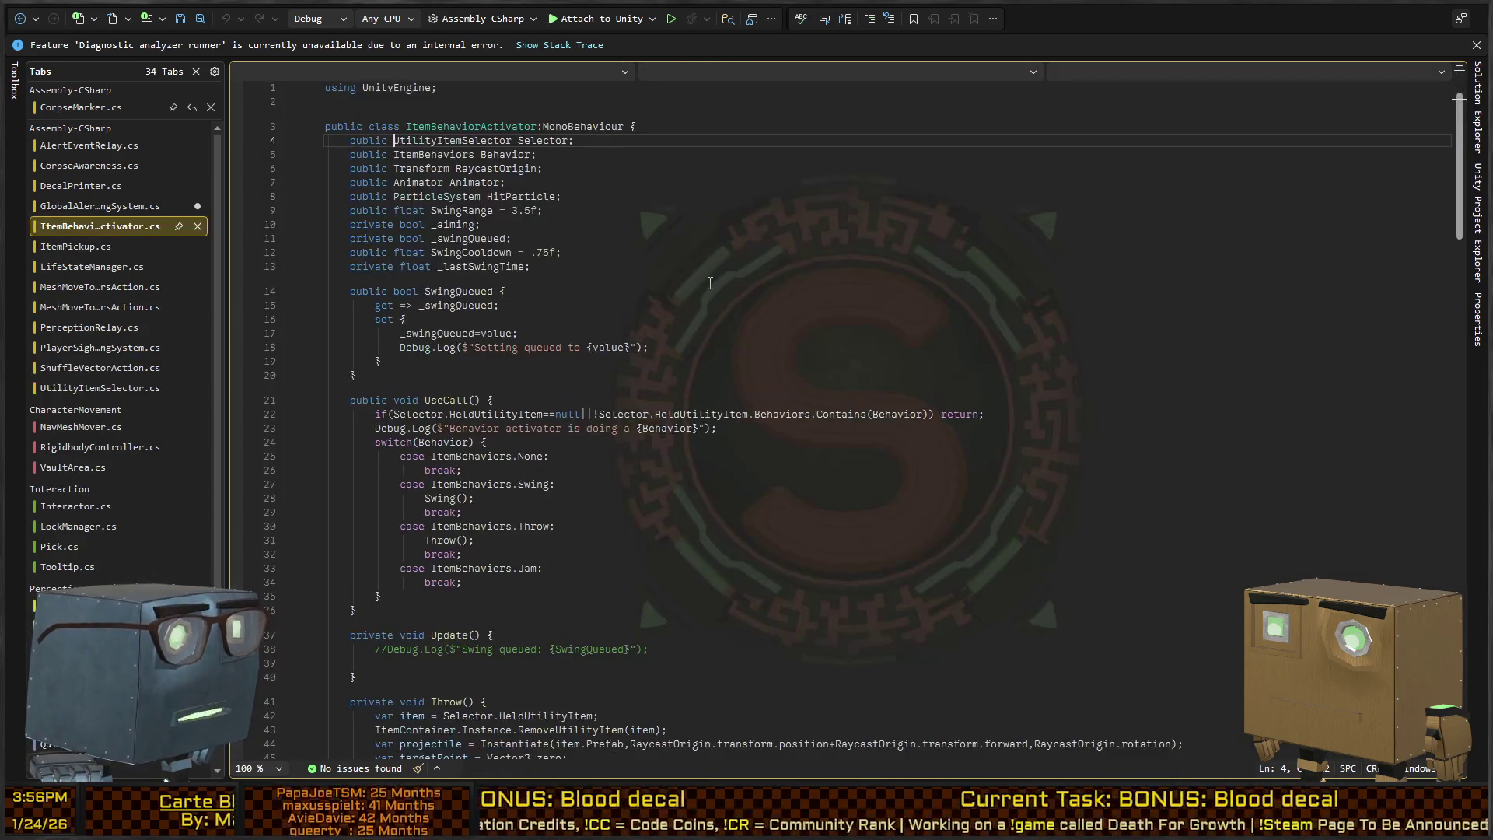
scroll(699, 371, down, 15)
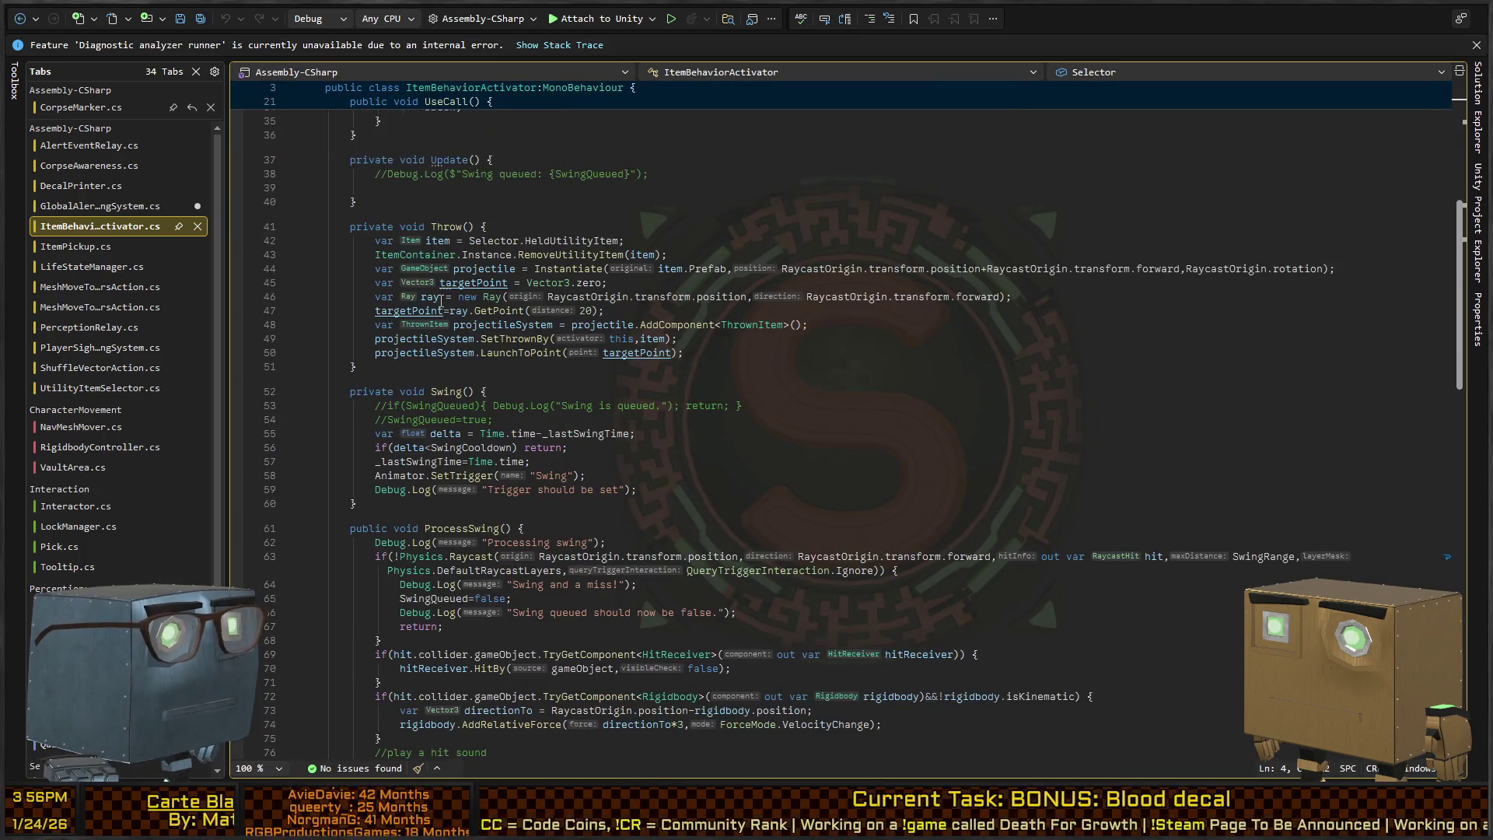
scroll(520, 327, down, 2)
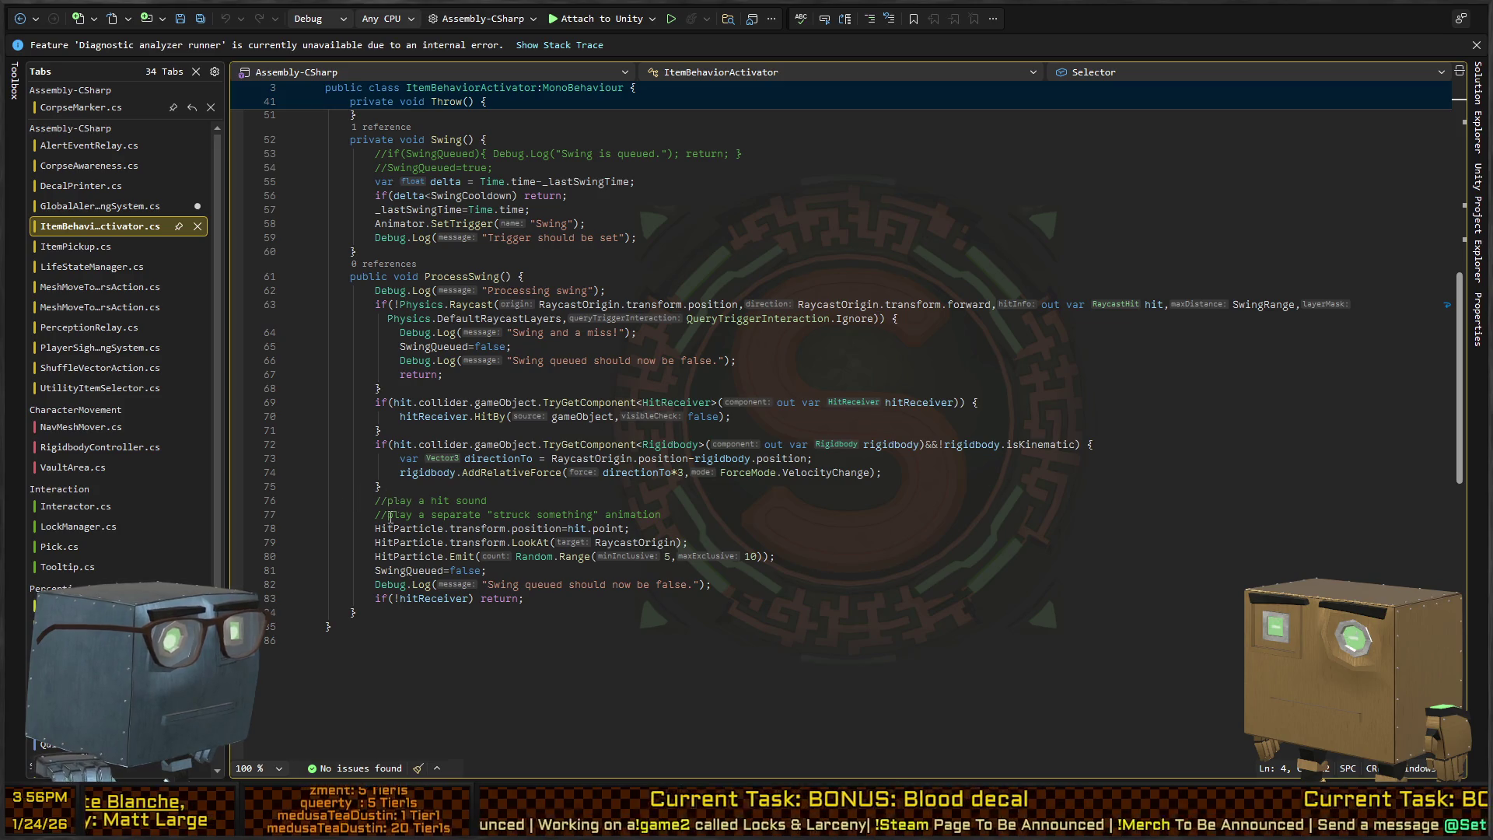
click(697, 519)
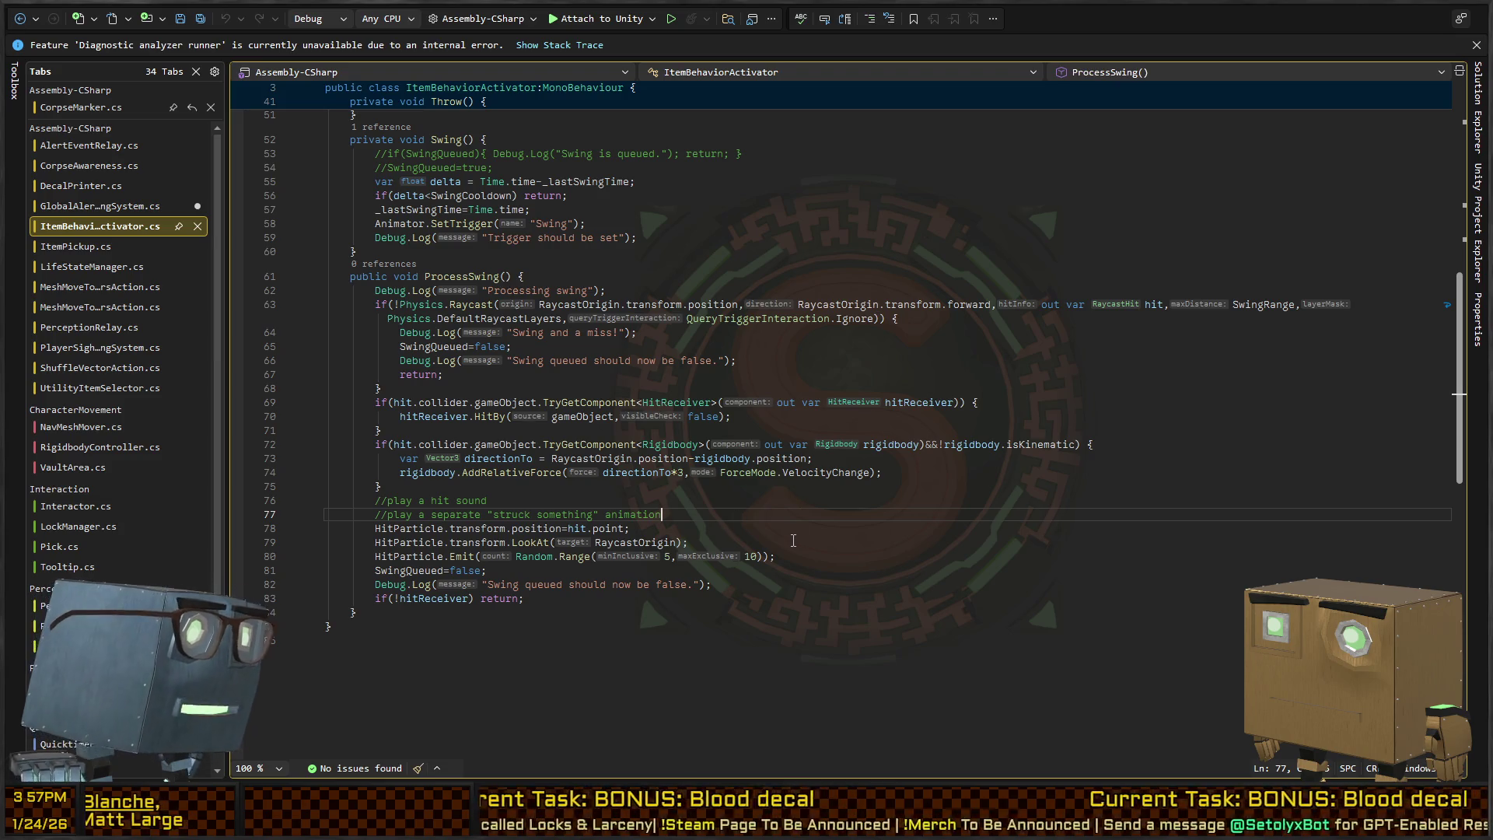
key(Return)
text(DecalPrinter)
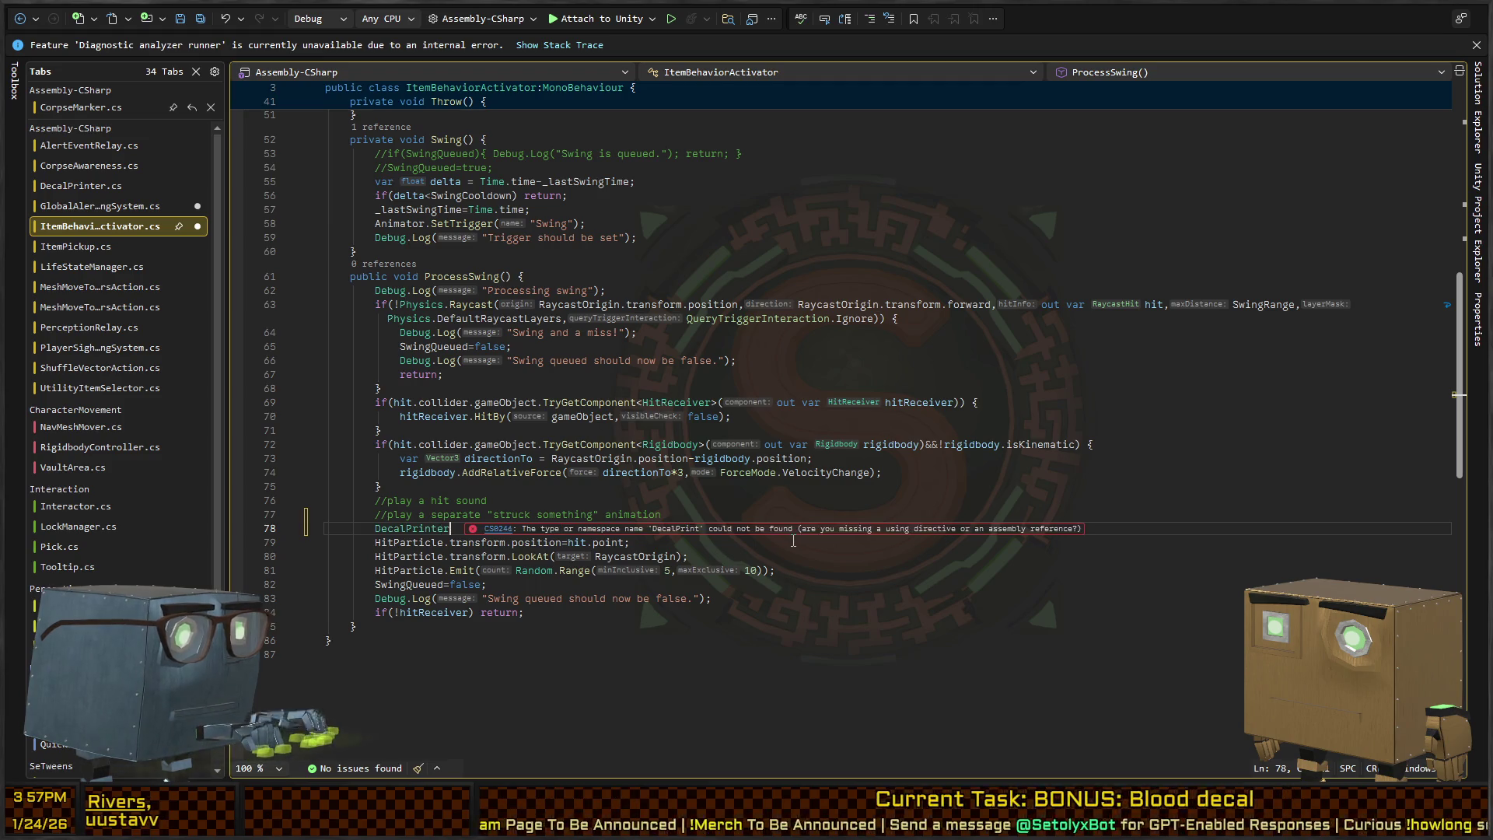
key(ctrl+Tab)
key(ctrl+Tab)
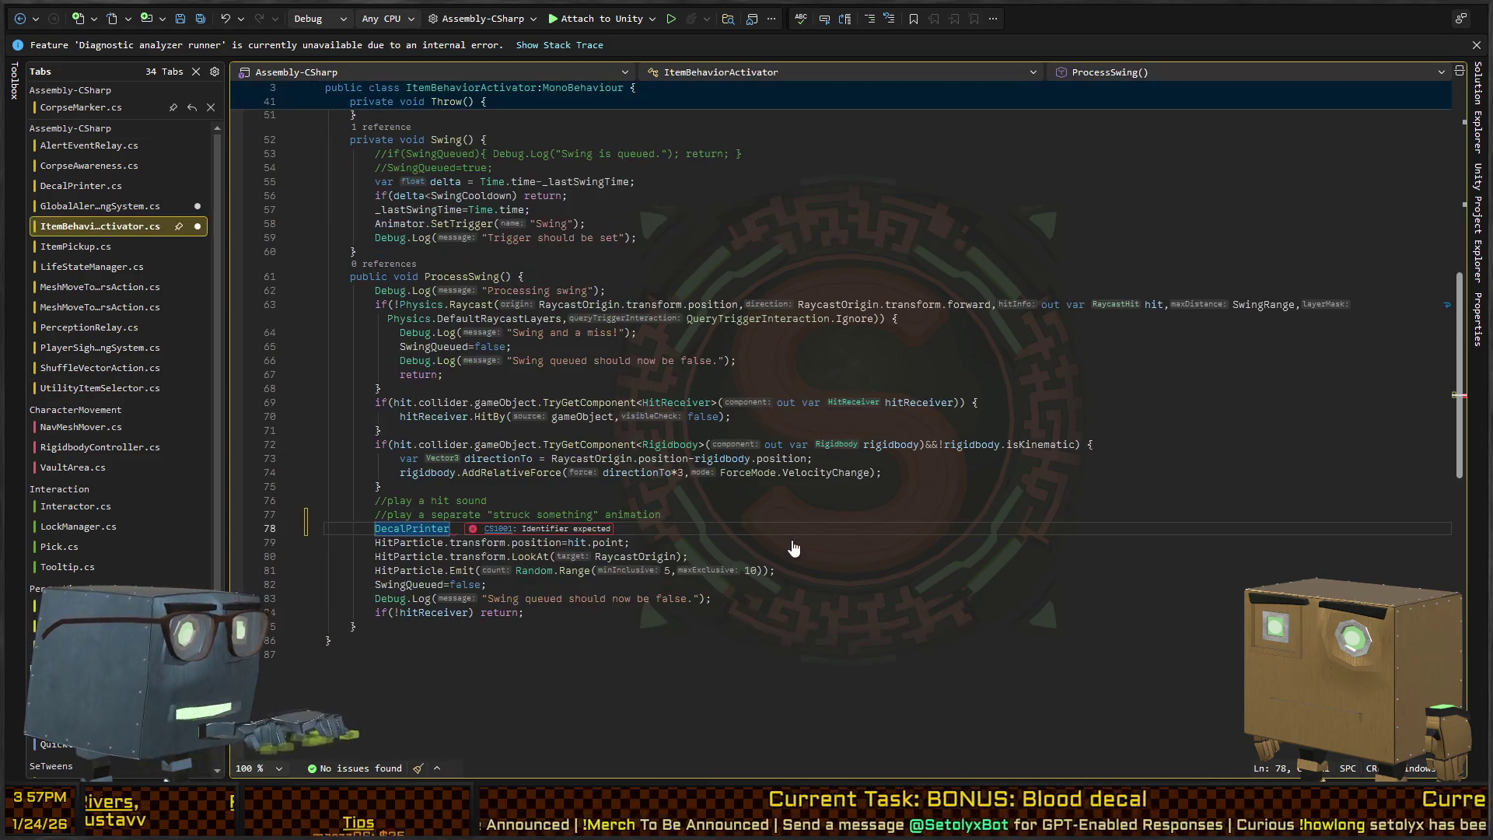
key(ctrl+Tab)
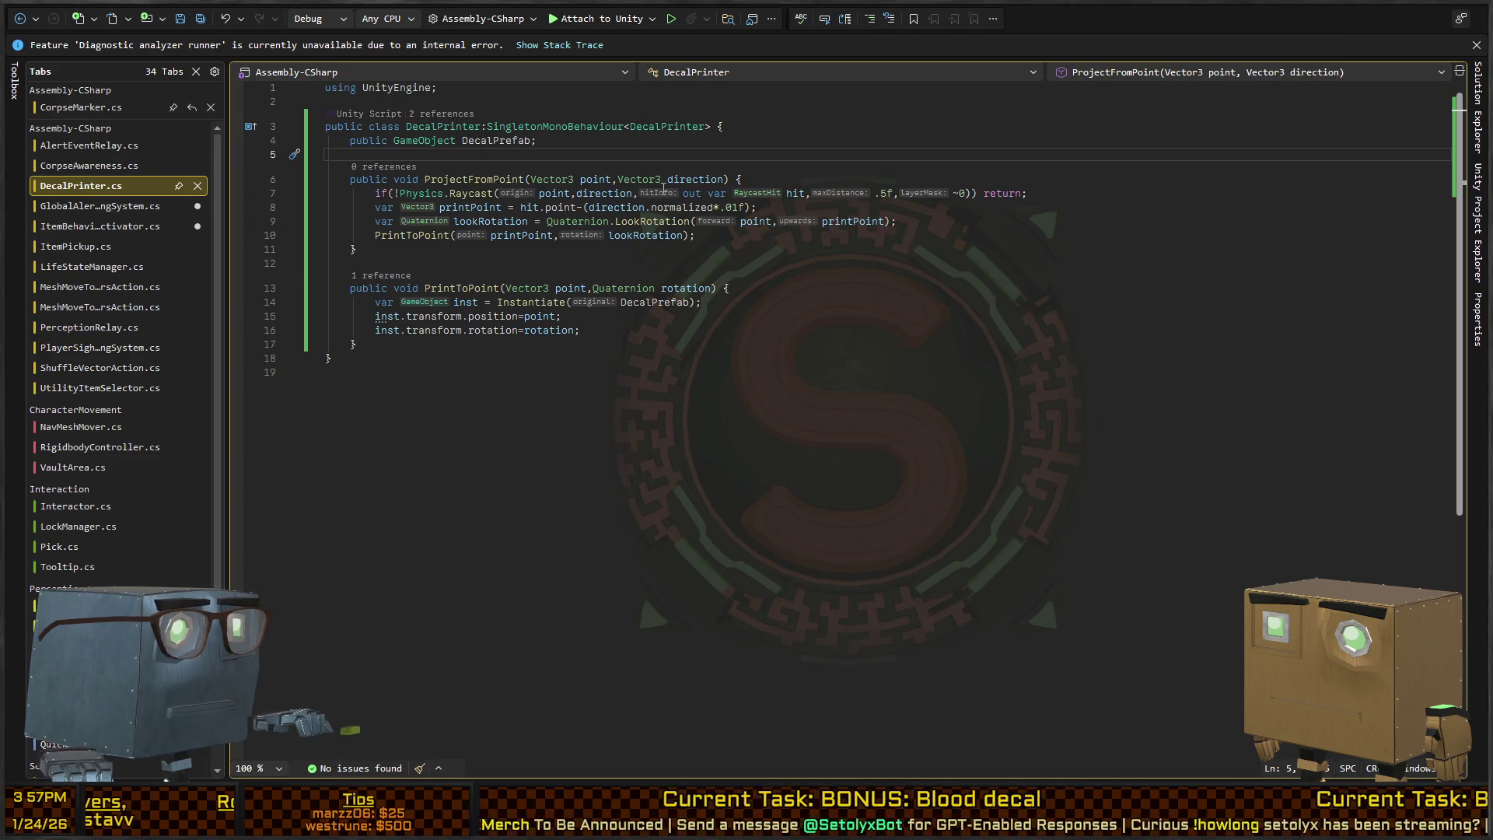
Step: Pass hit.transform to PrintToPoint and add a Transform parent parameter to its signature
click(623, 332)
click(682, 236)
text(,)
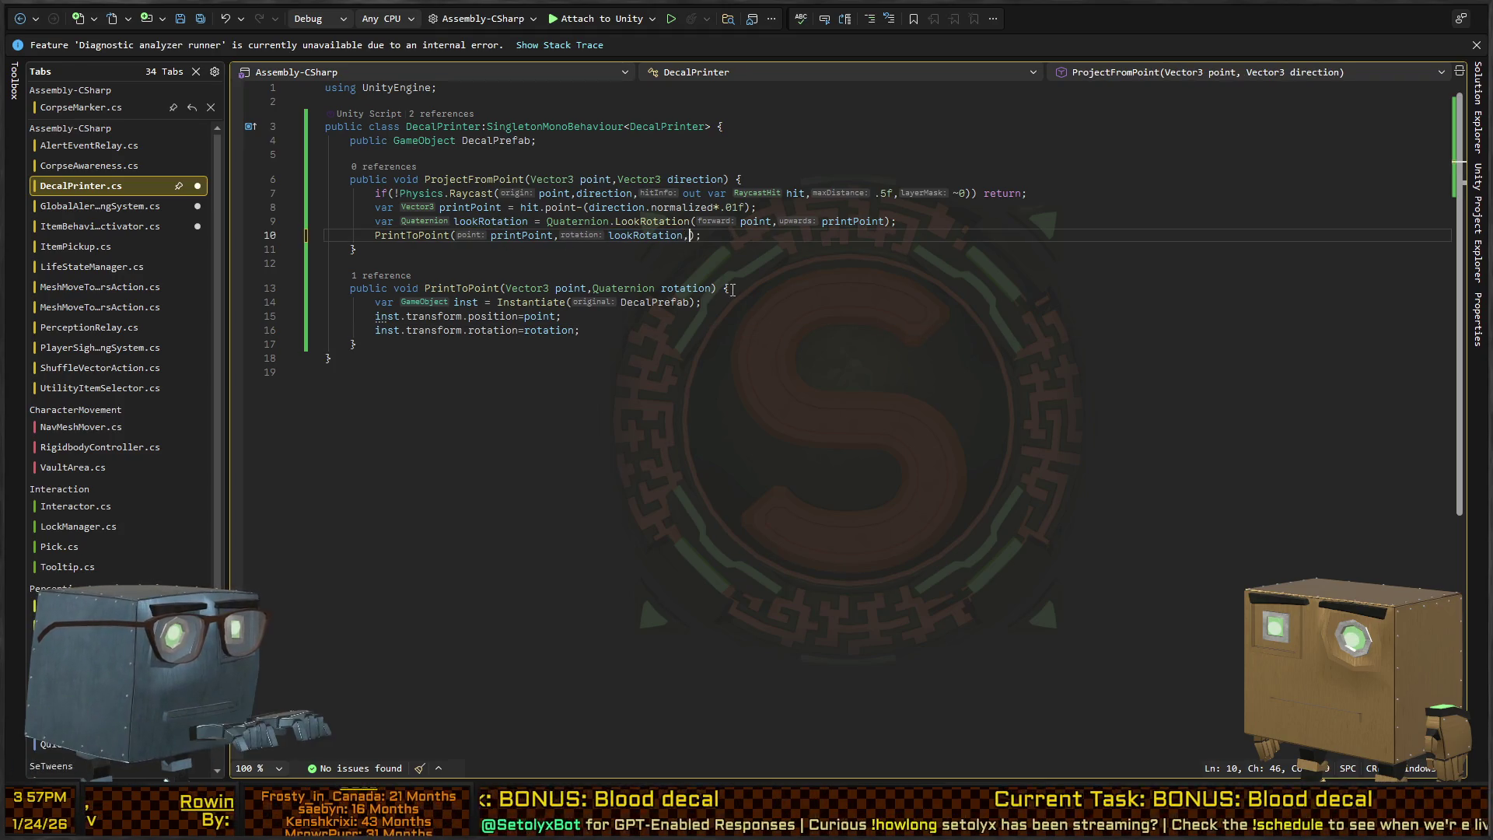
text(hit.transform)
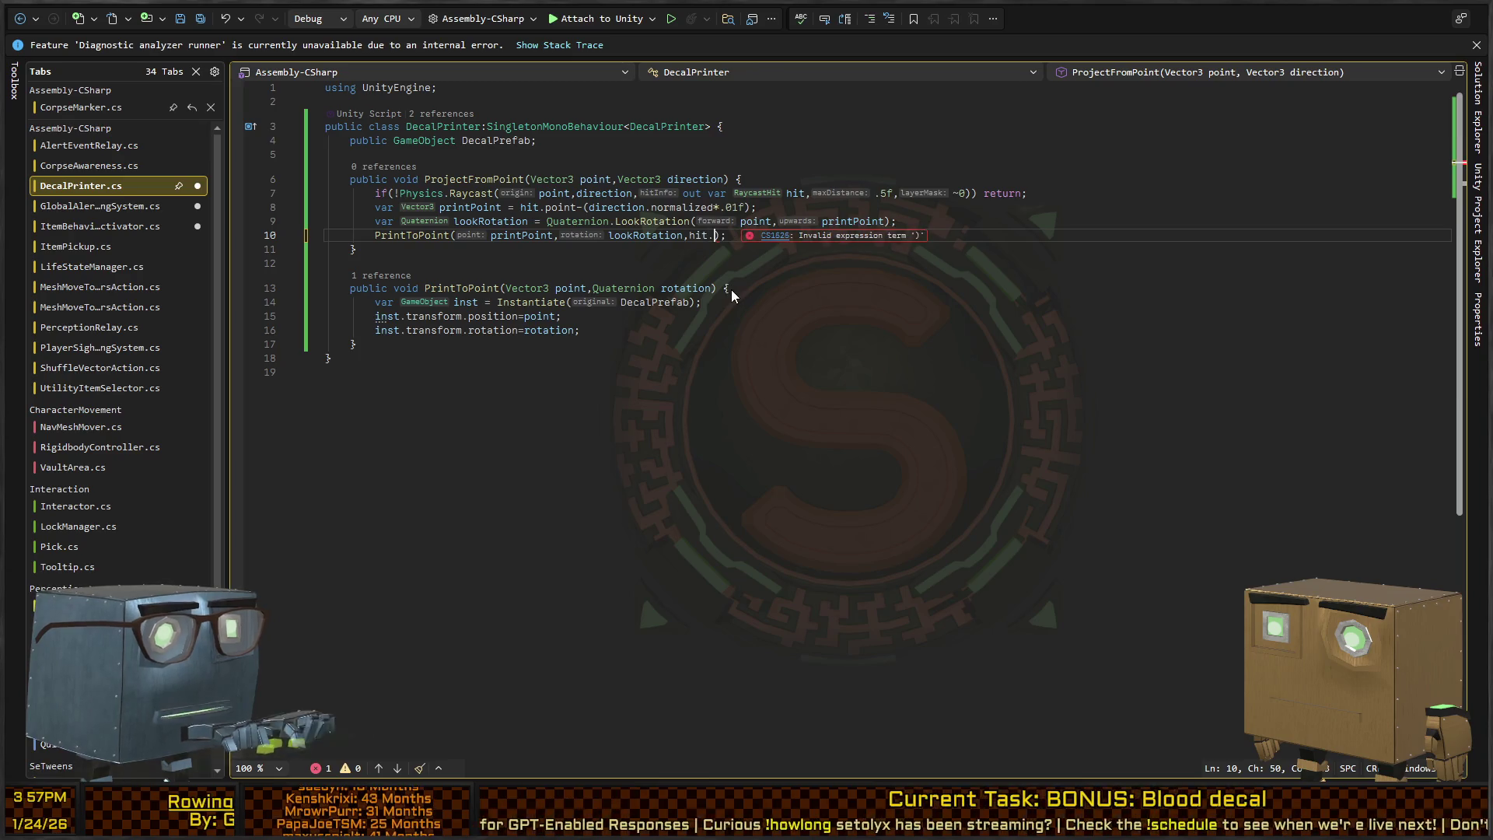
click(731, 289)
text(,Transform paren)
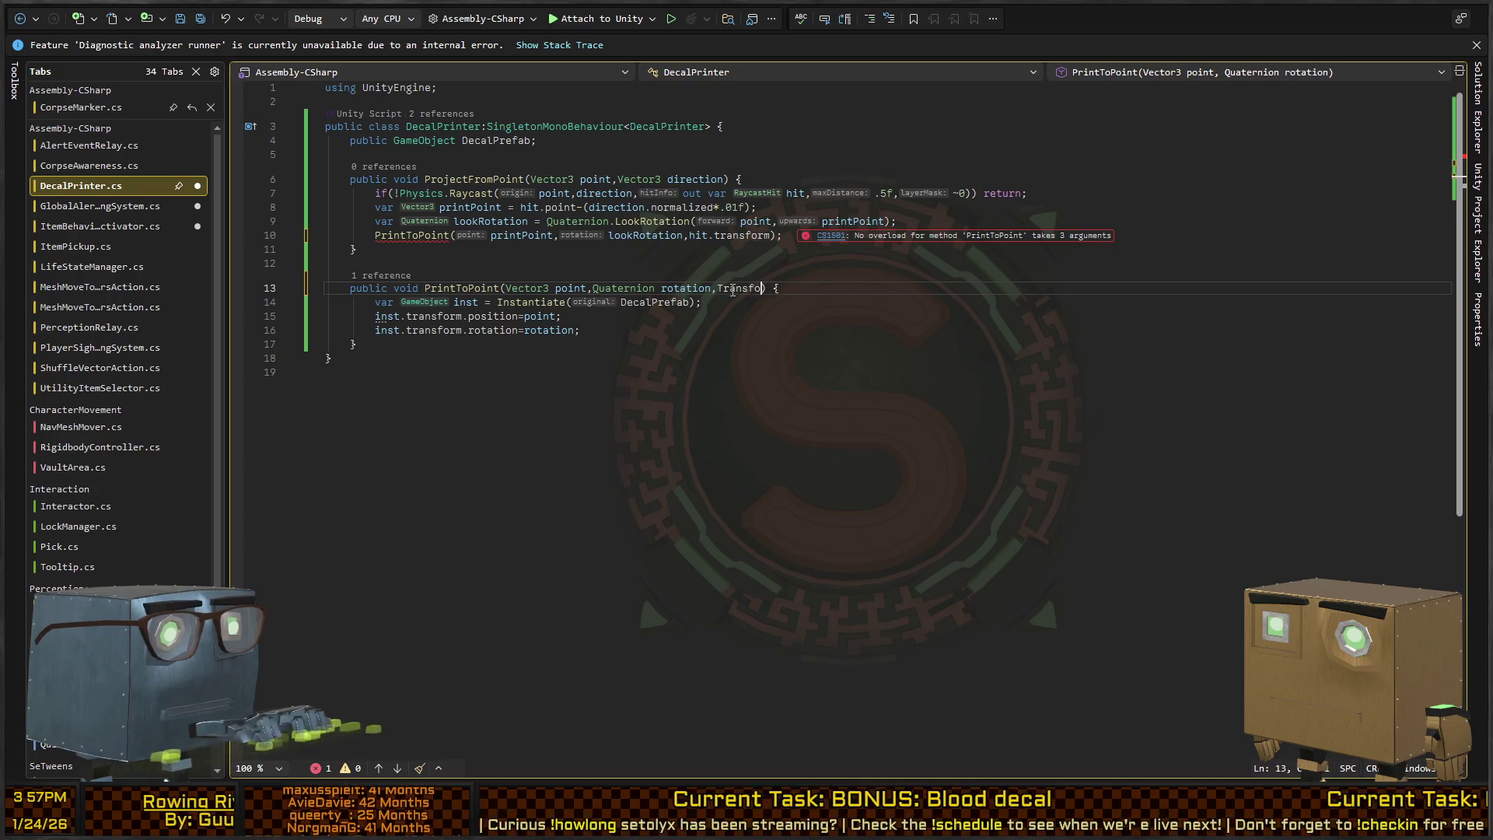
text(t)
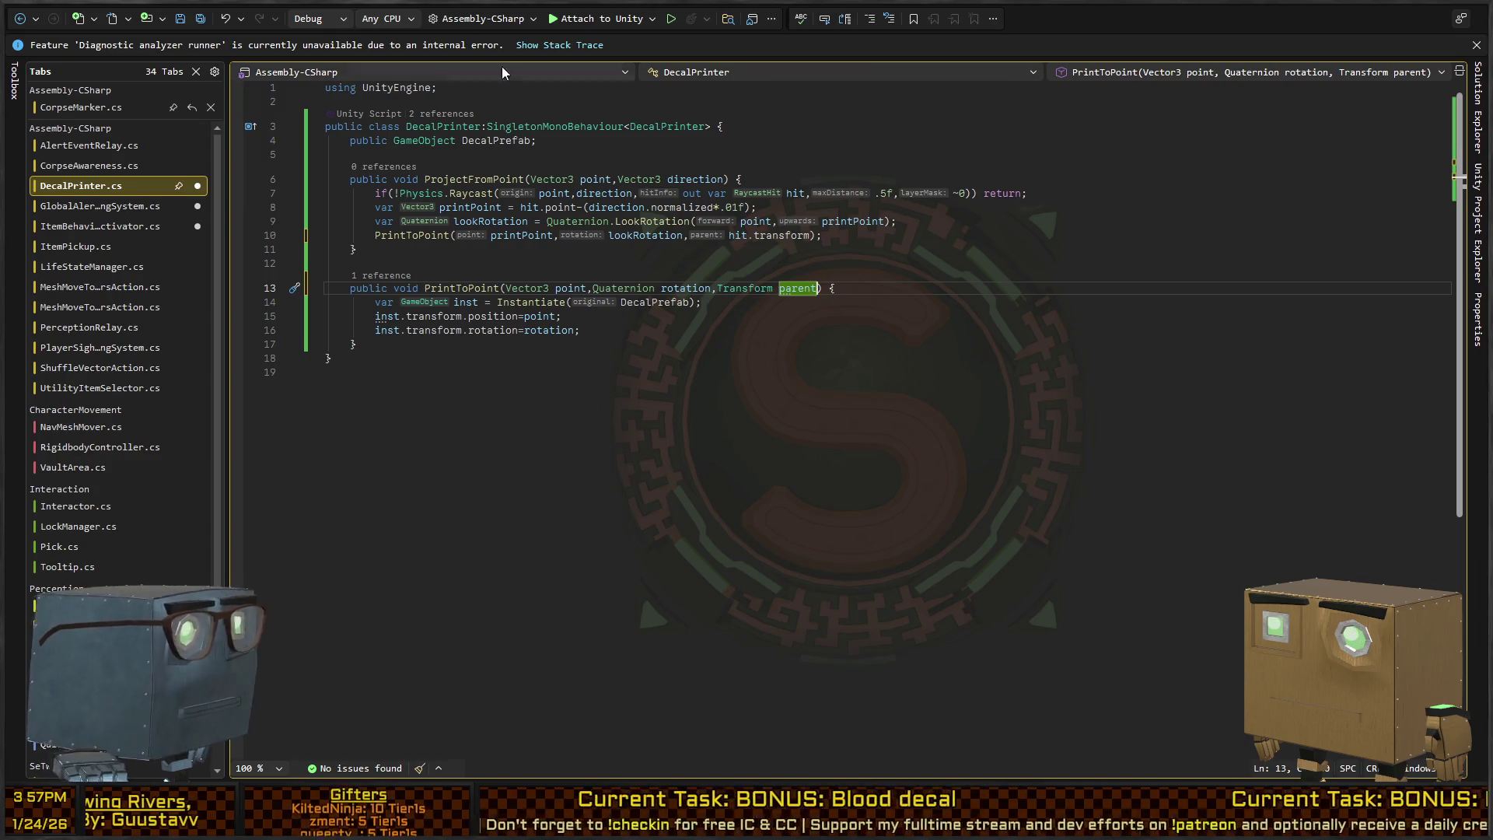
Step: Pass parent to the decal's Instantiate call, tidy the blank line, and save DecalPrinter
key(Down)
key(Down)
key(Down)
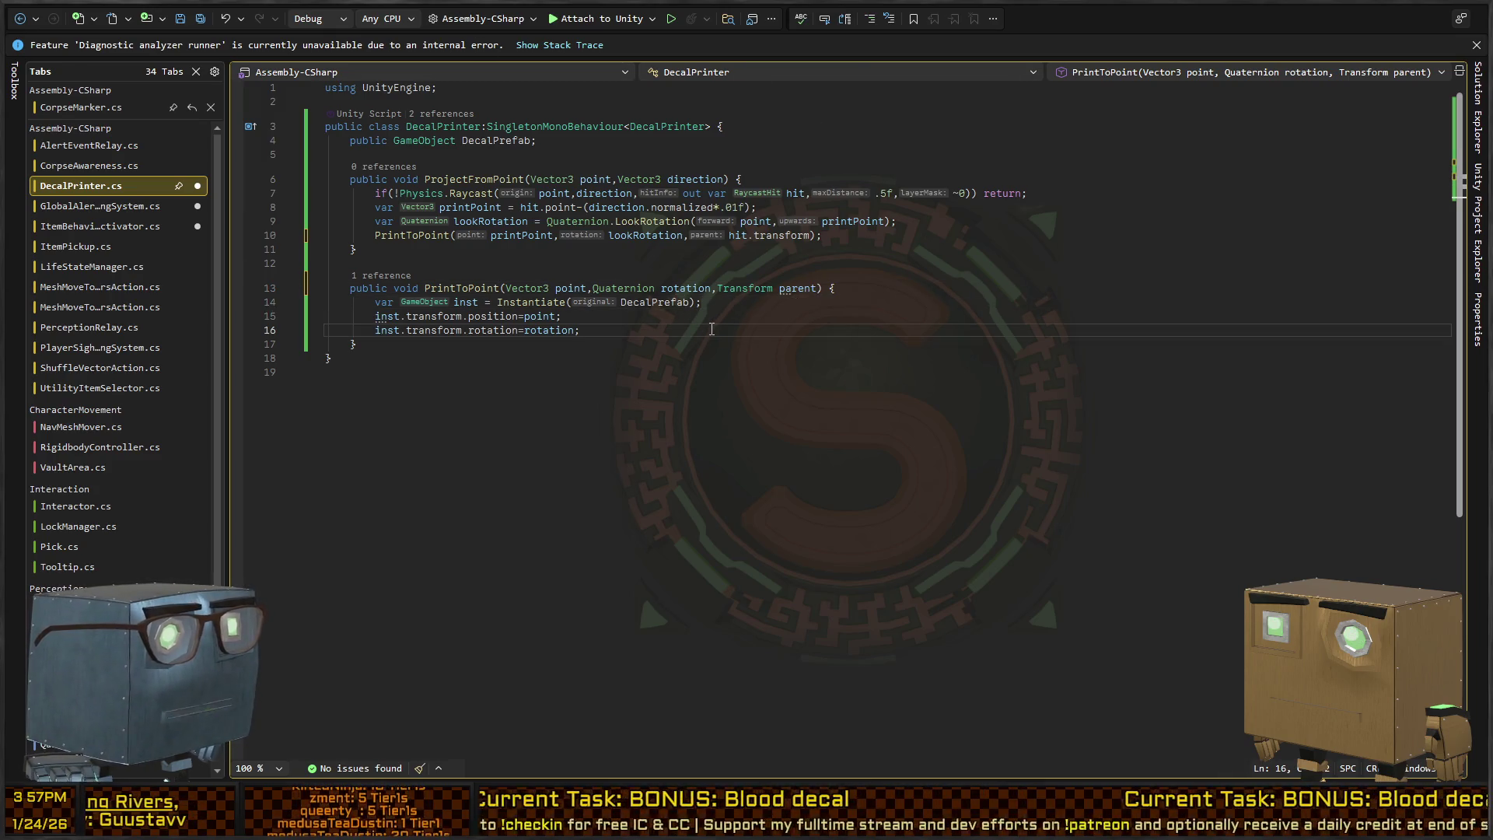
key(Up)
key(ctrl+Return)
key(Up)
key(End)
key(Left)
key(Left)
text(,pare)
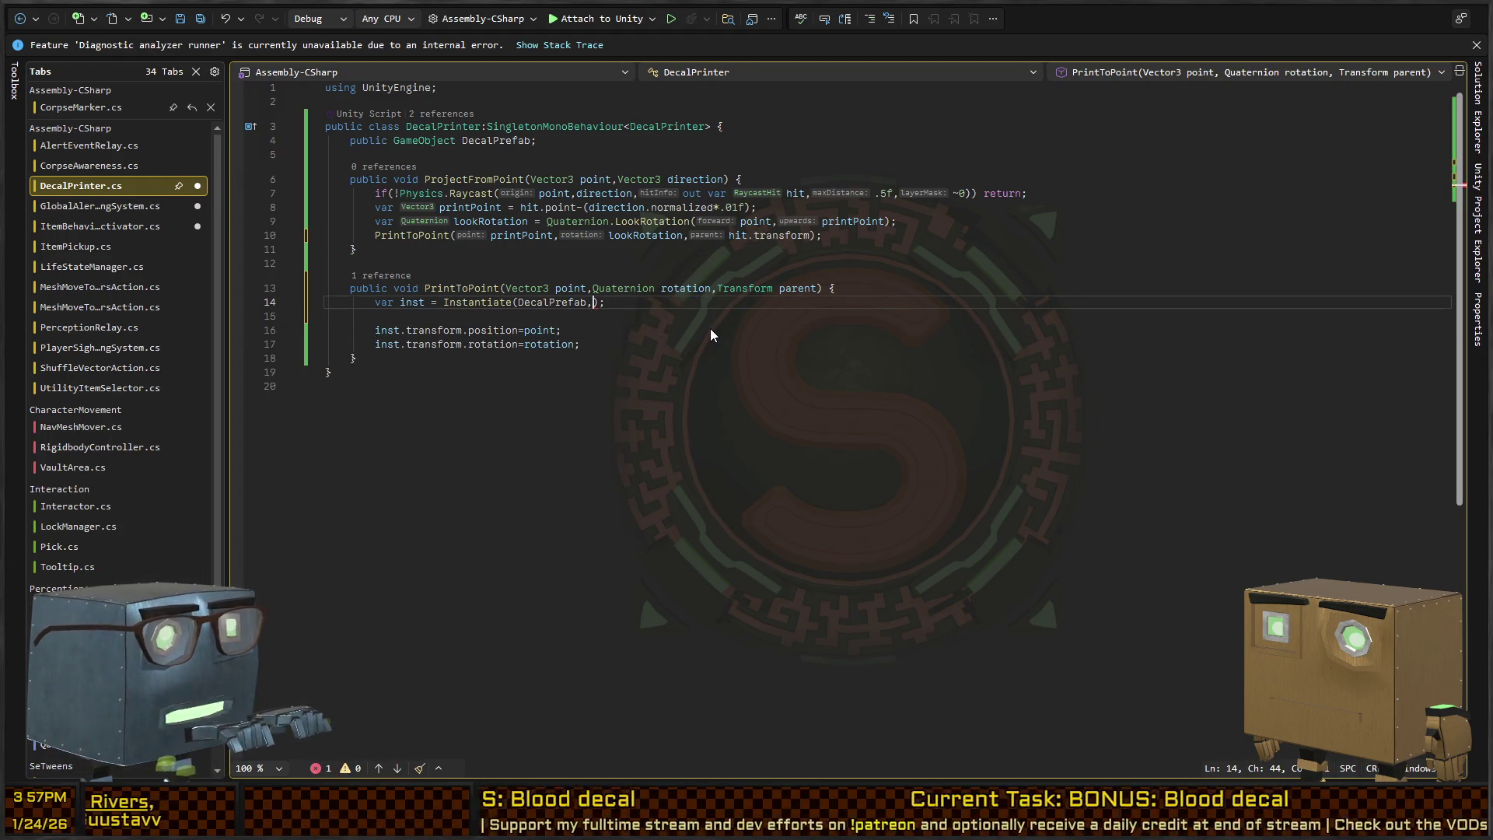
text(nt)
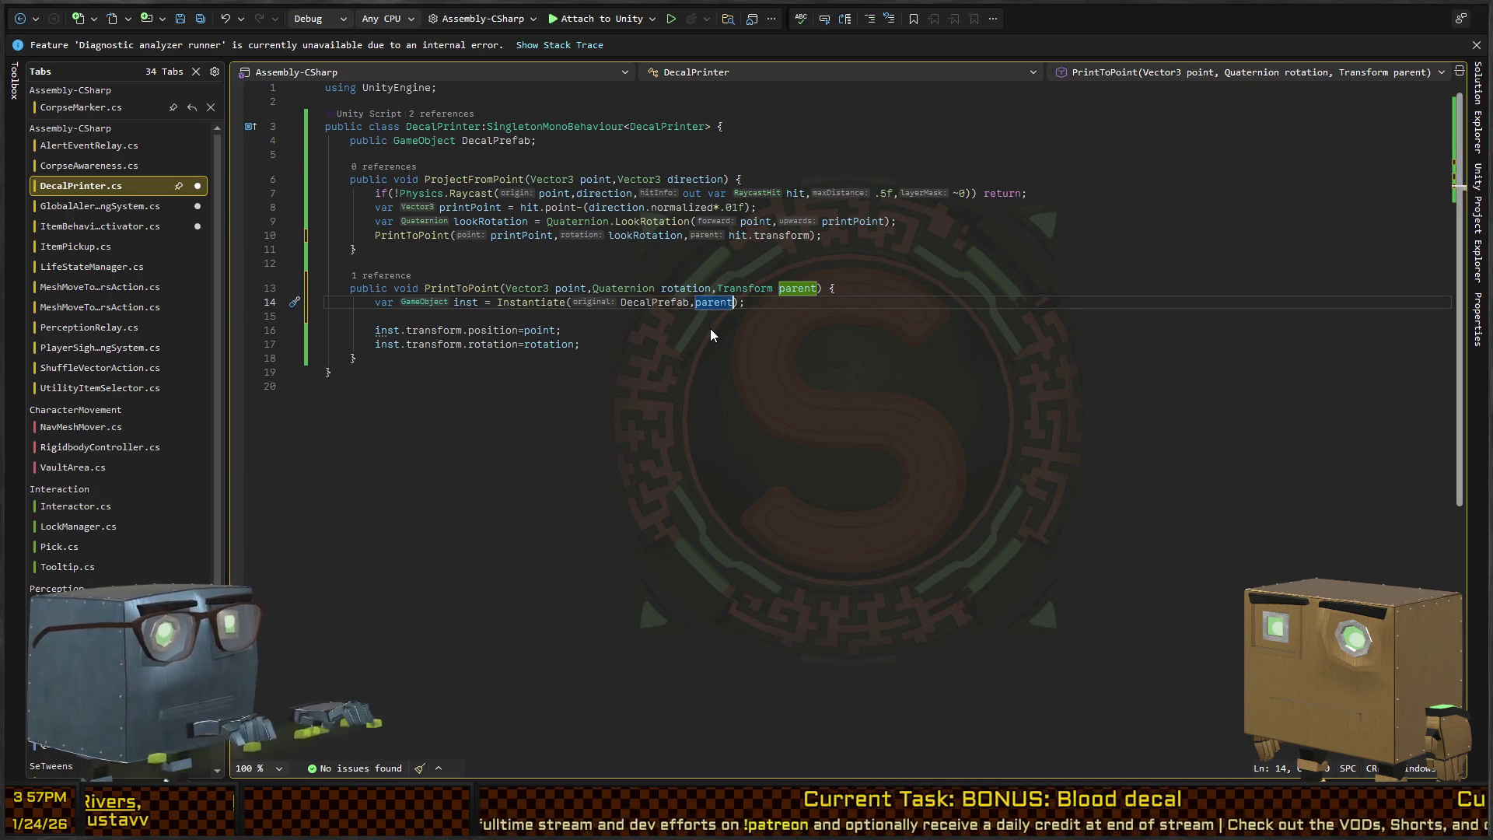
click(711, 329)
key(Up)
key(BackSpace)
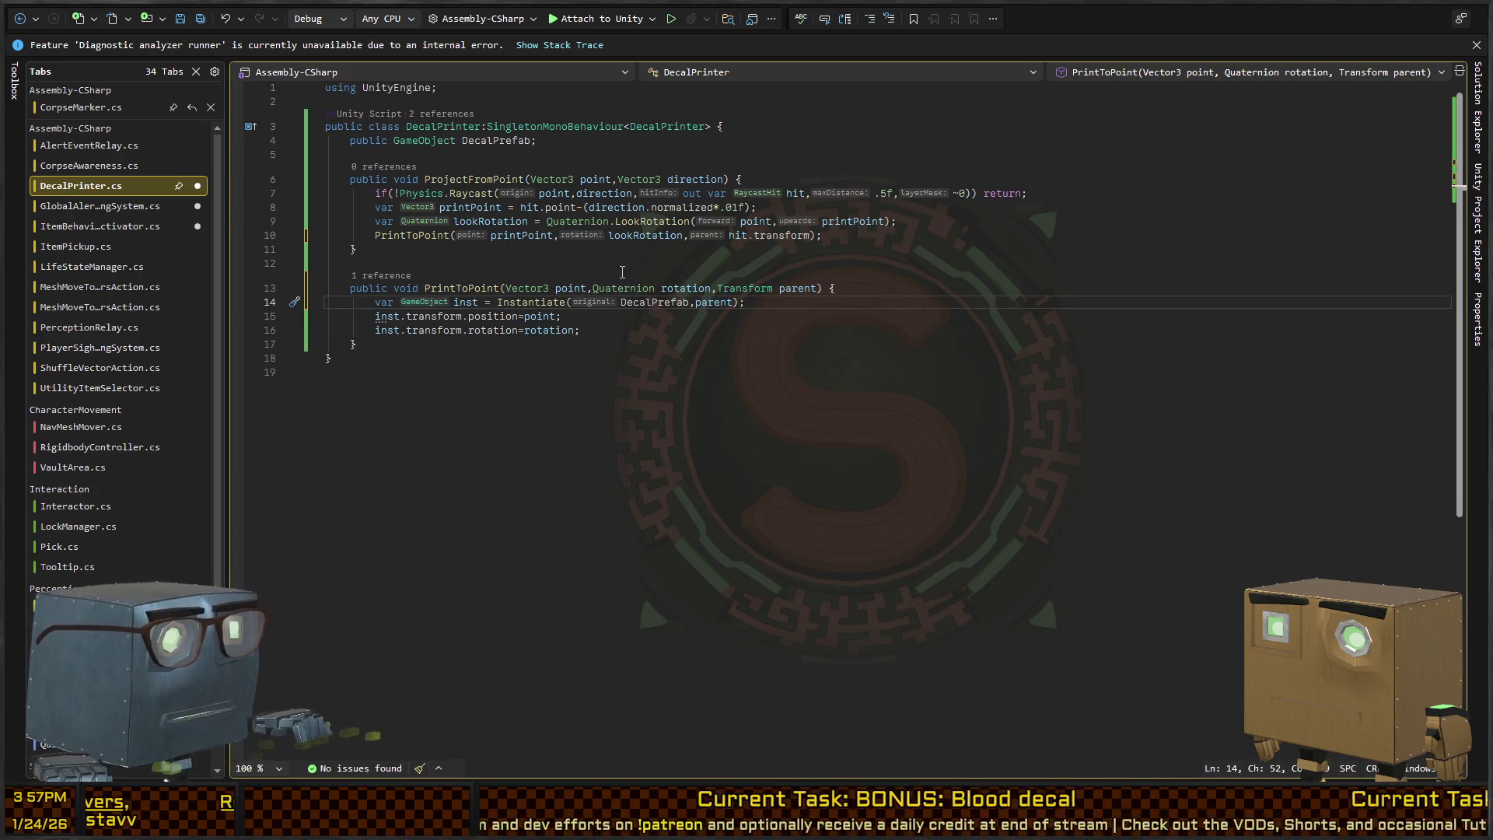
key(ctrl+s)
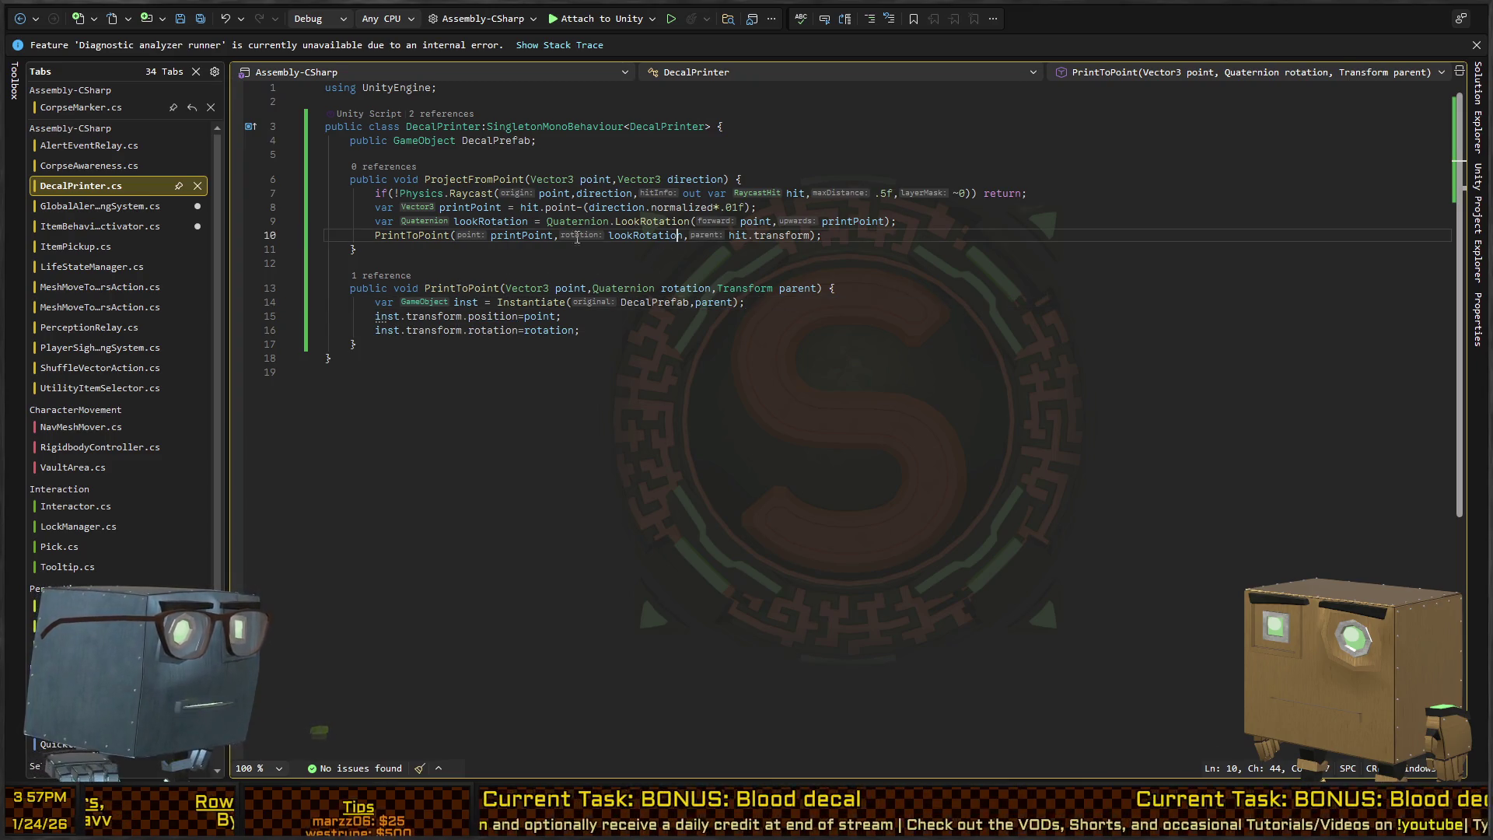
key(ctrl+Tab)
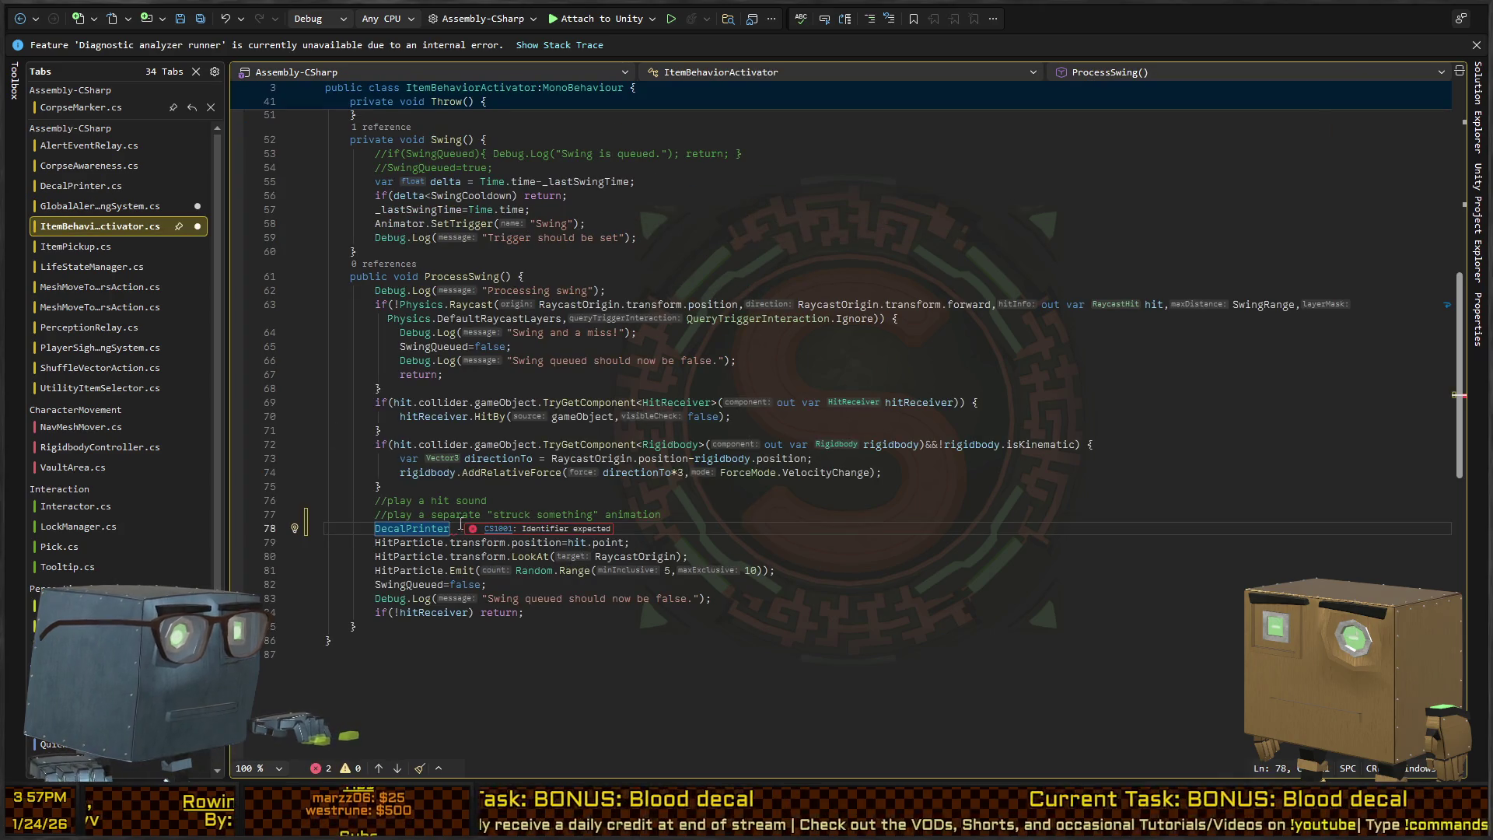
Step: Complete the ProcessSwing line as DecalPrinter.Instance.ProjectFromPoint() and return to DecalPrinter
key(ctrl+Tab)
key(ctrl+Tab)
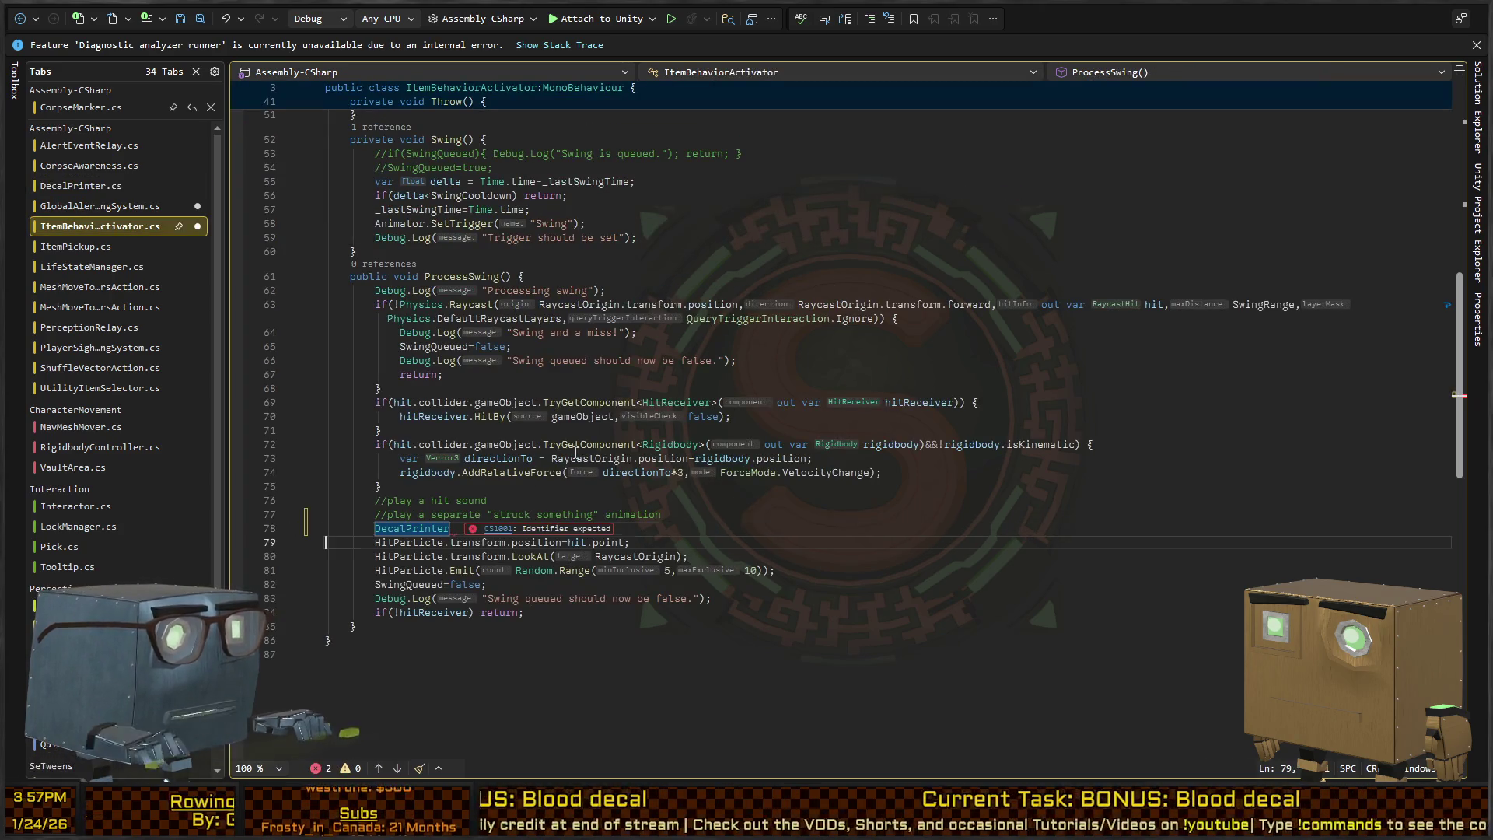
text(.Instance.ProjectFromPoint())
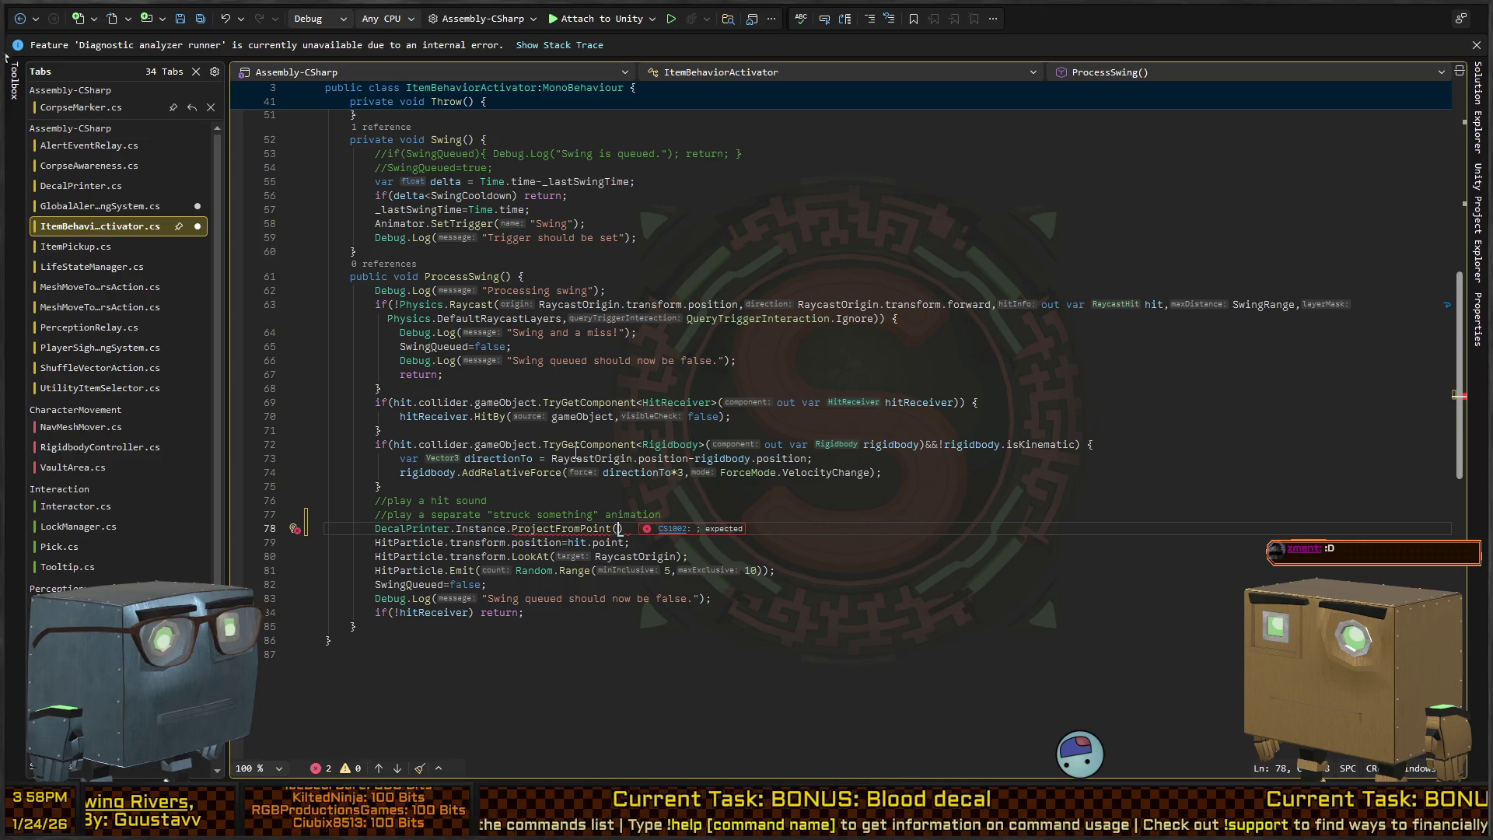
key(ctrl+Tab)
click(730, 178)
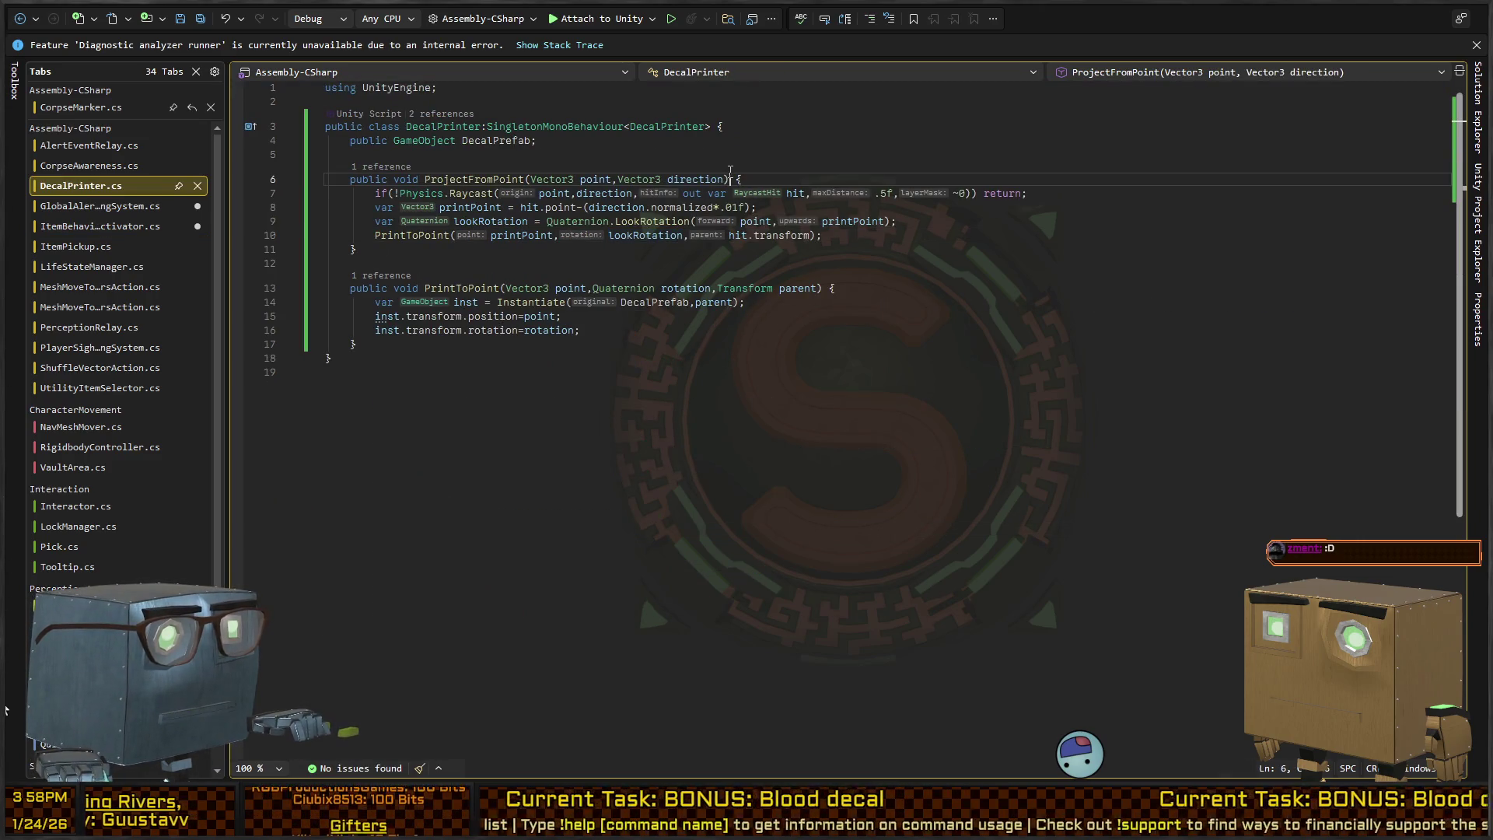
Step: Add a float distance parameter to ProjectFromPoint and use it instead of .5f as the raycast's maximum distance
text(,float di)
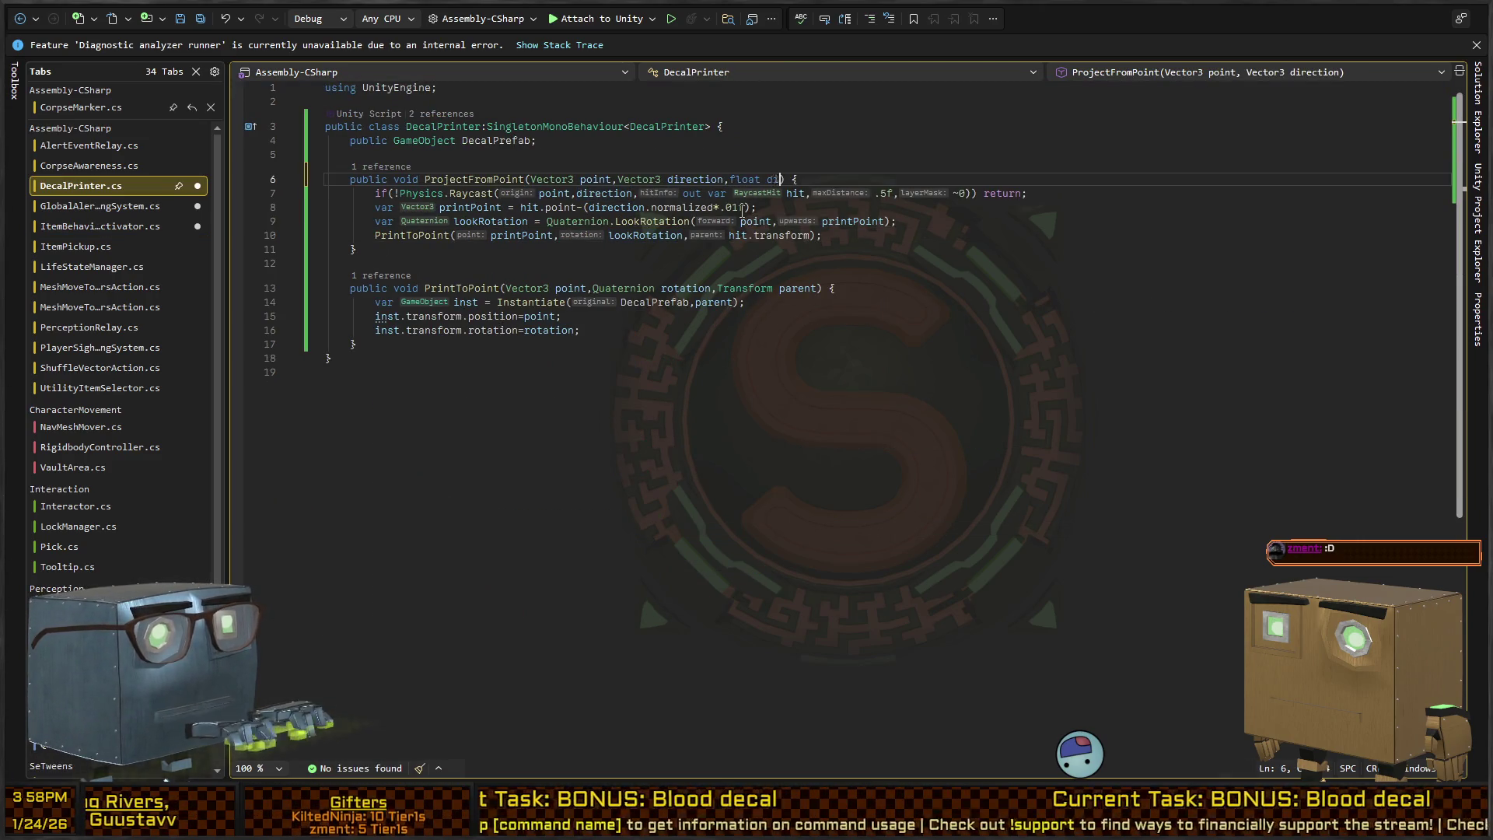
text(ce)
key(Down)
key(Down)
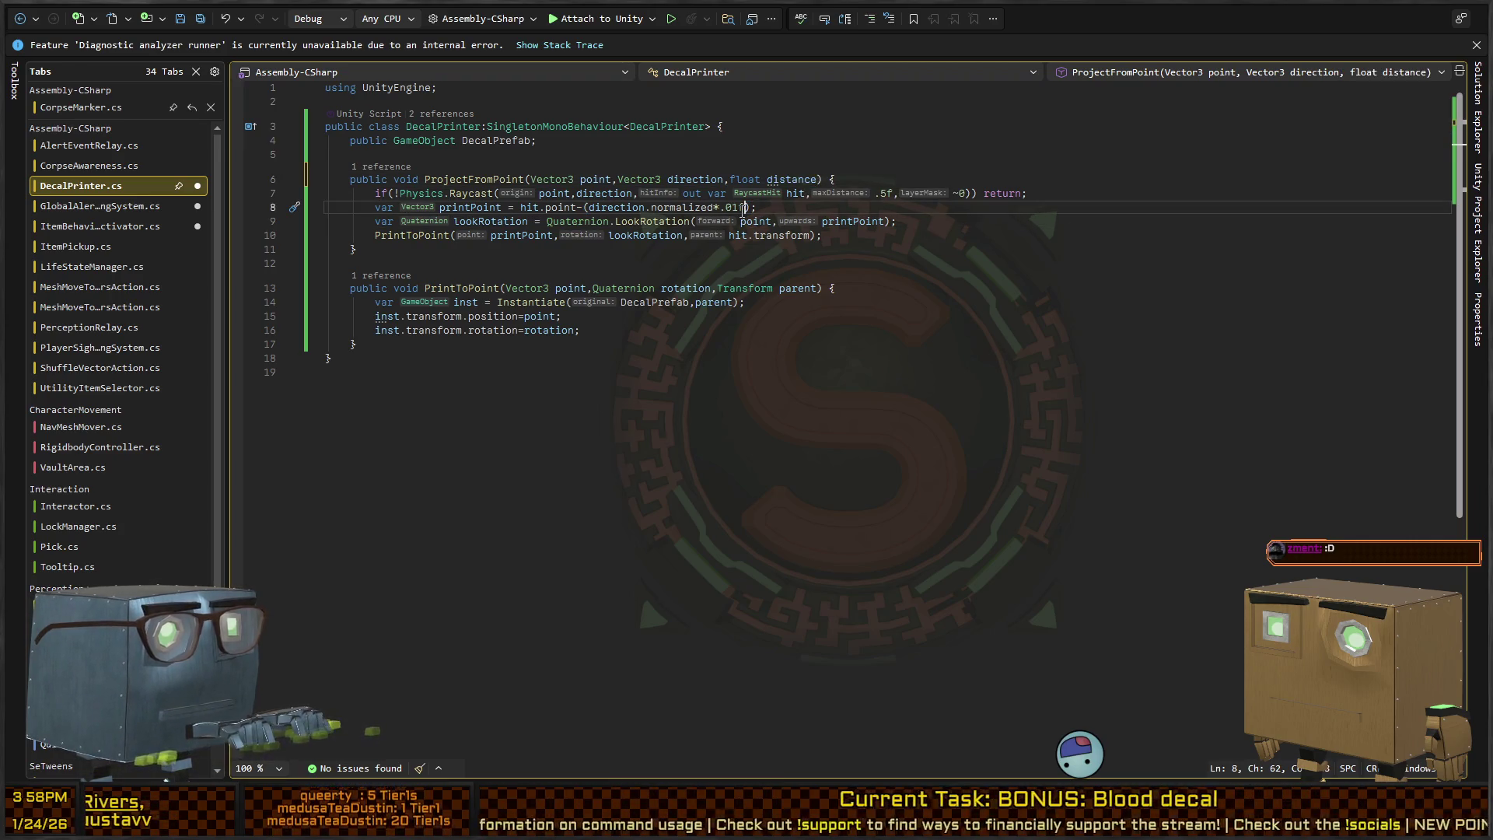
key(ctrl+shift+Left)
key(ctrl+shift+Left)
key(ctrl+shift+Left)
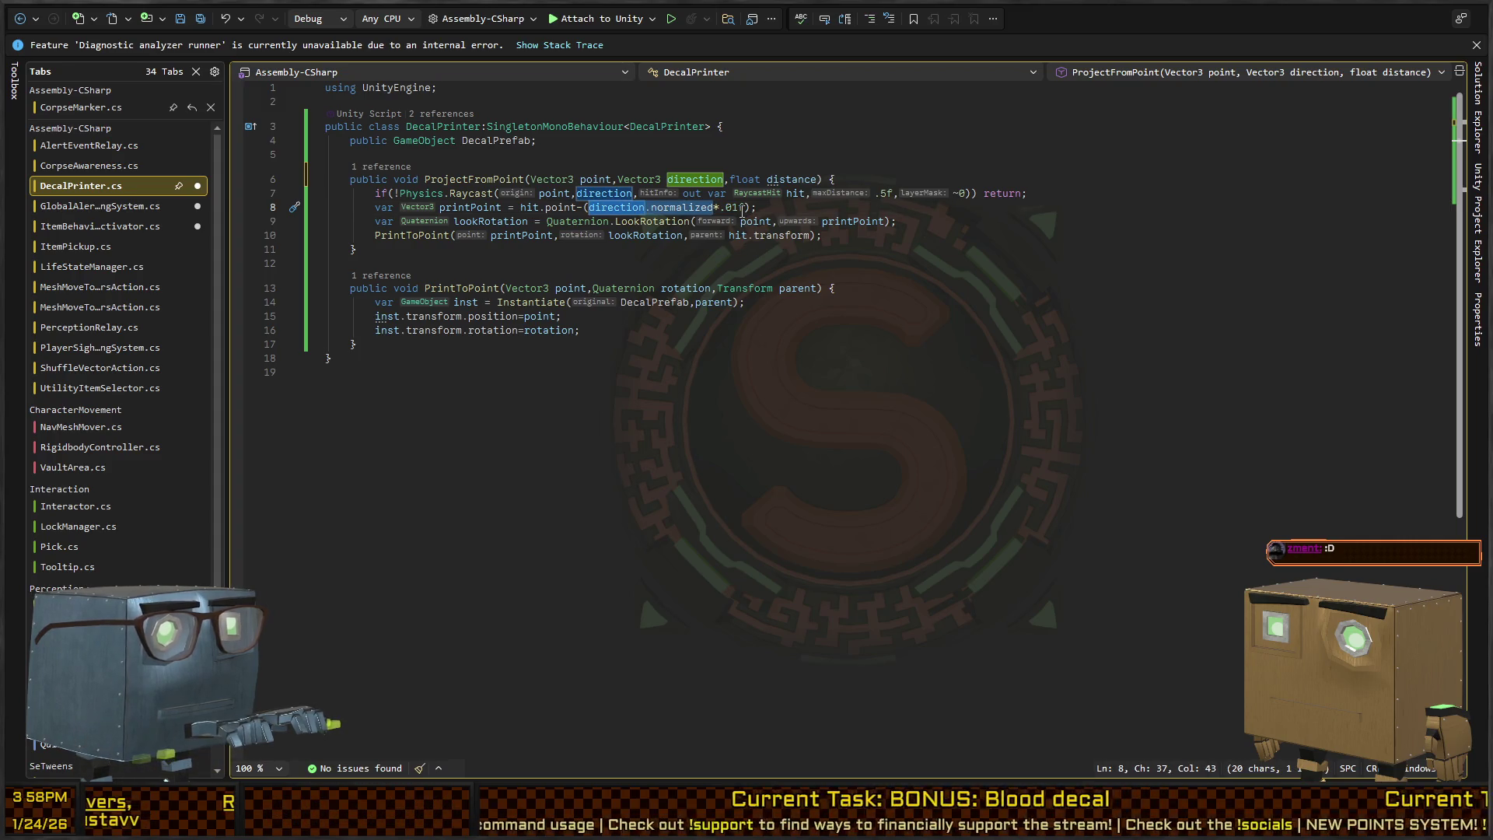
key(Up)
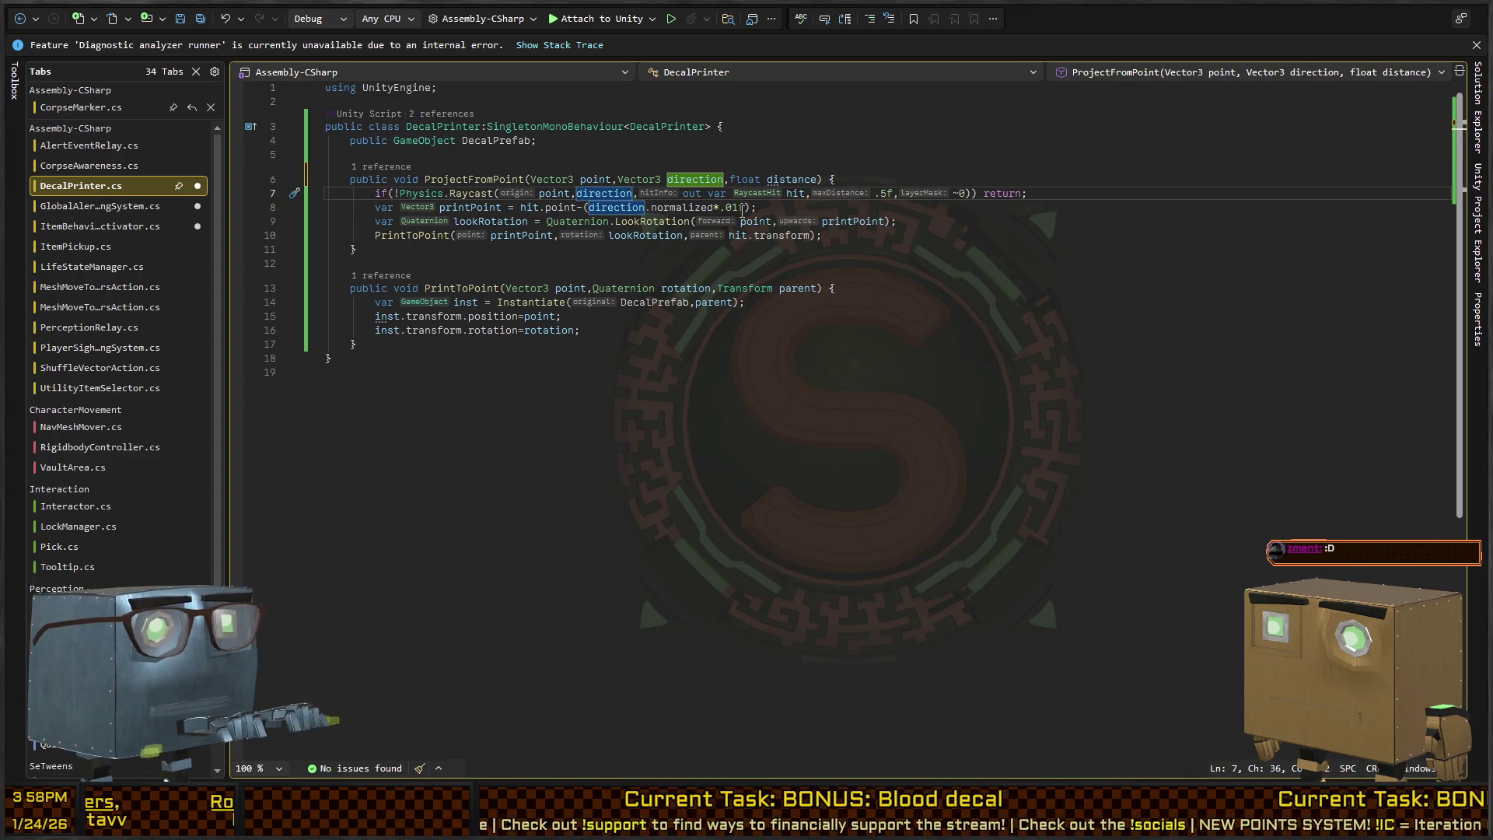
key(ctrl+Right)
key(ctrl+Right)
key(shift+Right)
key(shift+Right)
key(shift+Right)
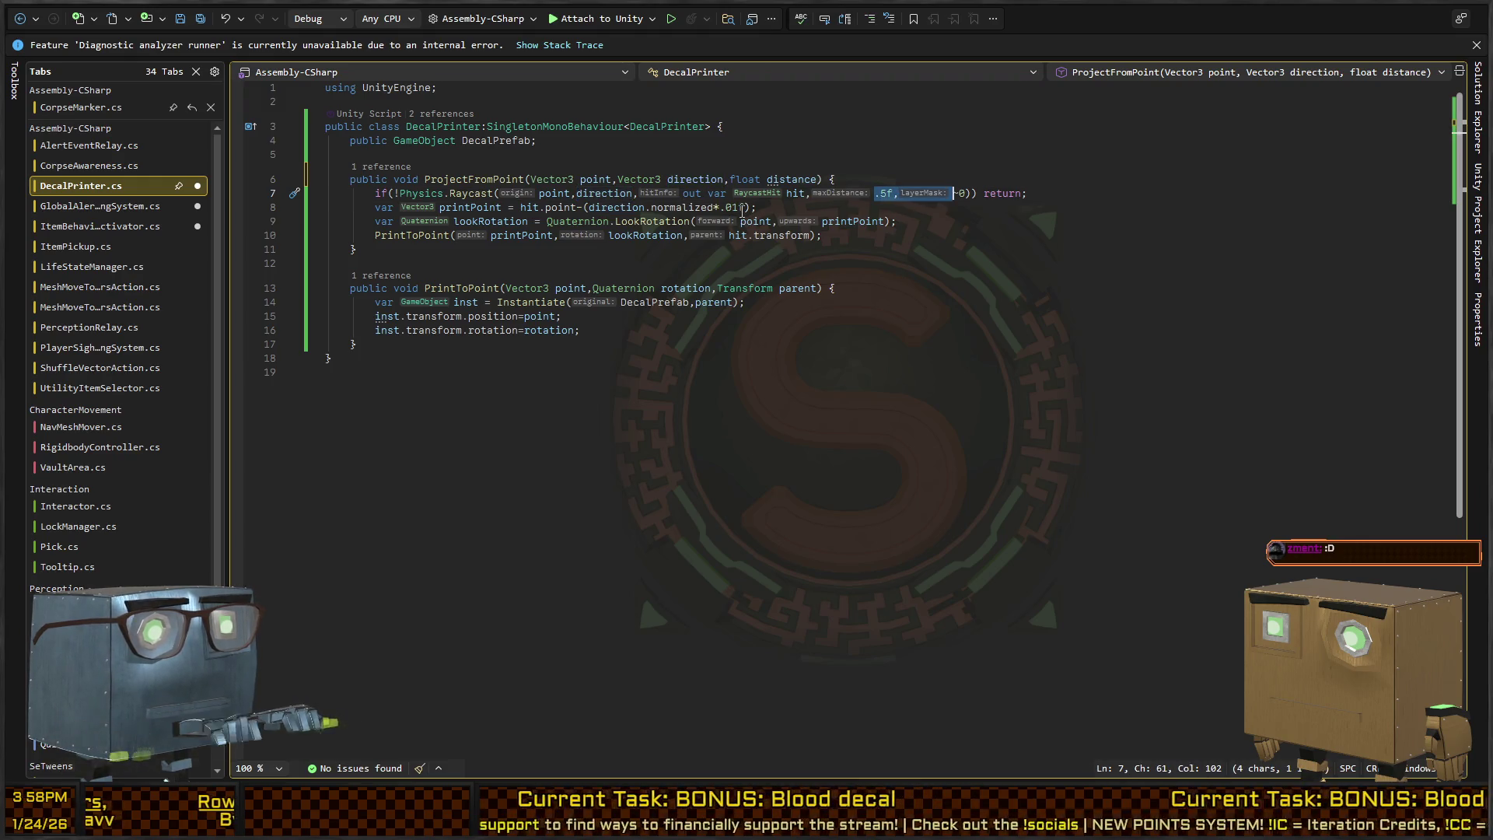
text(distance)
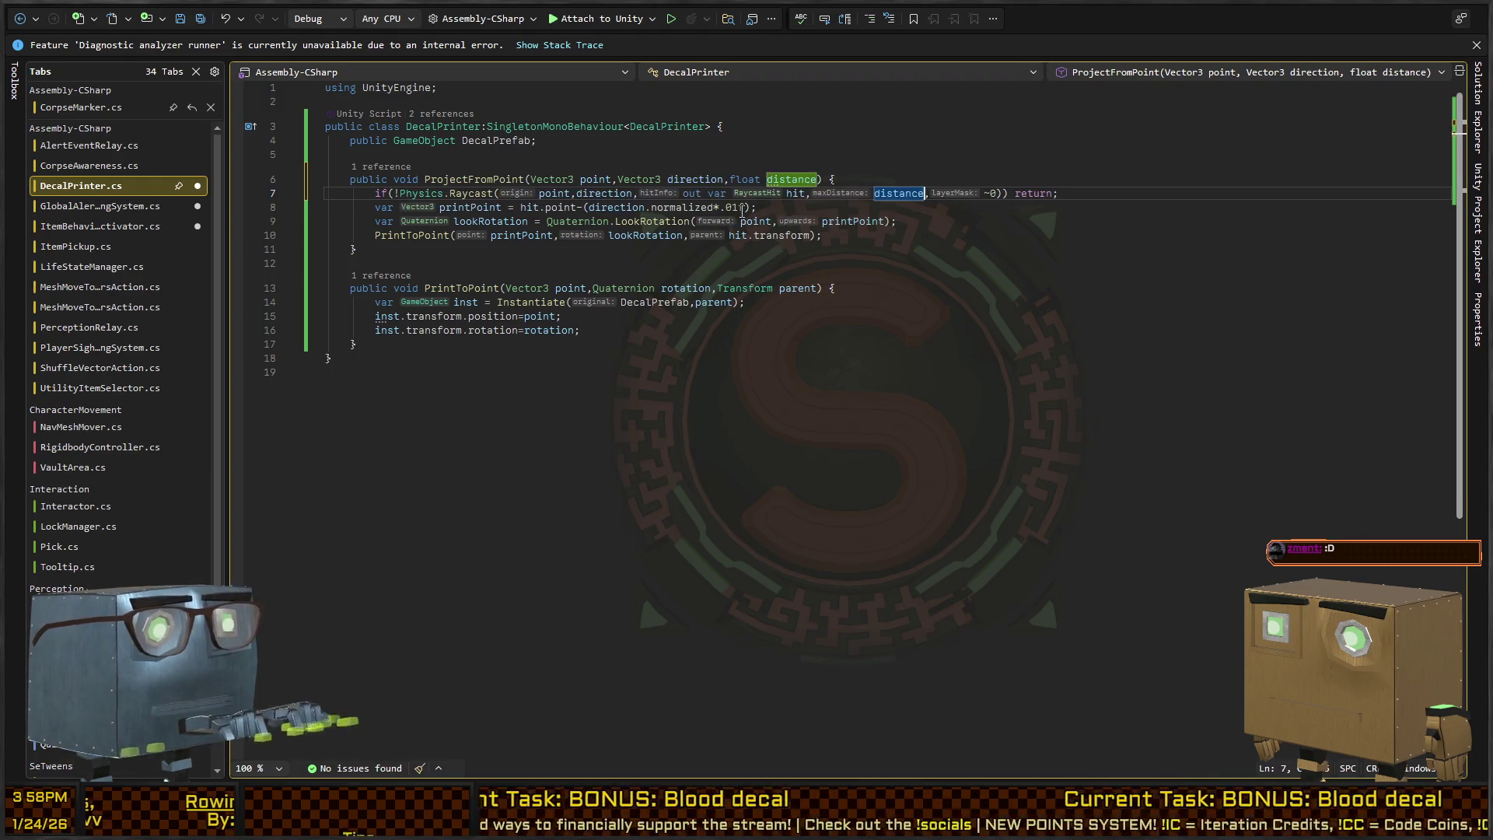
key(ctrl+minus)
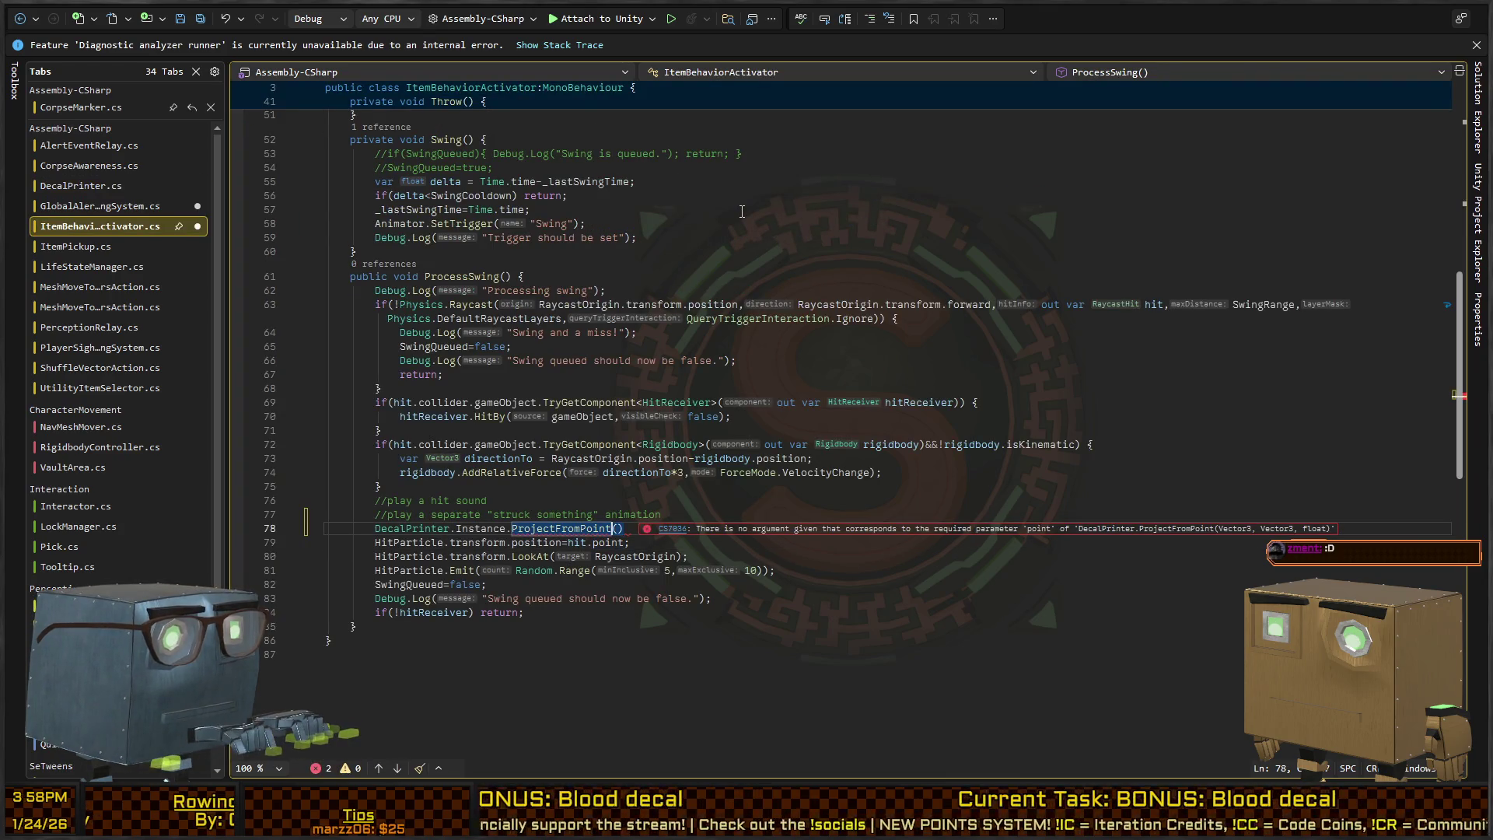
Step: Complete the ProjectFromPoint call with RaycastOrigin.position, RaycastOrigin.transform.forward and SwingRange, ending with a semicolon
key(Right)
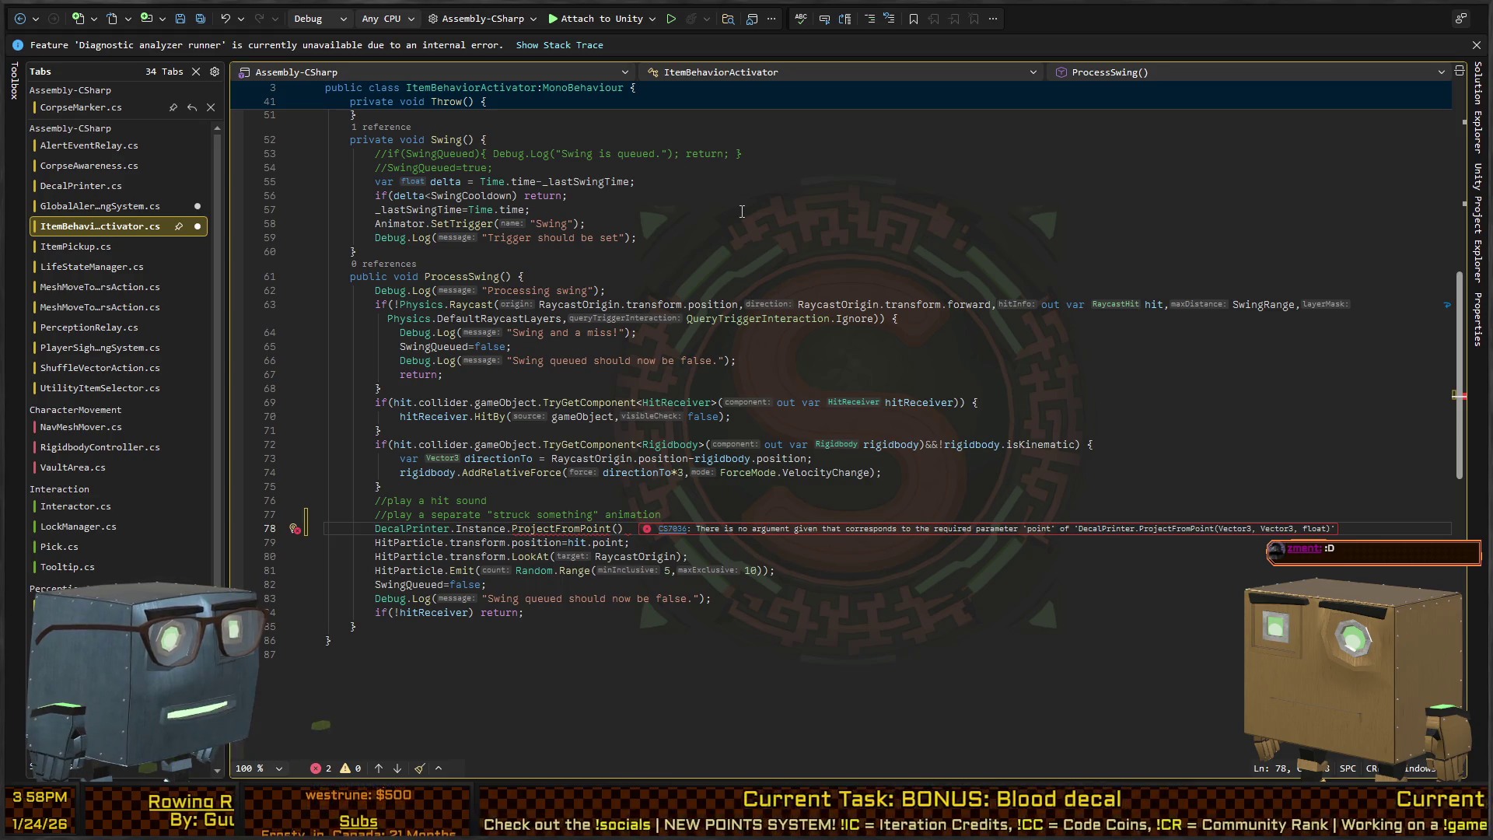
text(raycastor)
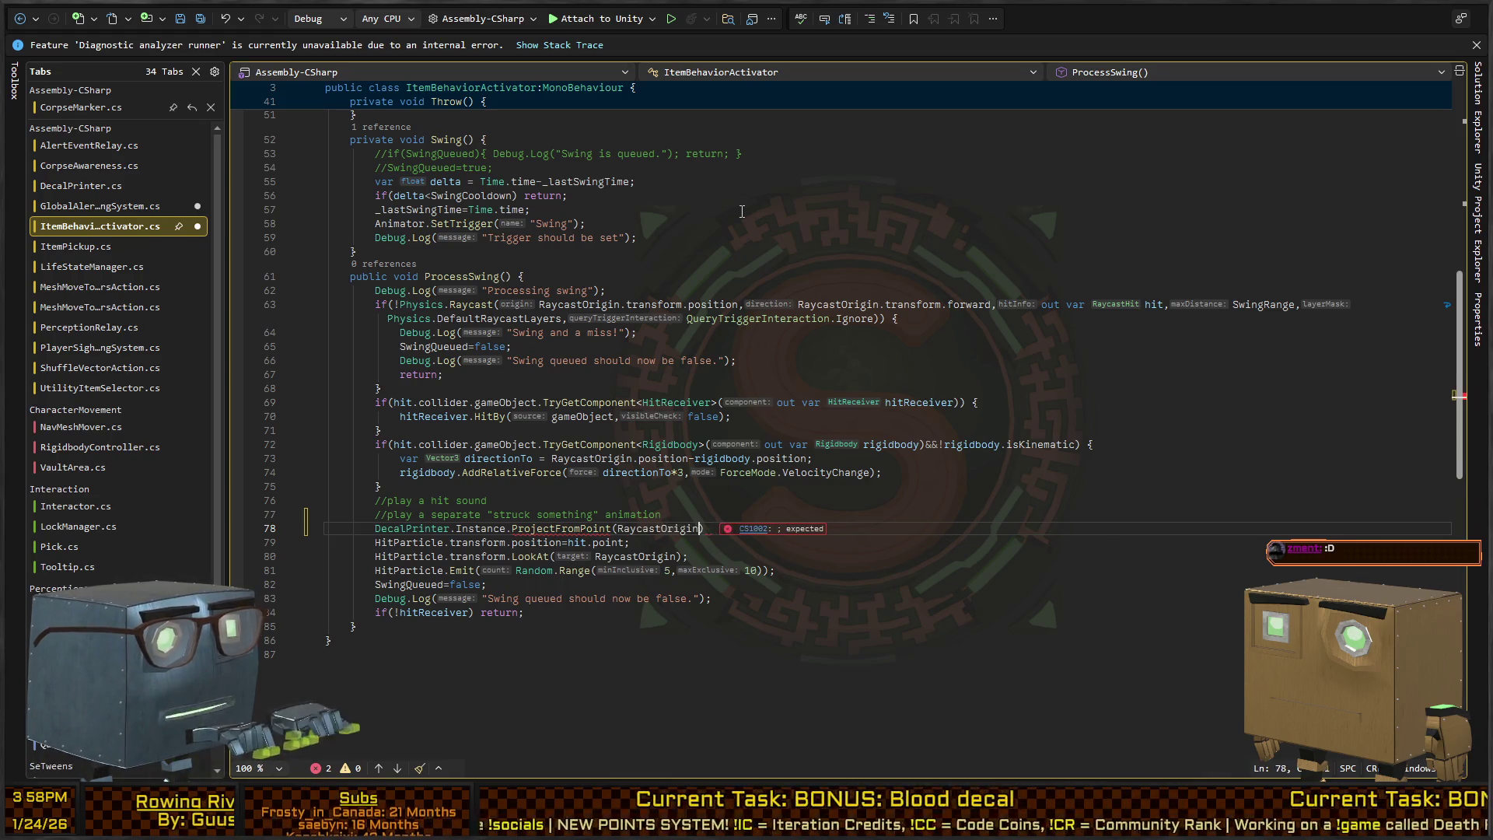
text(.)
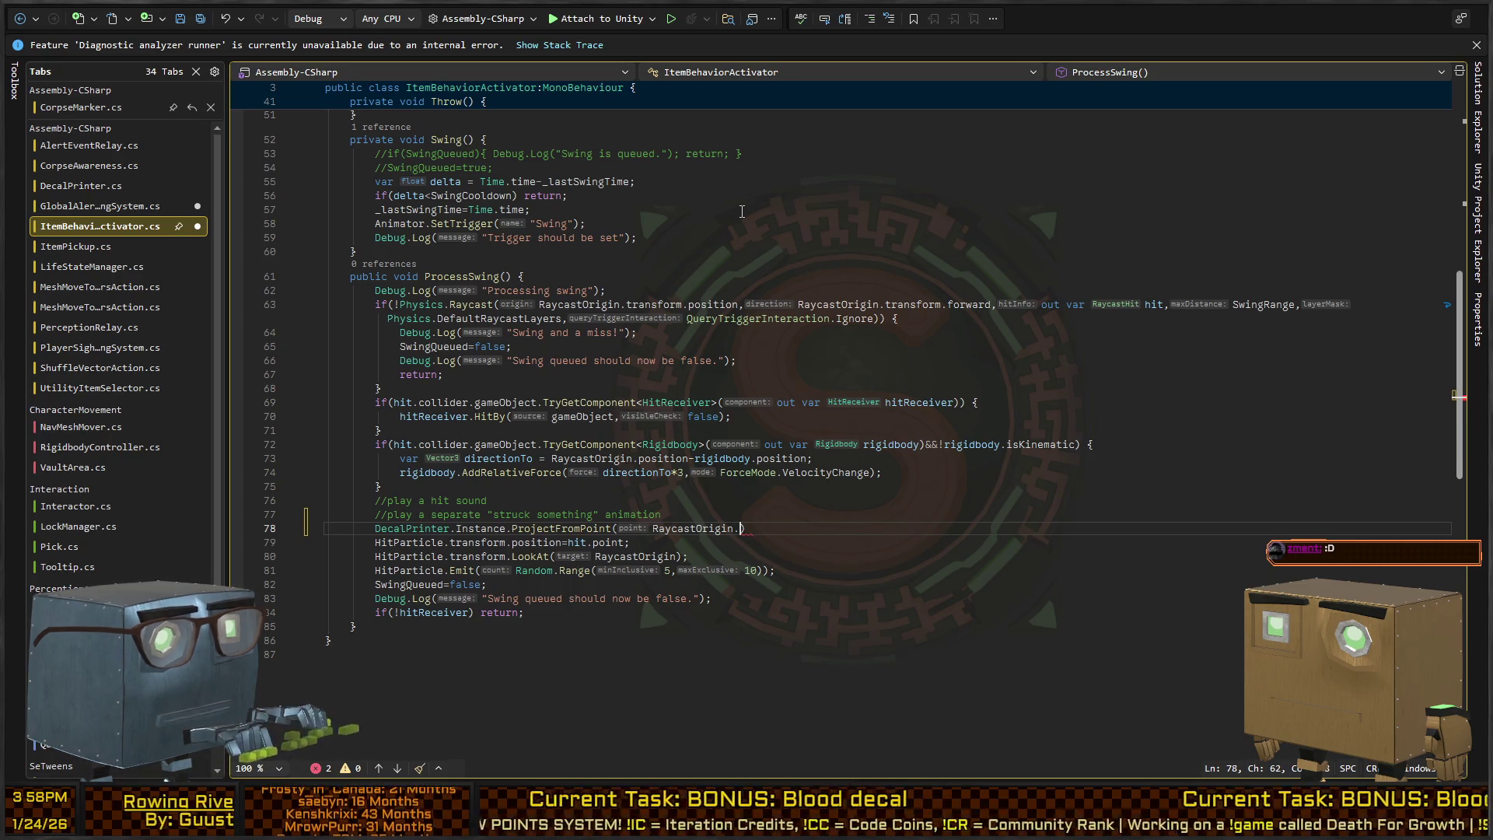
text(position,)
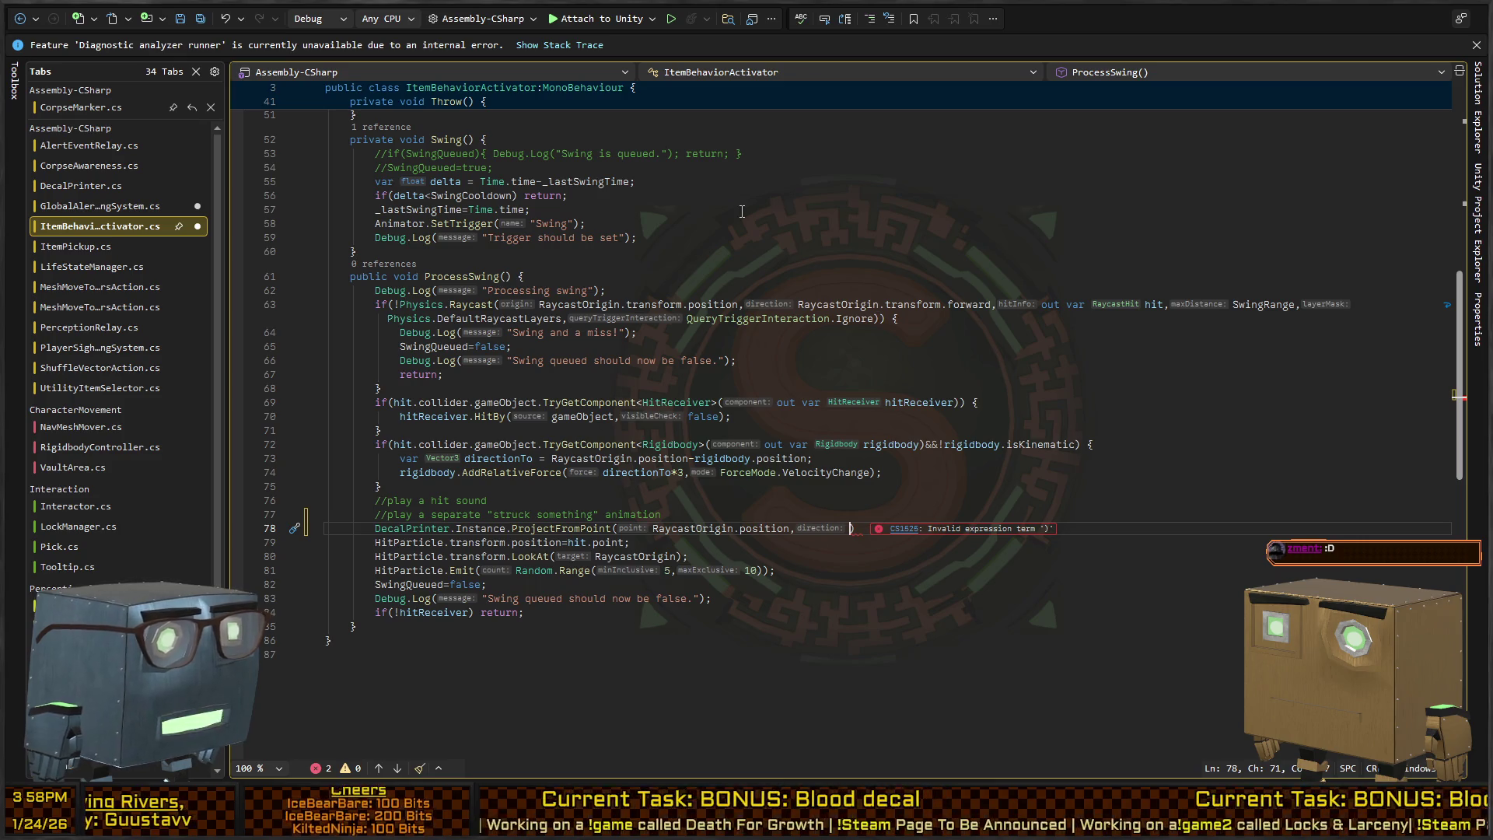
text(RaycastOrigin.)
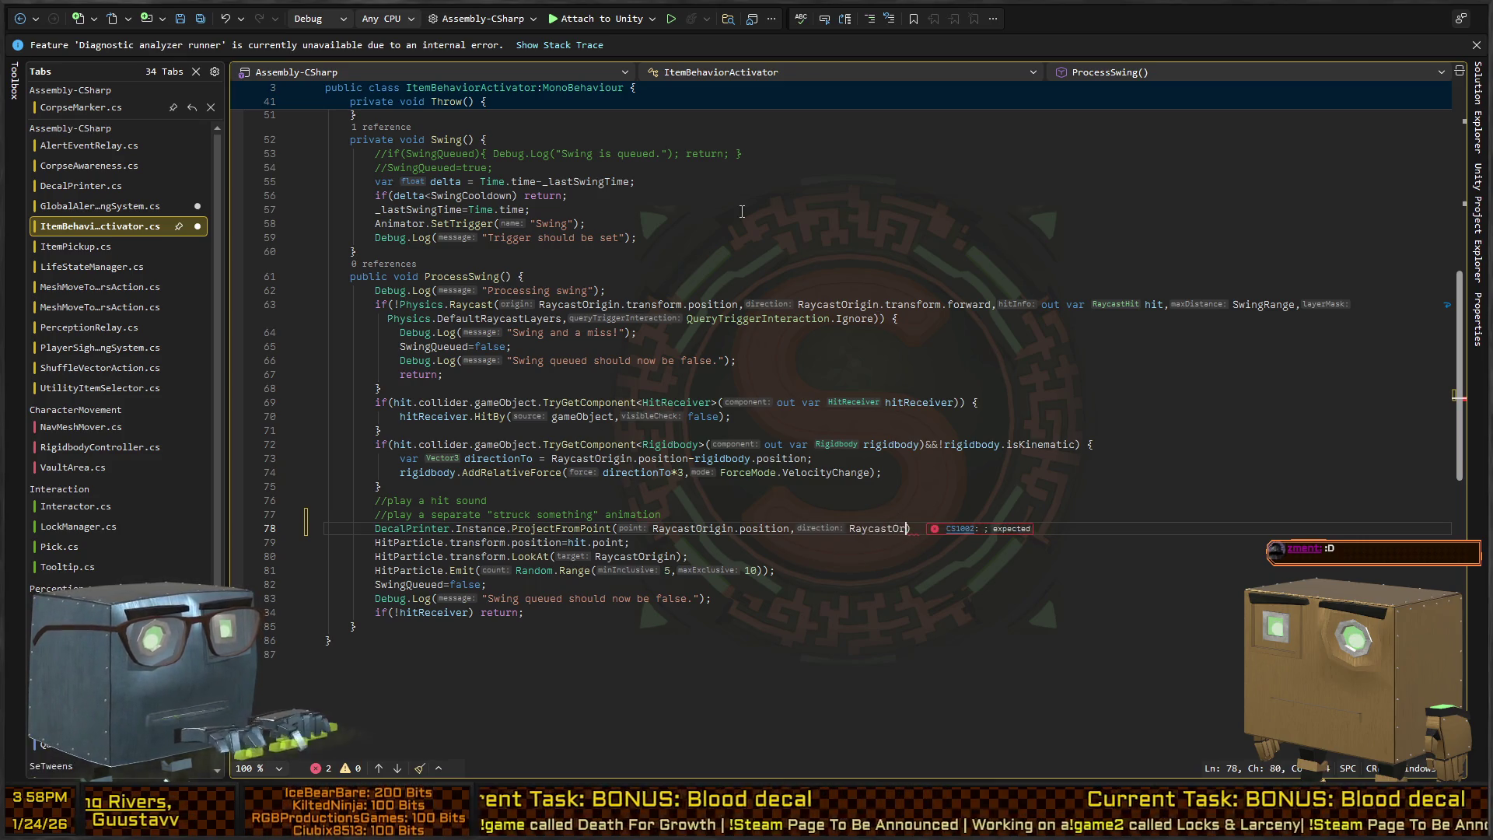
text(transform.forw)
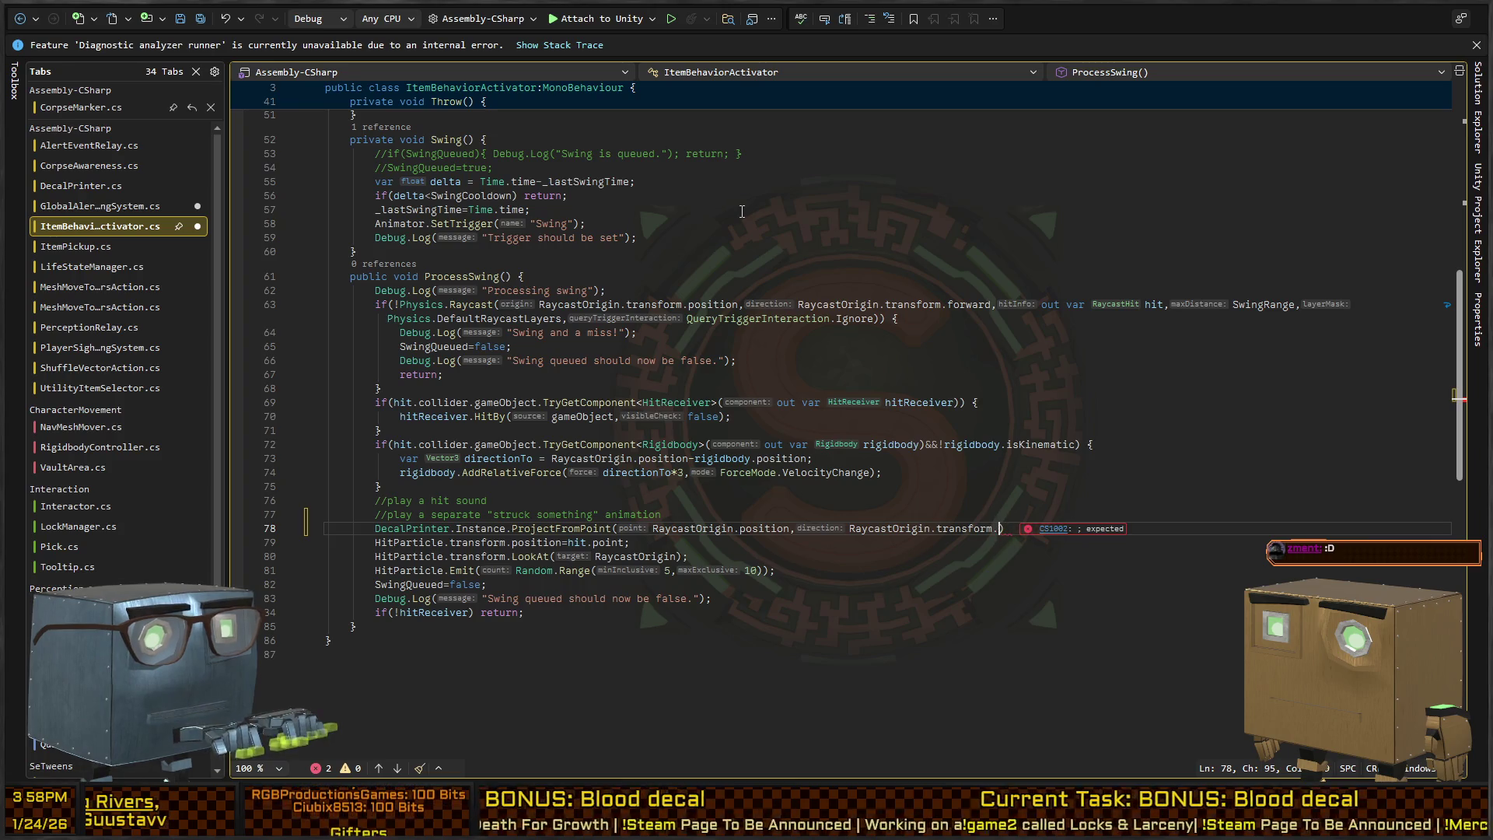
text(ard)
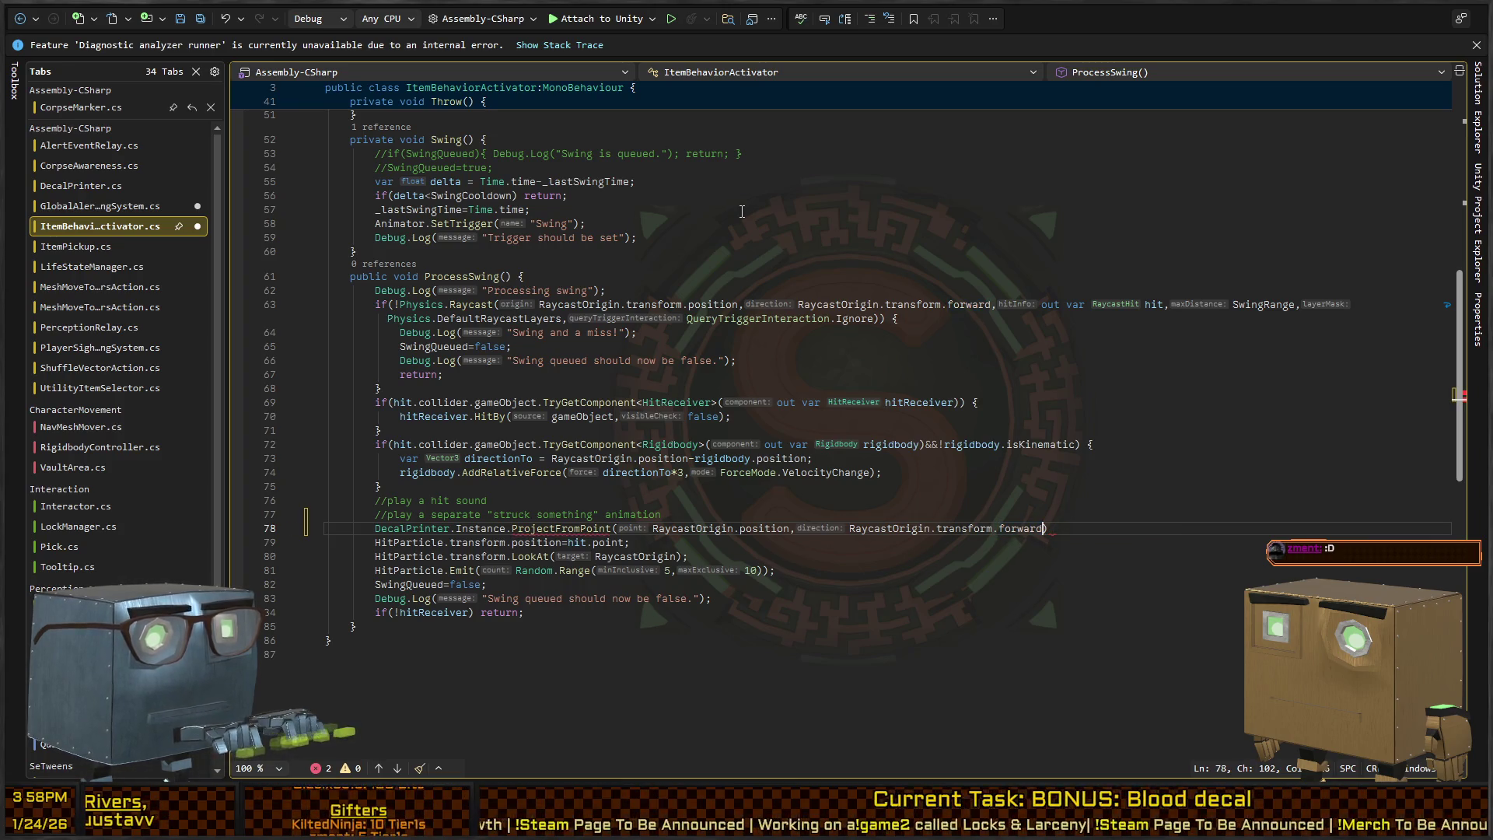
text(,)
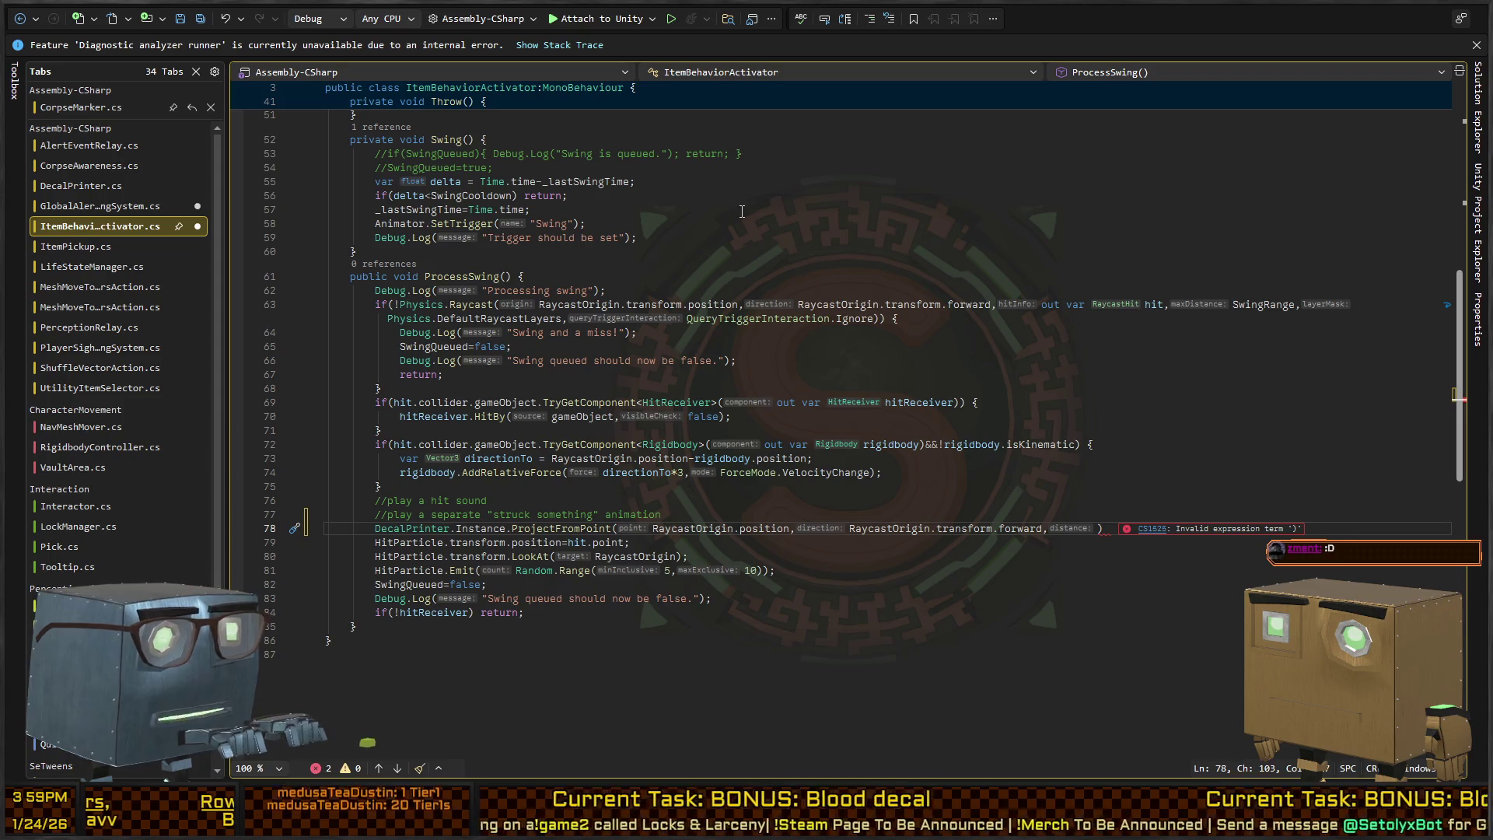
text(SwingRange)
key(End)
text(;)
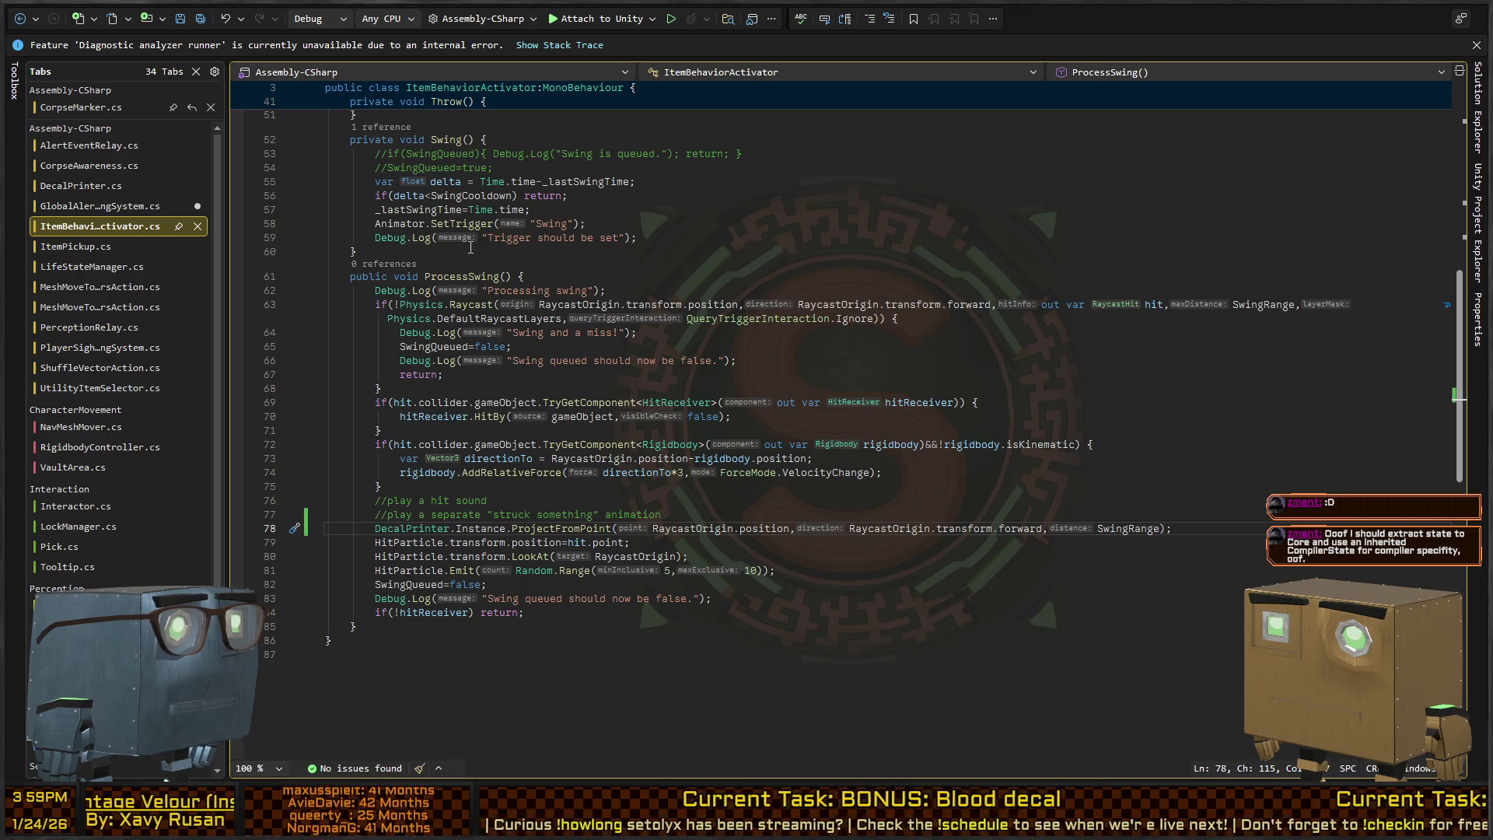
key(alt+Tab)
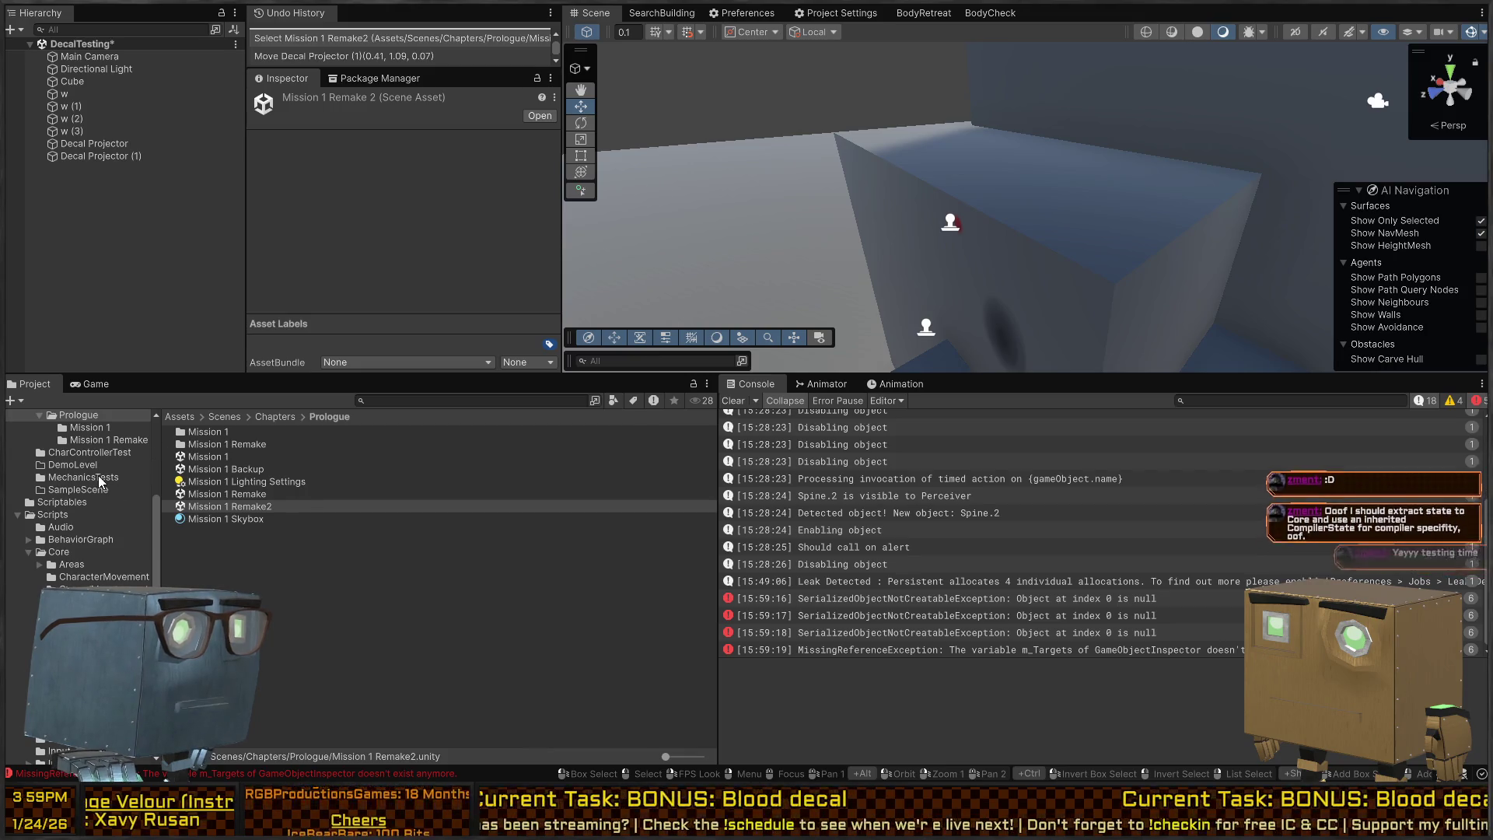
Step: Browse the Scenes folders CharControllerTest and Chapters > Prologue, selecting the Mission 1 Remake2 scene
scroll(92, 520, up, 5)
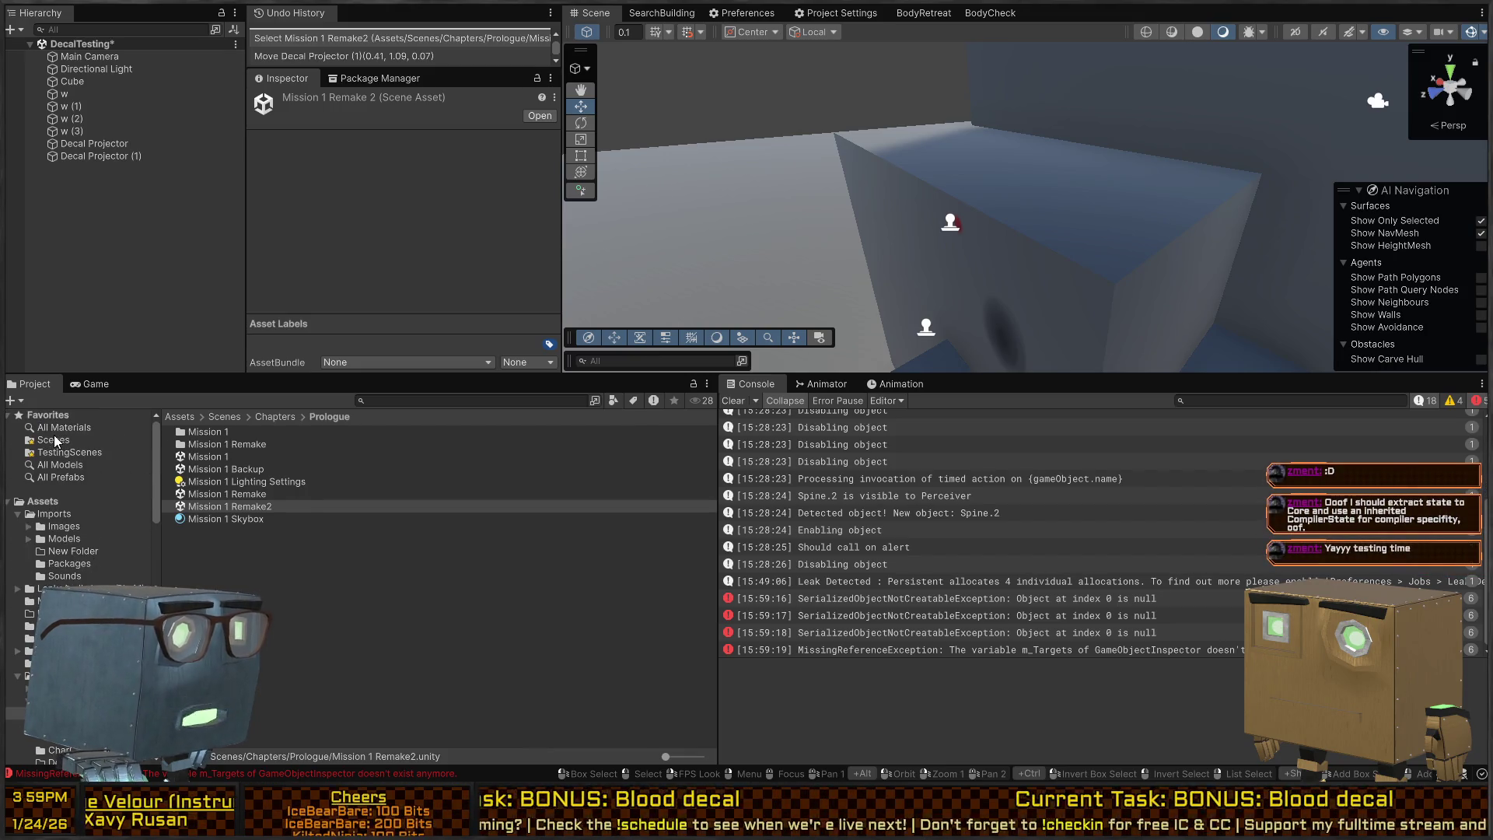
click(54, 440)
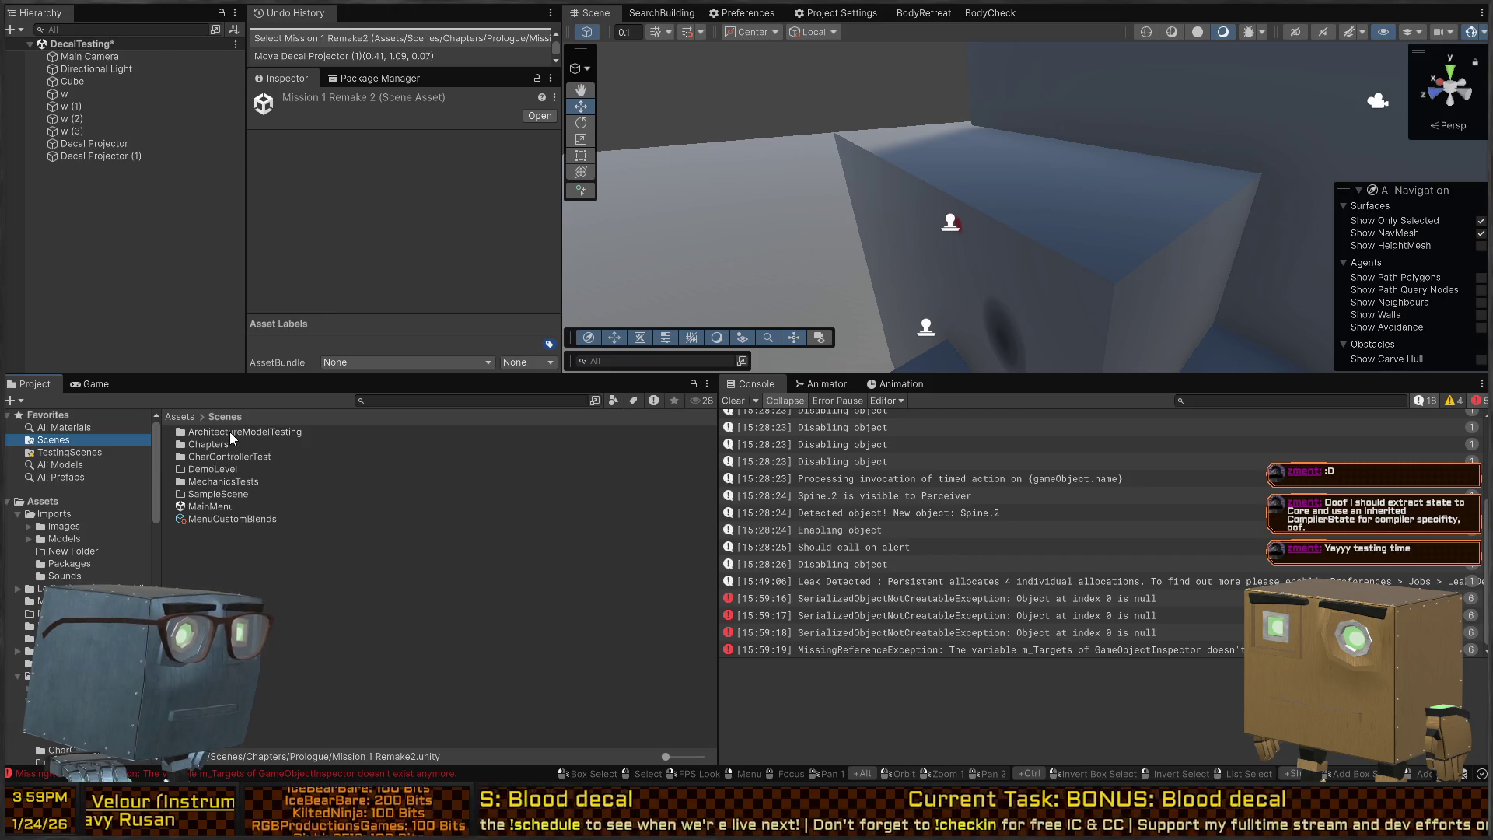
double_click(217, 459)
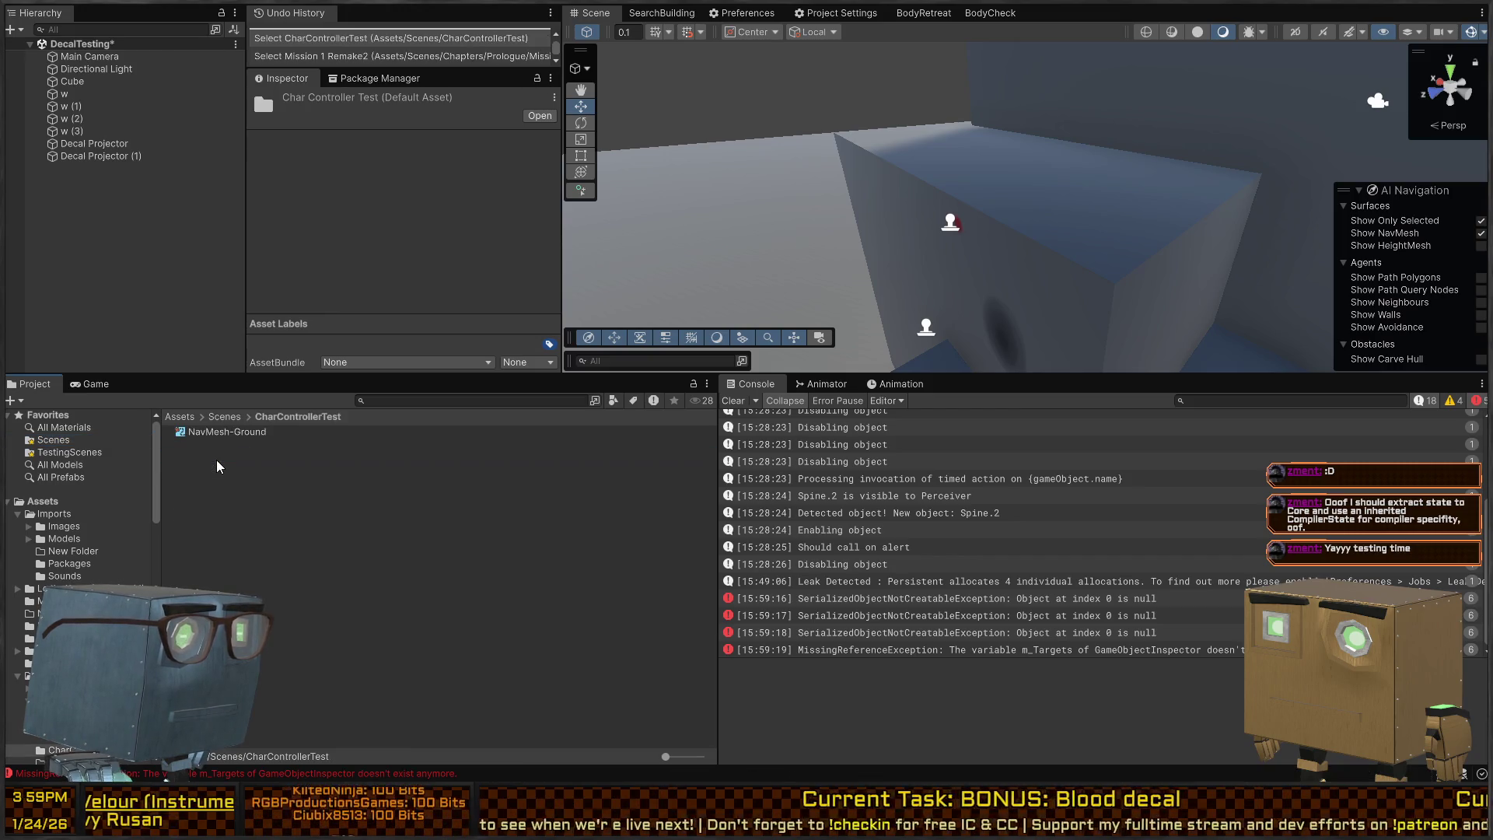
key(BackSpace)
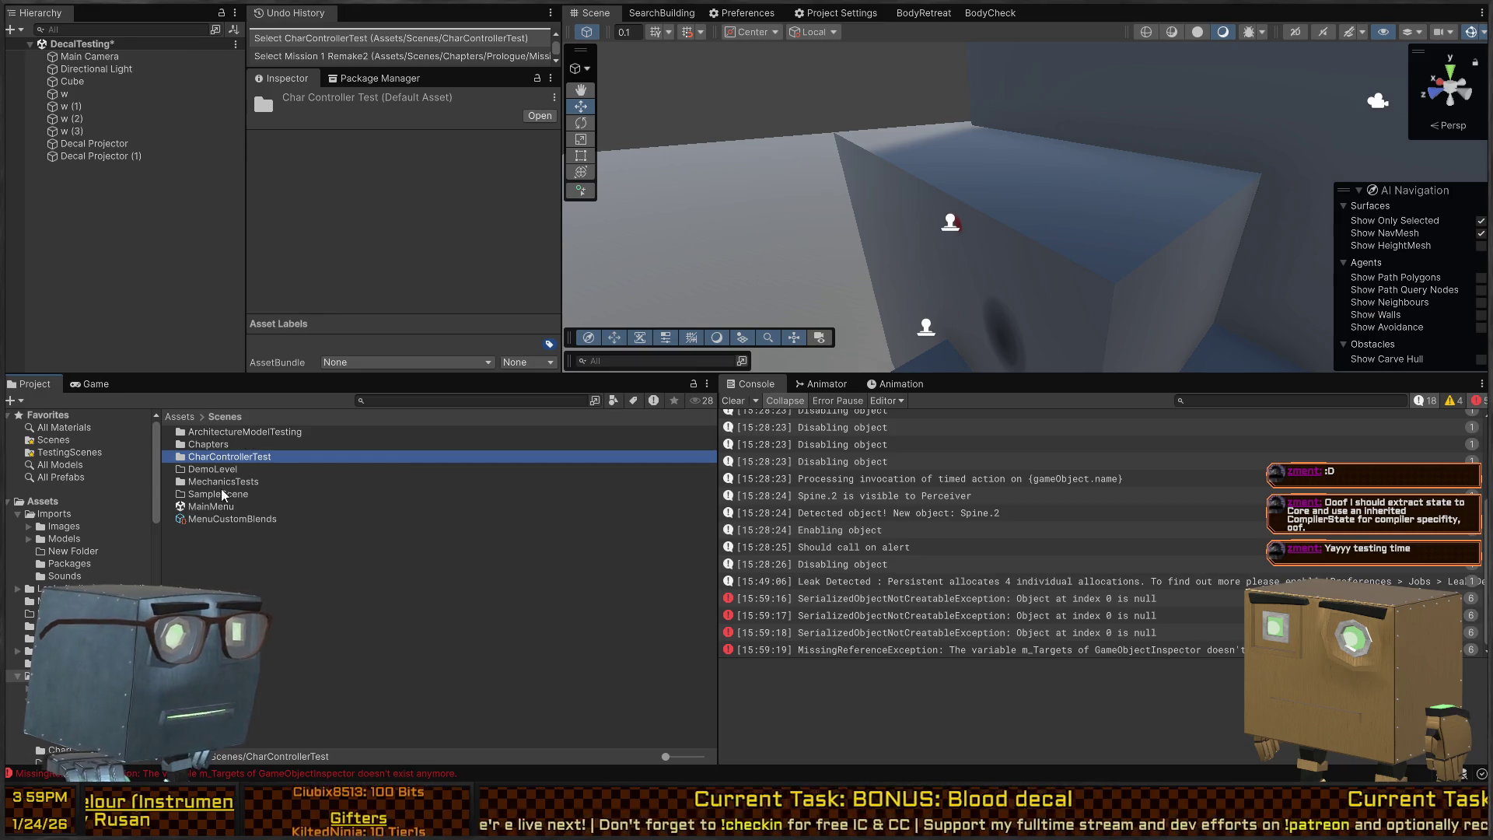
double_click(211, 444)
double_click(215, 433)
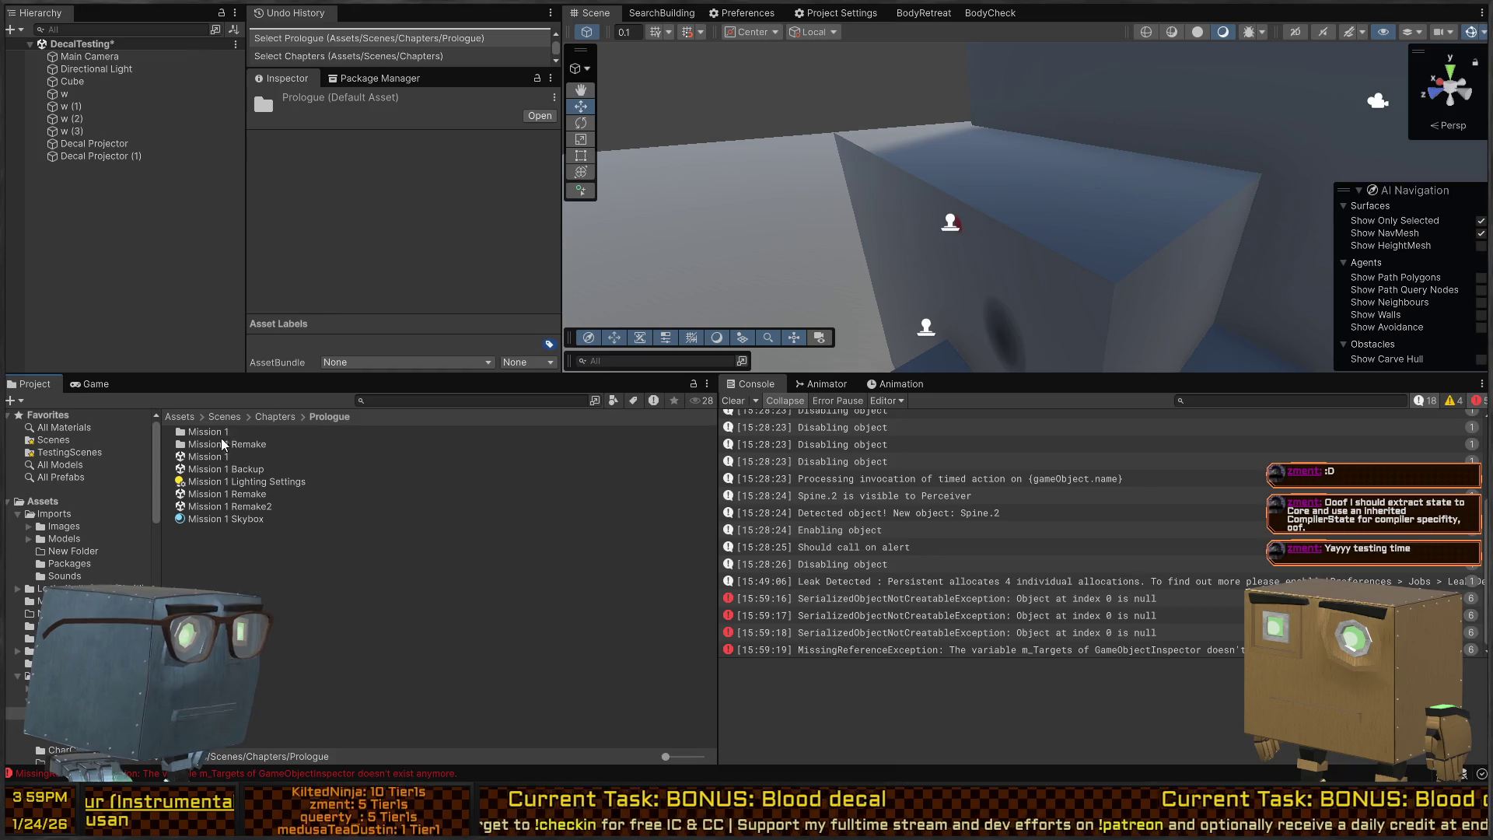
click(230, 506)
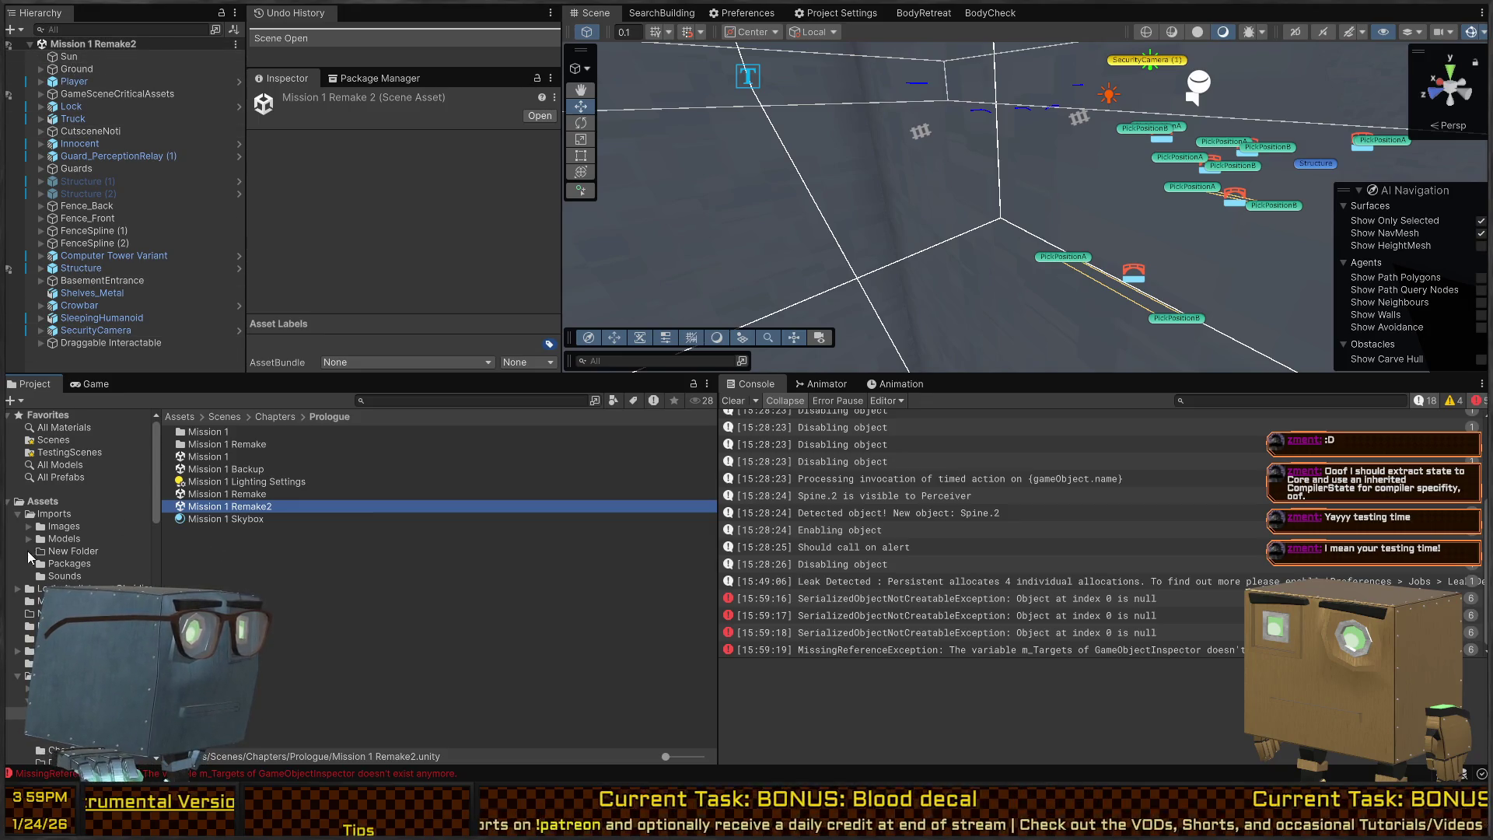
Step: Open the DecalTesting scene from Scenes > MechanicsTests and select Decal Projector (1)
click(55, 440)
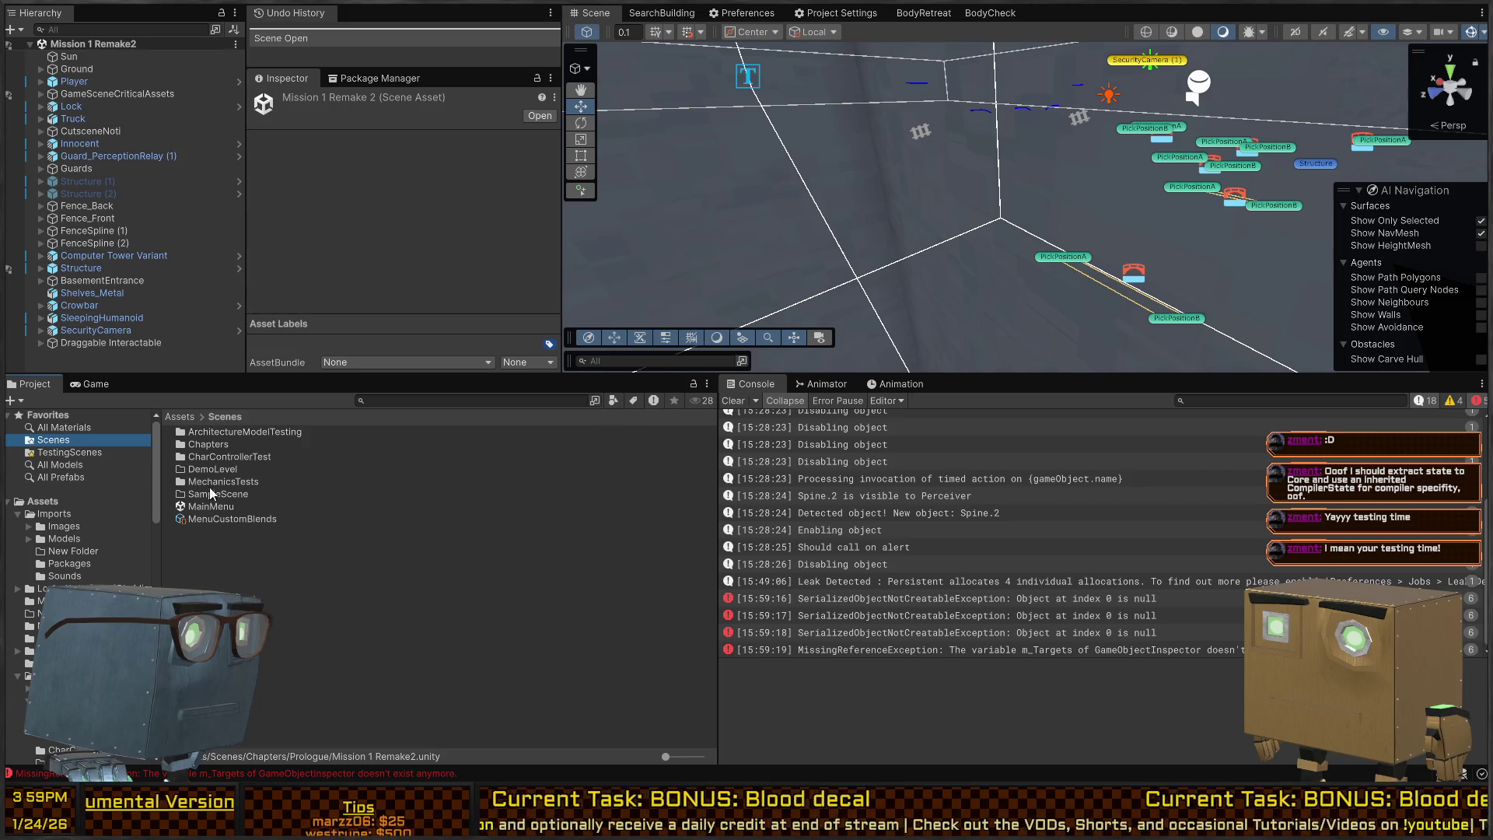
double_click(213, 482)
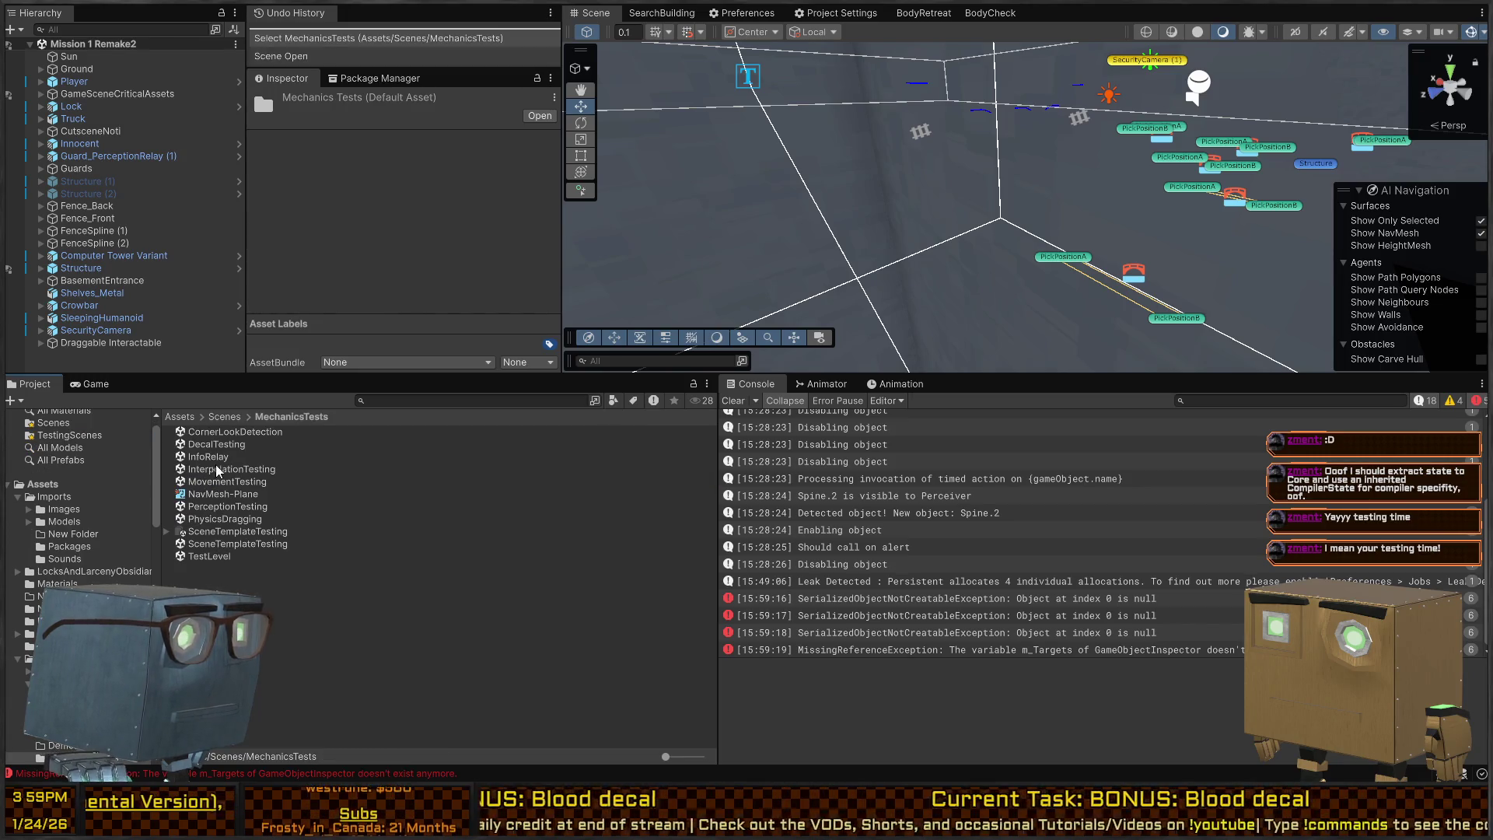
double_click(212, 444)
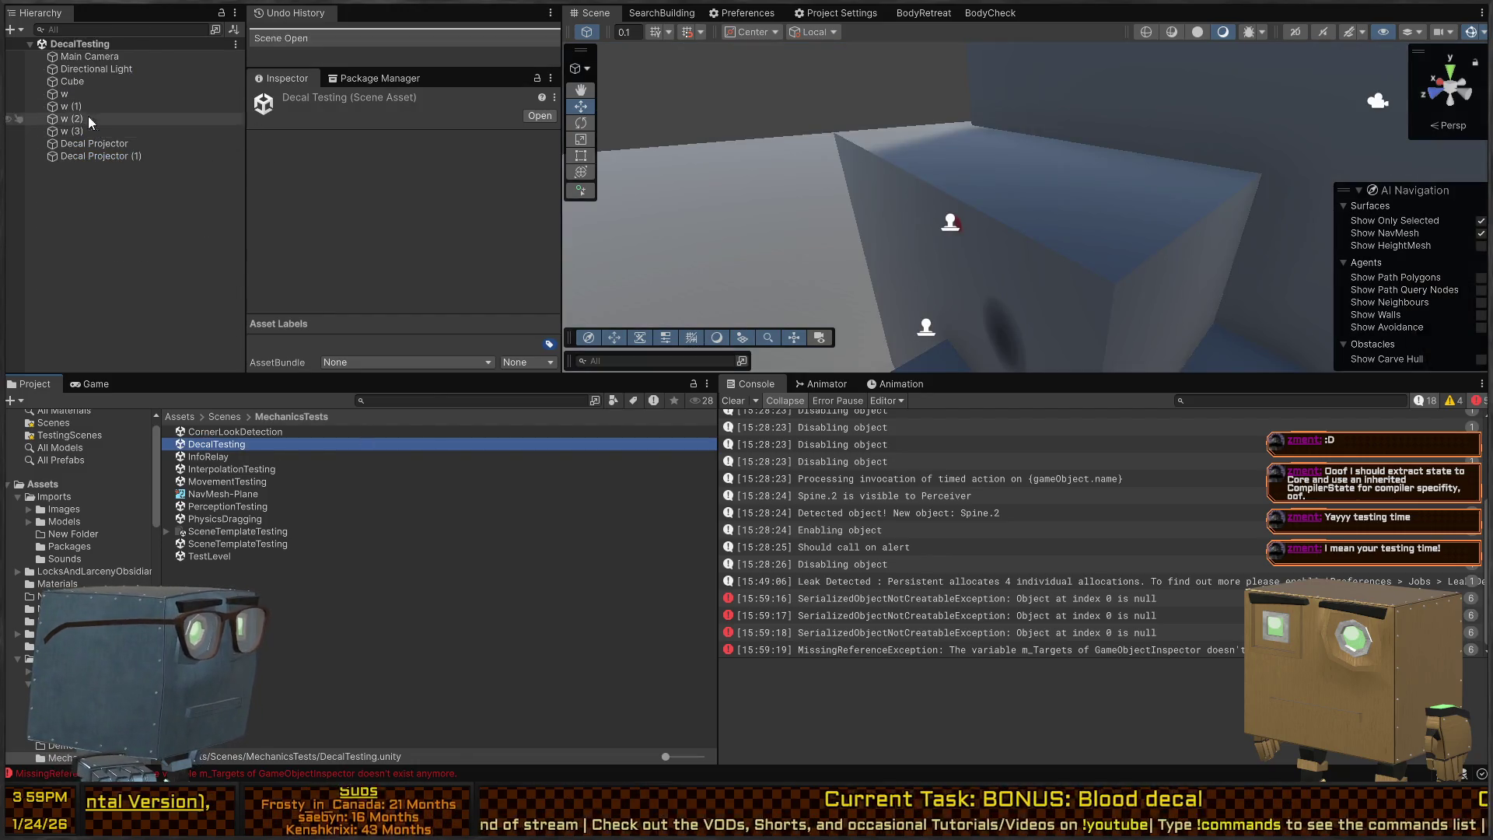
click(97, 157)
Step: Rename Decal Projector (1) to BloodSplat, correcting the initial 'BloodSplate' typo
key(F2)
text(BloodSplate)
key(Return)
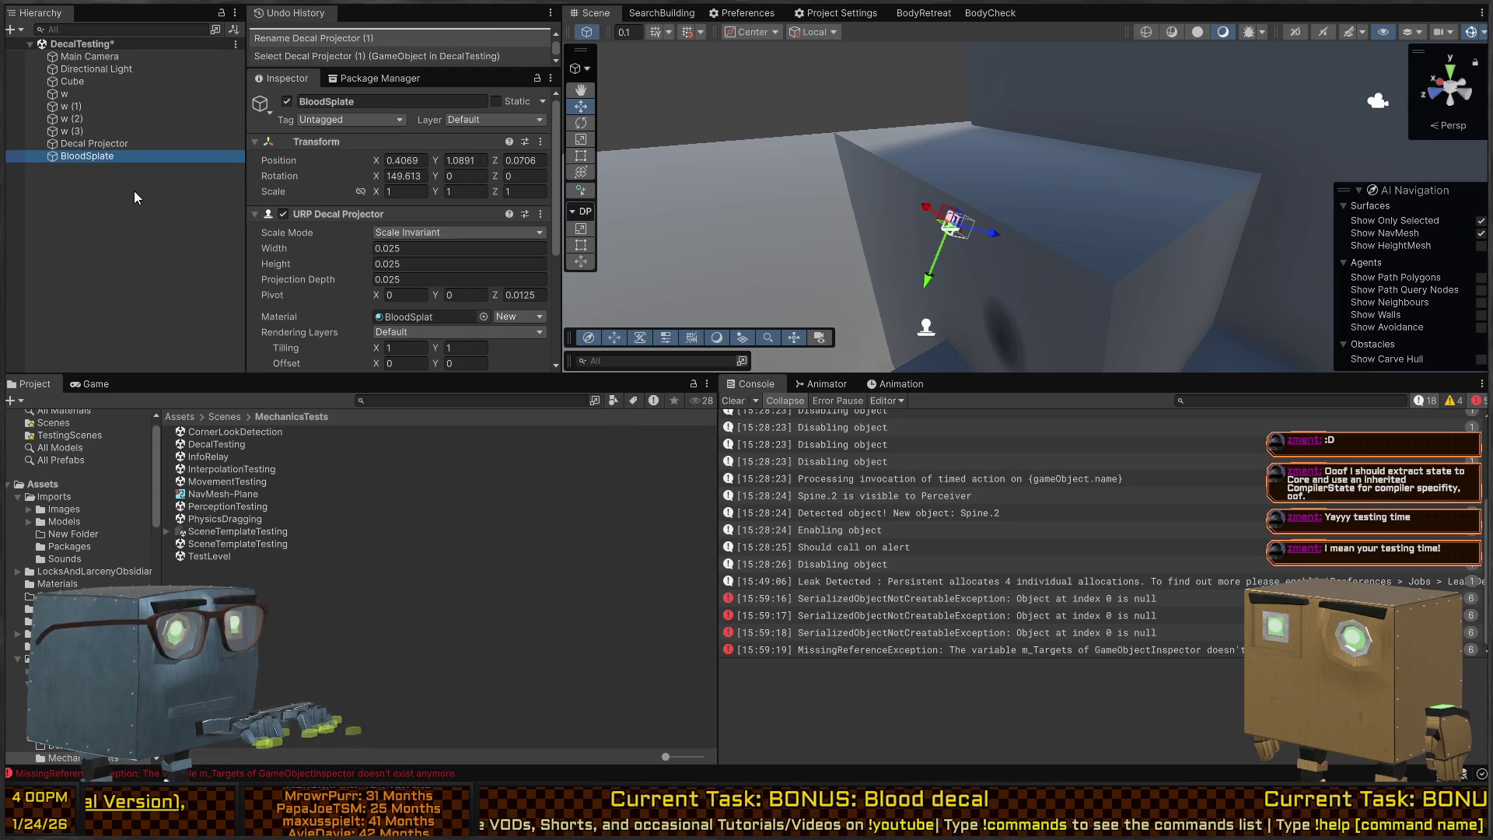
key(F2)
key(End)
key(BackSpace)
key(Return)
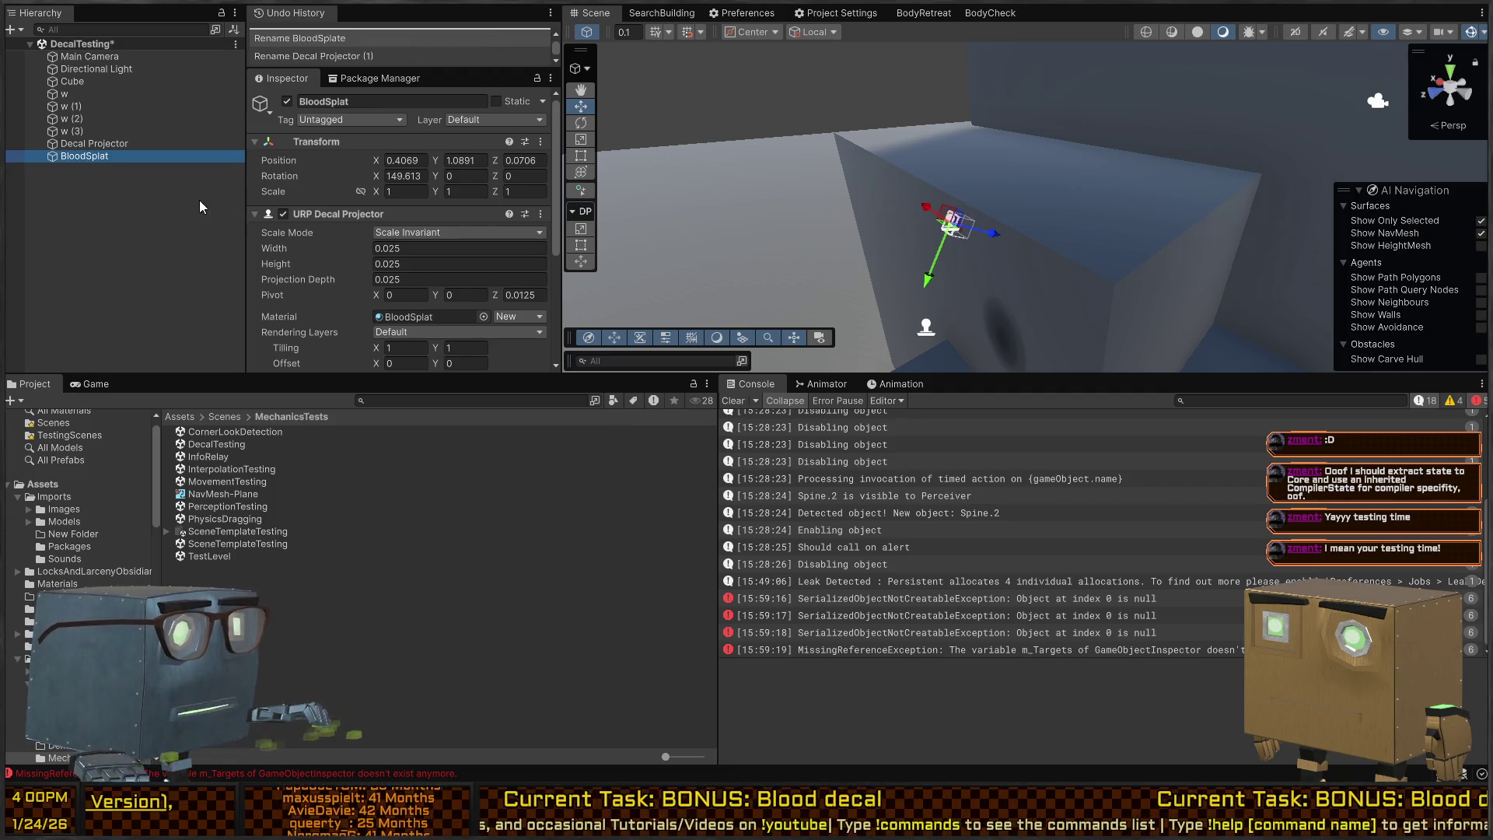
Step: Create a Decals folder inside Prefabs and save BloodSplat into it as a prefab
scroll(35, 589, down, 3)
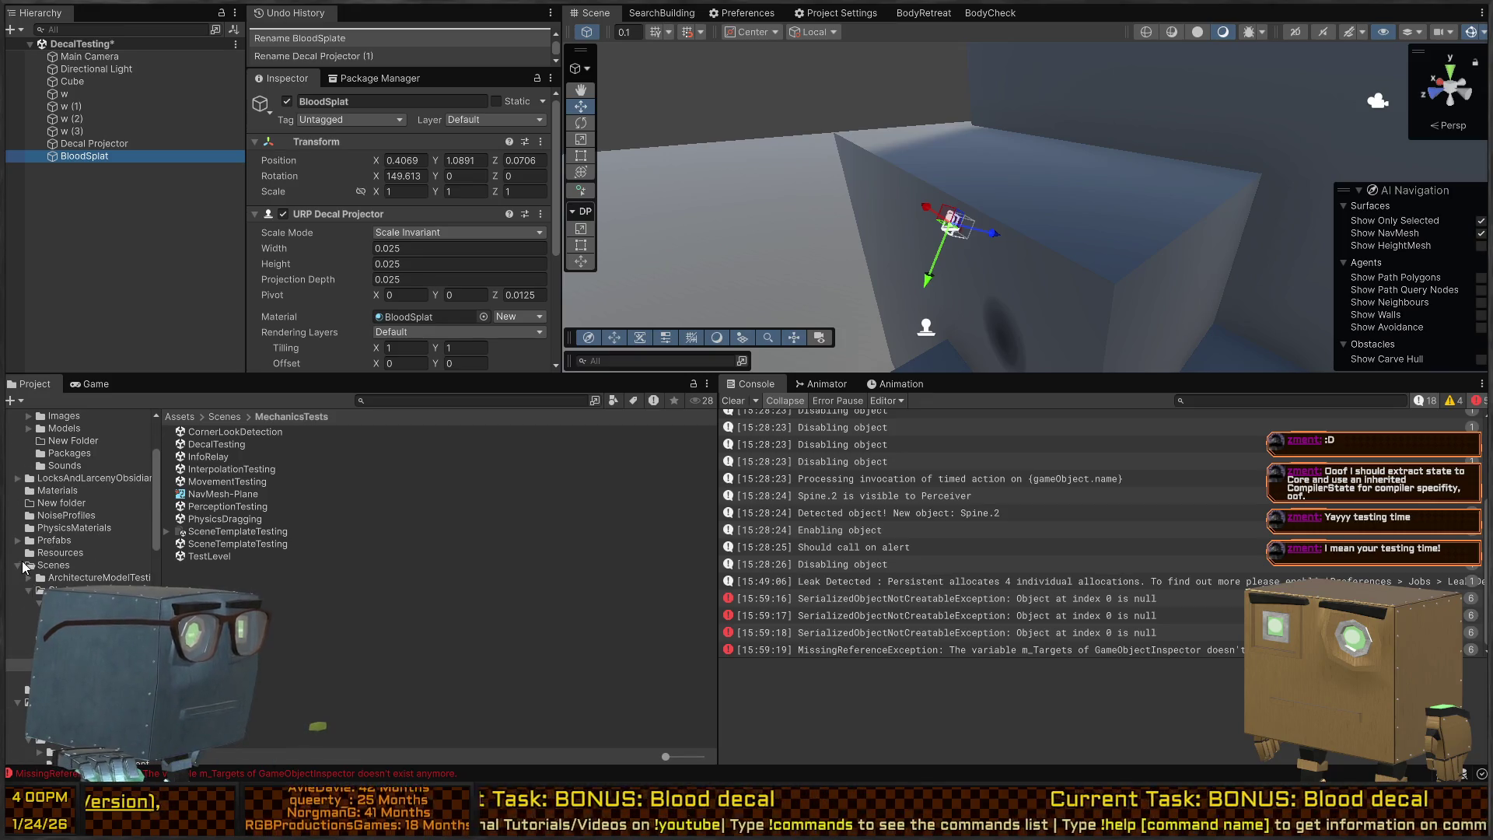
click(56, 541)
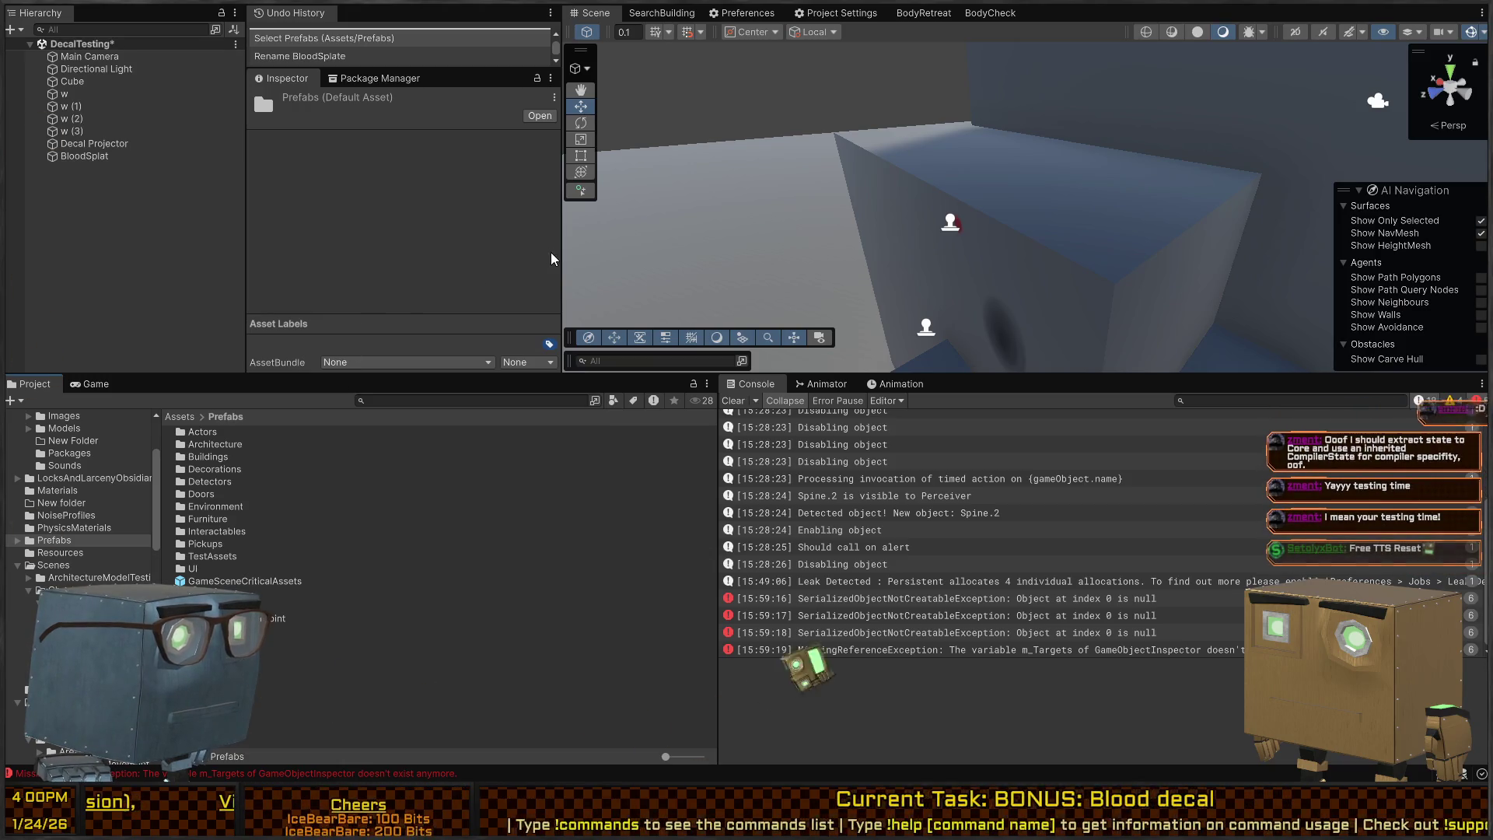
key(ctrl+shift+n)
text(Decals)
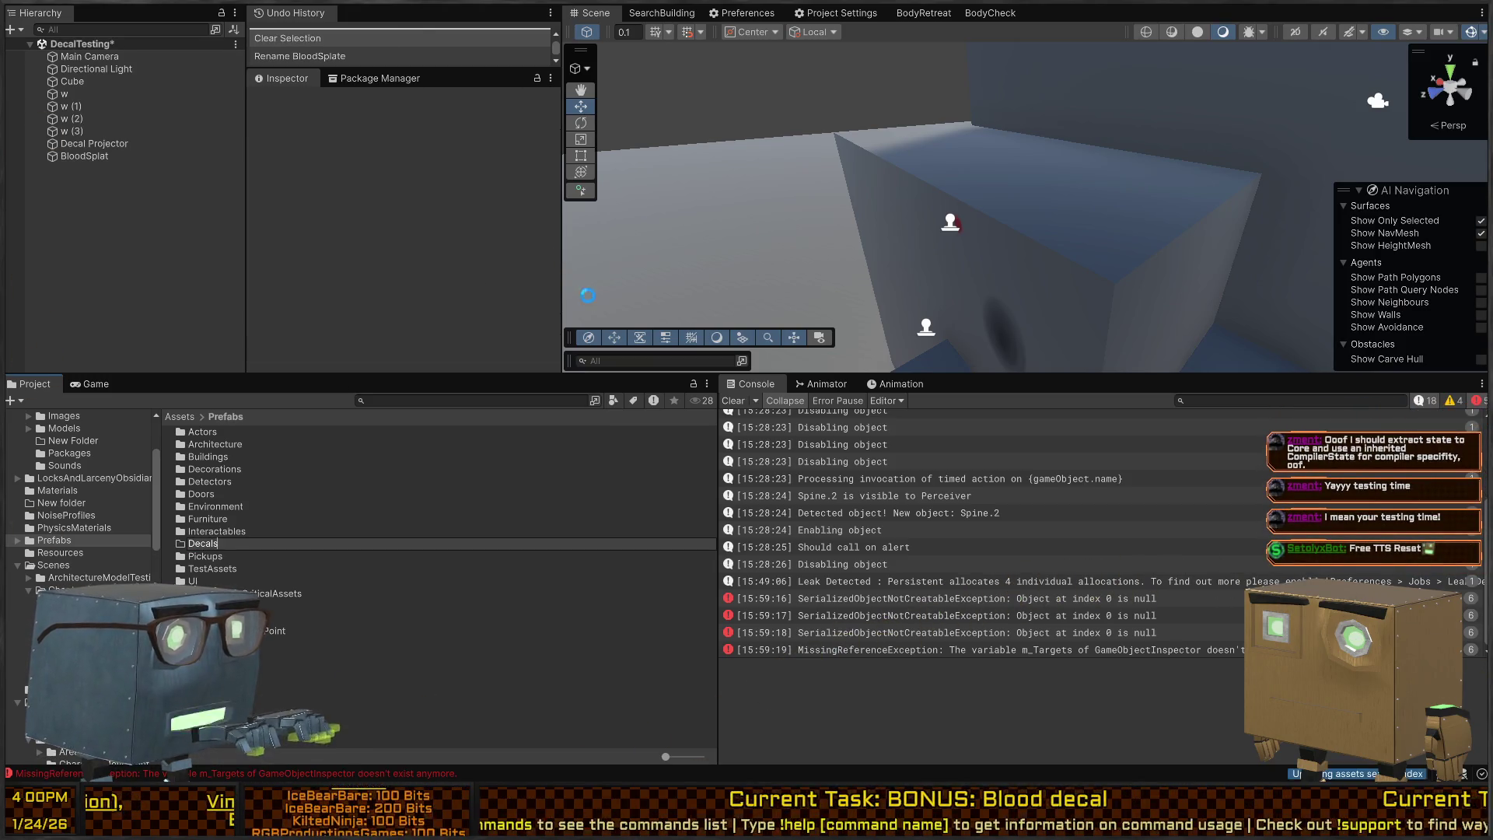
key(Return)
key(Return)
drag(84, 156, 350, 482)
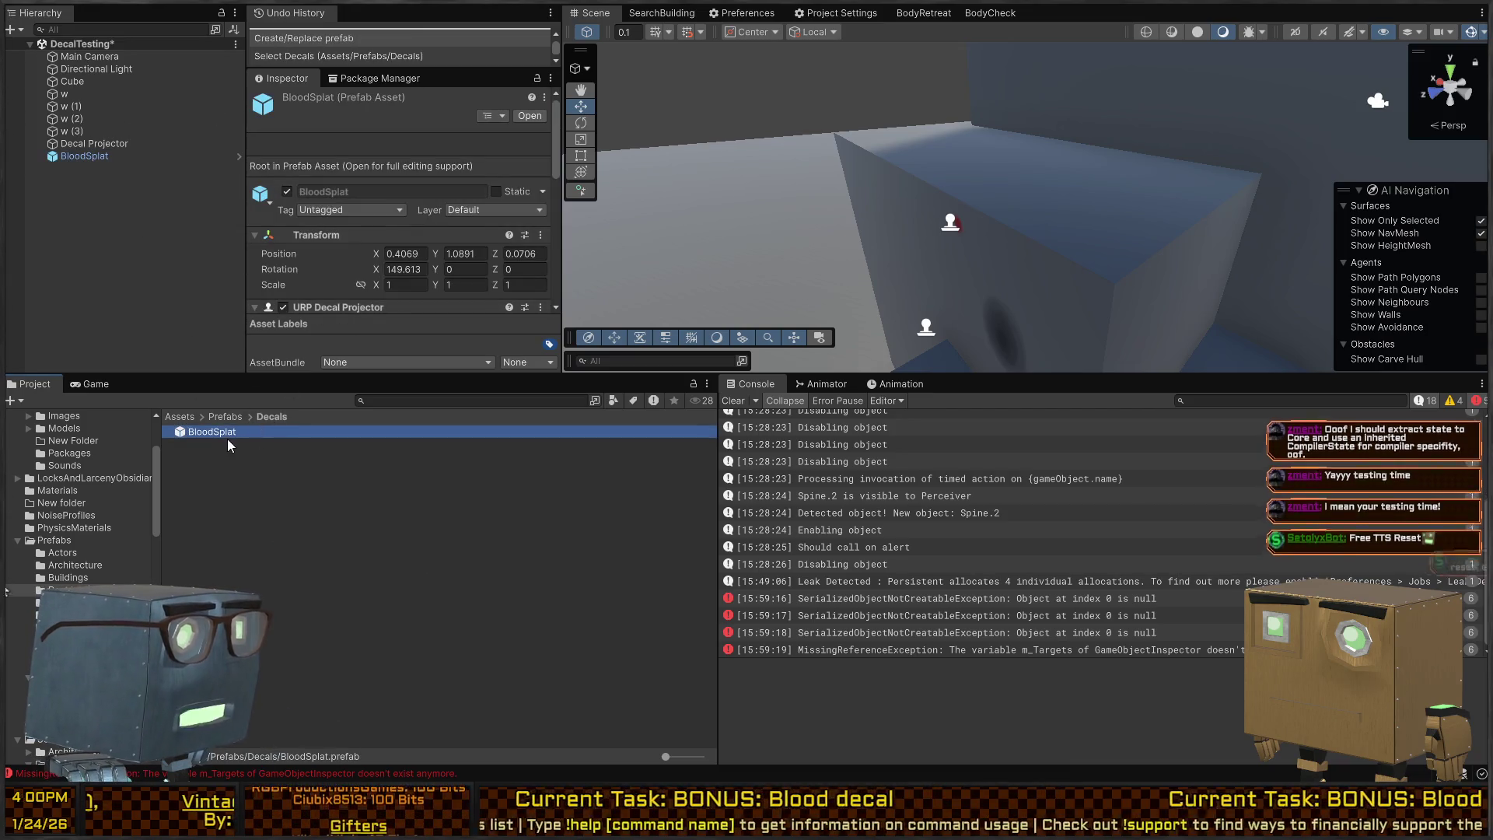
Step: Reset the BloodSplat prefab's position to 0, 0, 0 and its X rotation to 0
click(397, 253)
text(0)
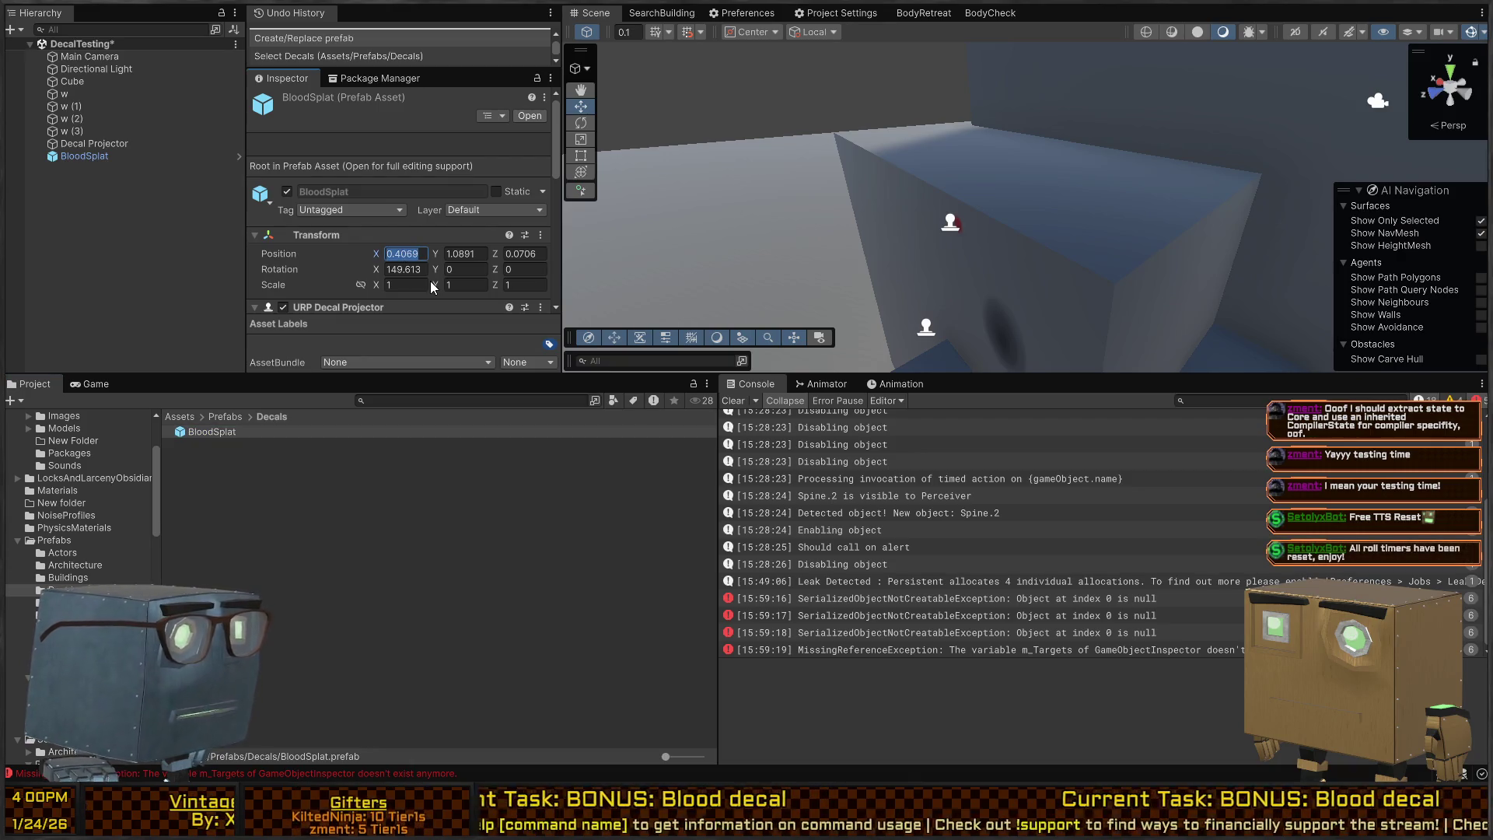
key(Tab)
text(0)
key(Tab)
text(0)
key(Tab)
key(Tab)
key(shift+Tab)
text(0)
click(418, 587)
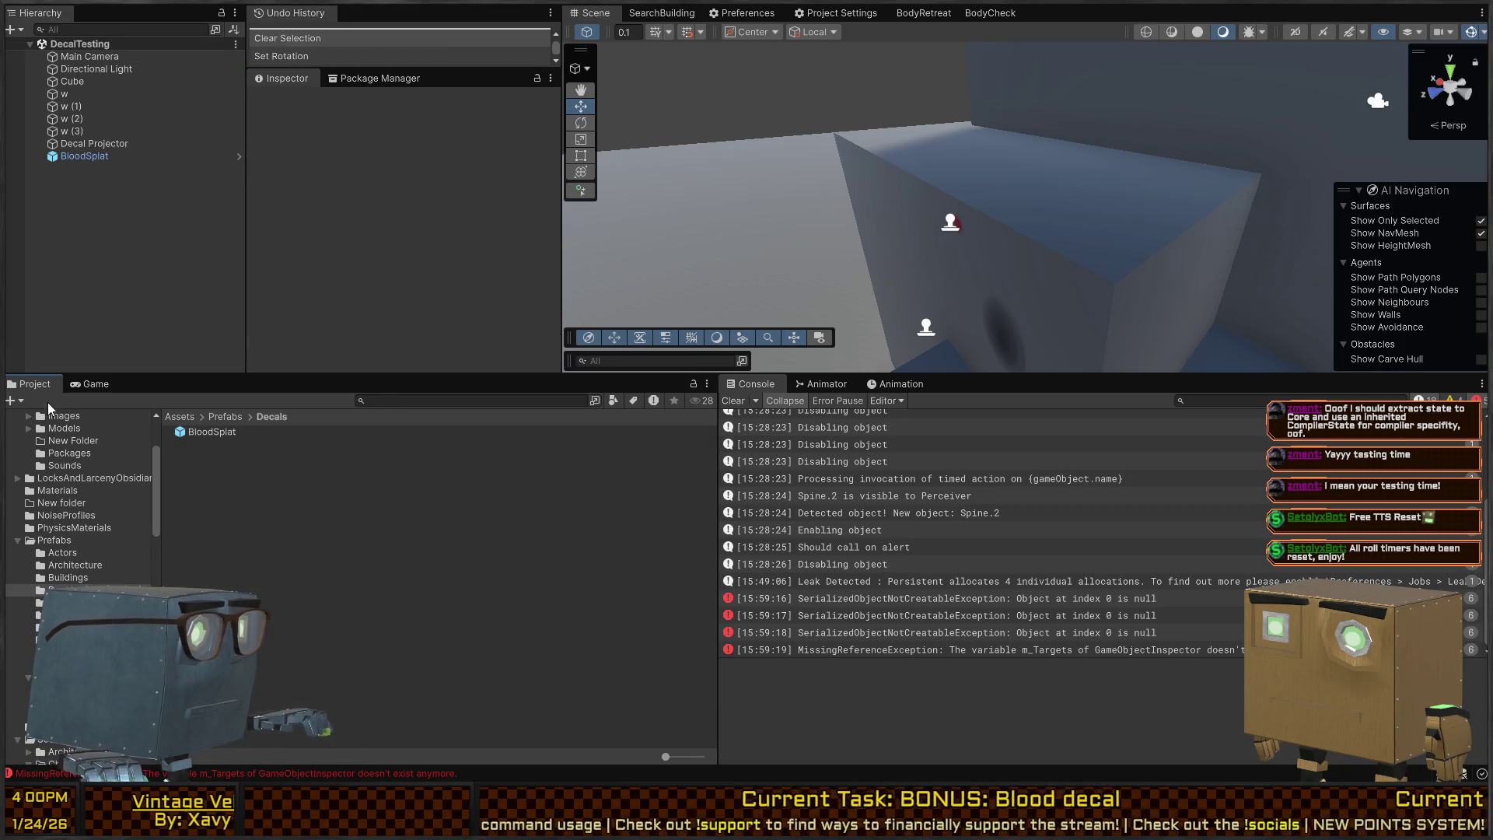
Step: Open the Mission 1 Remake2 scene from Scenes > Chapters > Prologue
scroll(48, 412, up, 3)
click(54, 439)
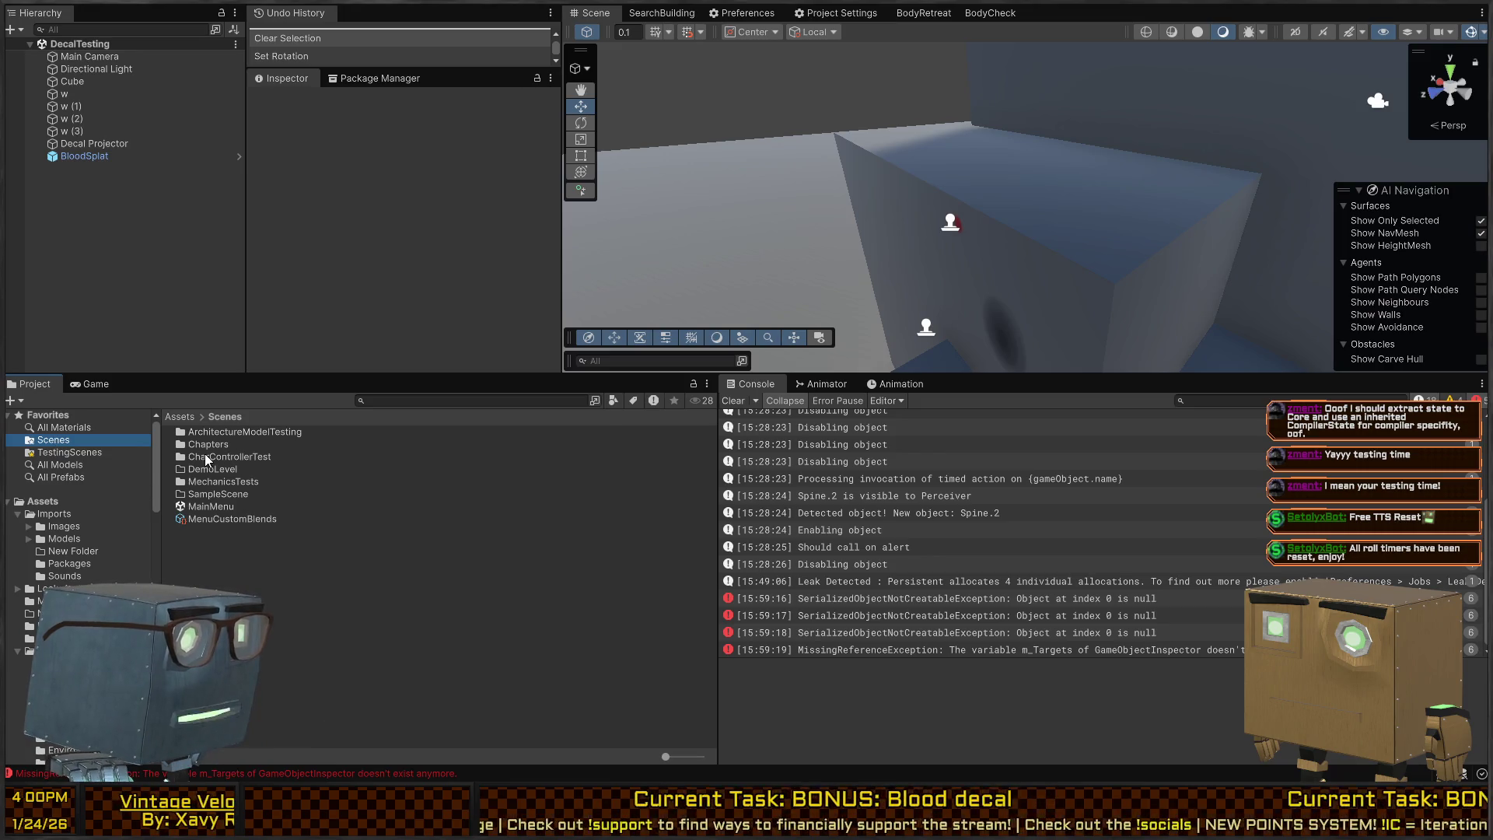
double_click(207, 444)
double_click(227, 432)
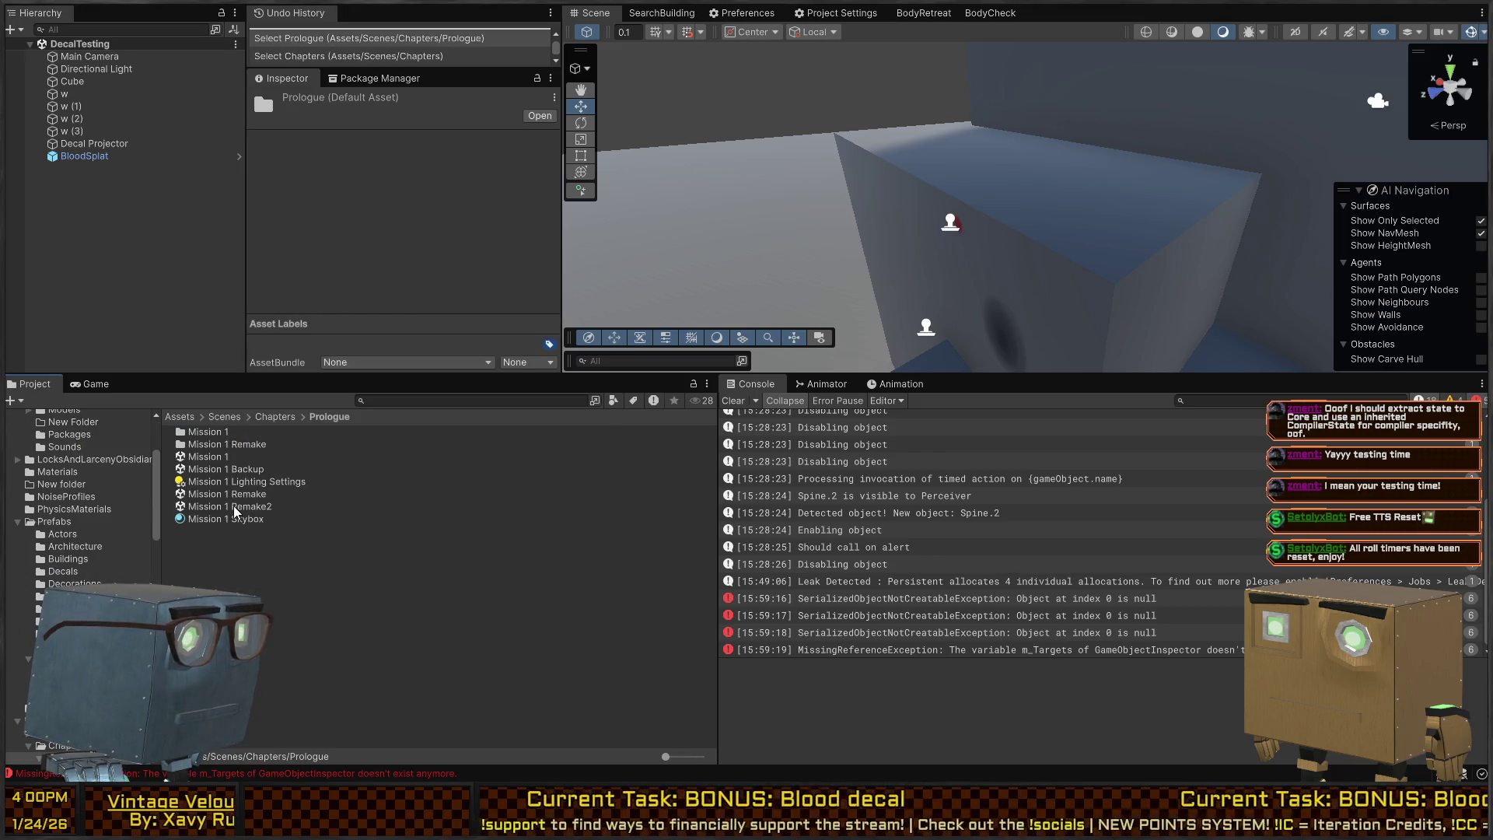
double_click(235, 507)
Step: Find the Player's ItemSelector by filtering the Hierarchy with t=ItemBehaviorActivator, then clear the filter
click(53, 83)
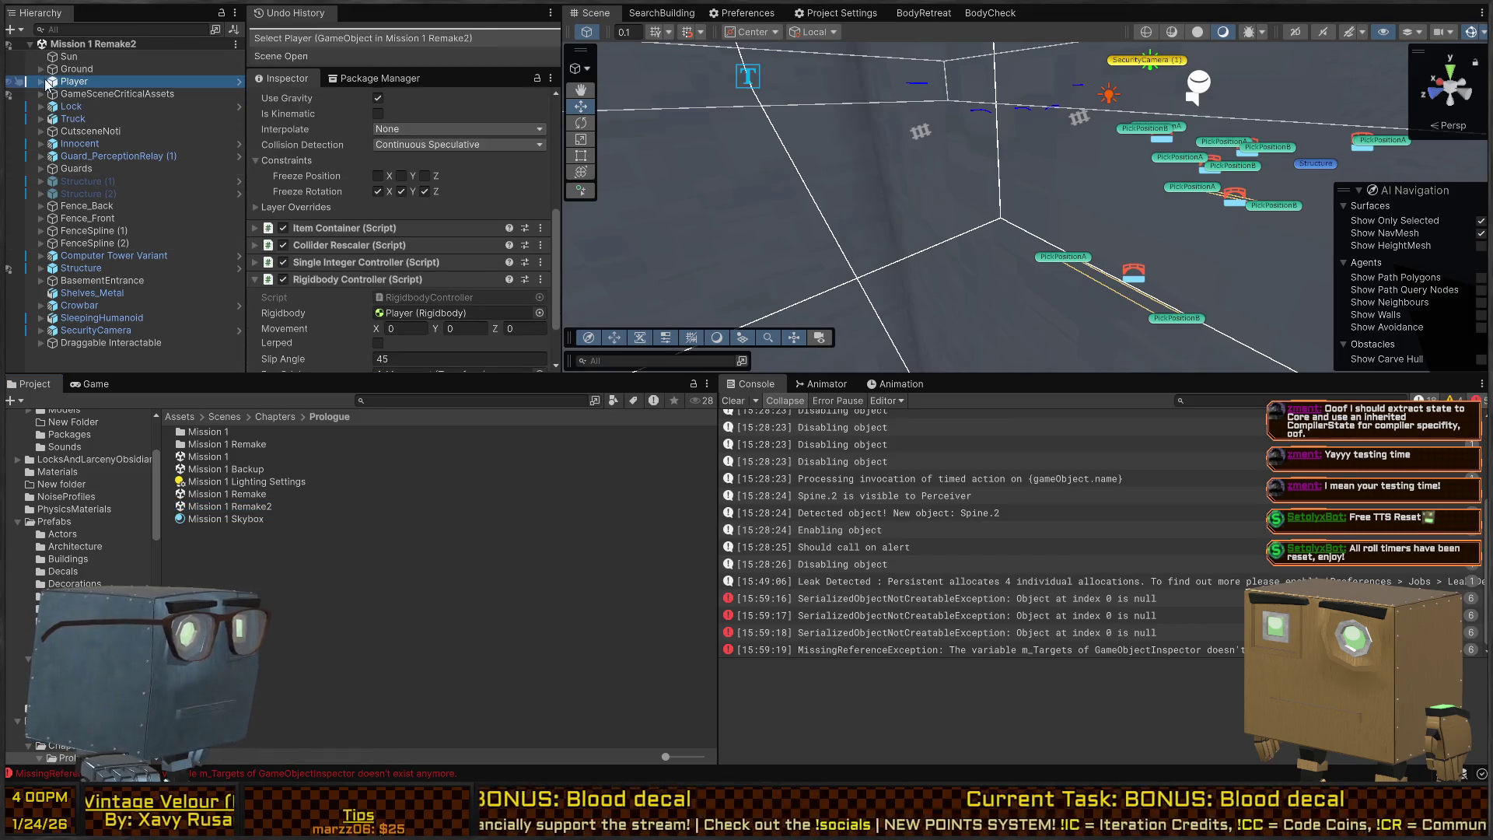
click(41, 82)
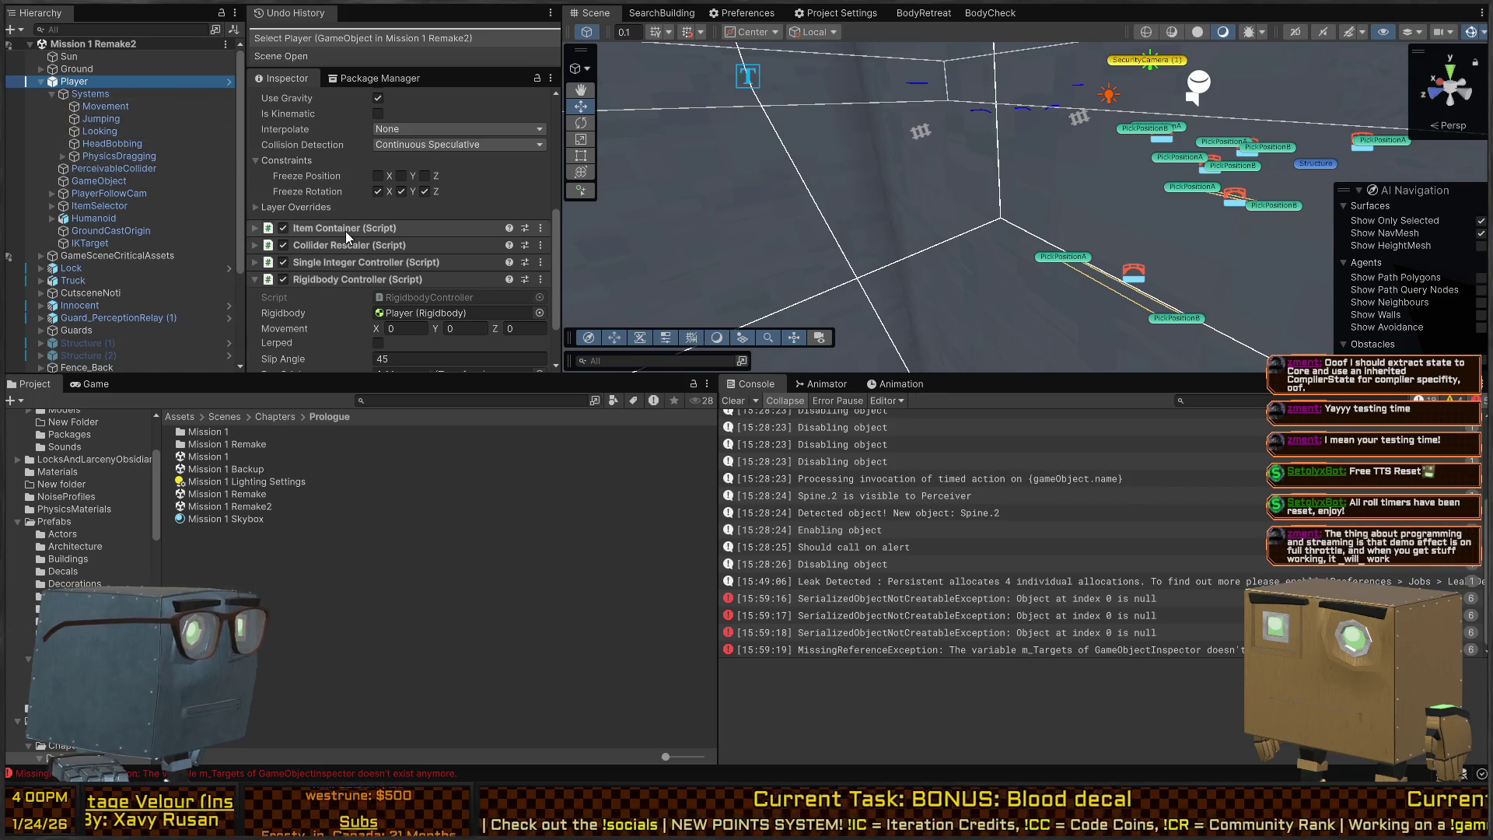
scroll(361, 233, down, 3)
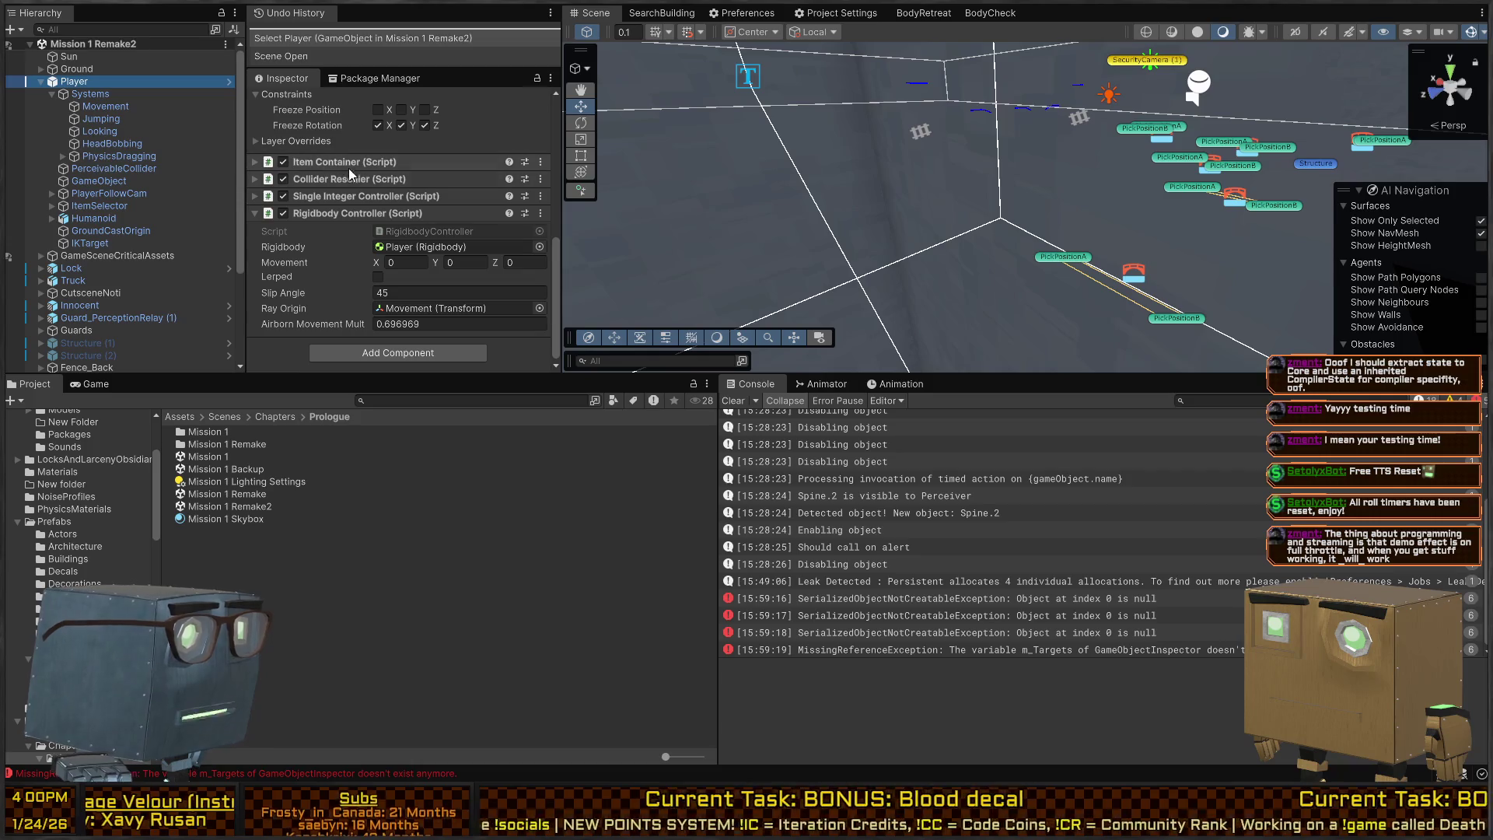
scroll(353, 185, up, 3)
scroll(344, 203, up, 10)
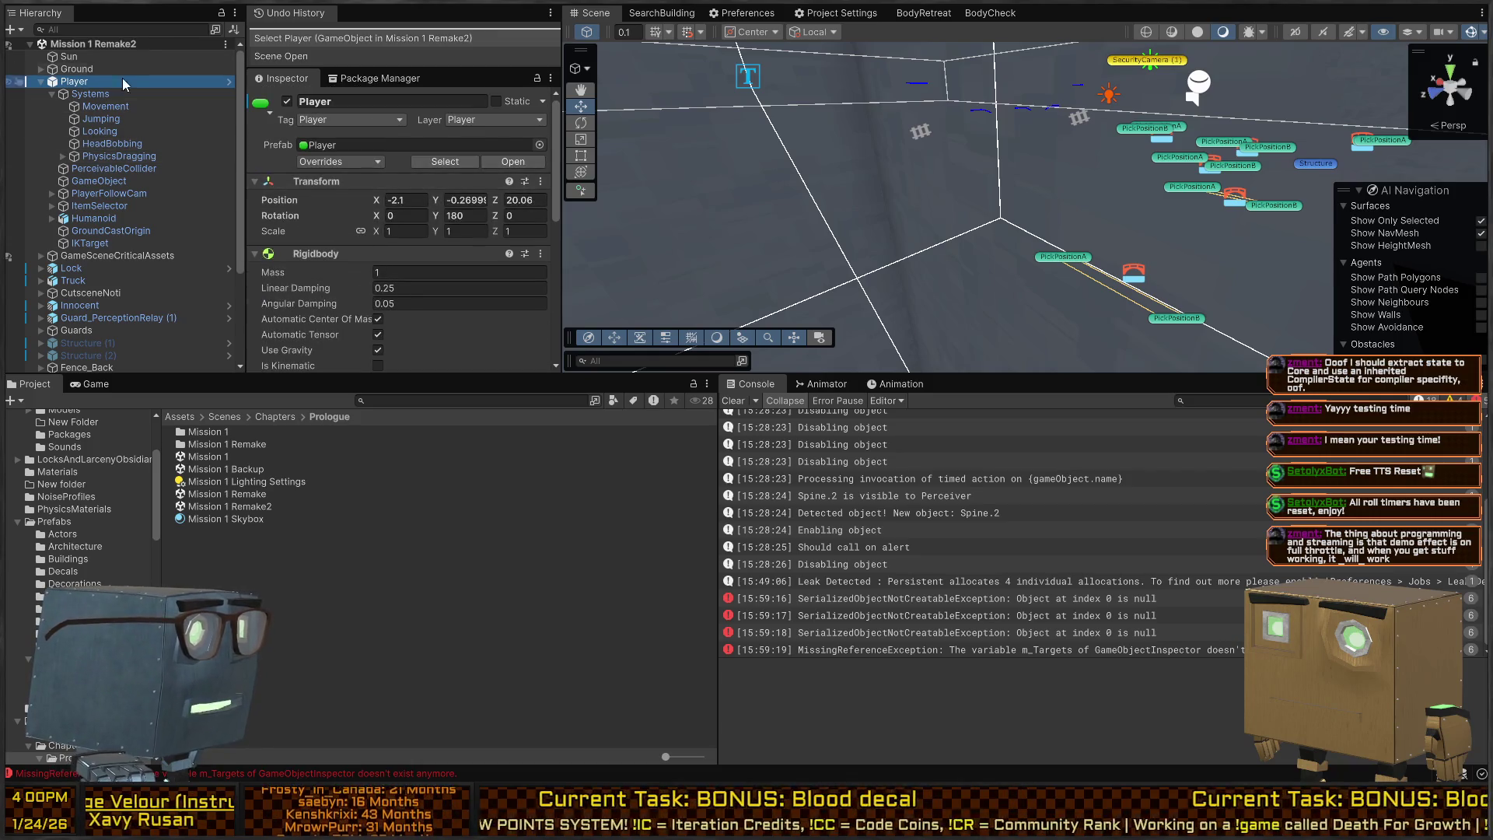
text(t=I)
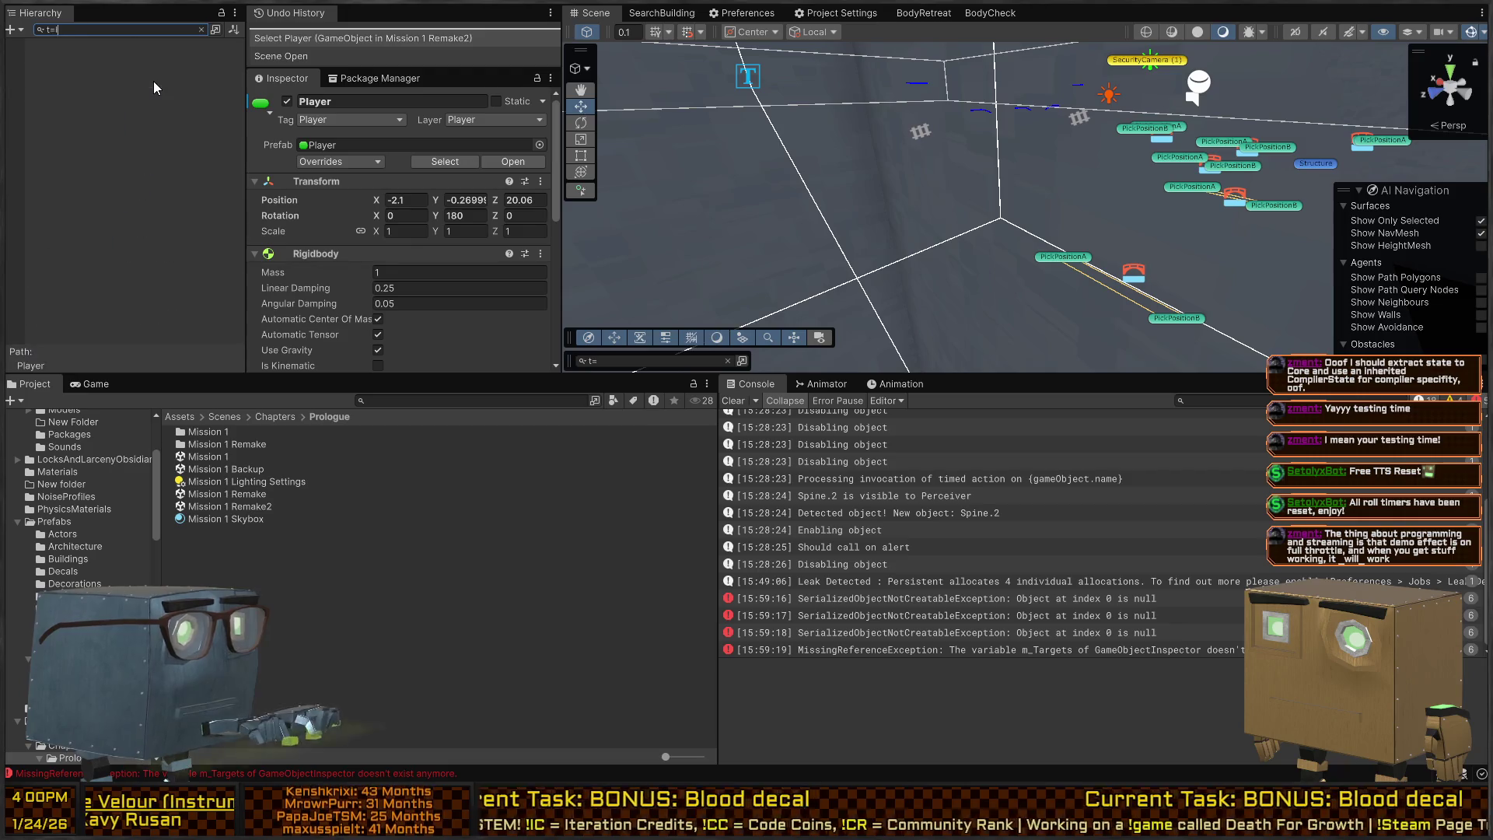
text(temBehaviorActivator)
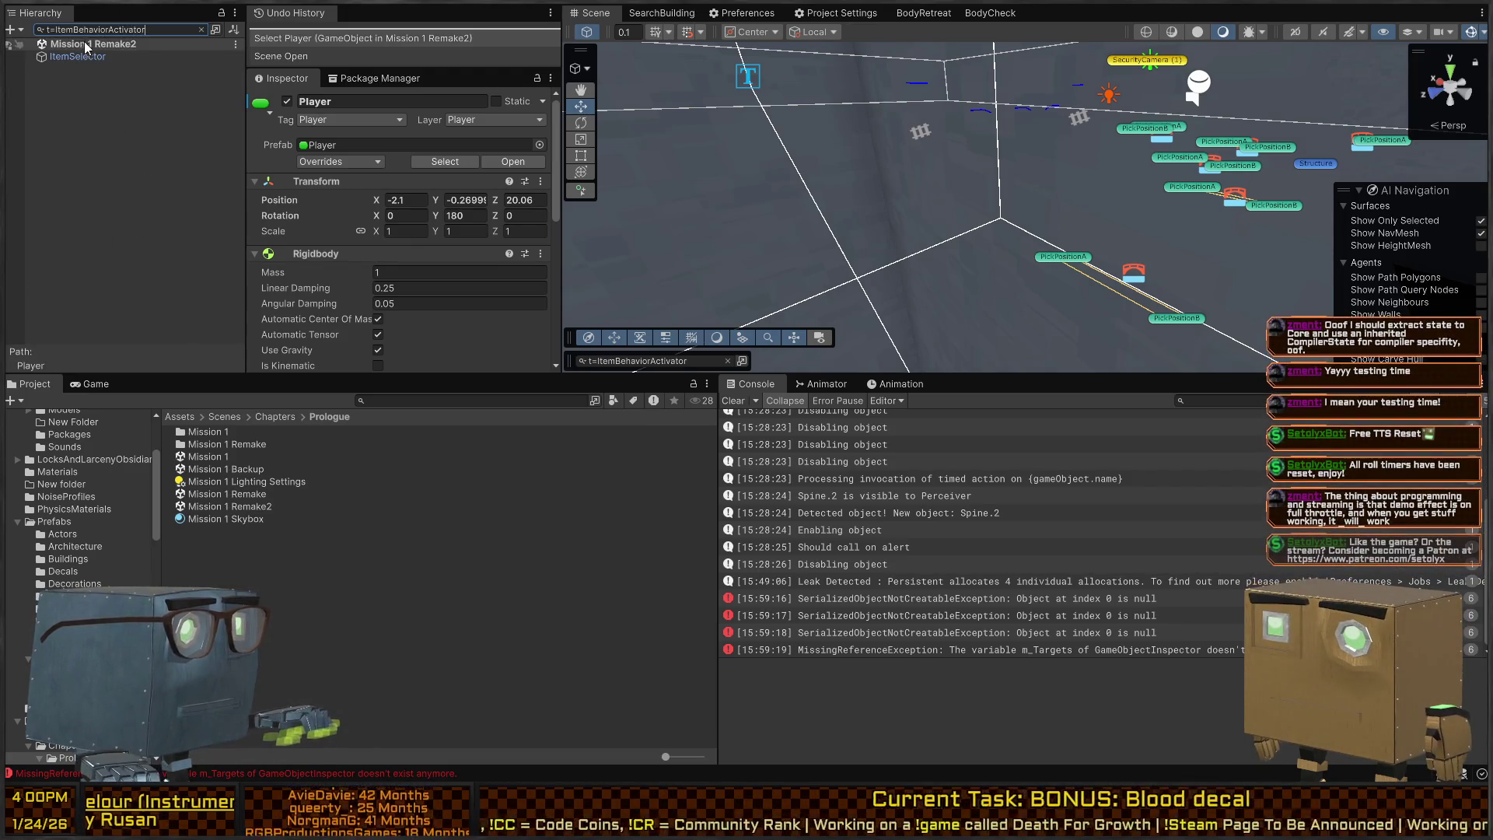
click(187, 56)
click(201, 29)
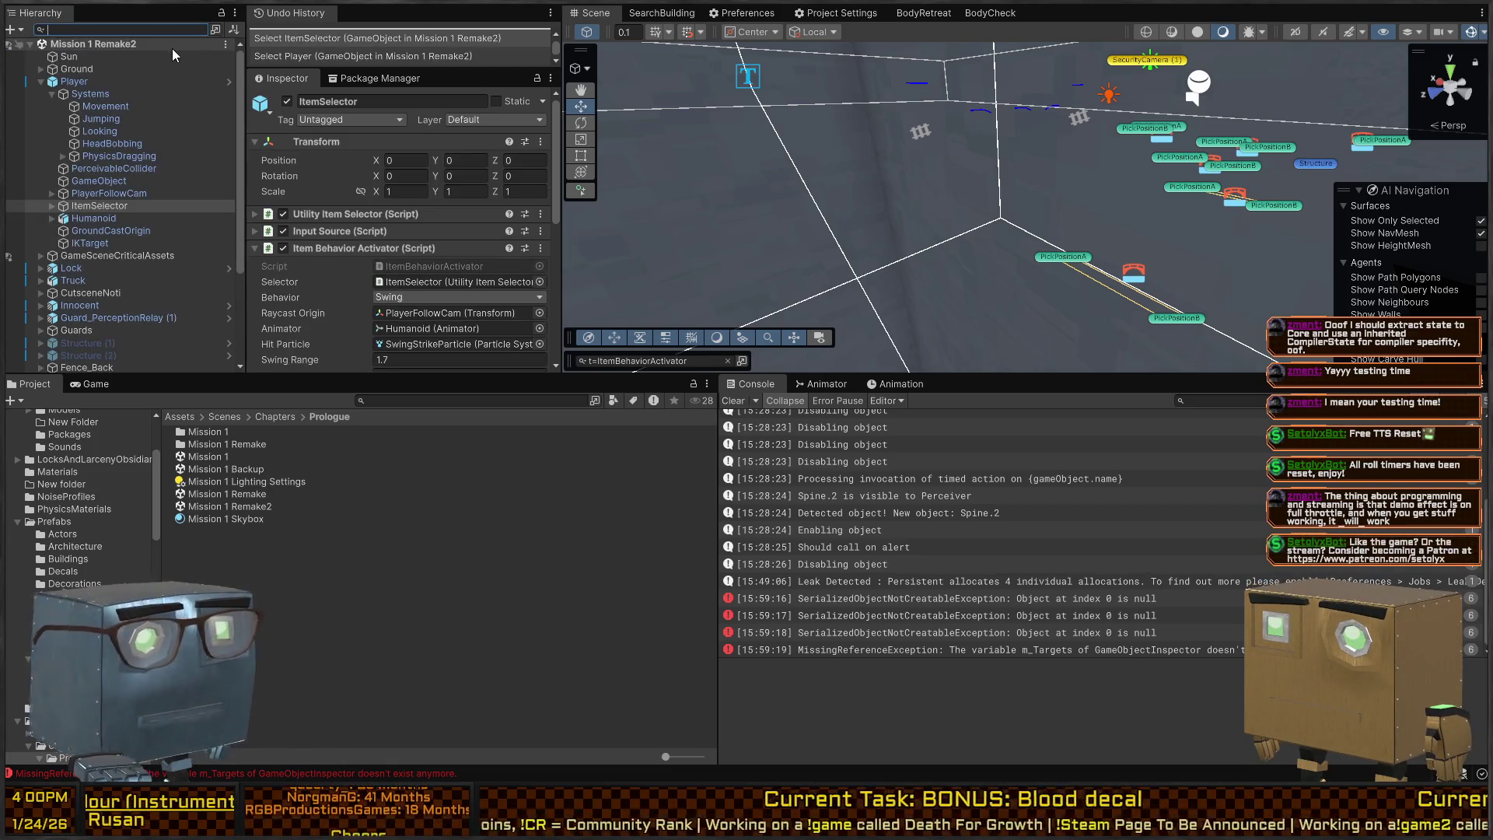
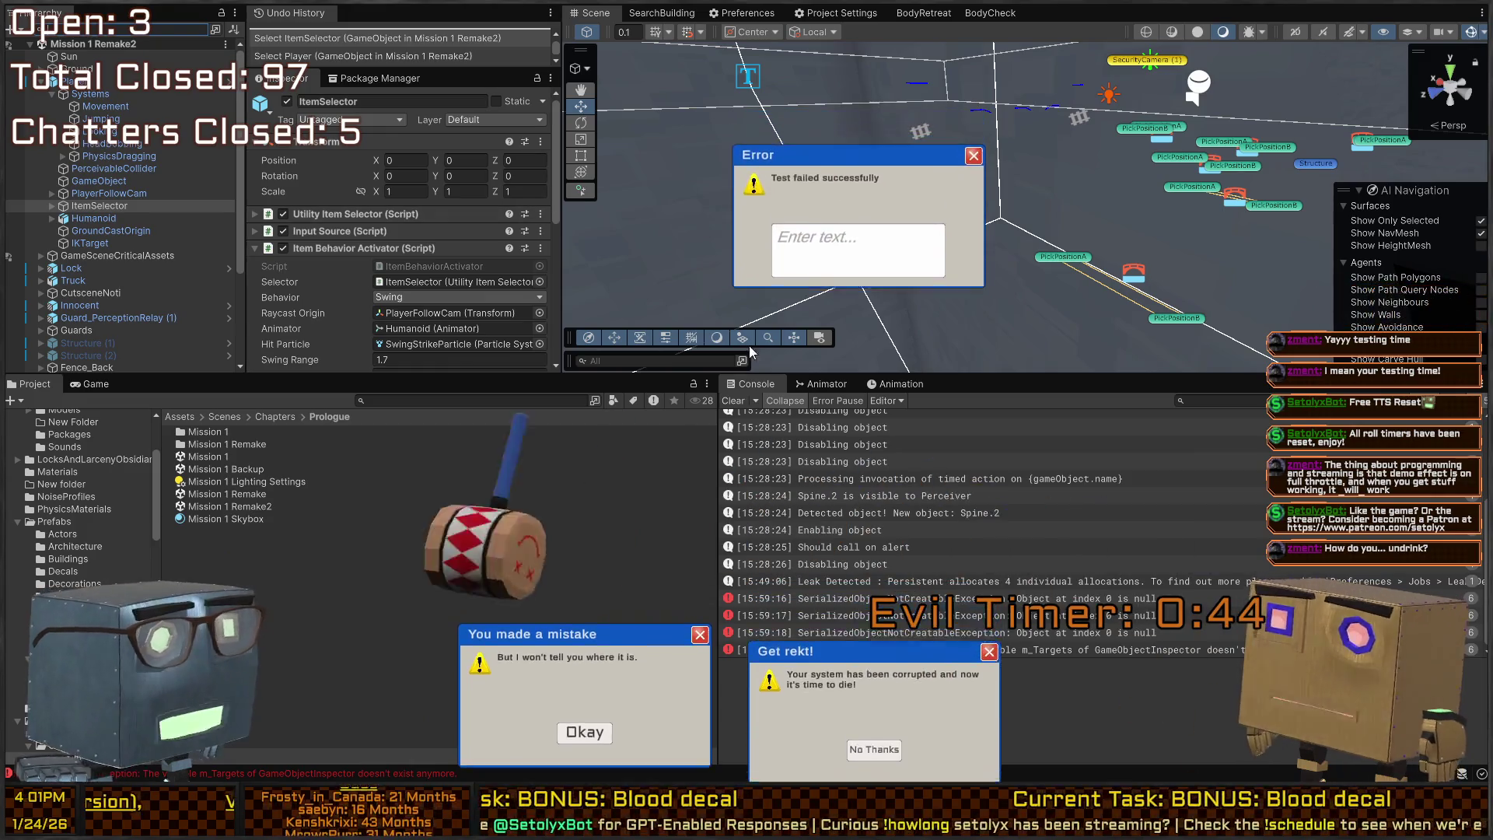
Step: Answer the first error popup's text prompt and dismiss the first batch of prank popups
click(873, 407)
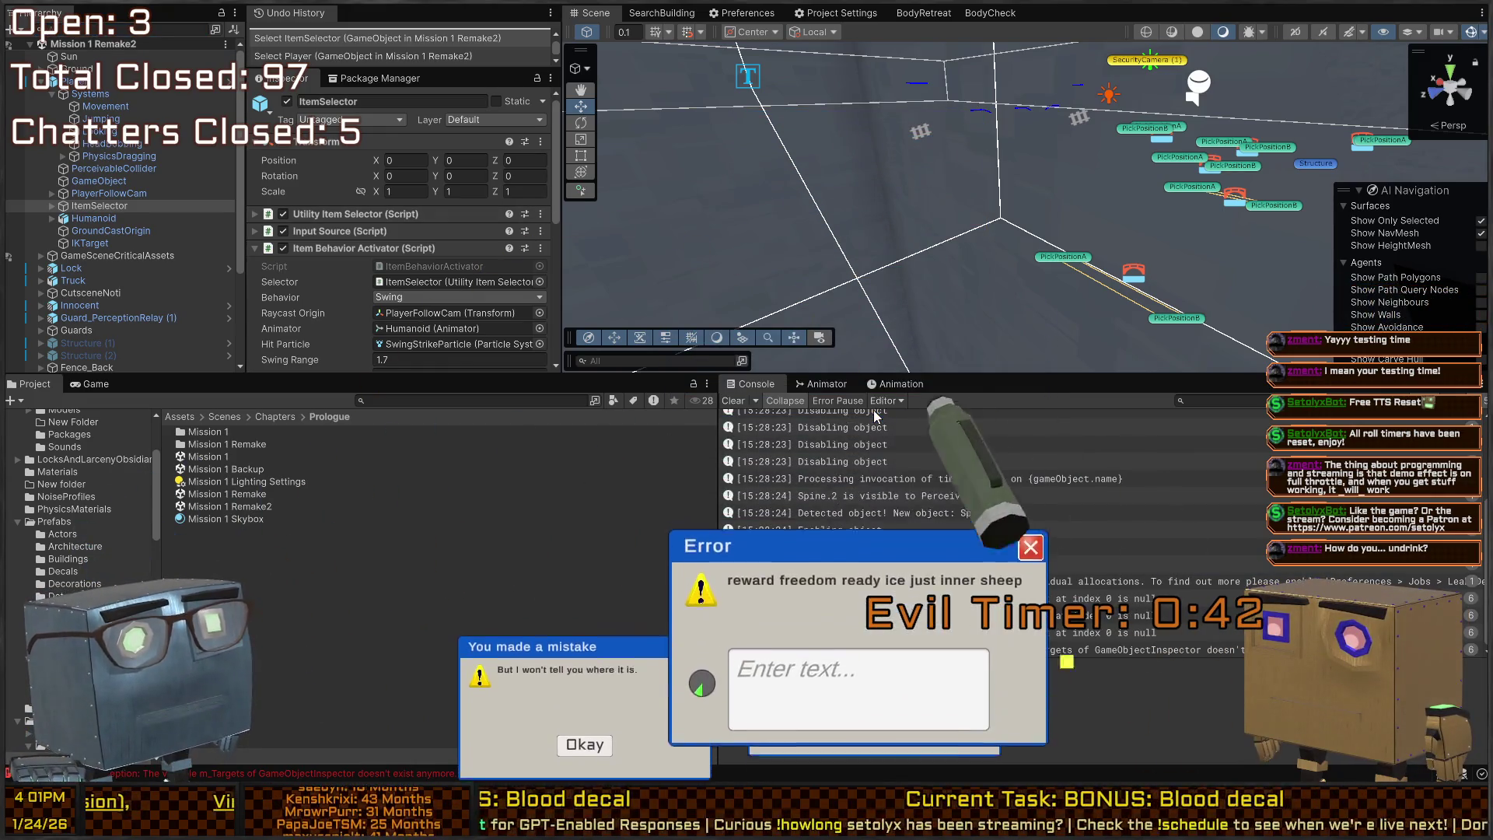
text(reward freedom ready ice just i)
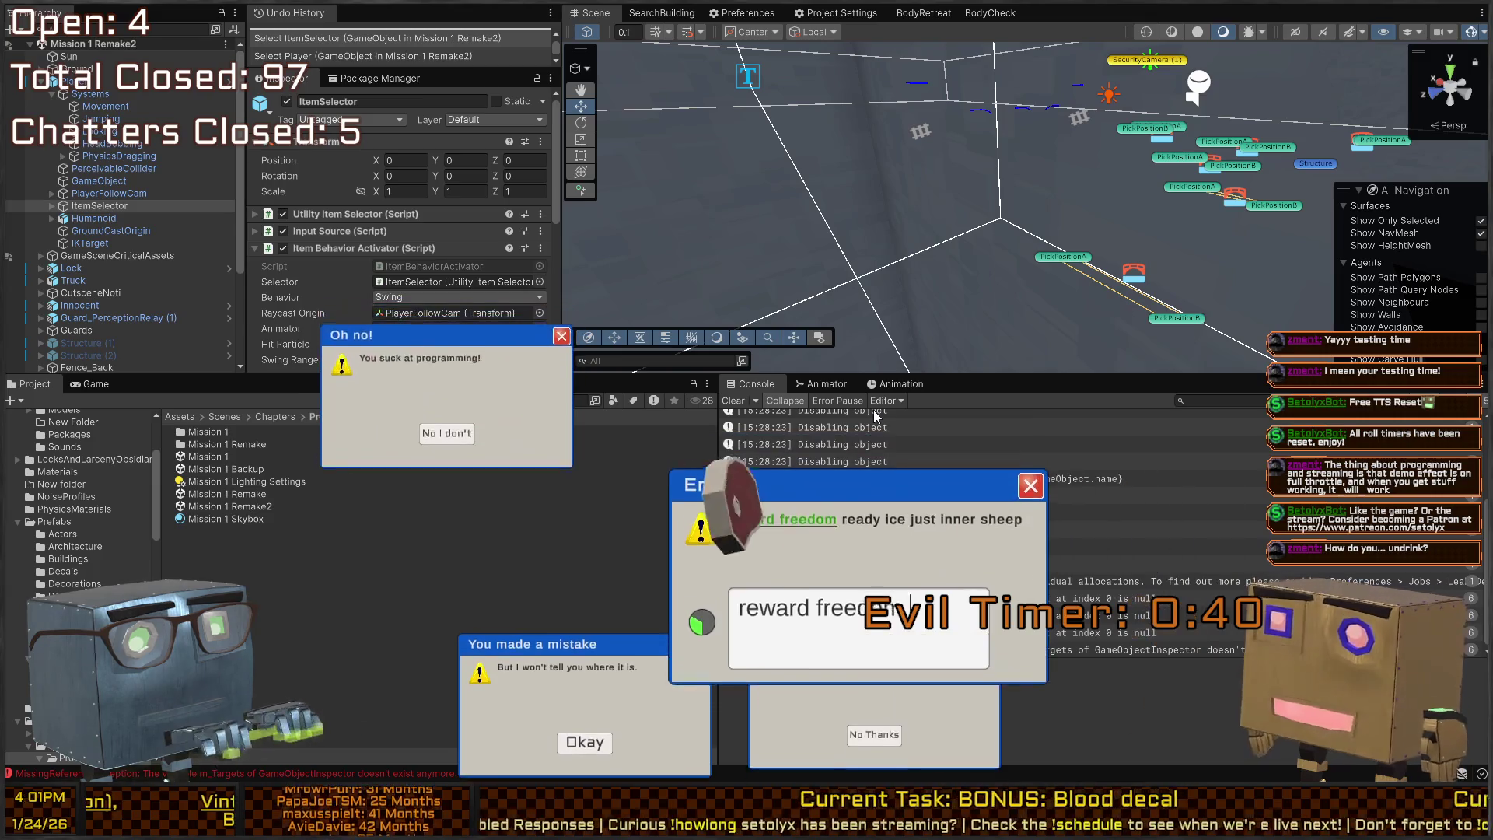
text(nner sheep)
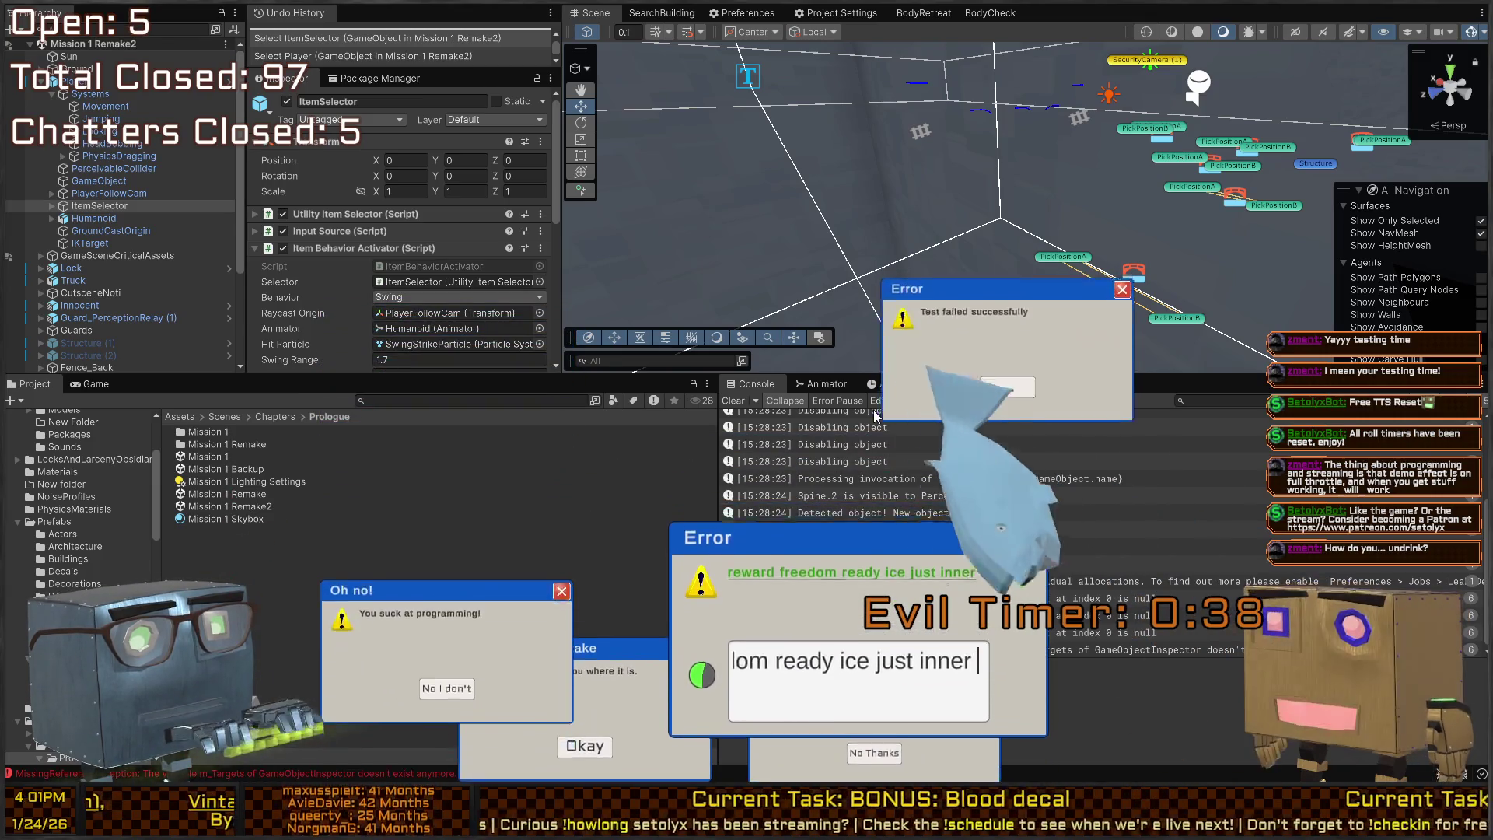
click(859, 695)
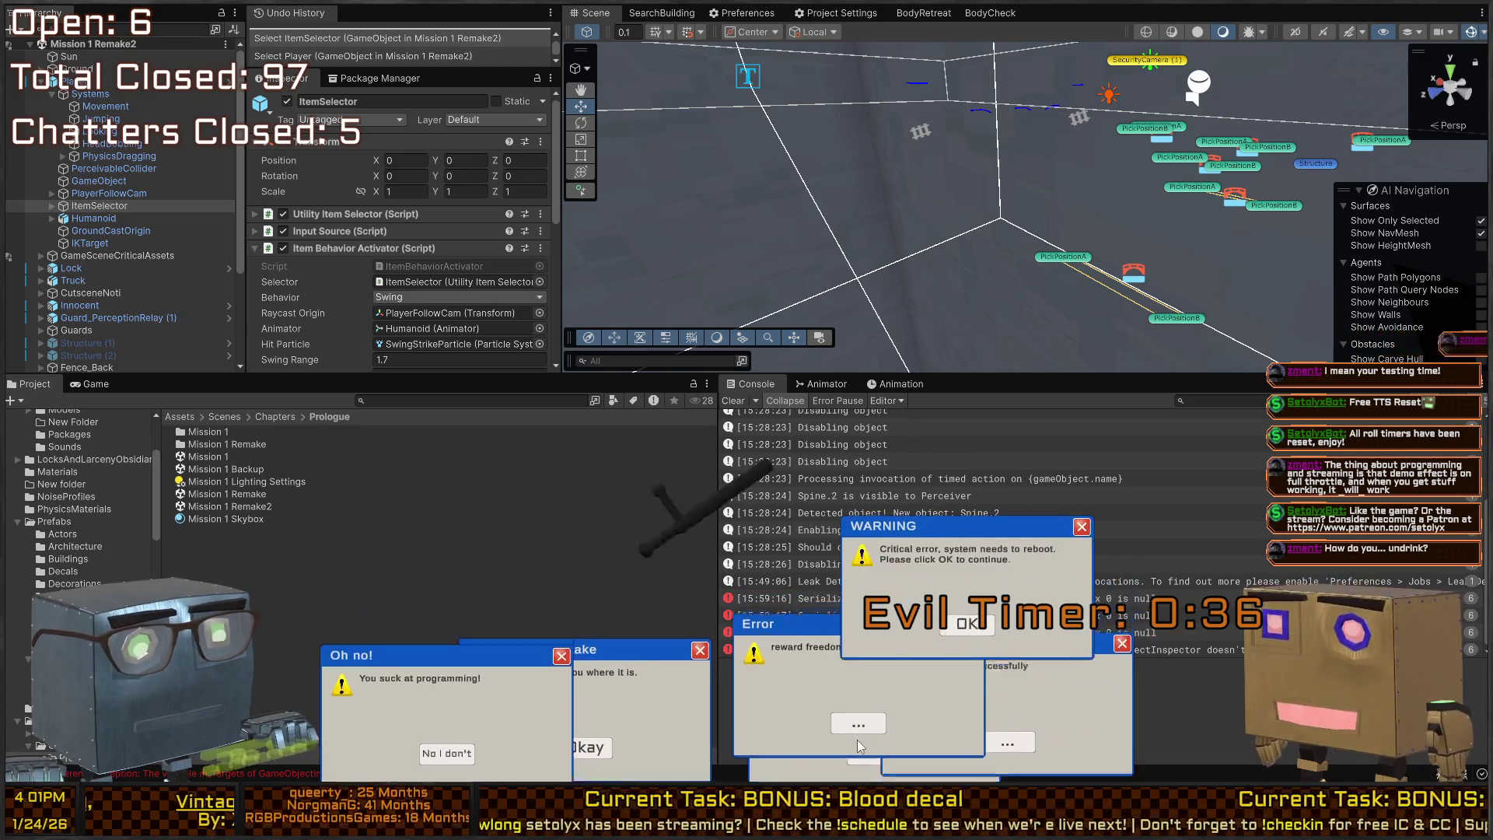
click(874, 746)
click(880, 743)
click(1035, 640)
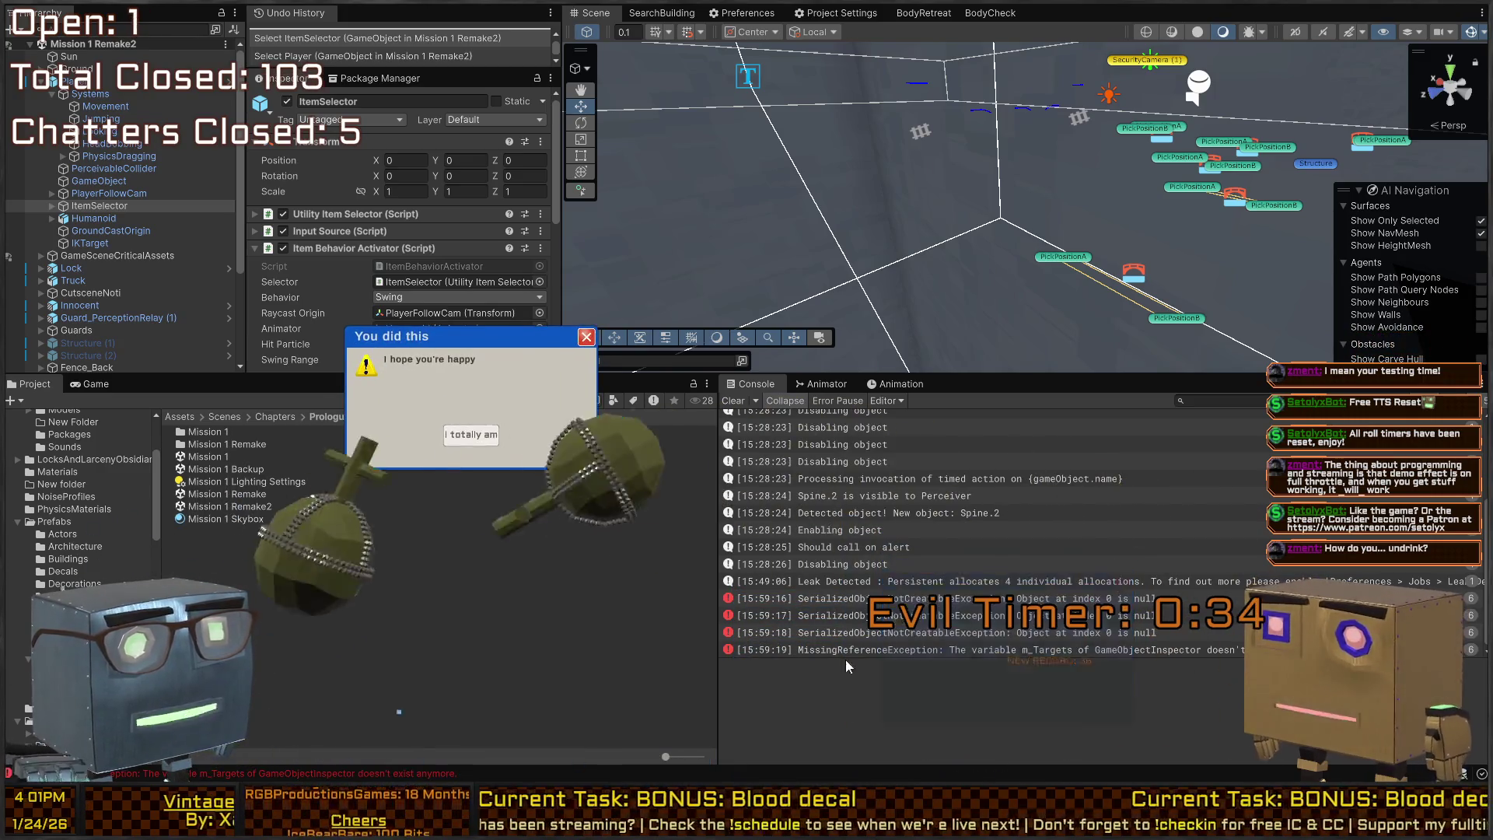
click(478, 385)
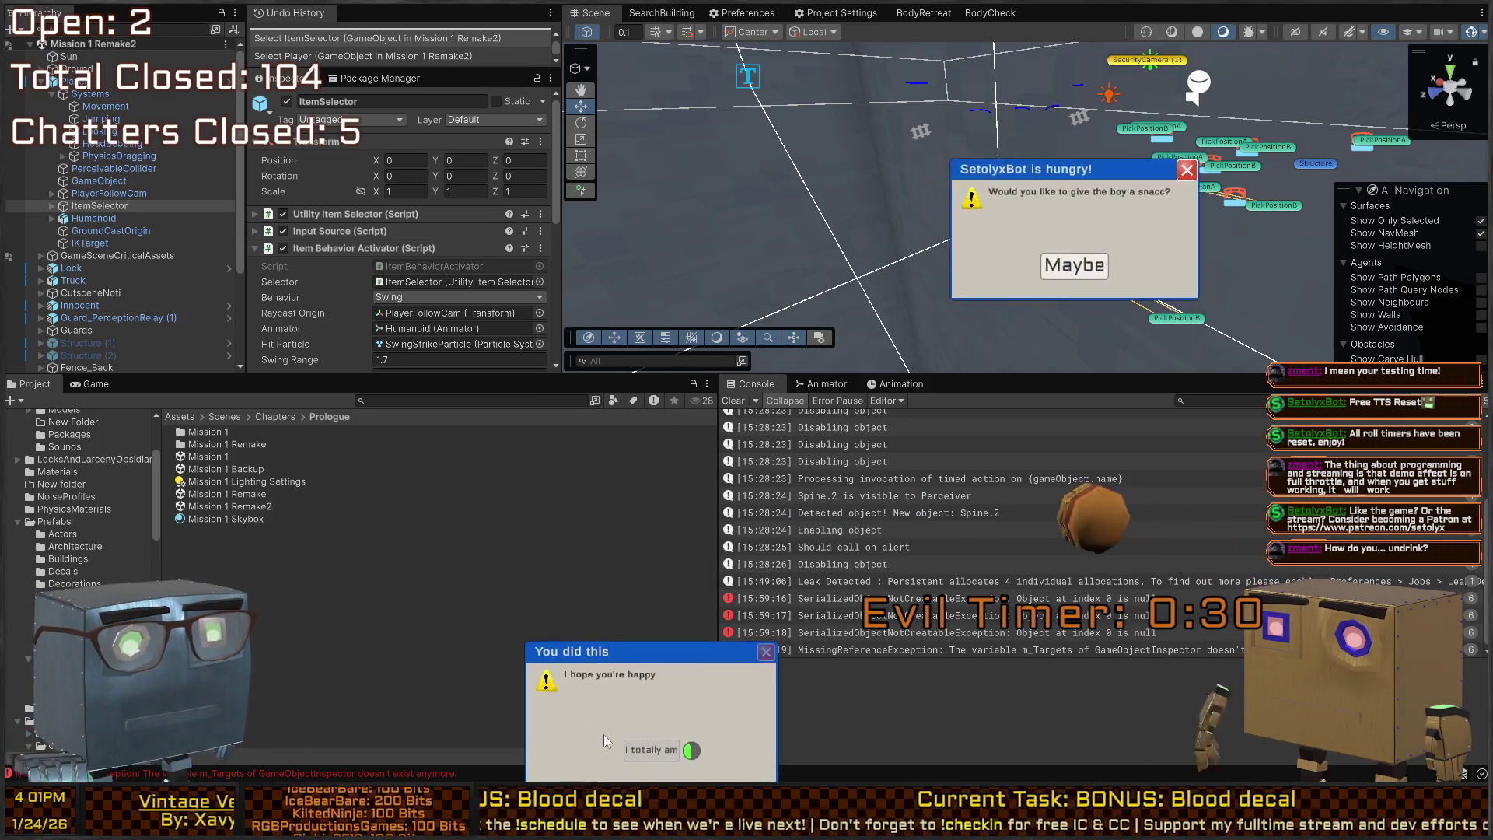
Step: Clear the SetolyxBot prompt, then the You did this, mistake and braindead popups
click(1112, 346)
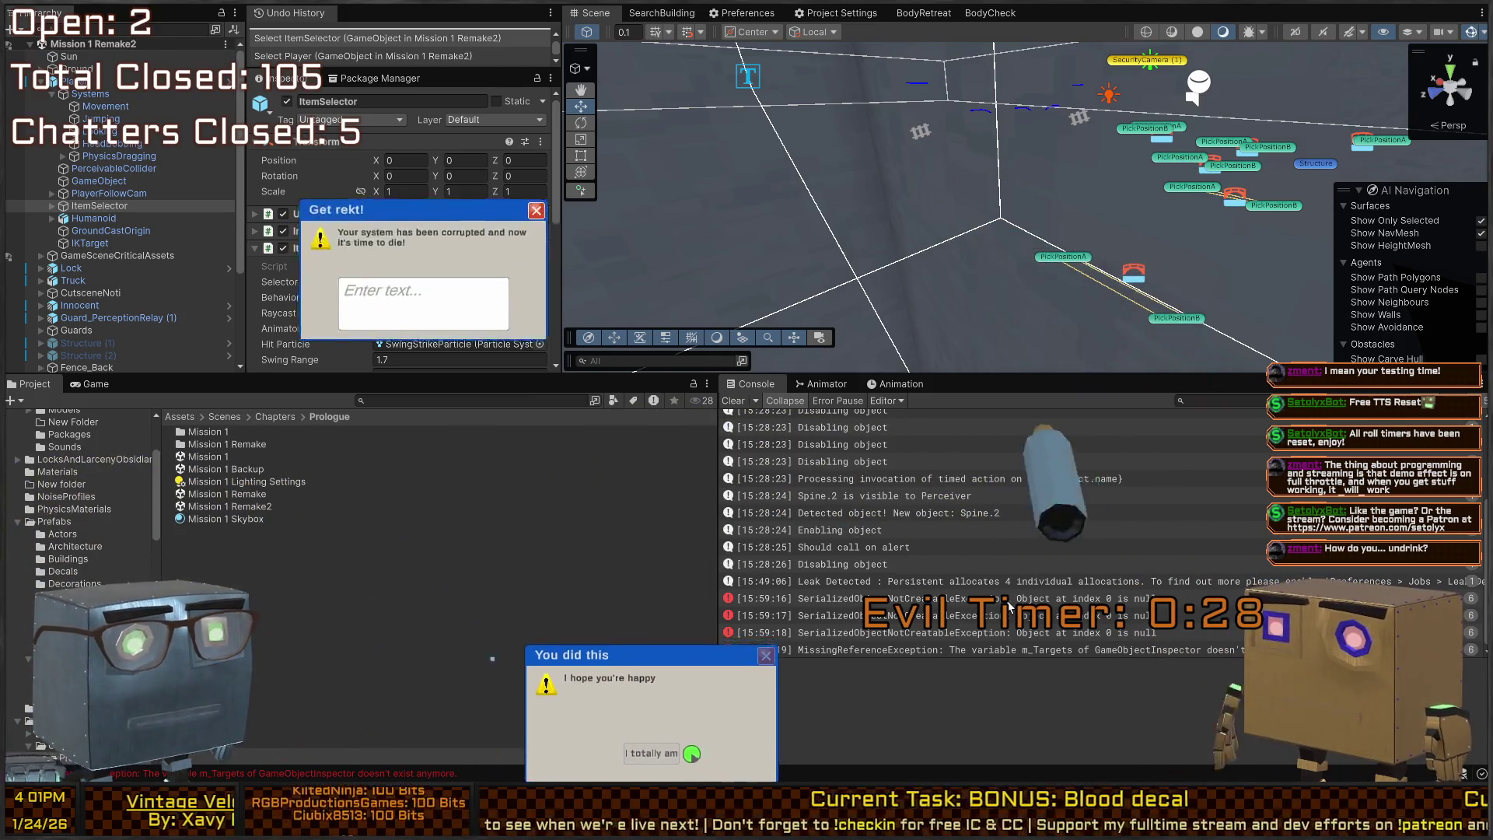
text(car)
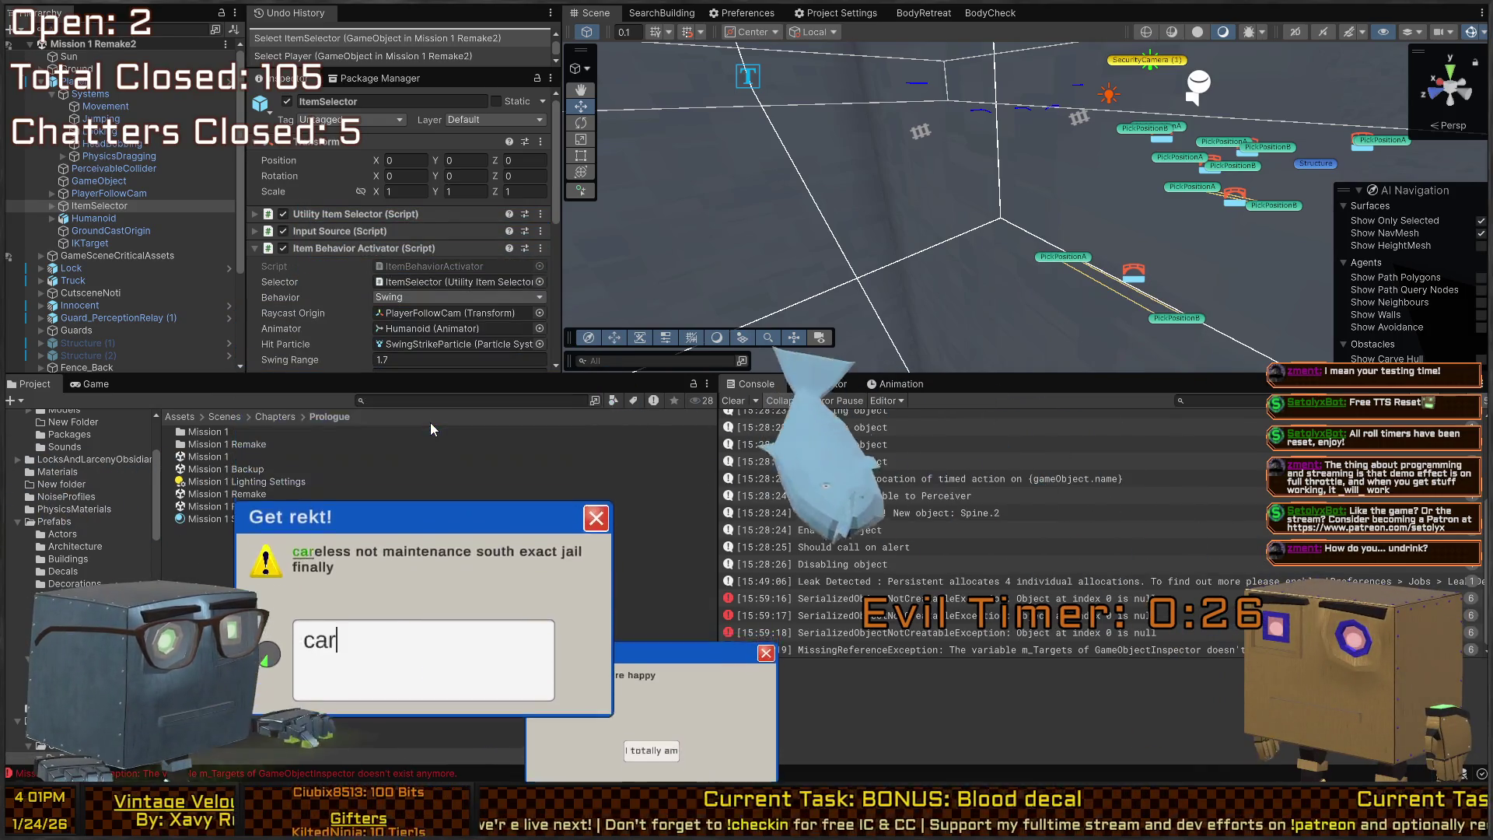
text(eless not mainten)
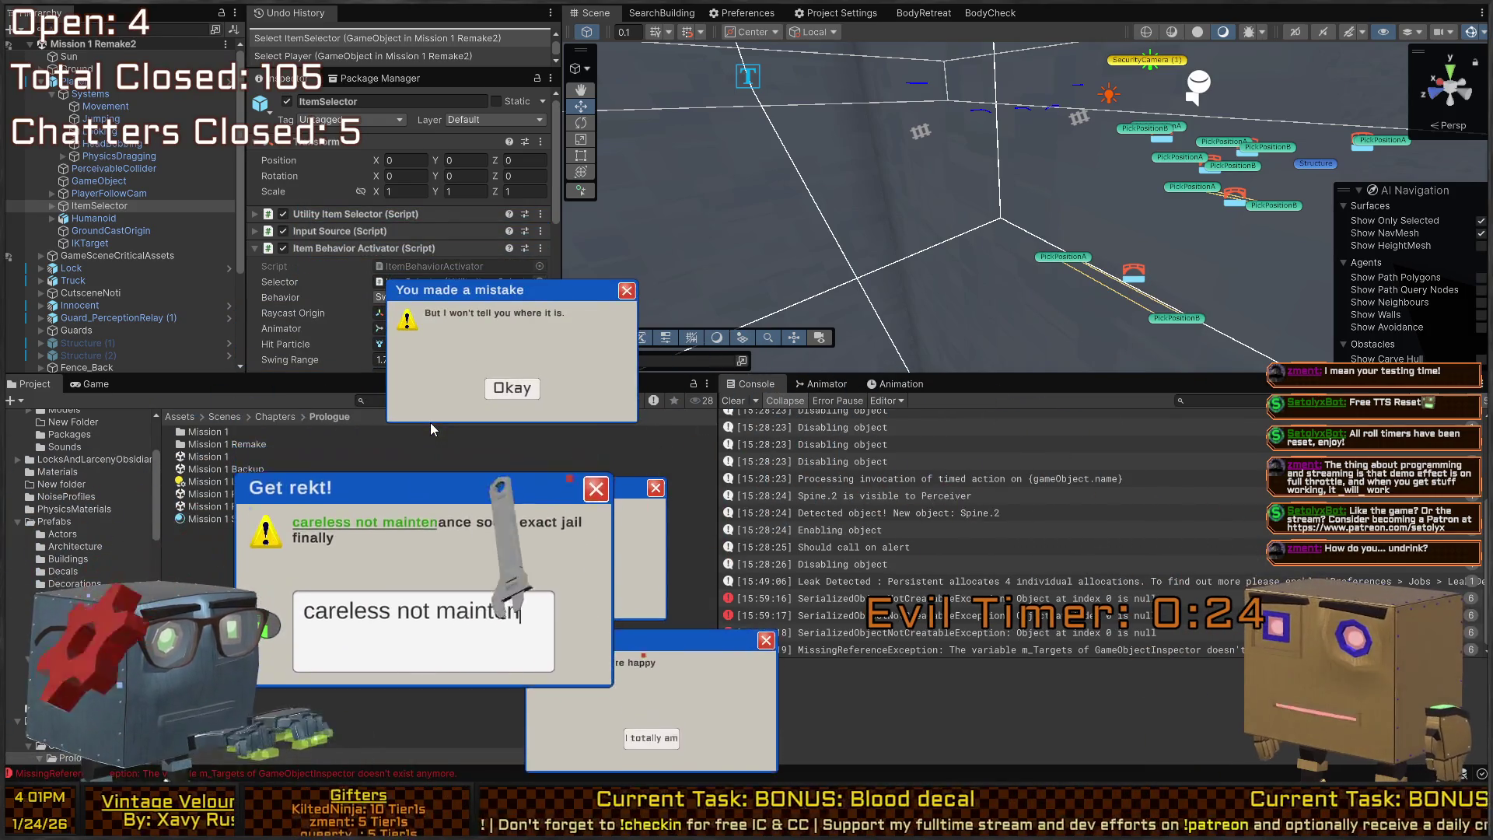
text(ance south exact jail finally)
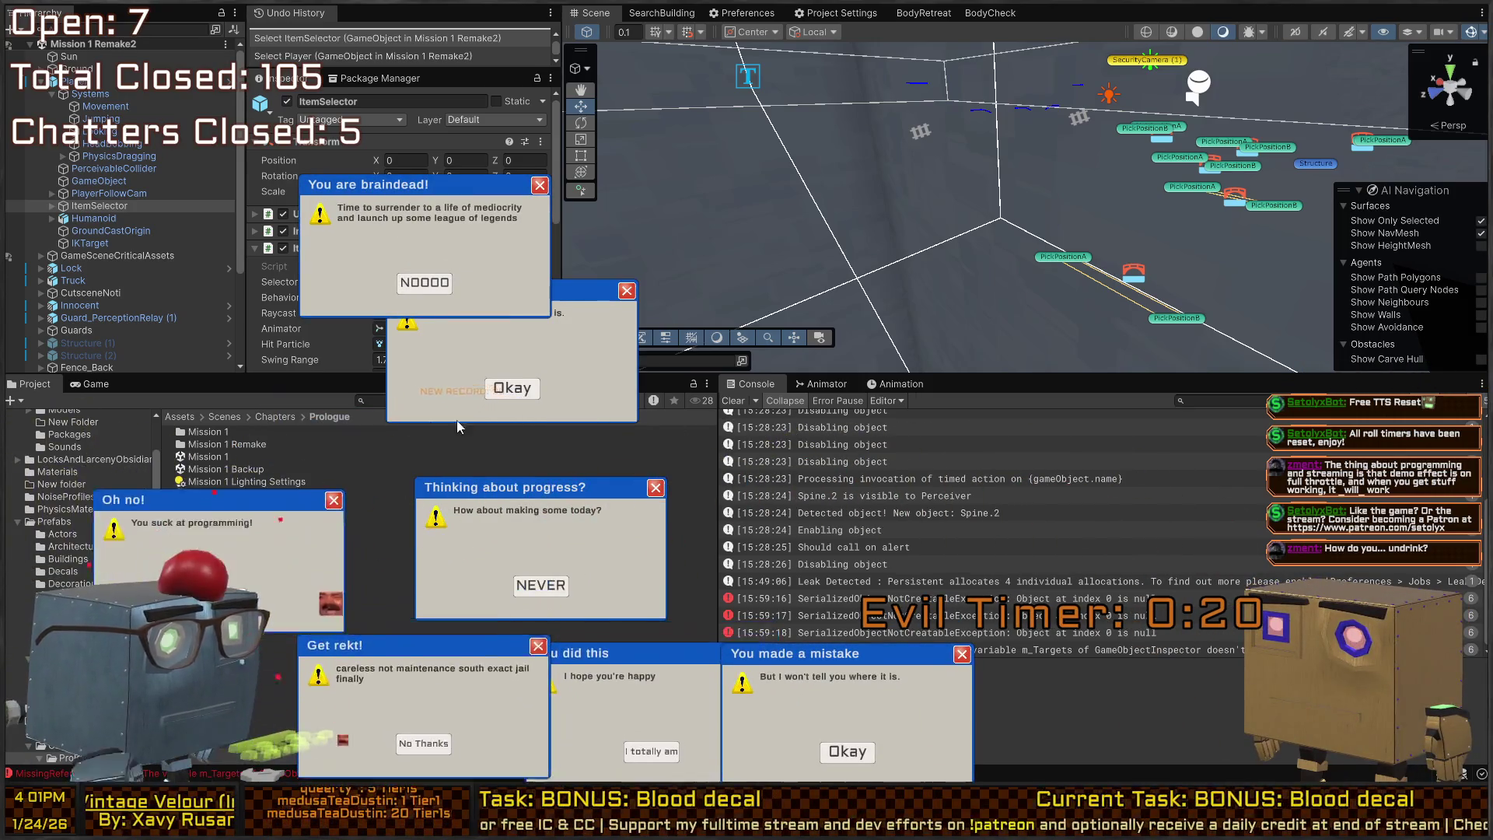
click(669, 731)
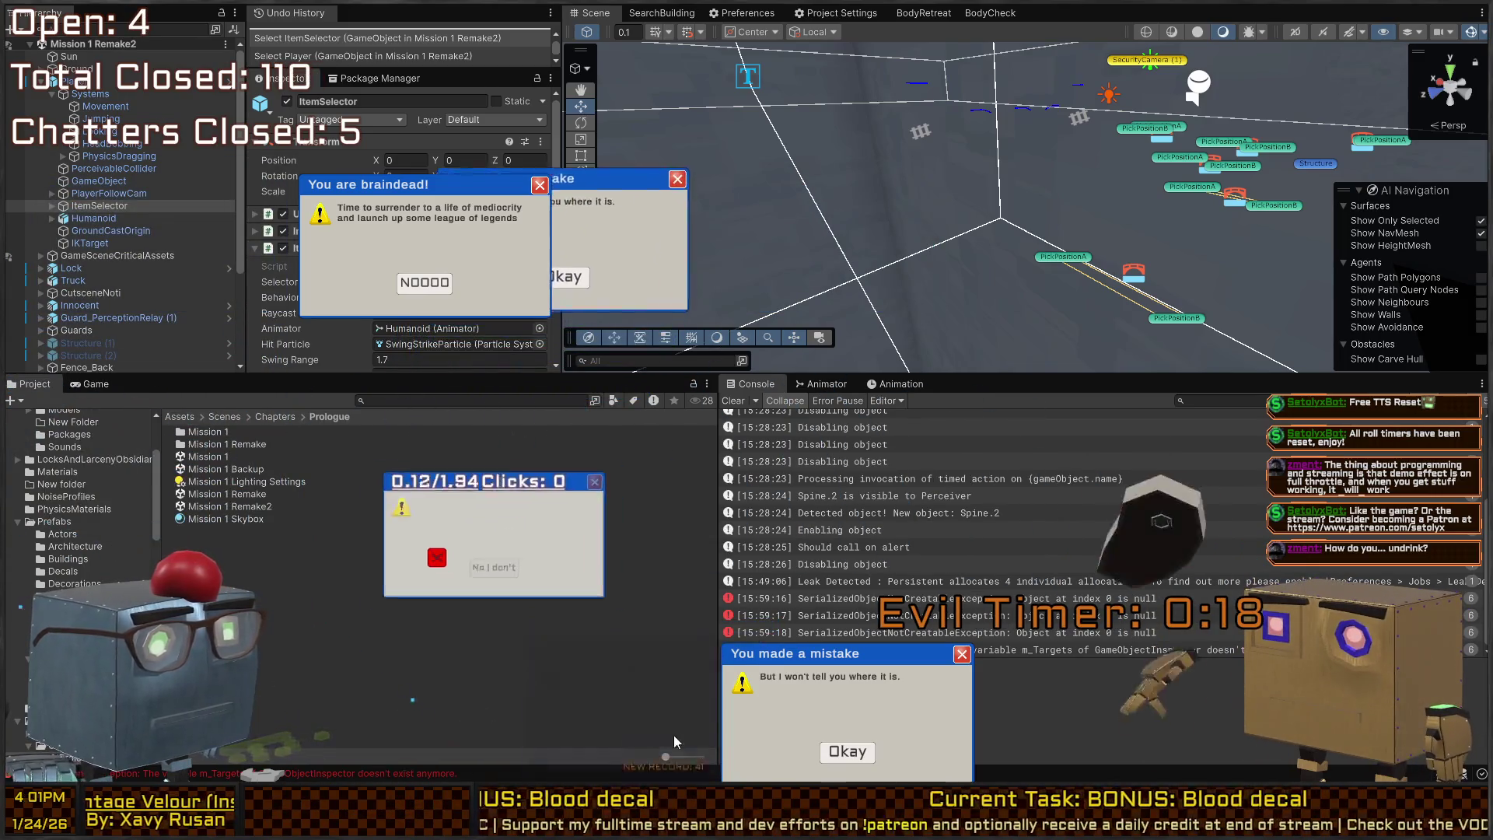
click(850, 725)
click(388, 270)
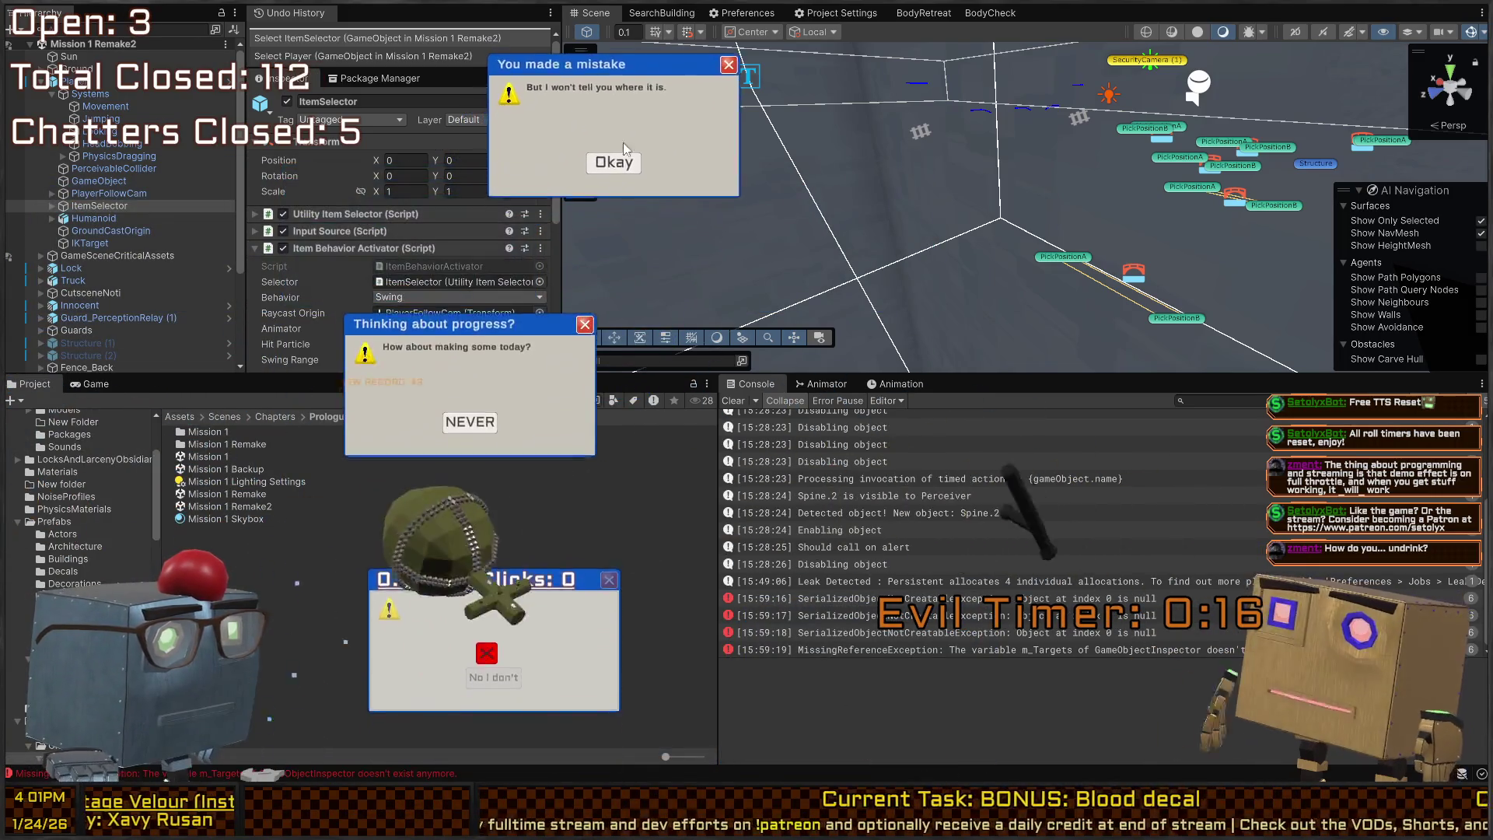
click(597, 129)
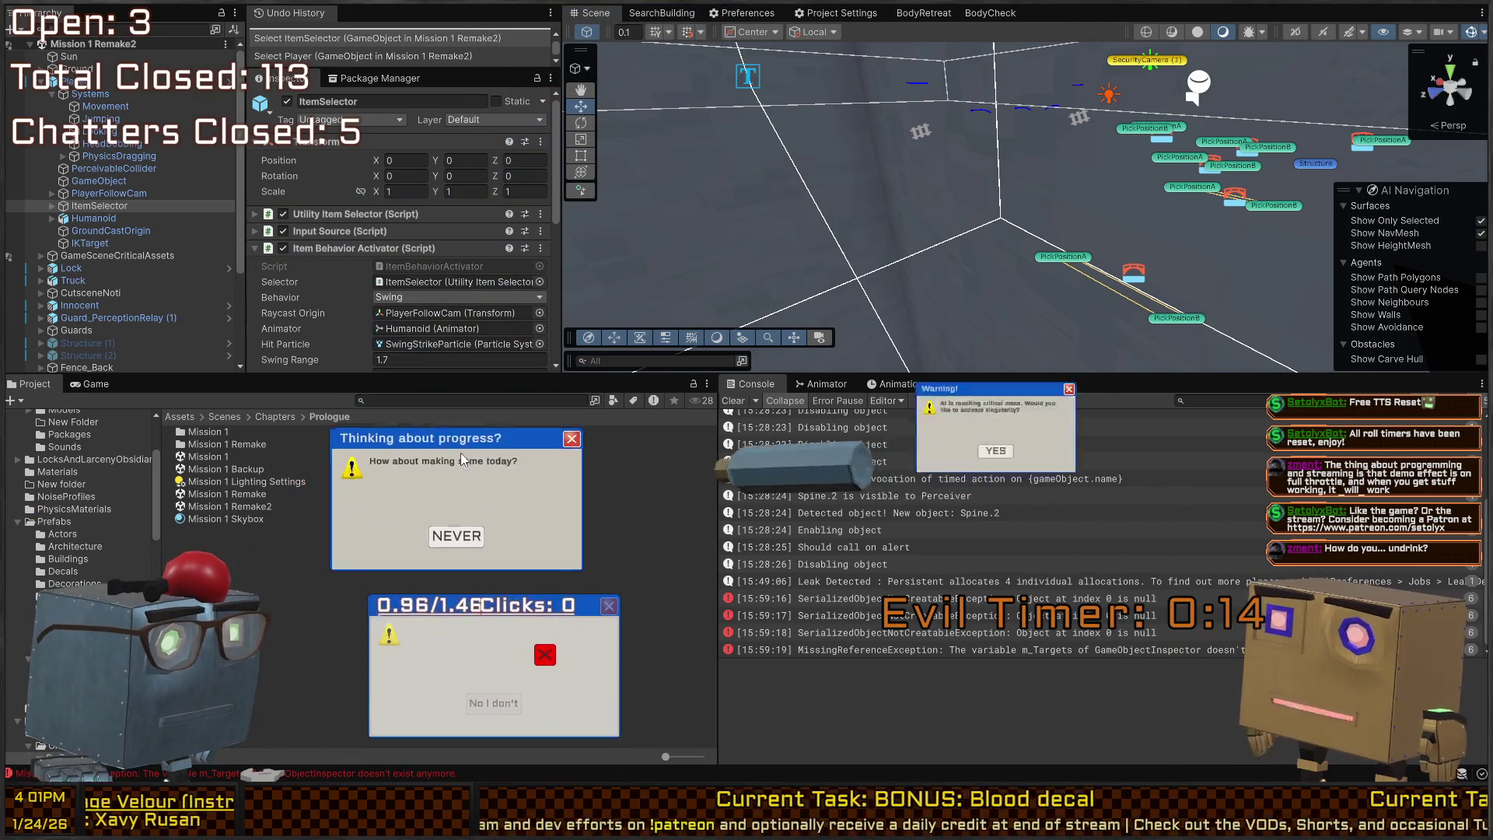
Step: Close the last Thinking about progress?, SetolyxBot is hungry! and Oh no! popups
click(448, 516)
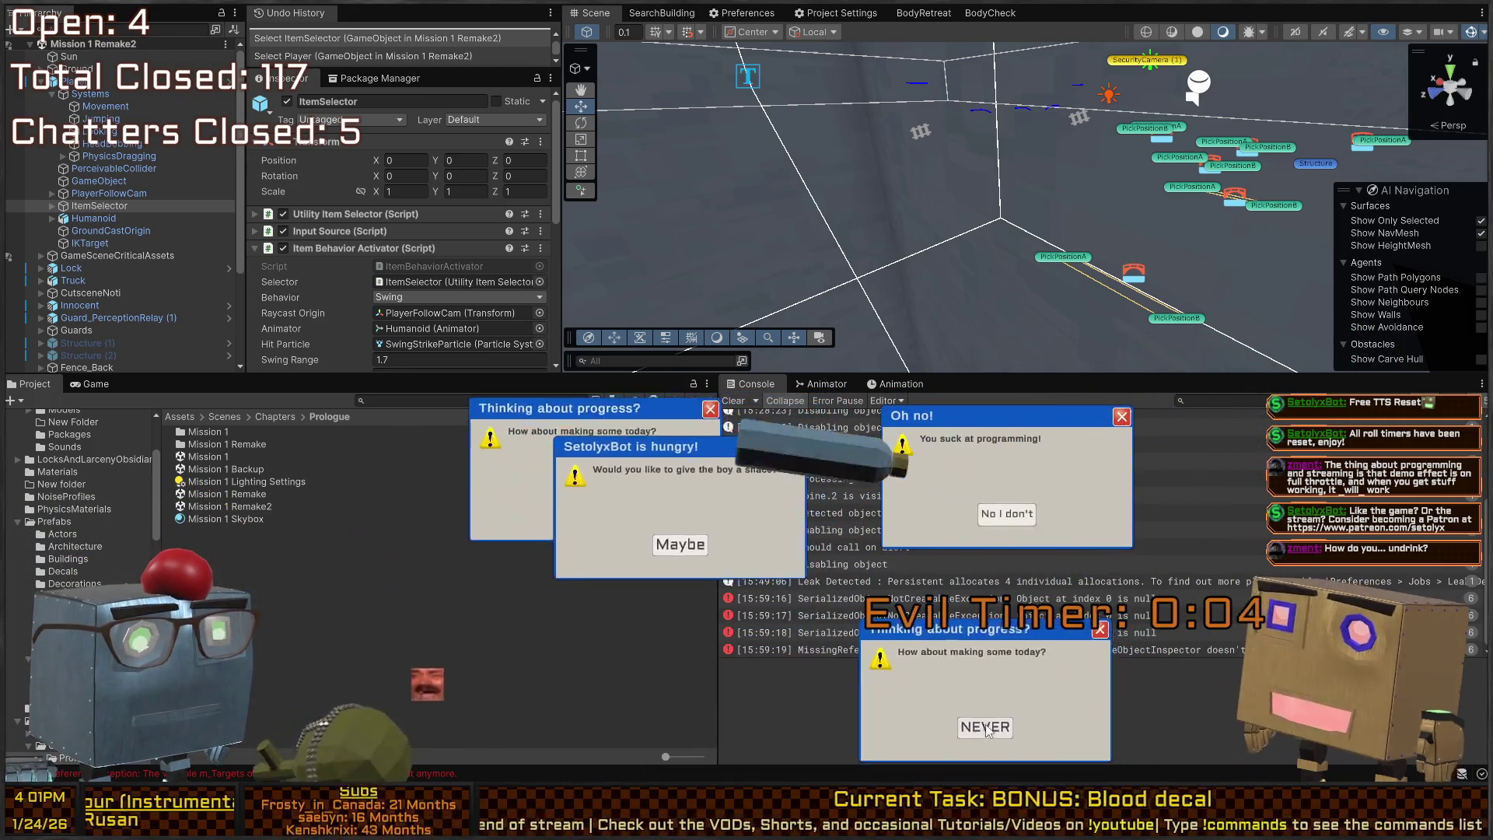
click(990, 727)
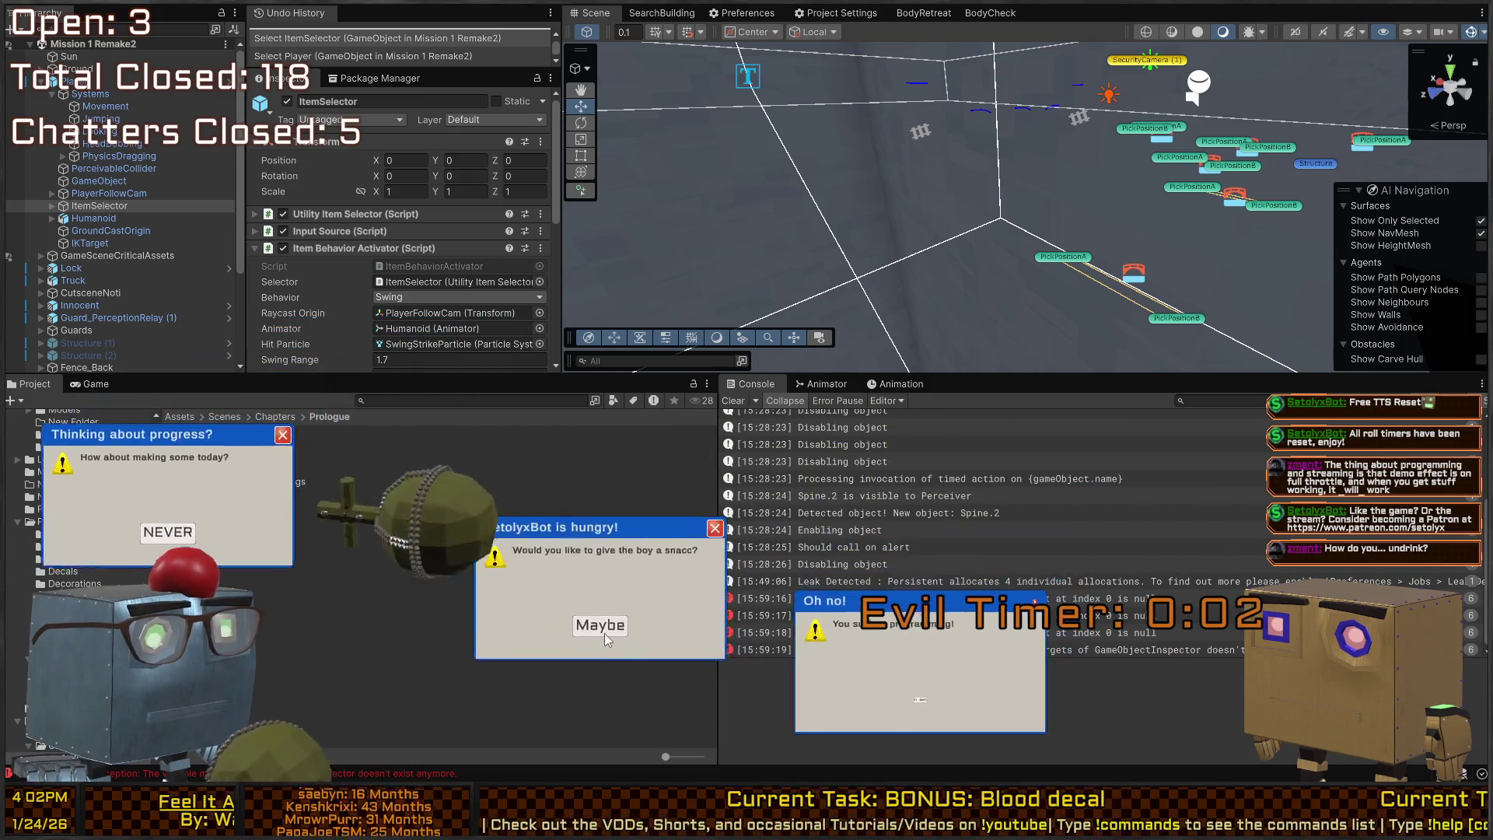
click(608, 632)
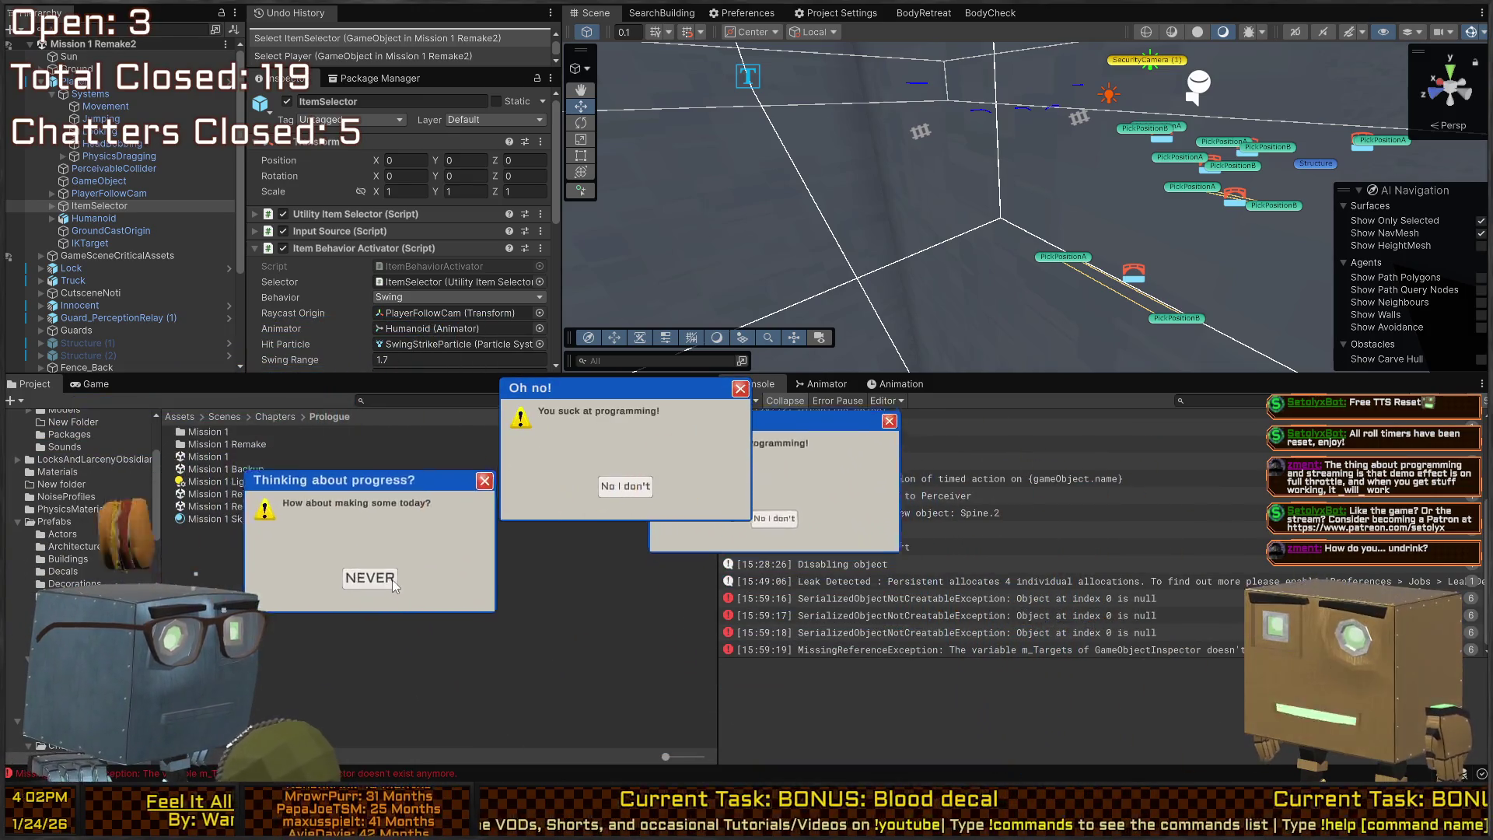
click(381, 595)
click(620, 451)
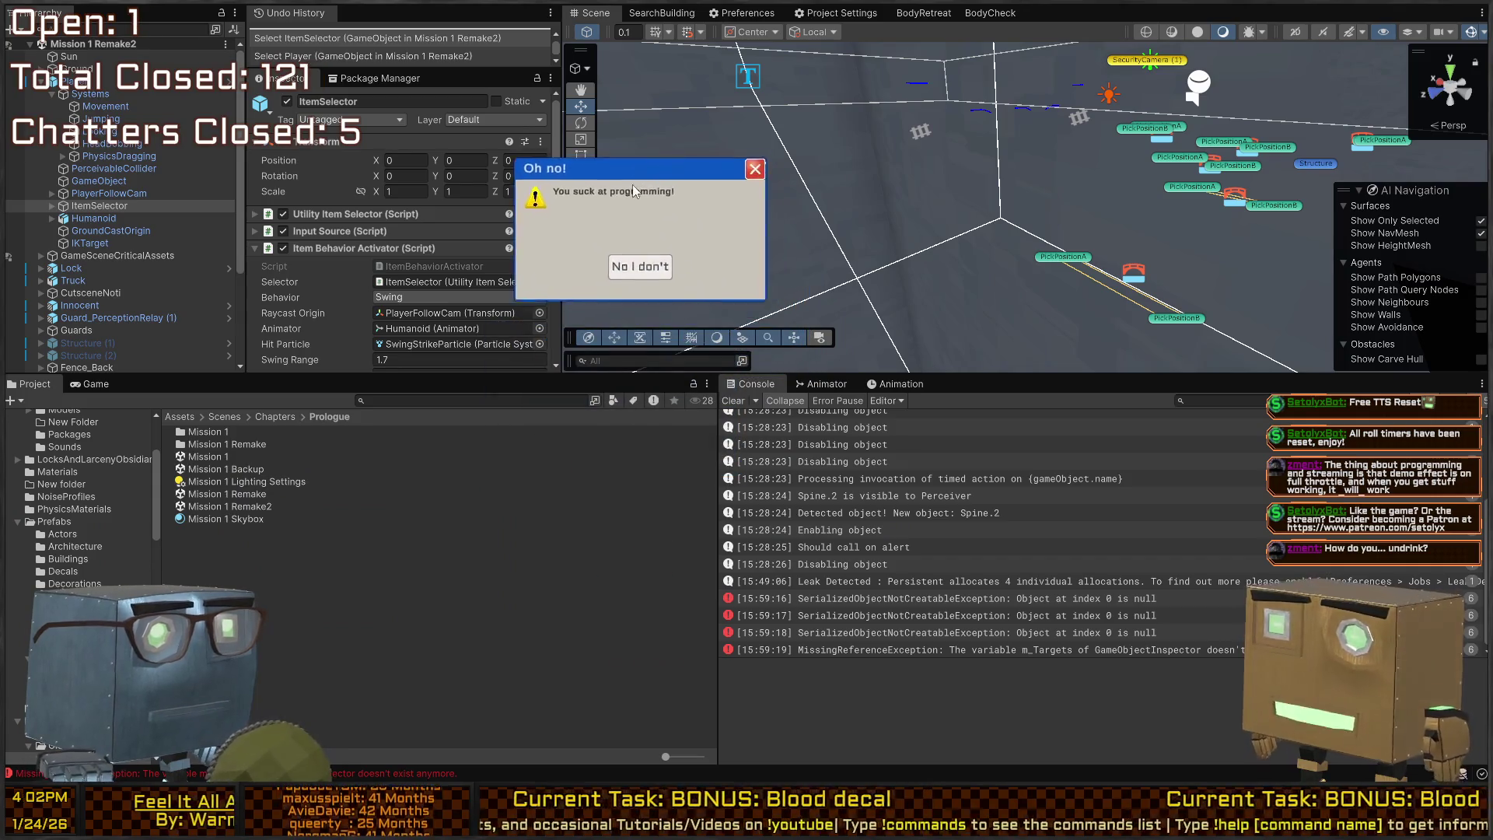
click(635, 357)
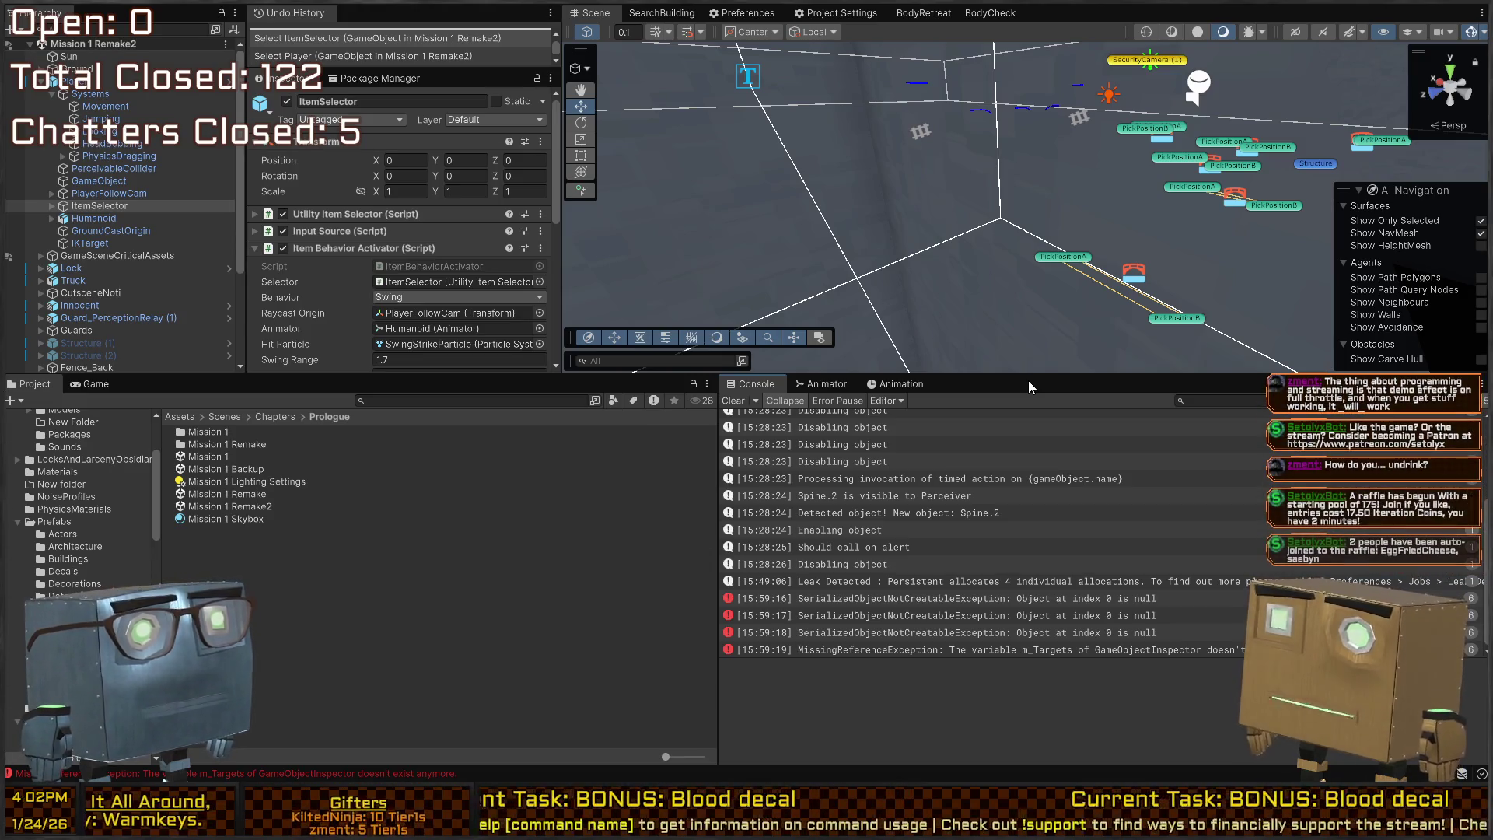
Step: Frame ItemSelector in the Scene view, scroll its Inspector components, then select Player
click(785, 336)
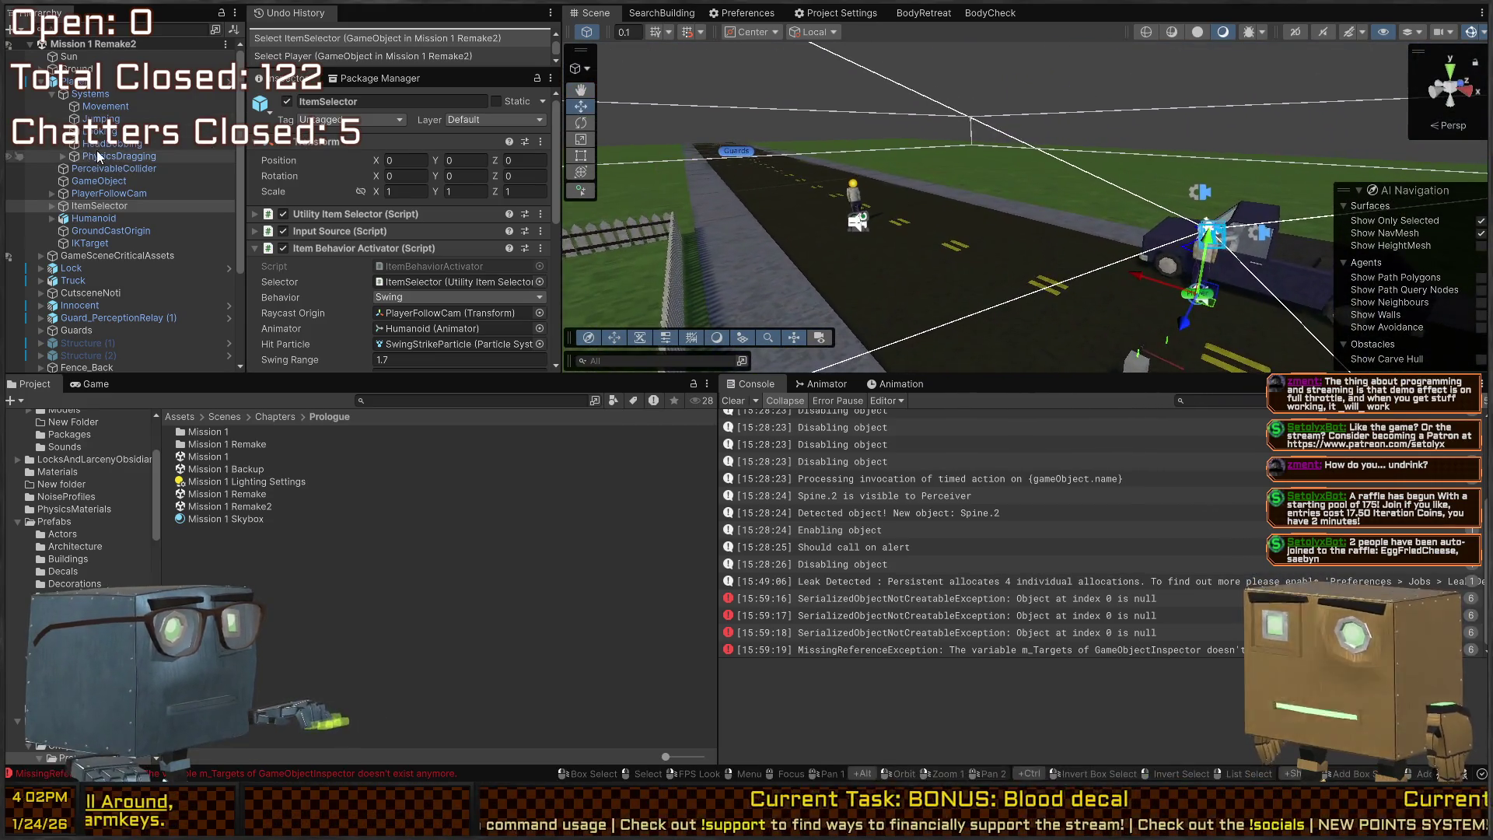
scroll(343, 218, down, 3)
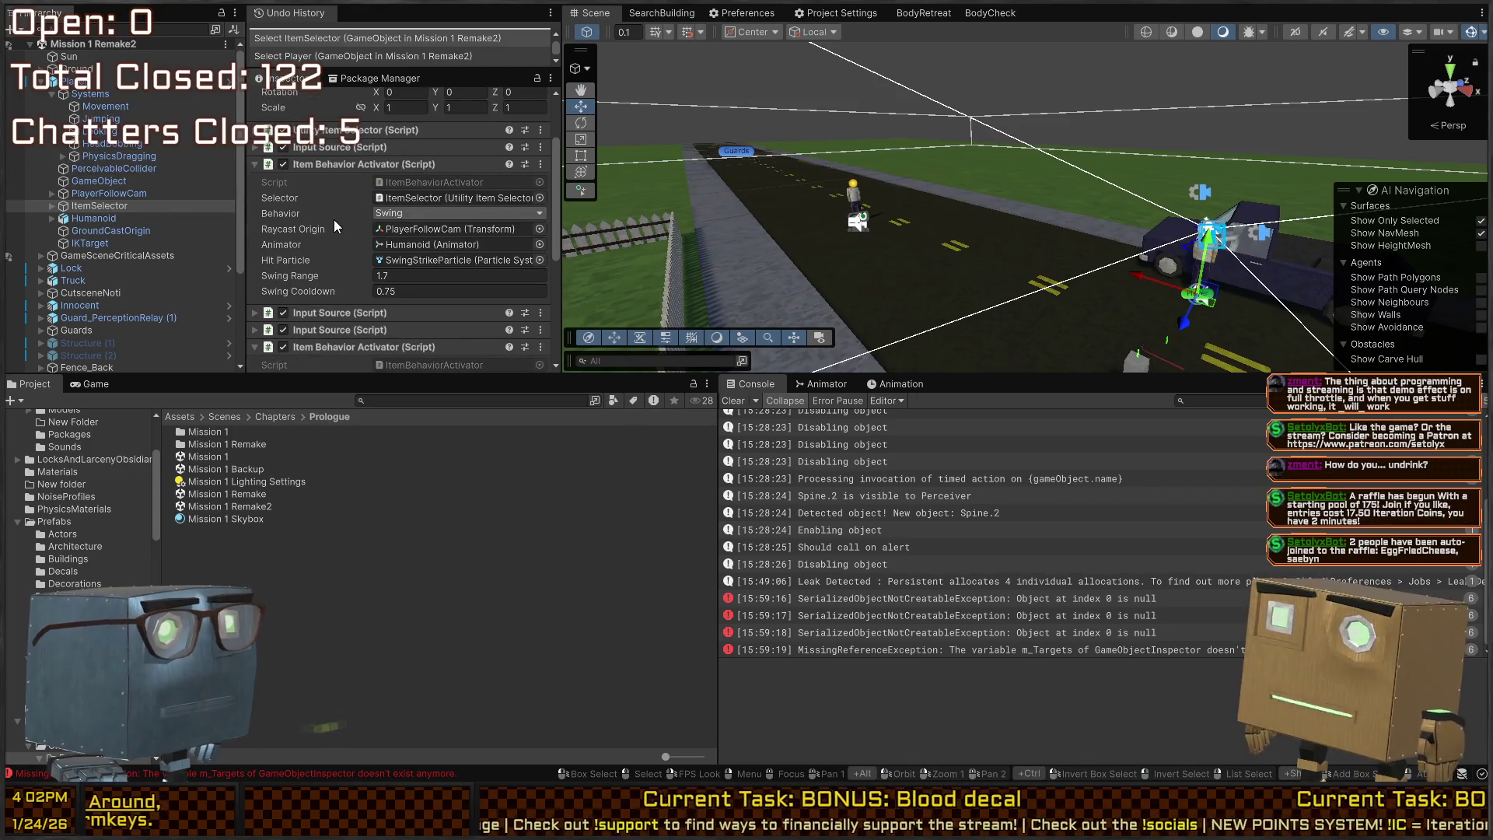
scroll(325, 220, down, 4)
scroll(324, 218, down, 4)
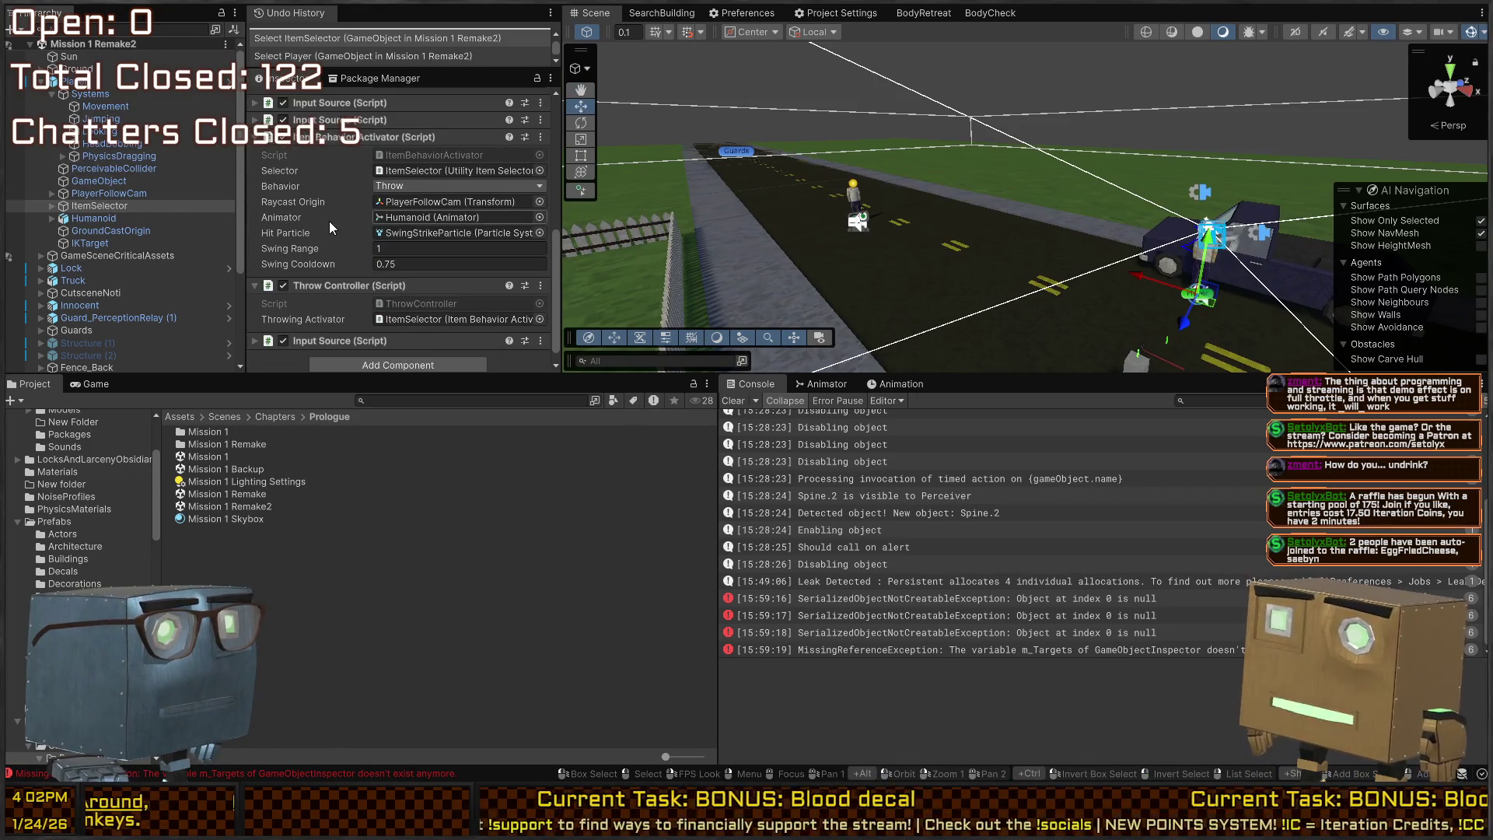
scroll(315, 240, up, 10)
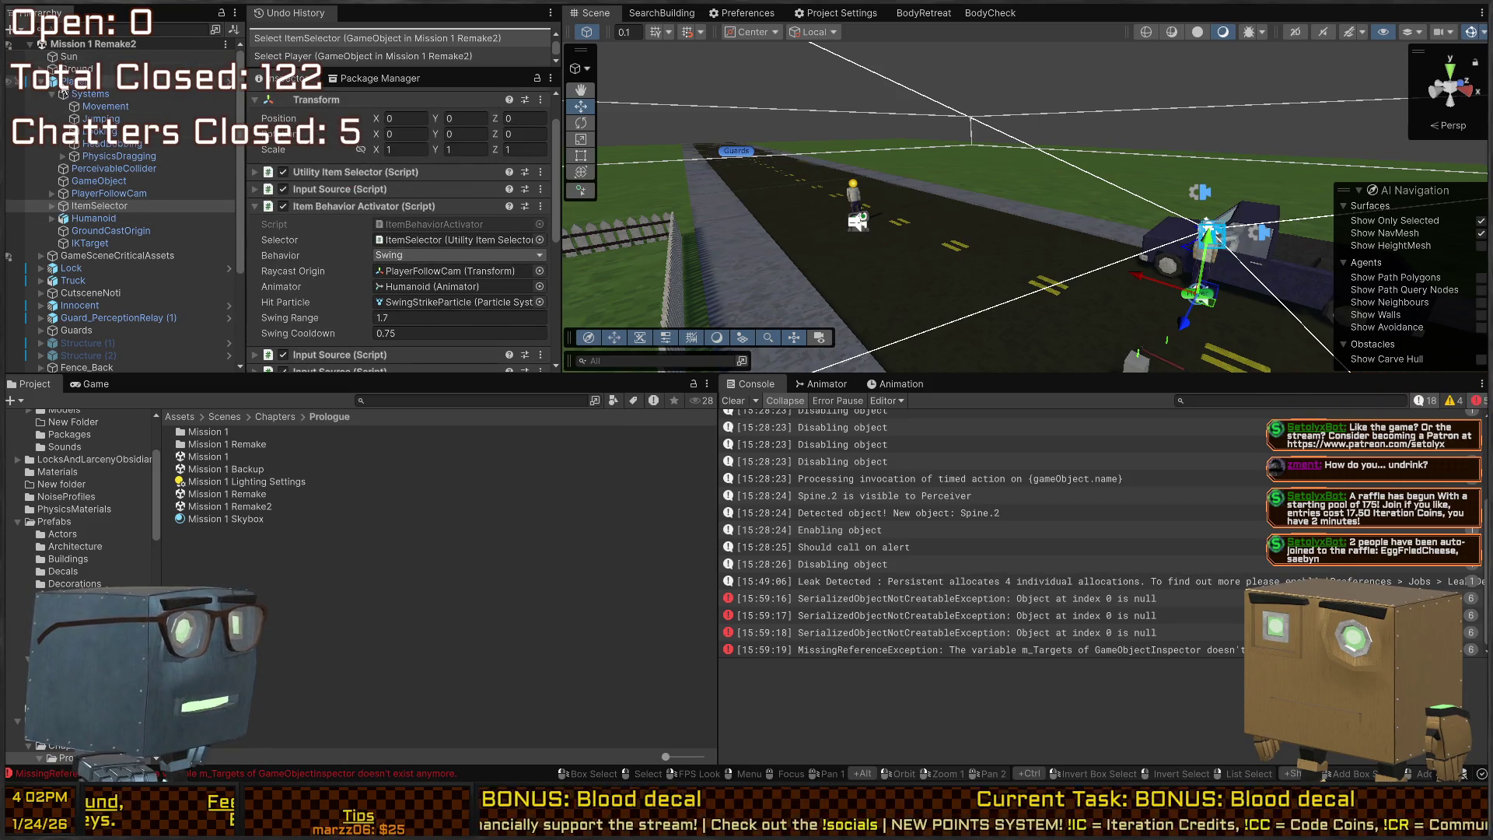
click(37, 86)
Step: Add a DecalPrinter to GameSceneCriticalAssets with Decal Prefab BloodSplat, then show the Game tab
click(108, 256)
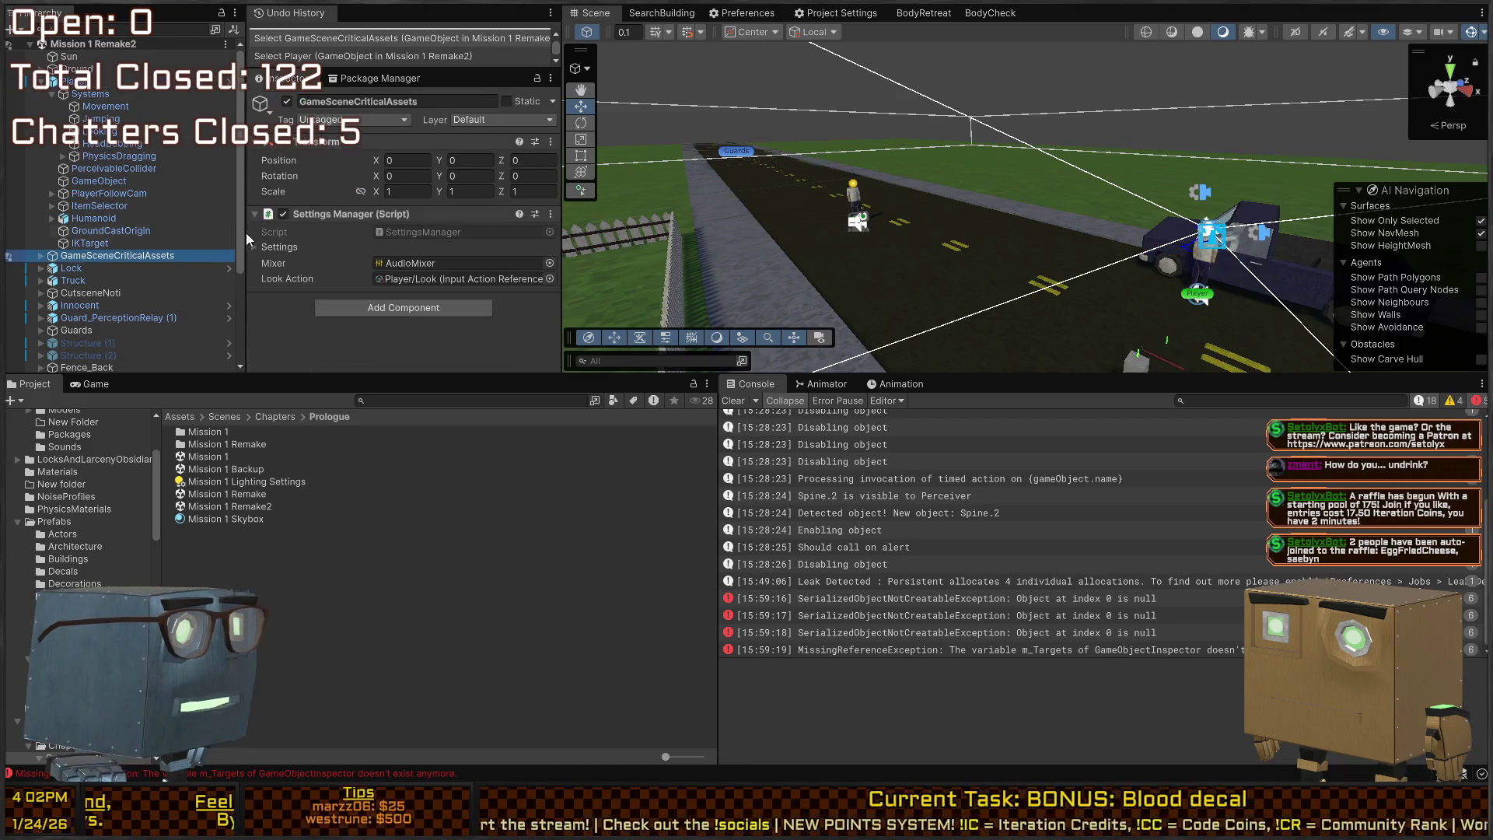
click(399, 326)
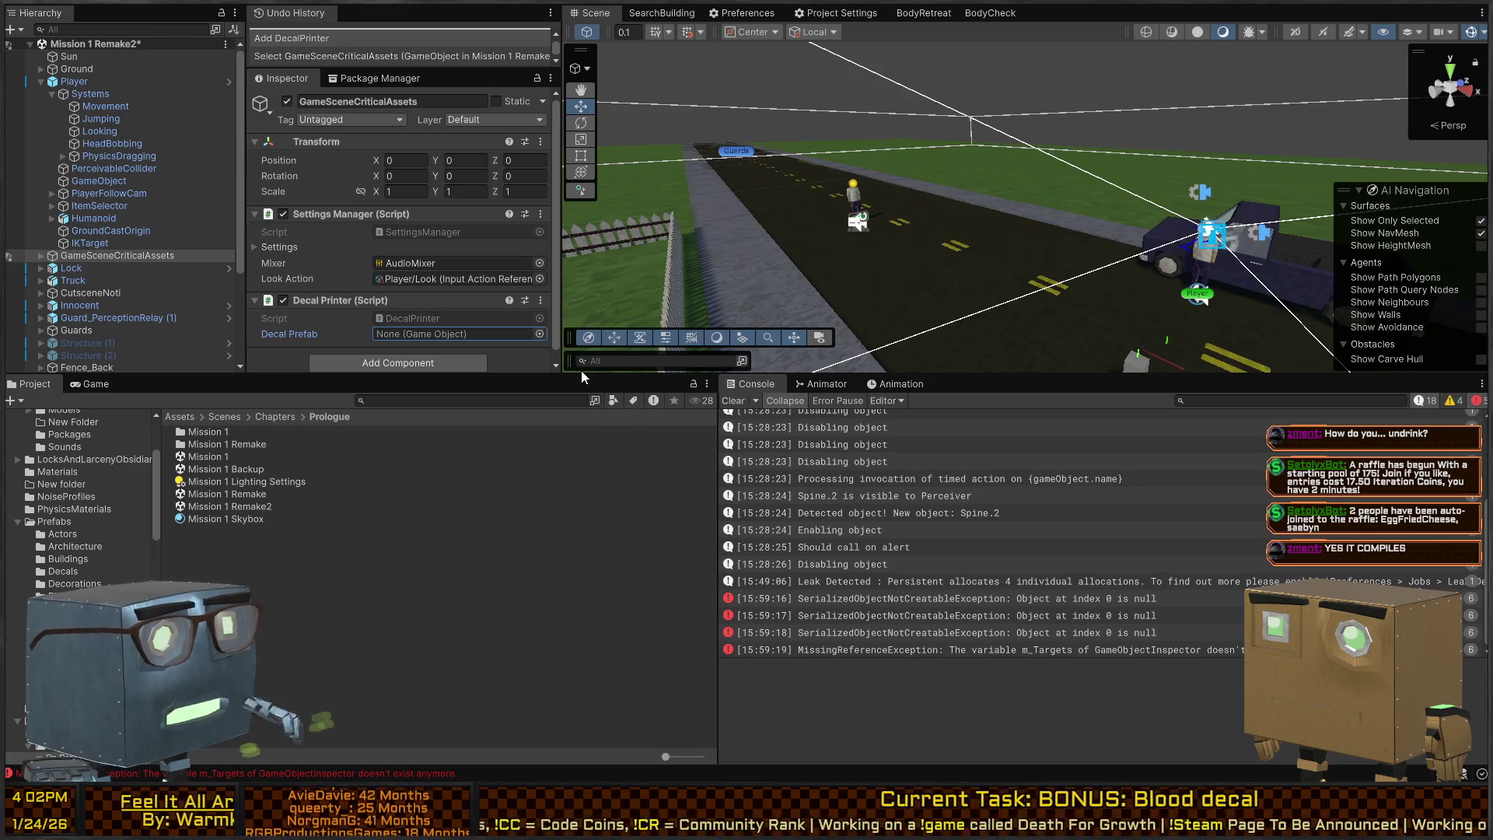
key(Return)
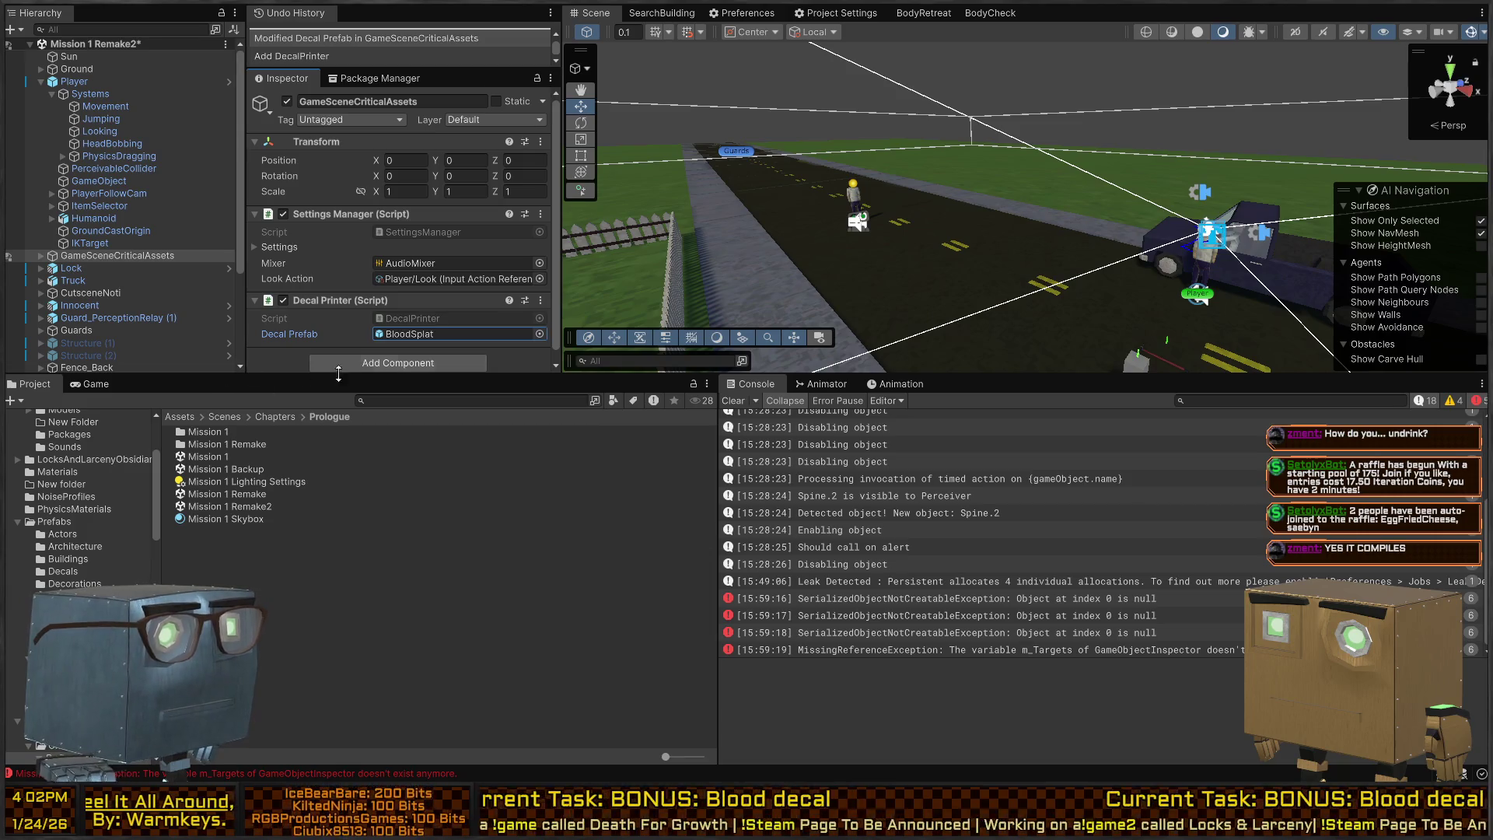
click(89, 384)
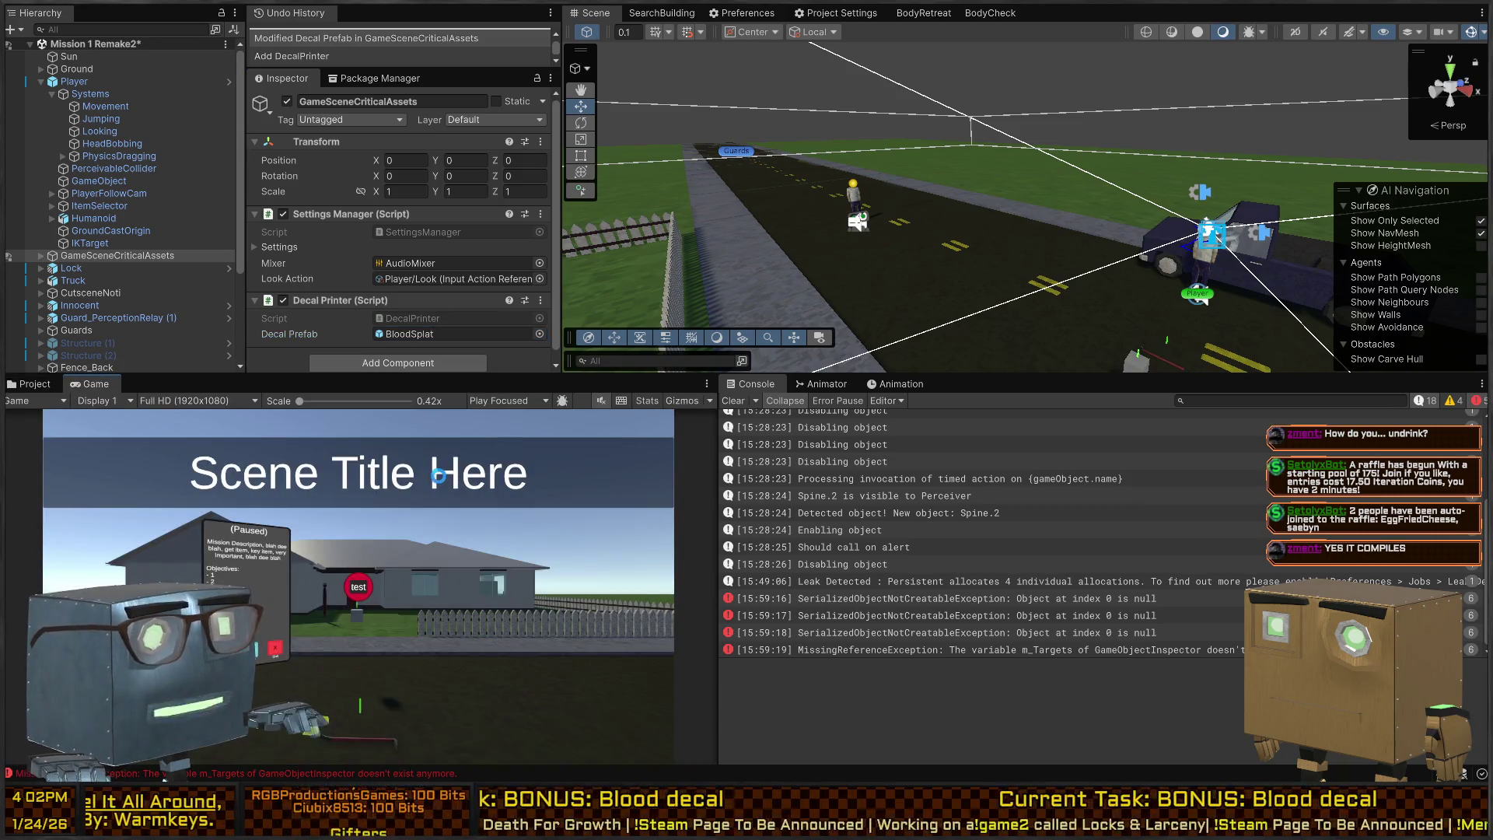
Step: Maximize the Game view, enter play mode, and pick up the crowbar from the road
key(shift+space)
key(ctrl+p)
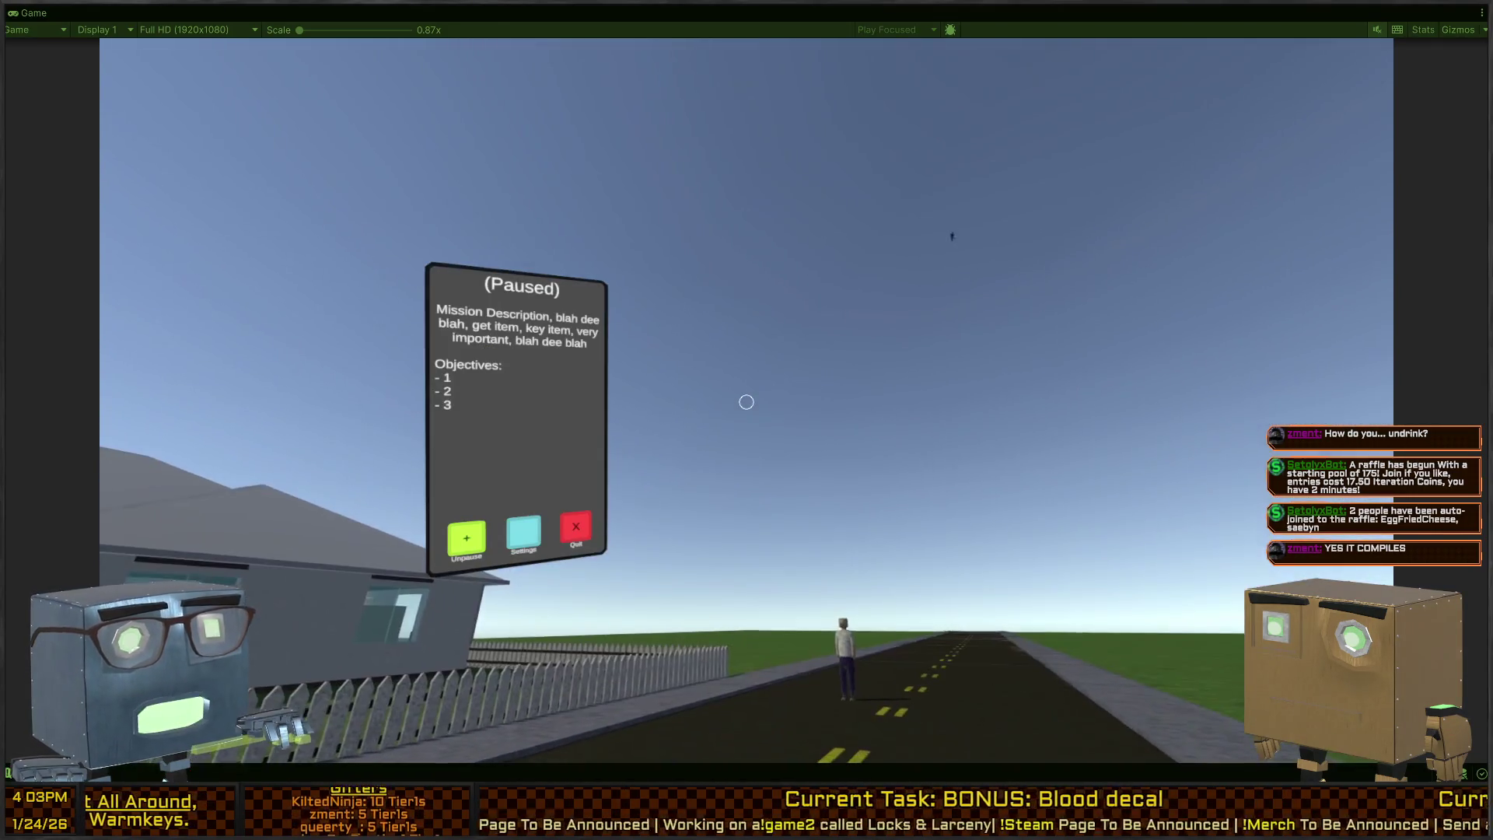
key(Escape)
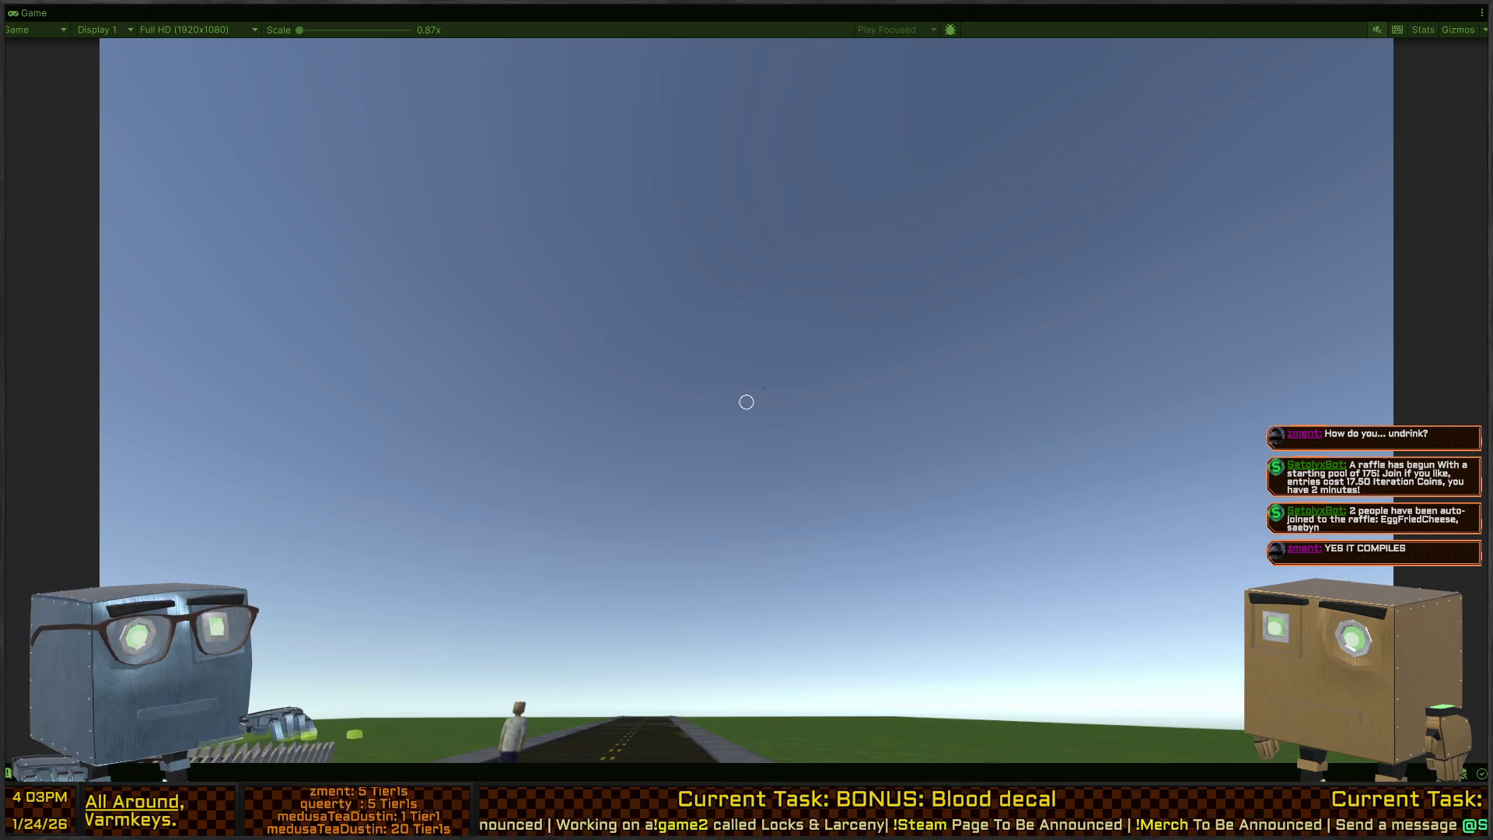
click(747, 406)
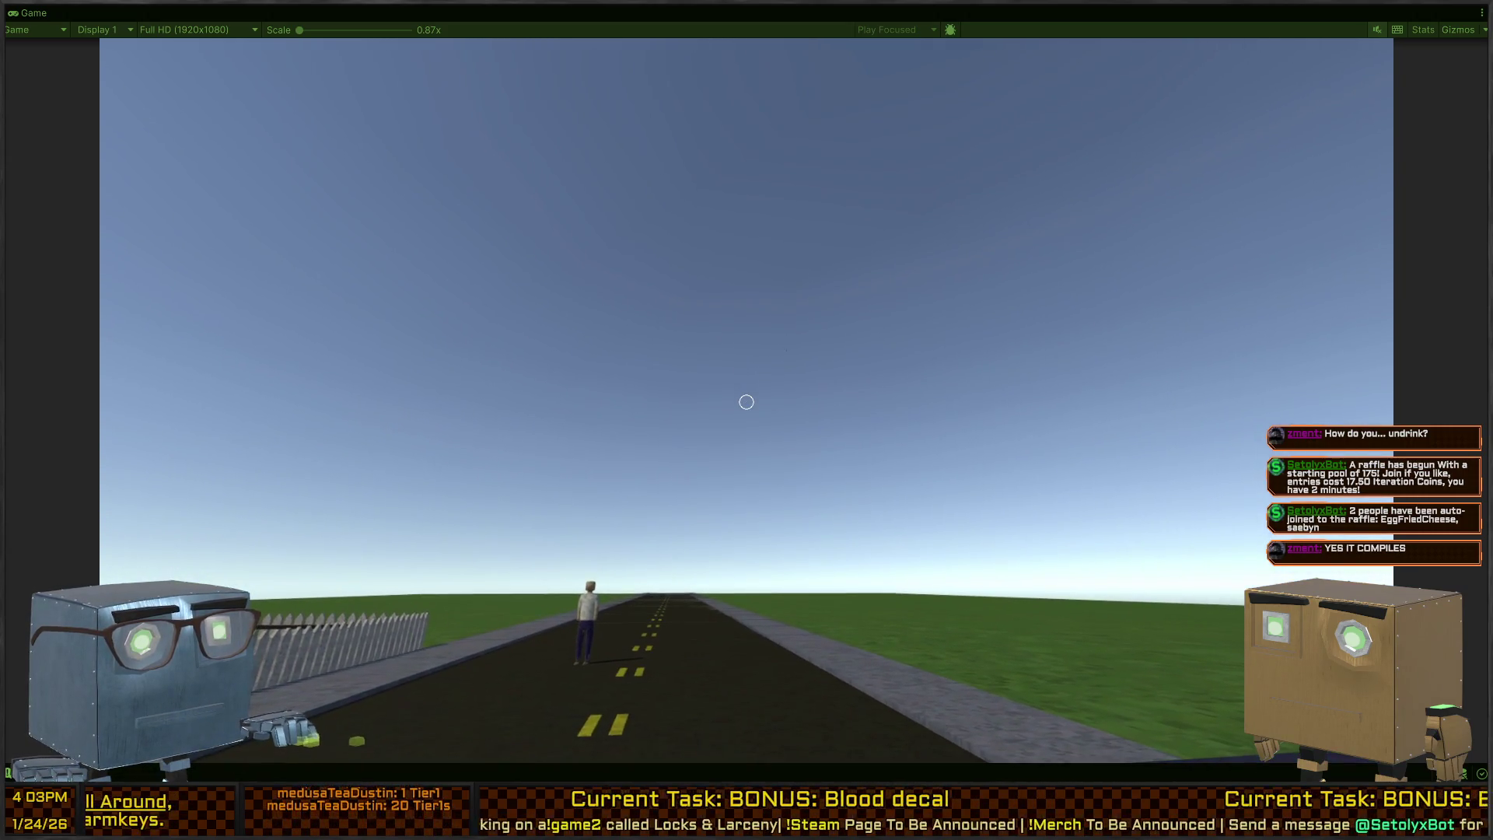
key(w)
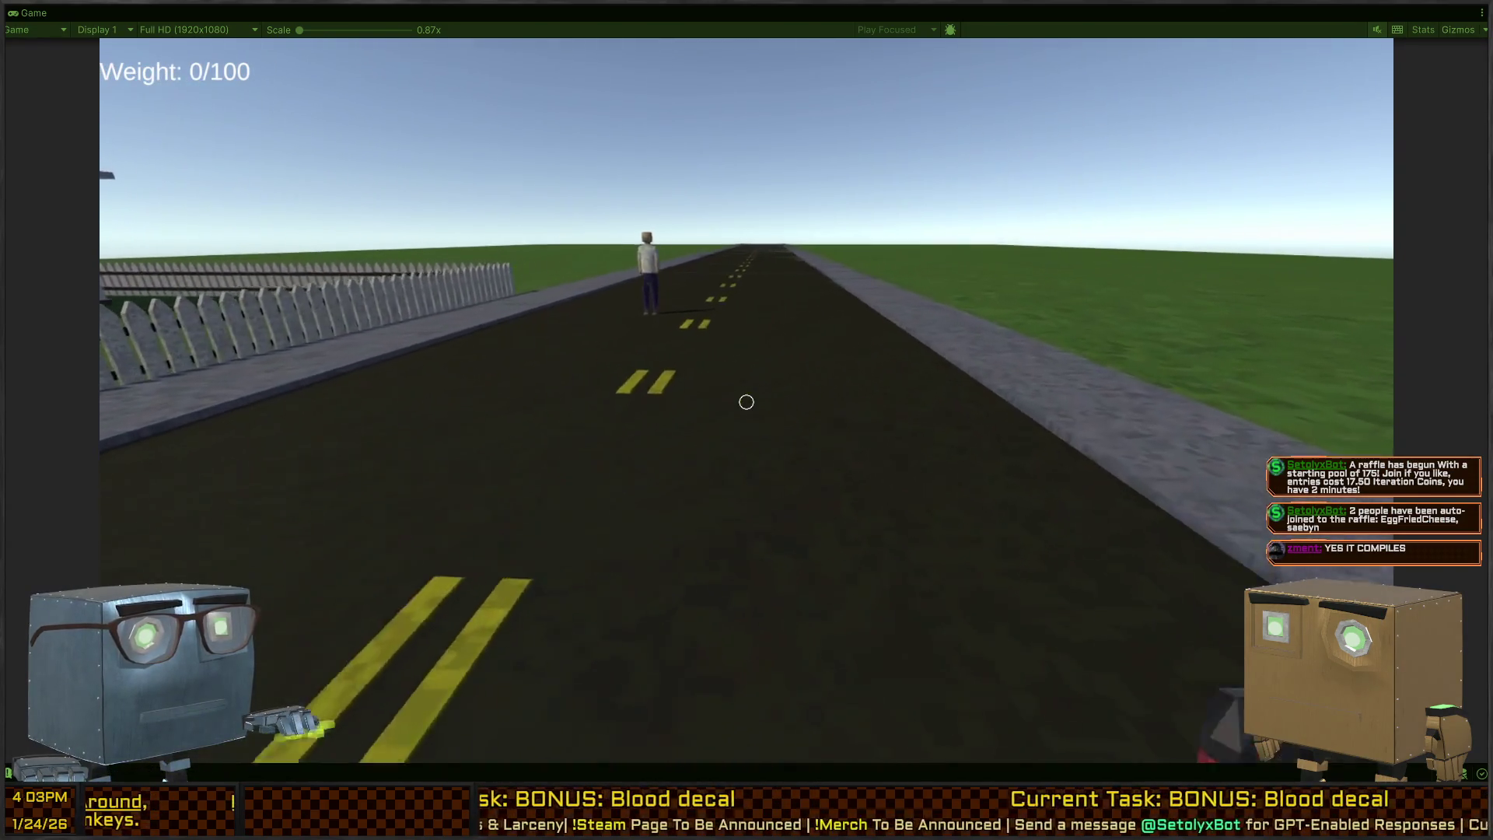
click(747, 402)
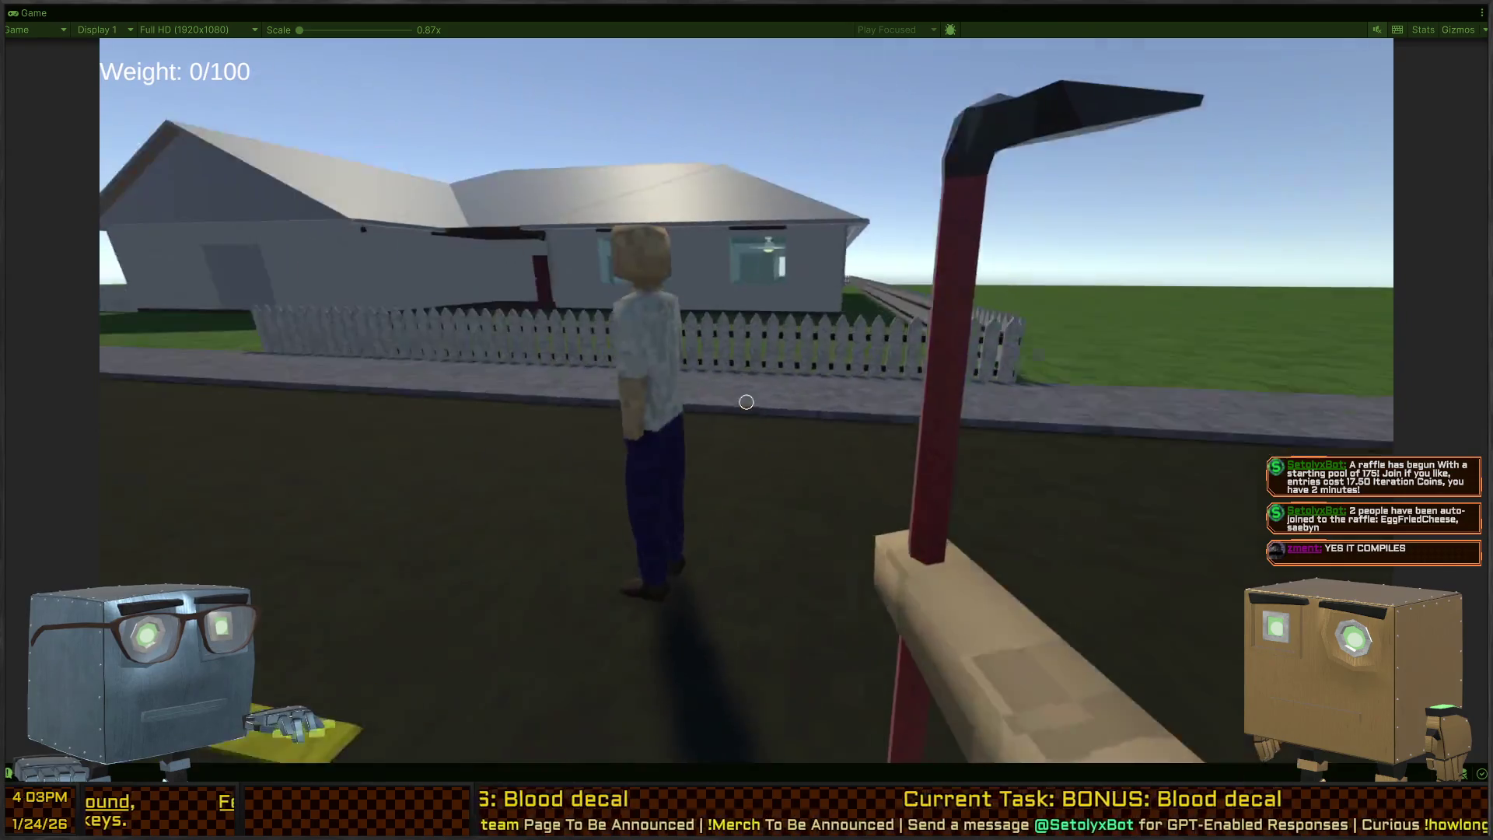
Step: Strike the NPC and street repeatedly to print blood splats, then restore the editor layout
key(w)
click(746, 402)
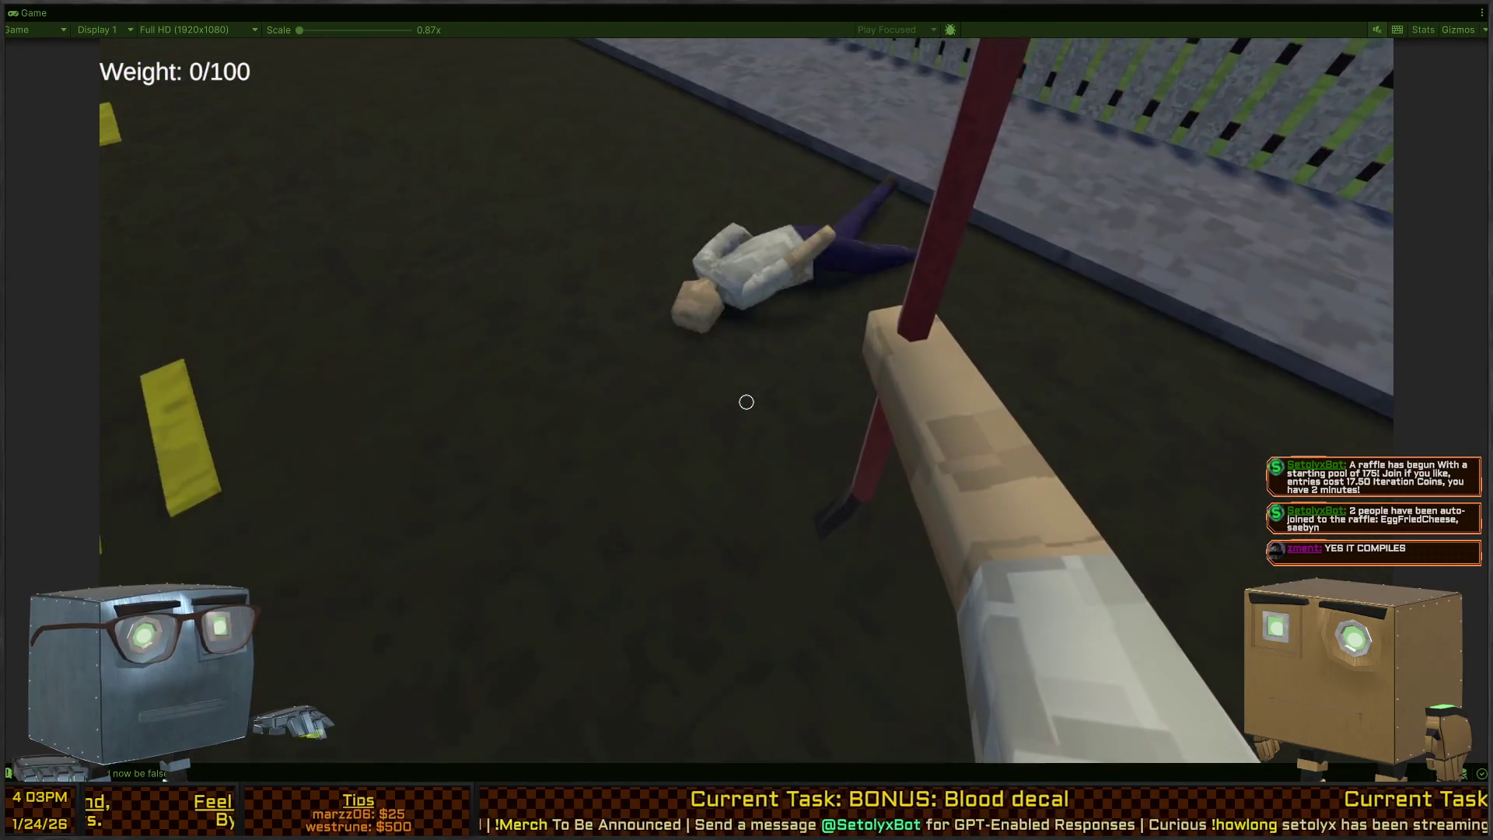
click(747, 402)
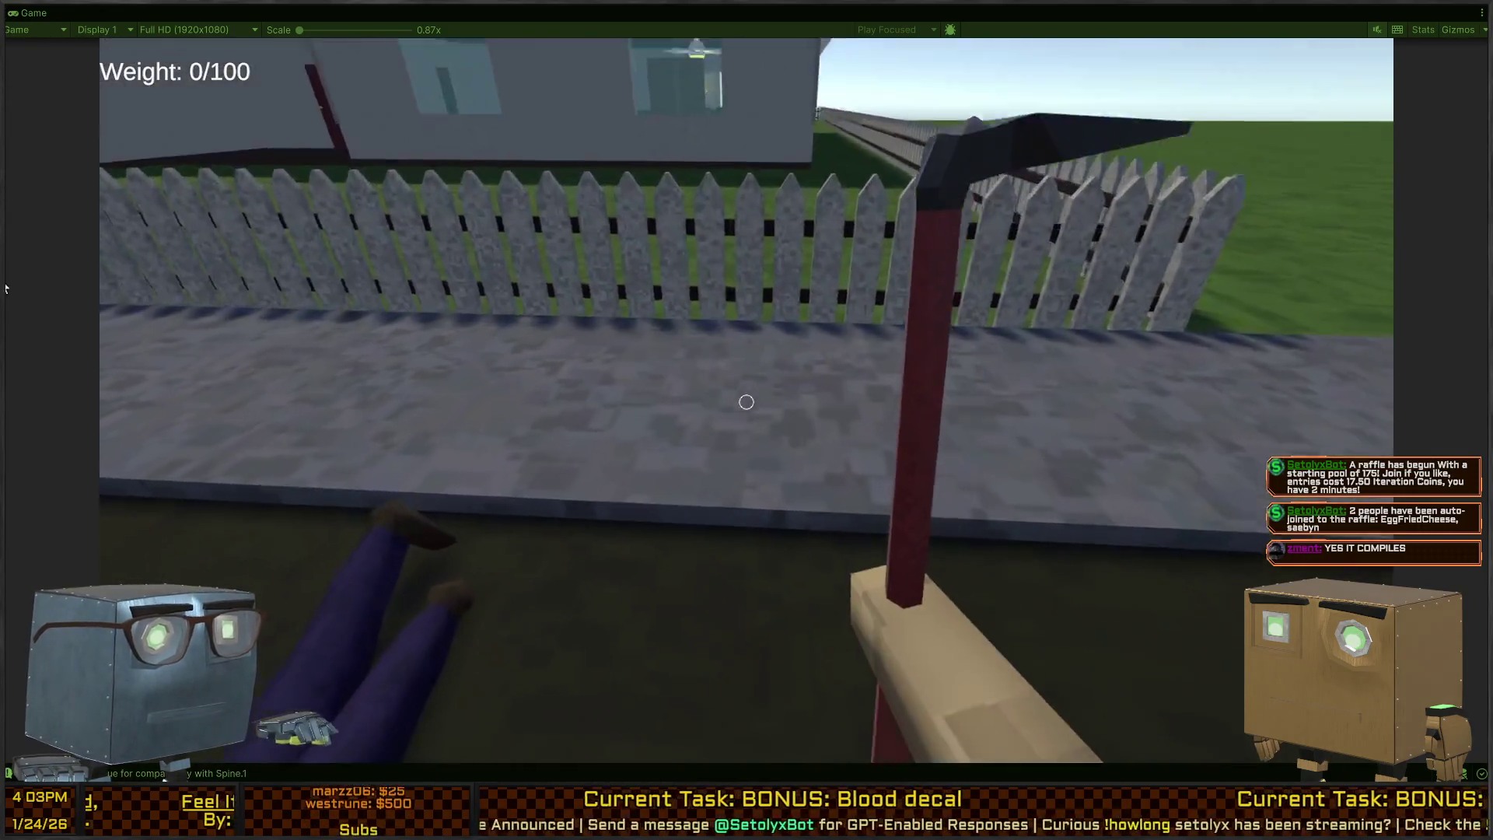
click(747, 402)
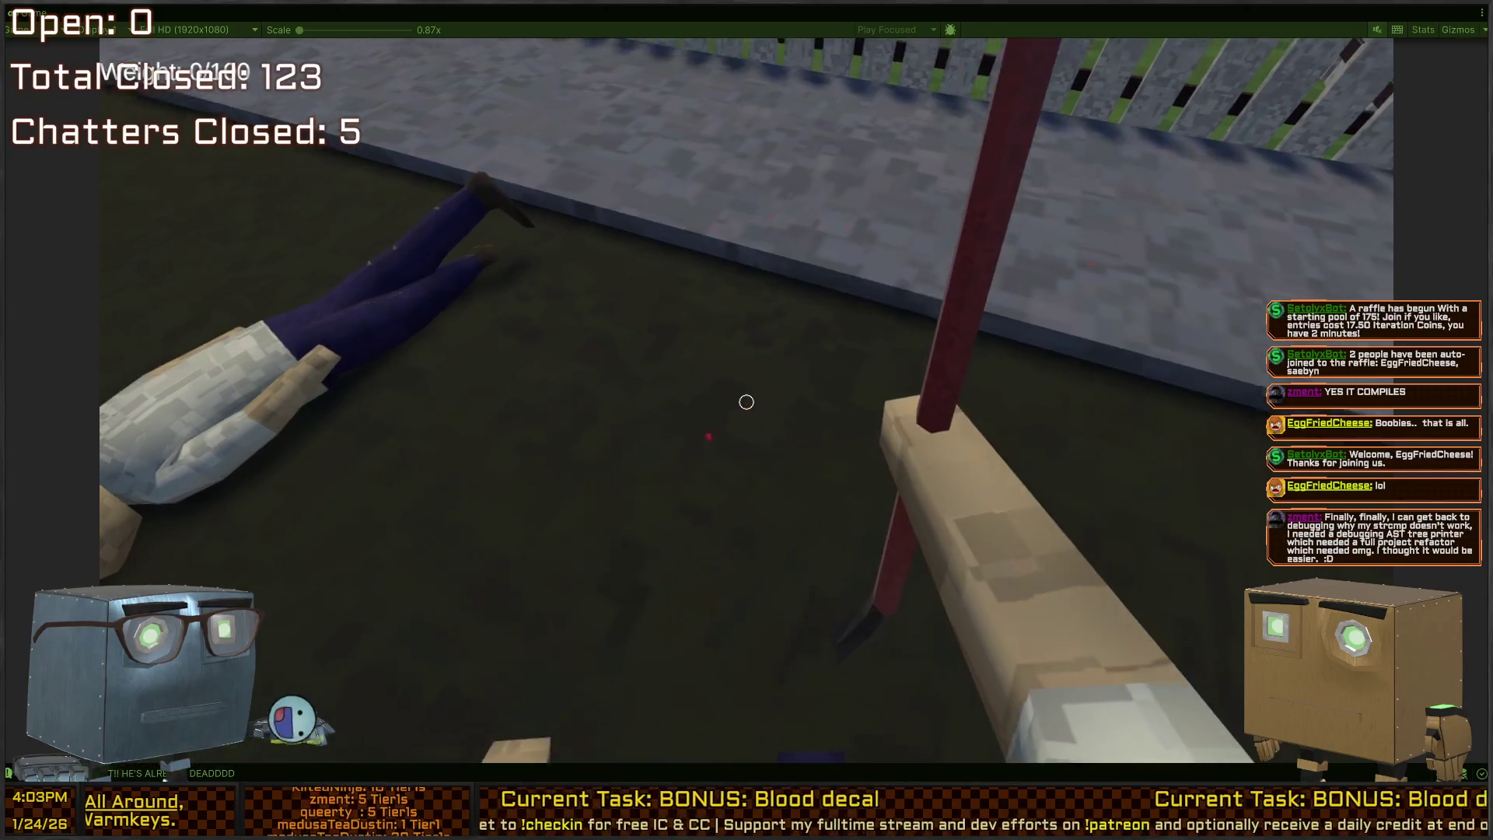
click(747, 402)
click(747, 402)
click(747, 402)
click(746, 402)
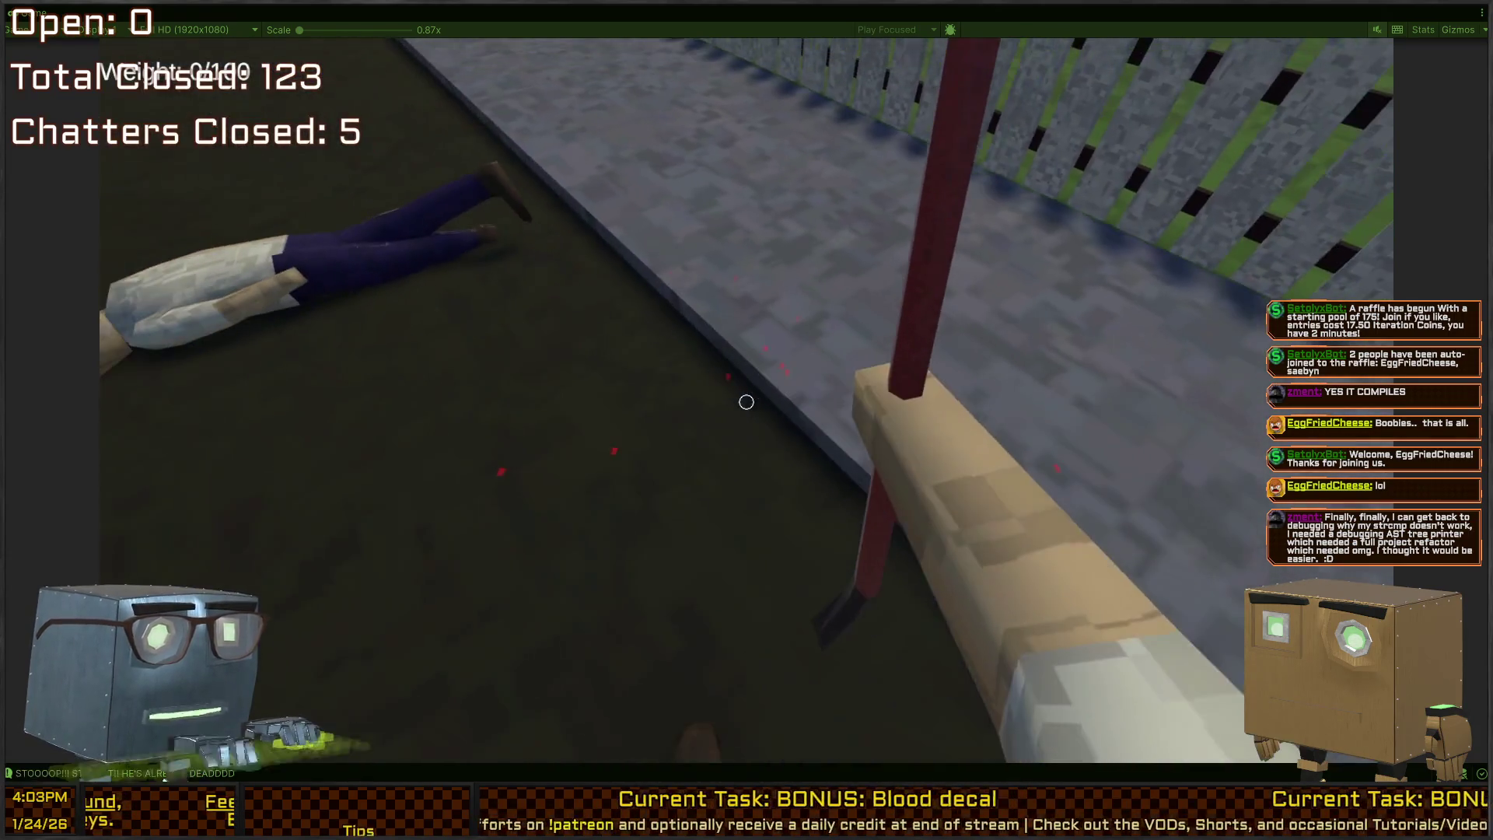
key(Escape)
key(shift+space)
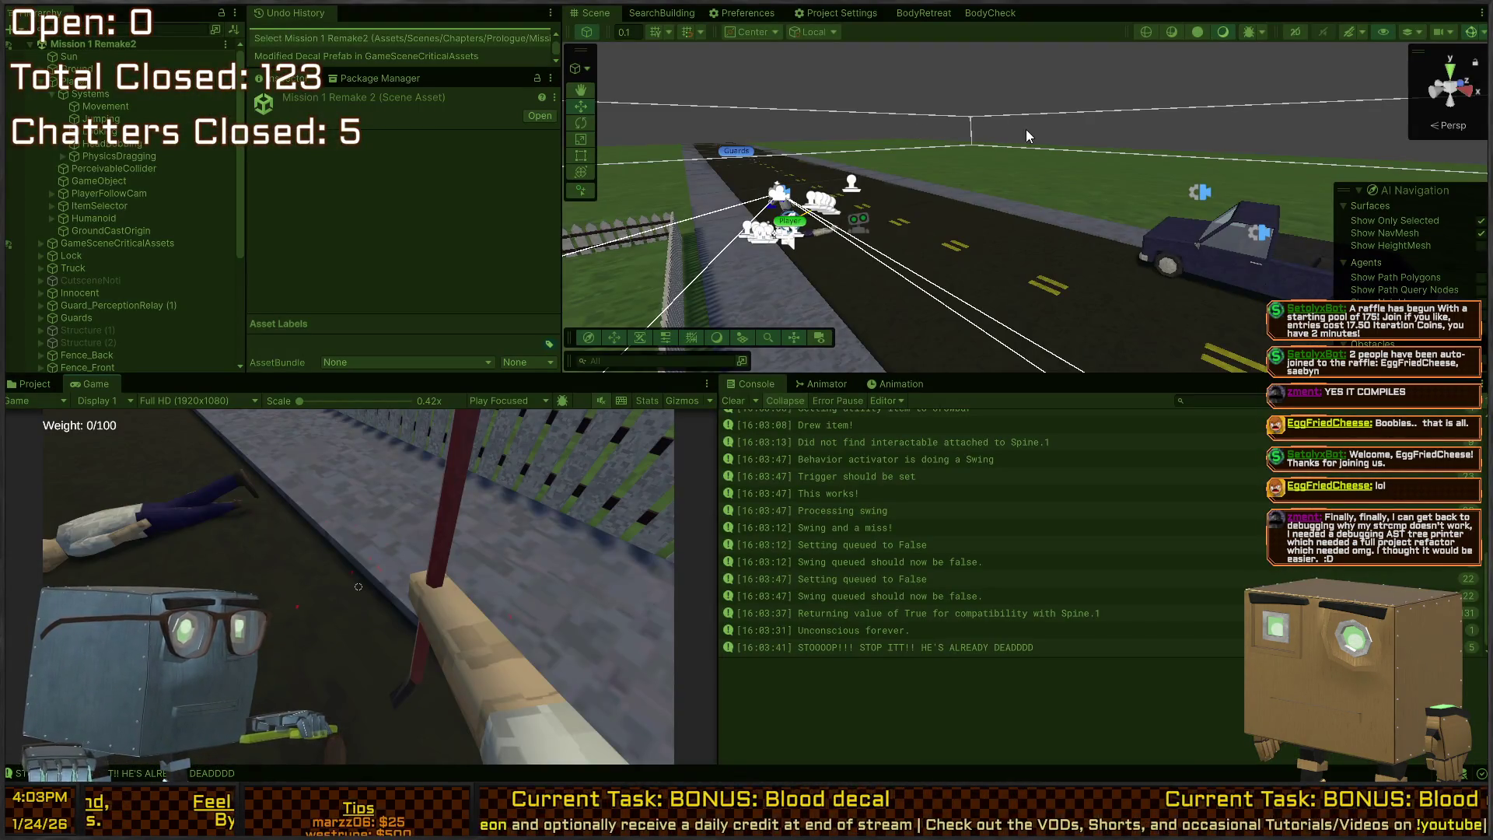
Step: Fly the Scene camera to the street and select a BloodSplat(Clone) decal to inspect it
mouse_move(1033, 156)
mouse_down()
mouse_move(701, 185)
mouse_move(409, 261)
mouse_up()
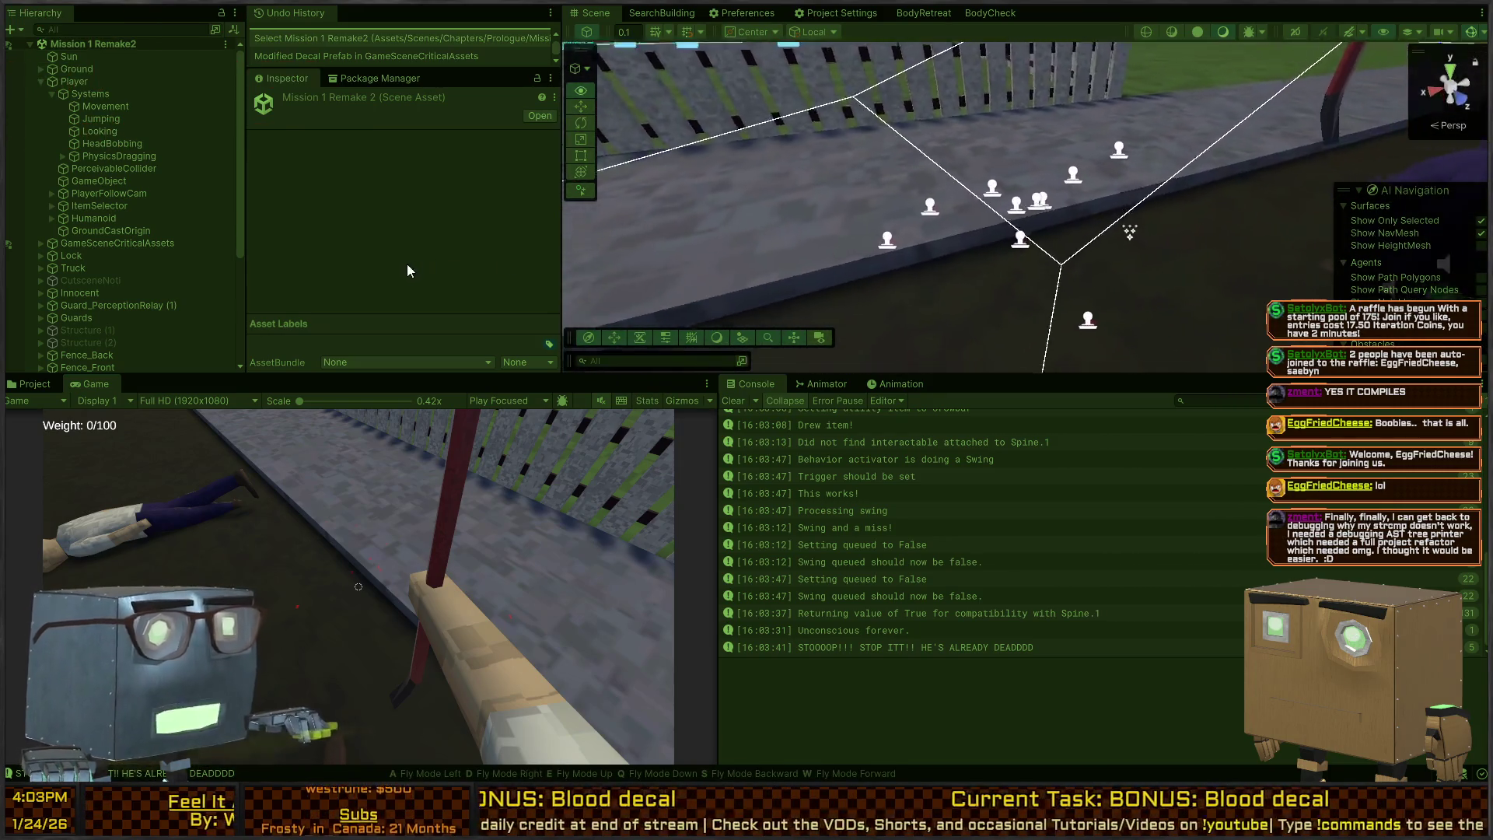
drag(266, 280, 177, 252)
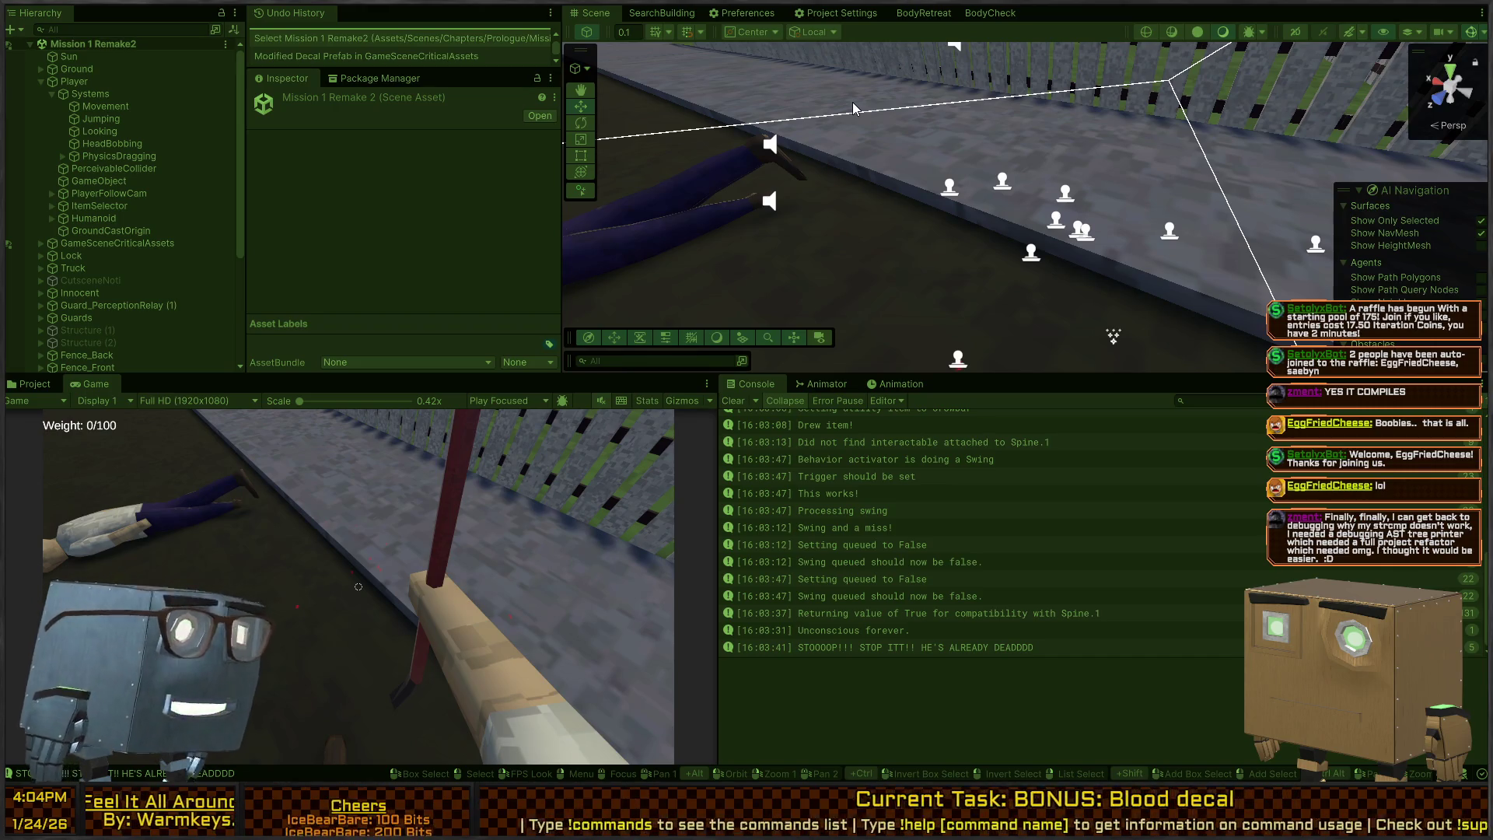
click(951, 194)
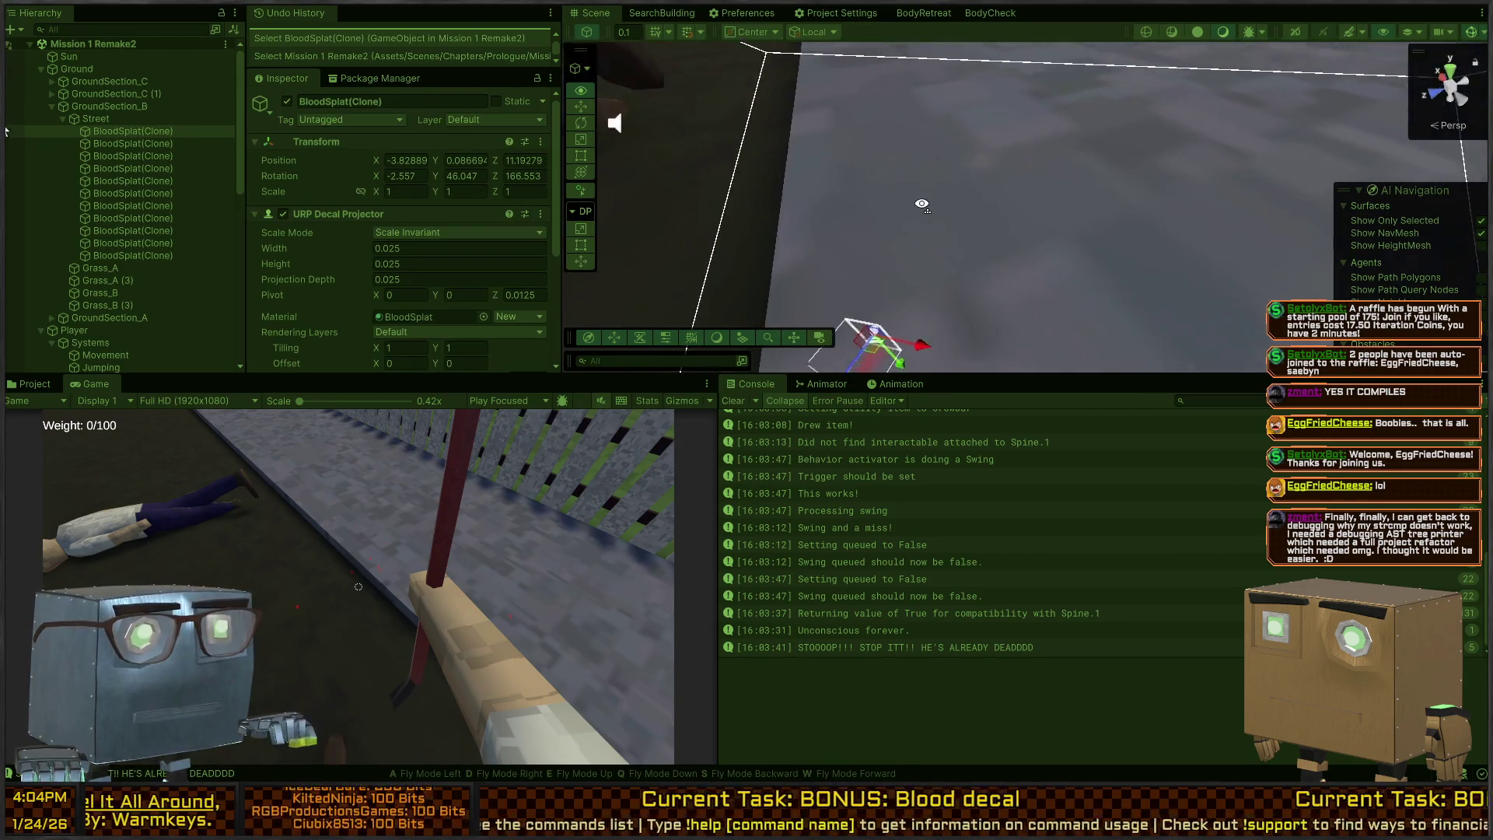
key(s)
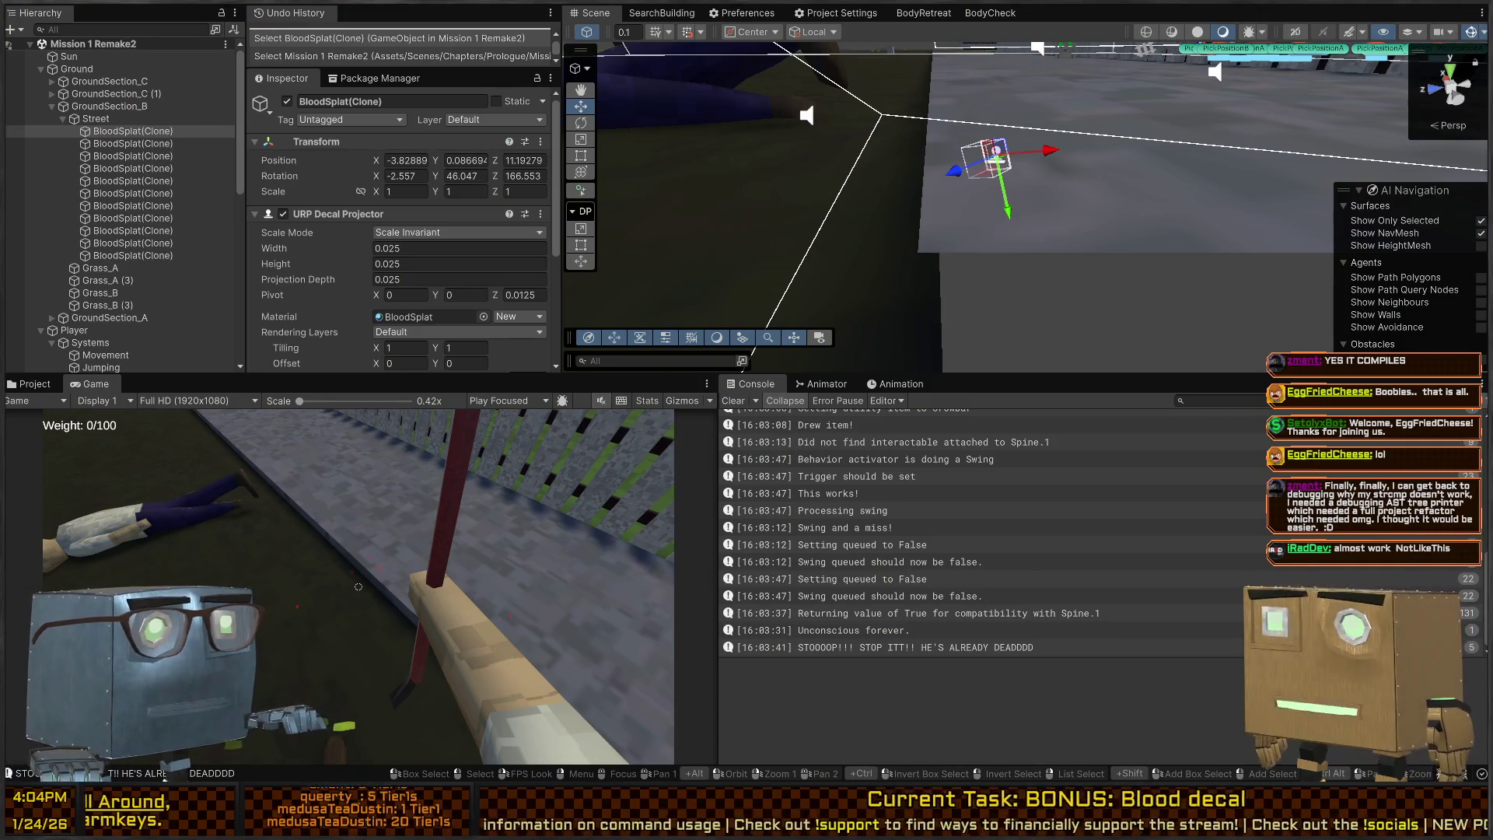
key(alt+Tab)
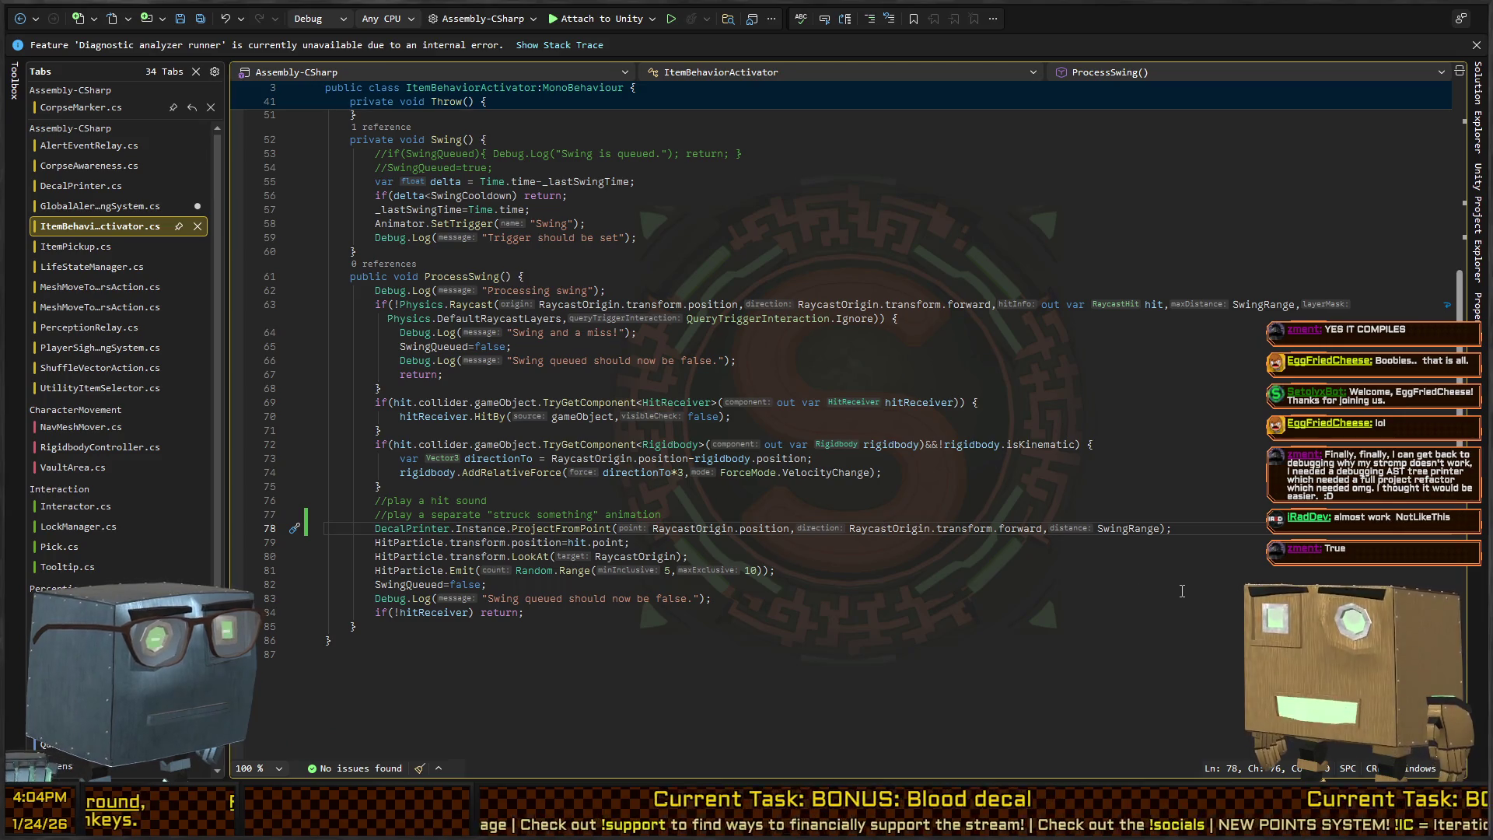
Step: Try -hit.normal as the decal direction on line 78, revert it, and open ProjectFromPoint's definition
key(ctrl+Left)
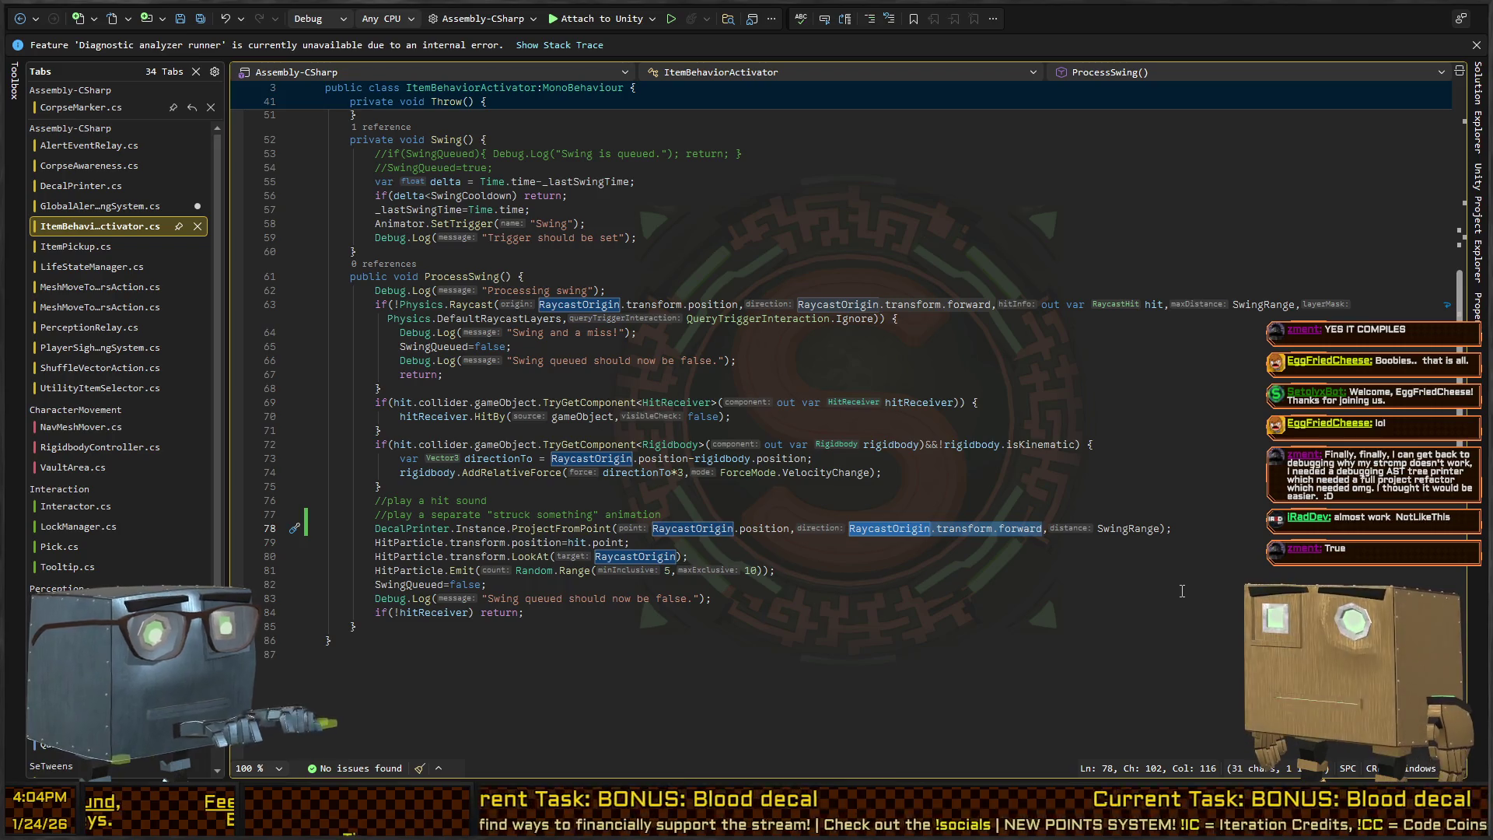
text(-hi)
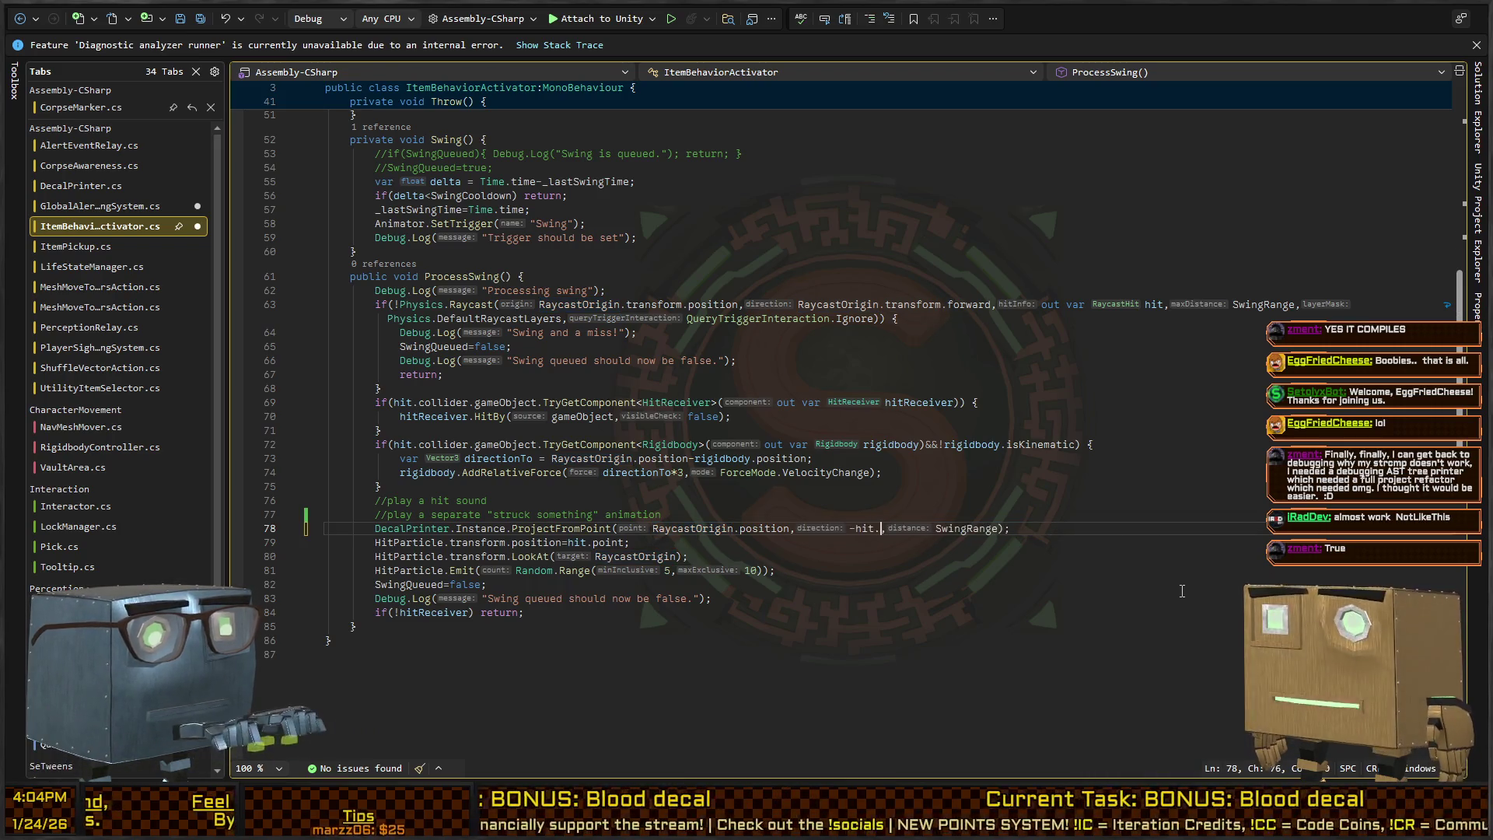
text(rmal)
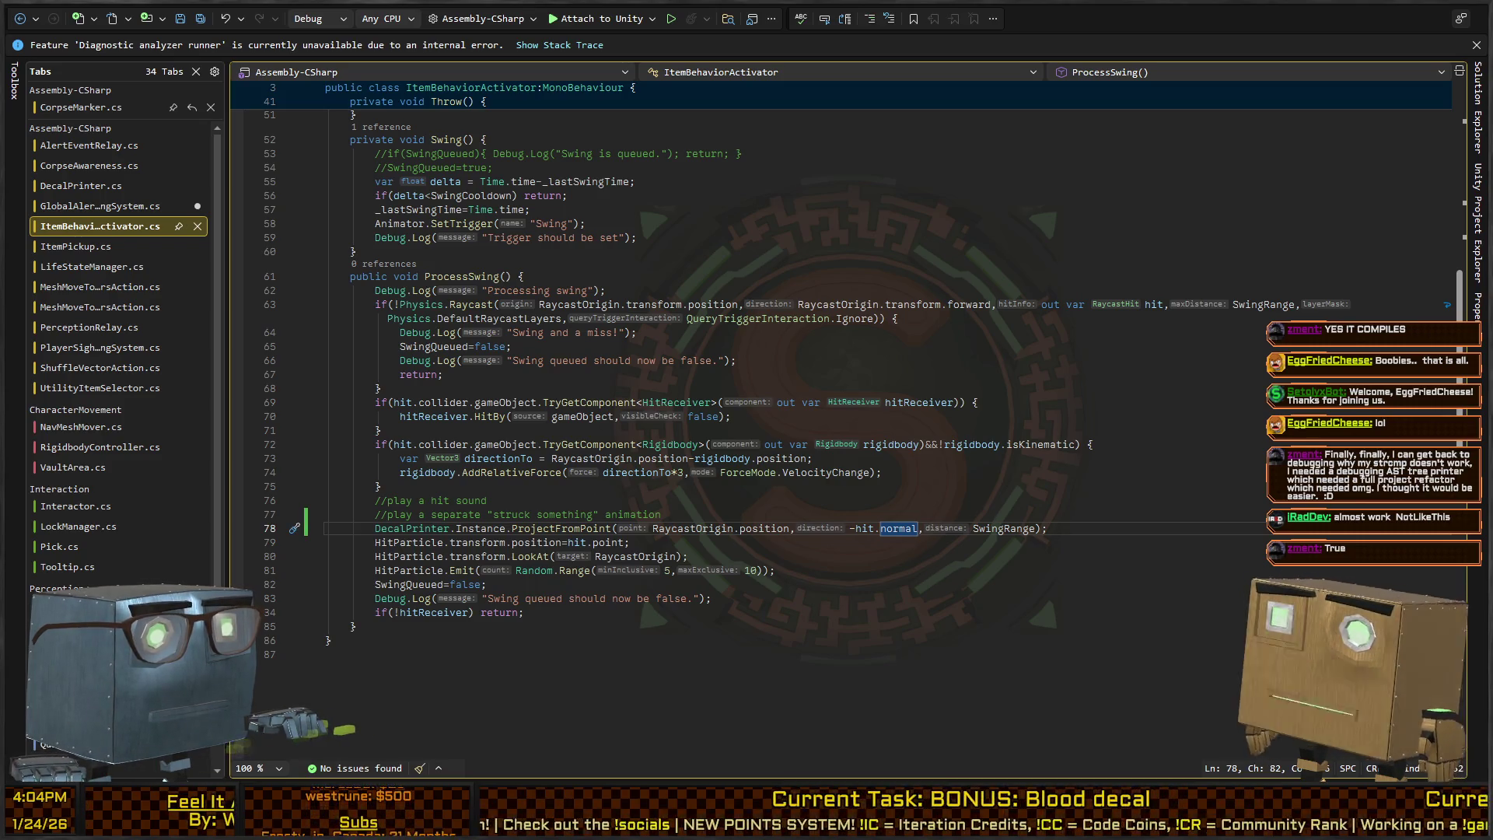
key(alt+Tab)
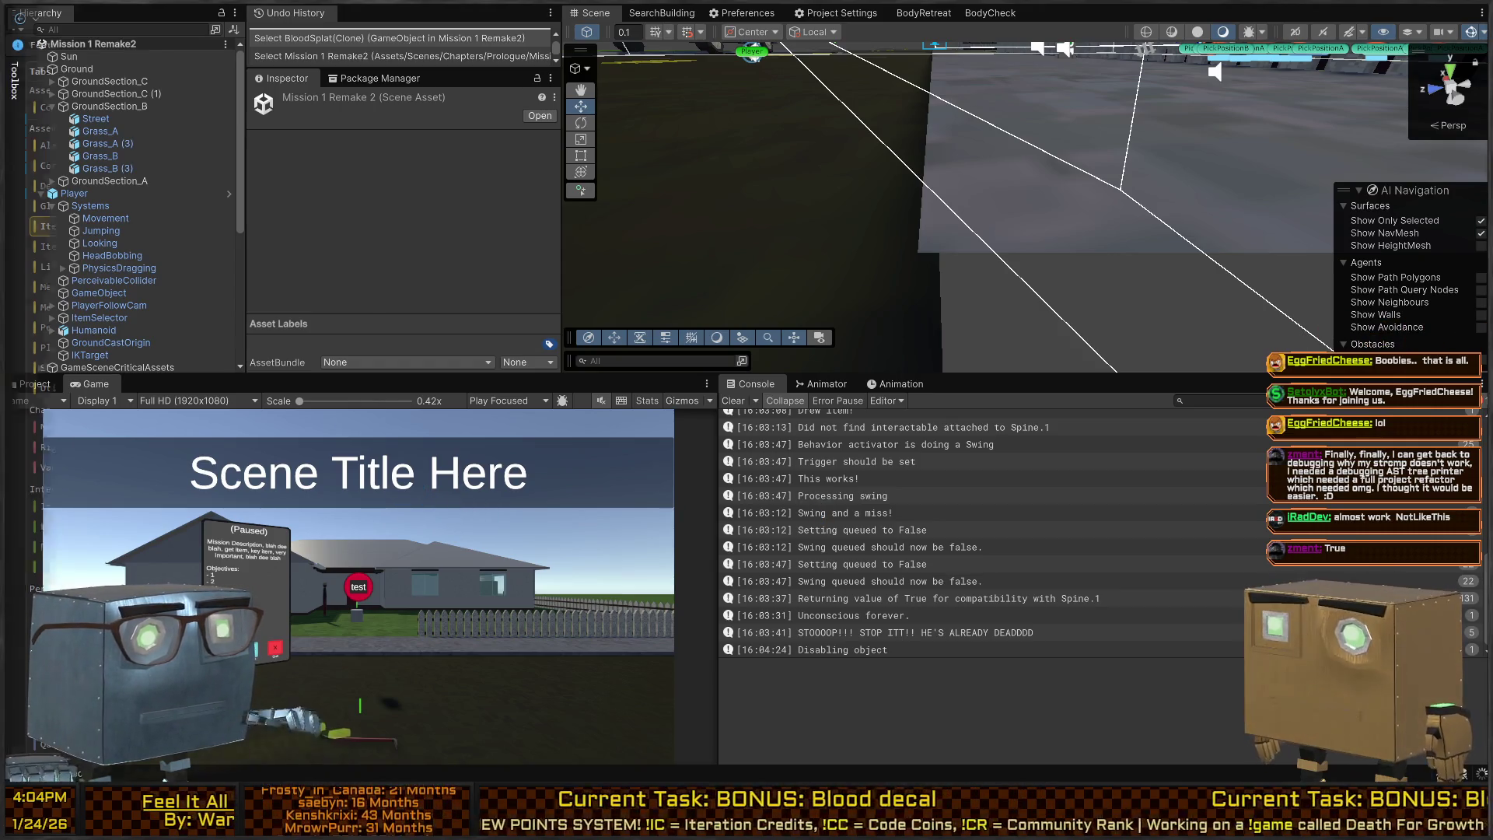
key(alt+Tab)
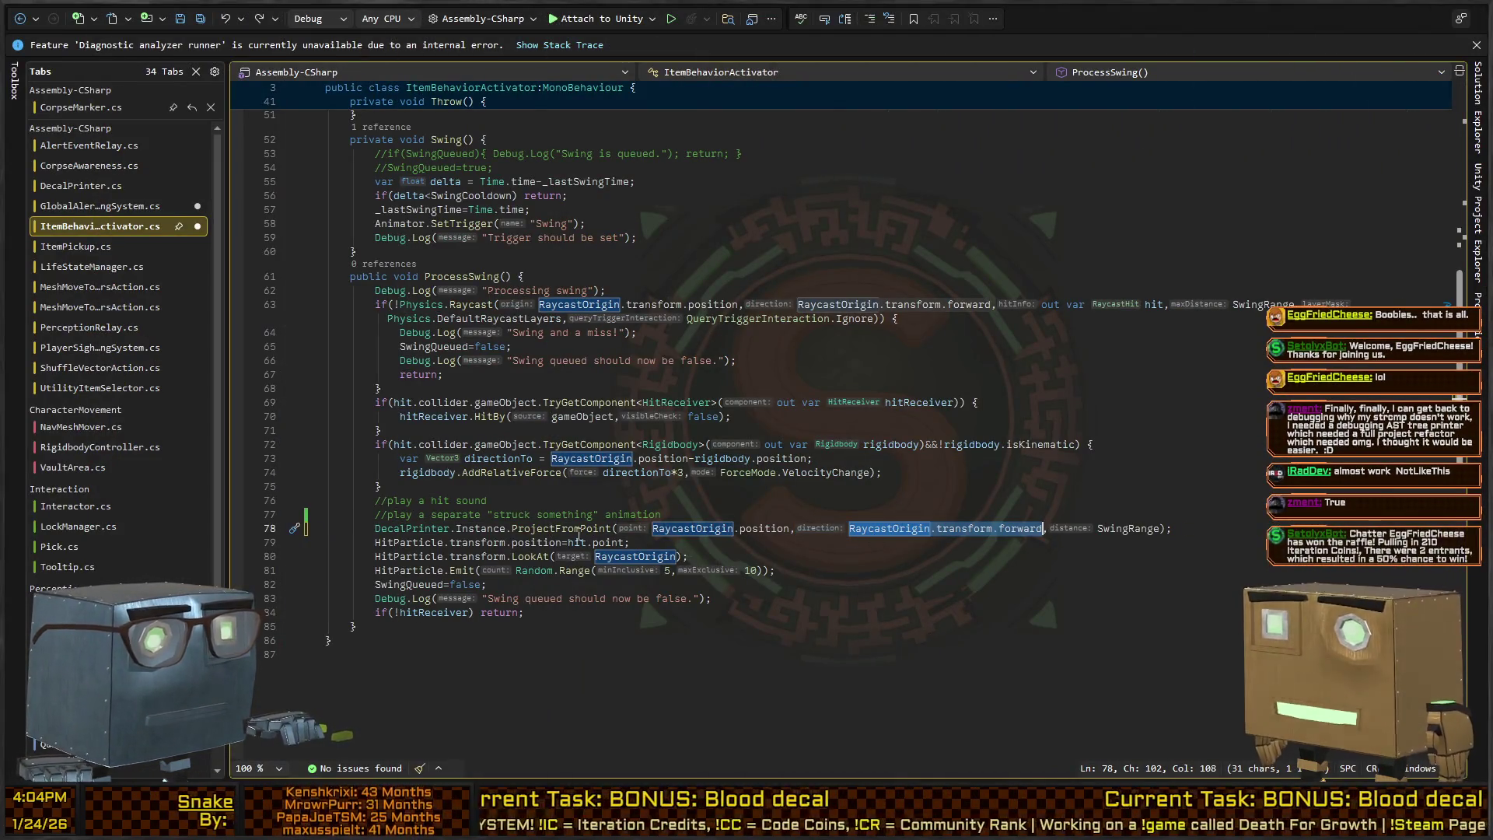
click(580, 529)
ctrl+click(580, 532)
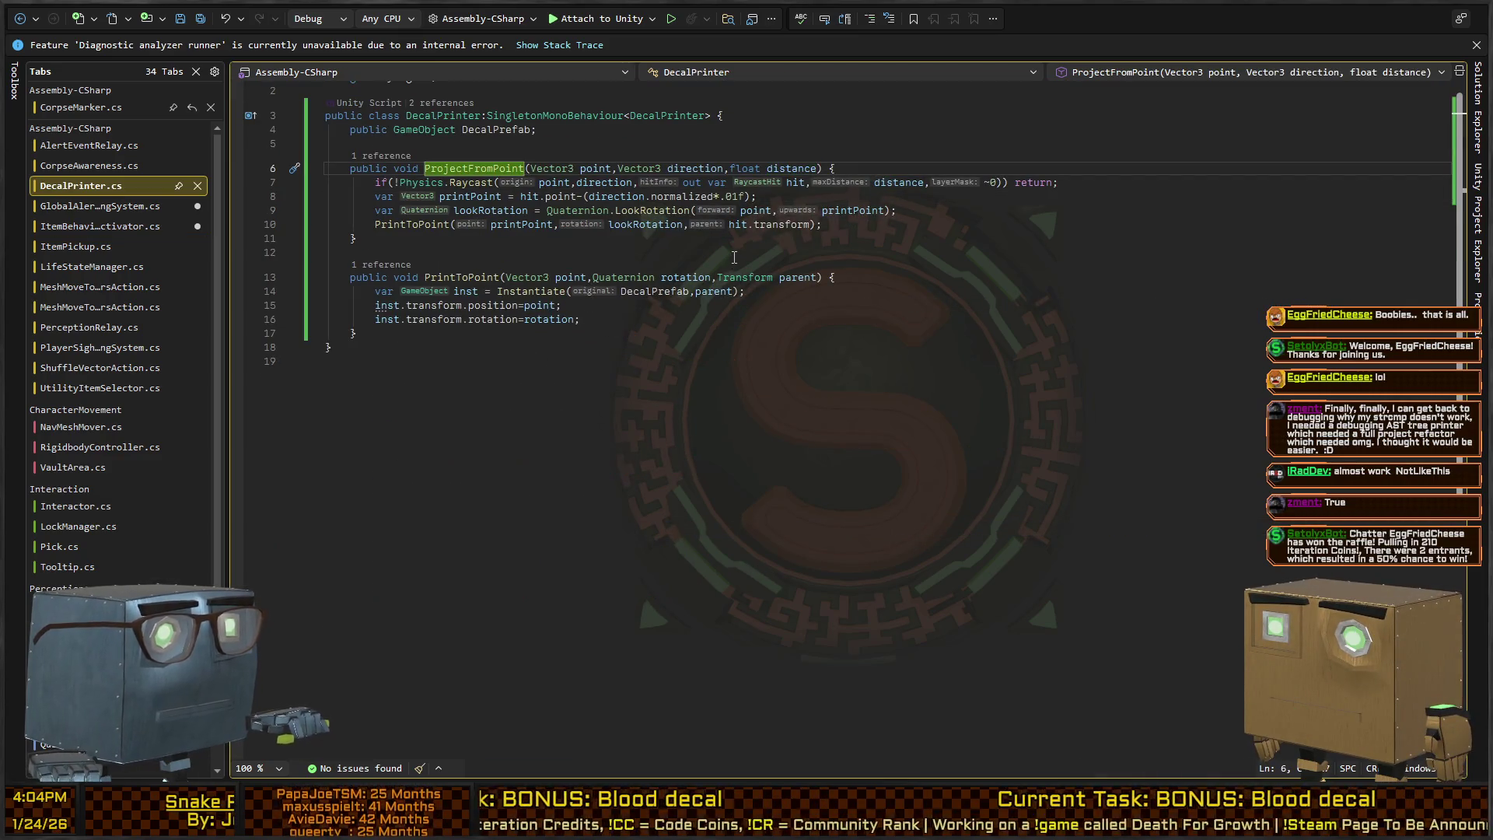
Step: Replace lookRotation with Quaternion.Euler(hit.normal) in DecalPrinter.cs's print call, then return to Unity
click(477, 210)
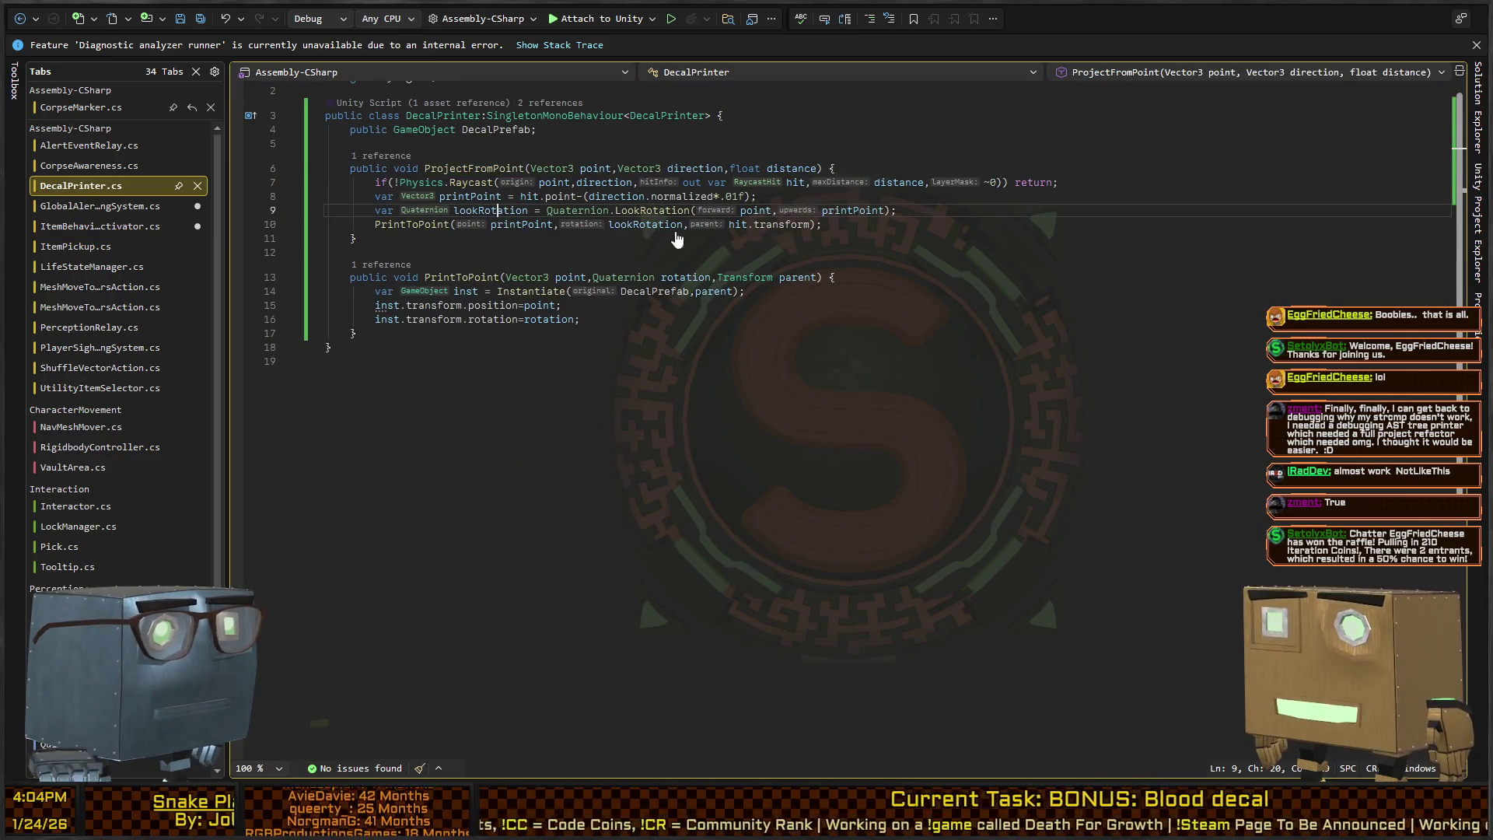
double_click(656, 226)
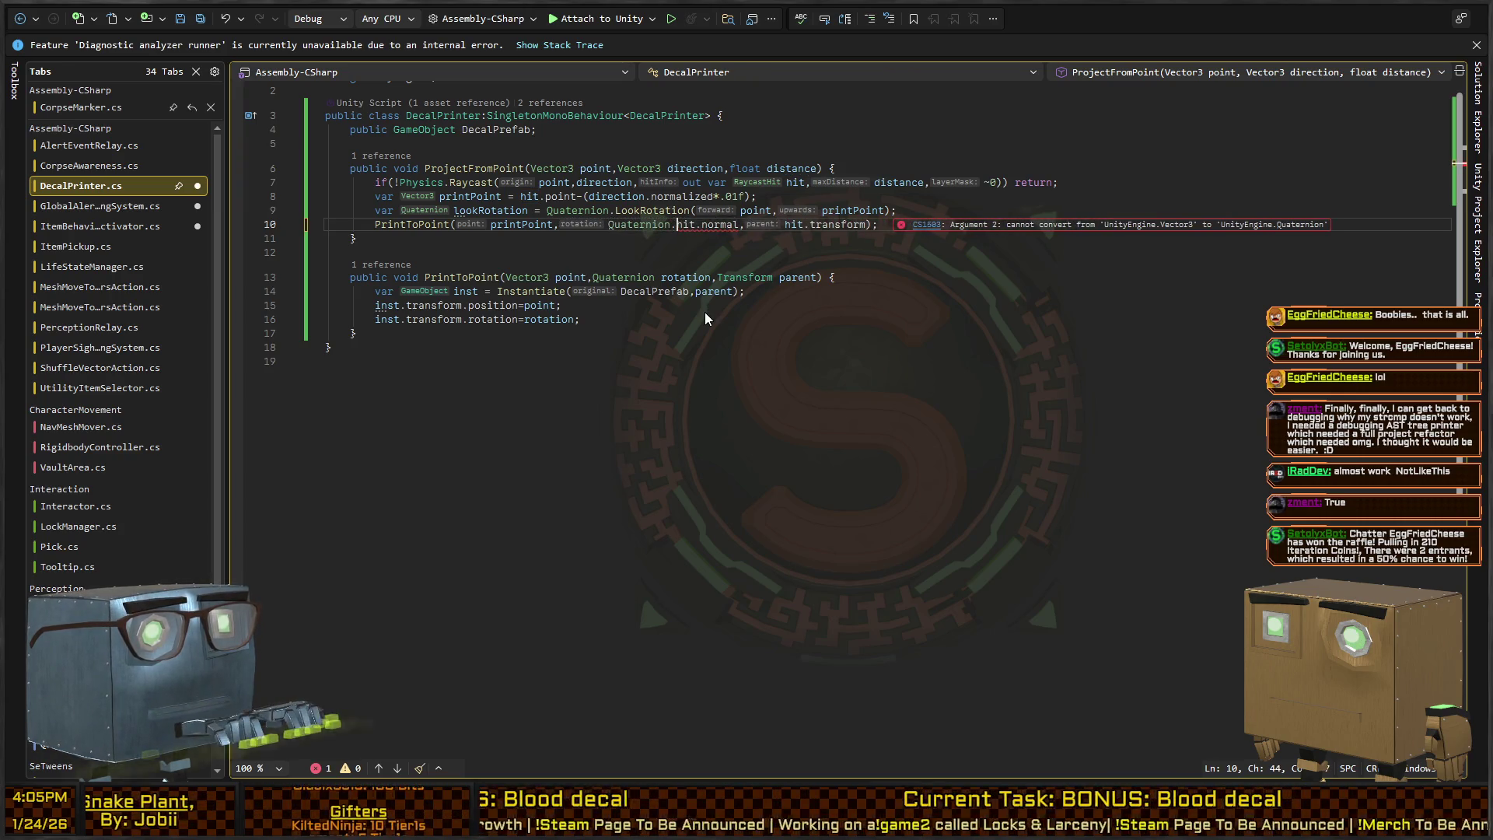
text(Euler()
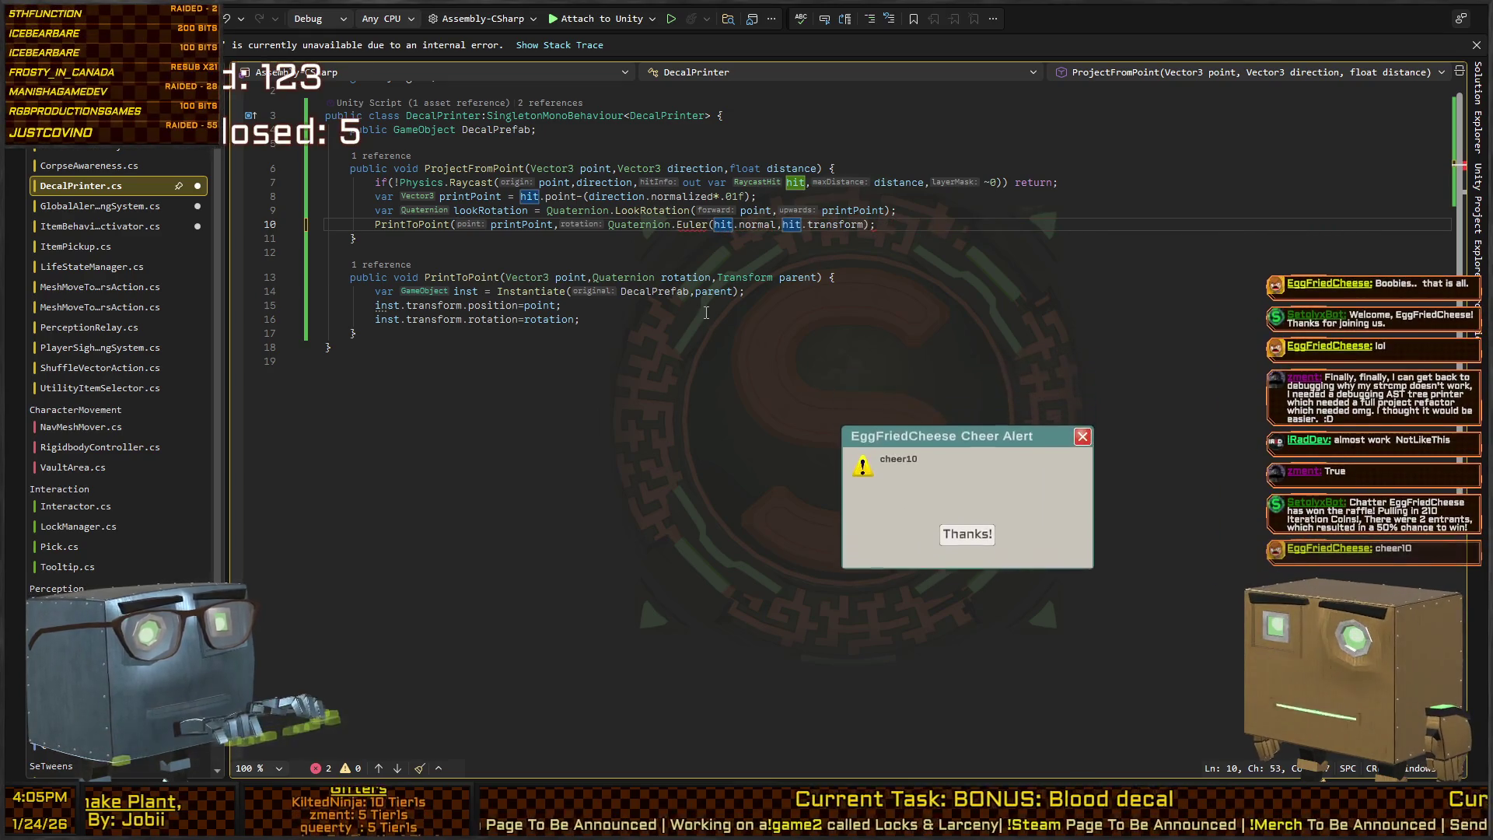
key(ctrl+Right)
key(ctrl+Right)
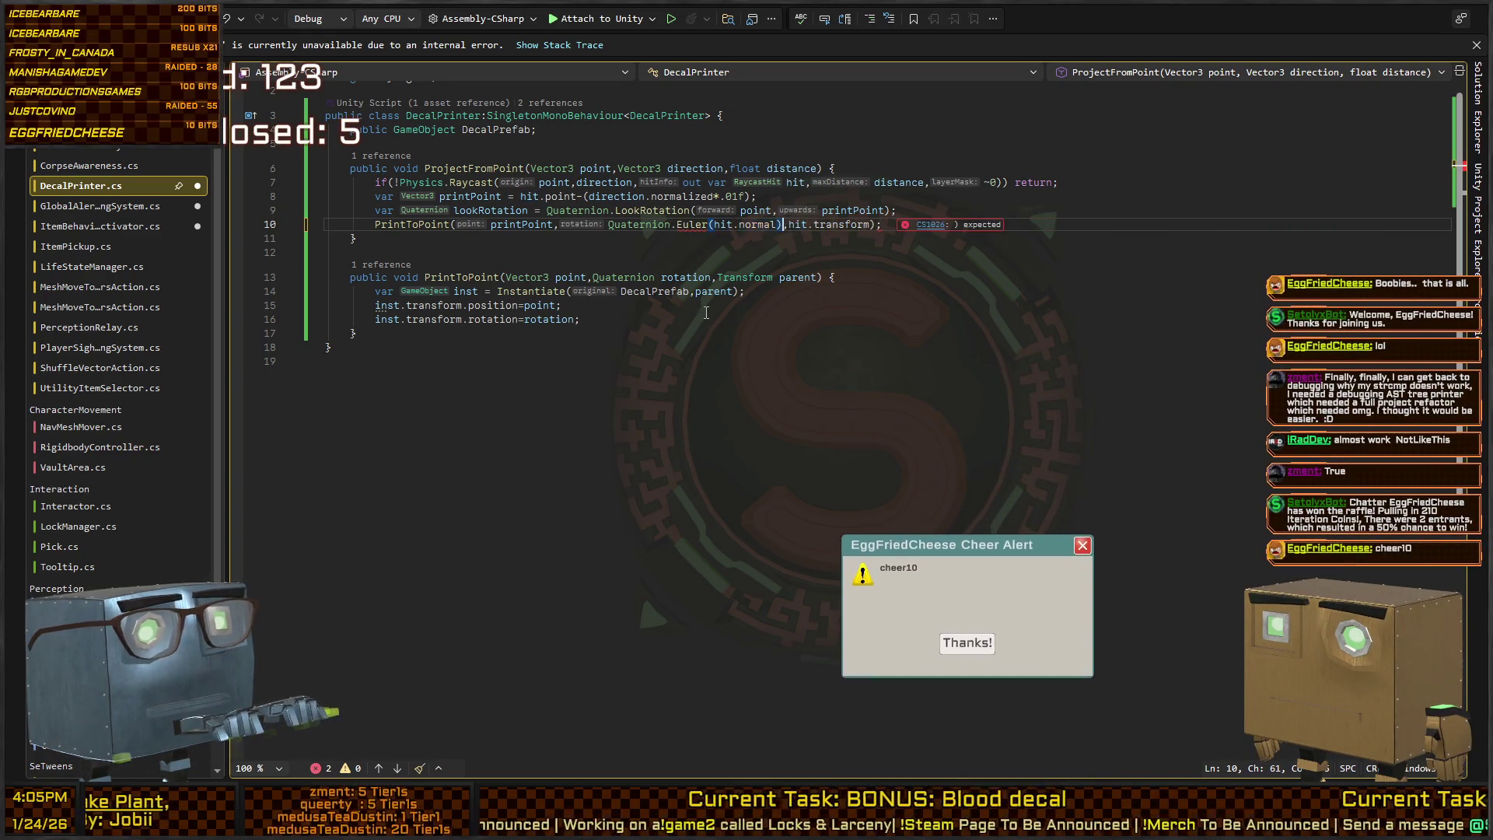
text())
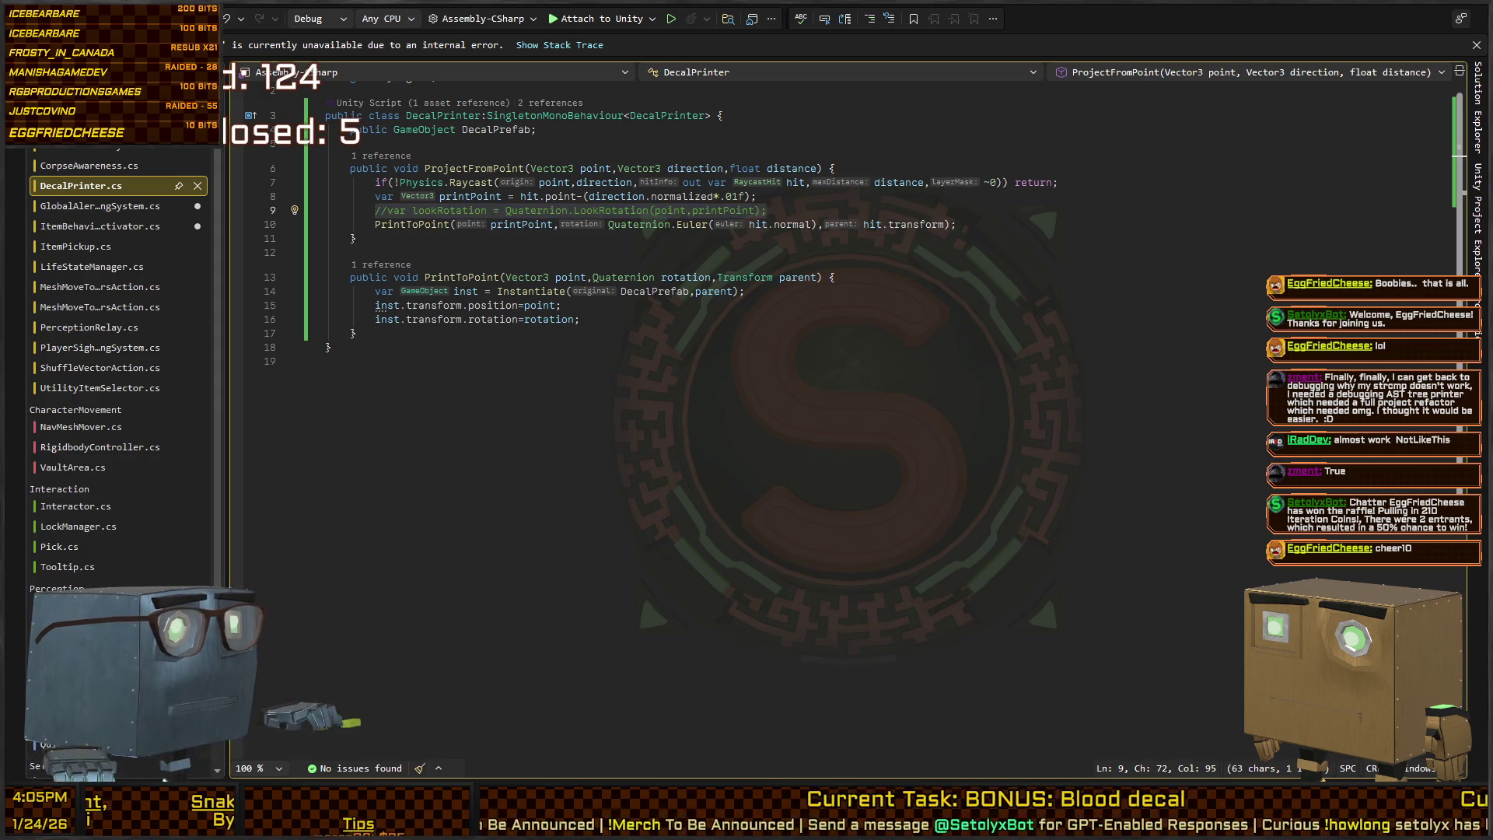
key(ctrl+minus)
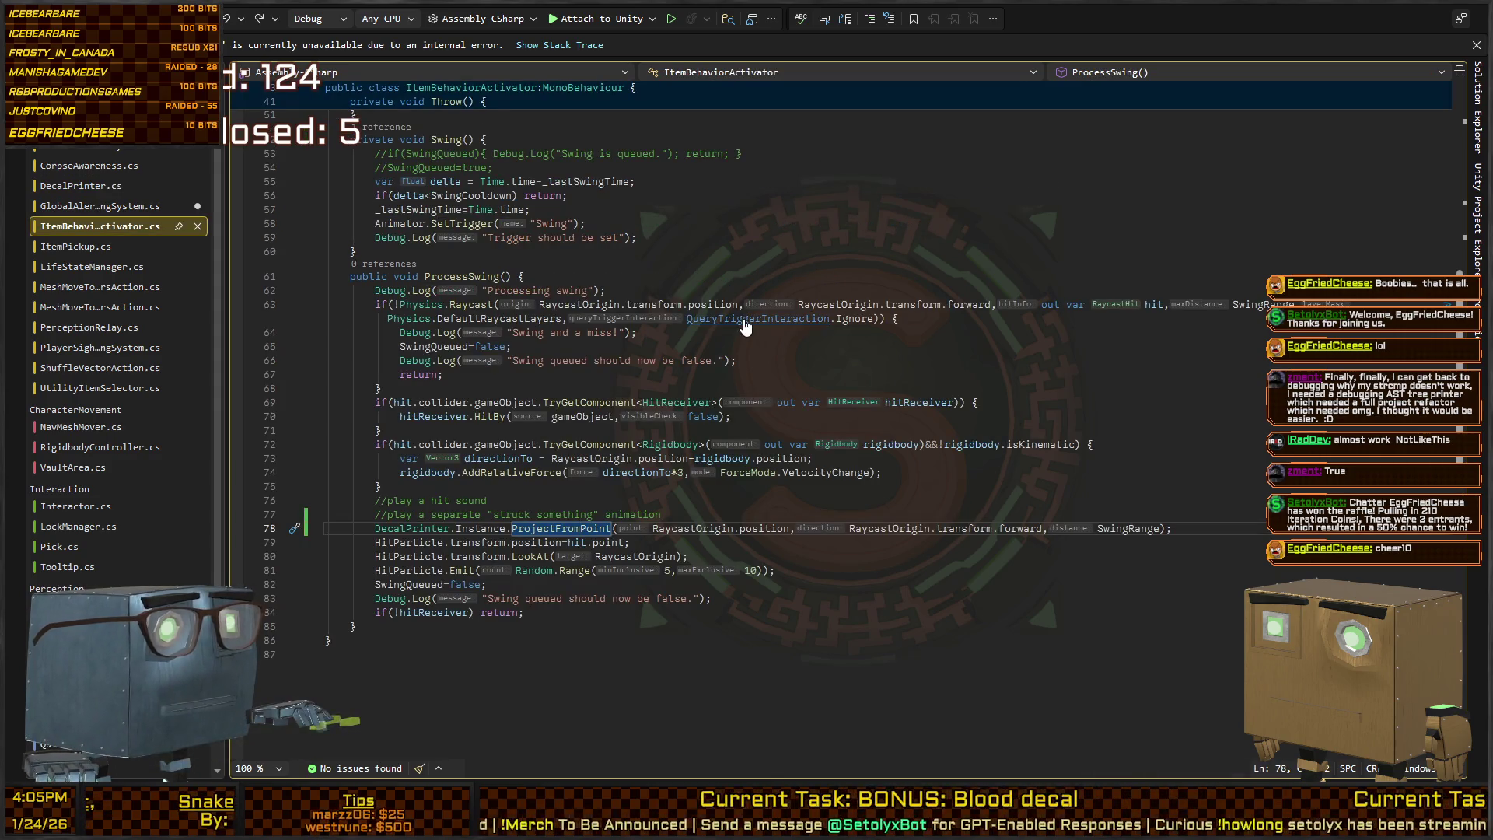
key(ctrl+shift+minus)
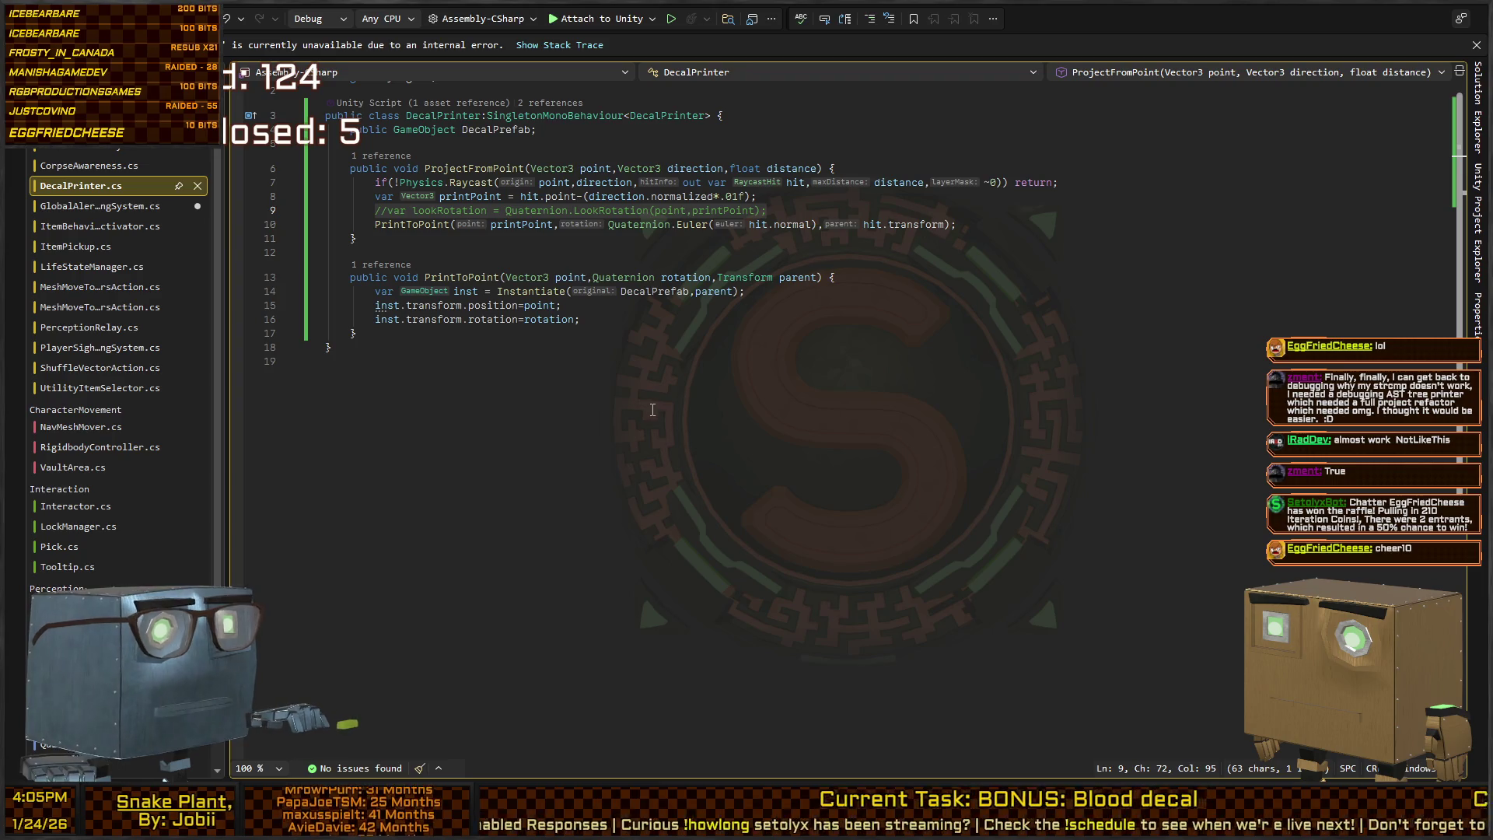
key(alt+Tab)
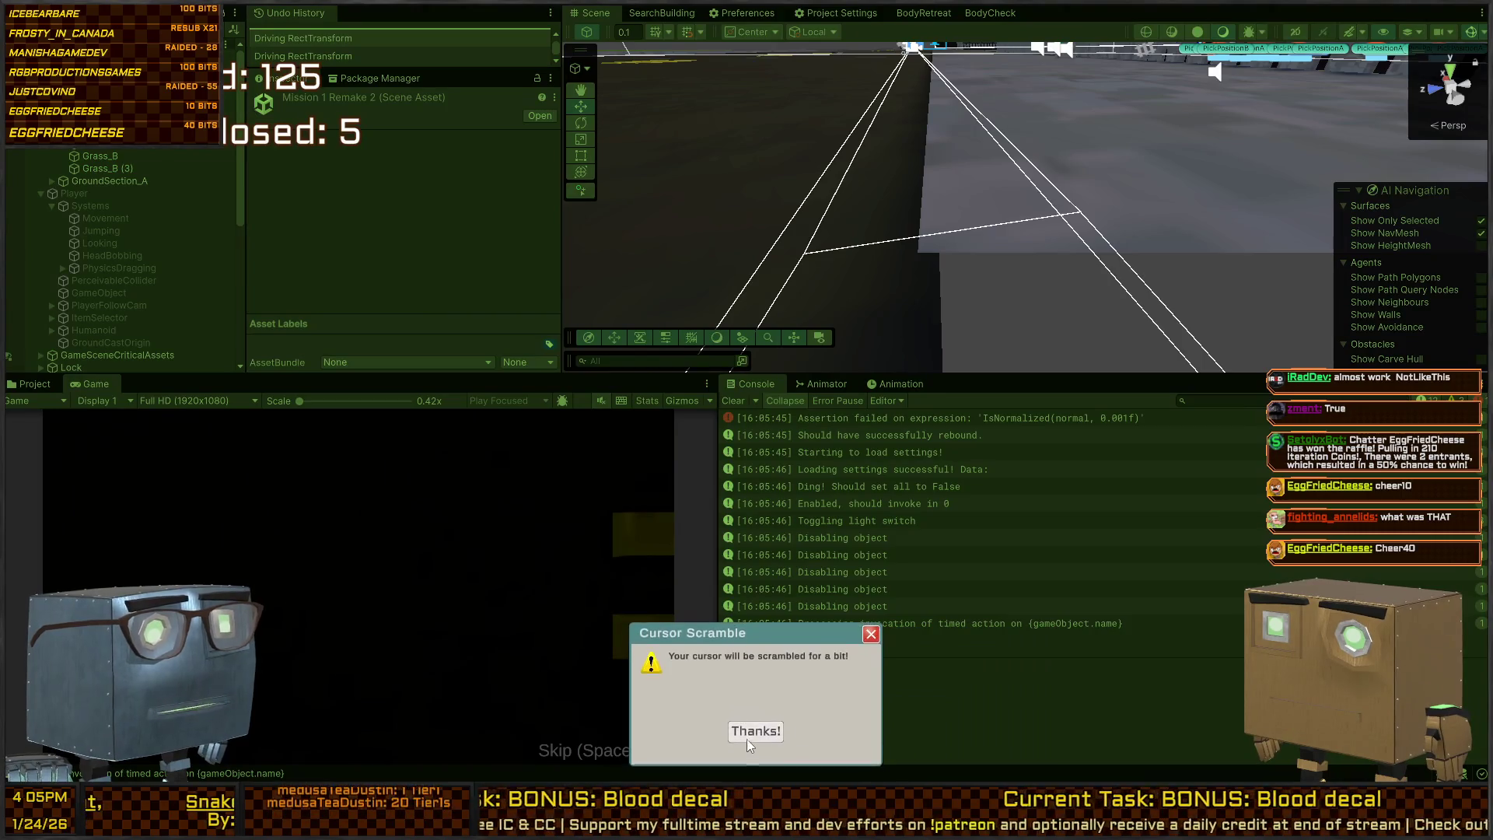
Step: Dismiss the cursor alert, skip the cutscene, pick up the crowbar and maximize the Game view
click(755, 744)
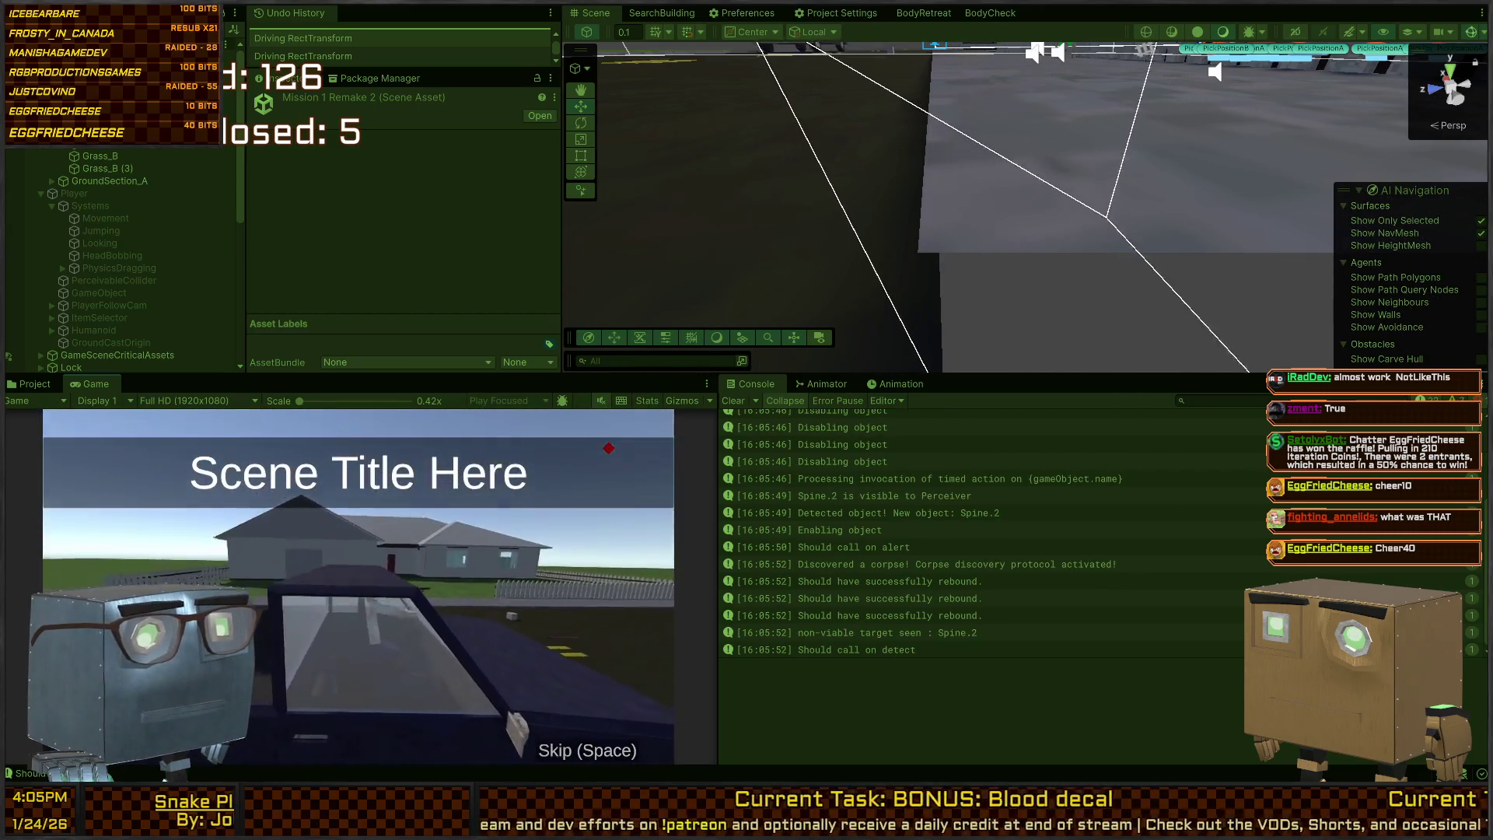
key(space)
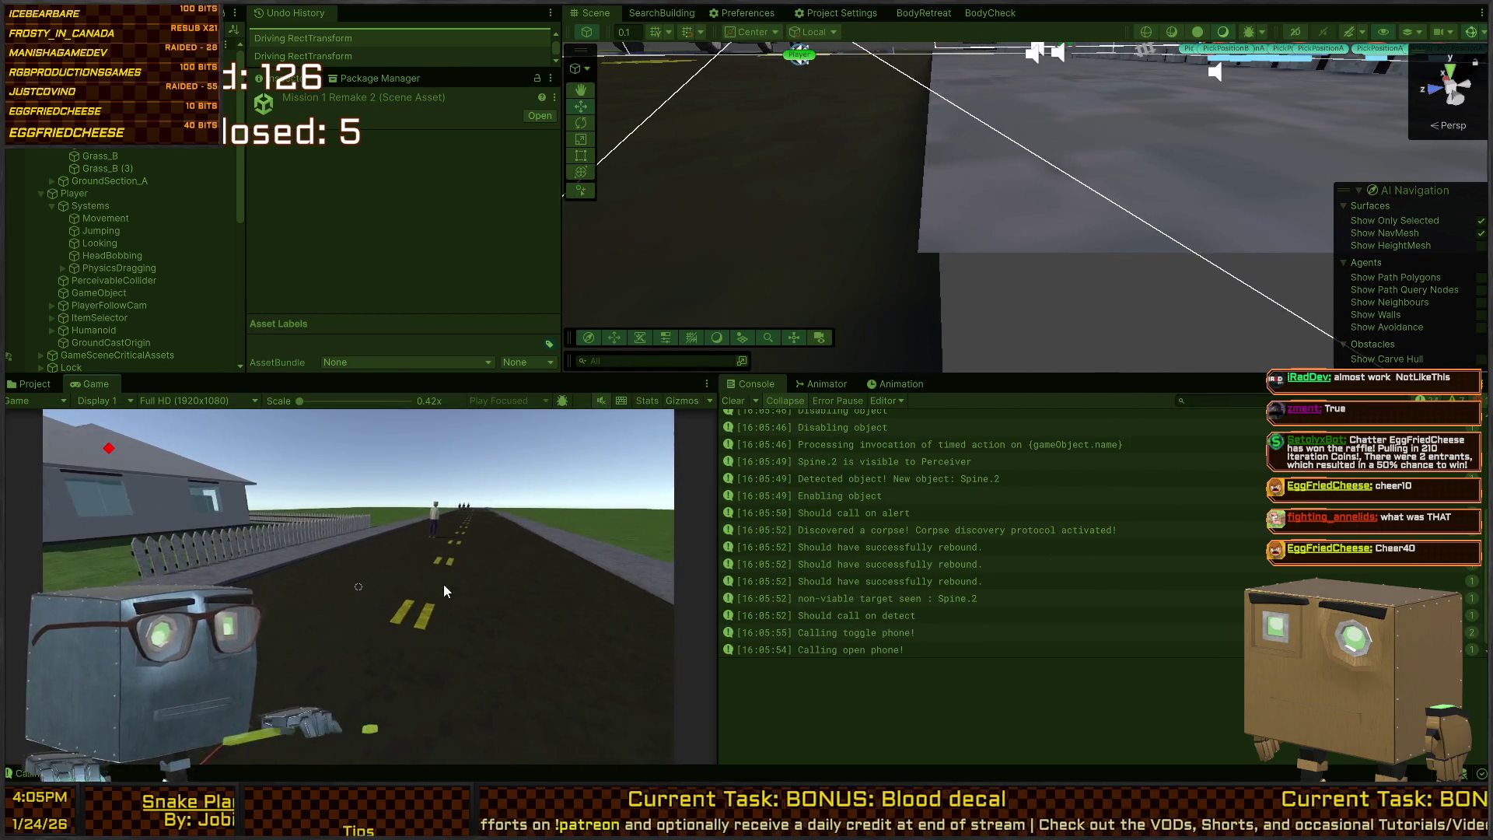
key(w)
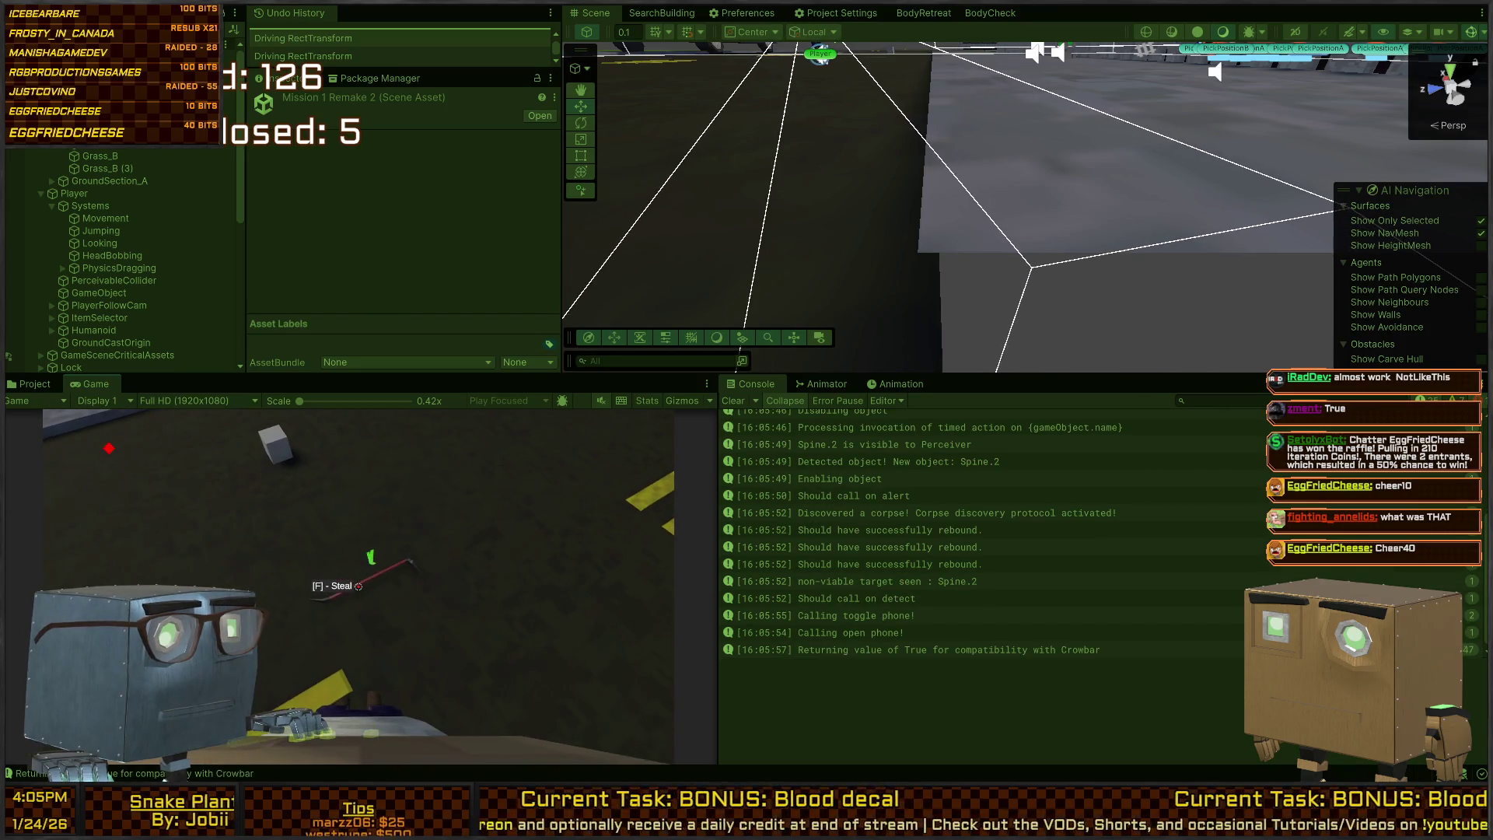
key(f)
scroll(359, 587, down, 1)
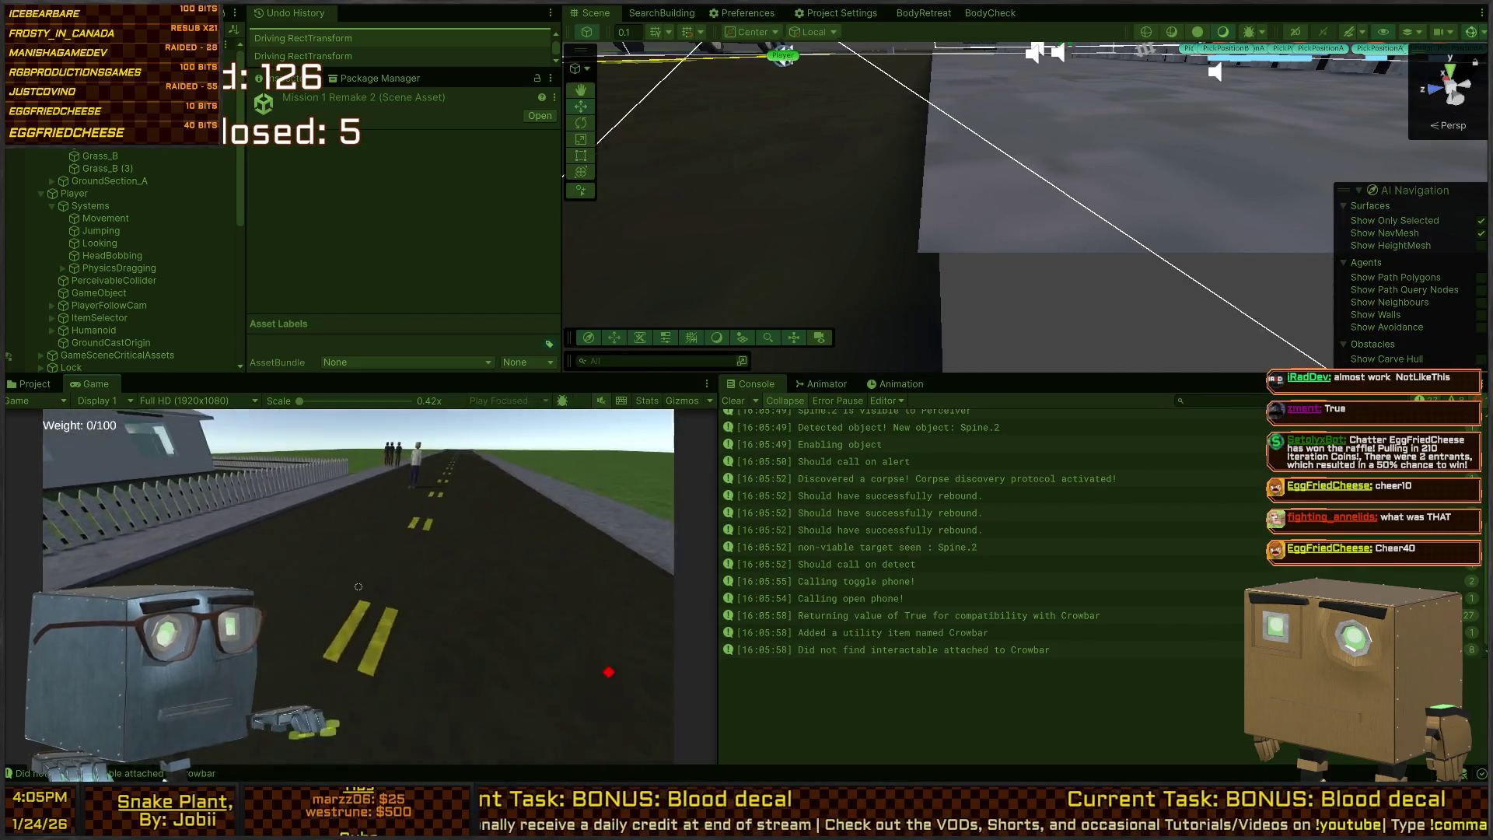
mouse_move(359, 586)
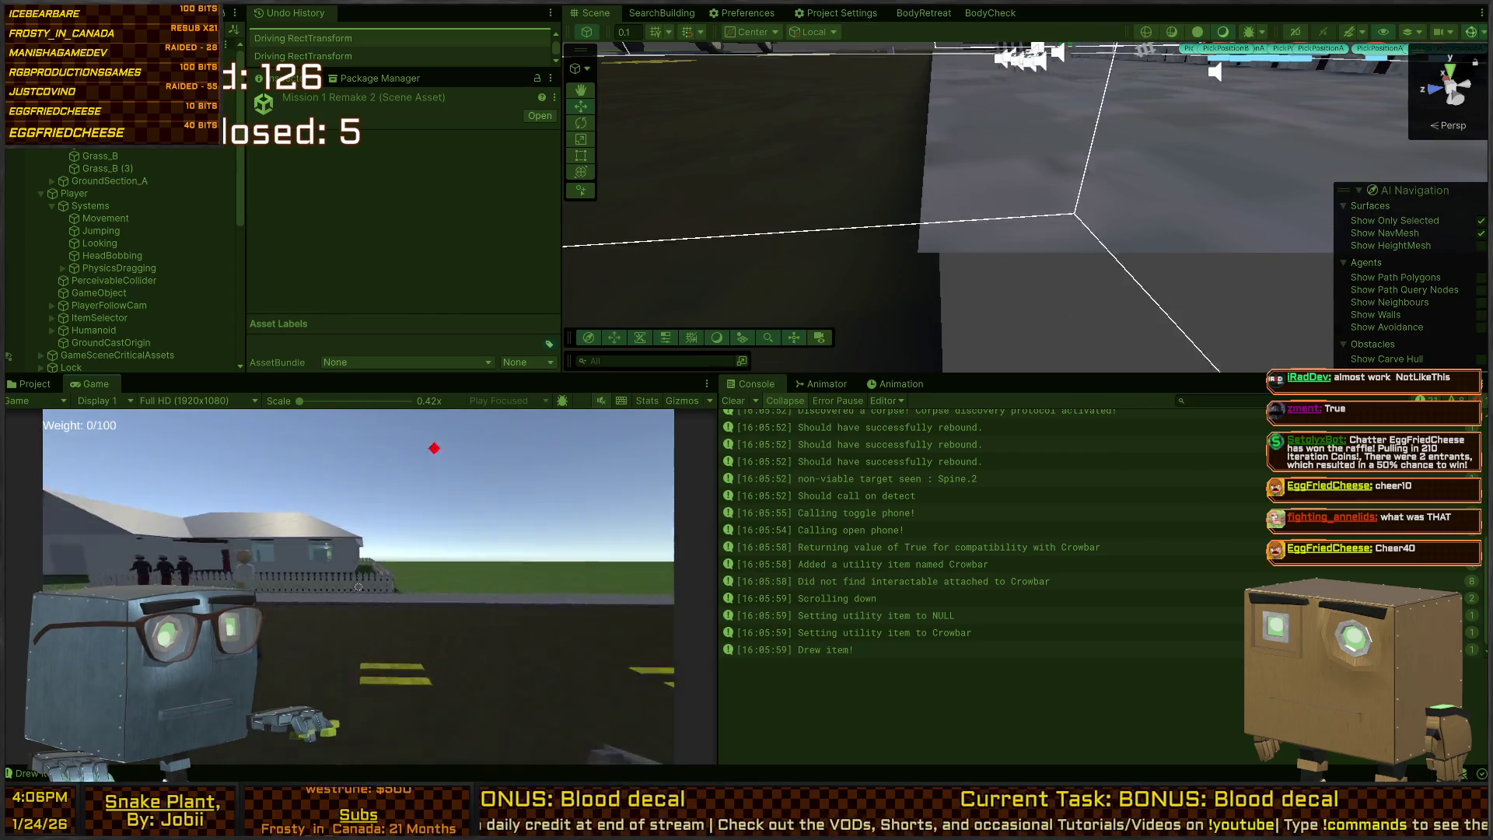
key(shift+space)
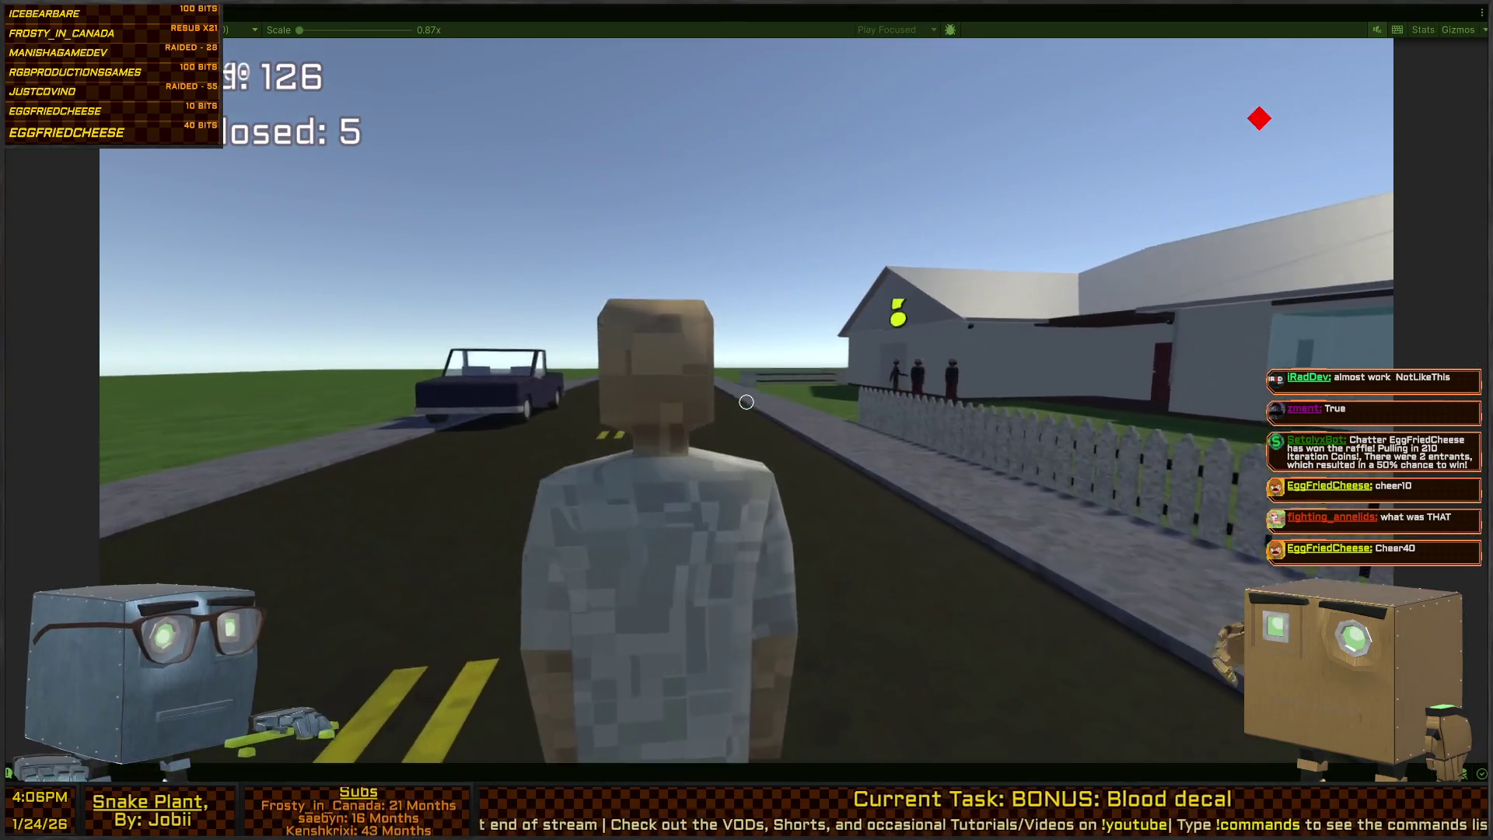
Step: Strike the NPC and the curb with the crowbar, then restore the editor layout
key(s)
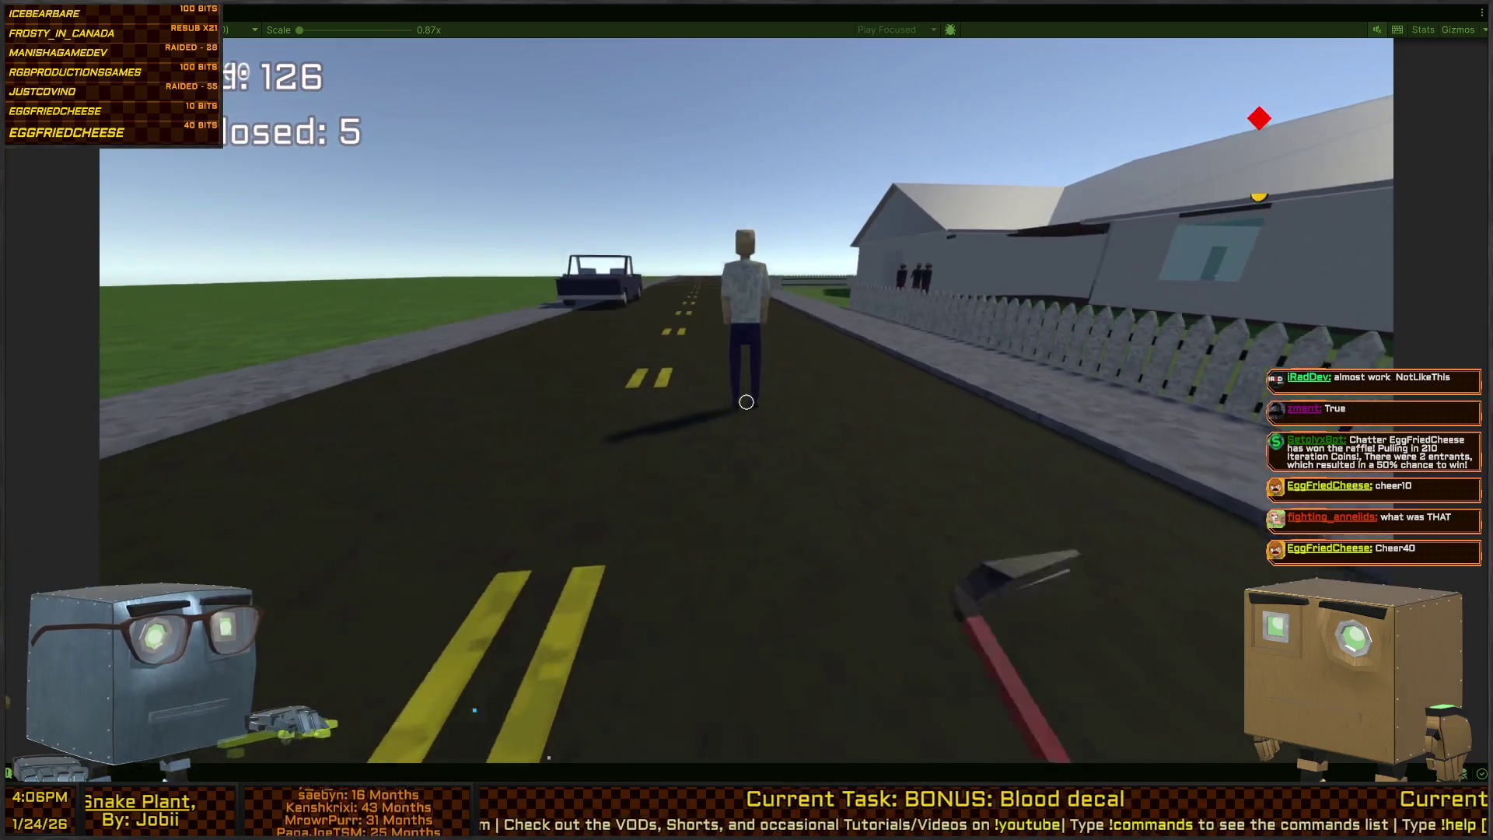
key(w)
click(746, 402)
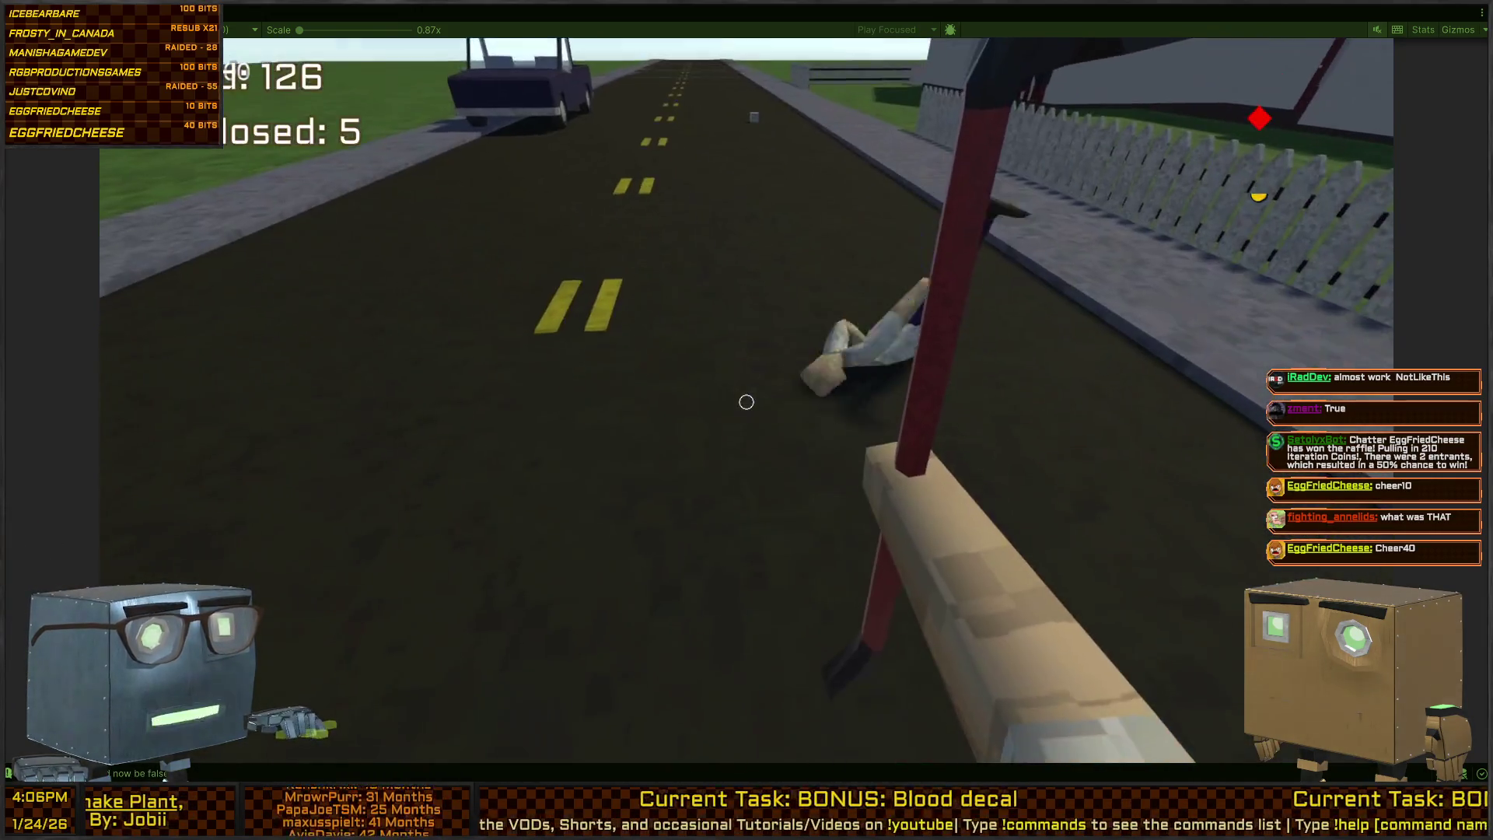
key(w)
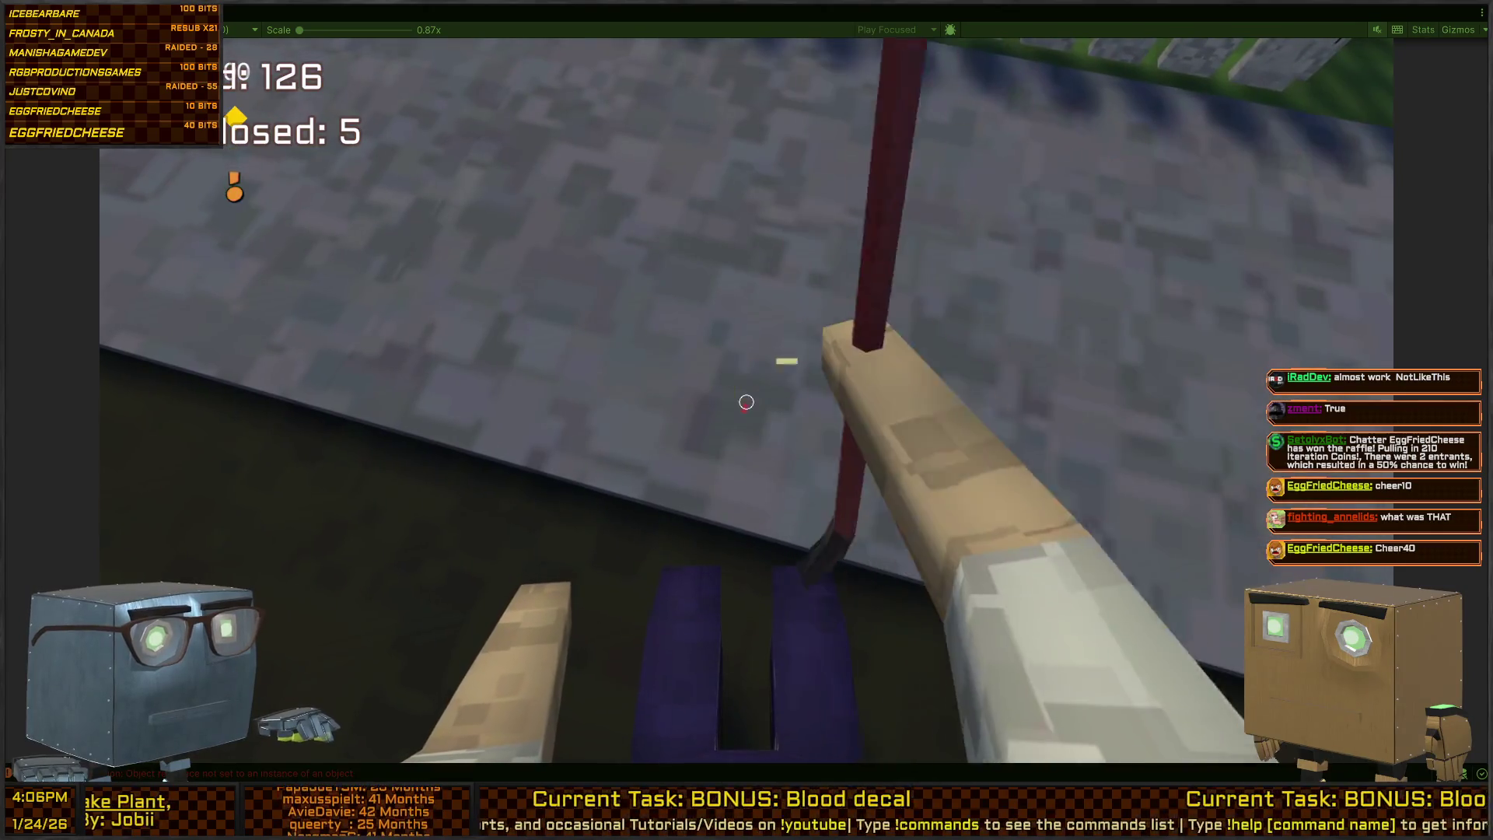
click(747, 402)
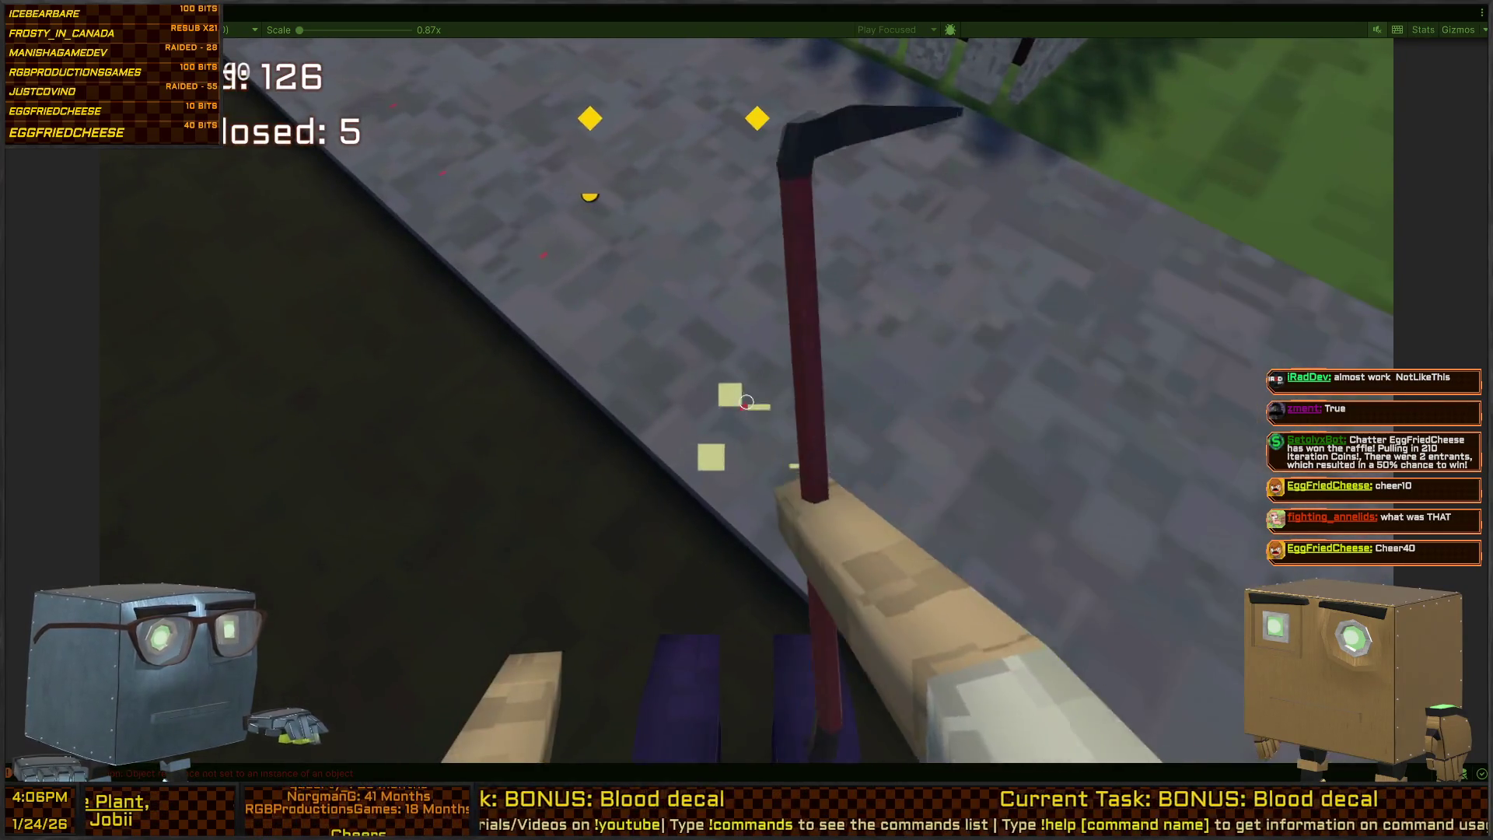
click(746, 402)
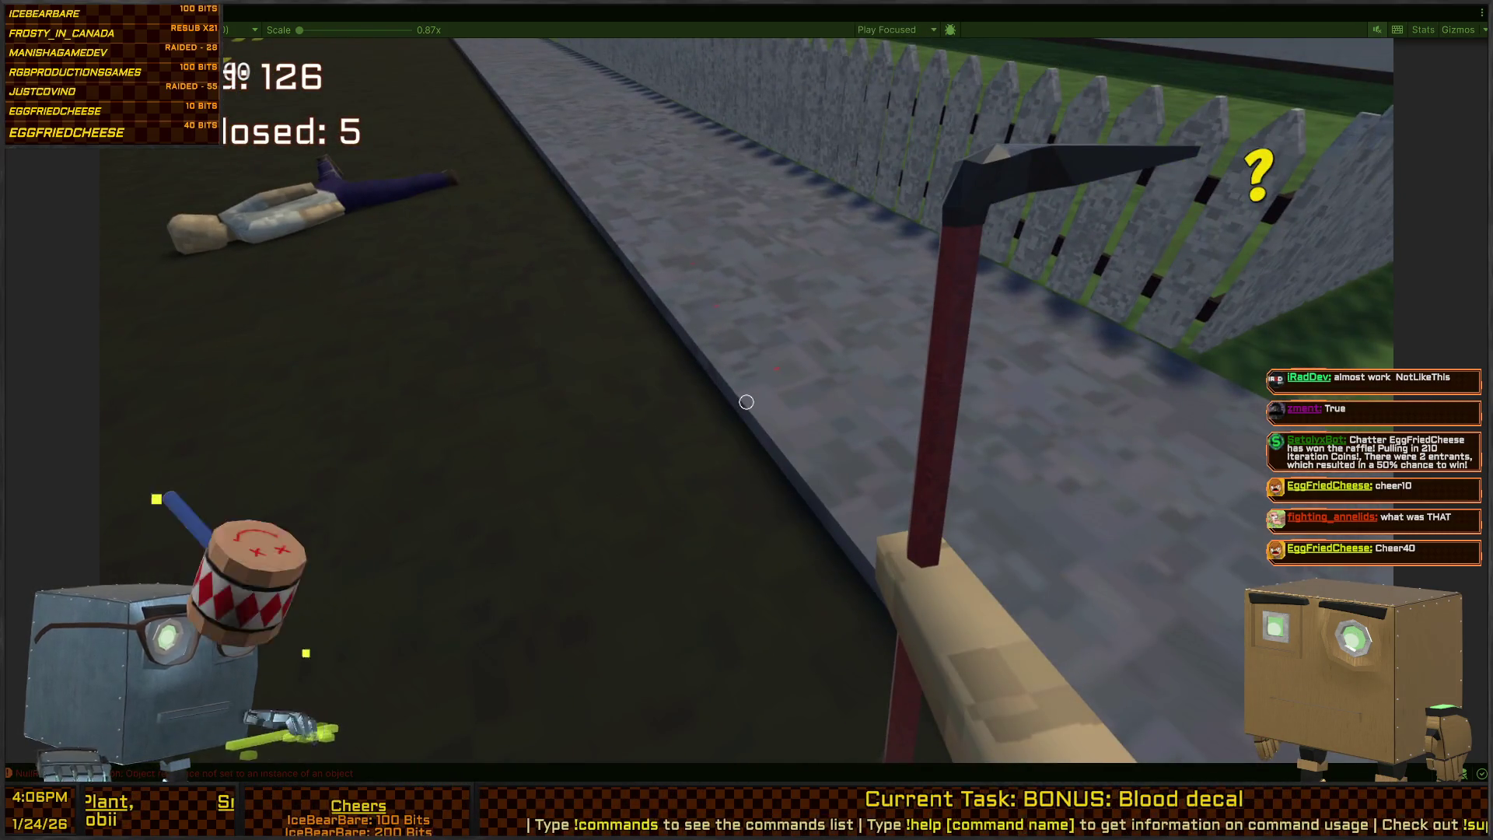
key(Escape)
key(shift+space)
Step: Select a spawned BloodSplat(Clone) near the fence and rotate it with the rotate tool
mouse_move(1023, 266)
mouse_down()
mouse_move(28, 216)
mouse_move(1087, 210)
mouse_move(1021, 194)
mouse_move(997, 214)
mouse_up()
click(1027, 192)
key(e)
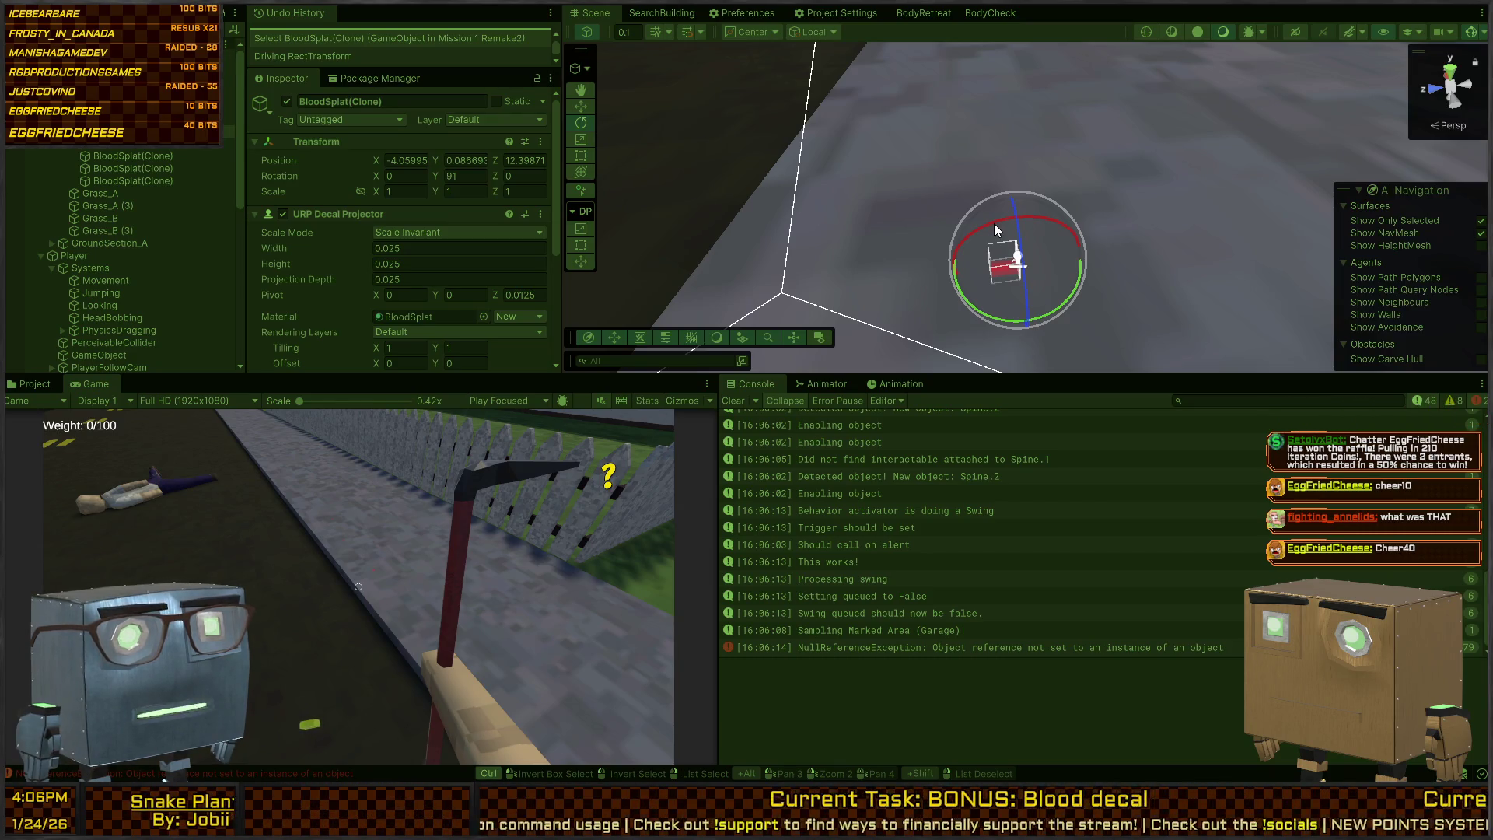
mouse_move(1050, 220)
mouse_down()
mouse_move(1006, 217)
mouse_move(990, 283)
mouse_move(1234, 293)
mouse_move(1167, 319)
mouse_up()
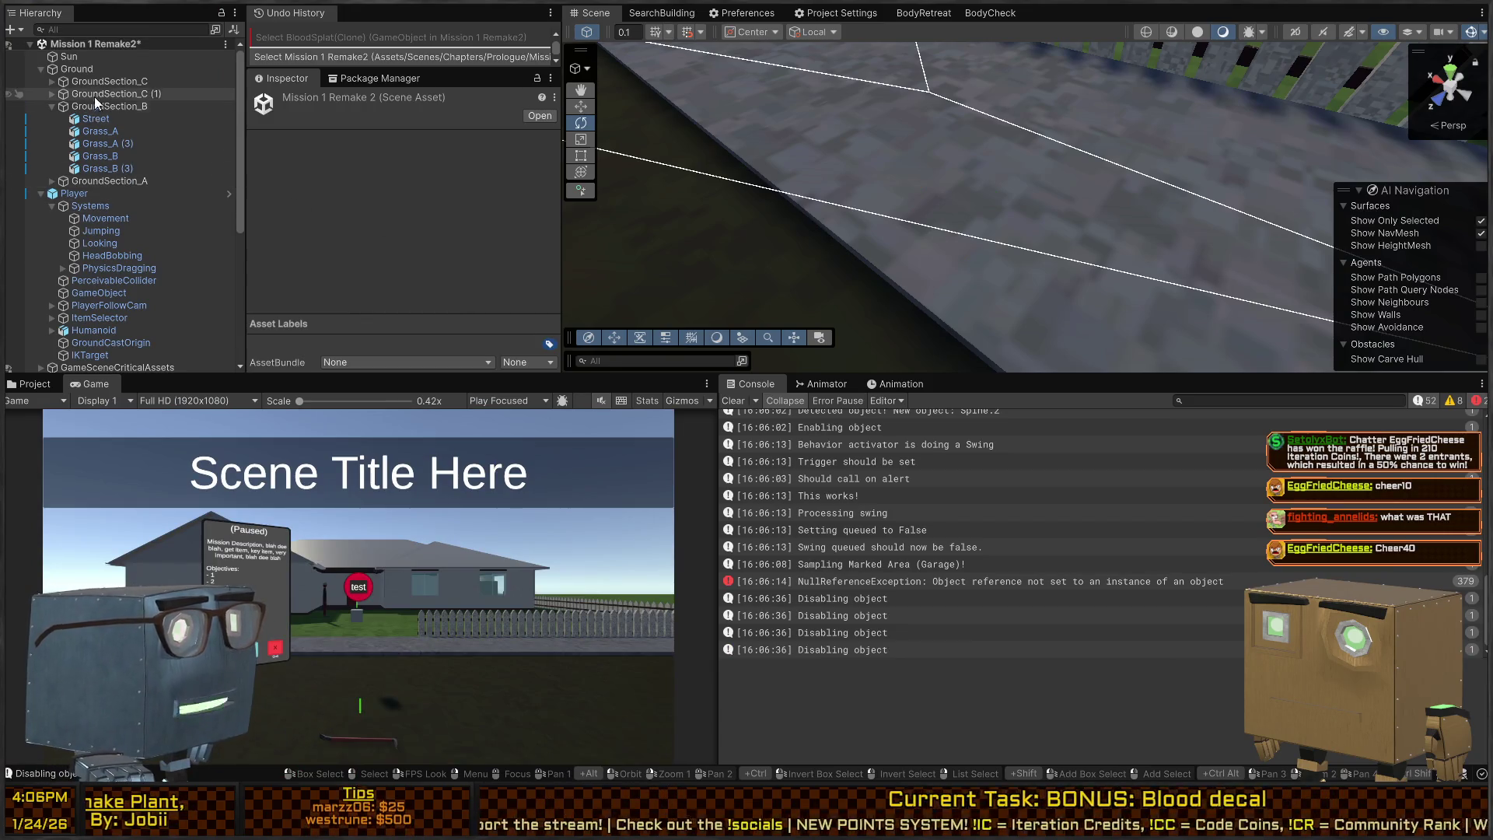
Step: Open the BloodSplat prefab, set its Width/Height/Depth to 0.1, and frame the decal
scroll(91, 125, down, 5)
click(94, 183)
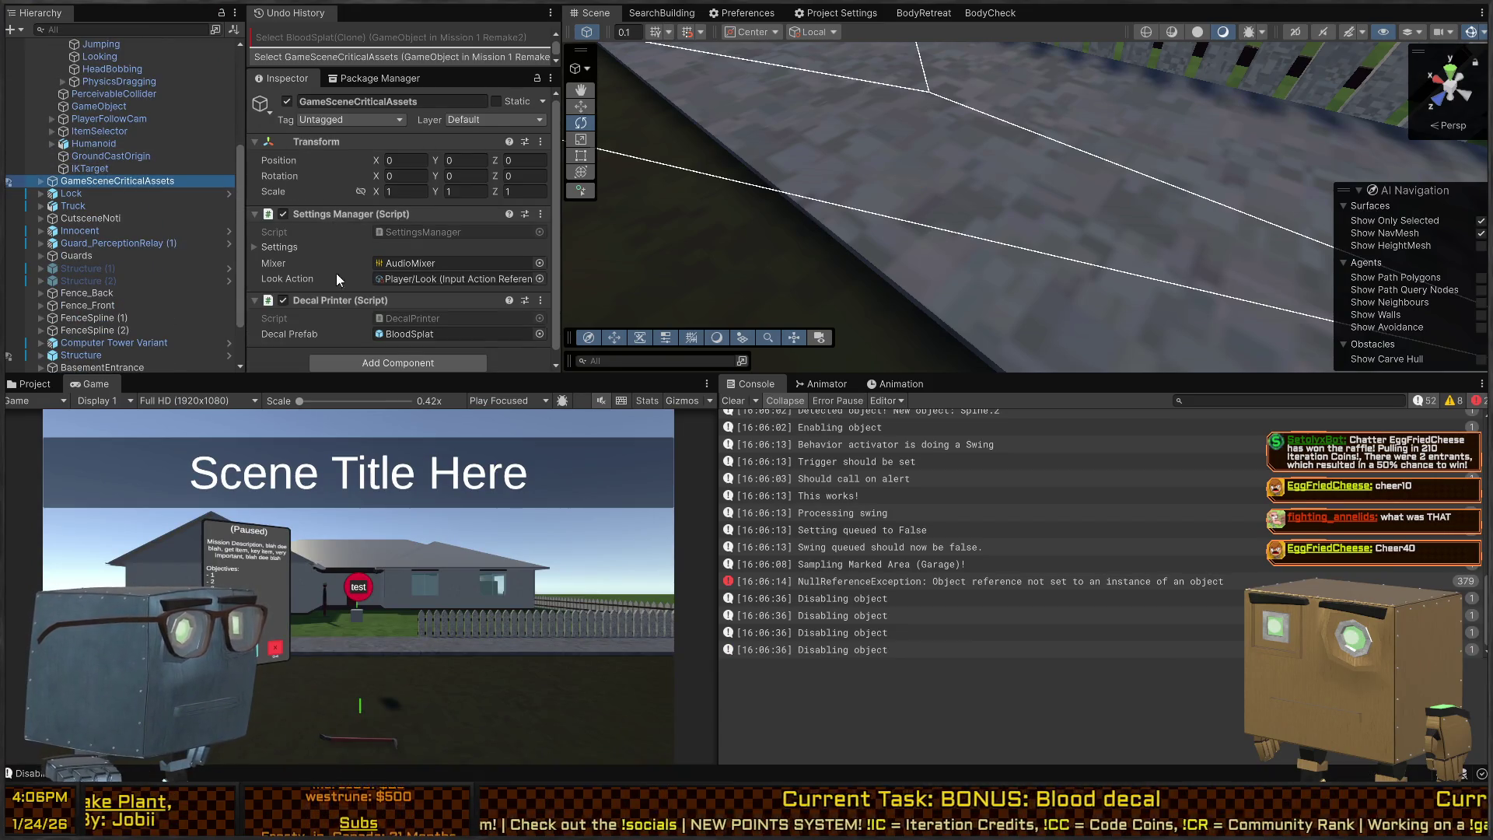
scroll(328, 269, down, 1)
double_click(449, 326)
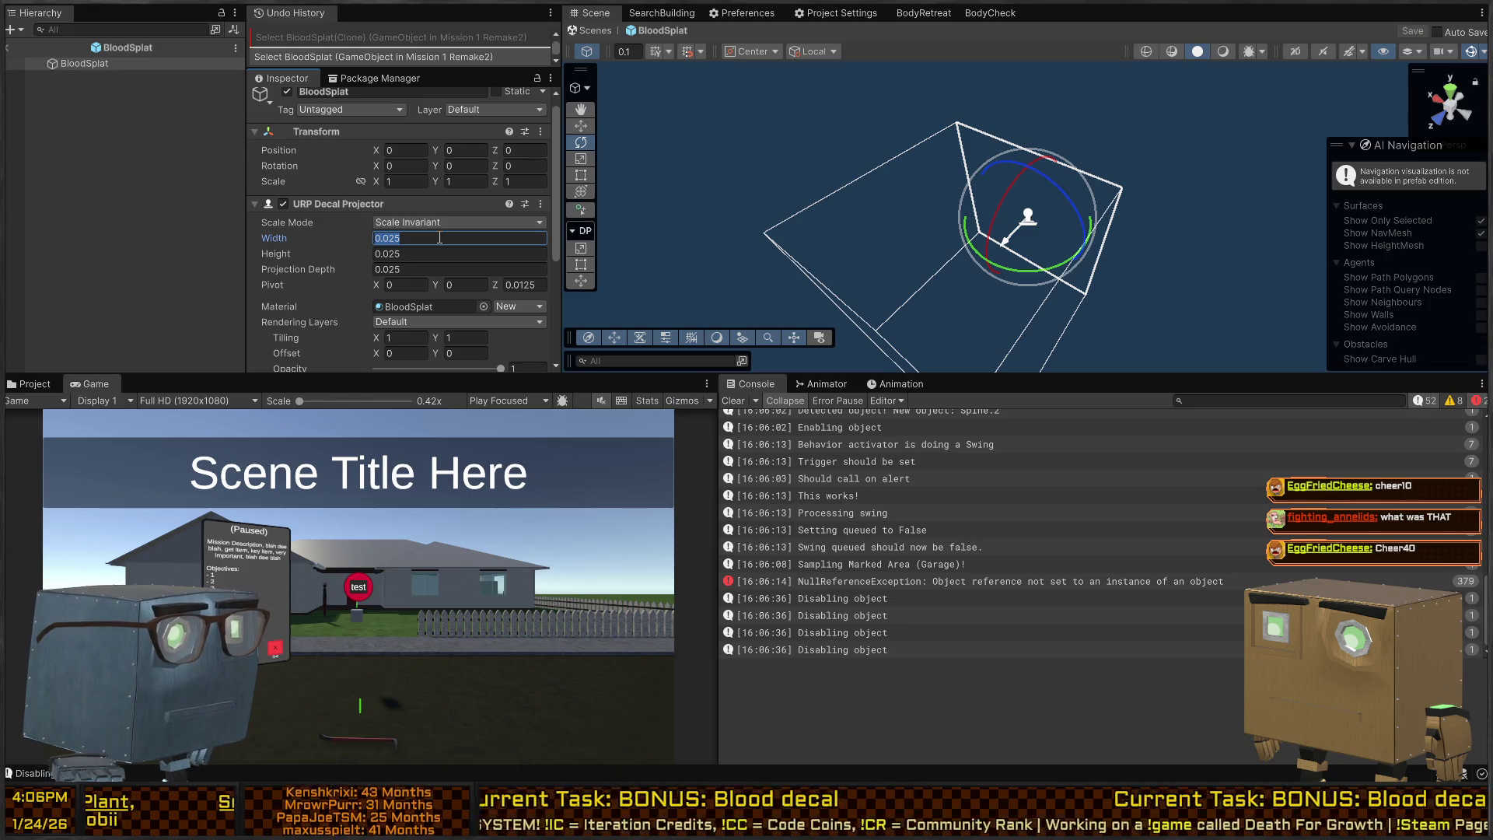
text(.1)
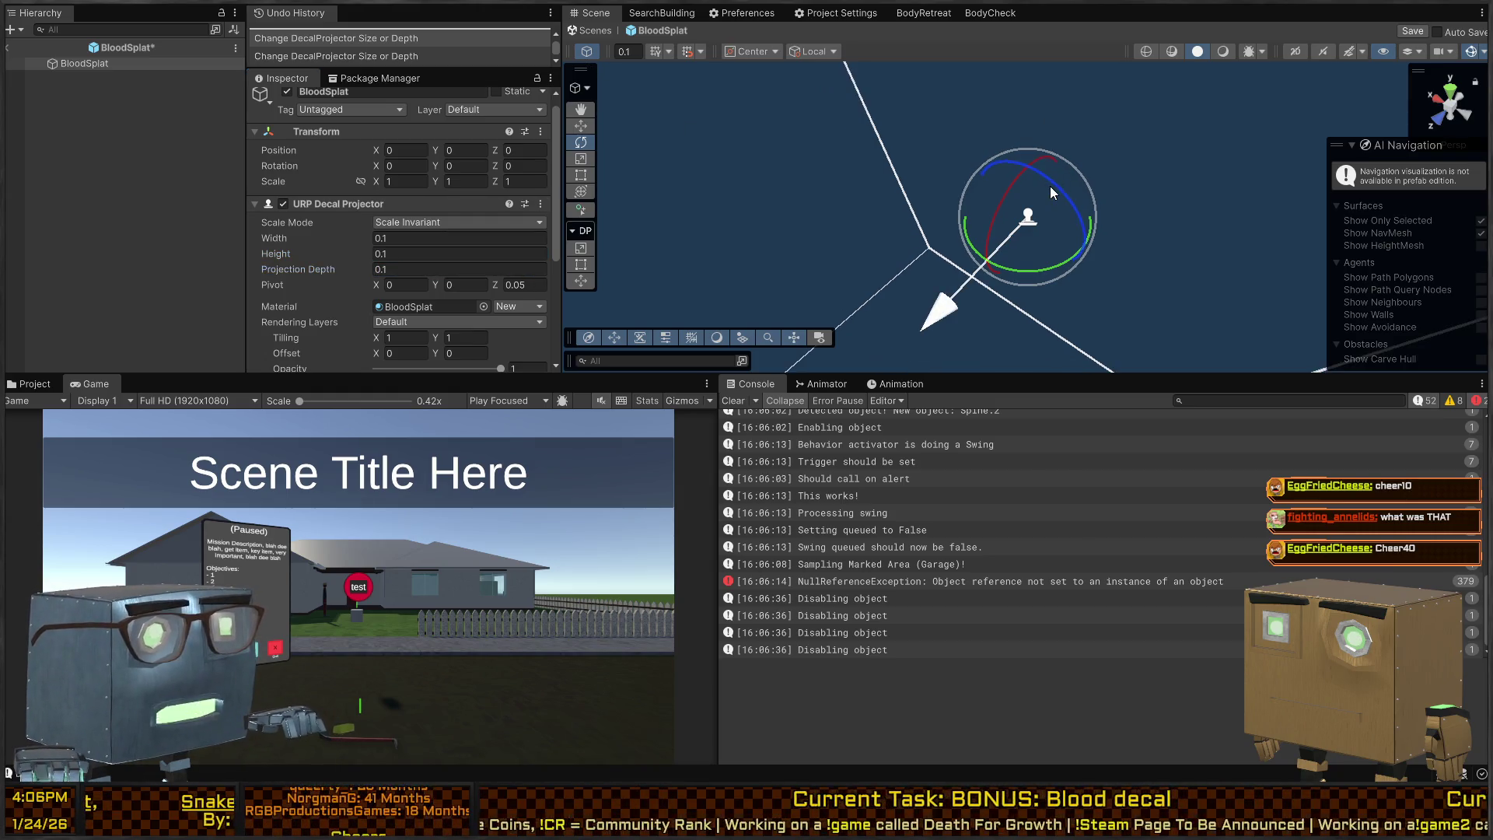
right_click(1051, 193)
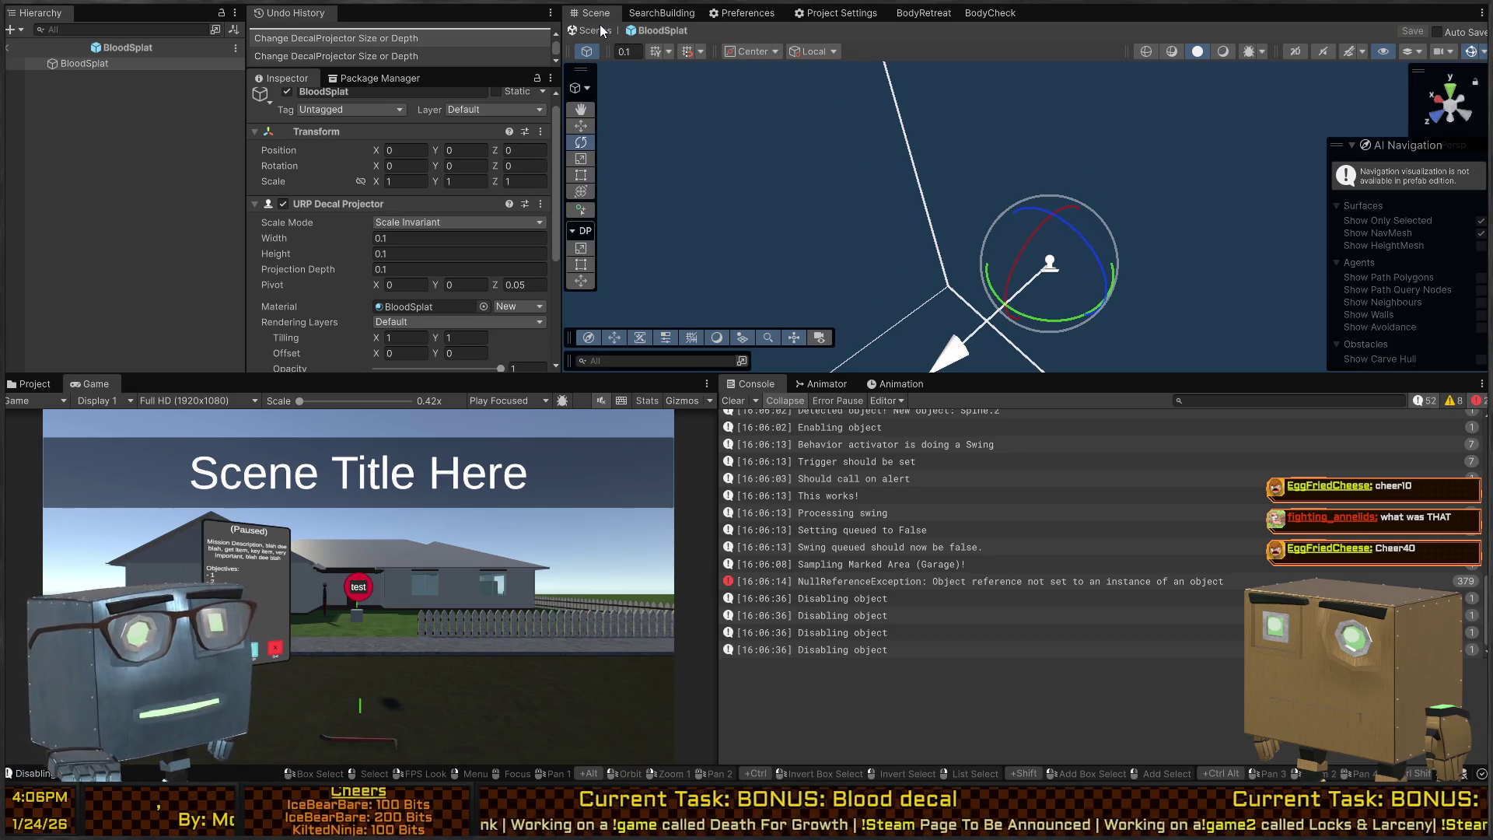
right_click(1008, 173)
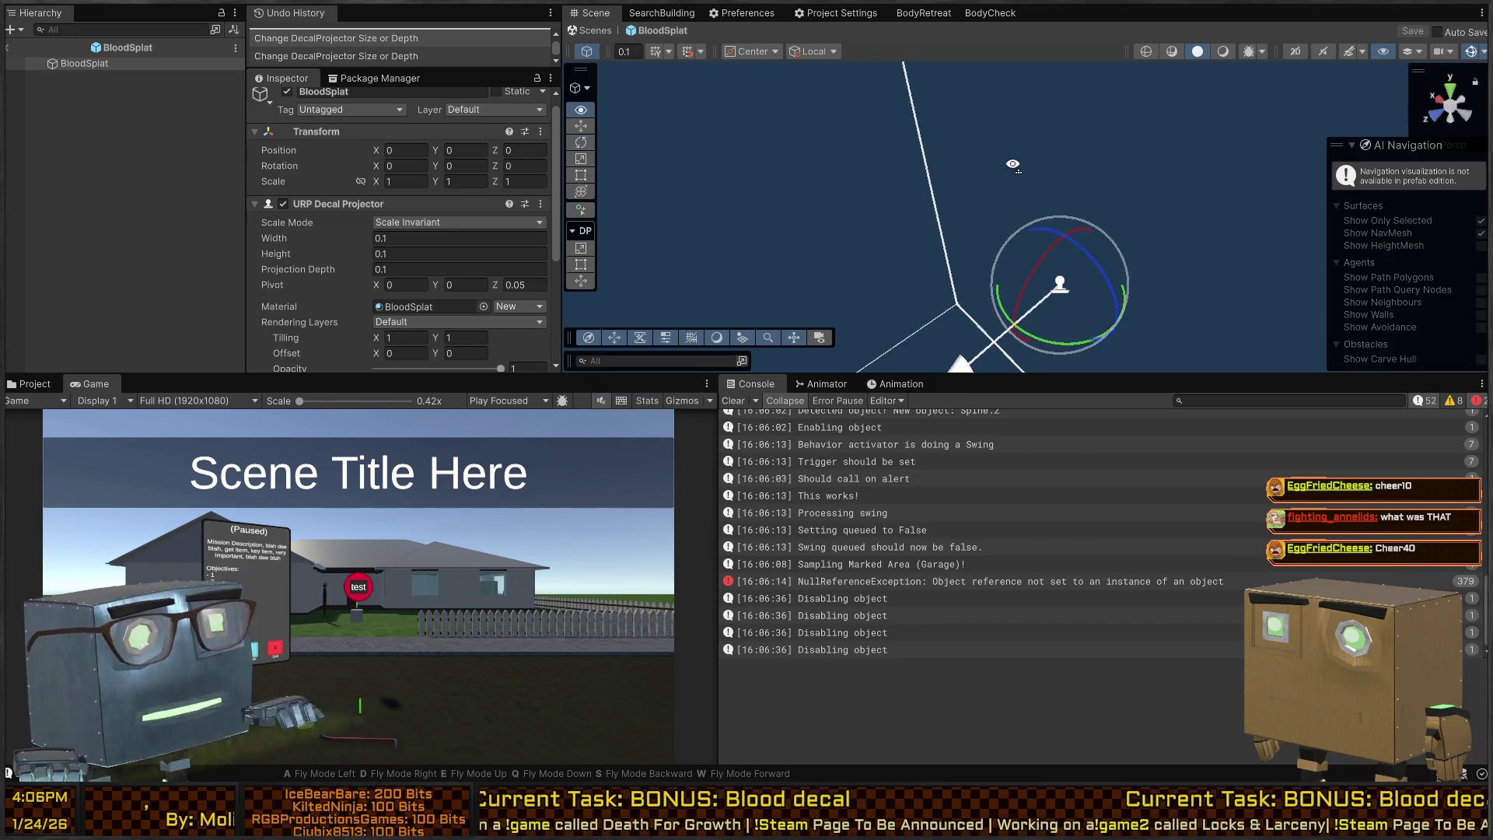
key(w)
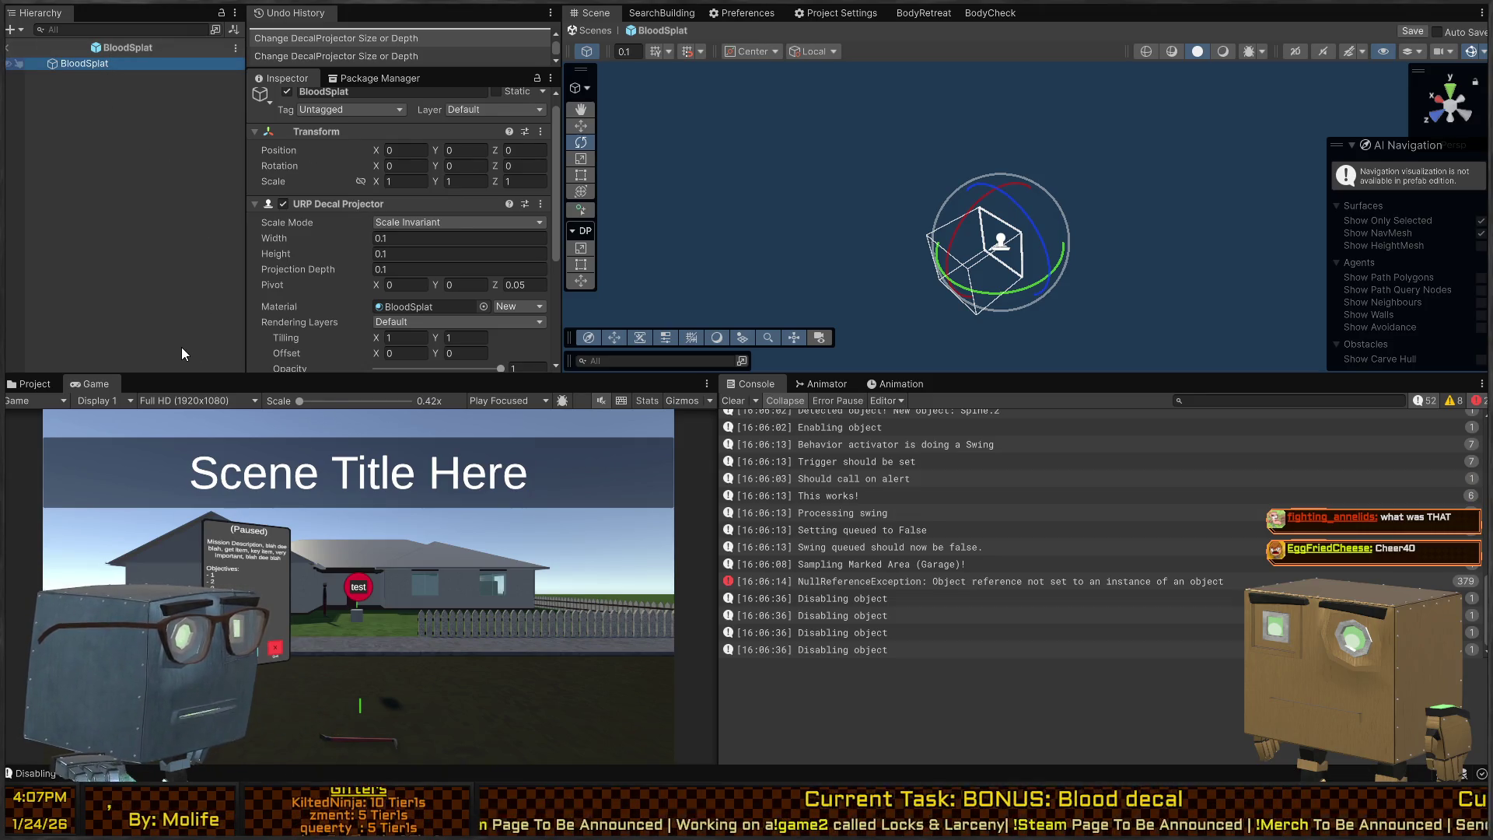
Step: Move the Decal Projector onto a new child named Decal, rotate it 90° on X, and save
key(ctrl+shift+n)
click(119, 86)
click(96, 63)
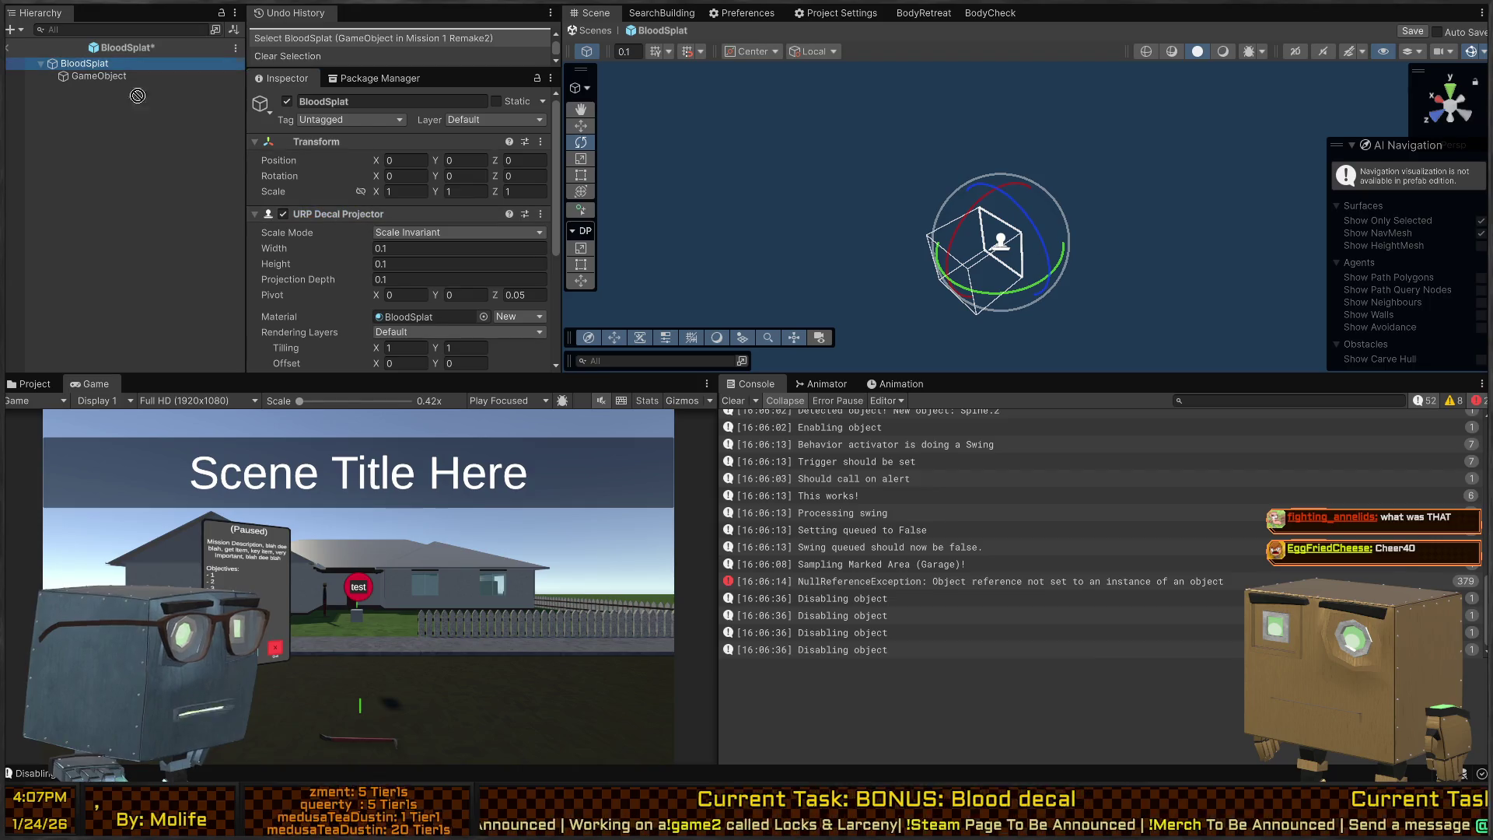
drag(111, 76, 110, 76)
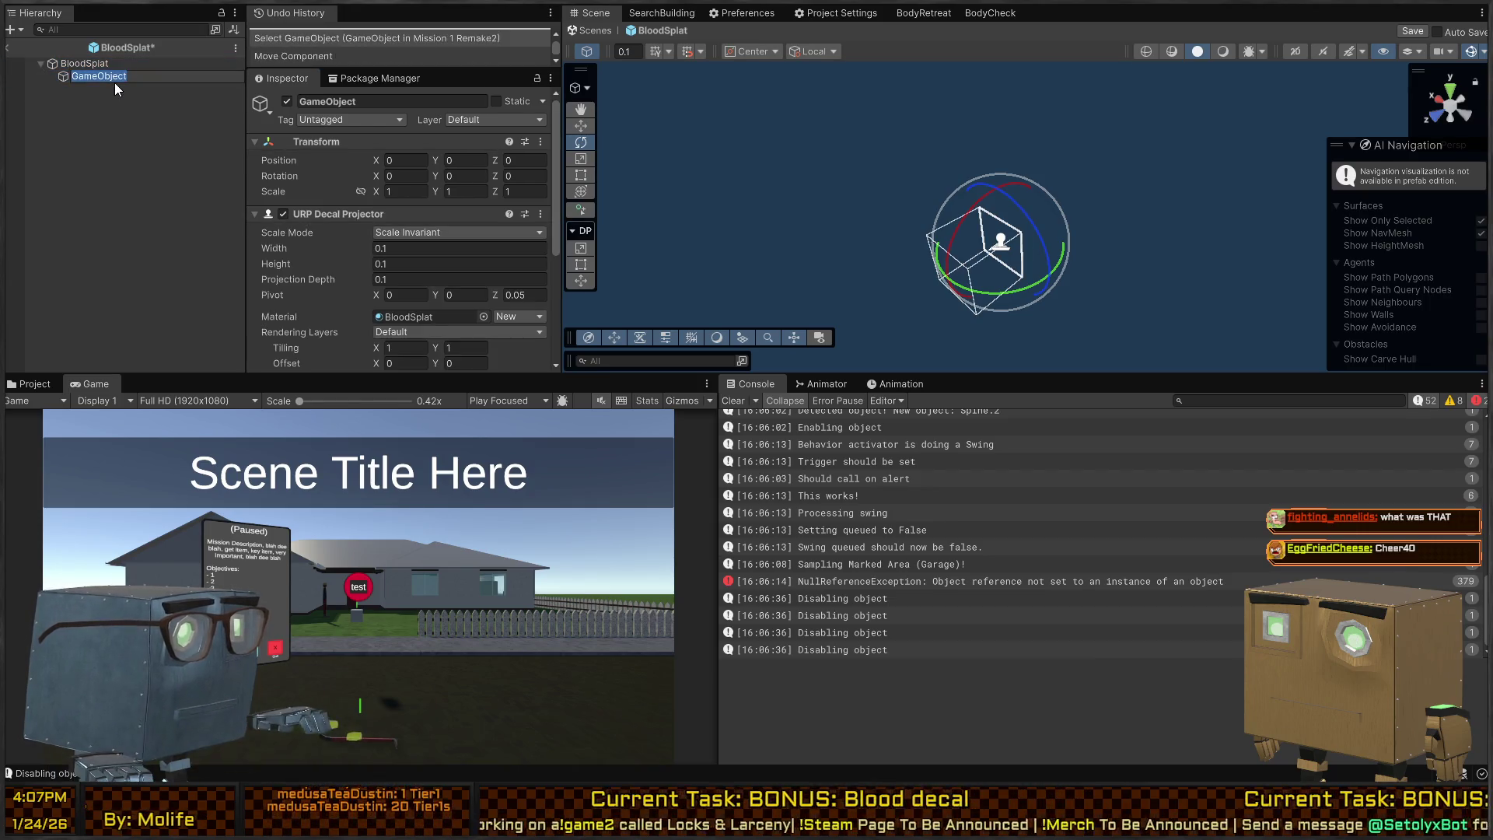
text(Decal)
key(Return)
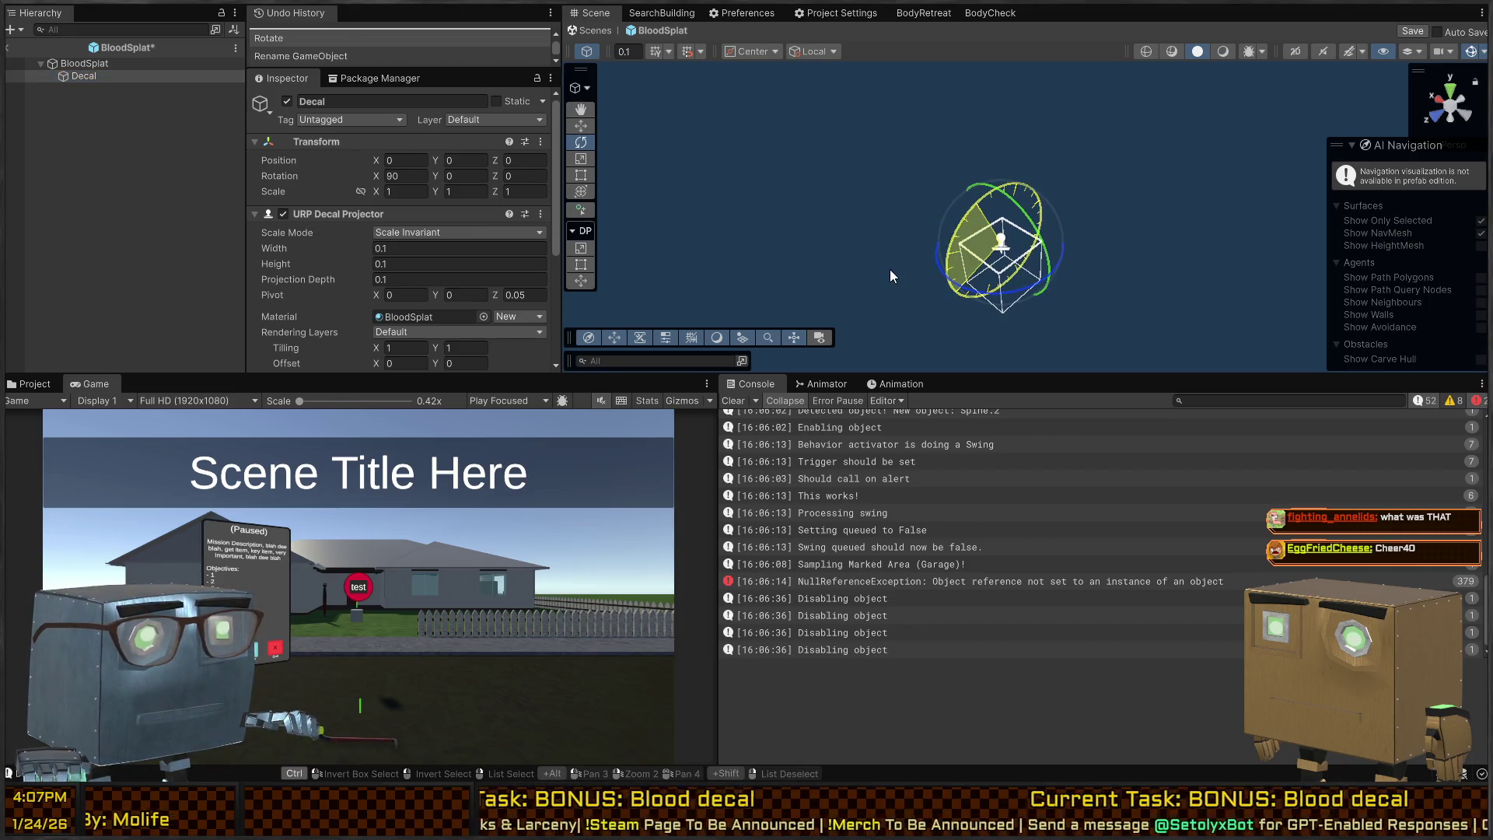
key(ctrl+z)
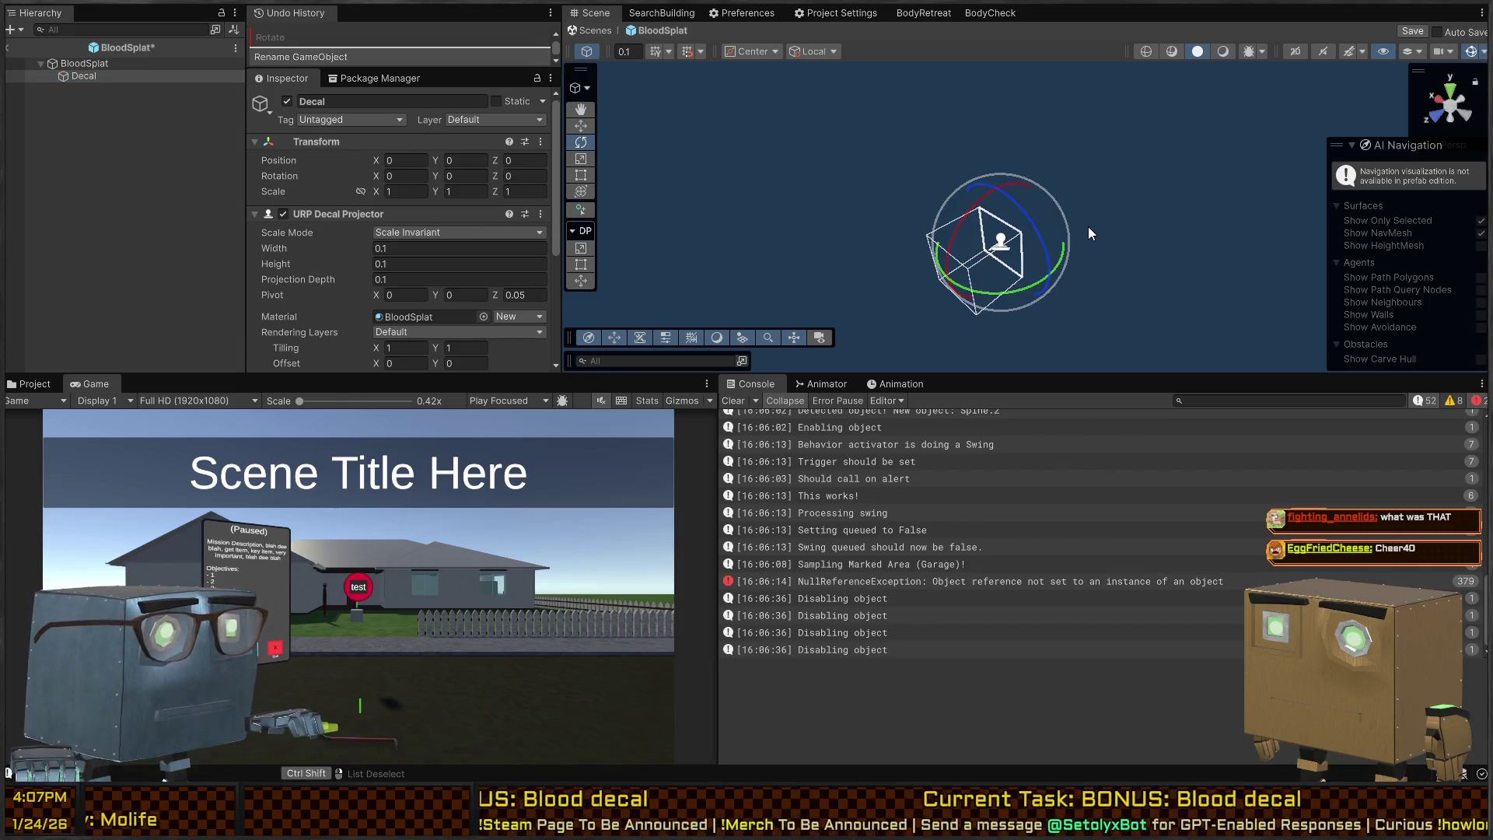
drag(1081, 219, 1021, 243)
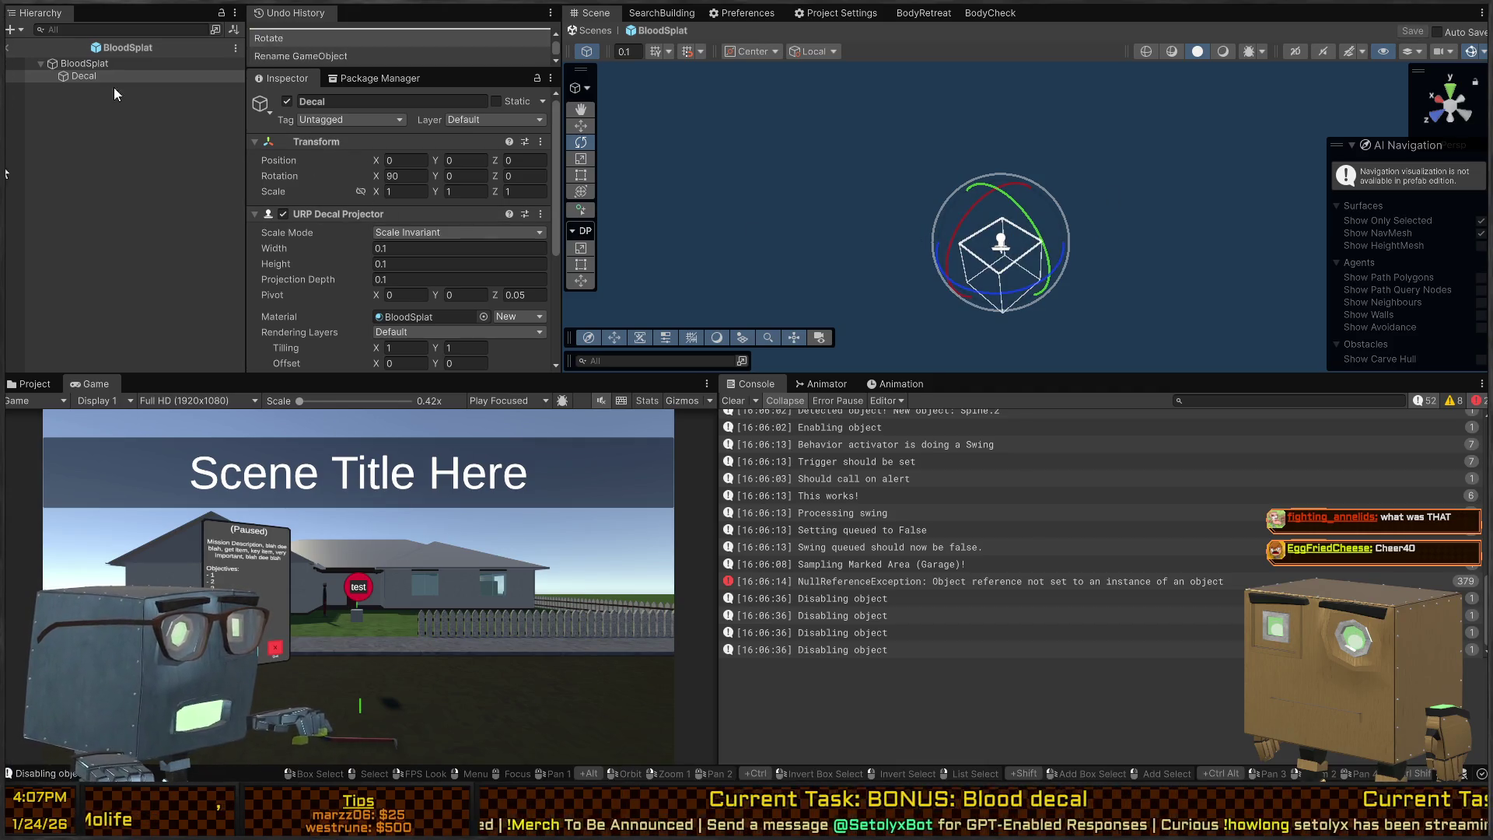
click(18, 52)
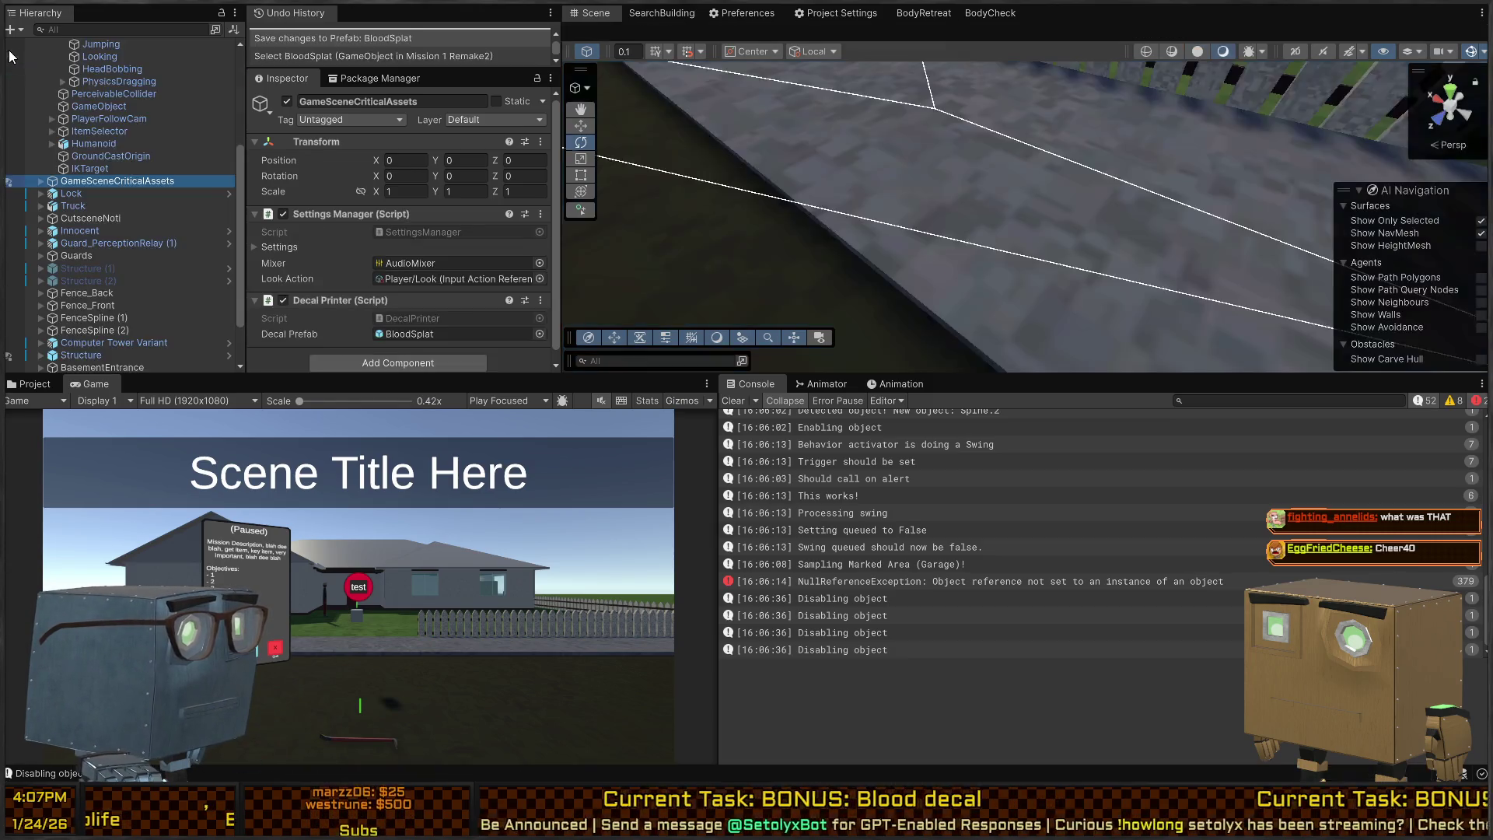
Step: Start play mode and tilt the Scene camera upward before maximizing the Game view
key(ctrl+p)
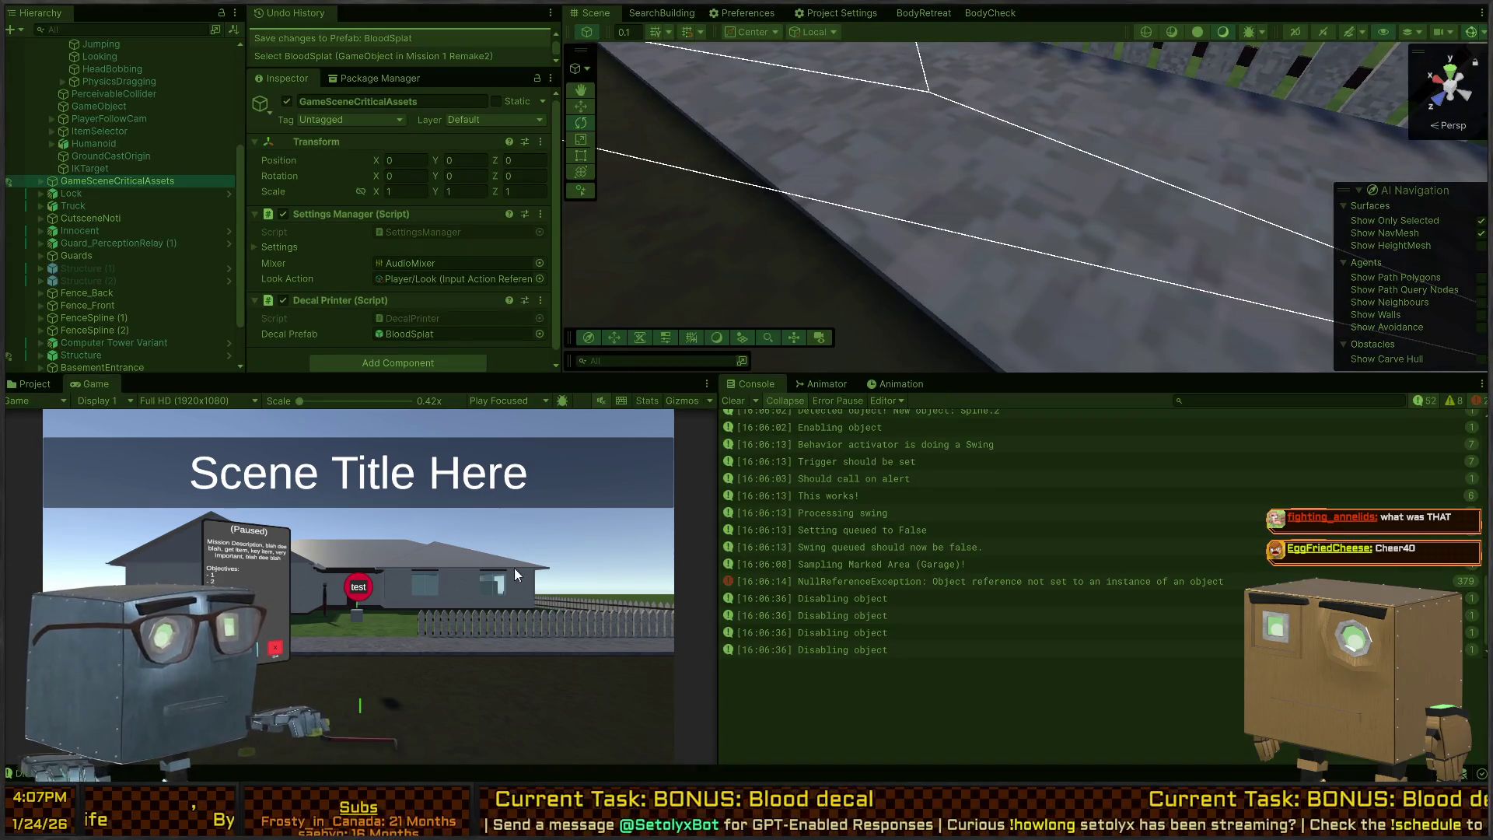
key(shift+space)
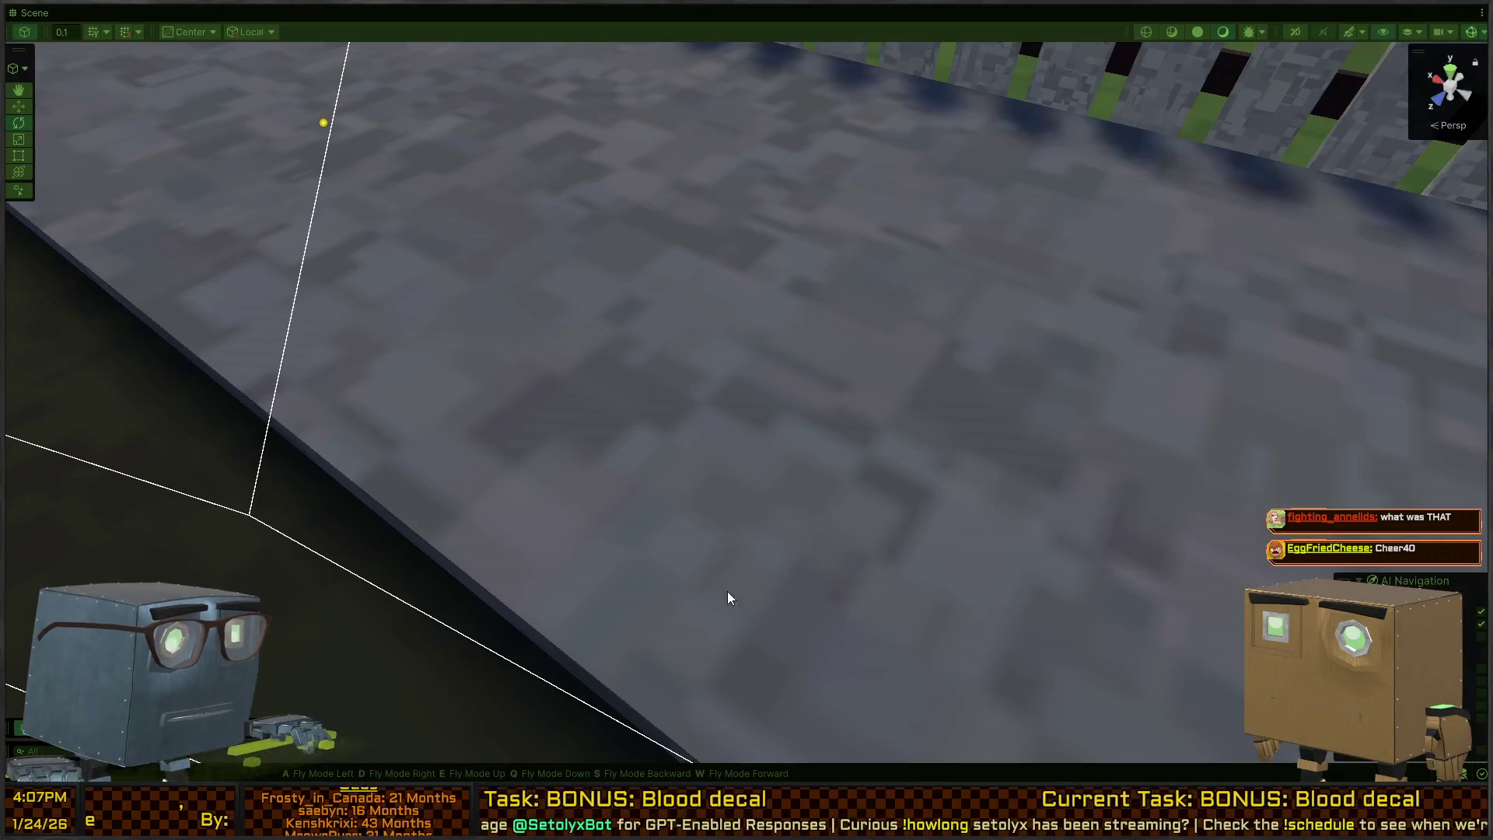
drag(721, 608, 767, 423)
key(shift+space)
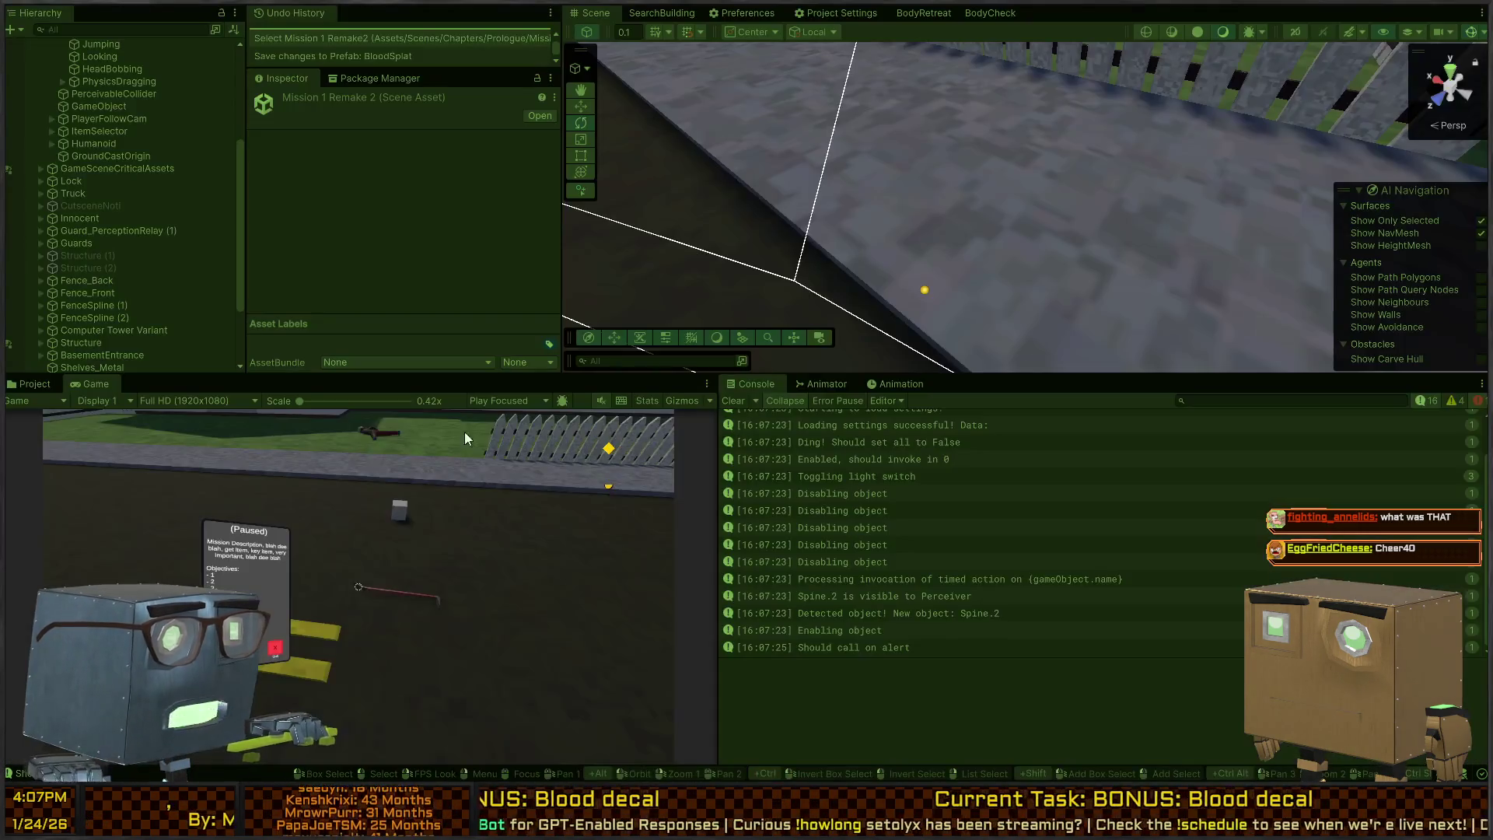
Step: Resume the game, pick up the crowbar, and strike the sidewalk to print blood decals
click(463, 428)
key(shift+space)
key(Escape)
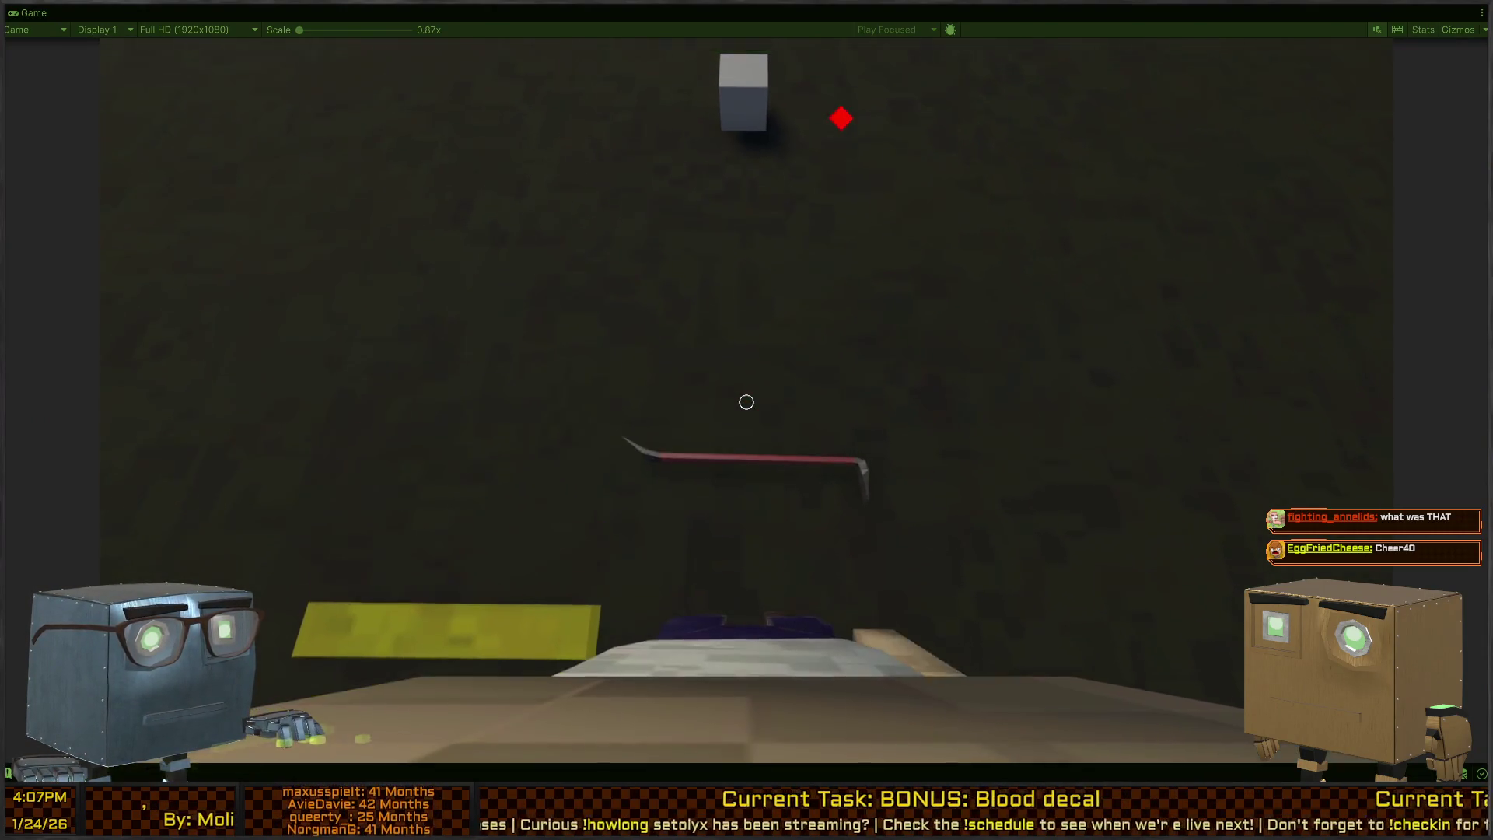
key(f)
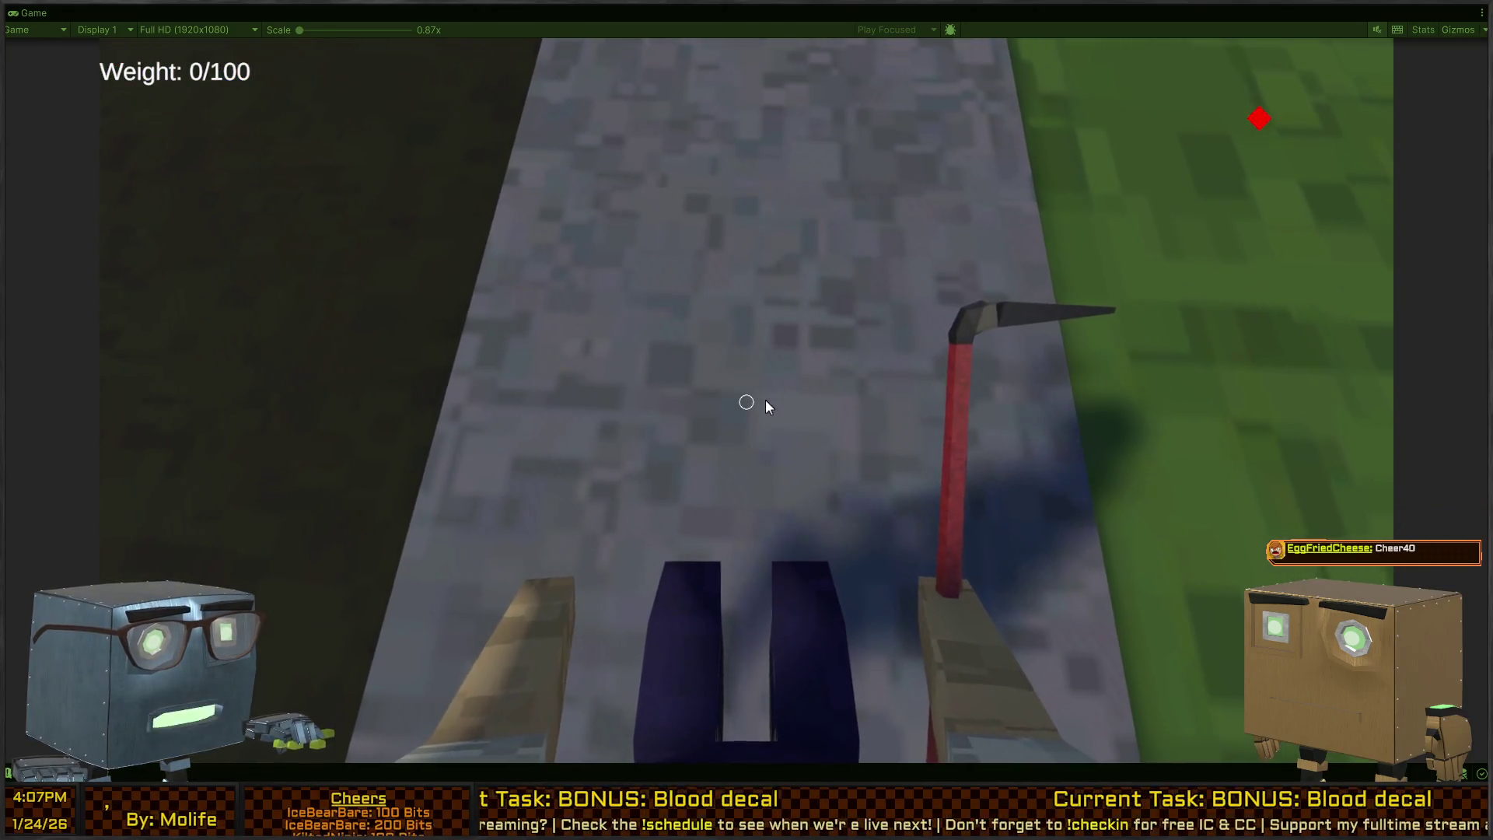
click(765, 578)
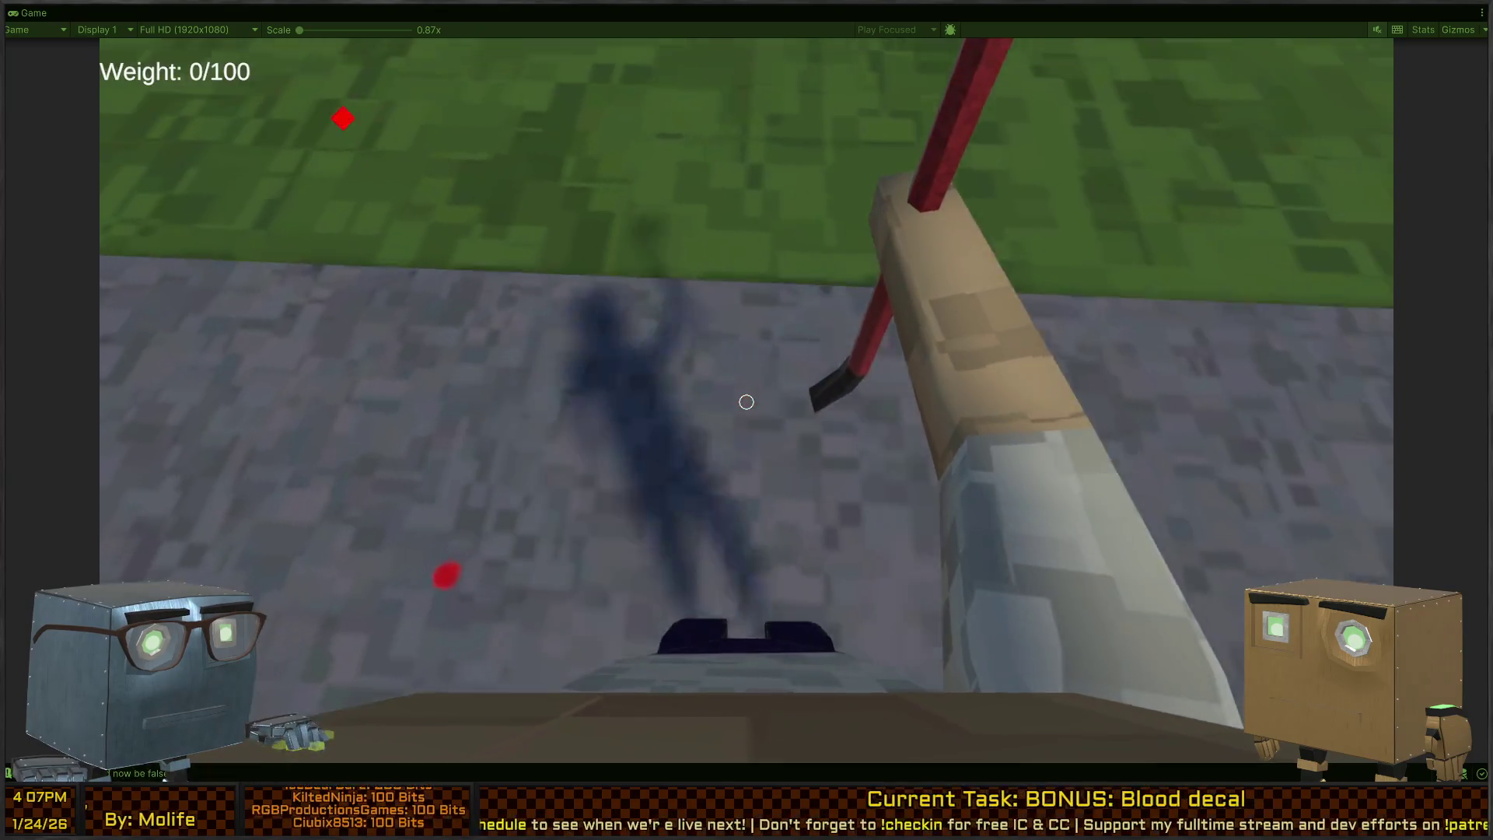
click(747, 402)
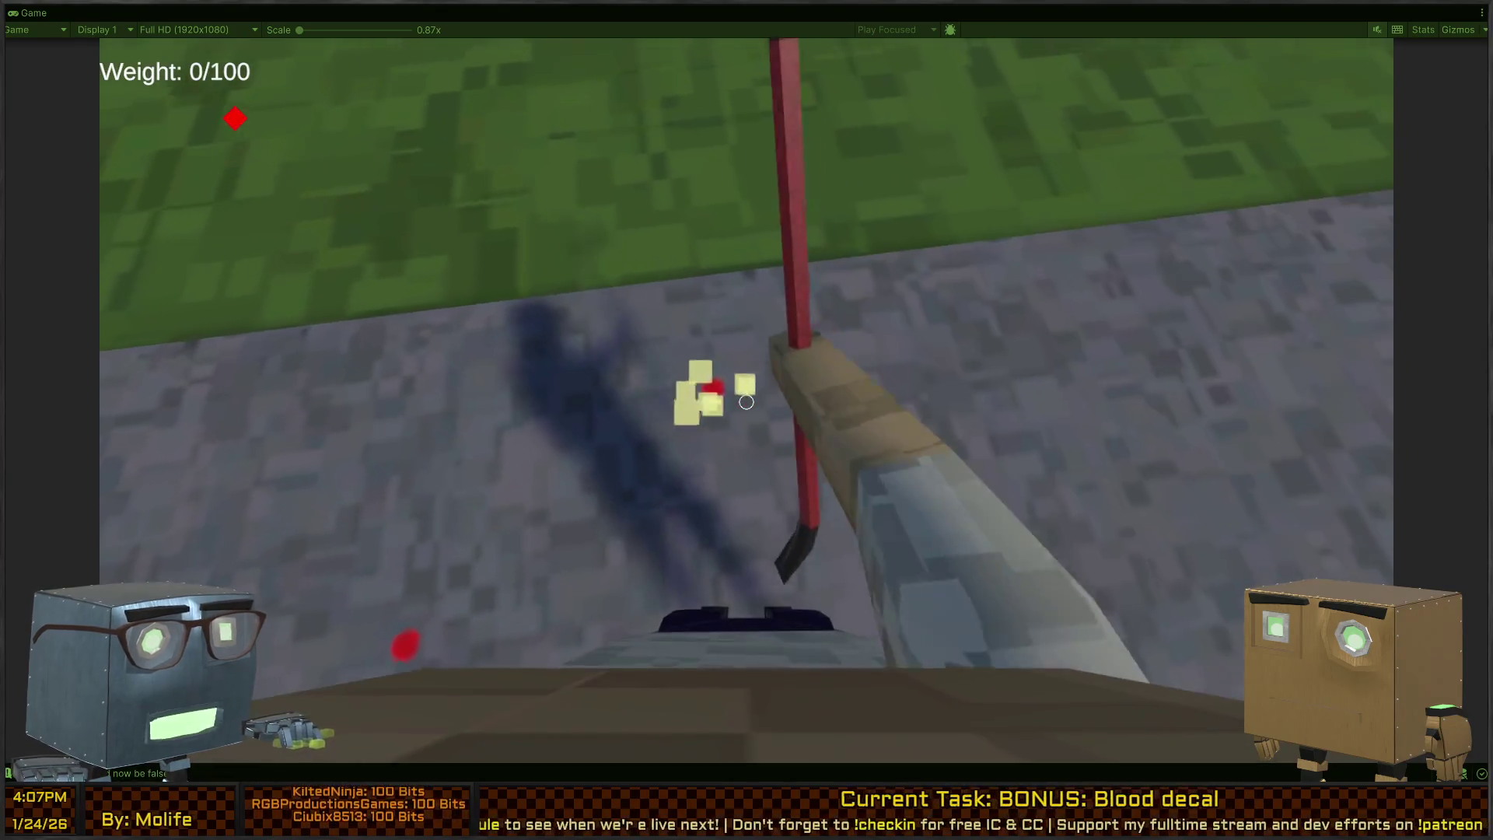
click(442, 635)
click(442, 731)
click(747, 402)
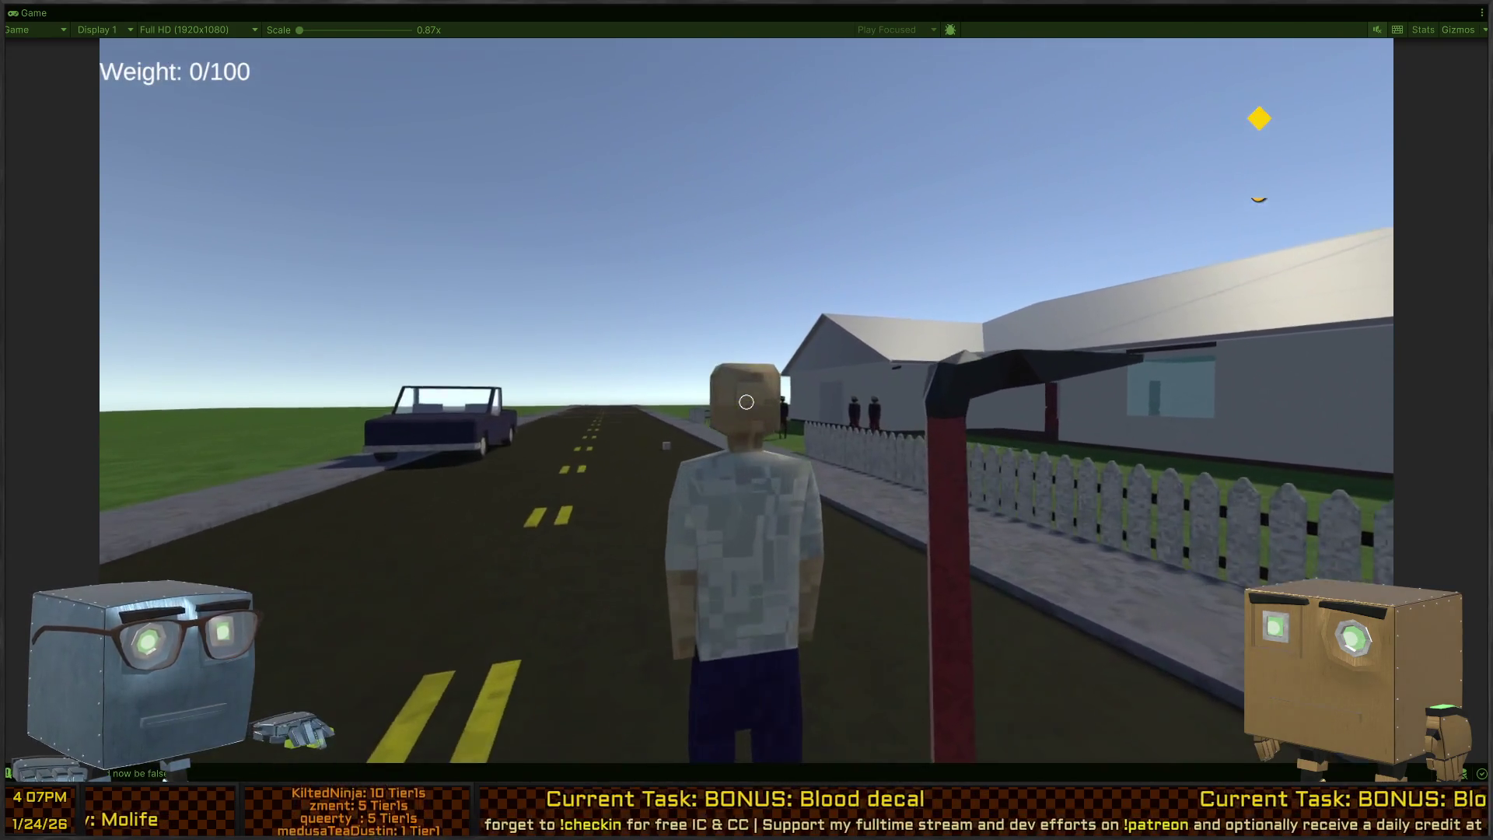
Step: Knock the pedestrian down, hit the fallen ragdoll twice, then restore the editor layout
click(746, 402)
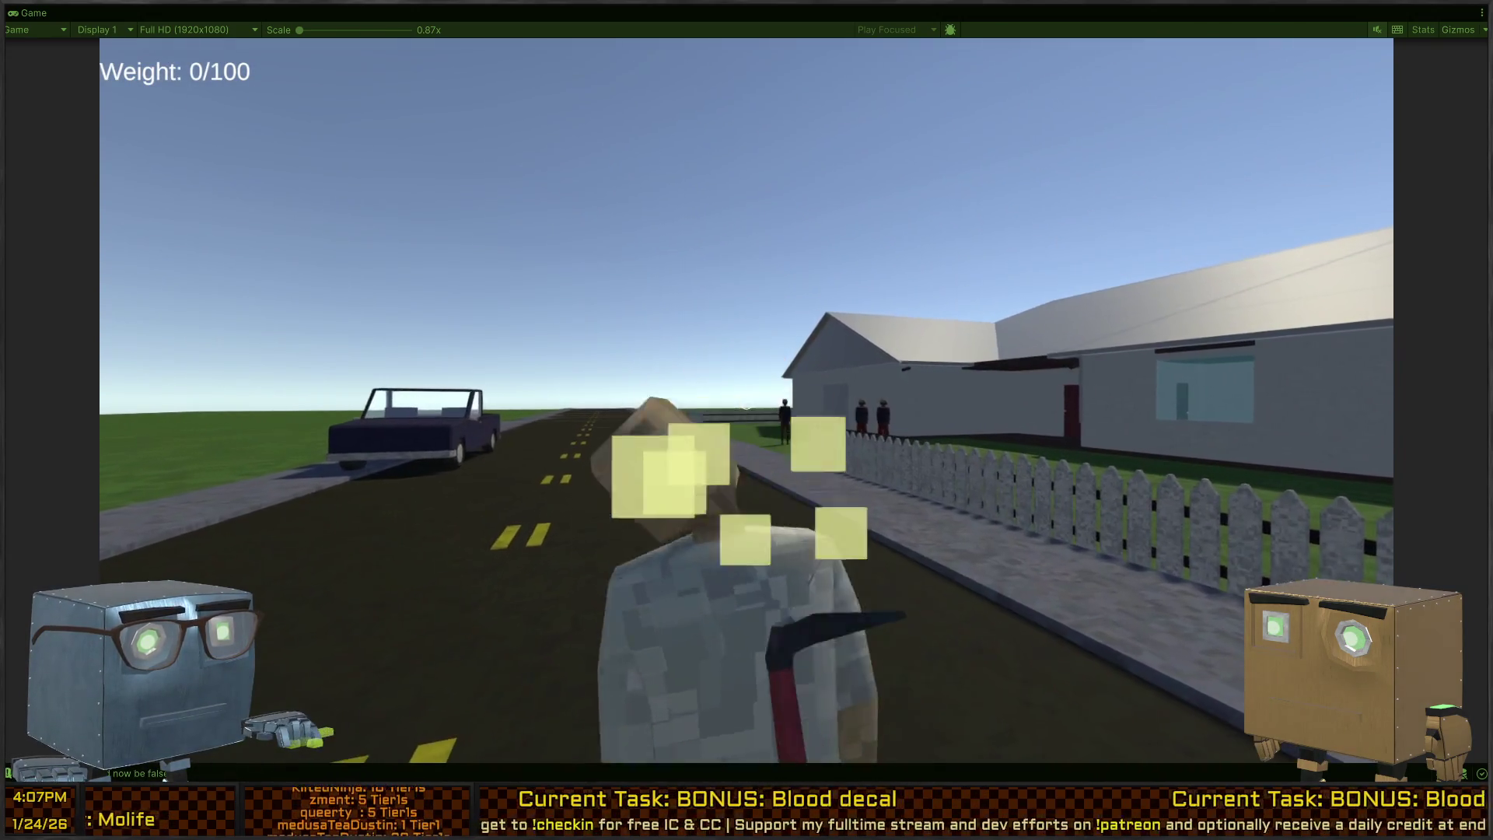
key(w)
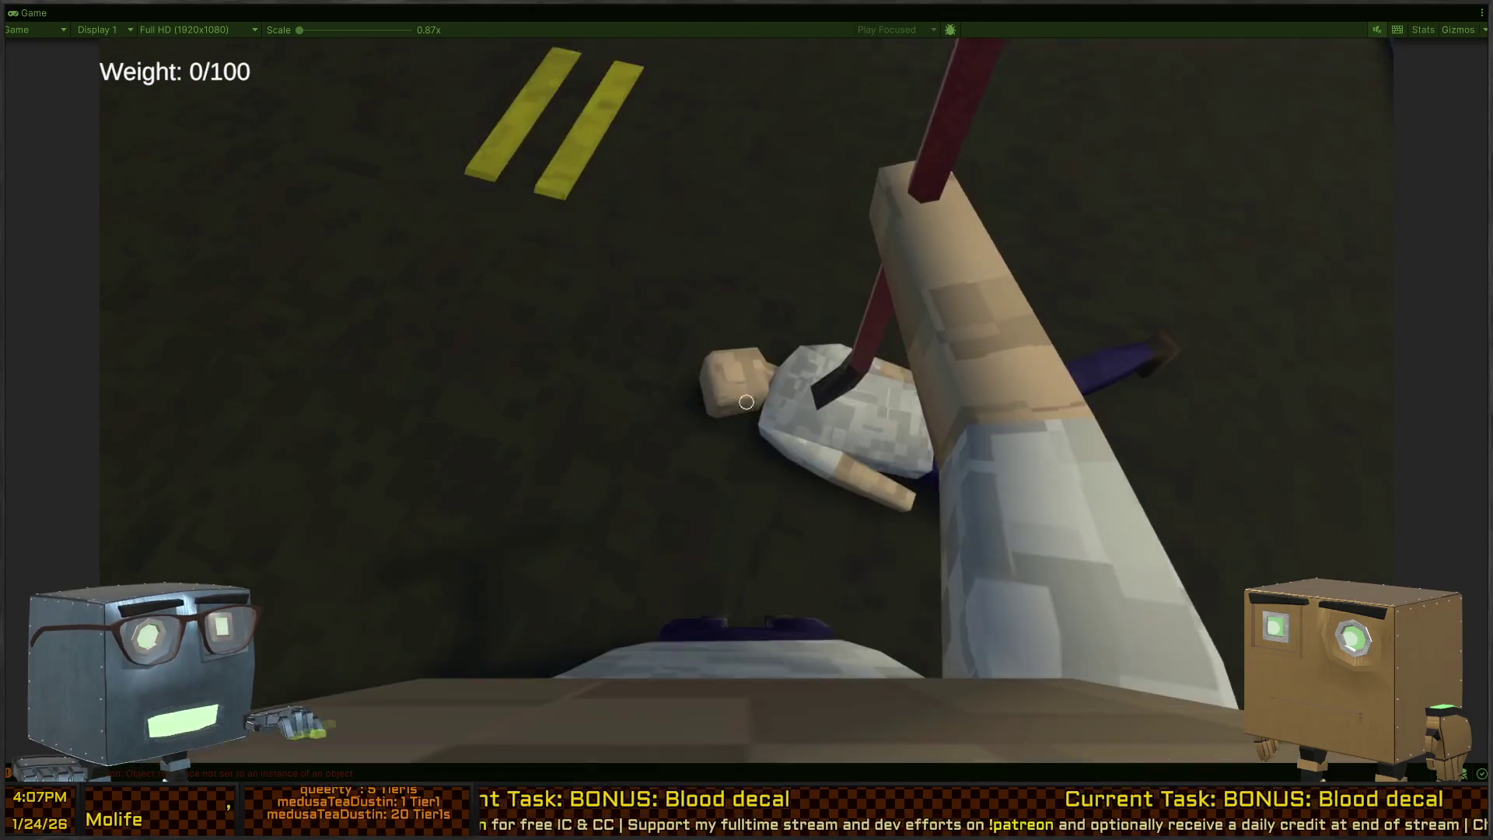
click(747, 402)
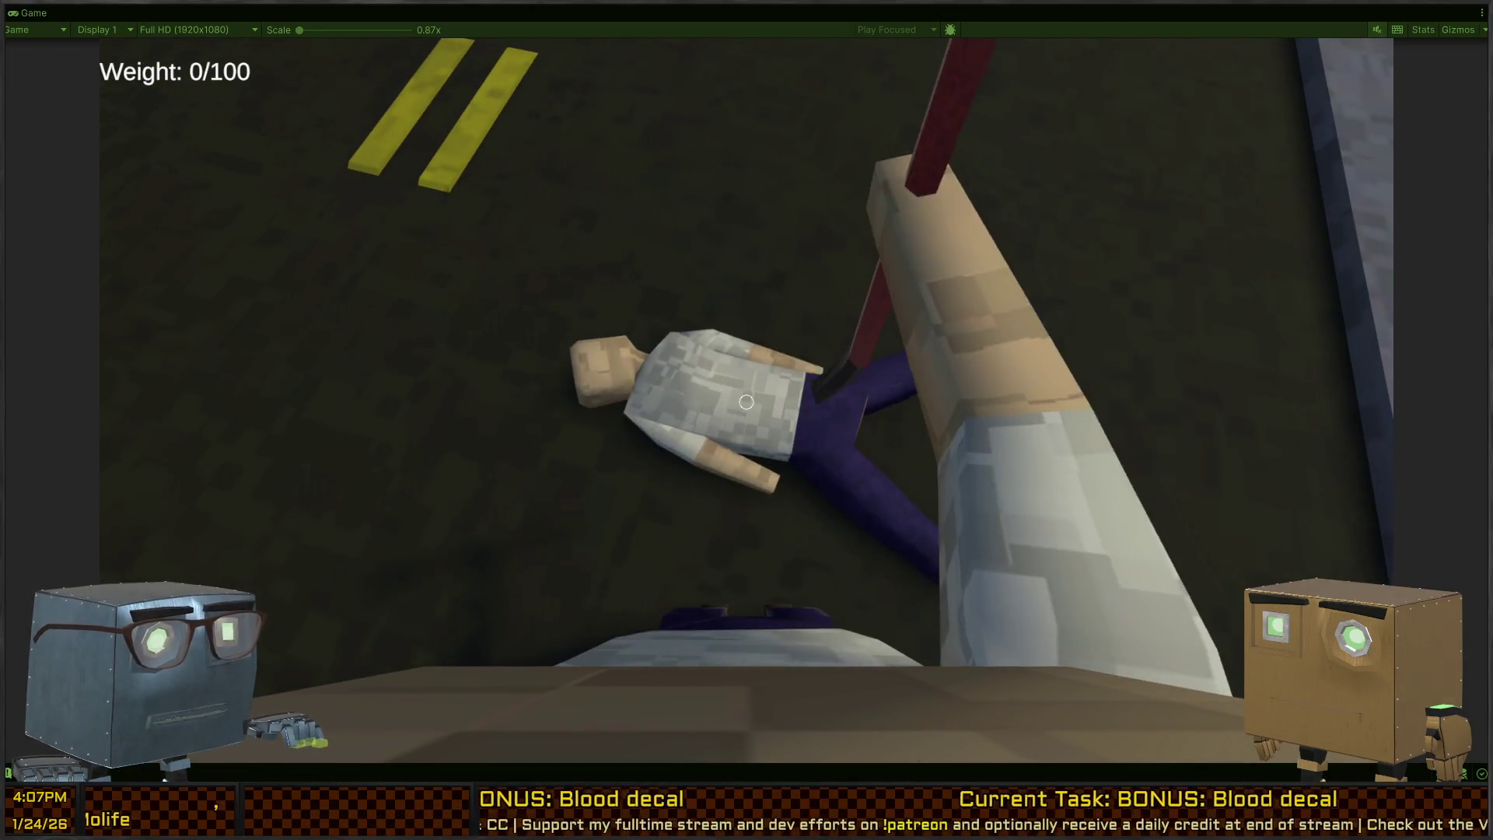
click(746, 402)
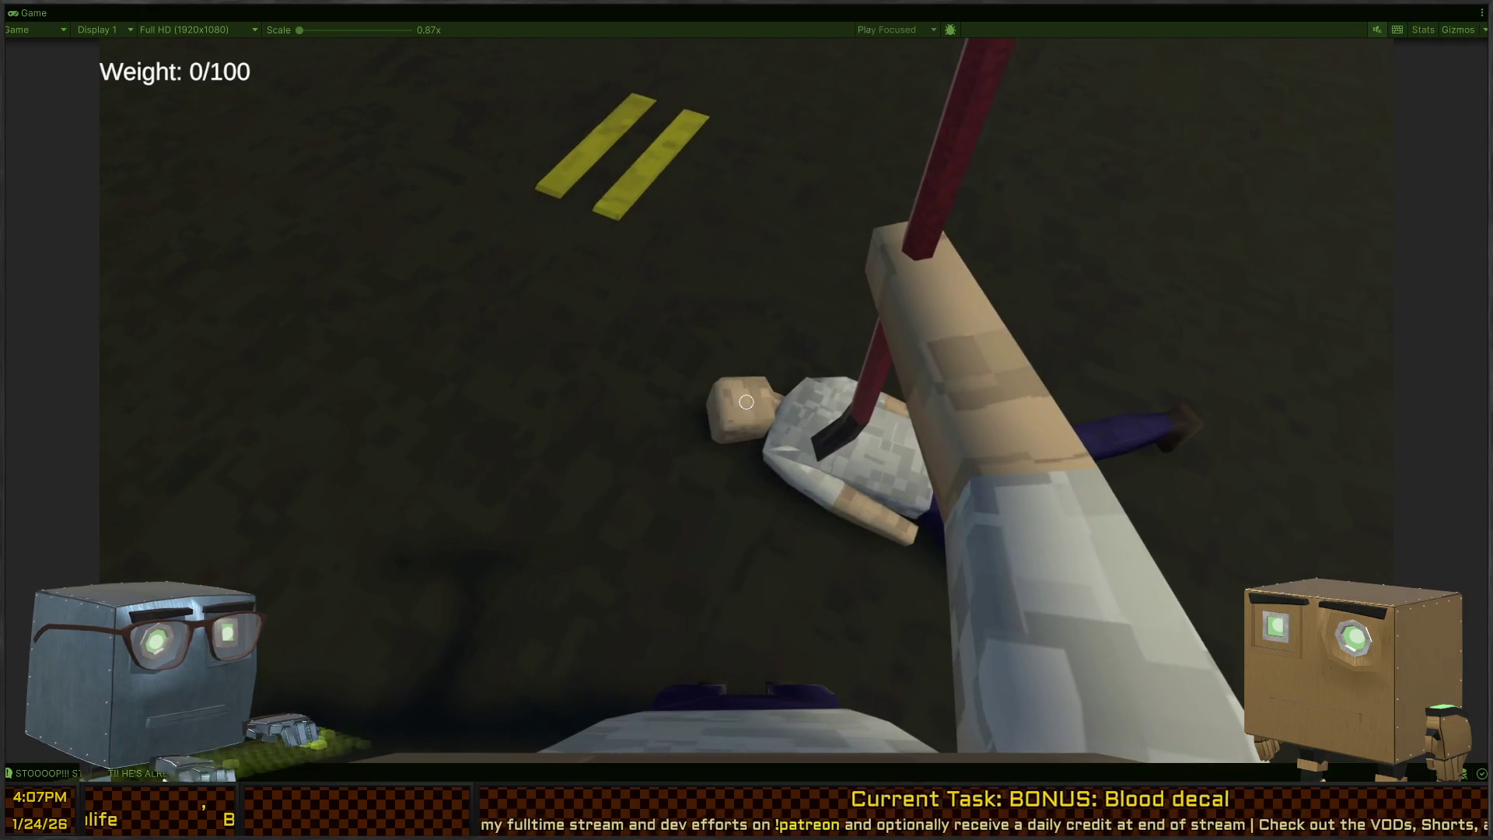
key(shift+space)
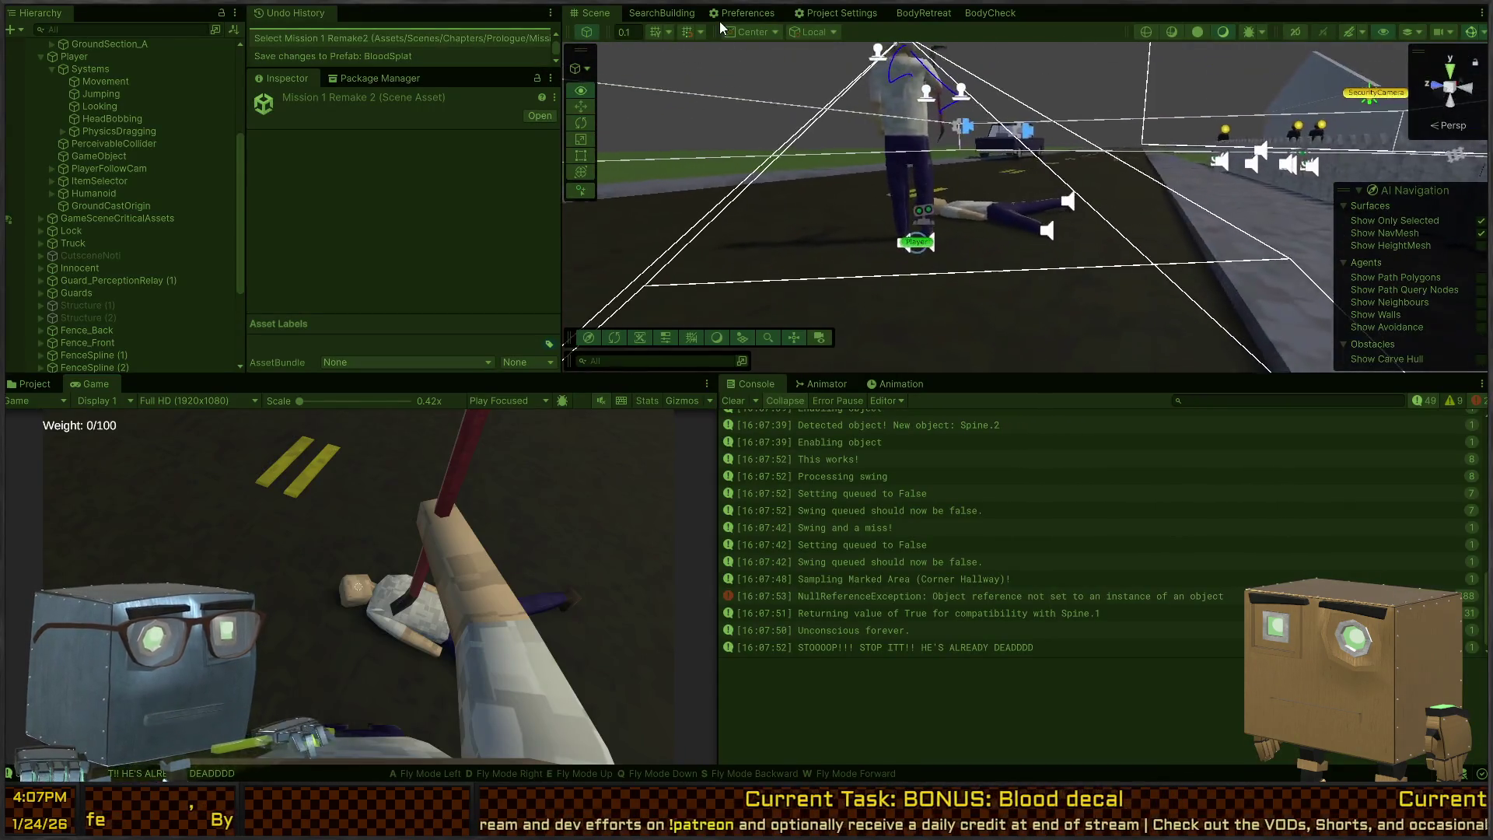
Step: Strike the fallen NPC's body five times with the crowbar to print blood decals
drag(727, 47, 575, 50)
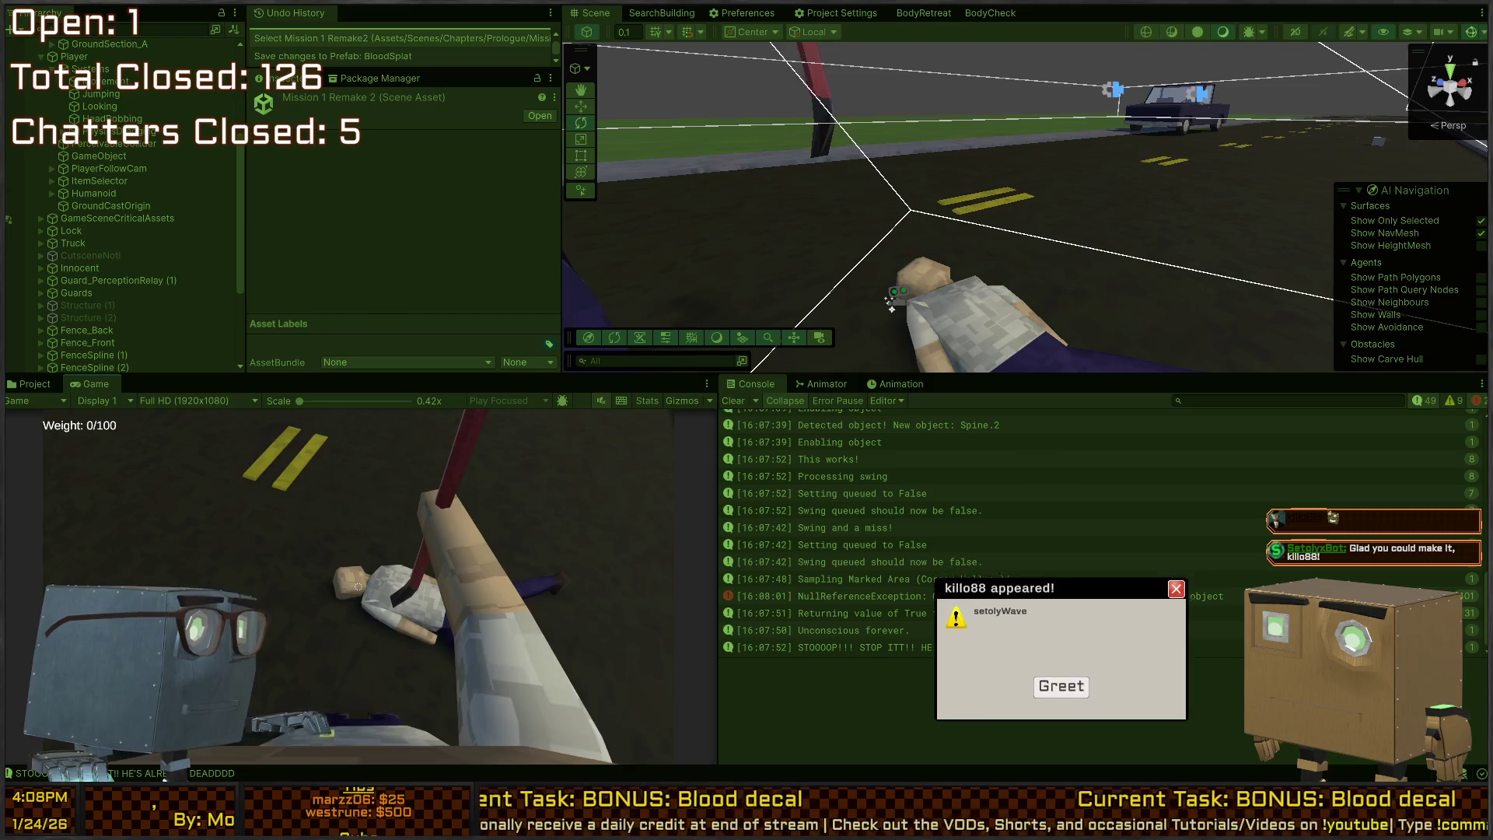
click(359, 586)
click(359, 586)
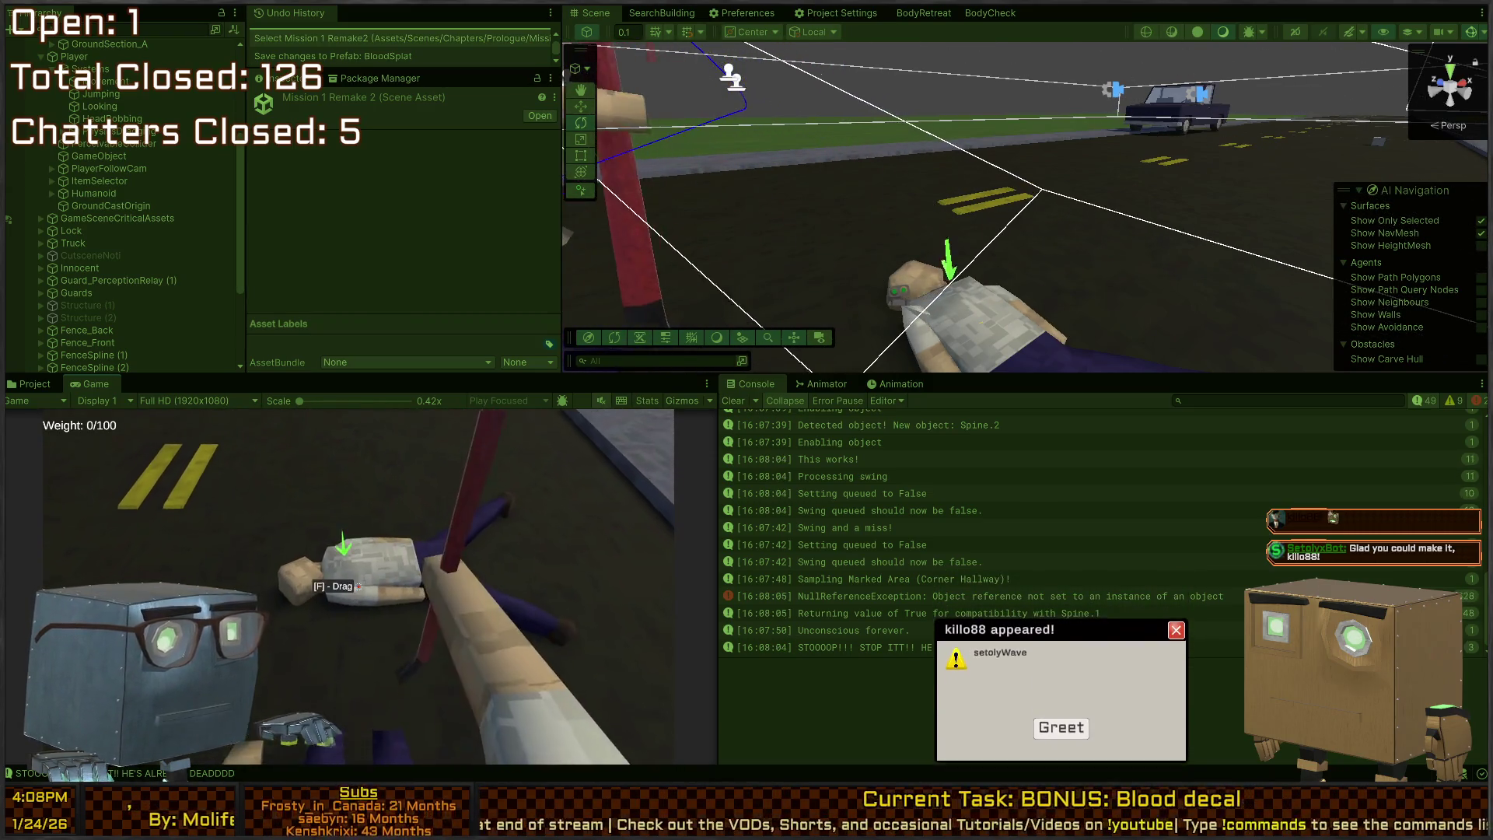
click(358, 586)
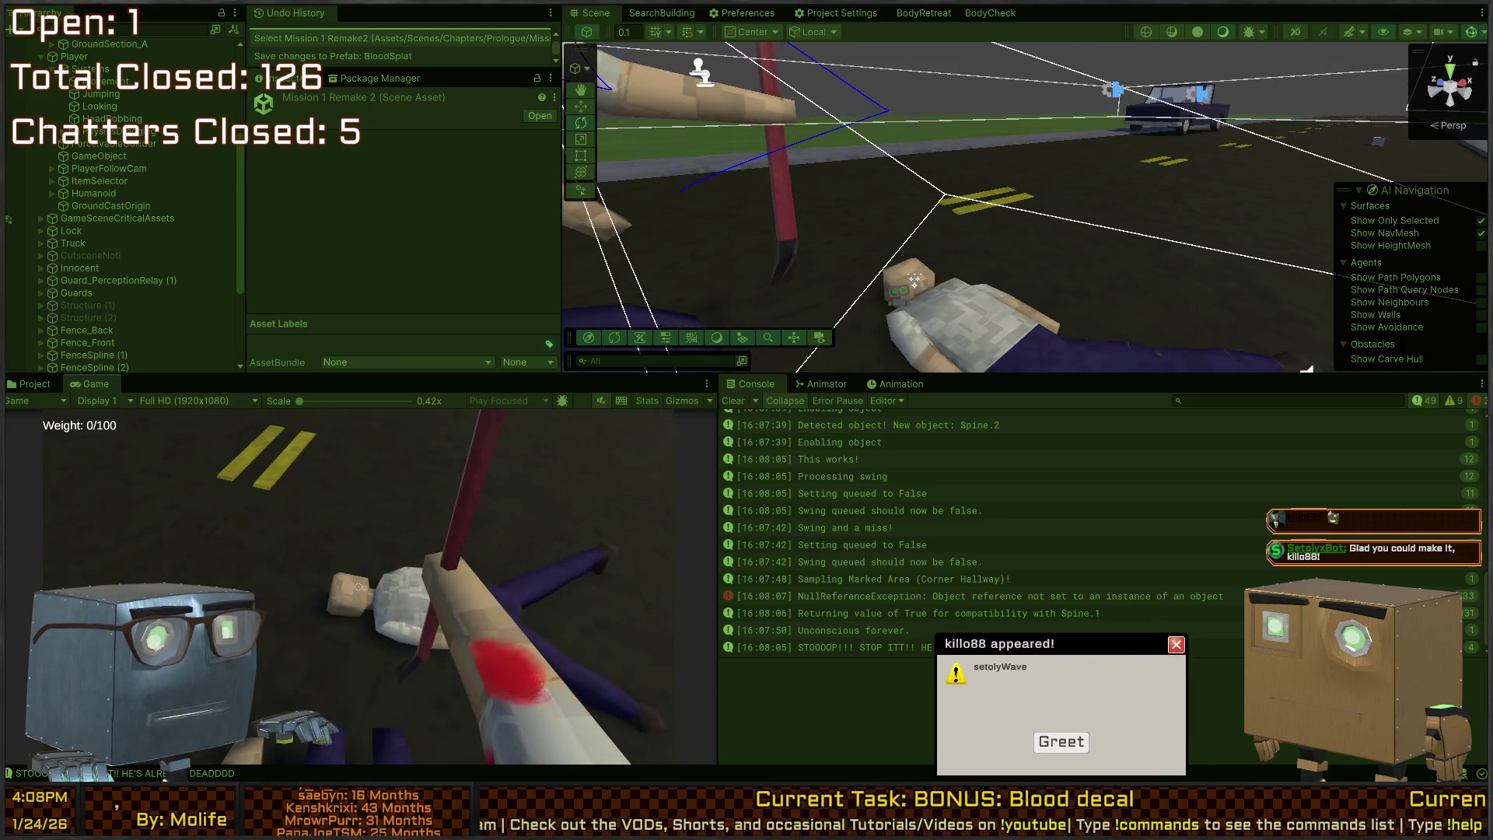
click(358, 587)
click(358, 586)
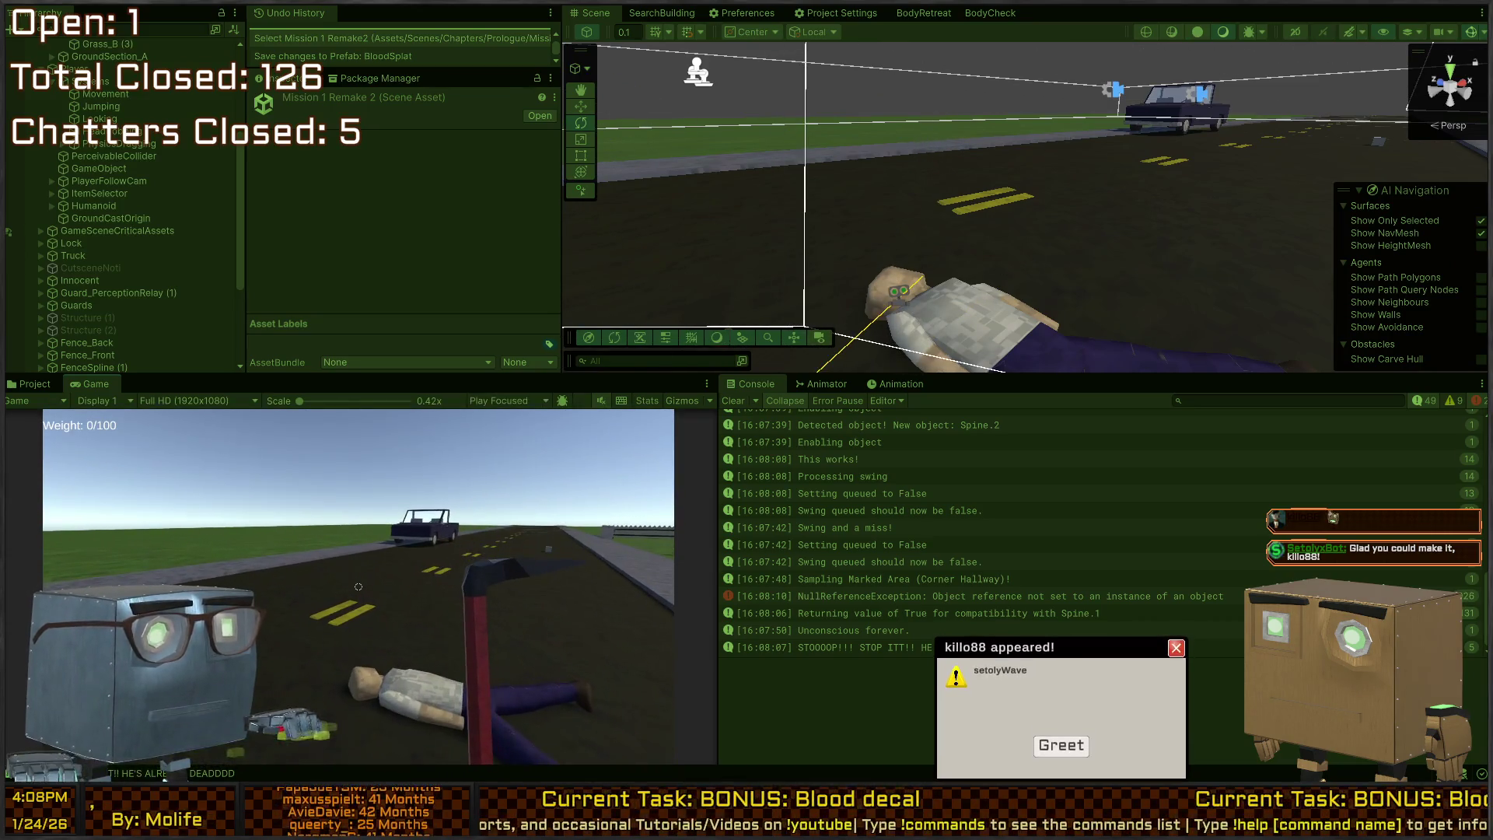
Step: Select the spawned decal and its Spine.0 parent bone in the Hierarchy, then stop Play mode
right_click(1041, 223)
mouse_move(863, 200)
mouse_down()
mouse_move(1116, 232)
mouse_move(1076, 235)
mouse_up()
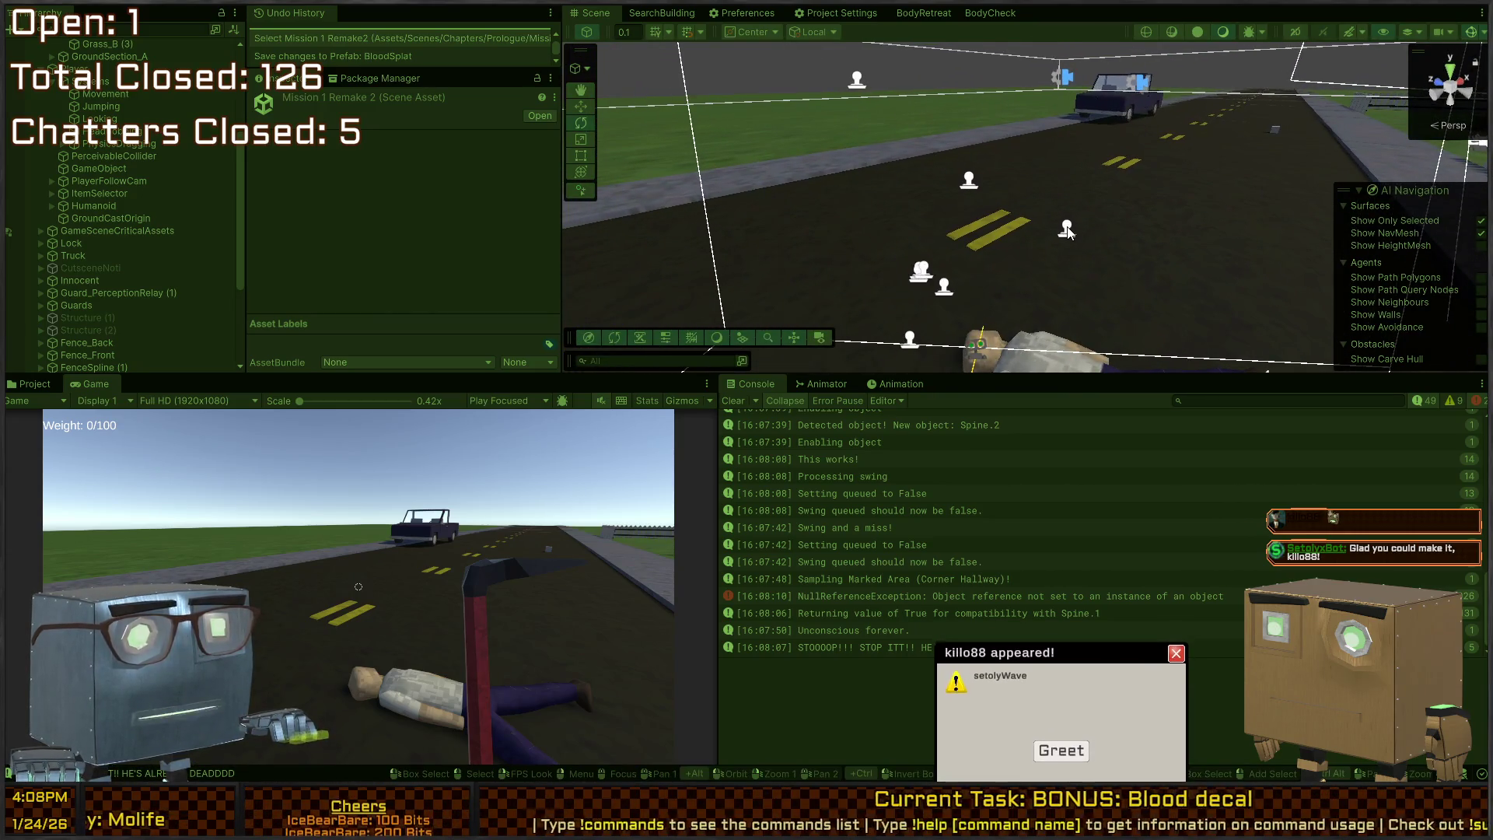
click(1068, 228)
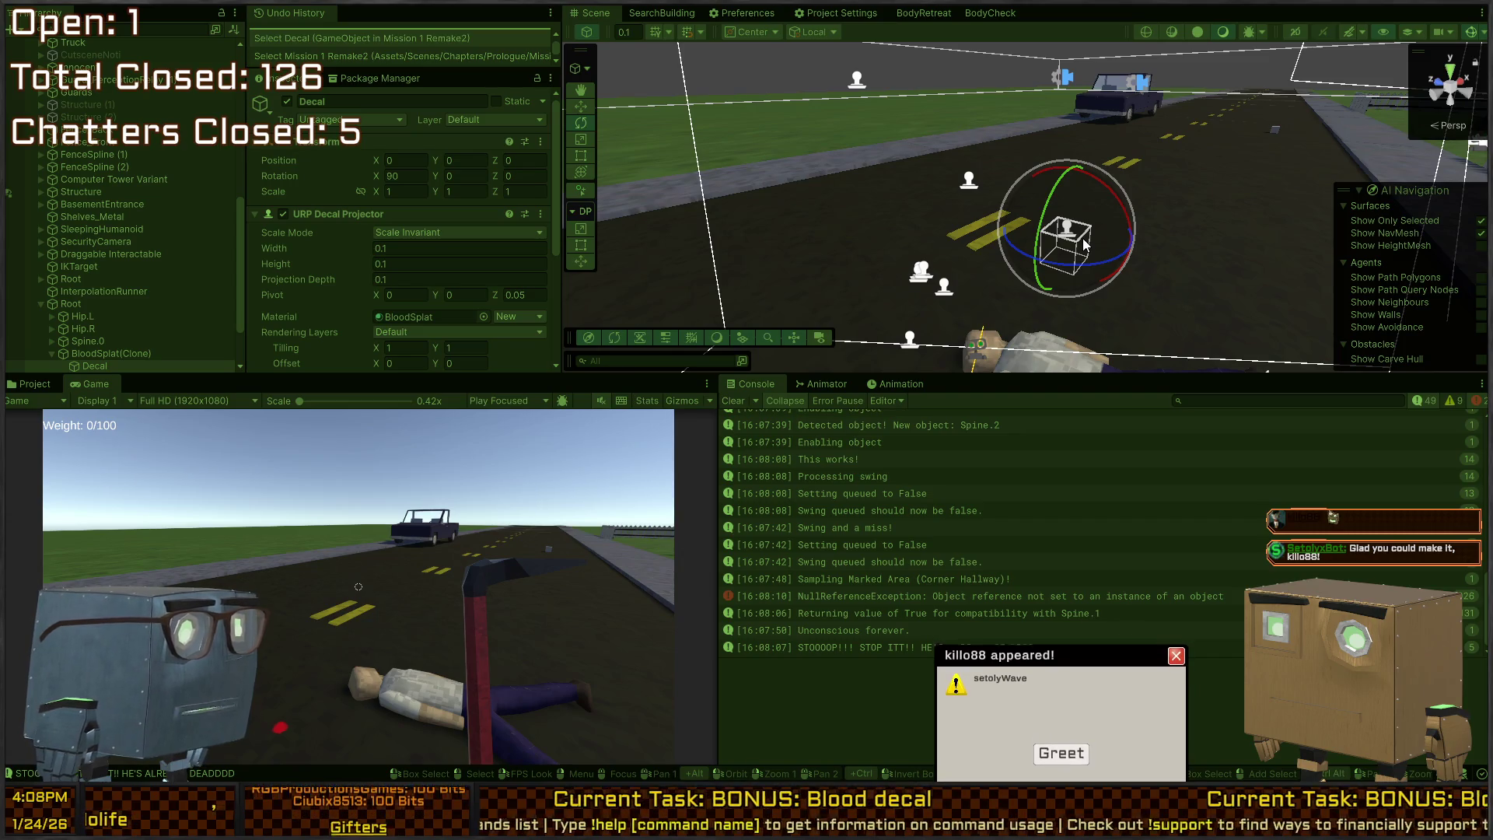
click(88, 342)
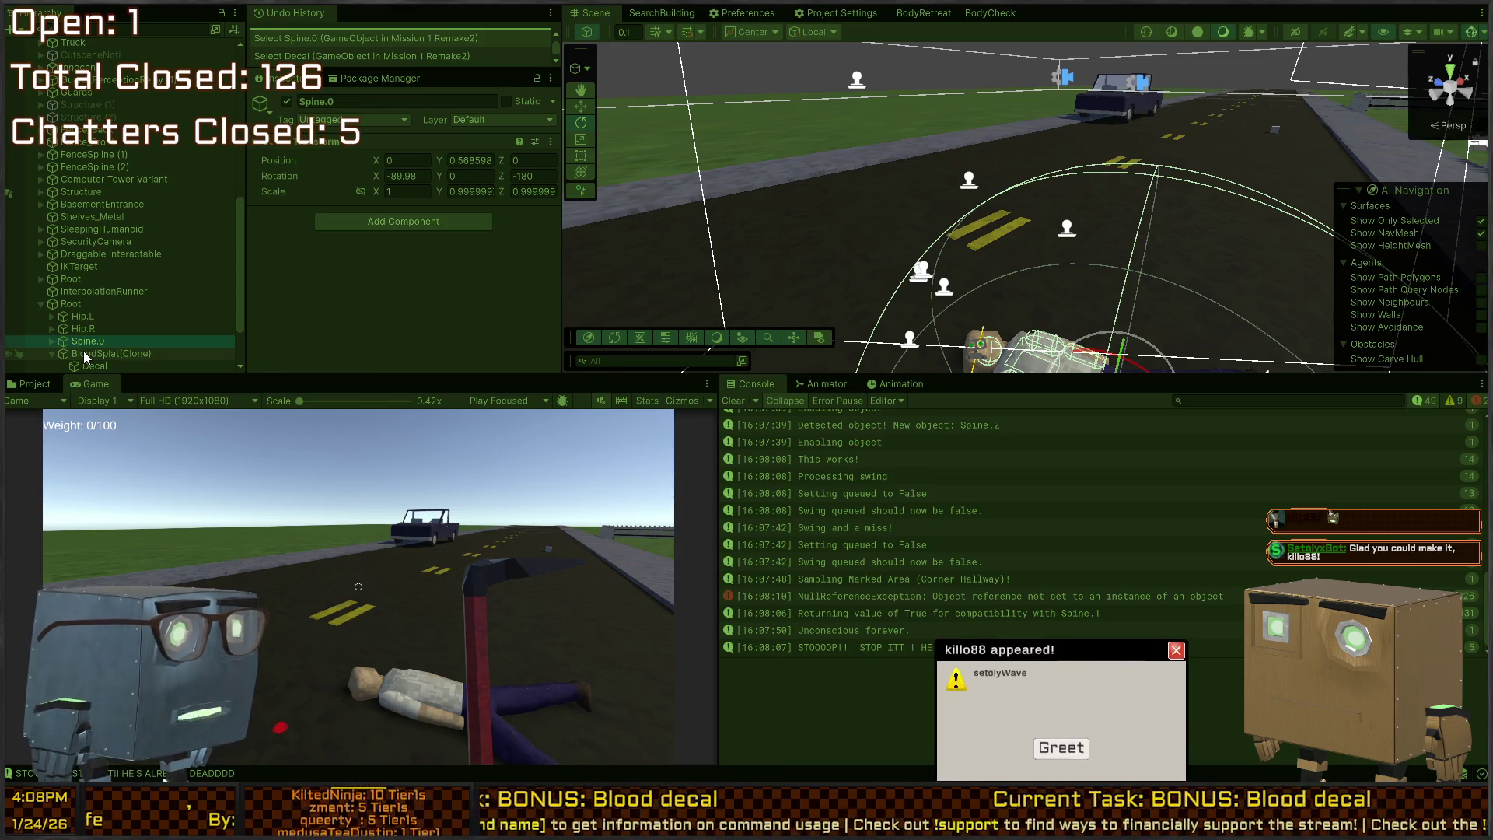
mouse_move(1003, 117)
mouse_down()
mouse_move(998, 164)
mouse_move(1036, 158)
mouse_up()
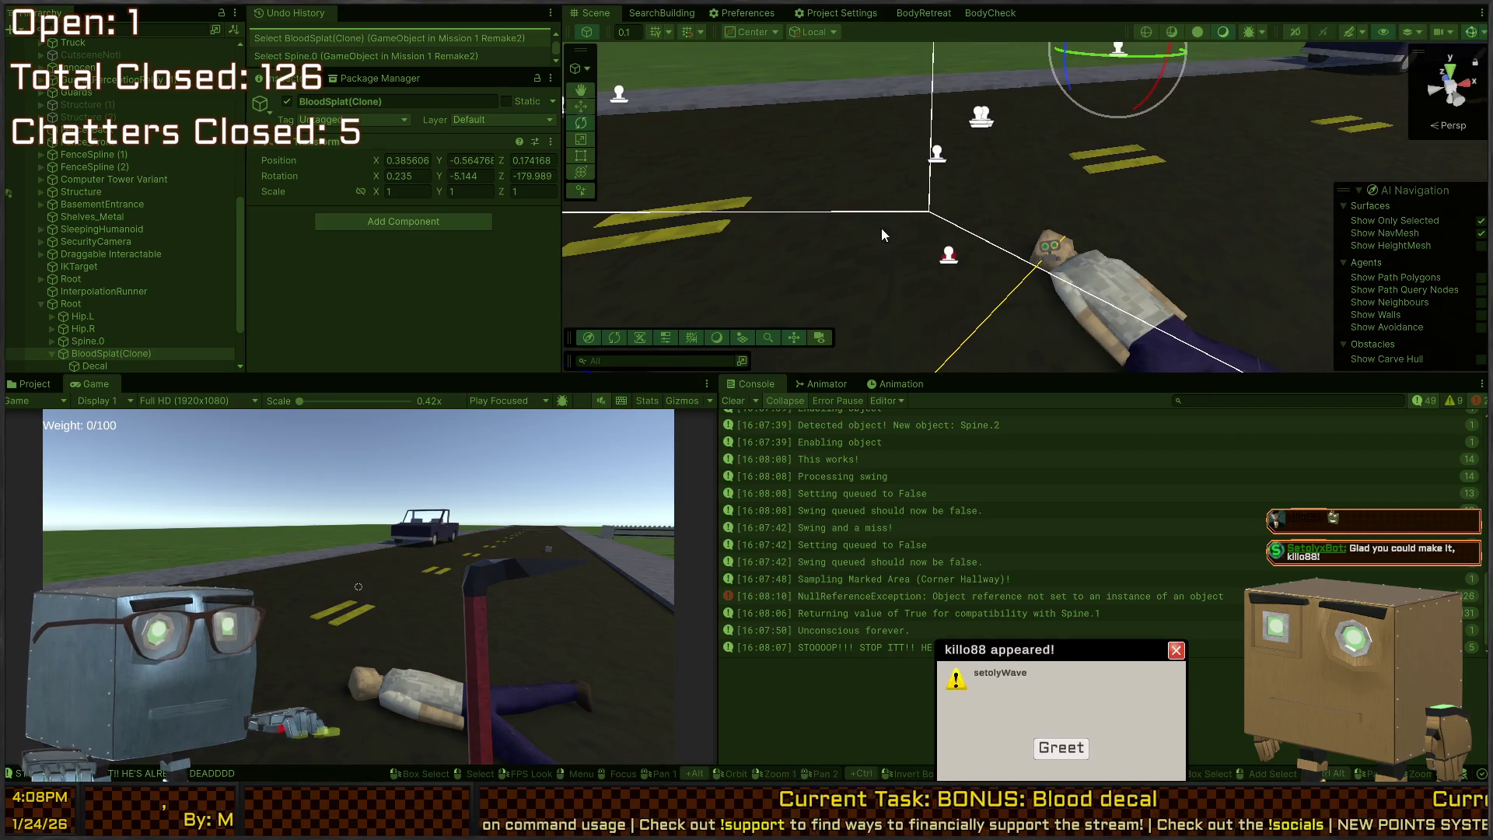
key(ctrl+p)
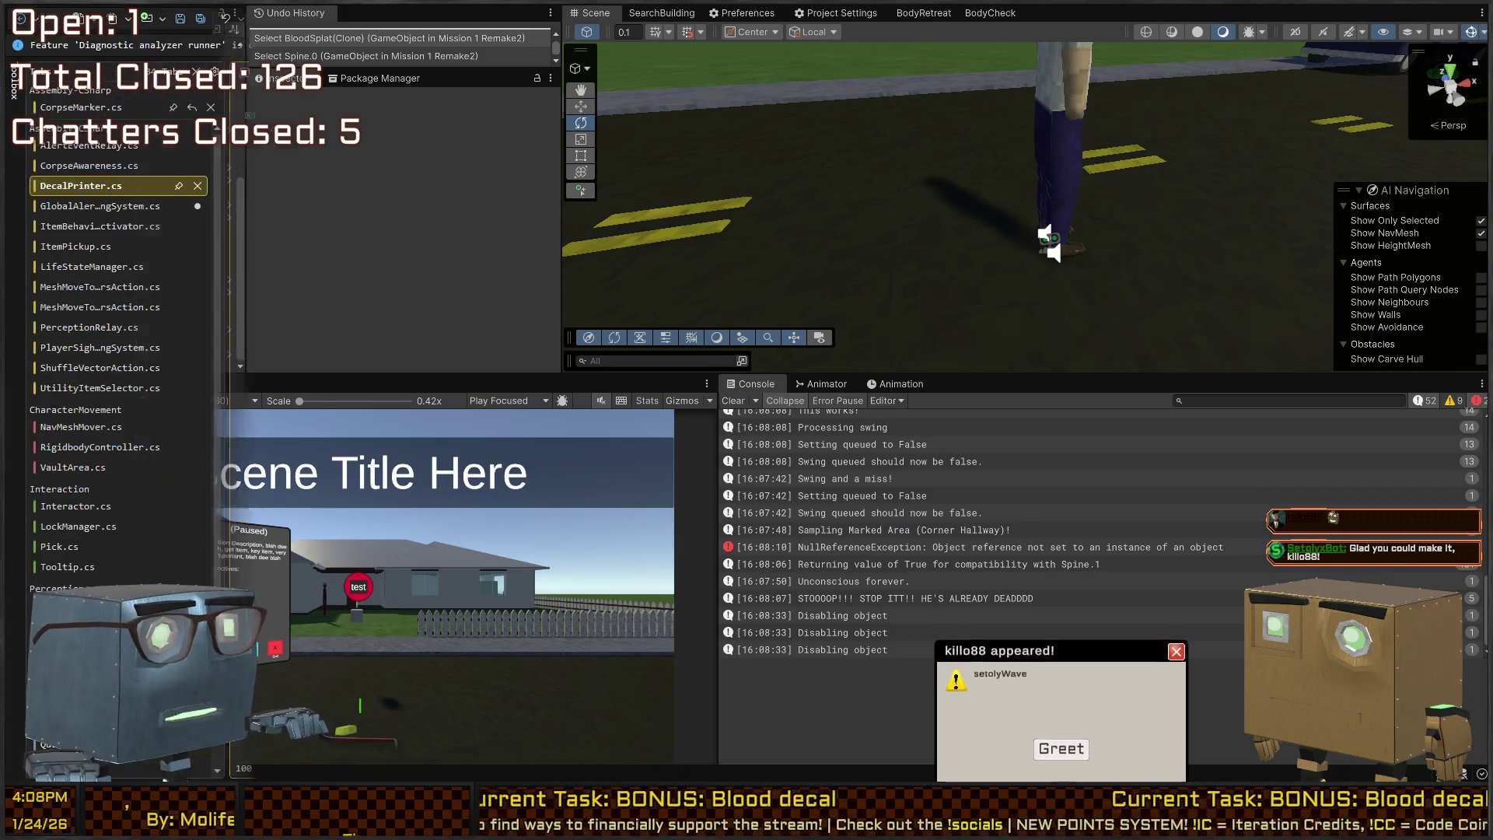
Step: Append QueryTriggerInteraction.Ignore to the Physics.Raycast call in DecalPrinter.cs, save, and return to Unity
key(alt+Tab)
key(F12)
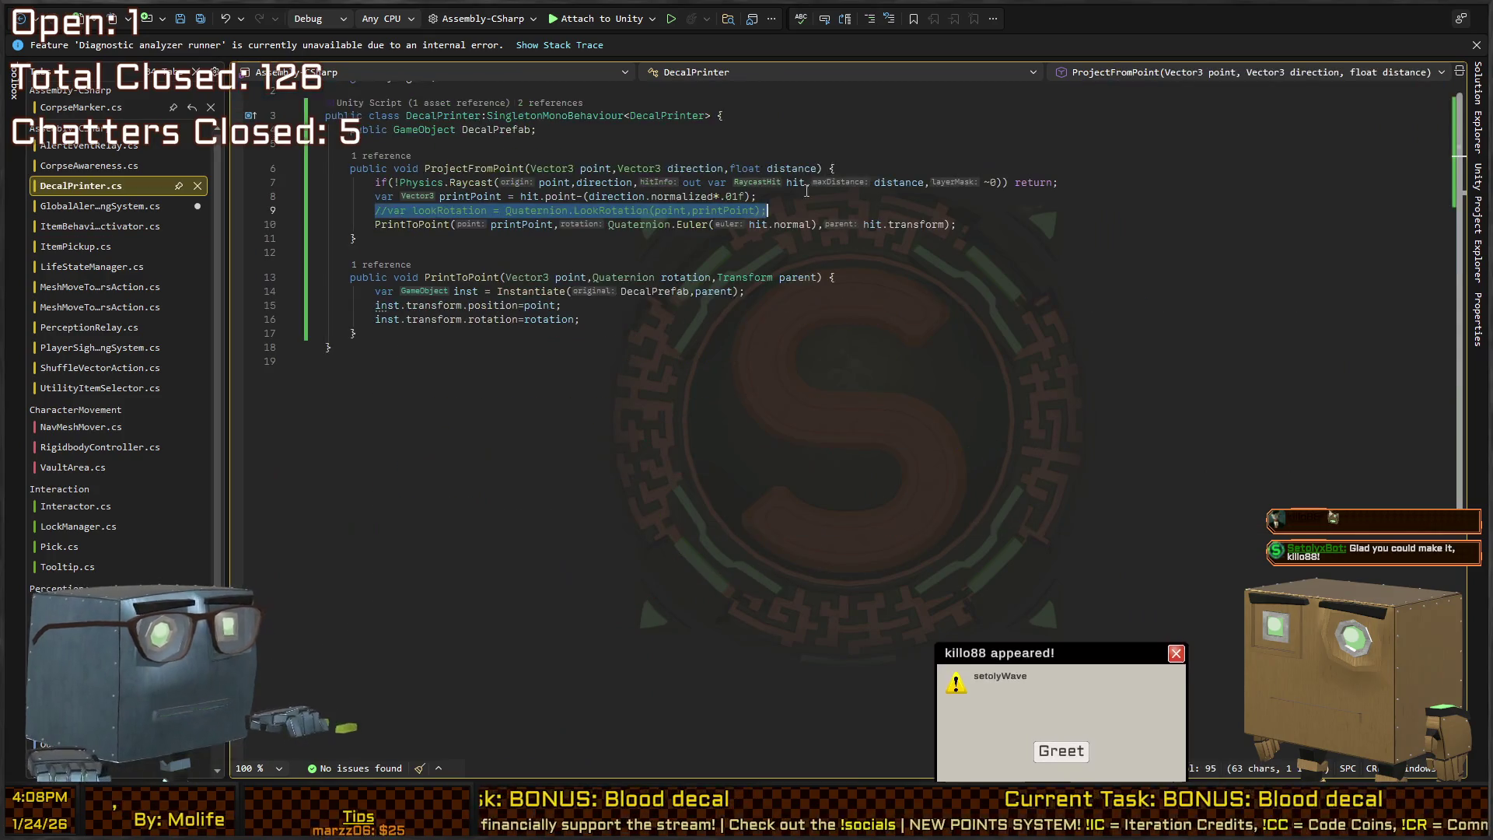
click(1110, 178)
key(ctrl+Left)
key(ctrl+Left)
key(ctrl+Left)
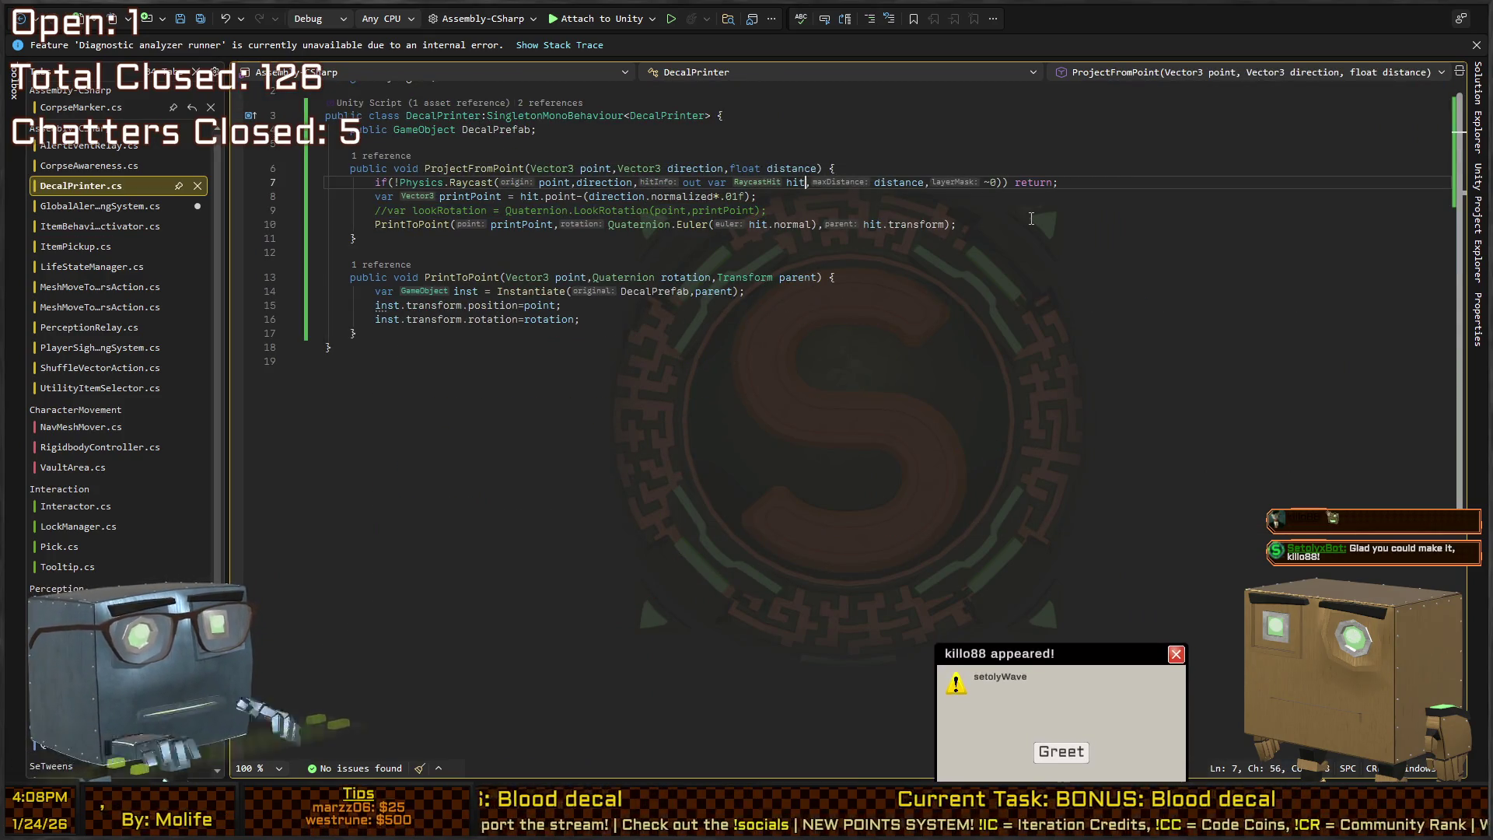
text(QueryTriggerInt)
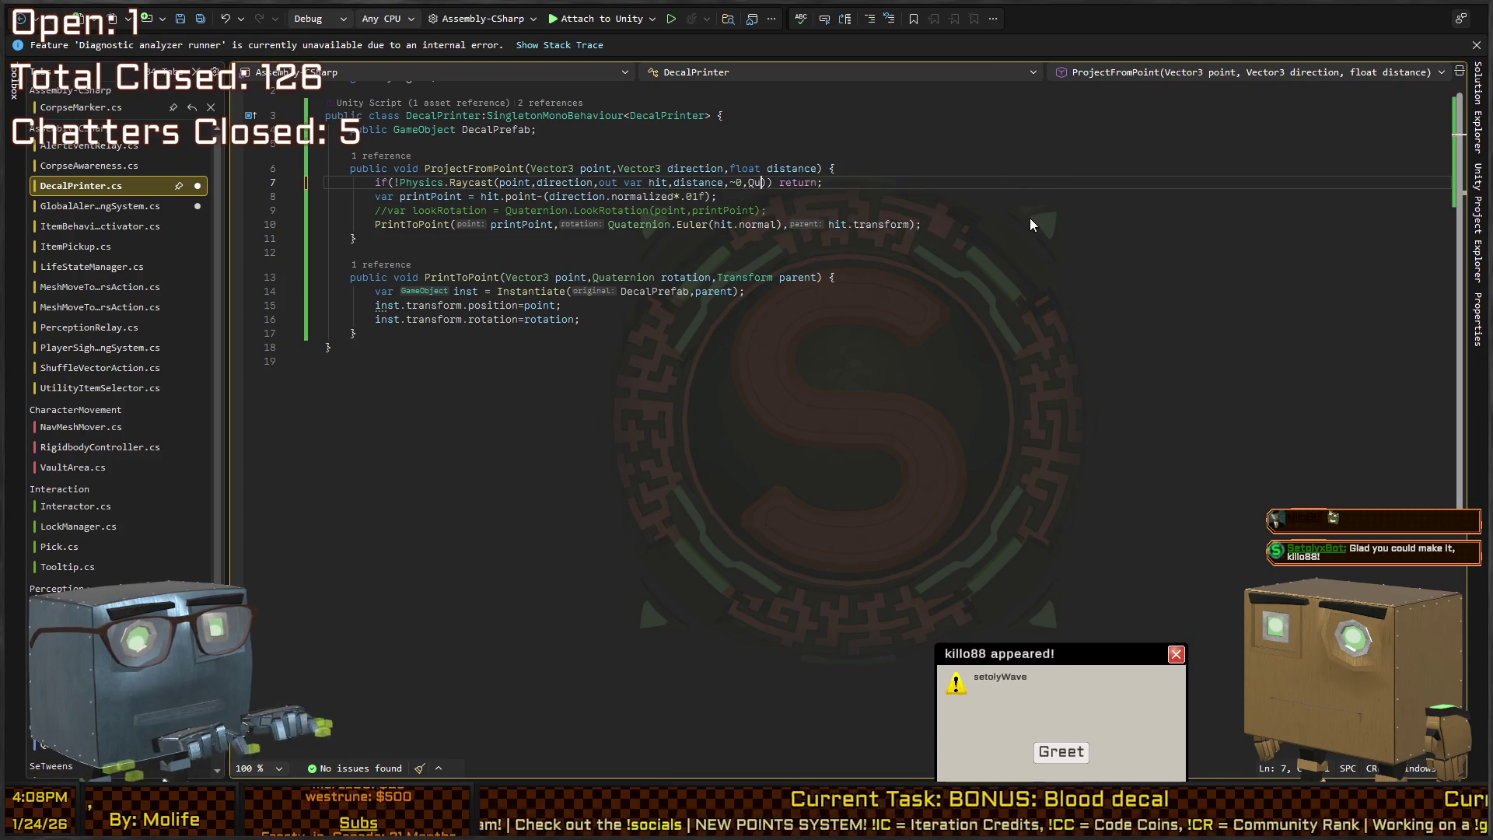
text(eraction.Ignore)
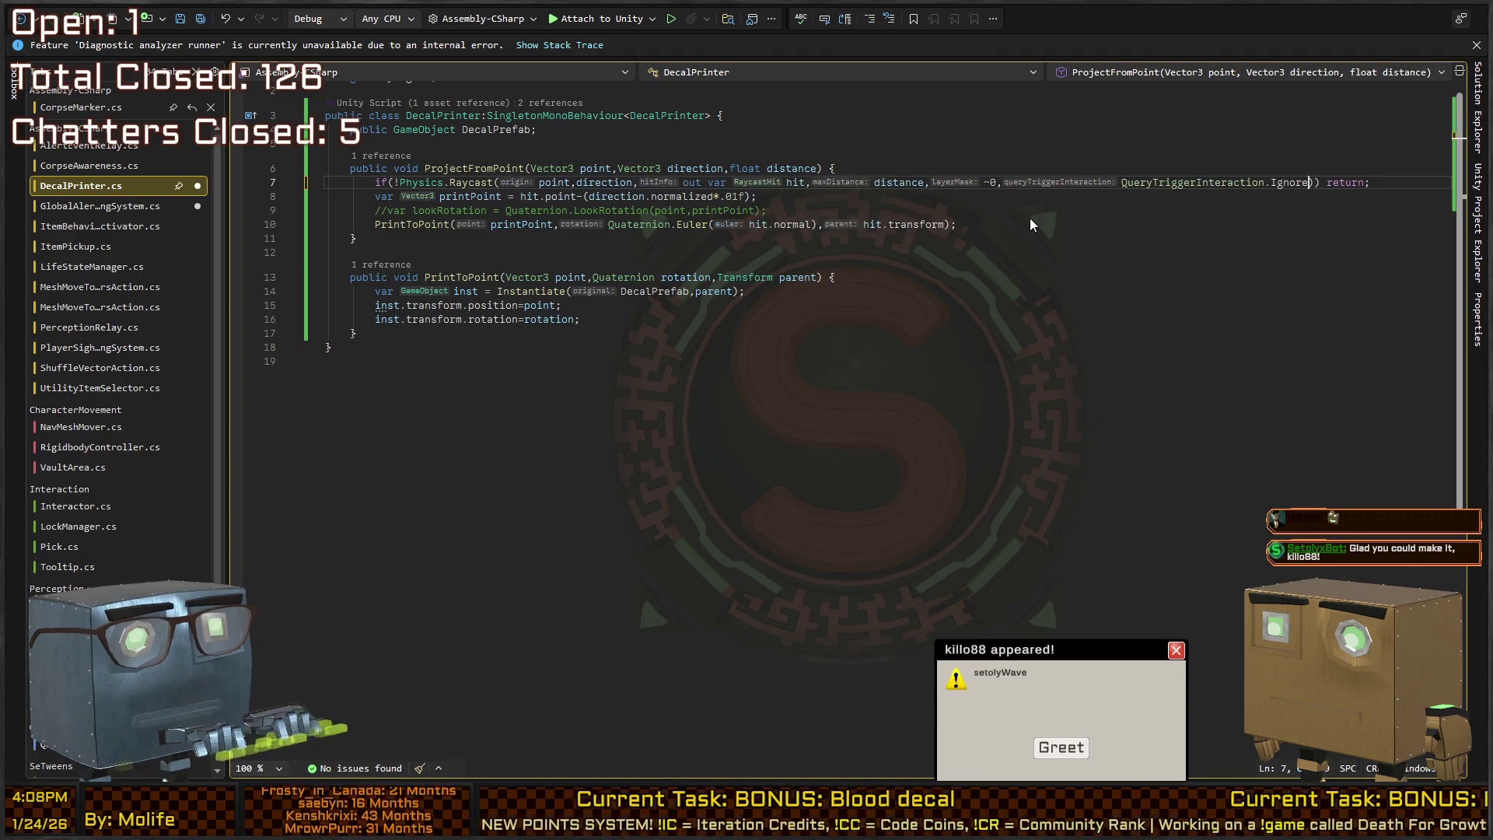
text())
click(1060, 748)
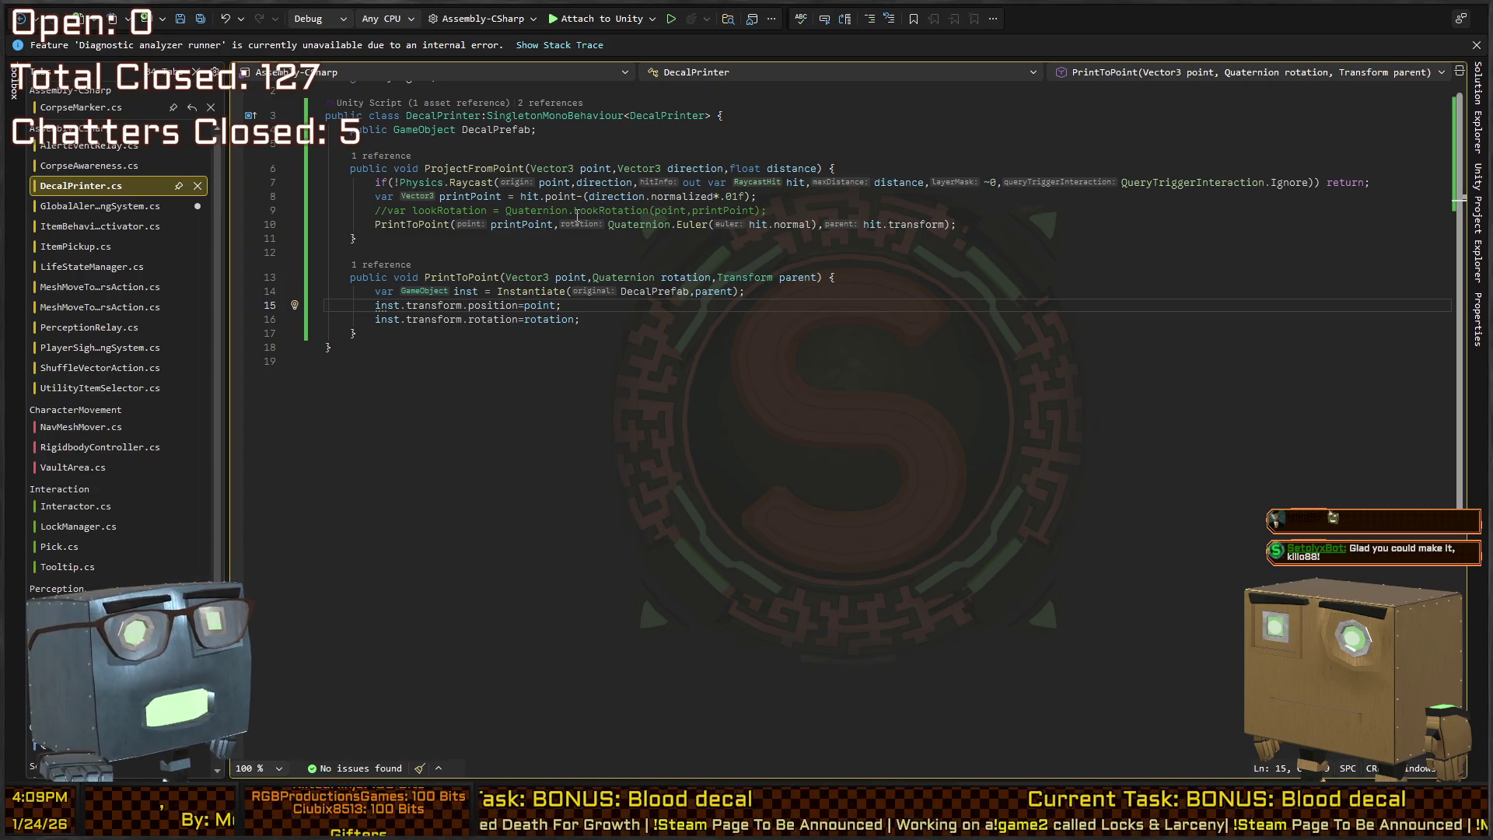
key(alt+Tab)
mouse_move(884, 156)
mouse_down()
mouse_move(1196, 146)
mouse_move(1181, 164)
mouse_move(916, 178)
mouse_move(788, 360)
mouse_up()
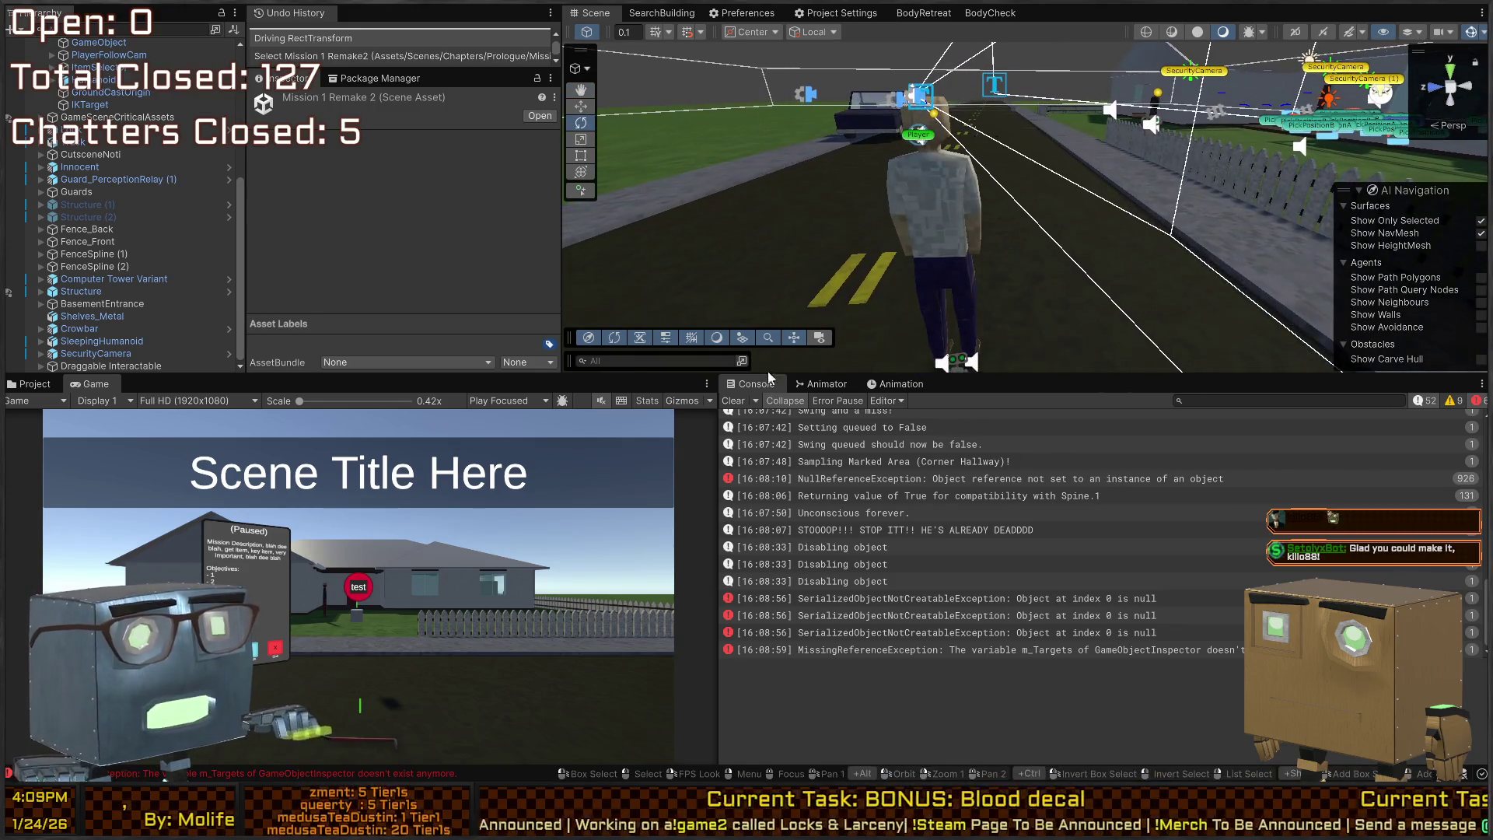
Step: Start a new playtest with the Game view maximized and walk toward the crowbar
click(729, 400)
key(ctrl+p)
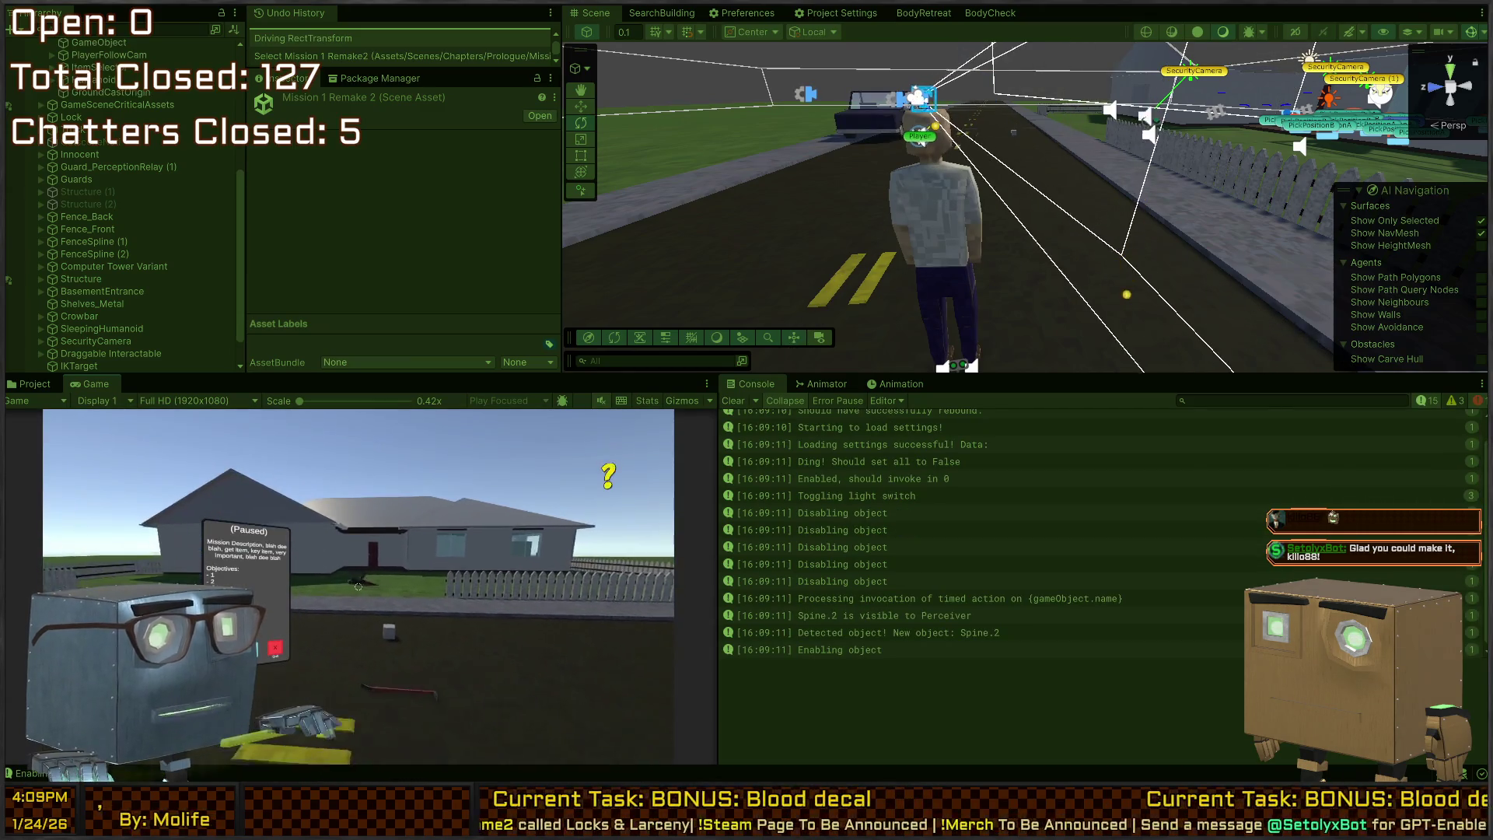
key(shift+space)
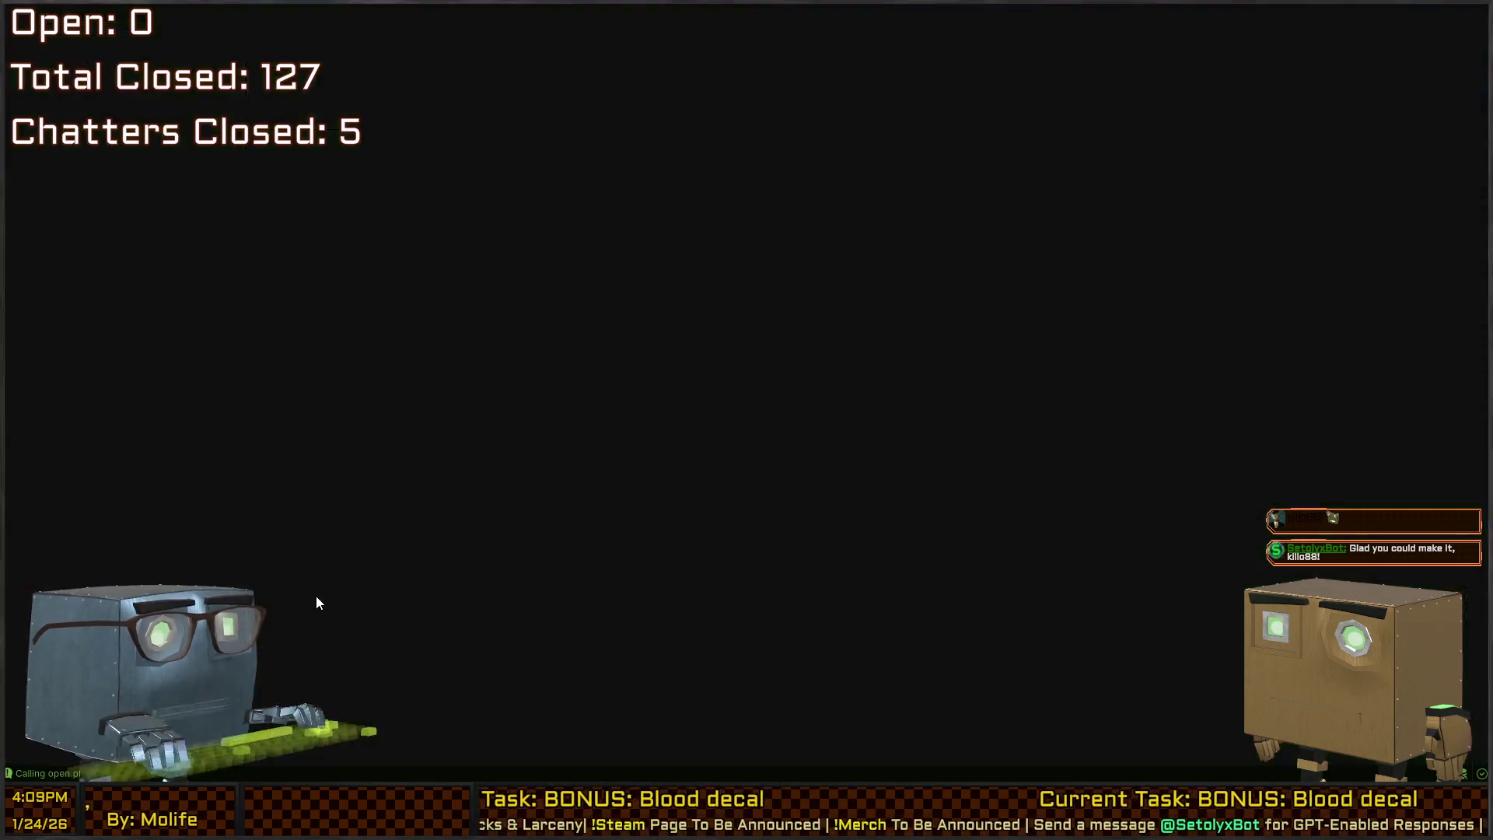
click(344, 632)
key(w)
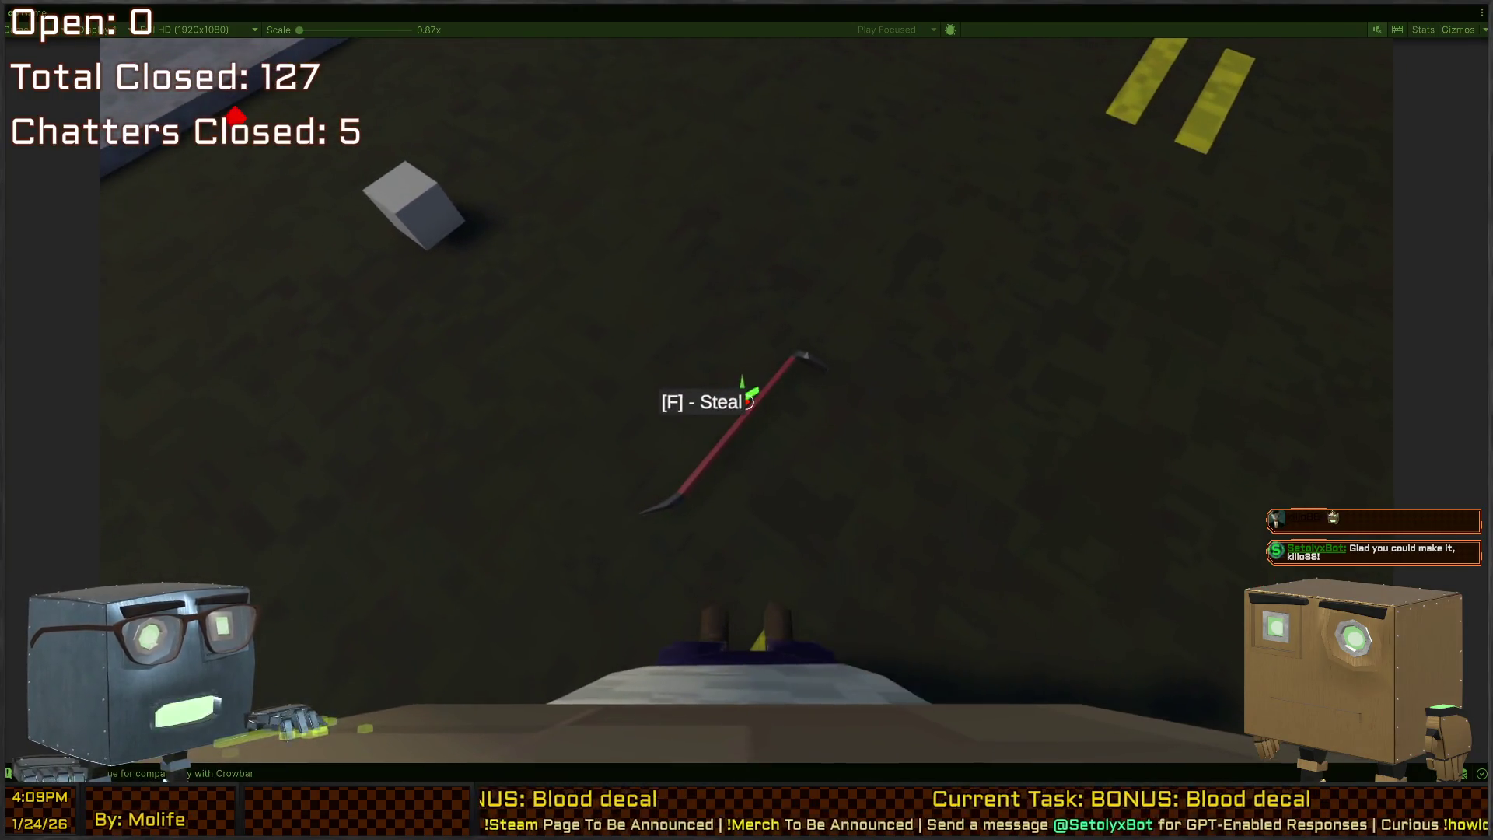
Step: Swing the crowbar at the sidewalk three times to print blood splats
mouse_move(747, 402)
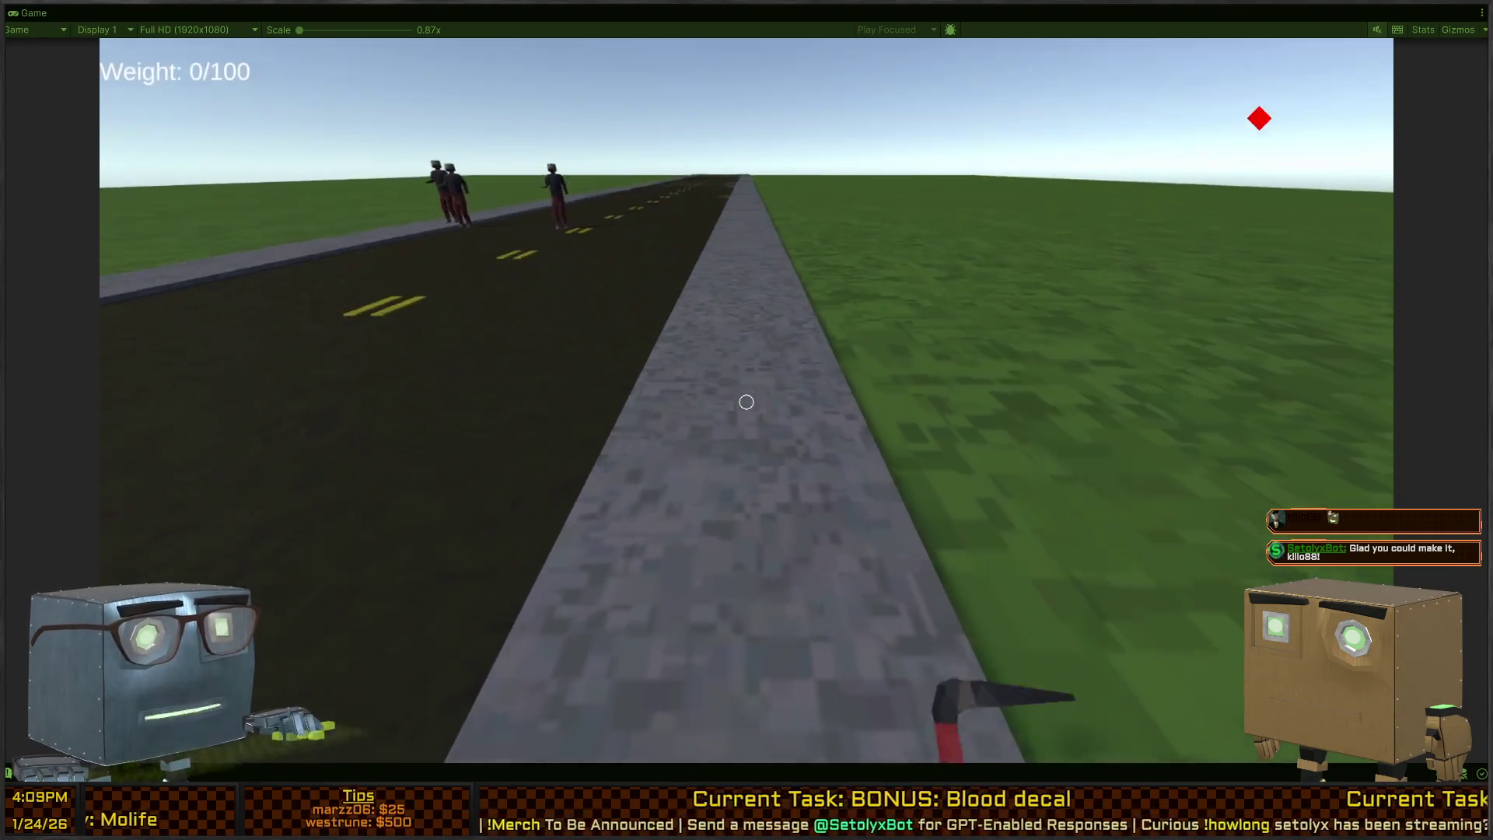
click(746, 402)
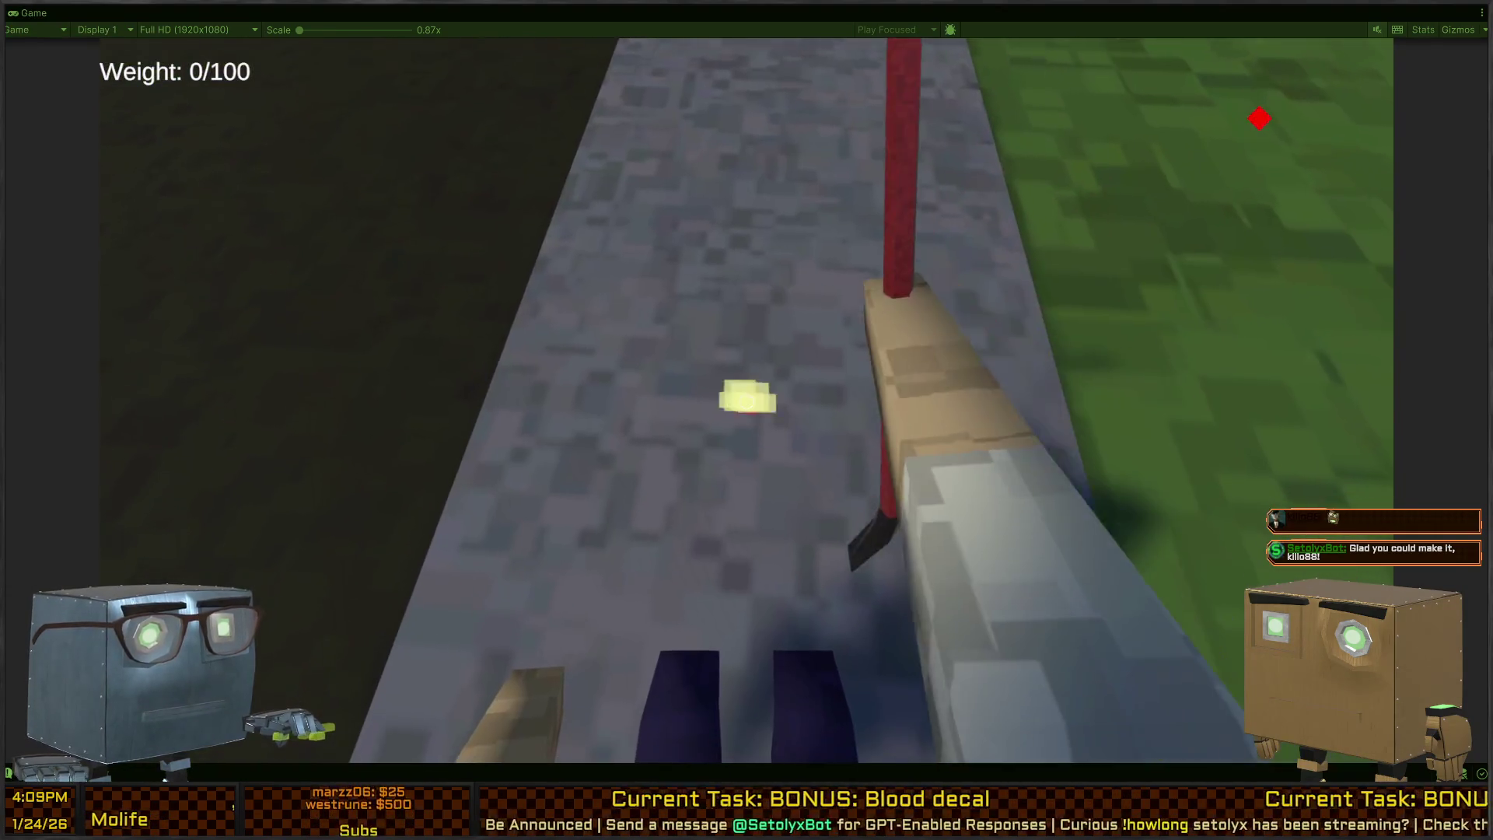
click(747, 402)
click(746, 402)
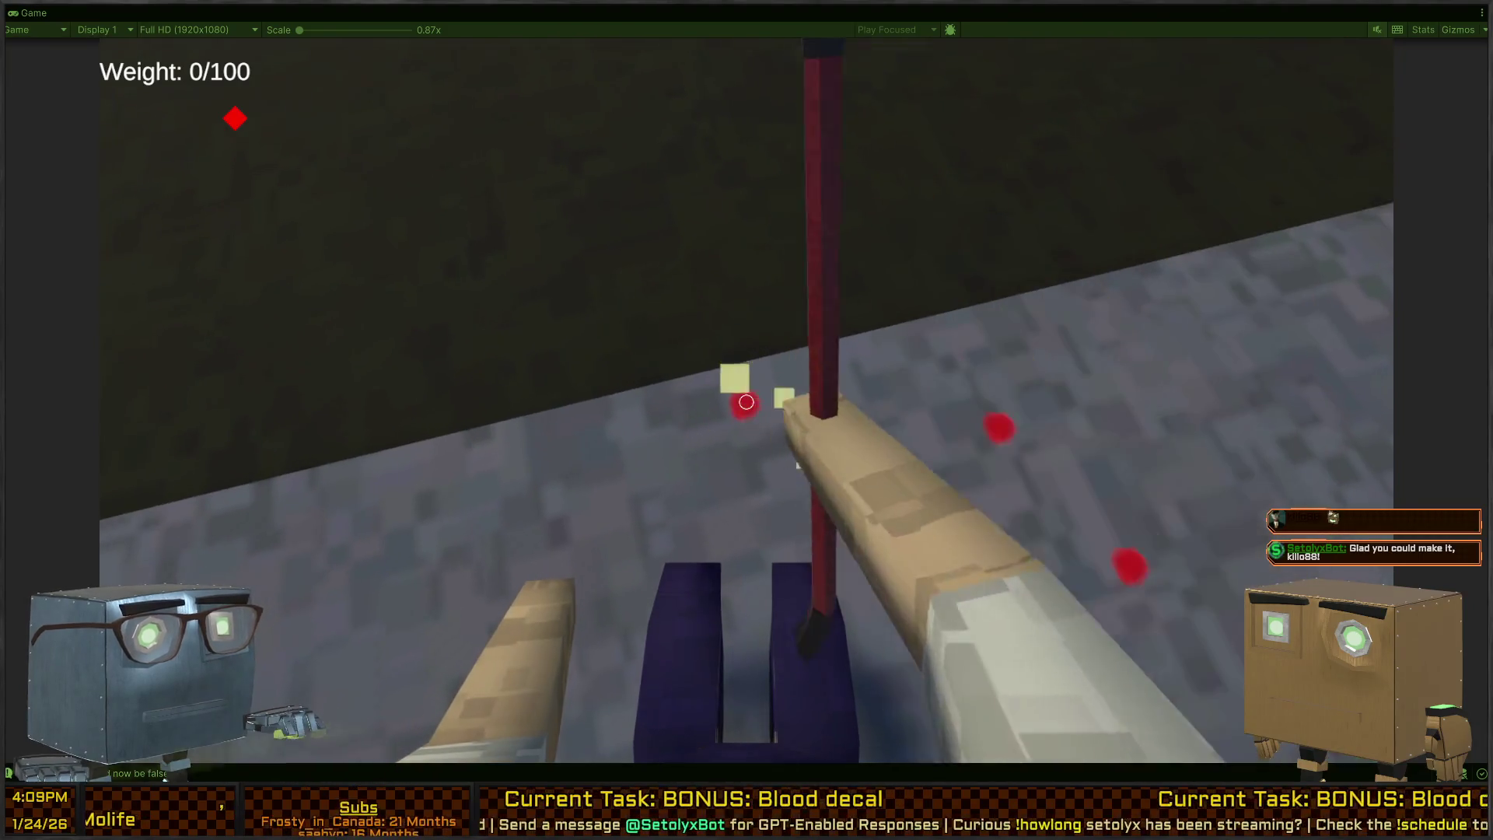
mouse_move(746, 402)
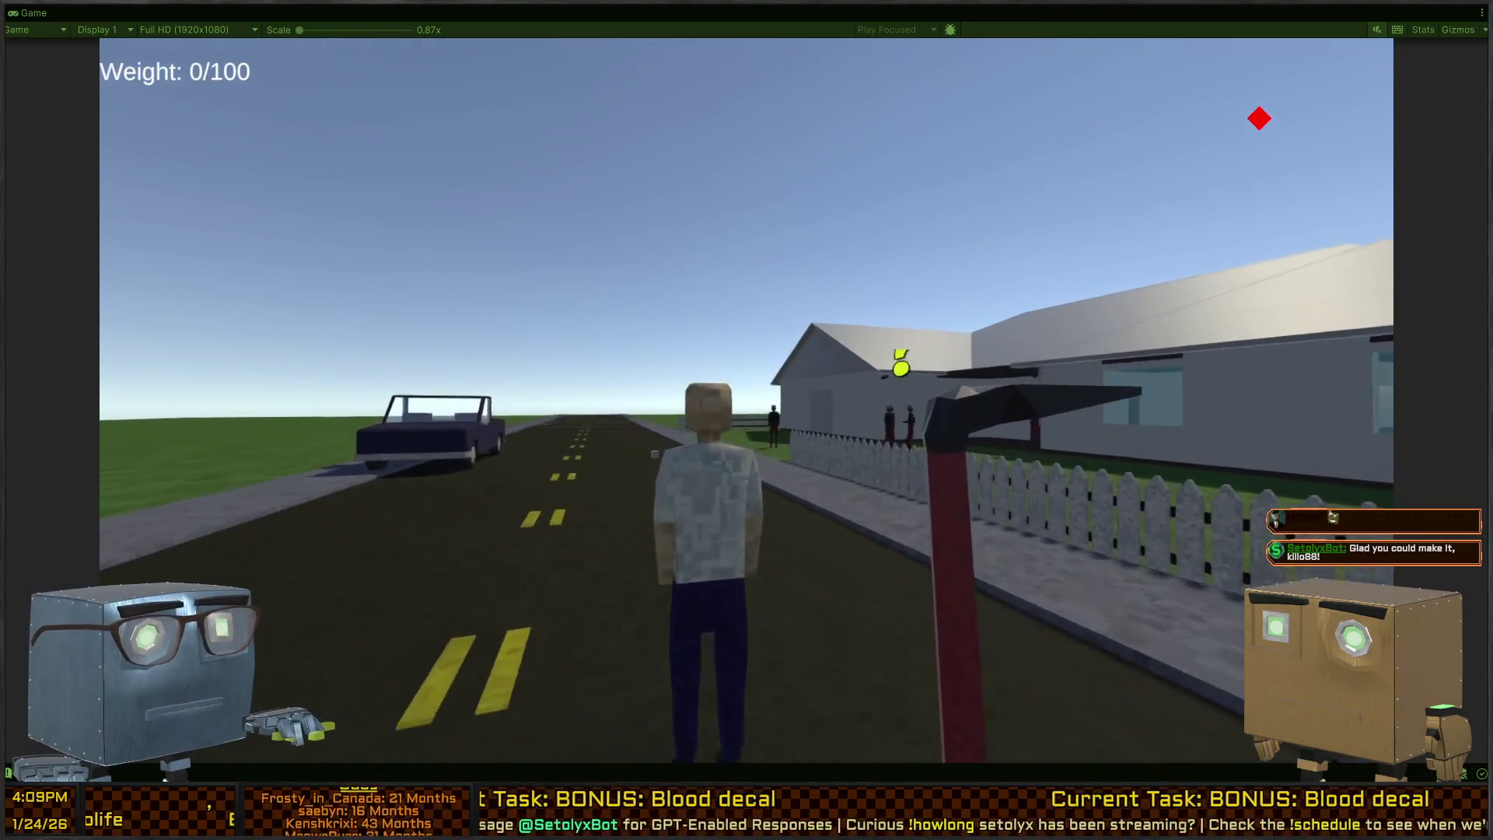
Step: Walk to the NPC and hit its body four times with the crowbar
key(w)
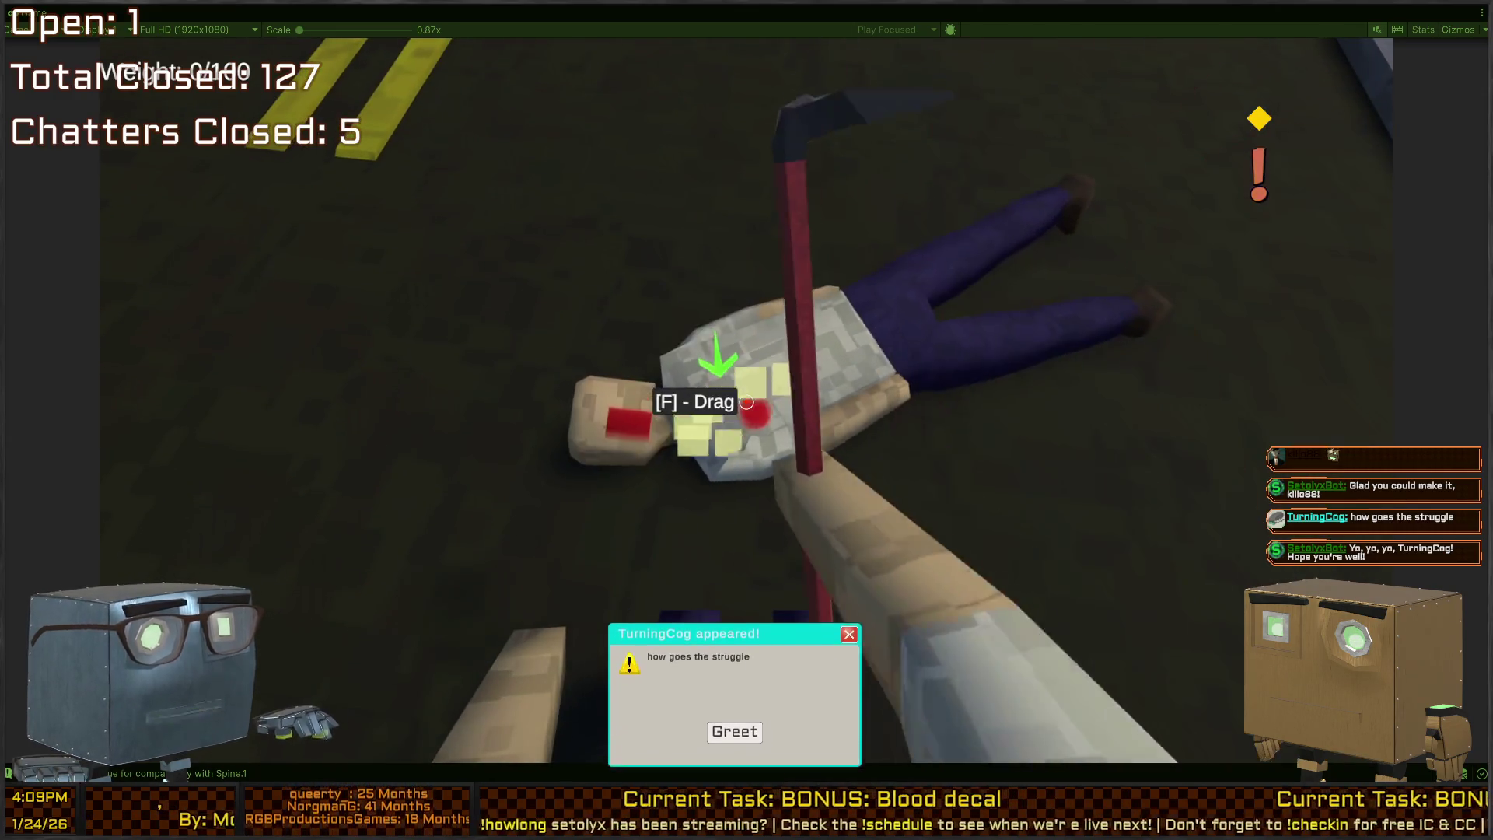
click(747, 402)
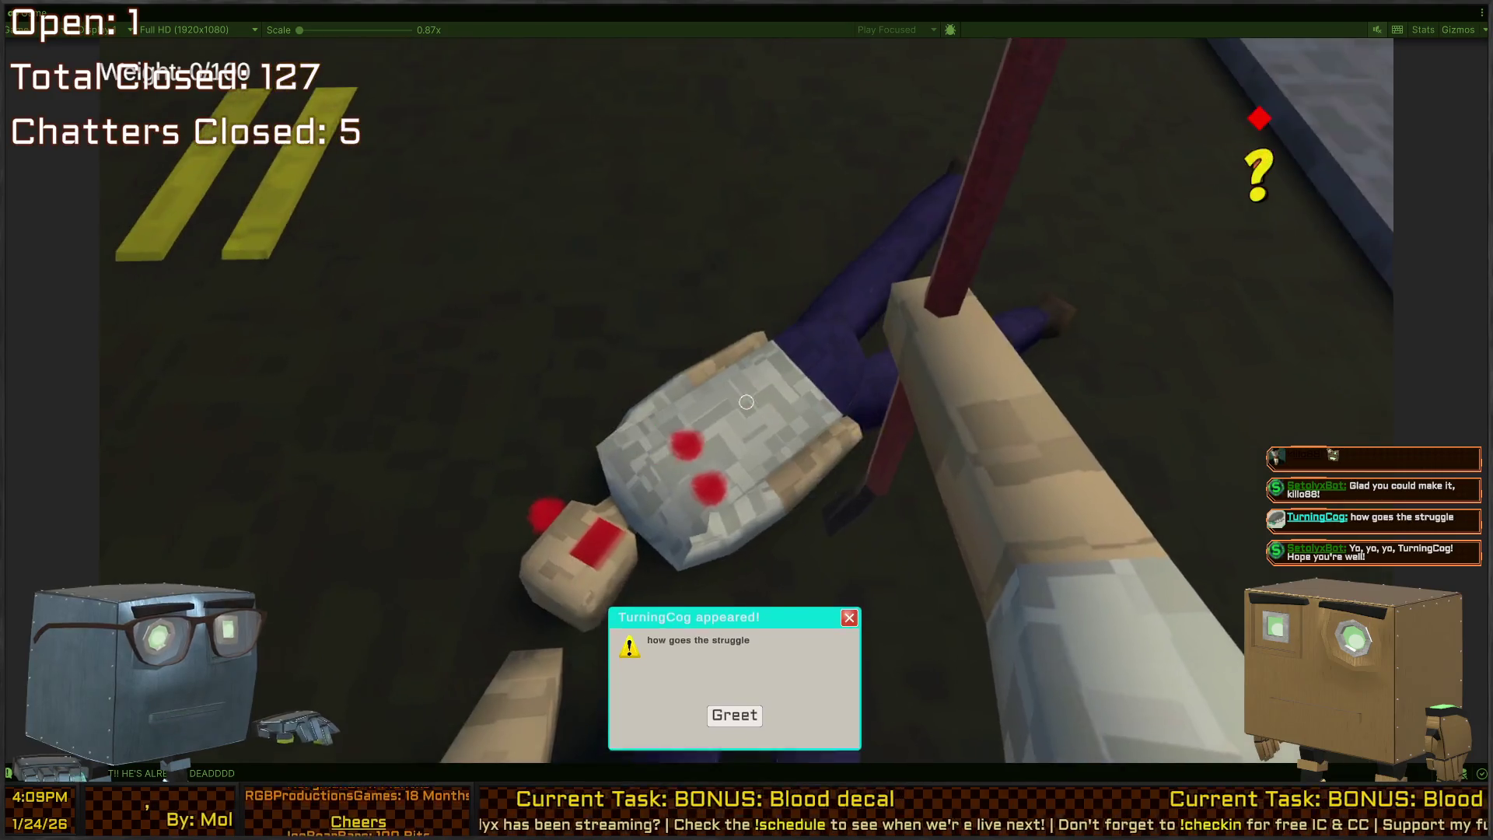
click(747, 402)
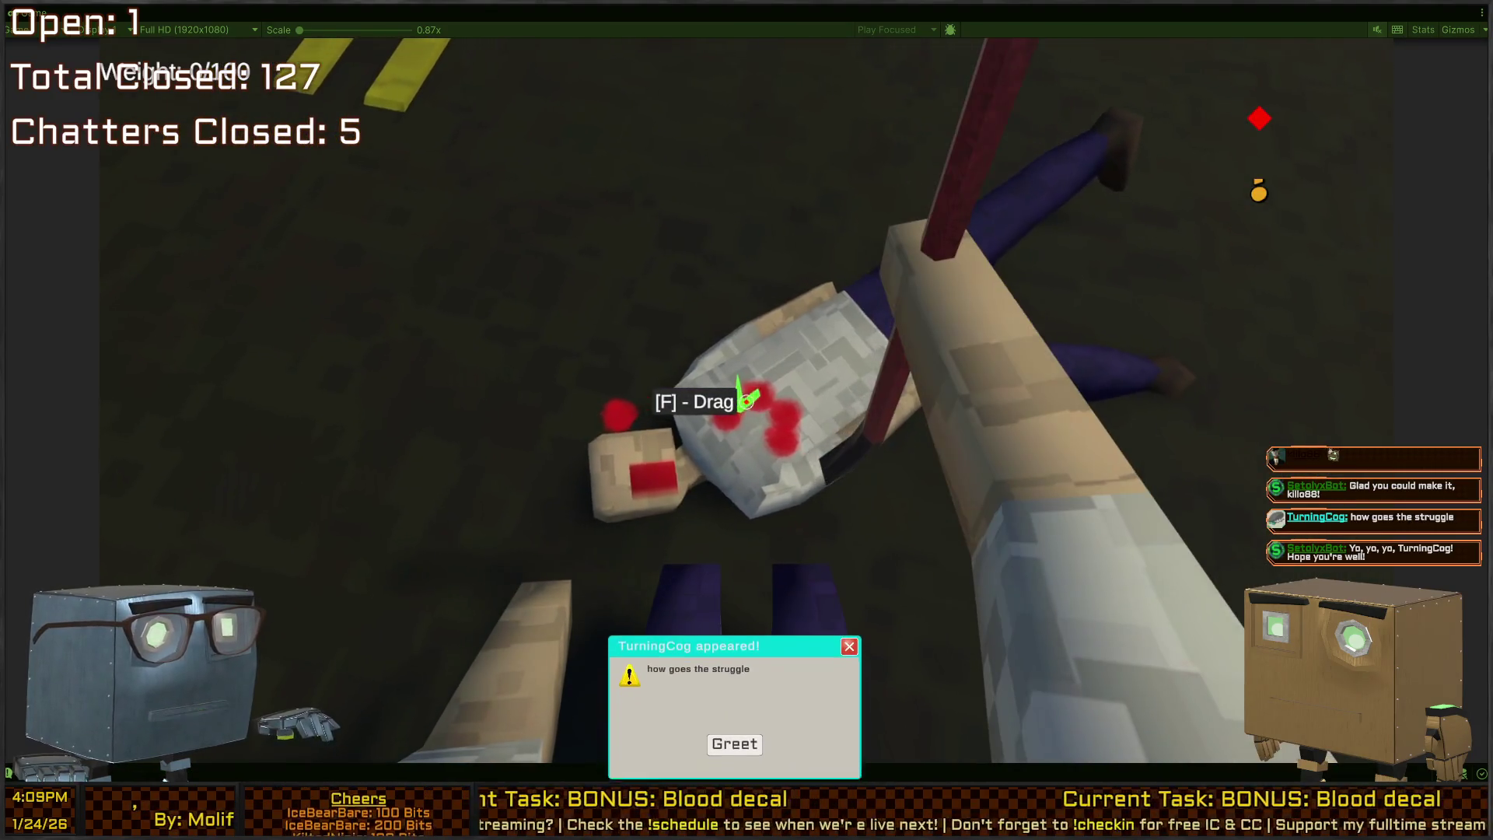
click(747, 402)
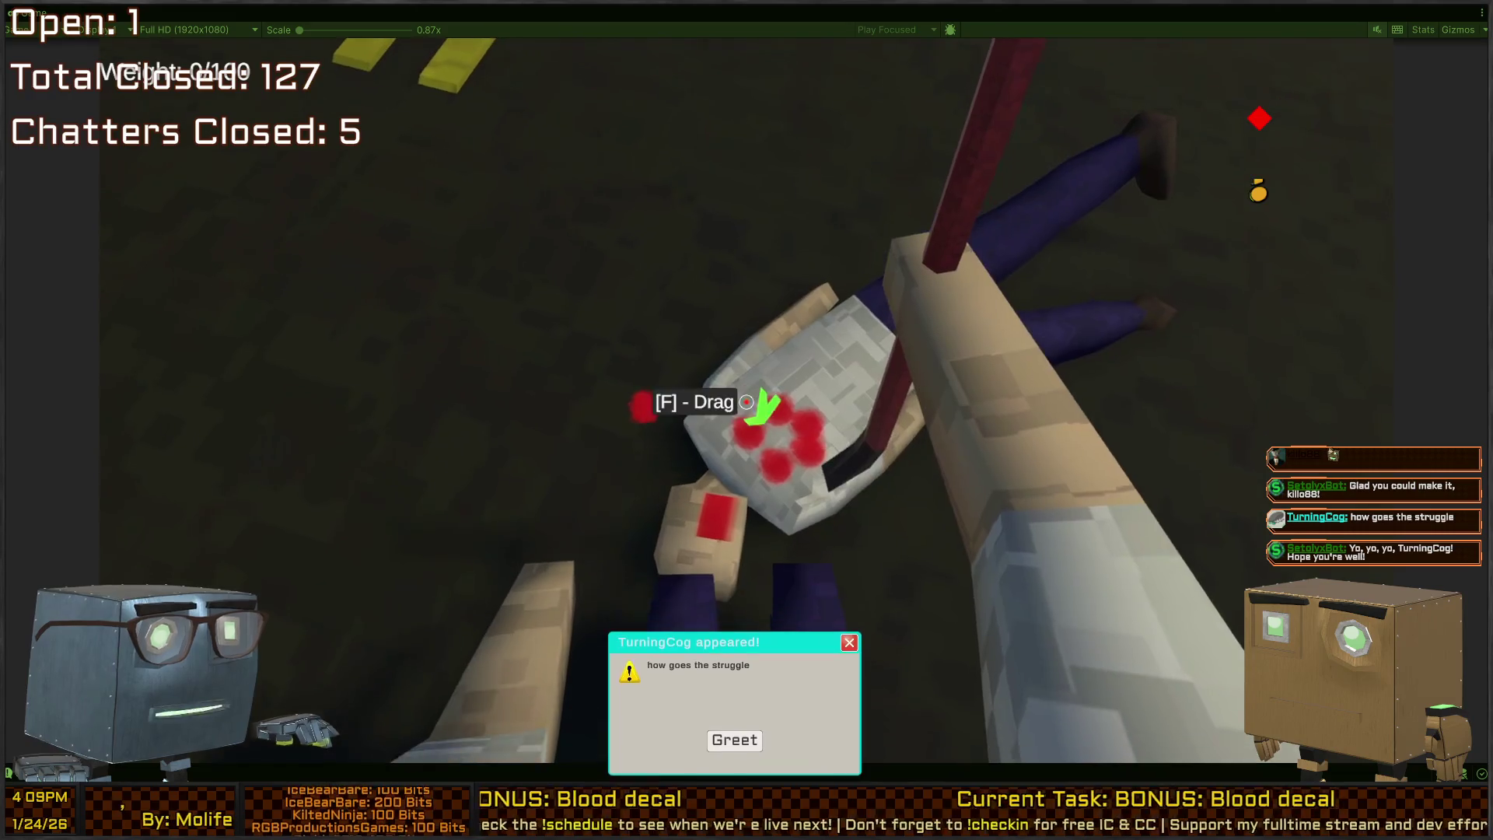
click(747, 402)
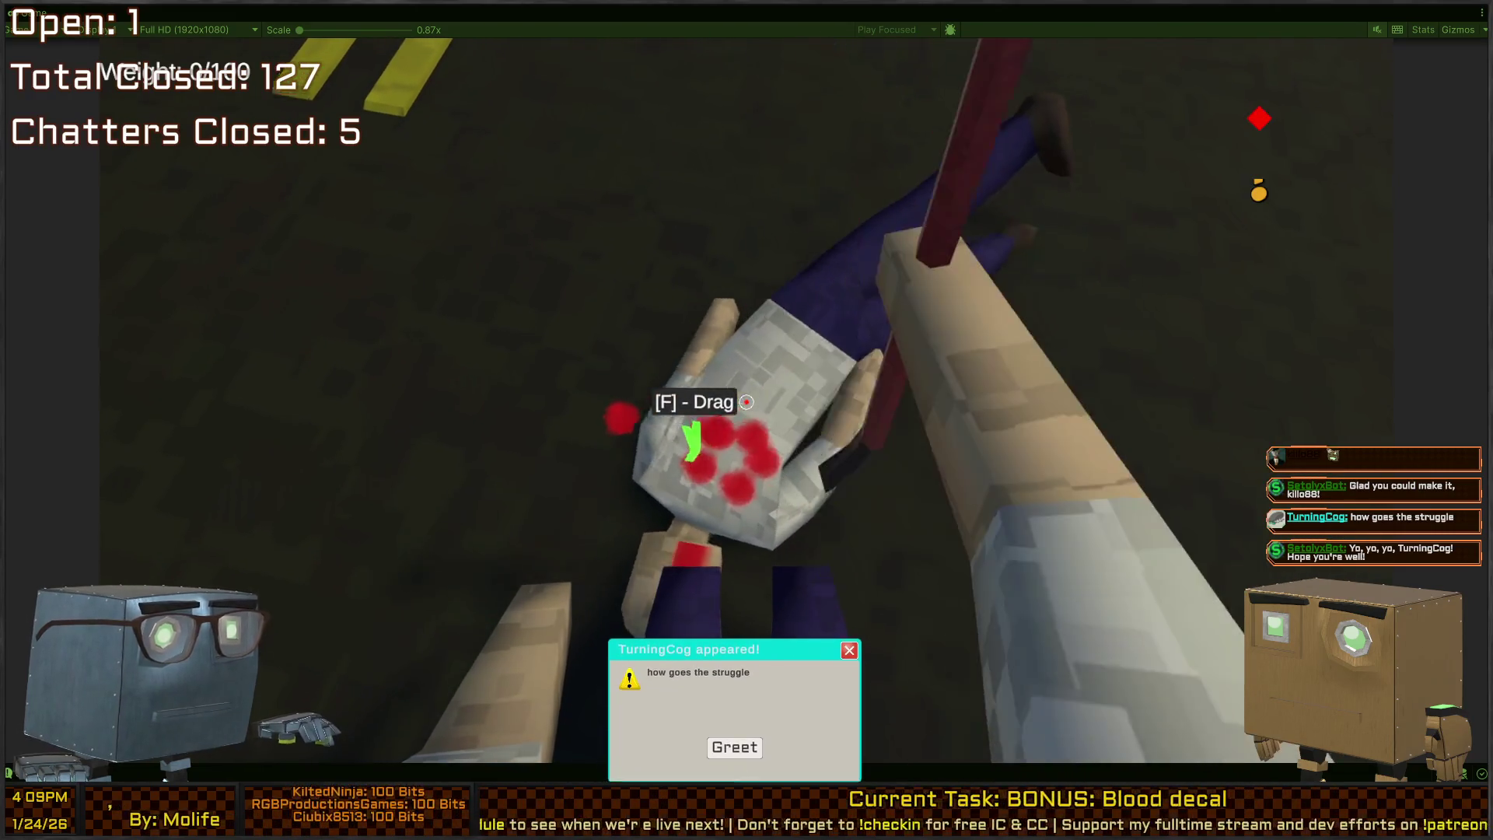
key(s)
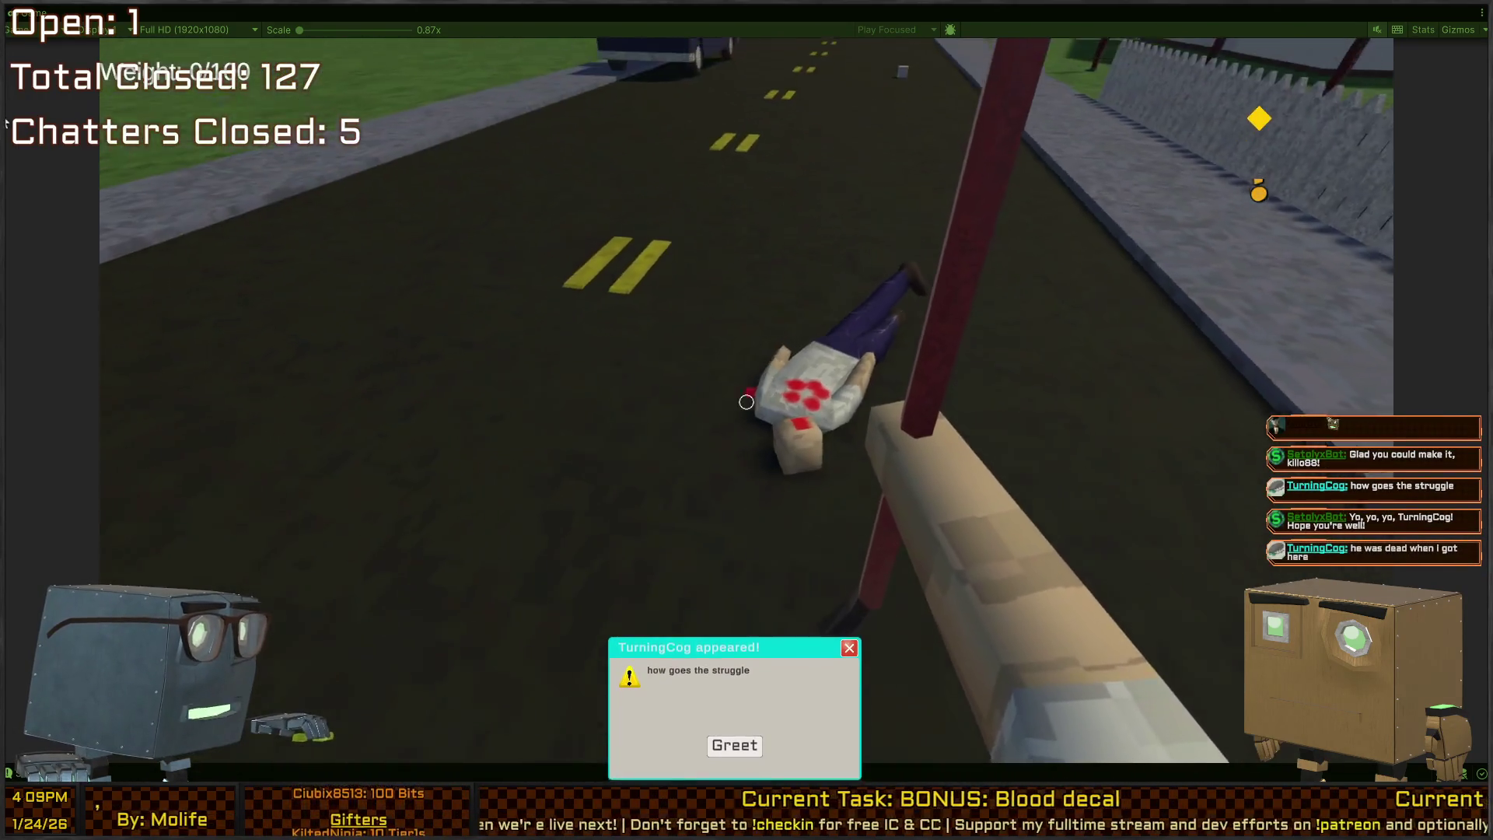
Step: Keep stepping in and out while striking the body to add more blood decals
click(747, 402)
key(w)
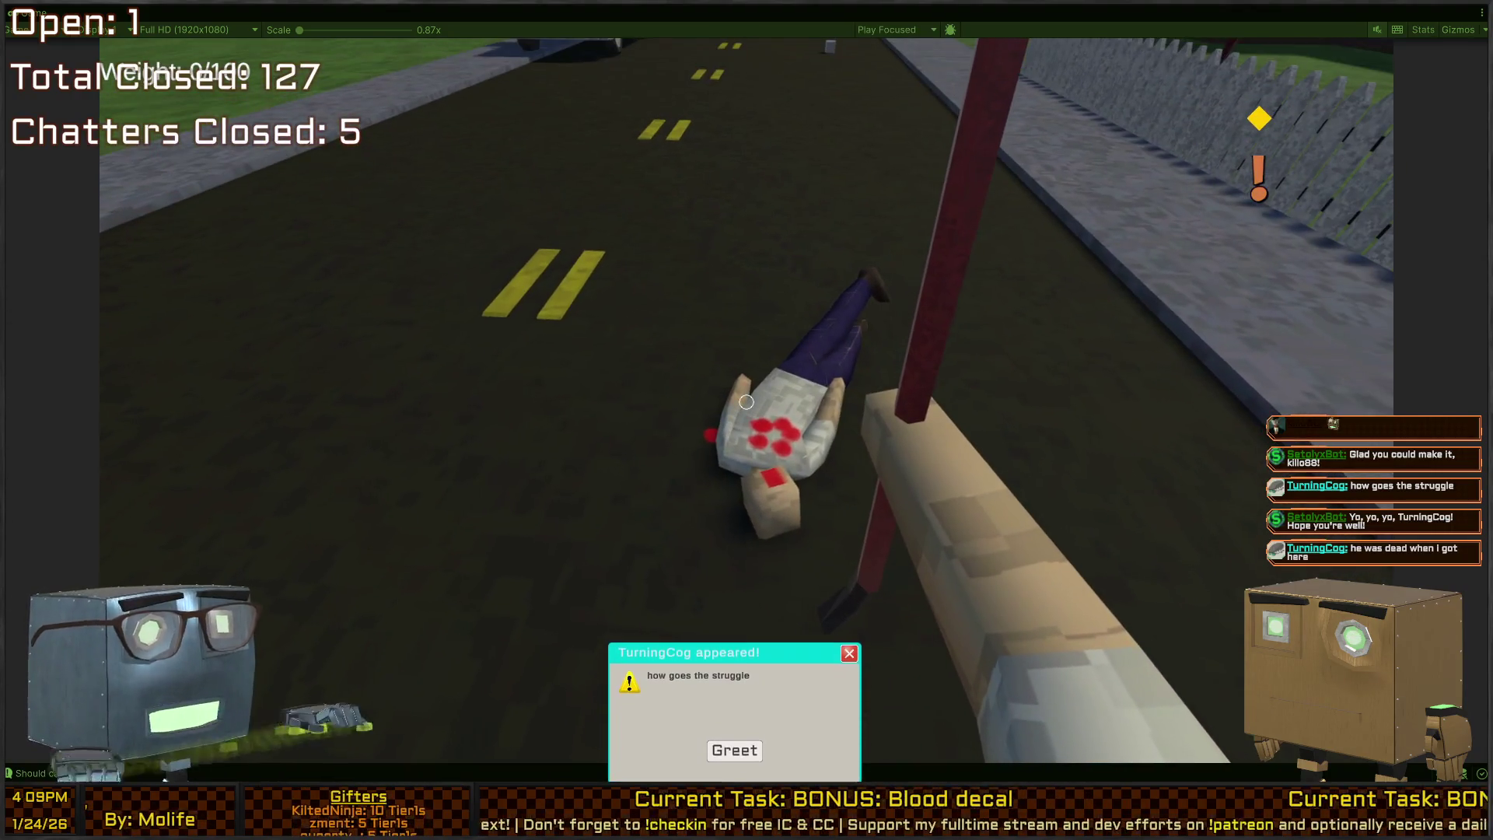
click(747, 402)
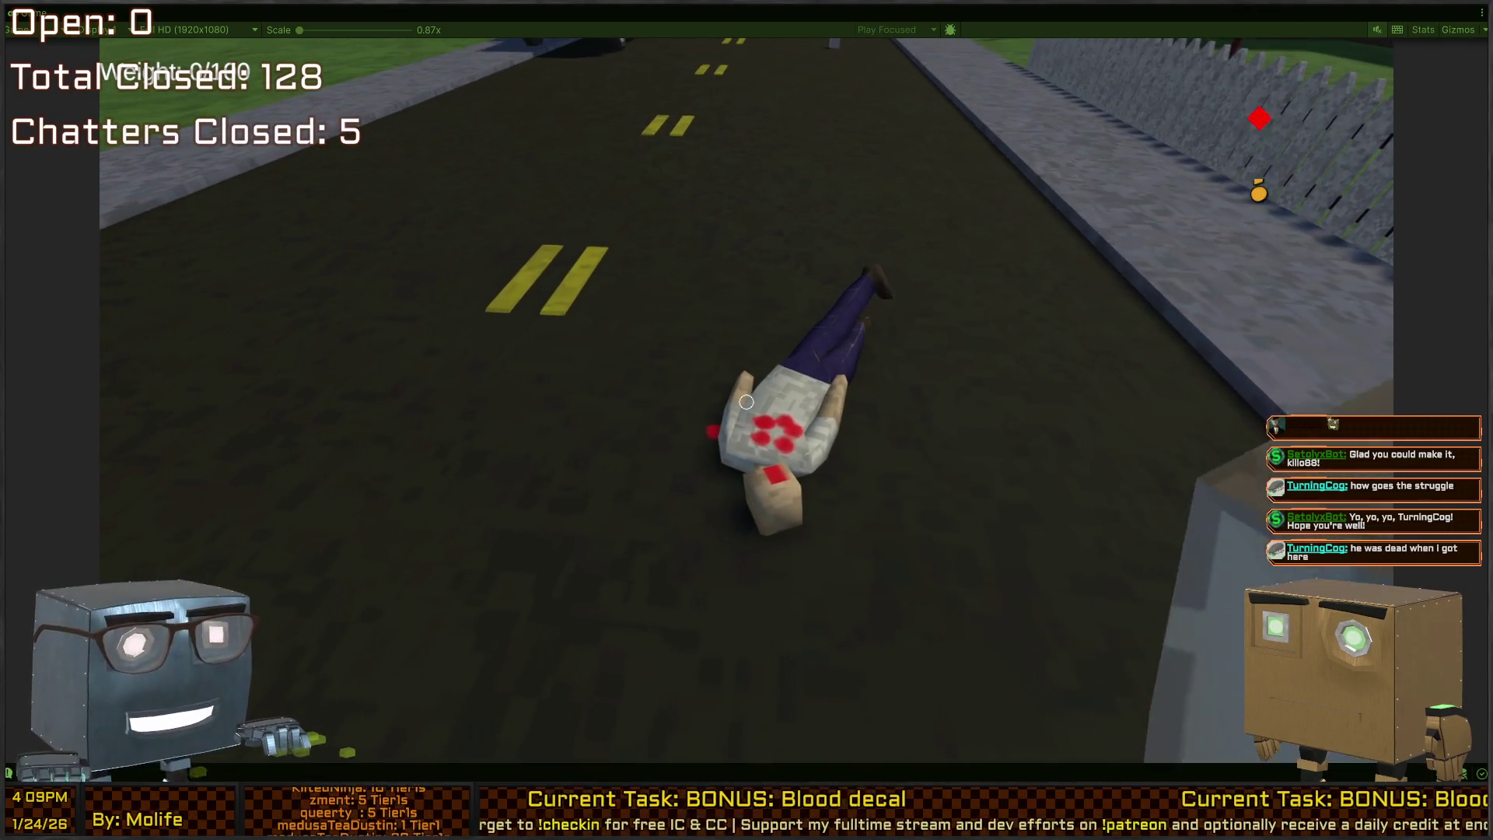
key(w)
click(747, 403)
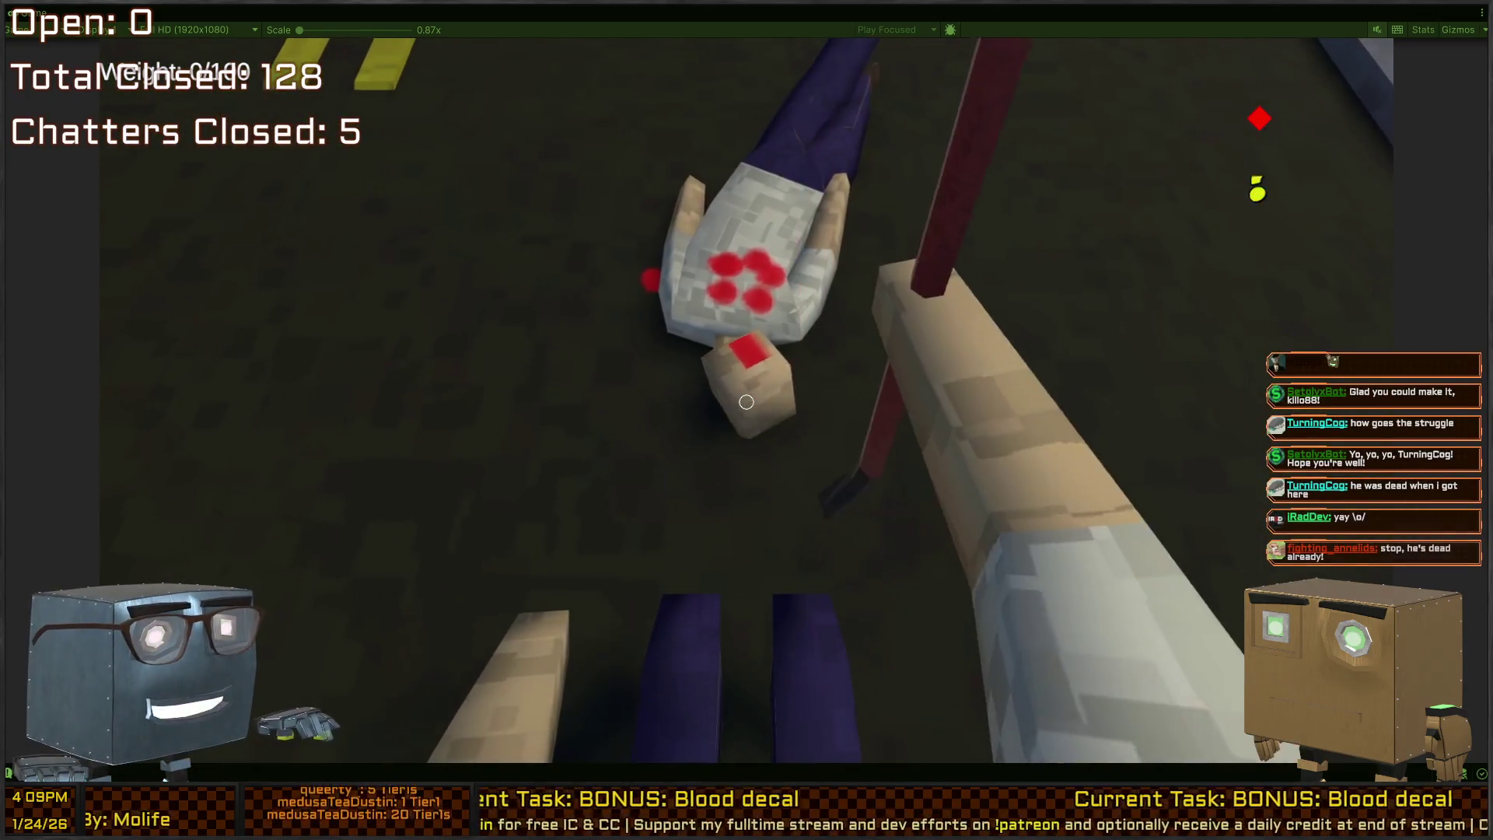
click(747, 402)
key(s)
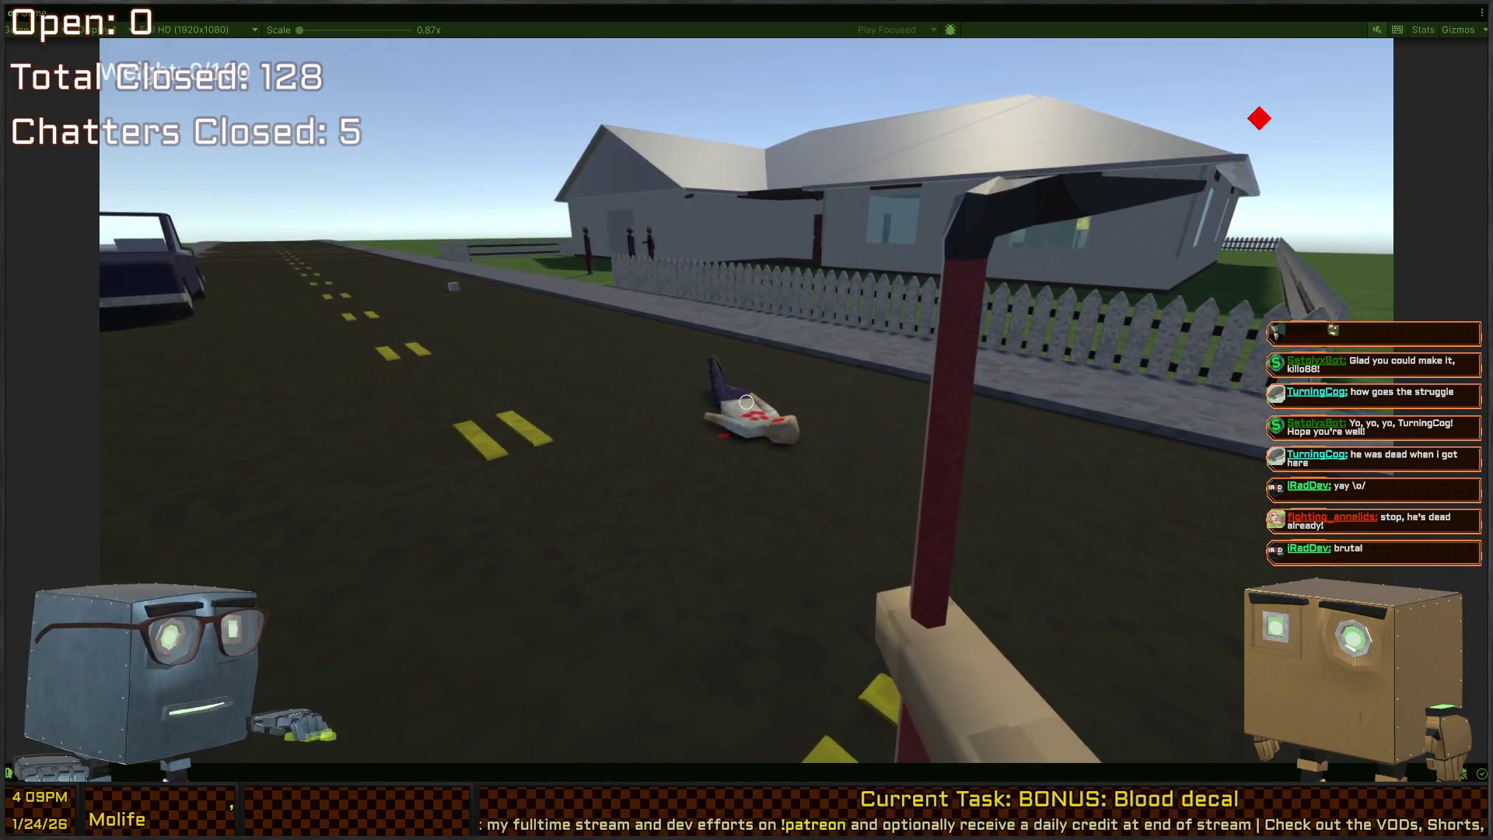
key(w)
click(746, 402)
key(w)
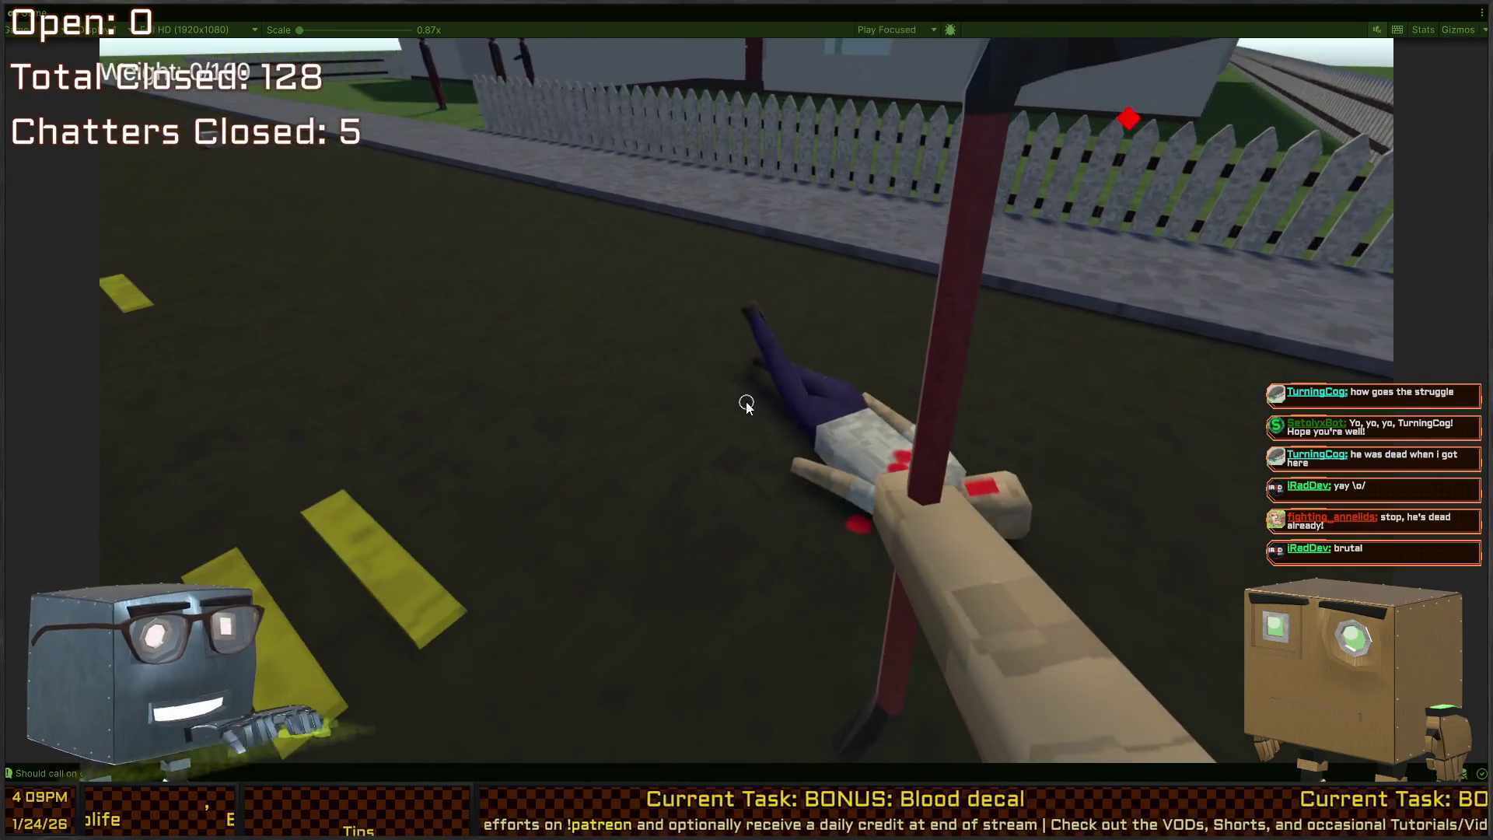
Step: Restore the editor layout and select the 'HE'S ALREADY DEADDDD' Console entry
key(Escape)
key(shift+space)
click(879, 582)
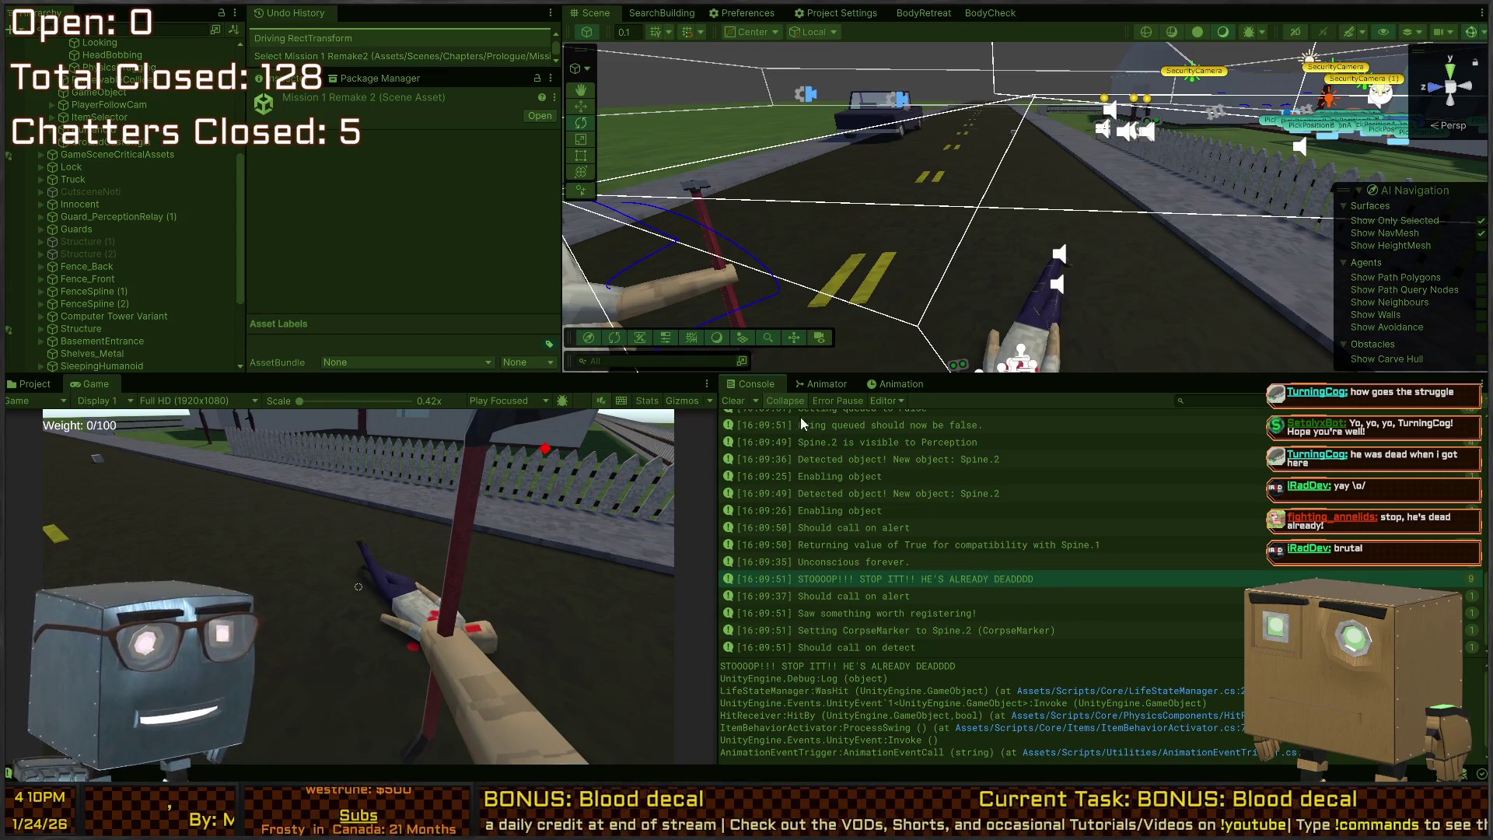
Step: Toggle the Console's maximized size, re-aim the Scene camera, and strike the body and road
key(shift+space)
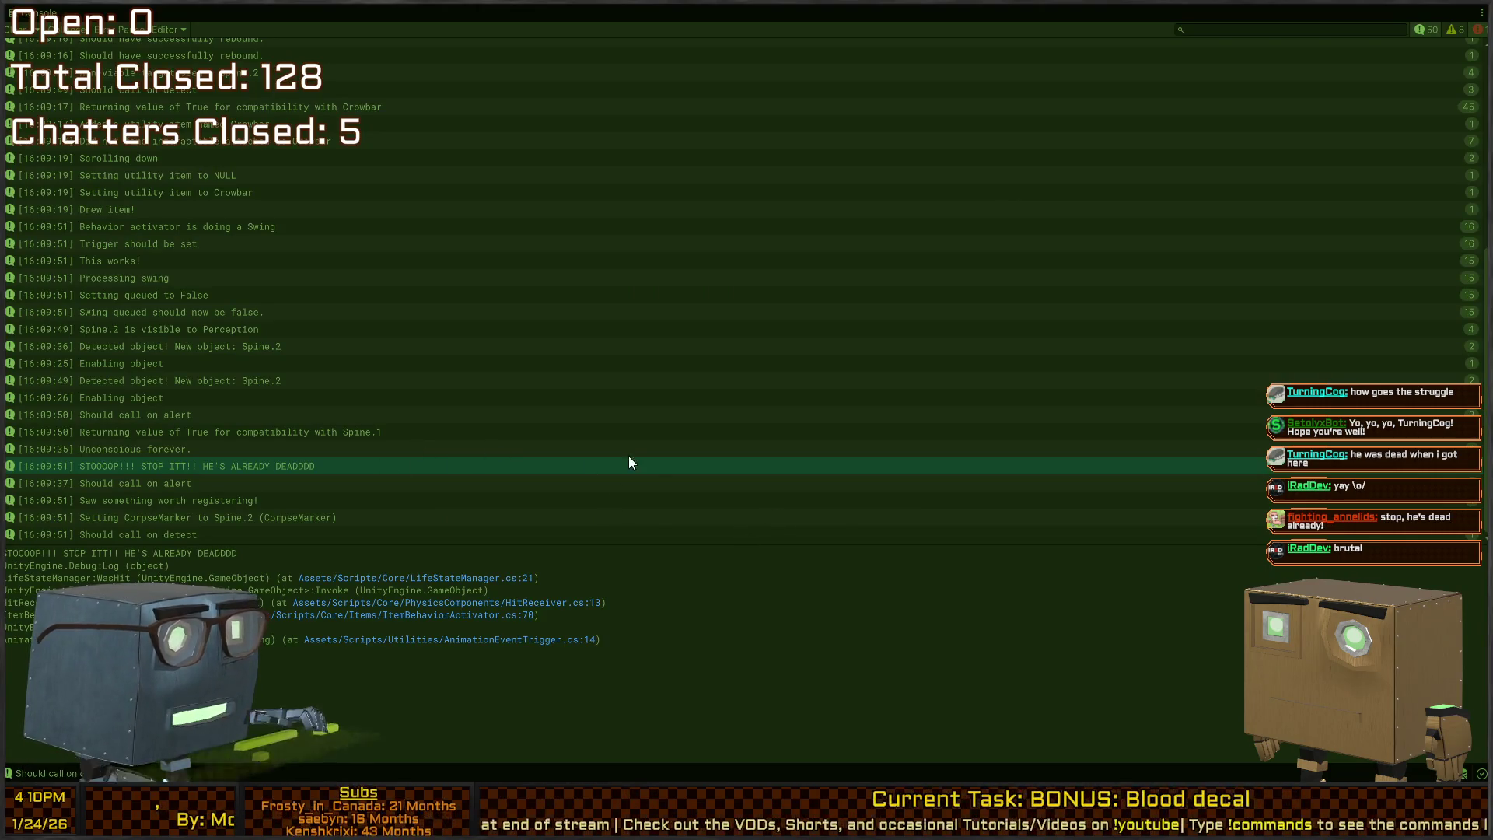
key(shift+space)
drag(1015, 209, 829, 243)
click(359, 587)
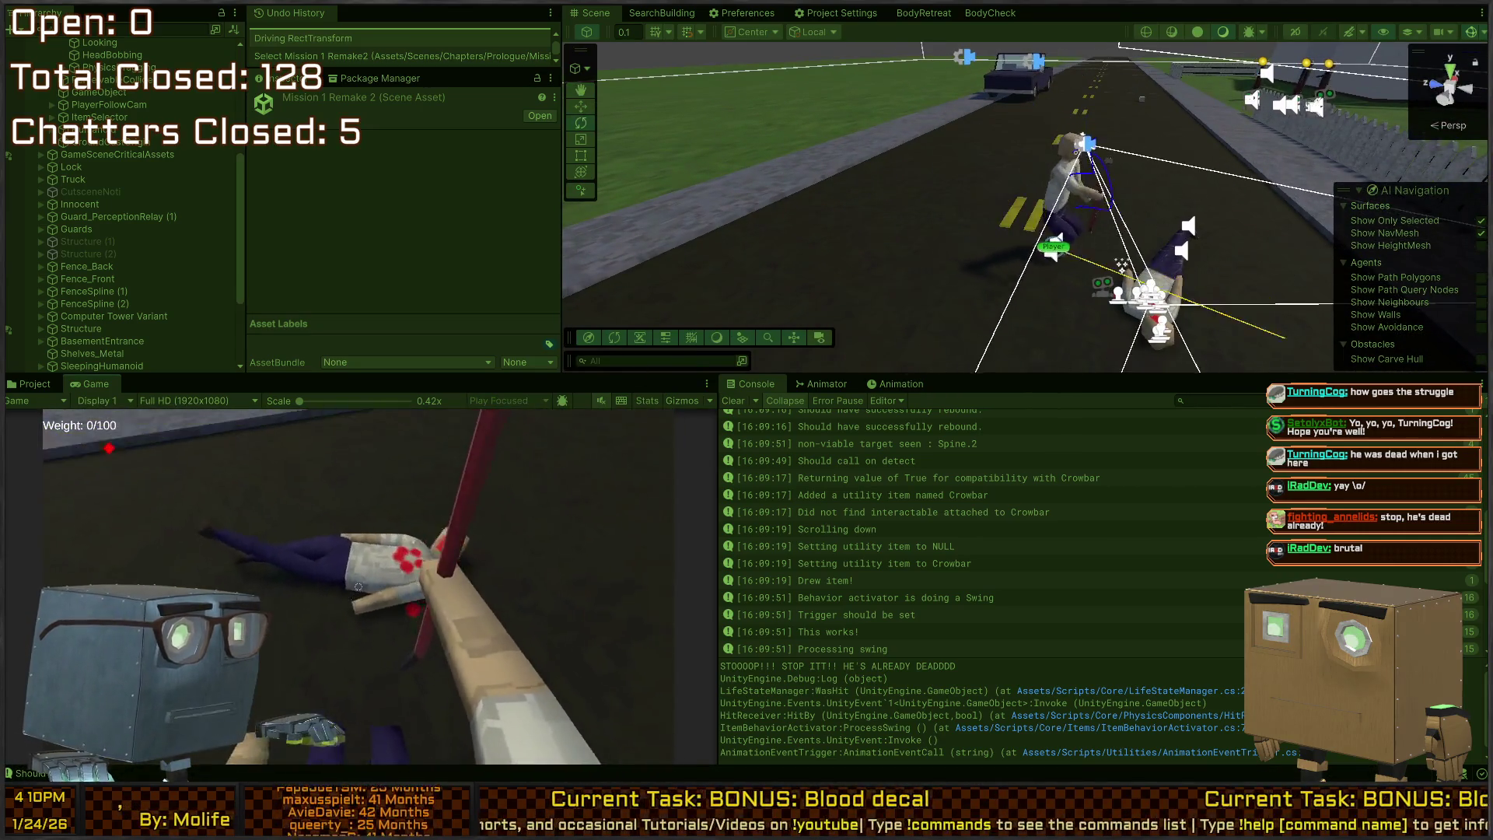
click(358, 586)
click(359, 587)
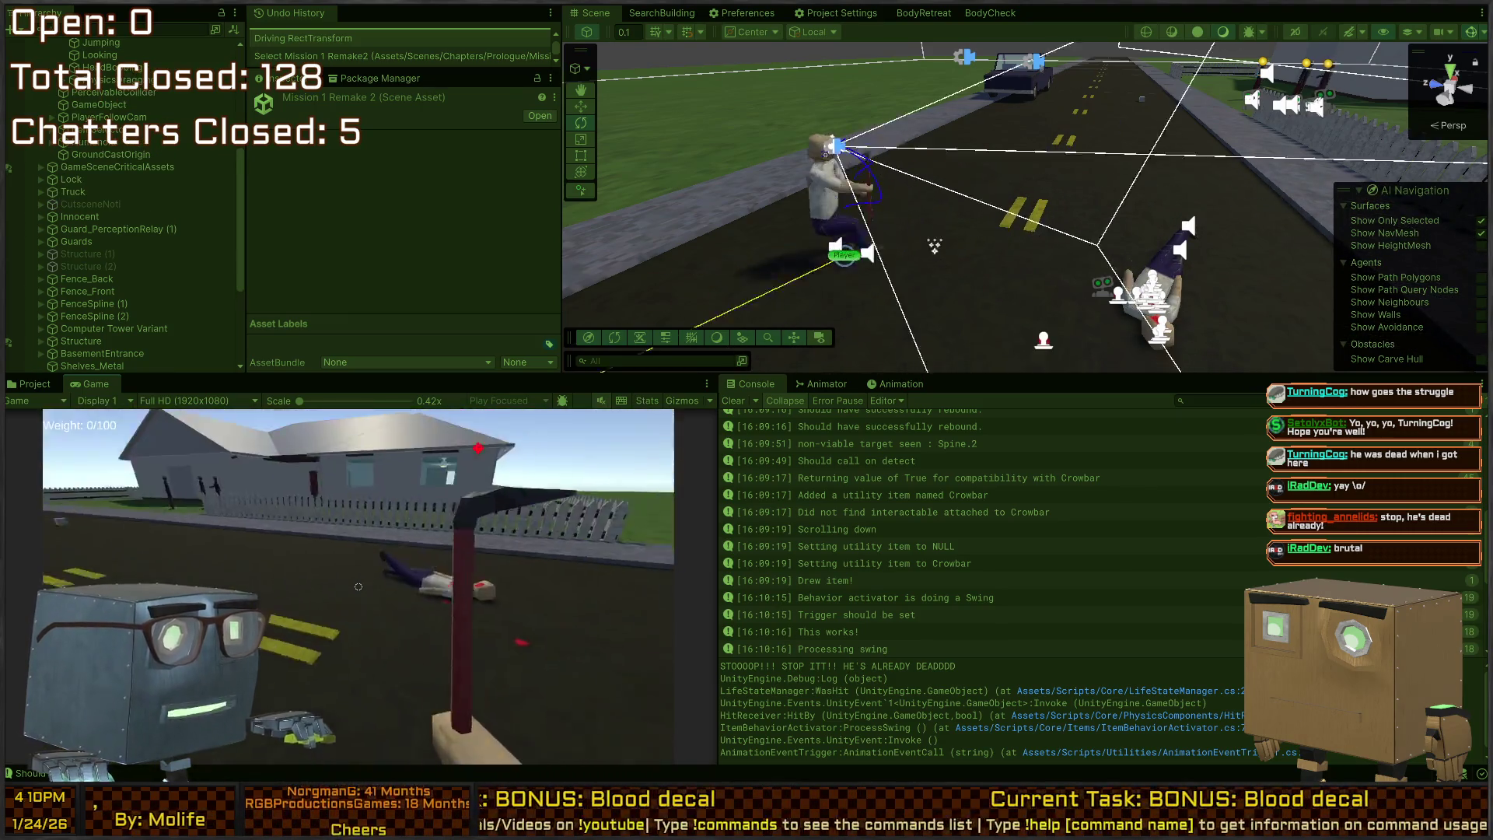
click(359, 586)
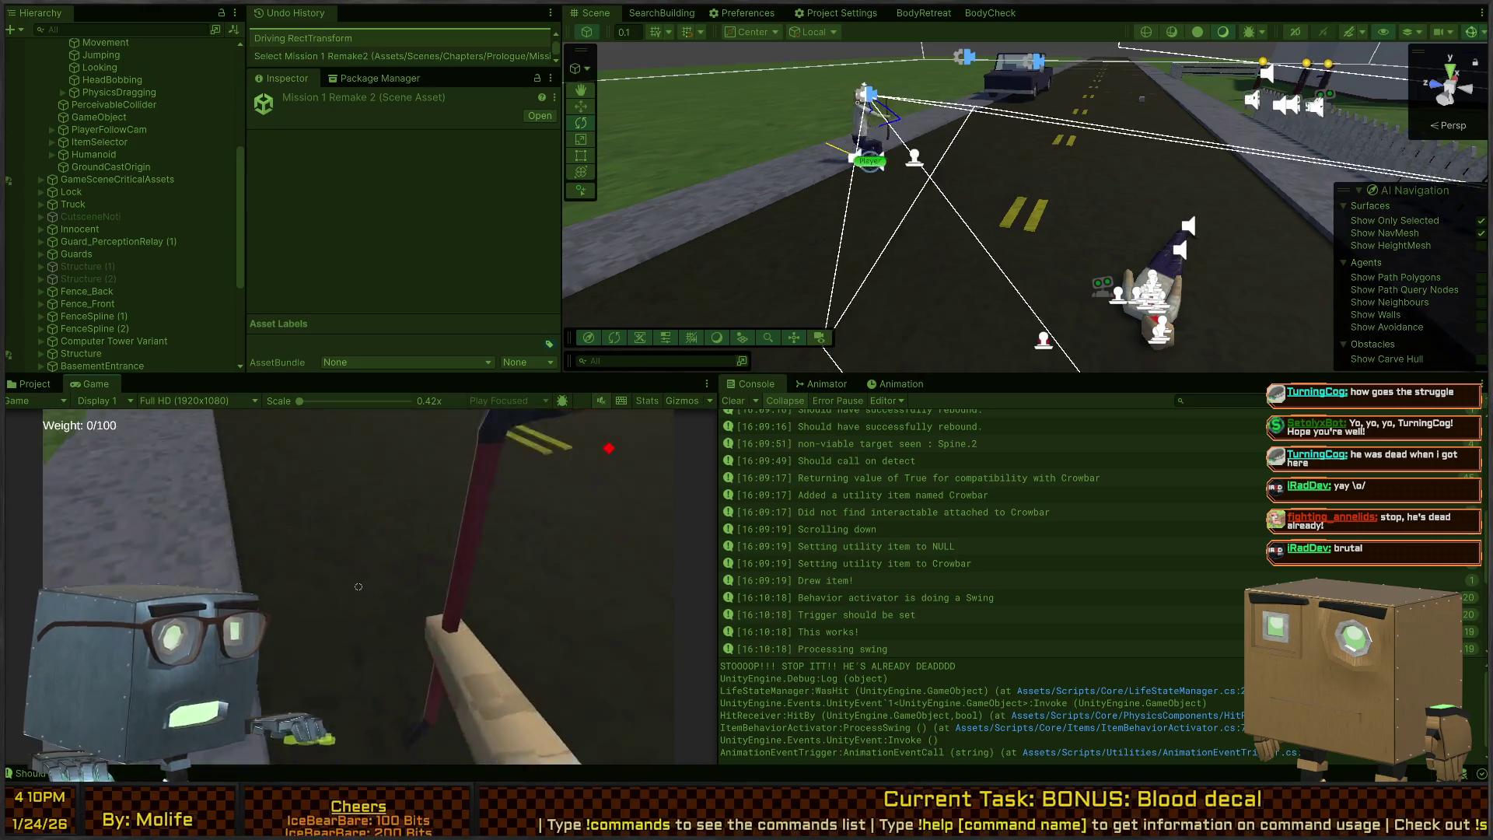
Step: Swing along the road and at the truck bed and side, leaving red splats
click(359, 587)
click(359, 587)
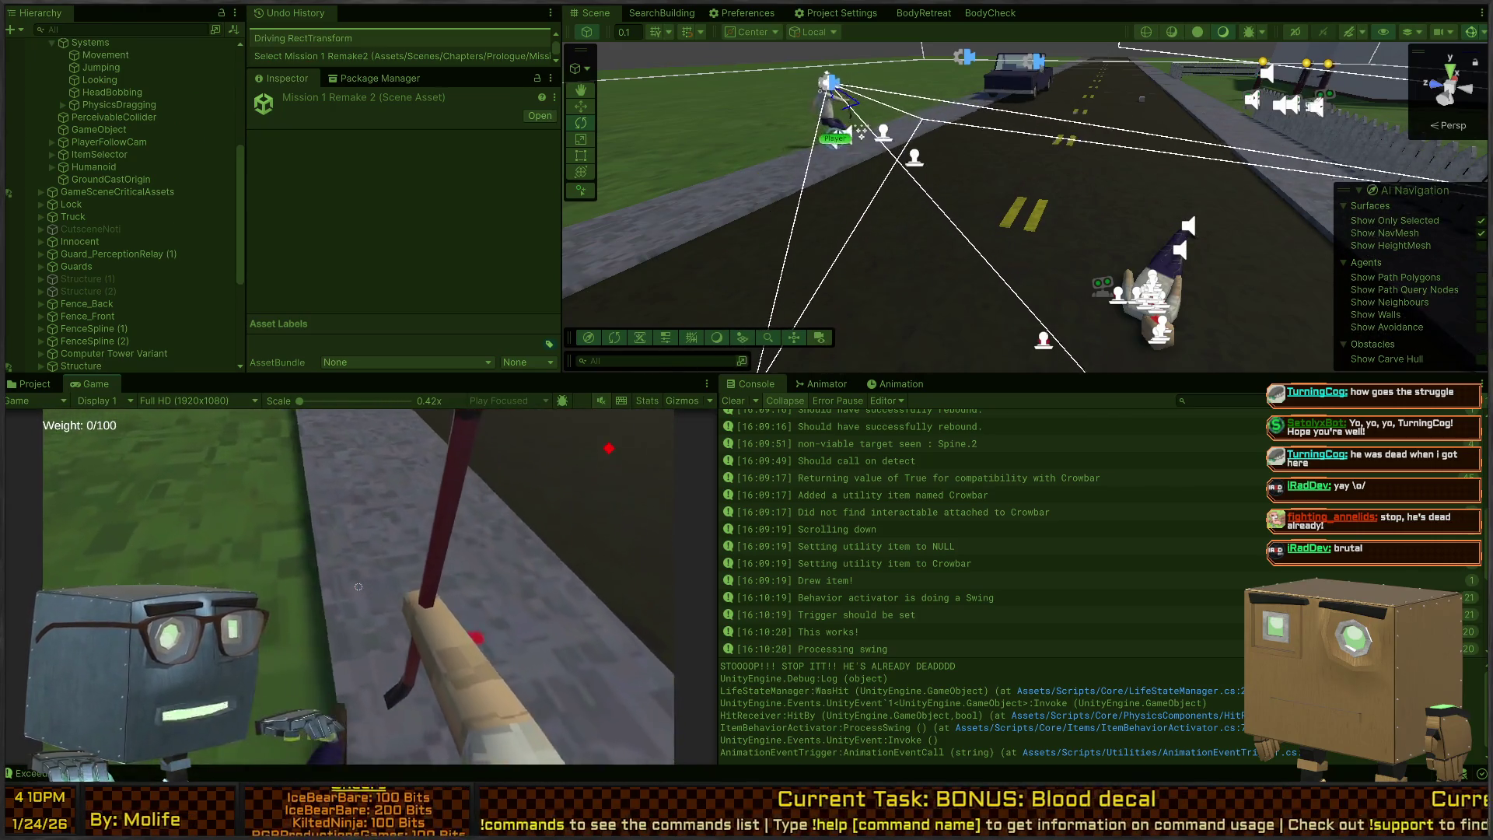
click(359, 586)
click(359, 586)
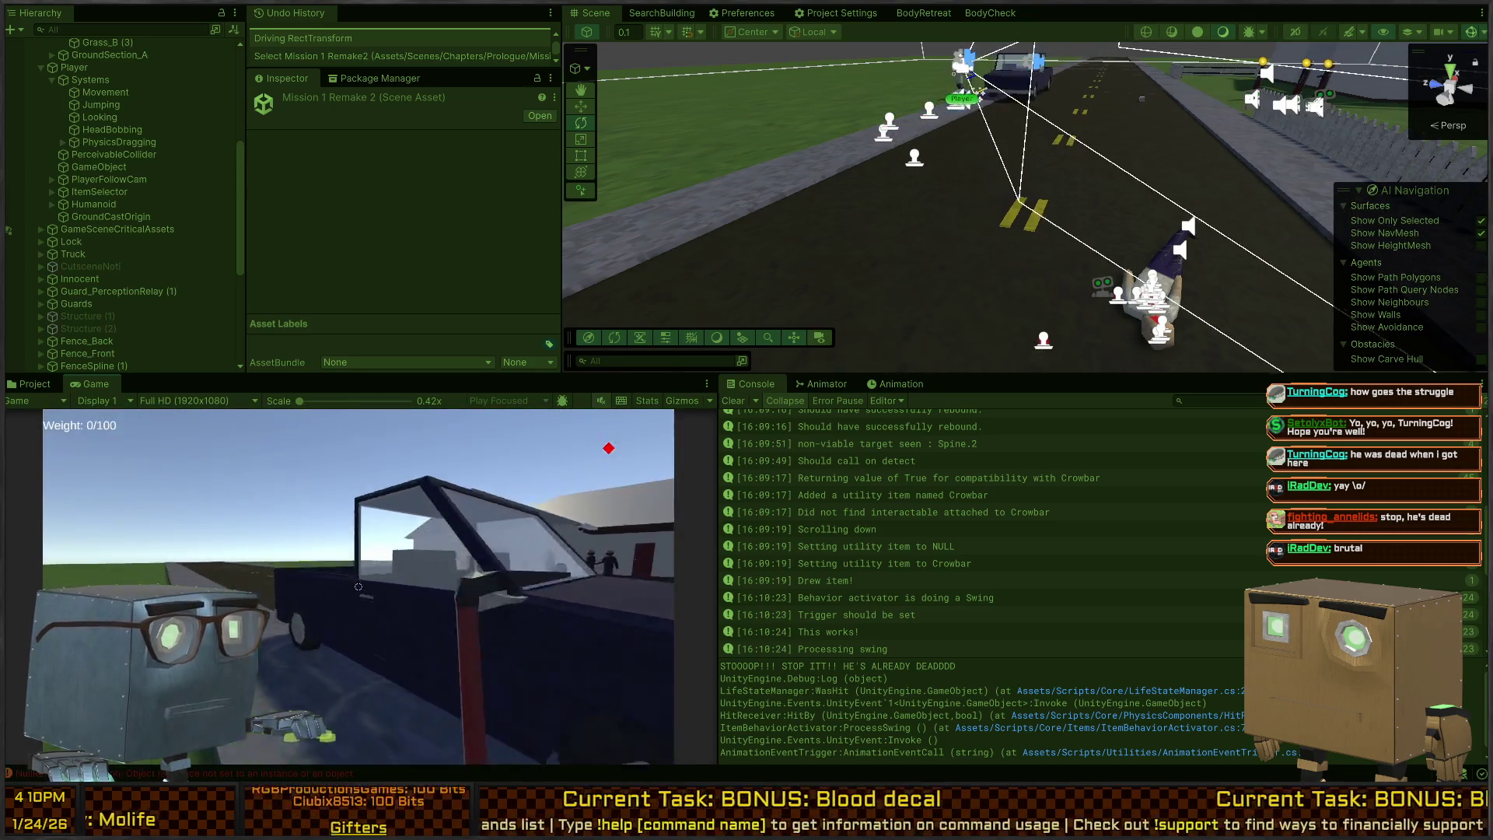
click(359, 586)
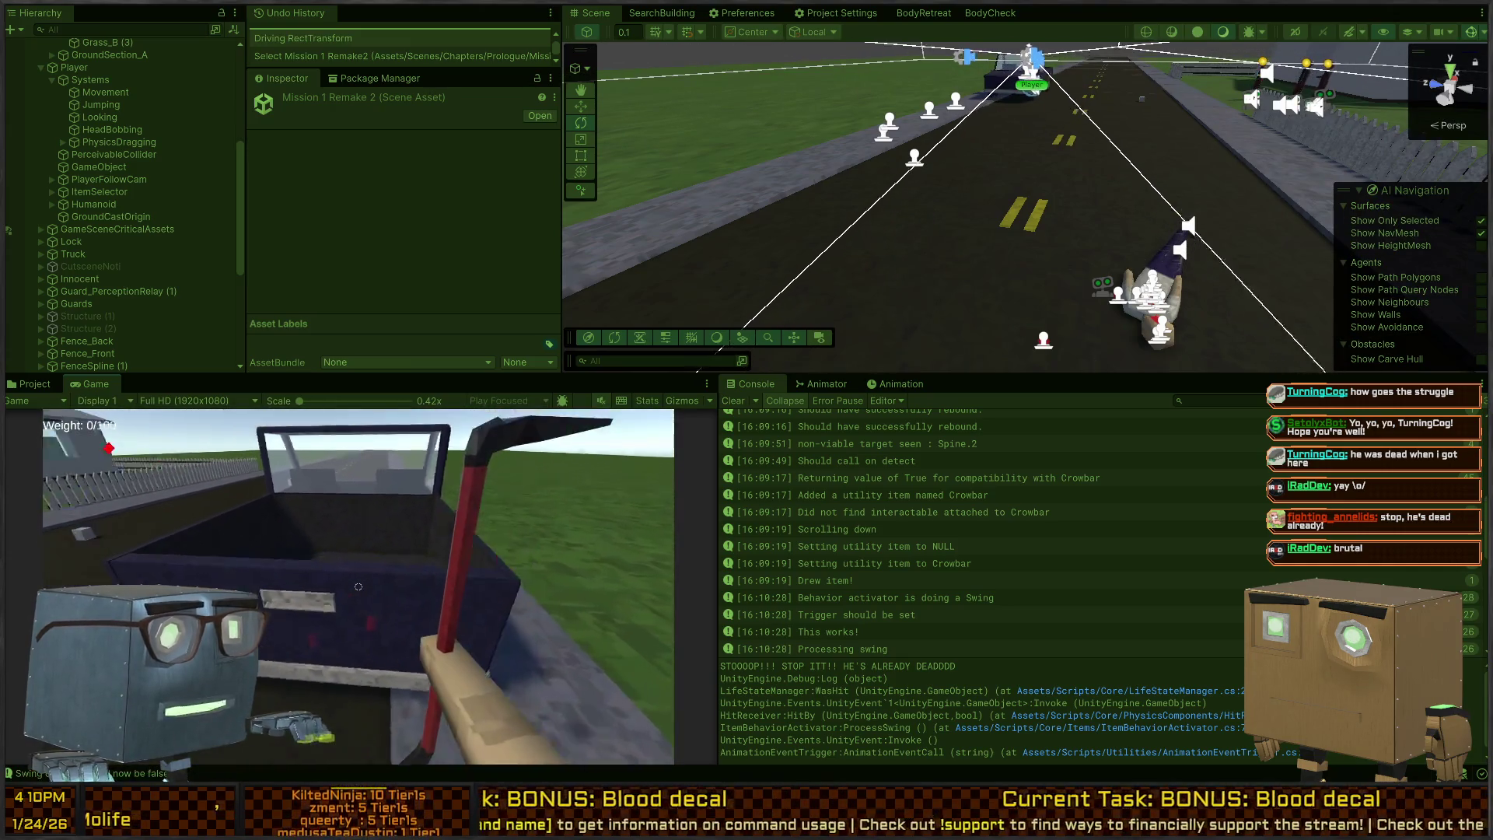
click(358, 587)
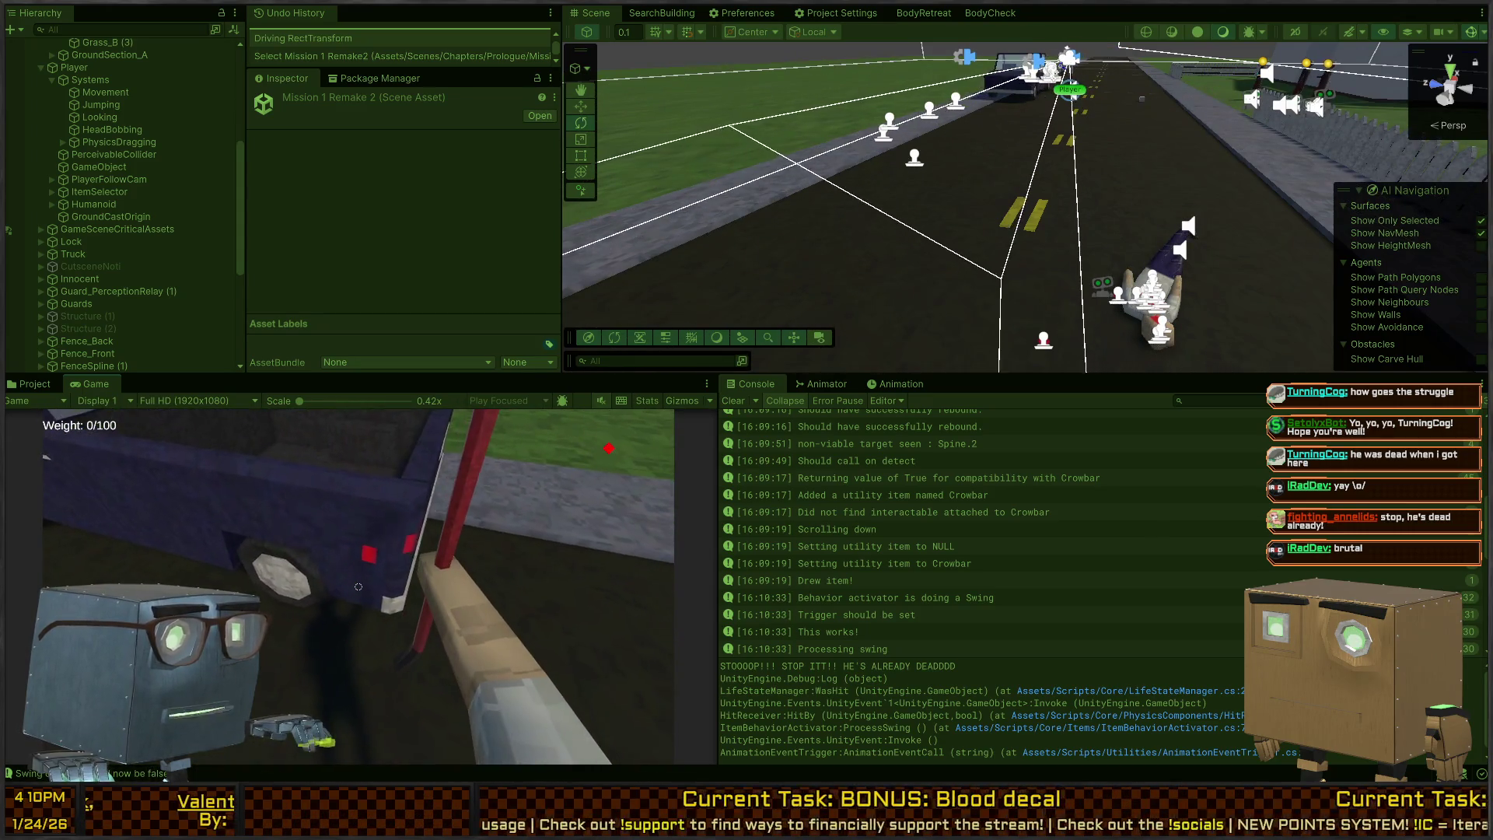
Step: Fly close to the body, select the head decal, rotate it 90 degrees and nudge it onto the head
key(w)
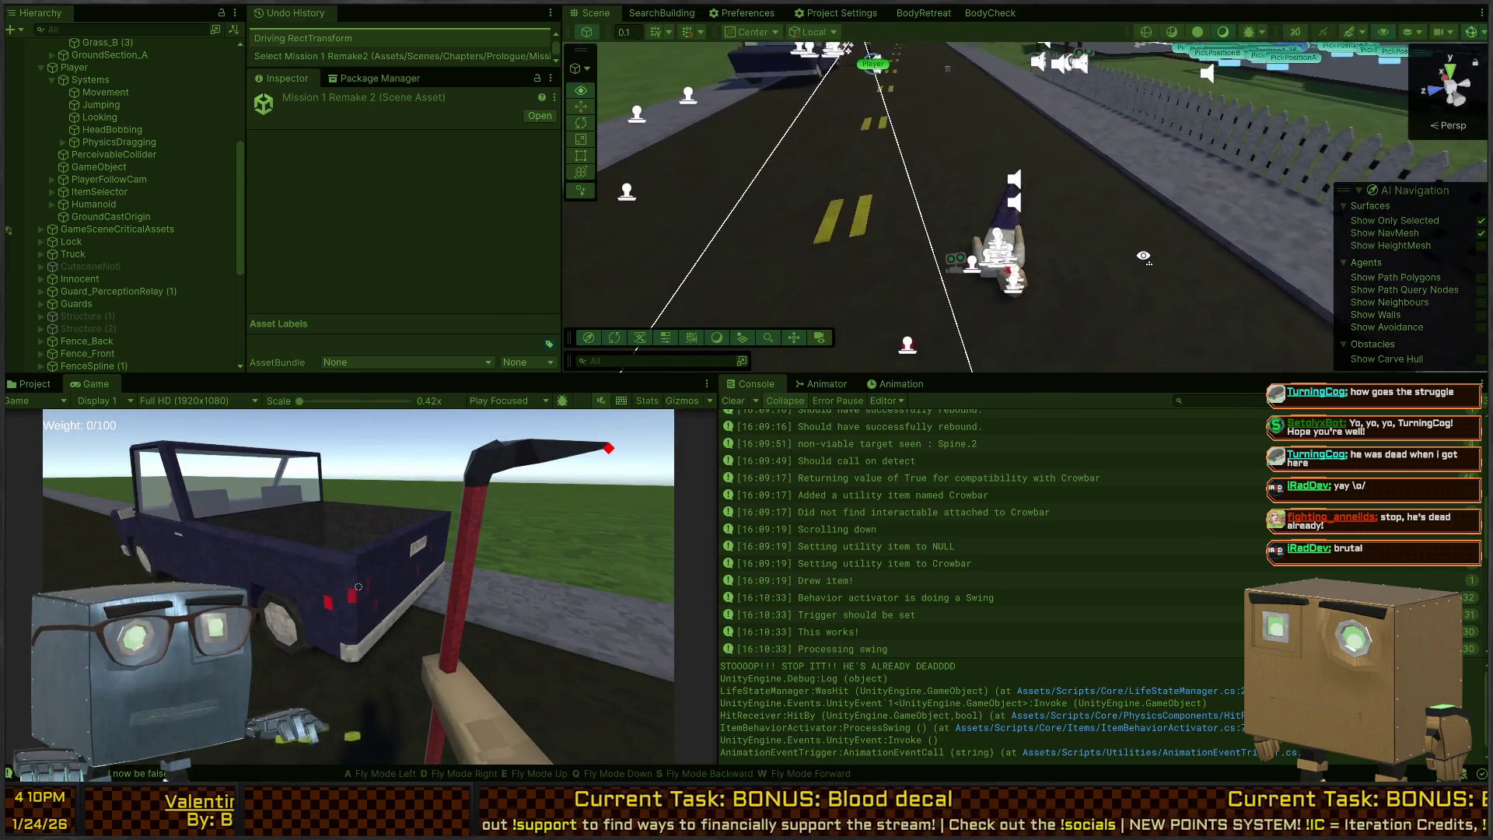
key(w)
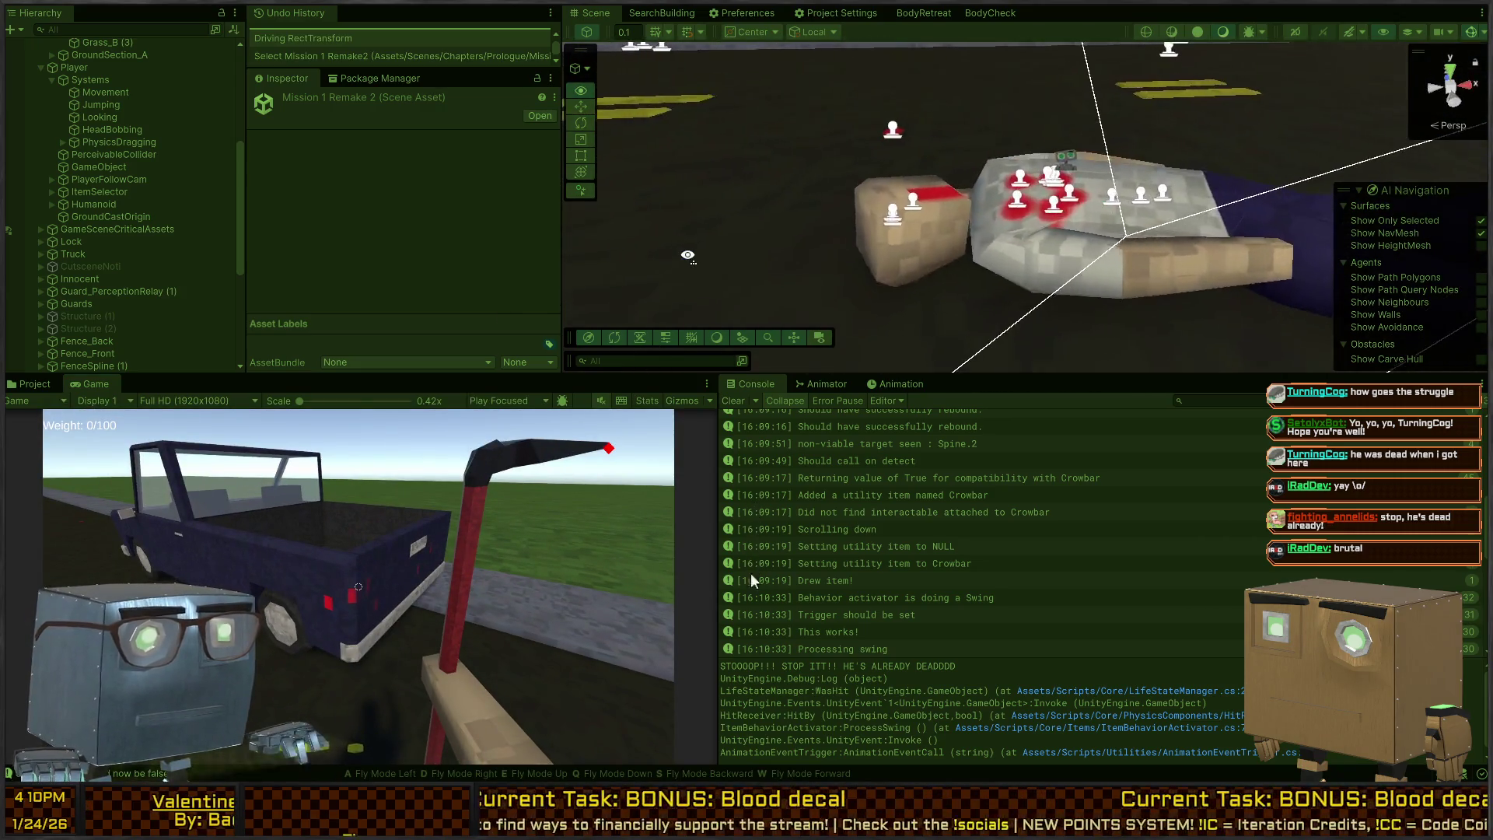
click(891, 260)
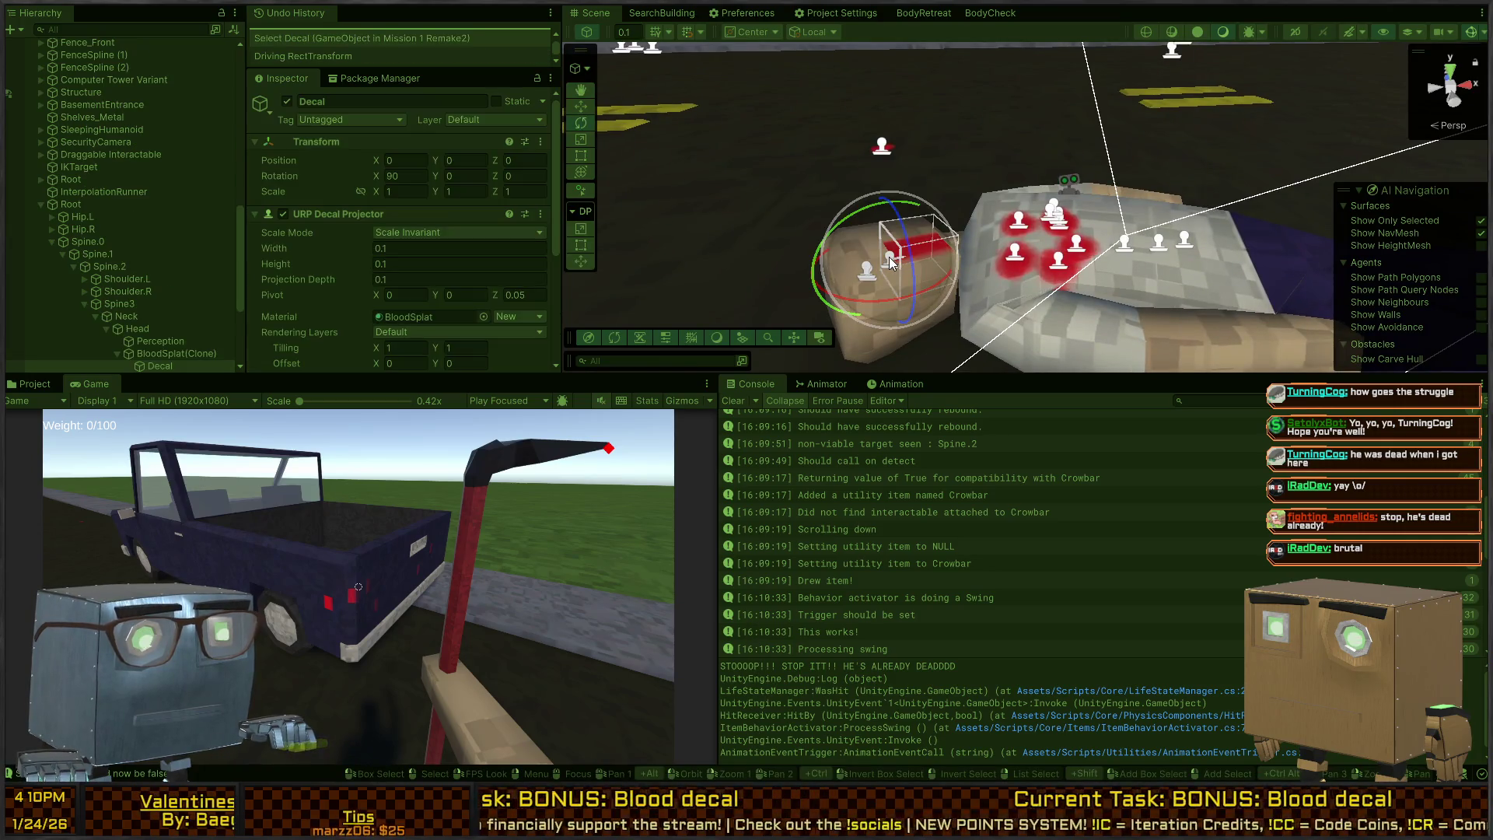
drag(846, 221, 972, 173)
key(w)
drag(887, 234, 853, 218)
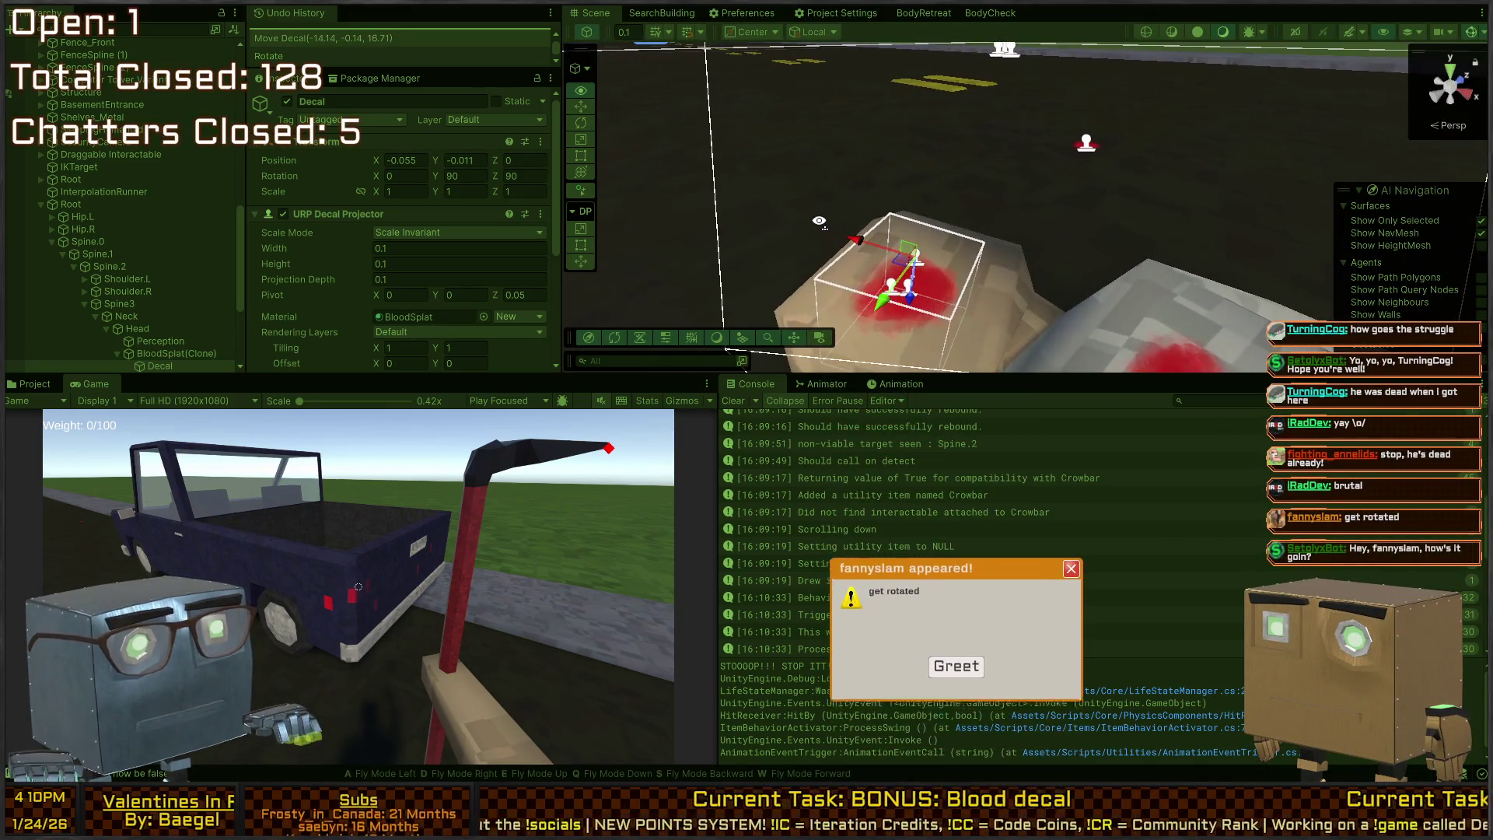
drag(971, 218, 955, 233)
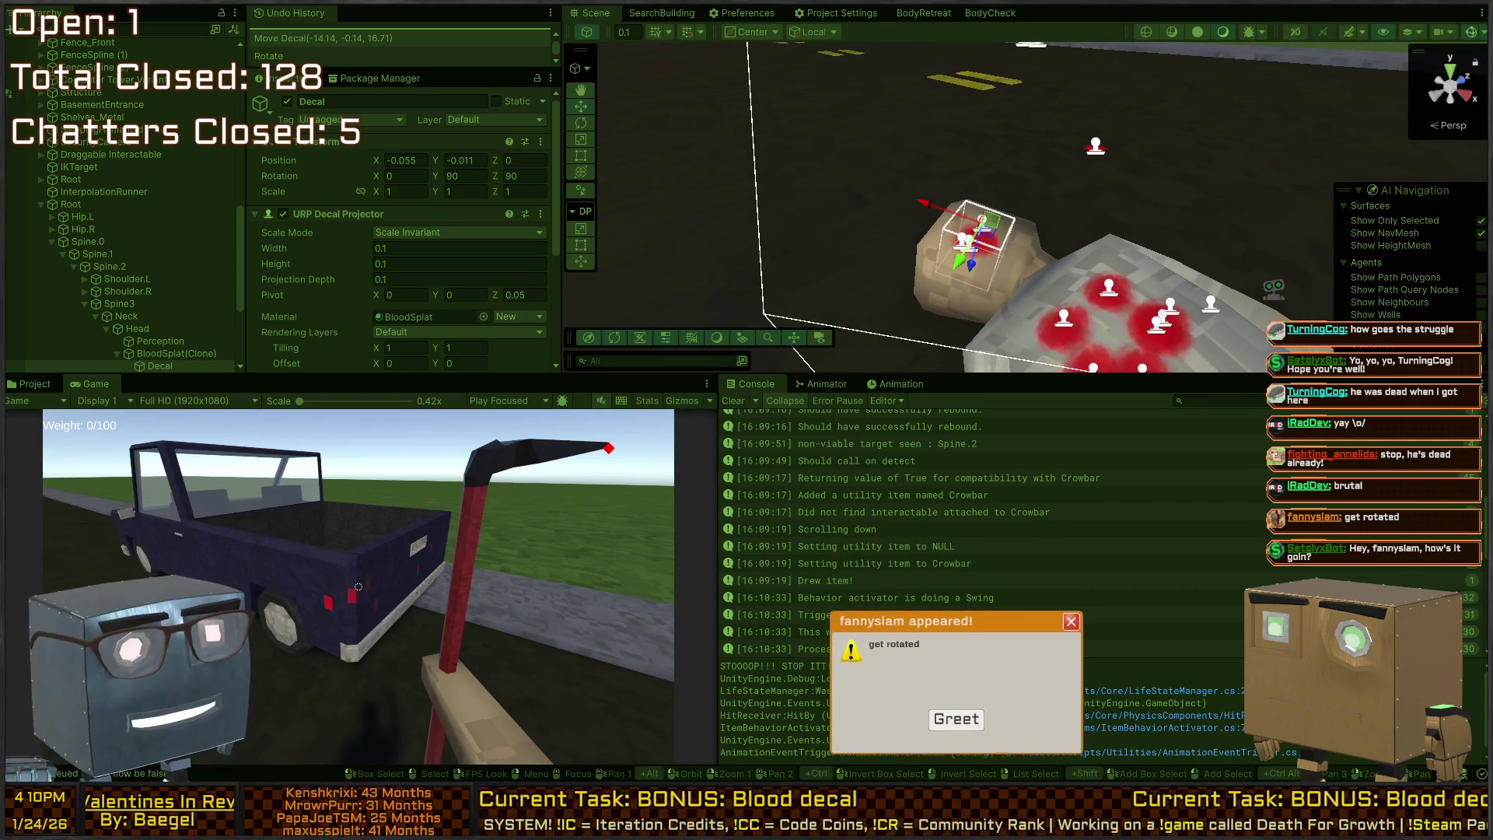
Step: Dismiss the viewer greeting pop-up and orbit around the body to inspect the splats
click(956, 726)
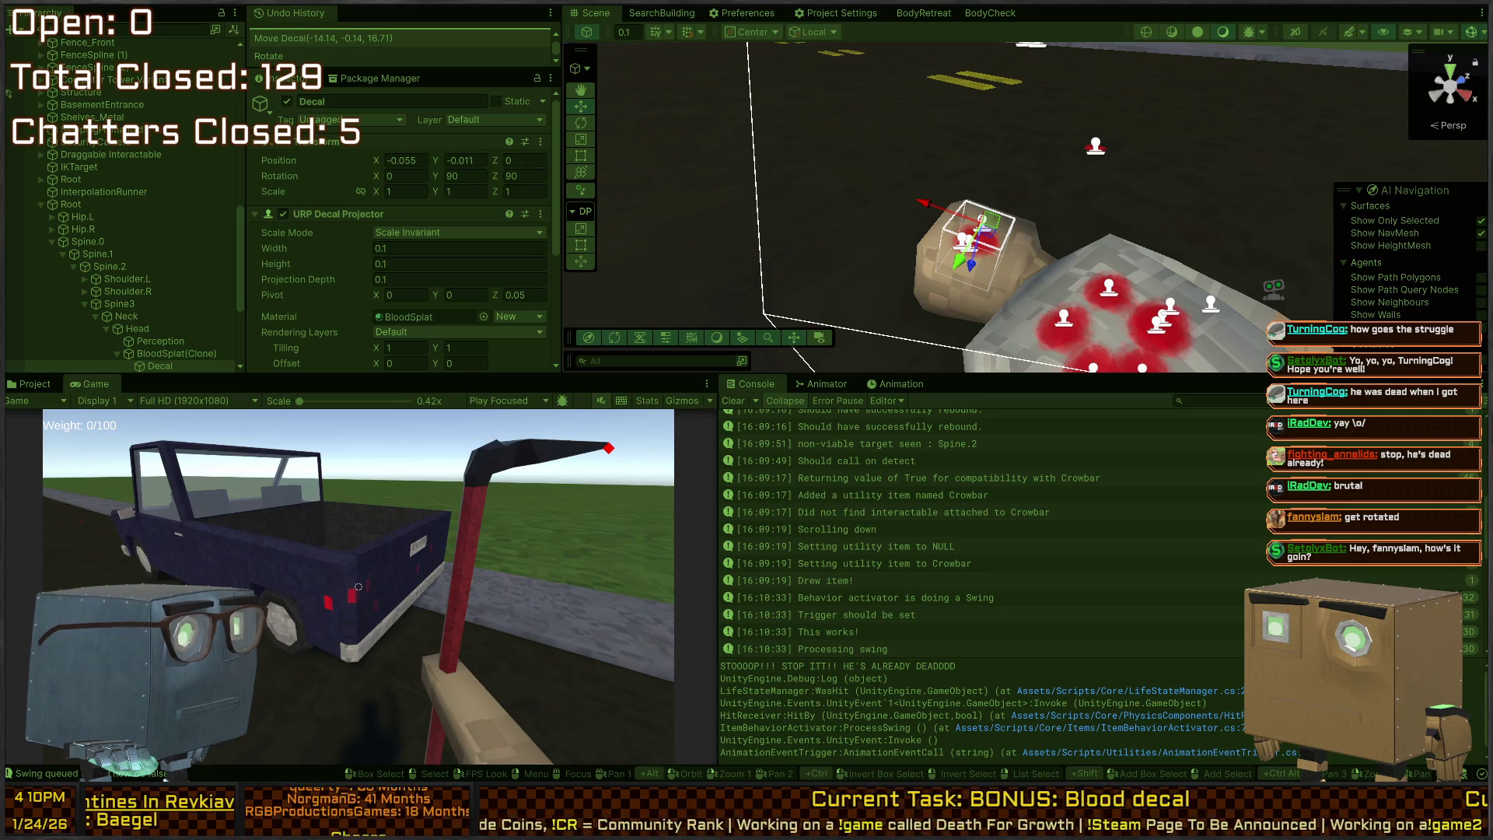
mouse_move(1112, 233)
mouse_down()
mouse_move(1145, 238)
mouse_move(731, 154)
mouse_move(973, 233)
mouse_move(900, 239)
mouse_up()
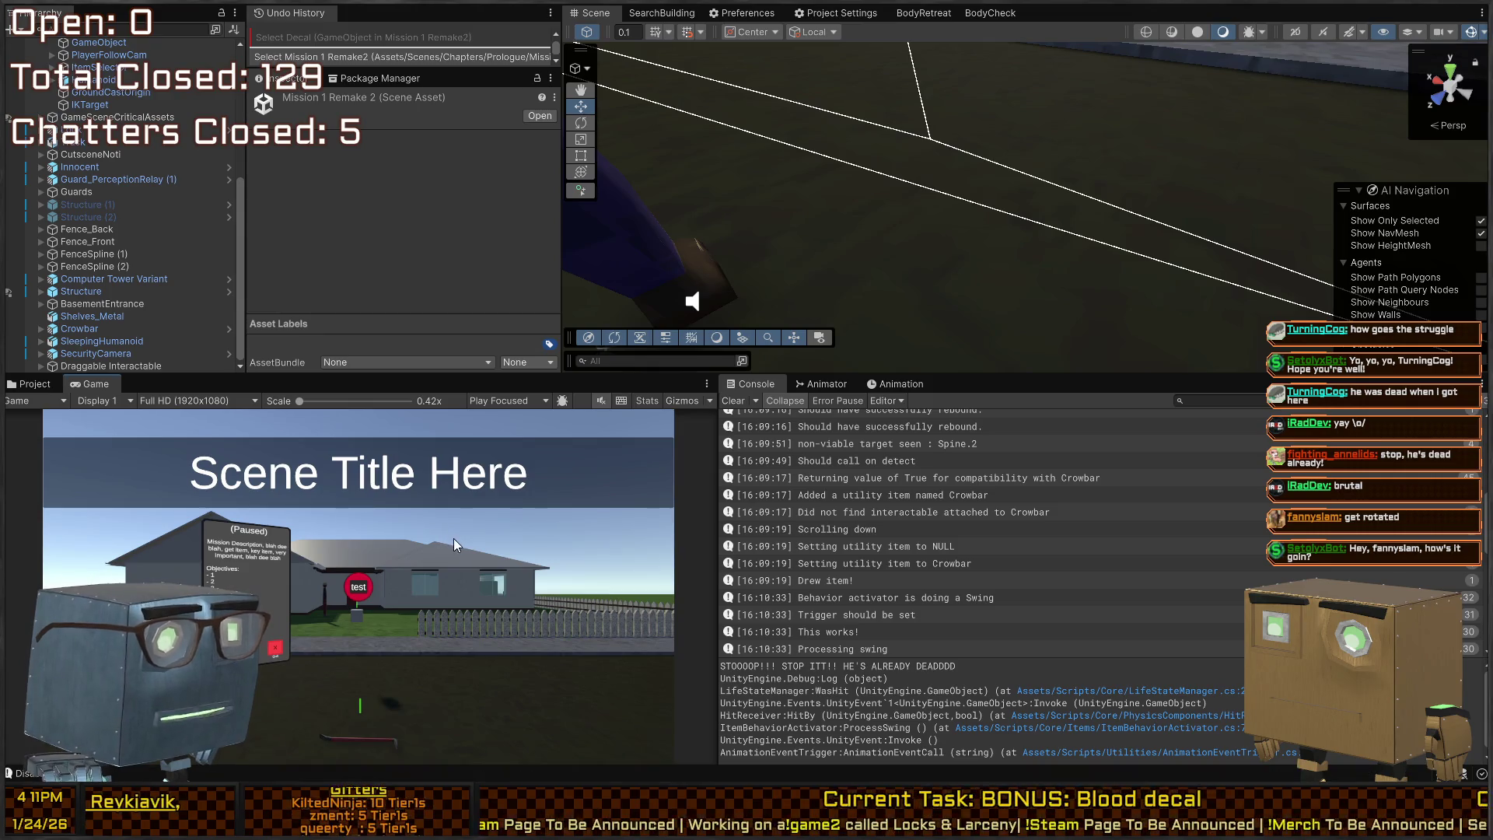
key(alt+Tab)
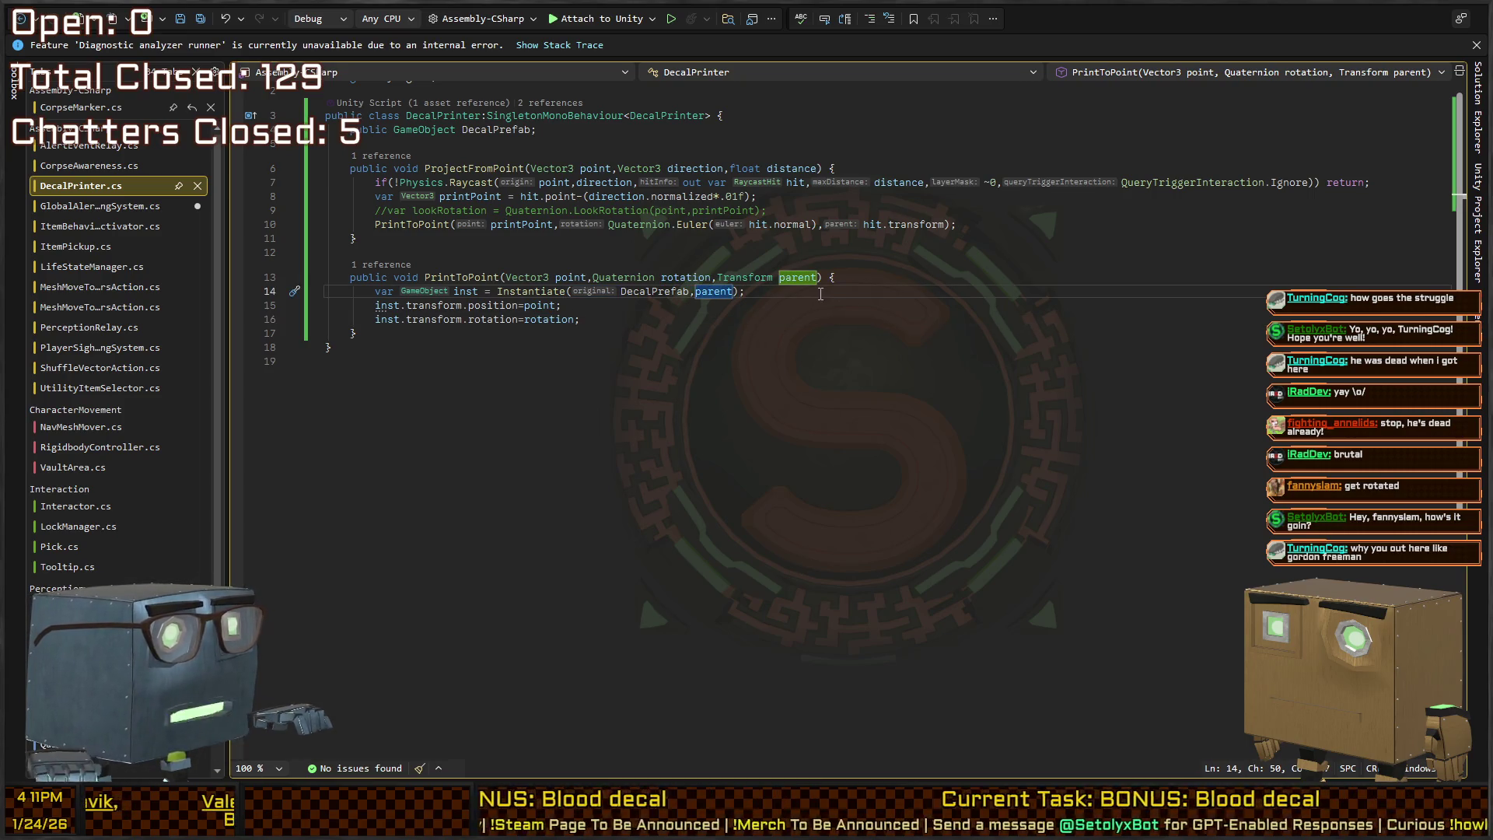
Step: Review PrintToPoint's Instantiate(DecalPrefab, parent) in DecalPrinter.cs, then return to Unity to play
scroll(705, 261, up, 1)
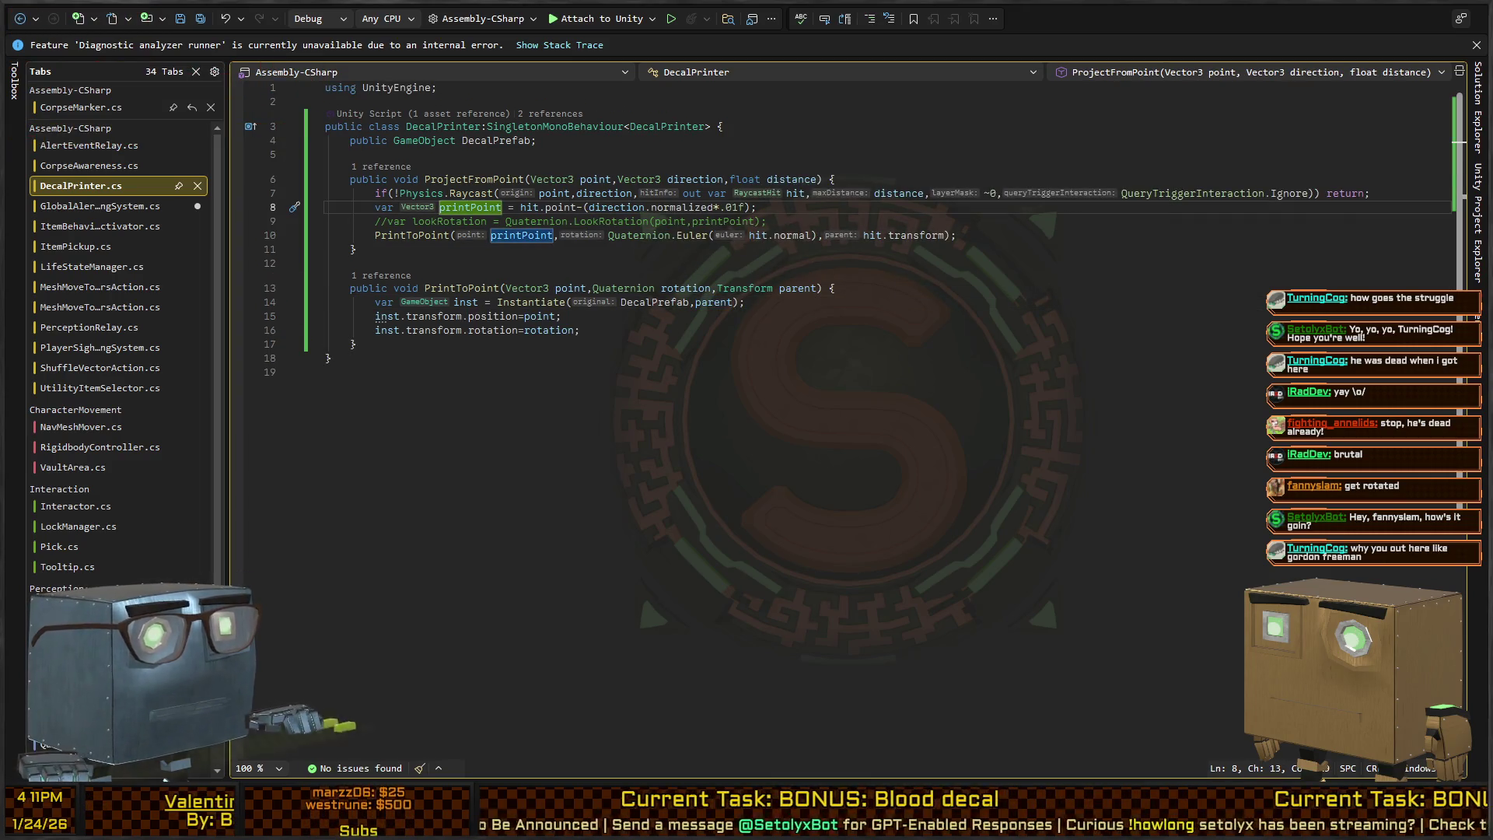
key(alt+Tab)
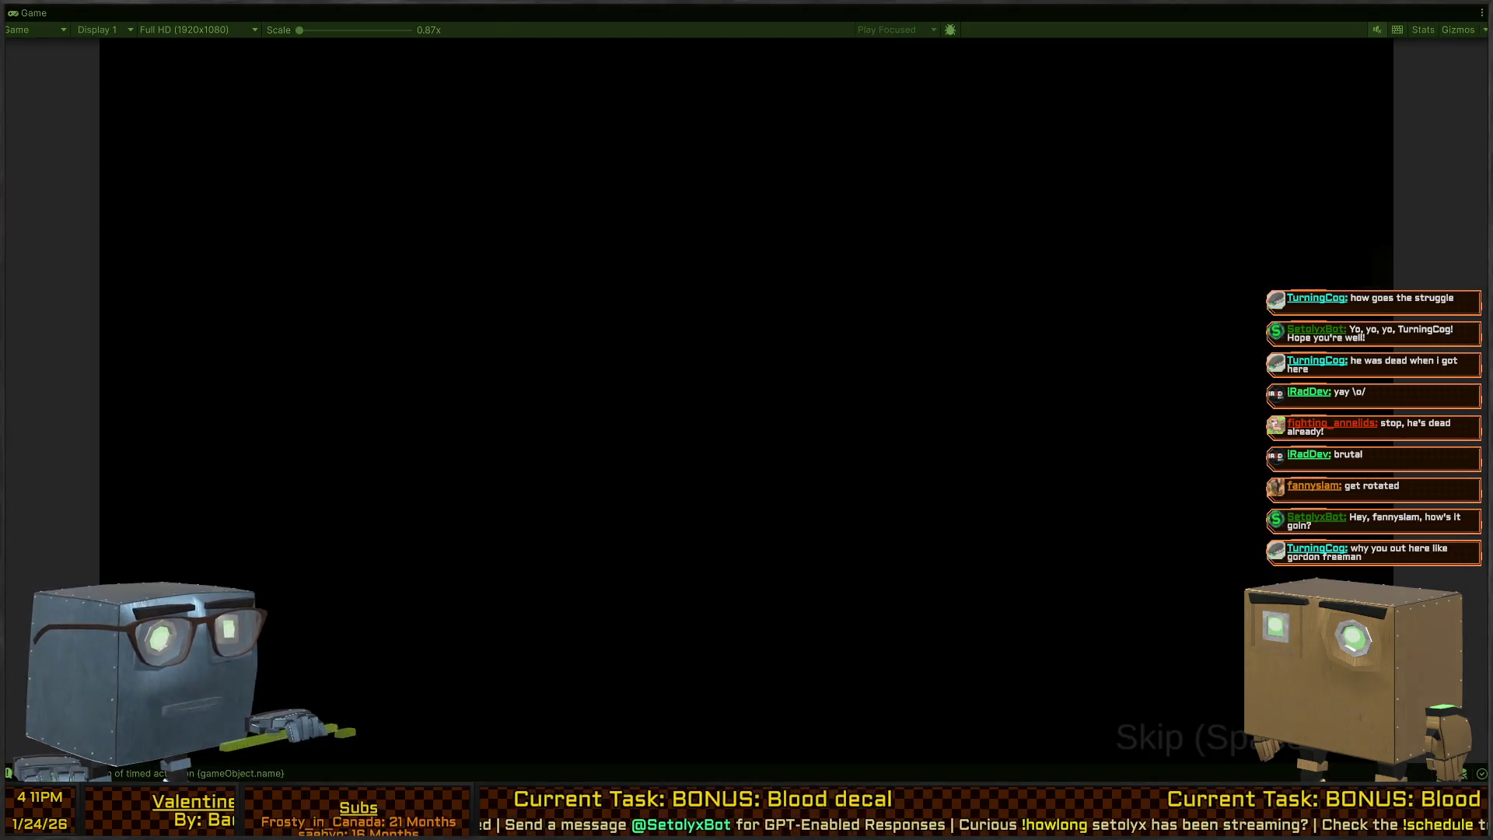
Step: Skip the cutscene, walk to the house, smash the window with two swings and climb in
key(space)
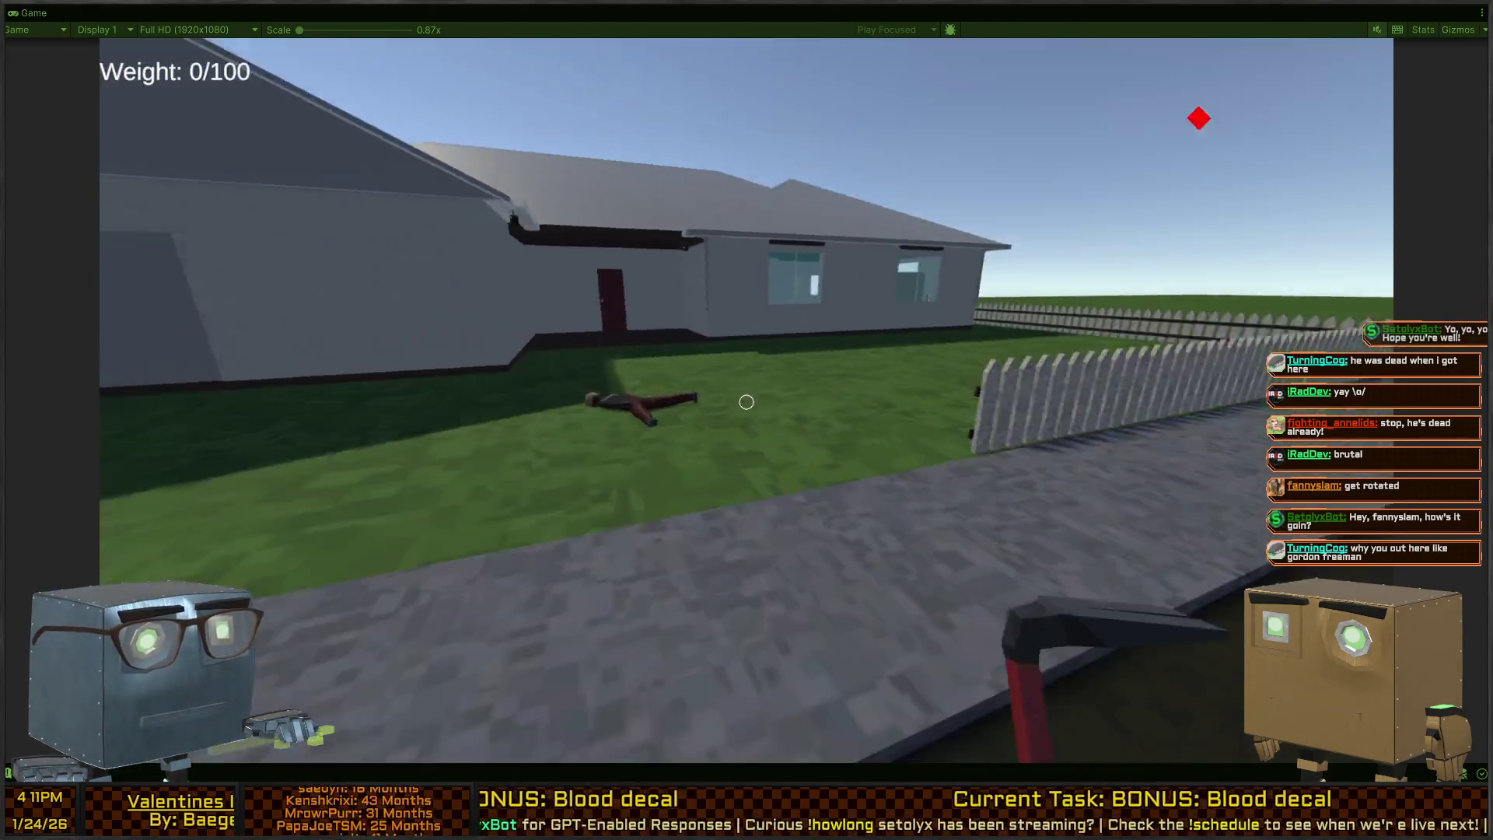
key(w)
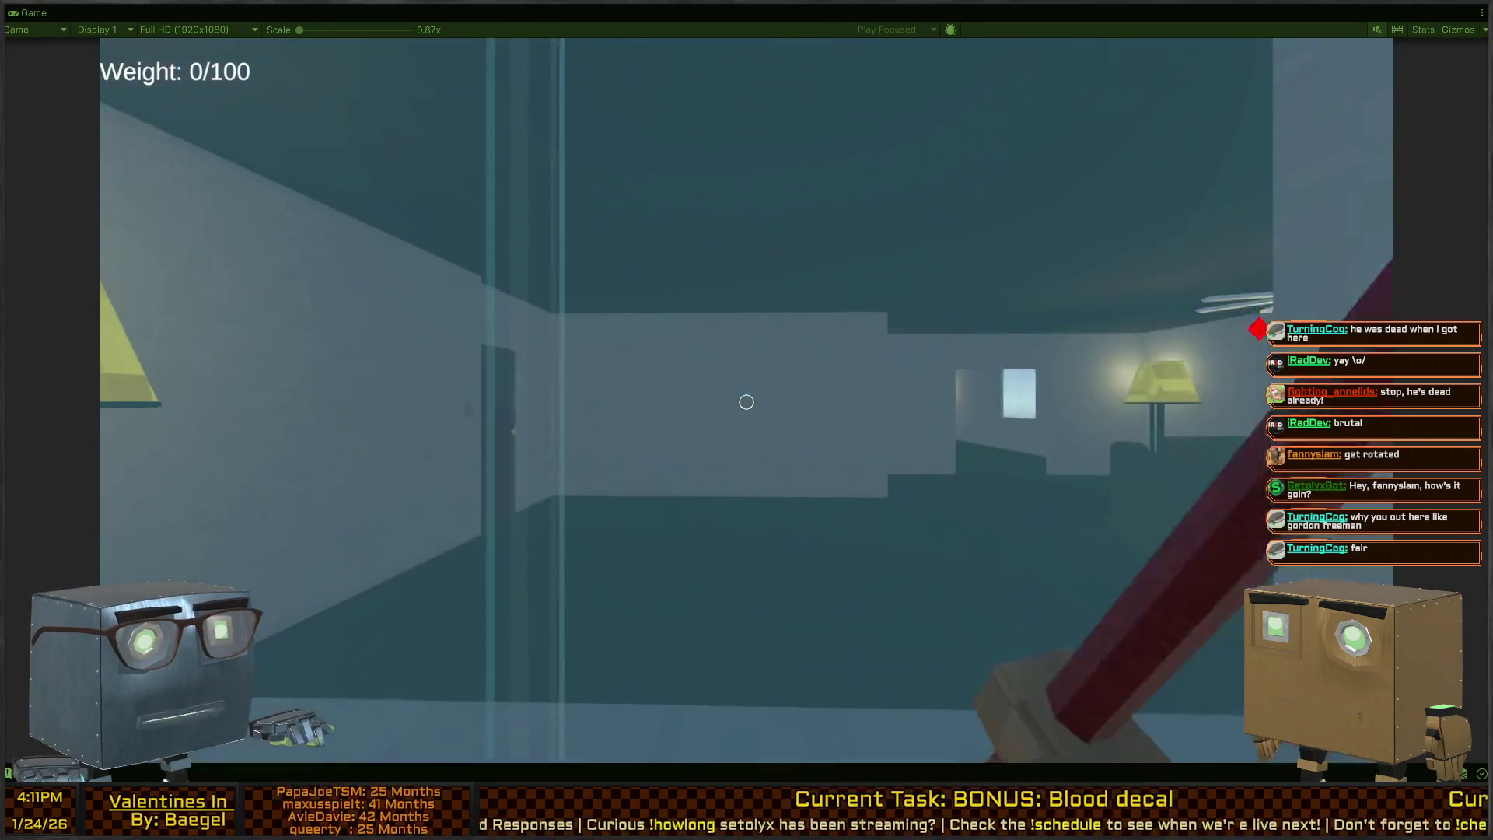
click(746, 402)
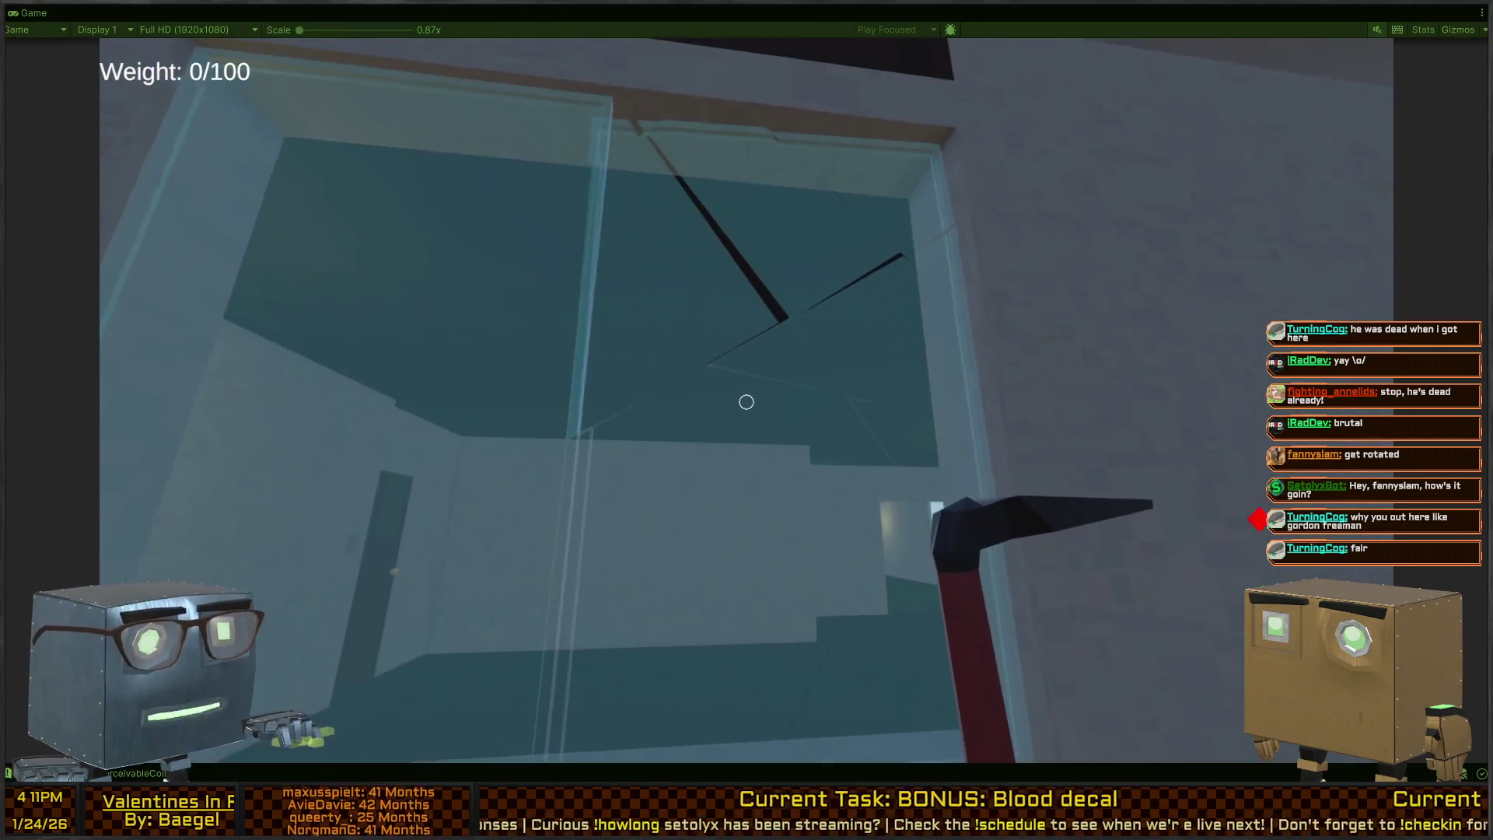
click(746, 402)
key(w)
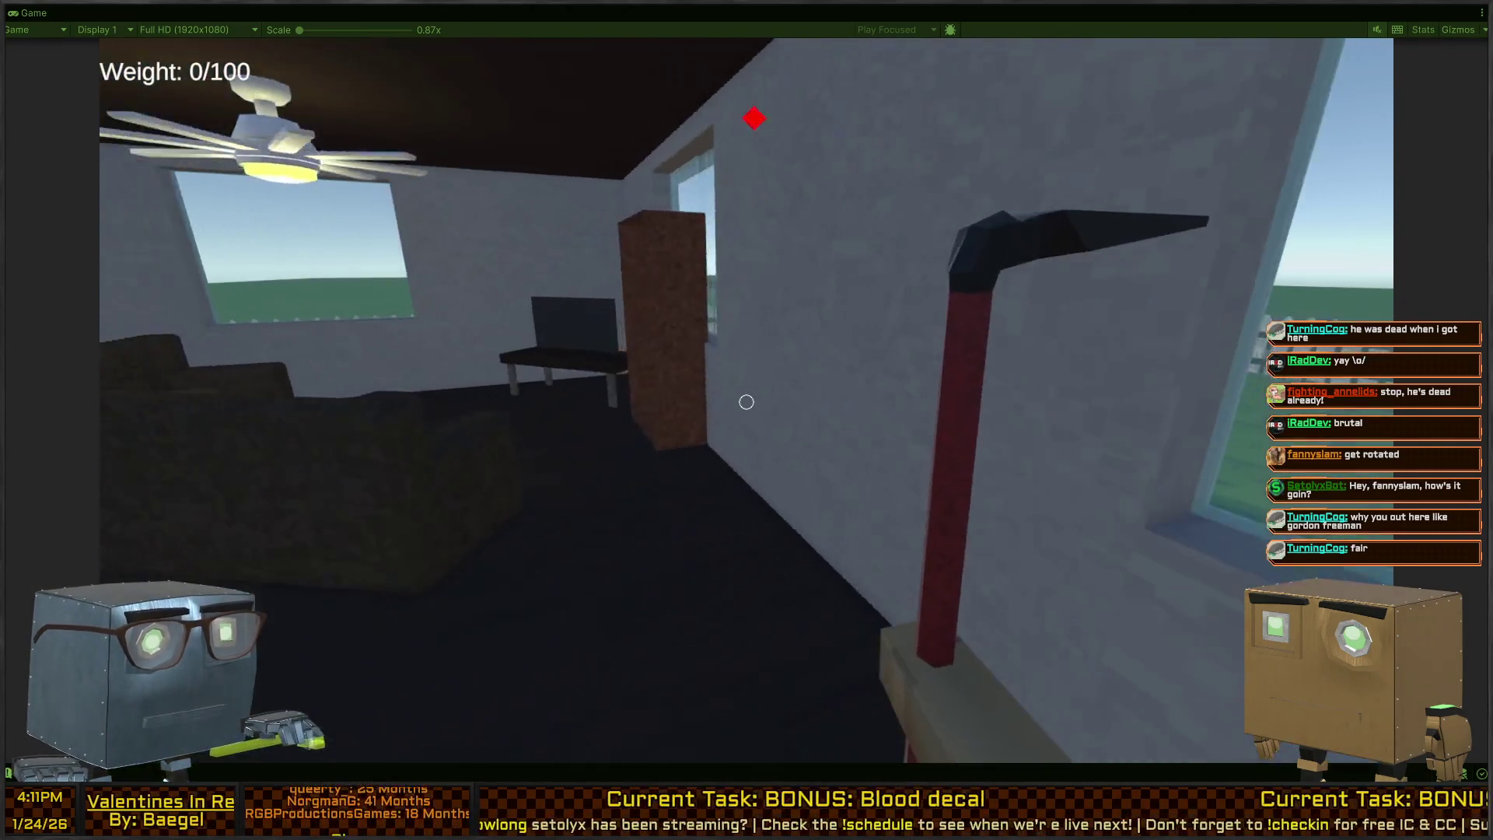
Step: Walk around the living room and swing at the window glass from inside
key(w)
click(746, 402)
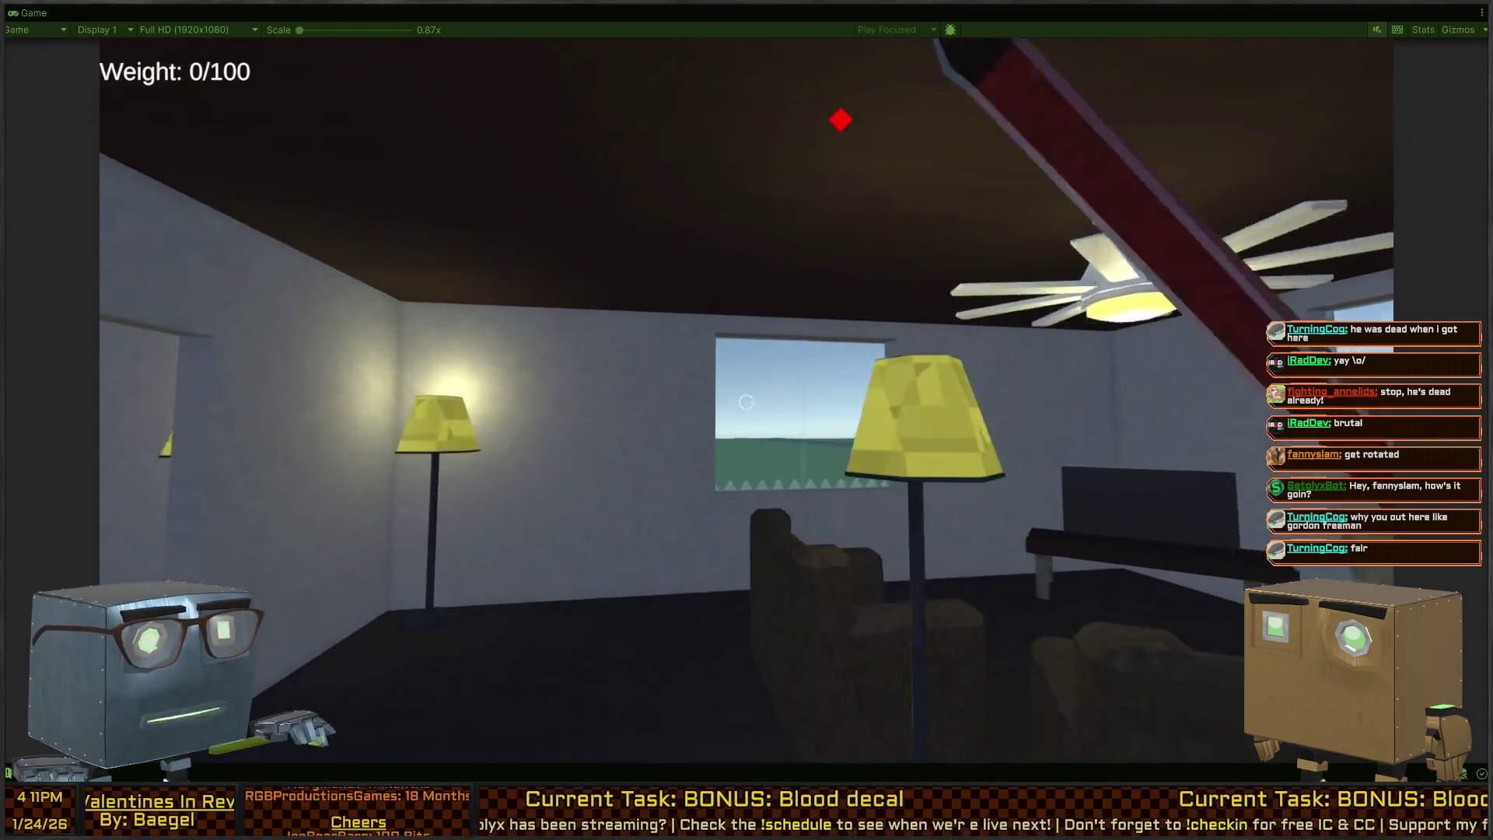
key(w)
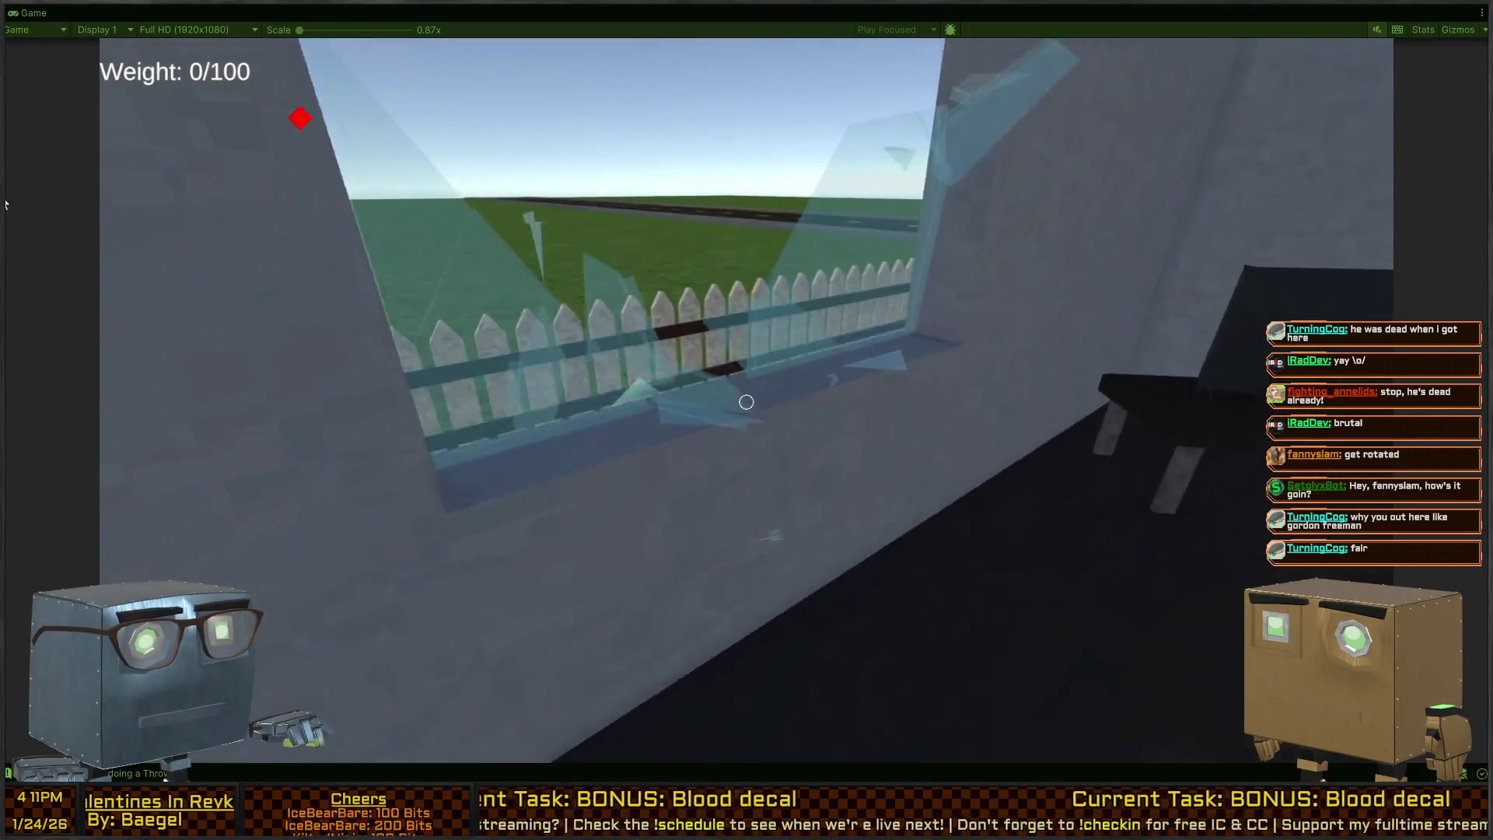
click(747, 402)
click(746, 402)
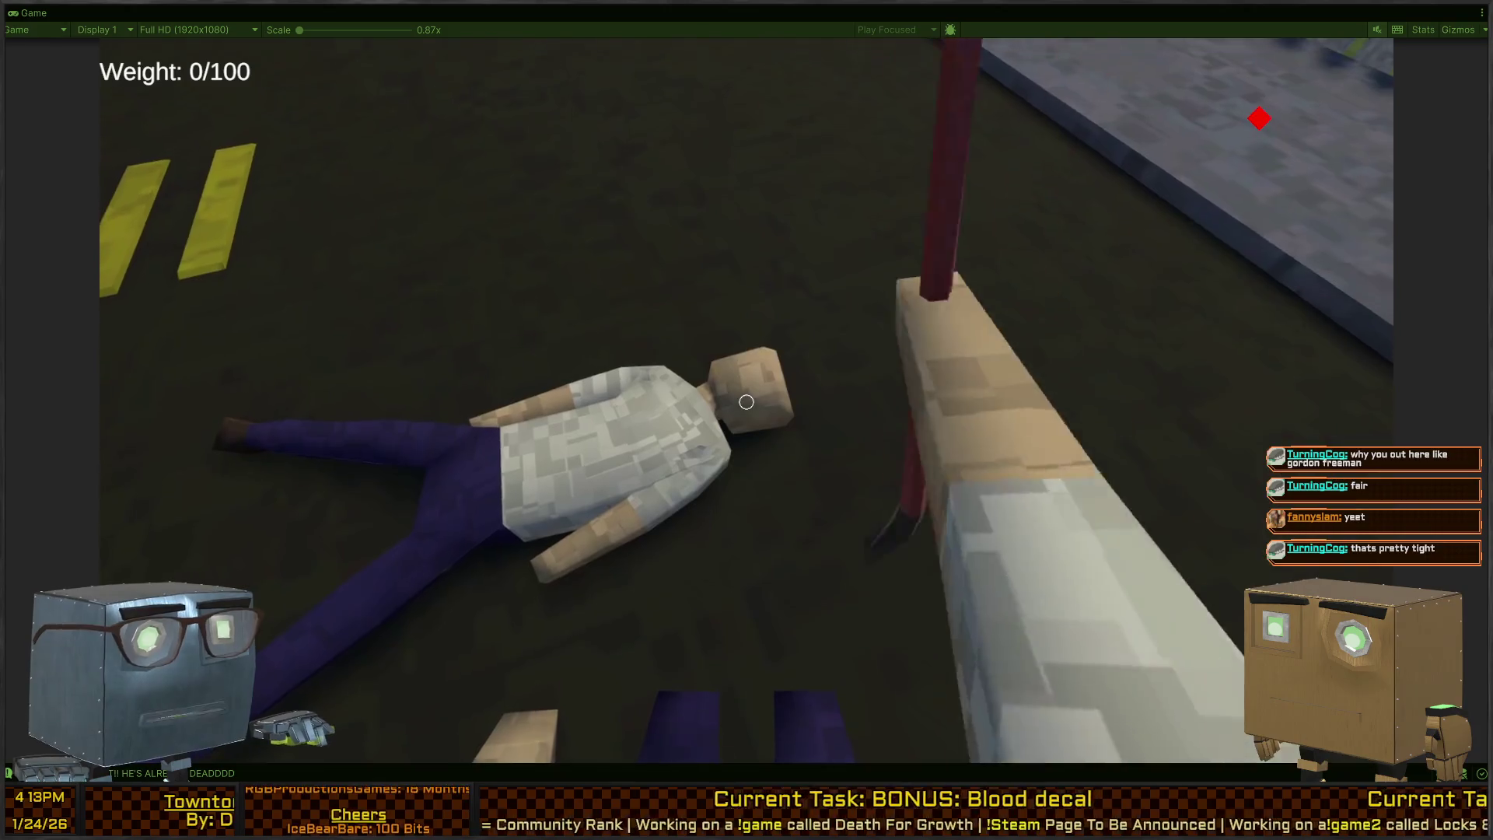
Step: Strike the NPC's head on the road to leave a red blood splat
click(746, 401)
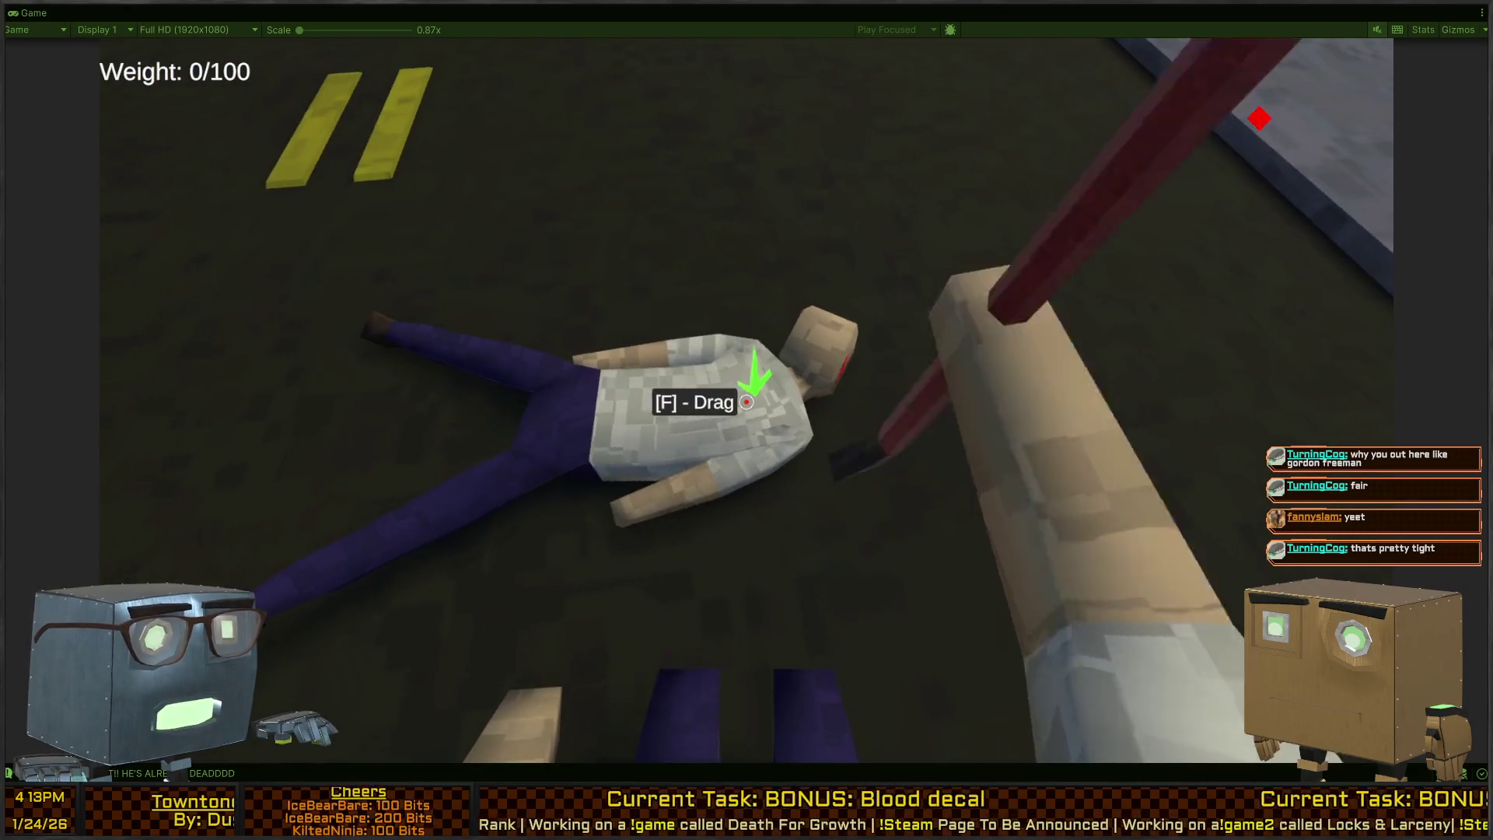
Step: Back away from the body and walk across the yard to the house's big window
key(s)
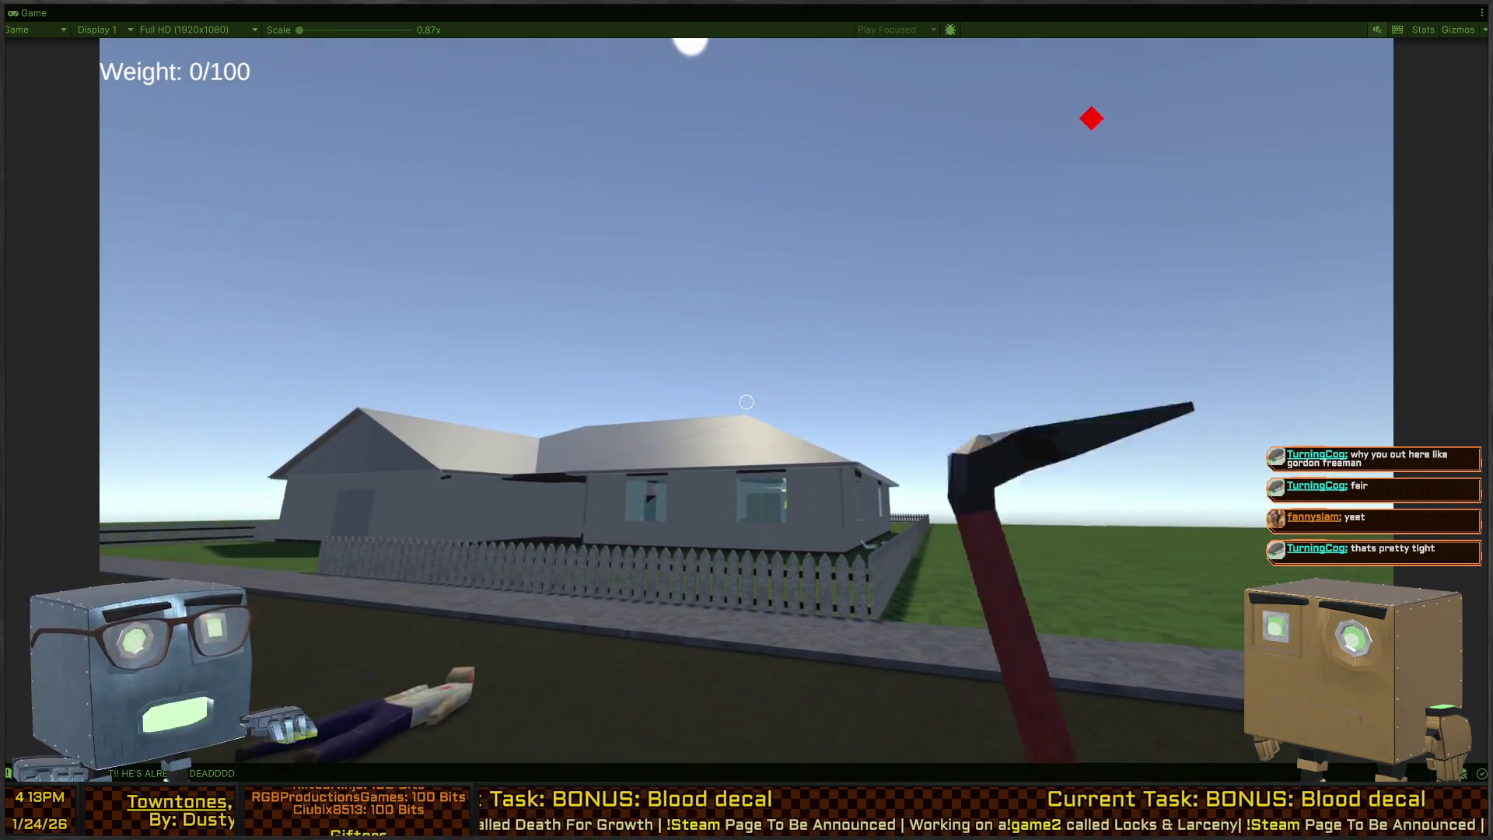
click(747, 401)
key(w)
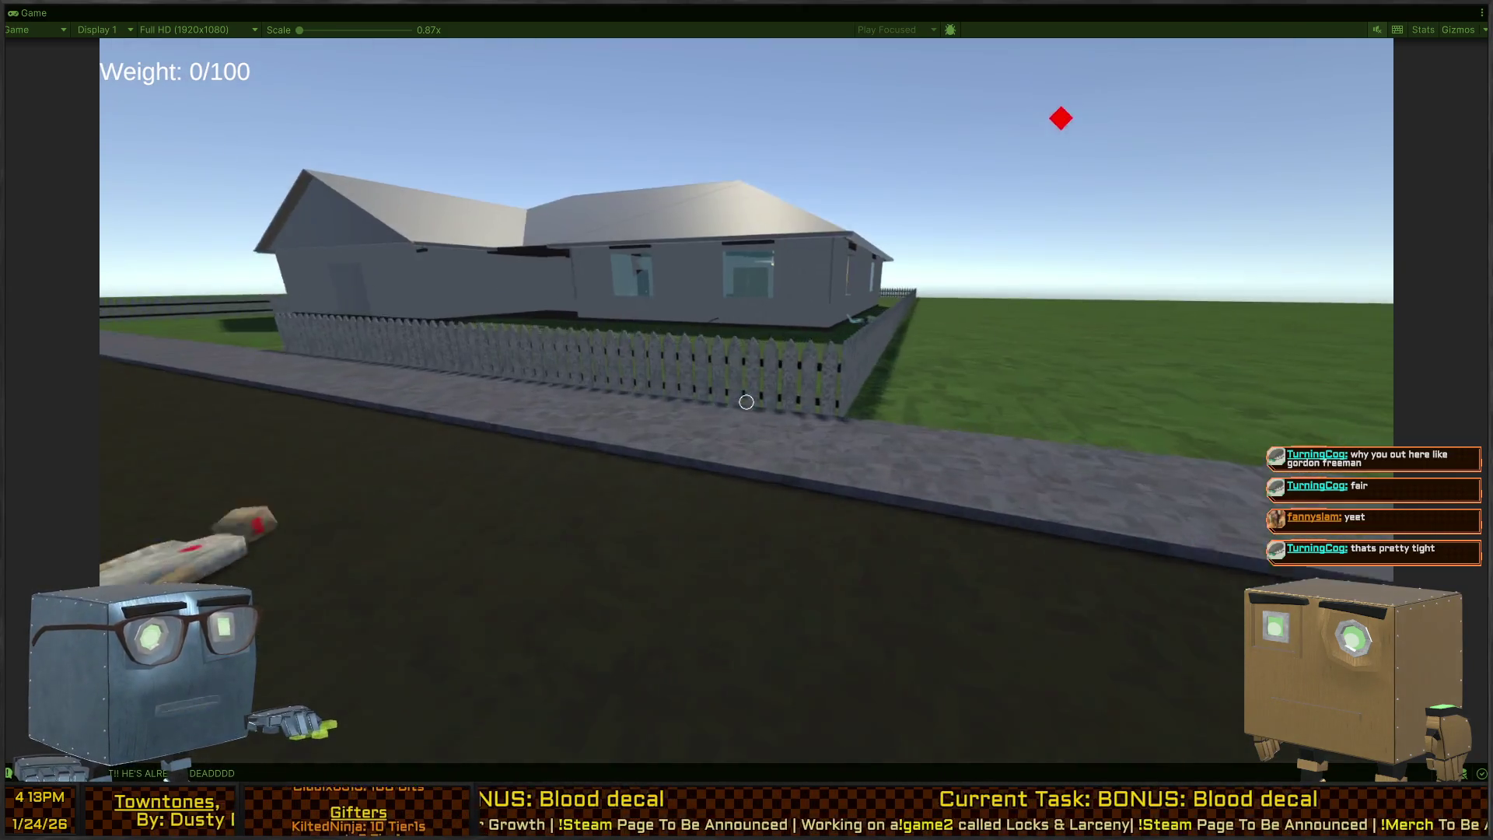
key(w)
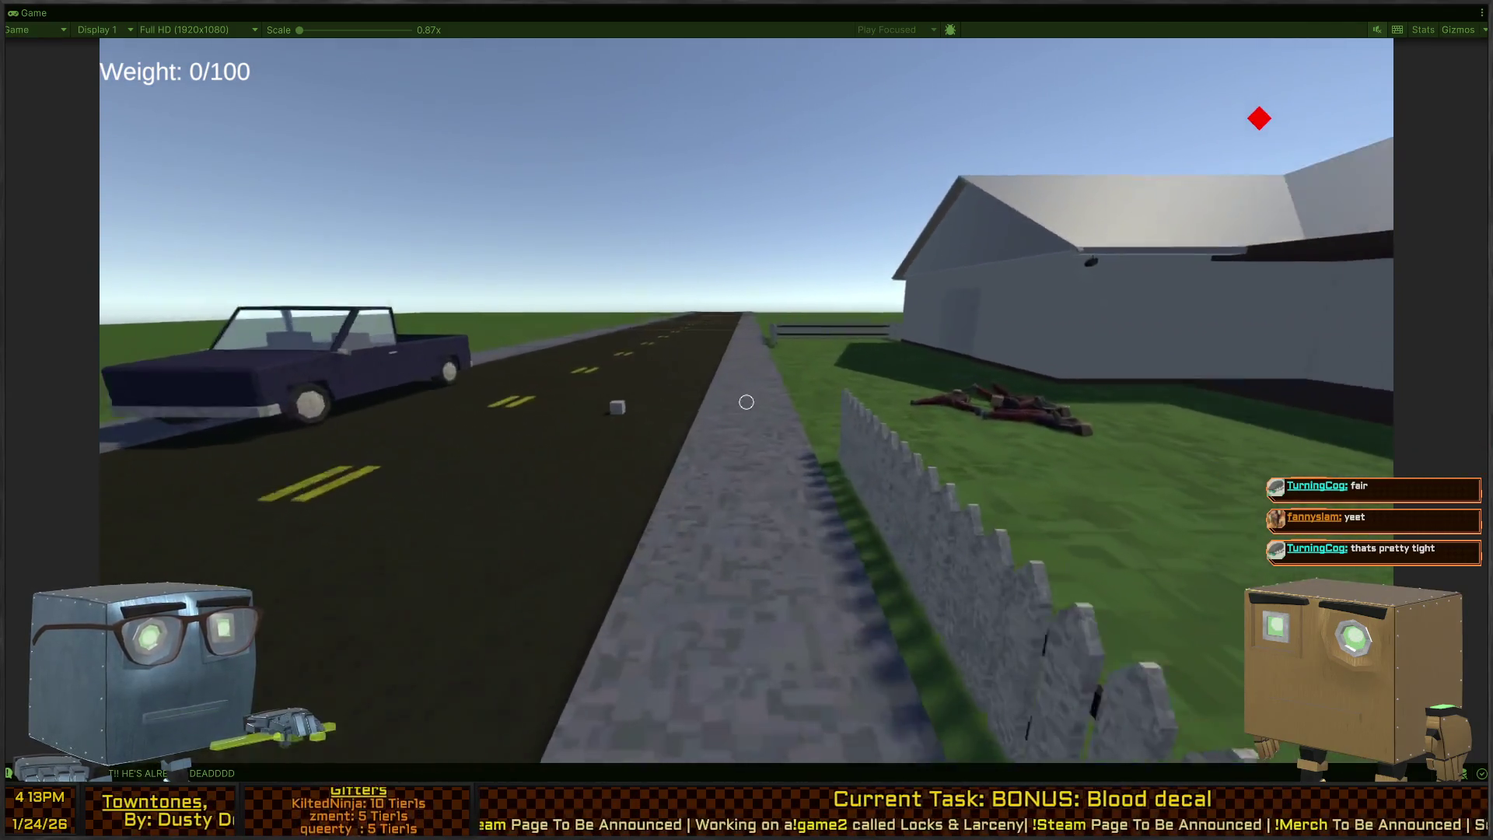
key(w)
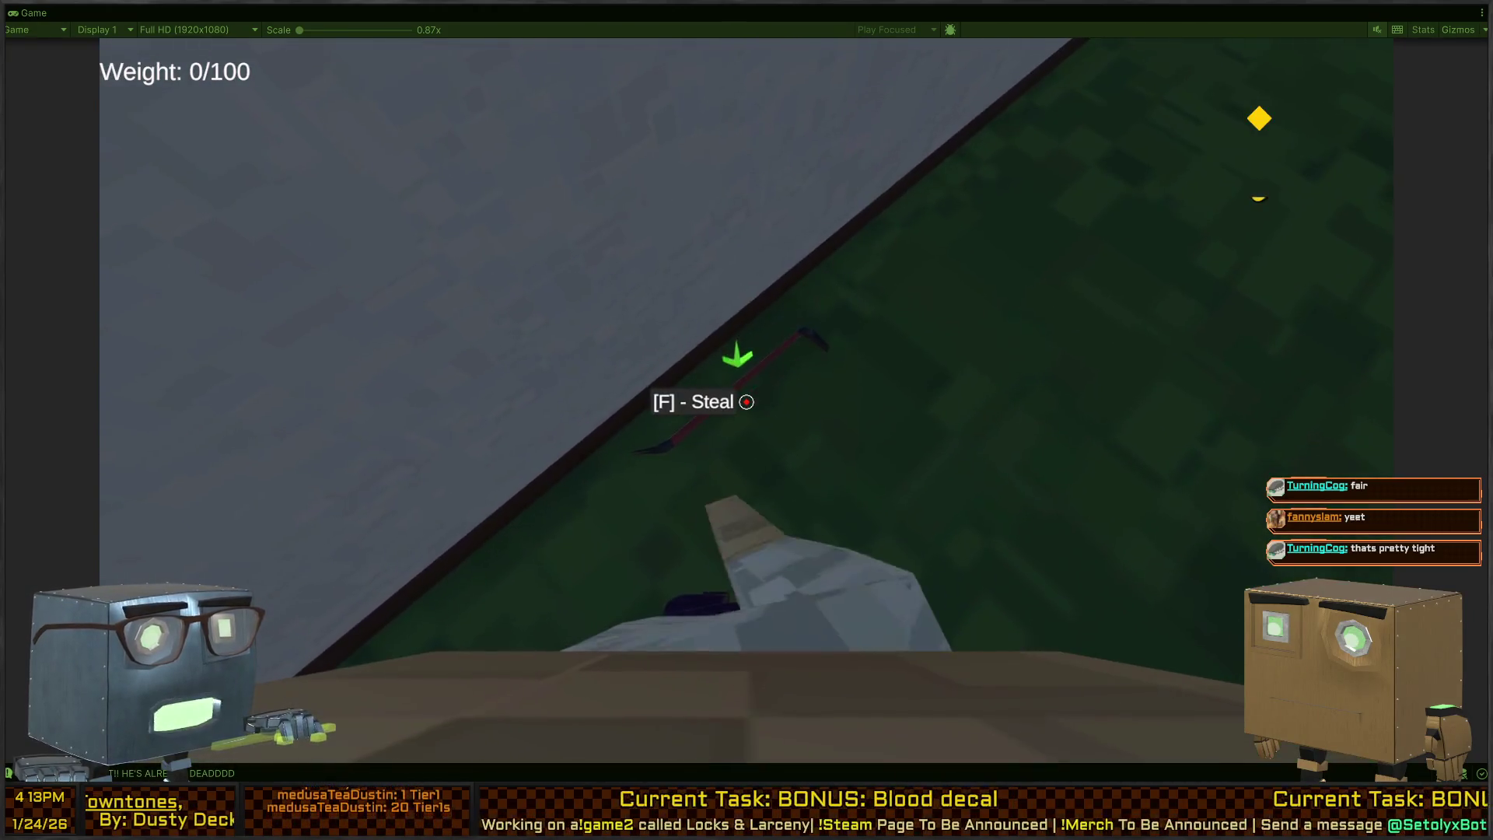
key(s)
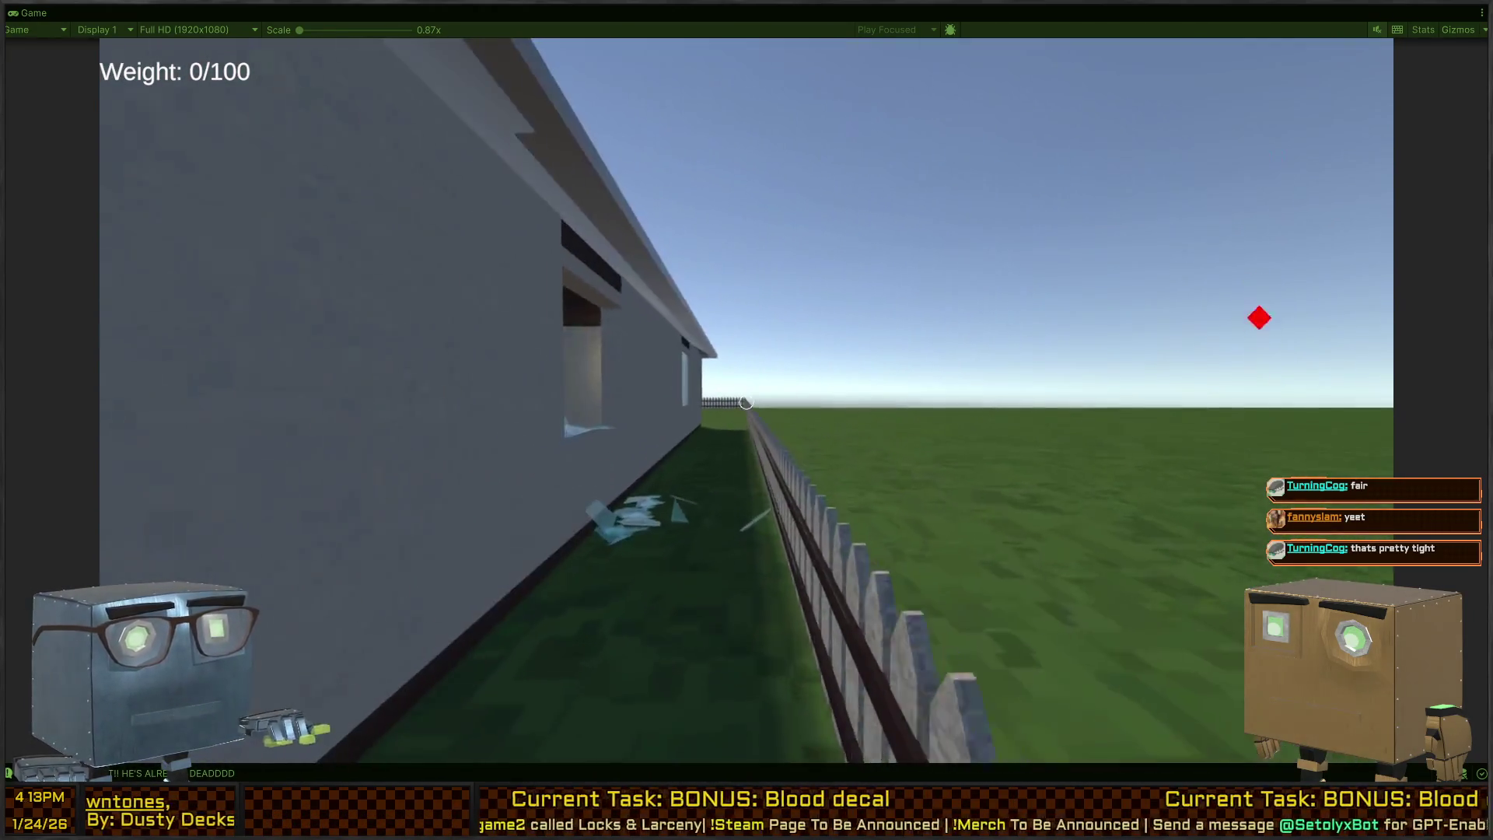
key(w)
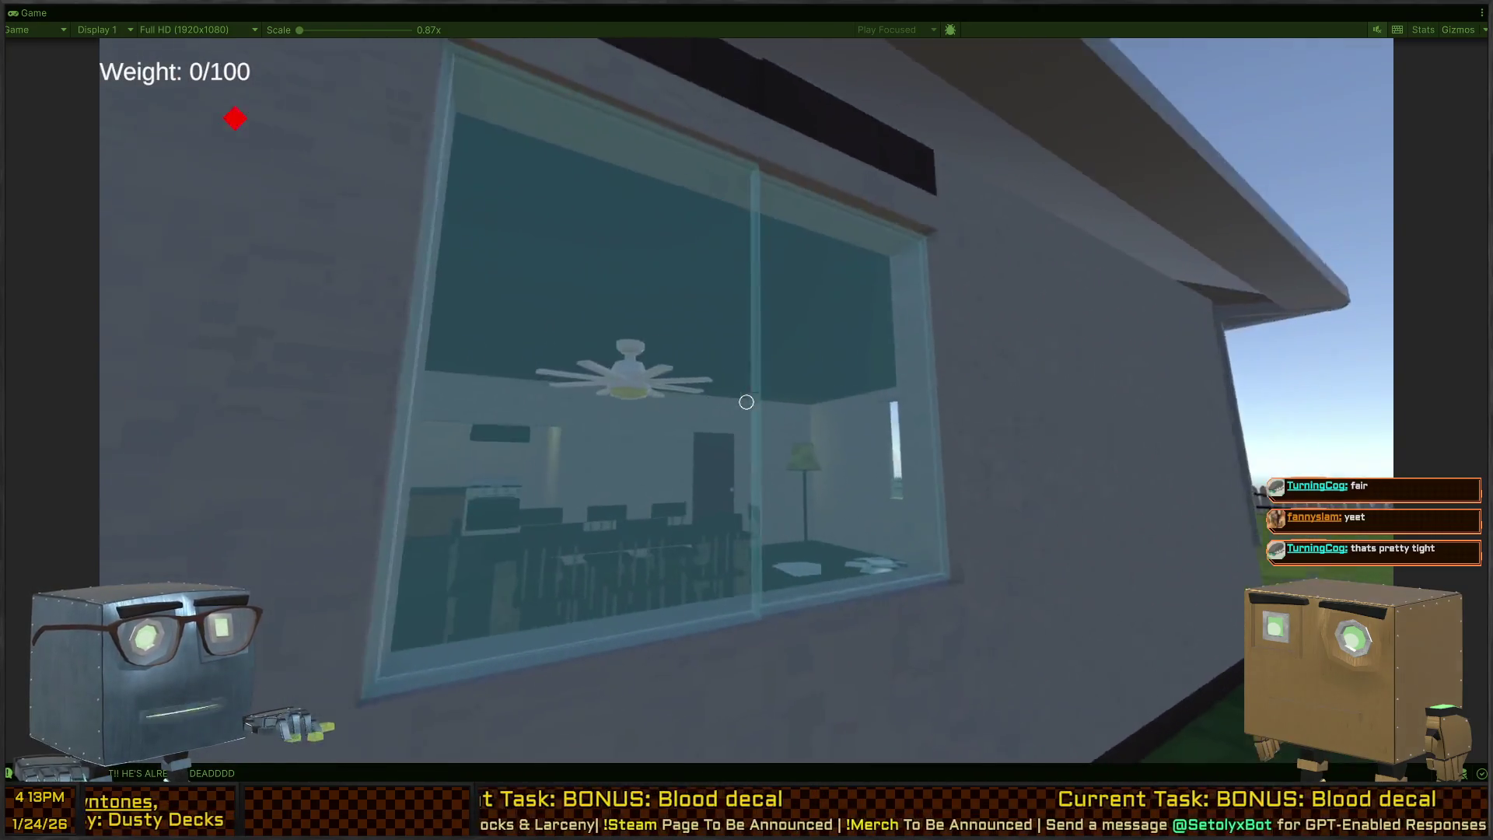
key(w)
Step: Shatter the window, climb into the dark room, look around, and pause the game
key(1)
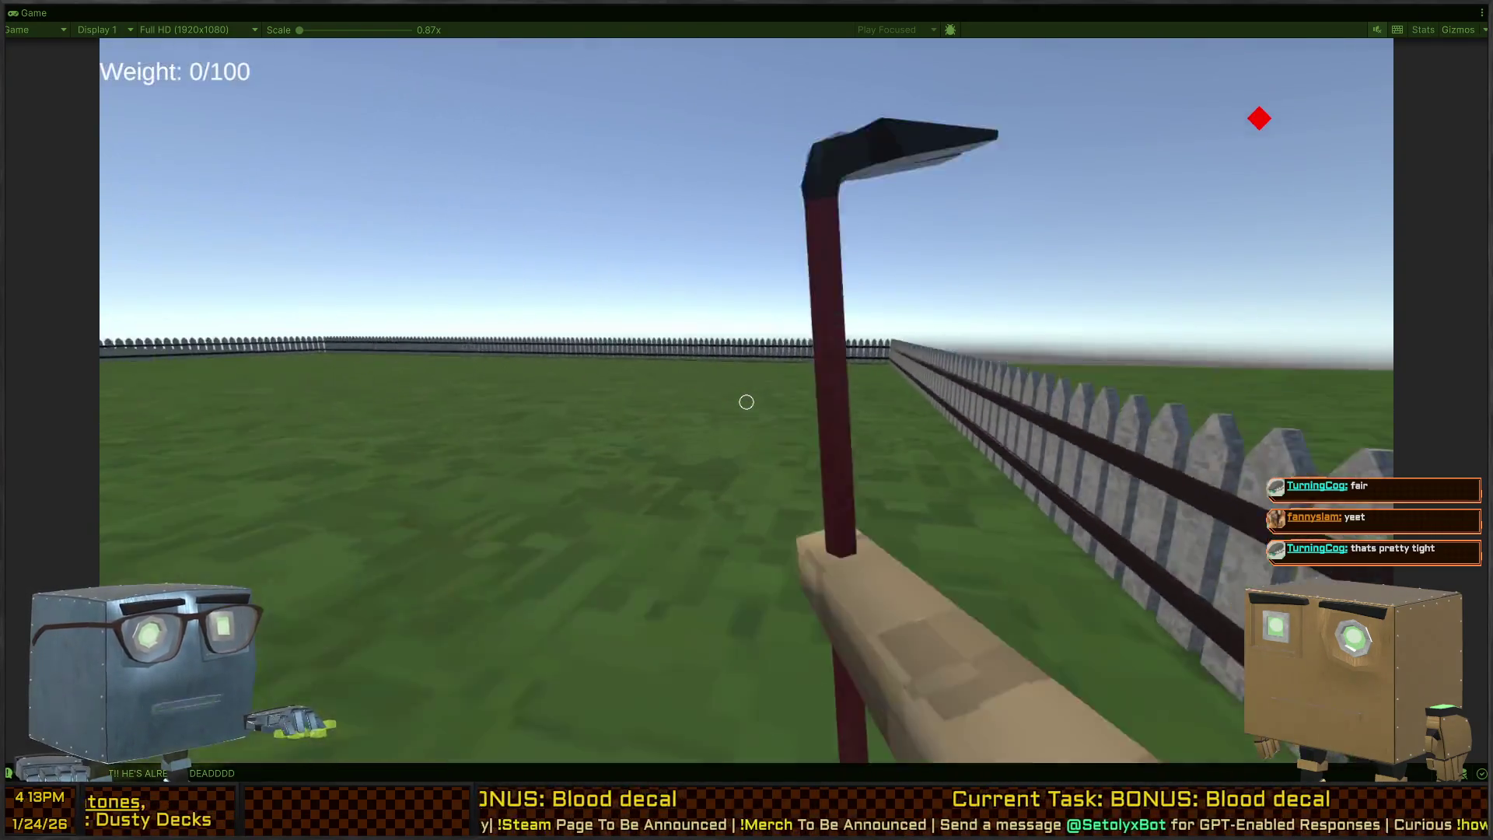
key(w)
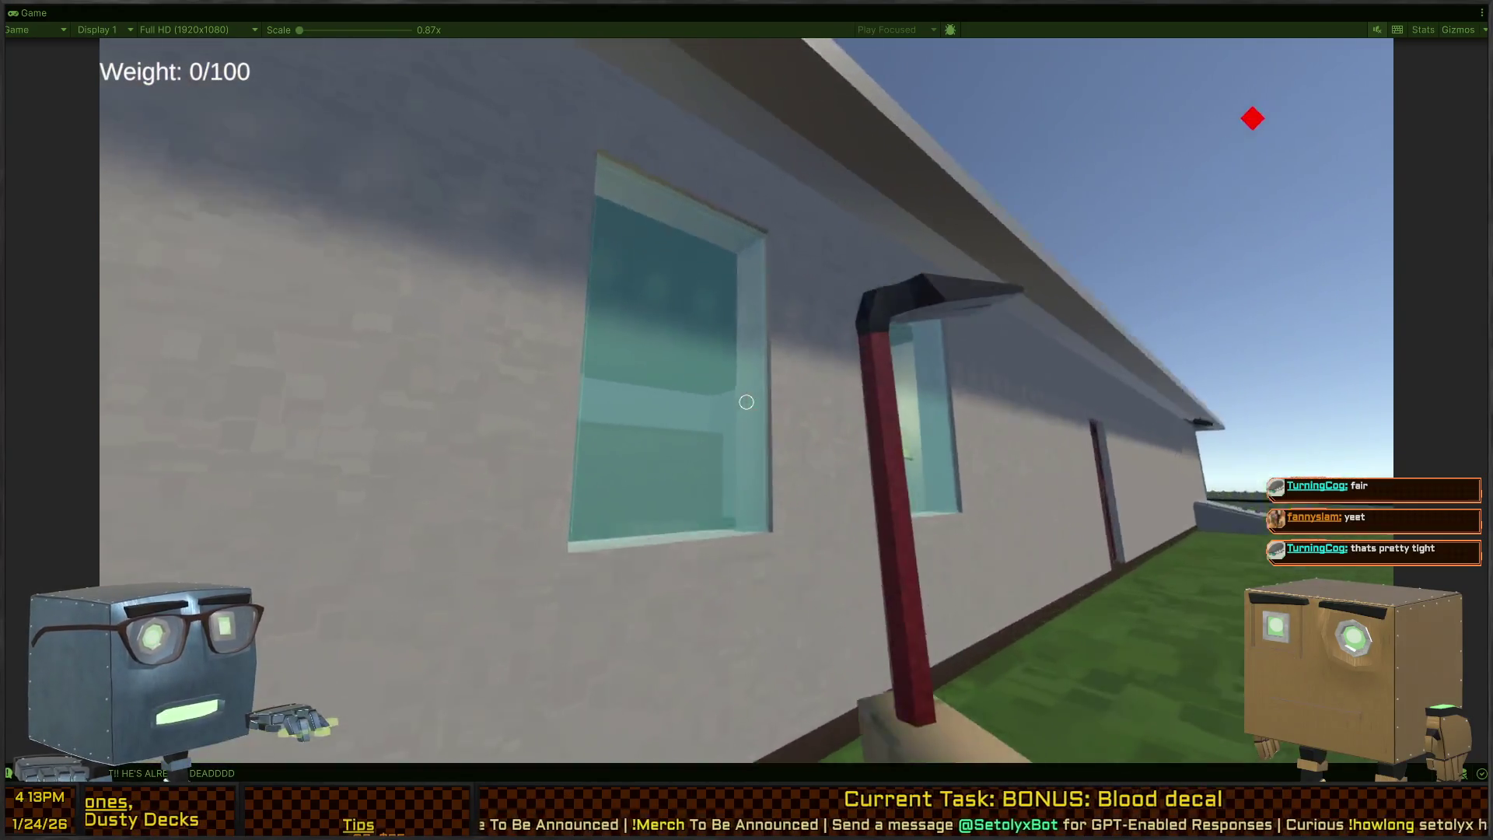
click(747, 402)
key(w)
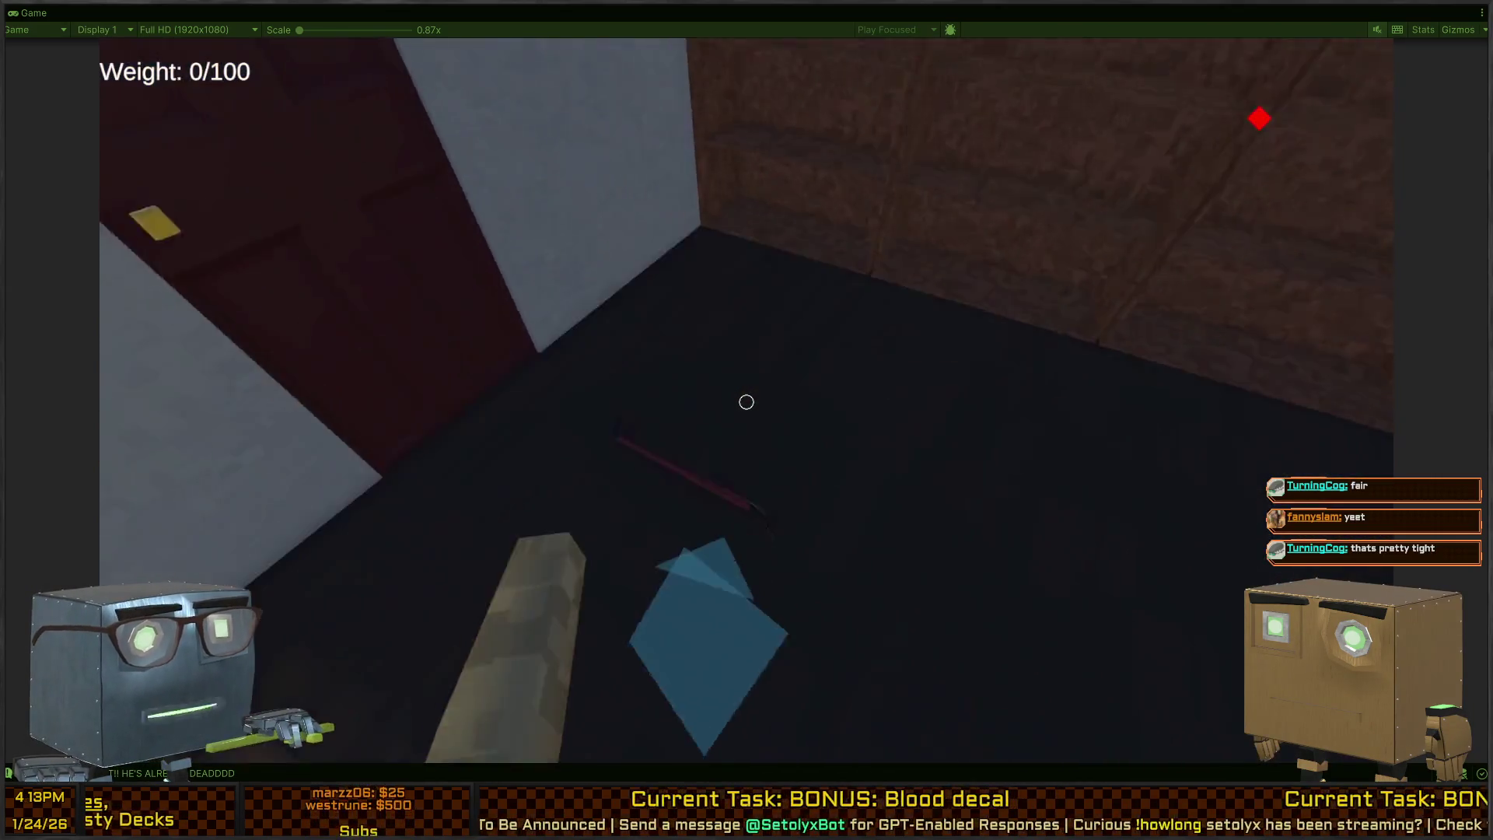
key(w)
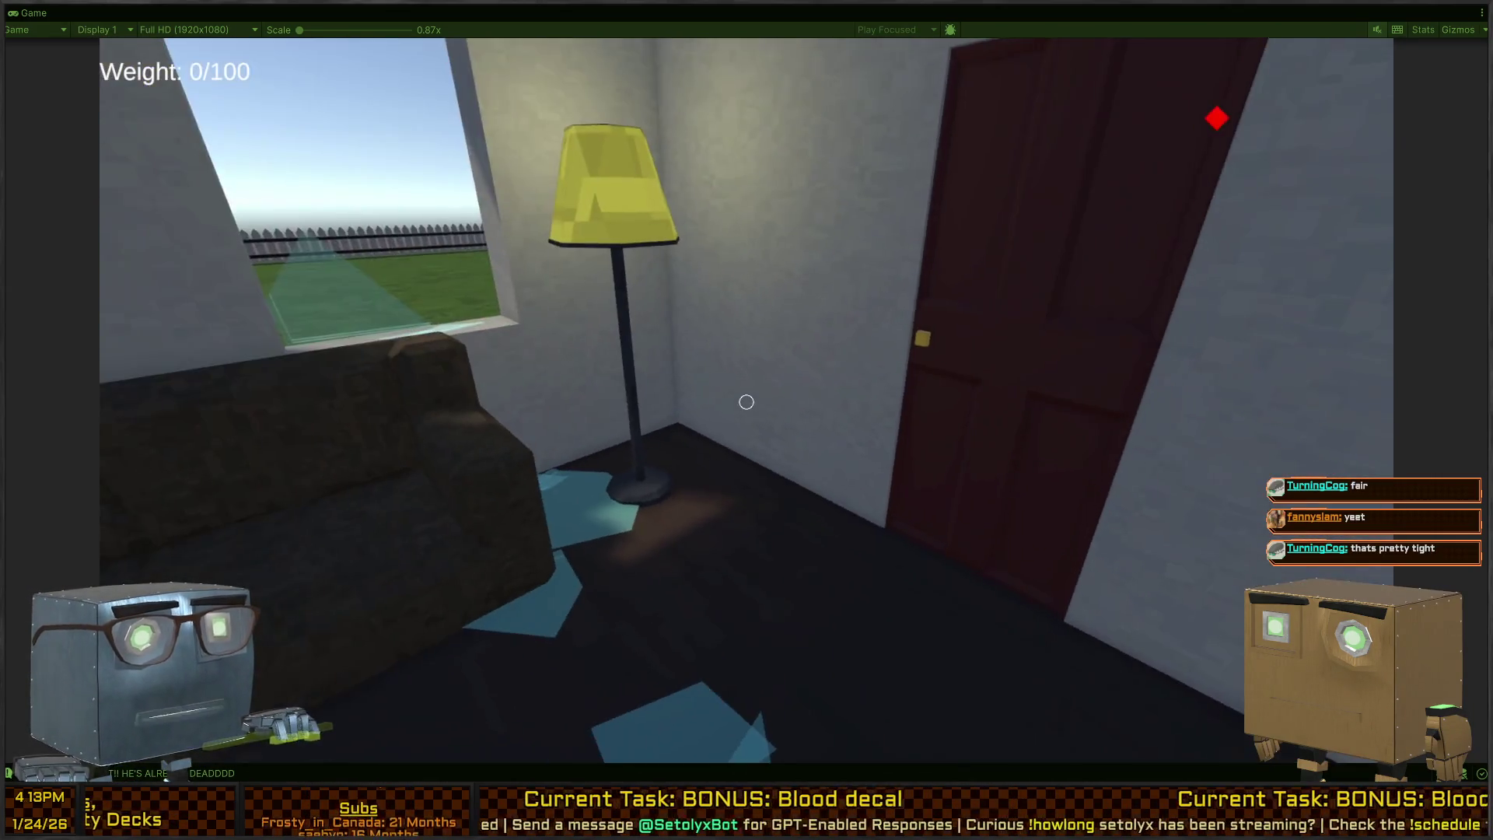
key(w)
key(Escape)
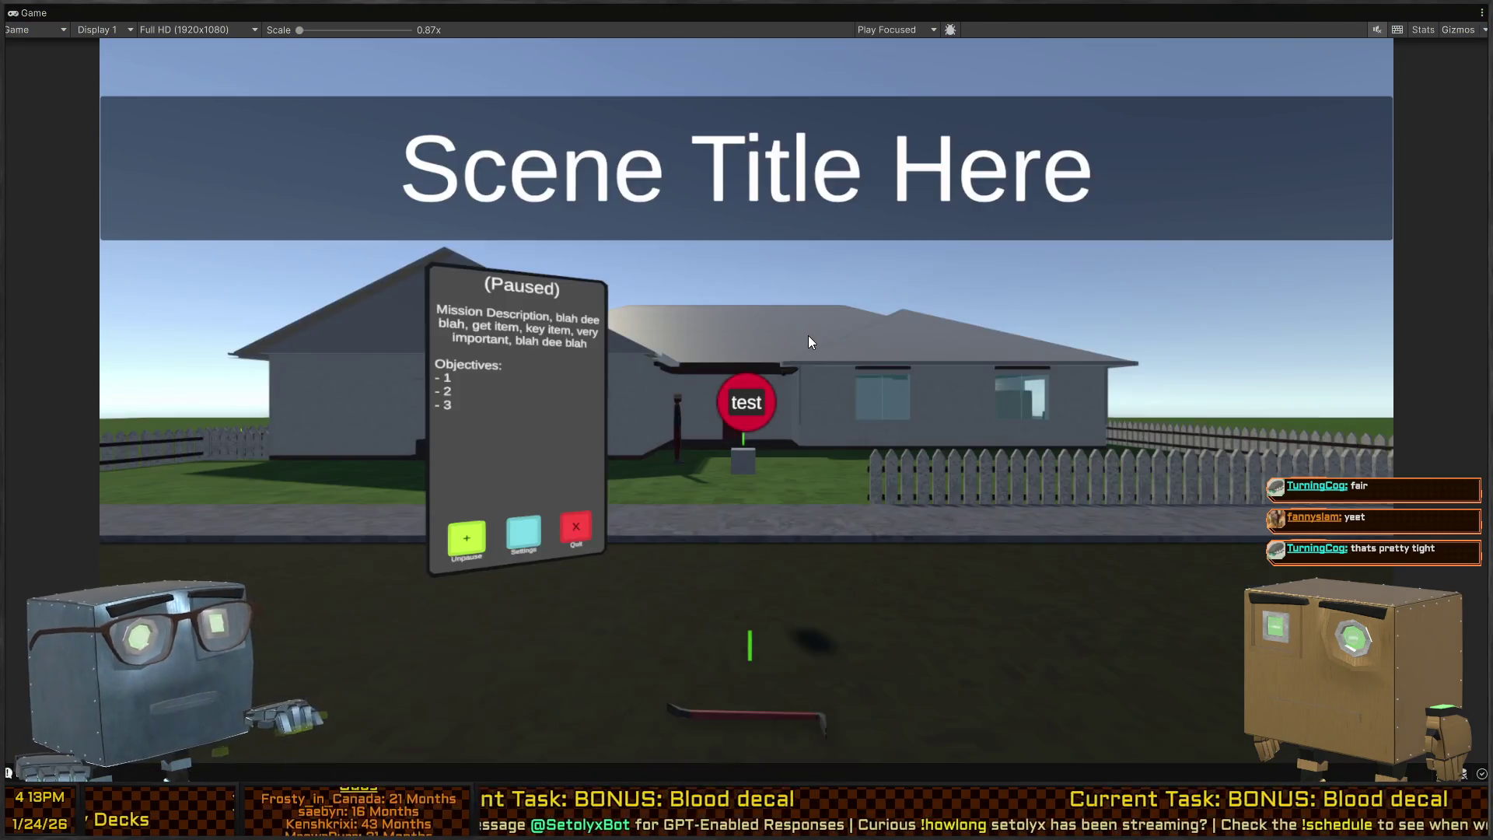